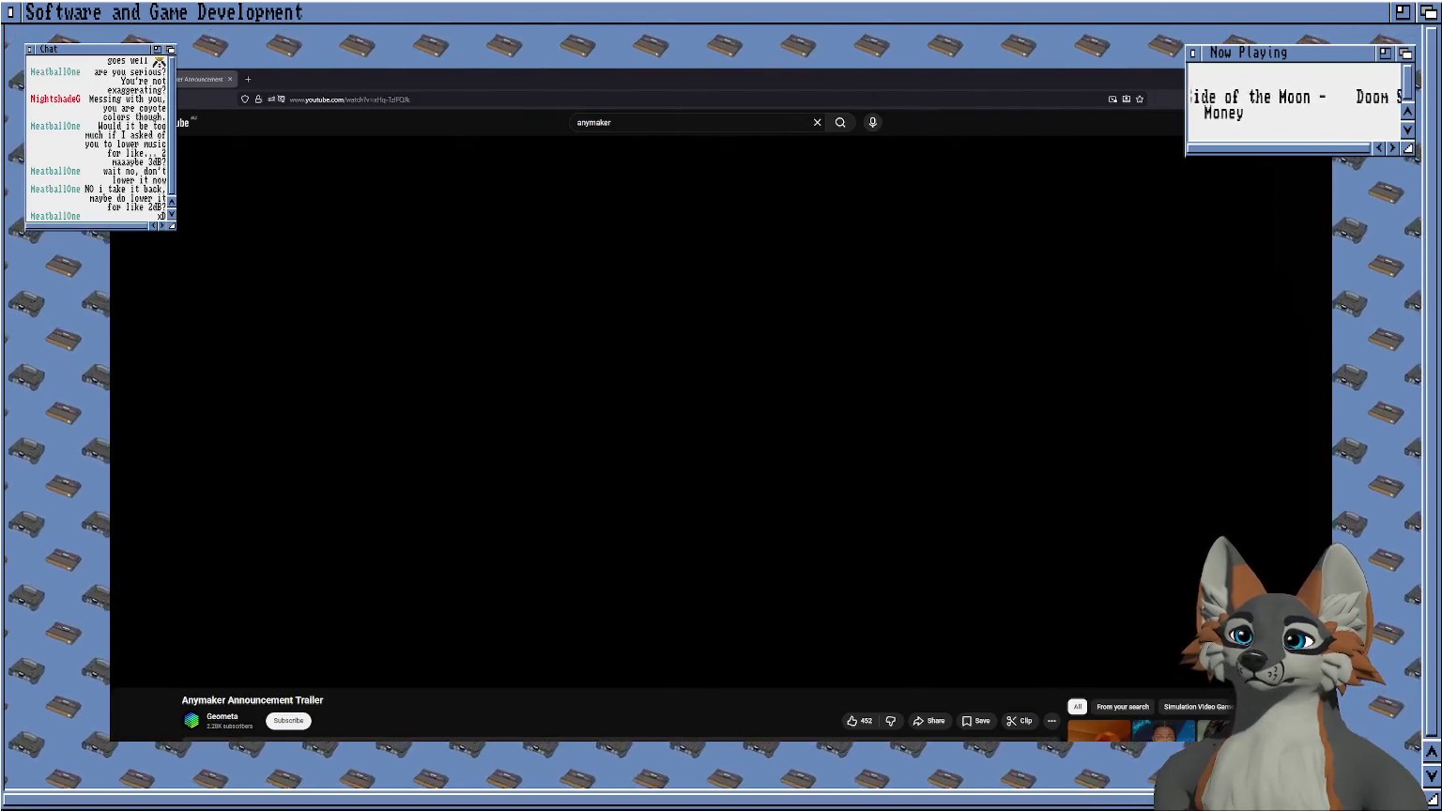
Start playback of the Anymaker Announcement Trailer in the YouTube player.
{"action": "left_click", "coordinate": [853, 320]}
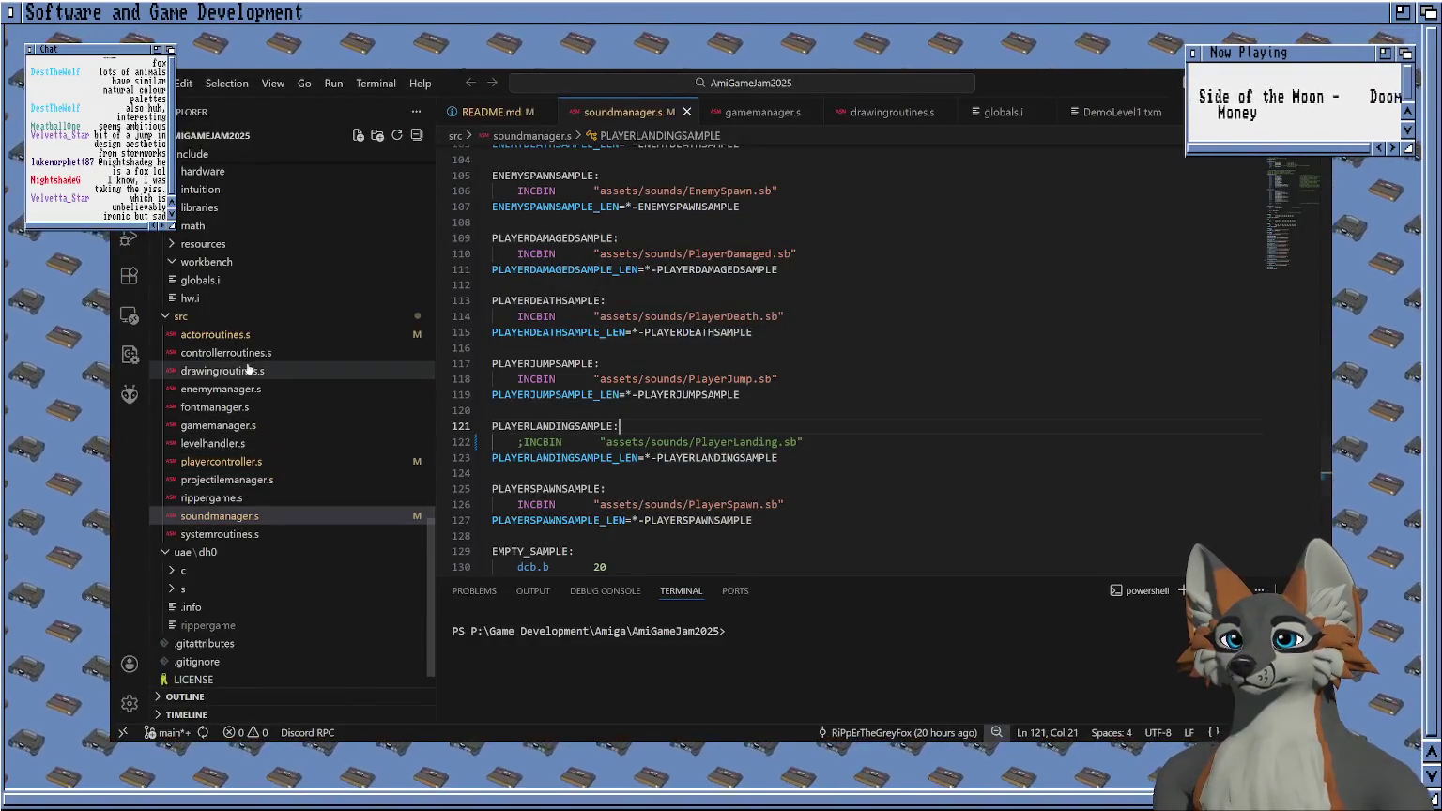
Open controllerroutines.s and scroll through UpdateJoystick1 and UpdateJoystick2 to compare them.
{"action": "left_click", "coordinate": [222, 370]}
{"action": "left_click", "coordinate": [225, 352]}
{"action": "double_click", "coordinate": [548, 234]}
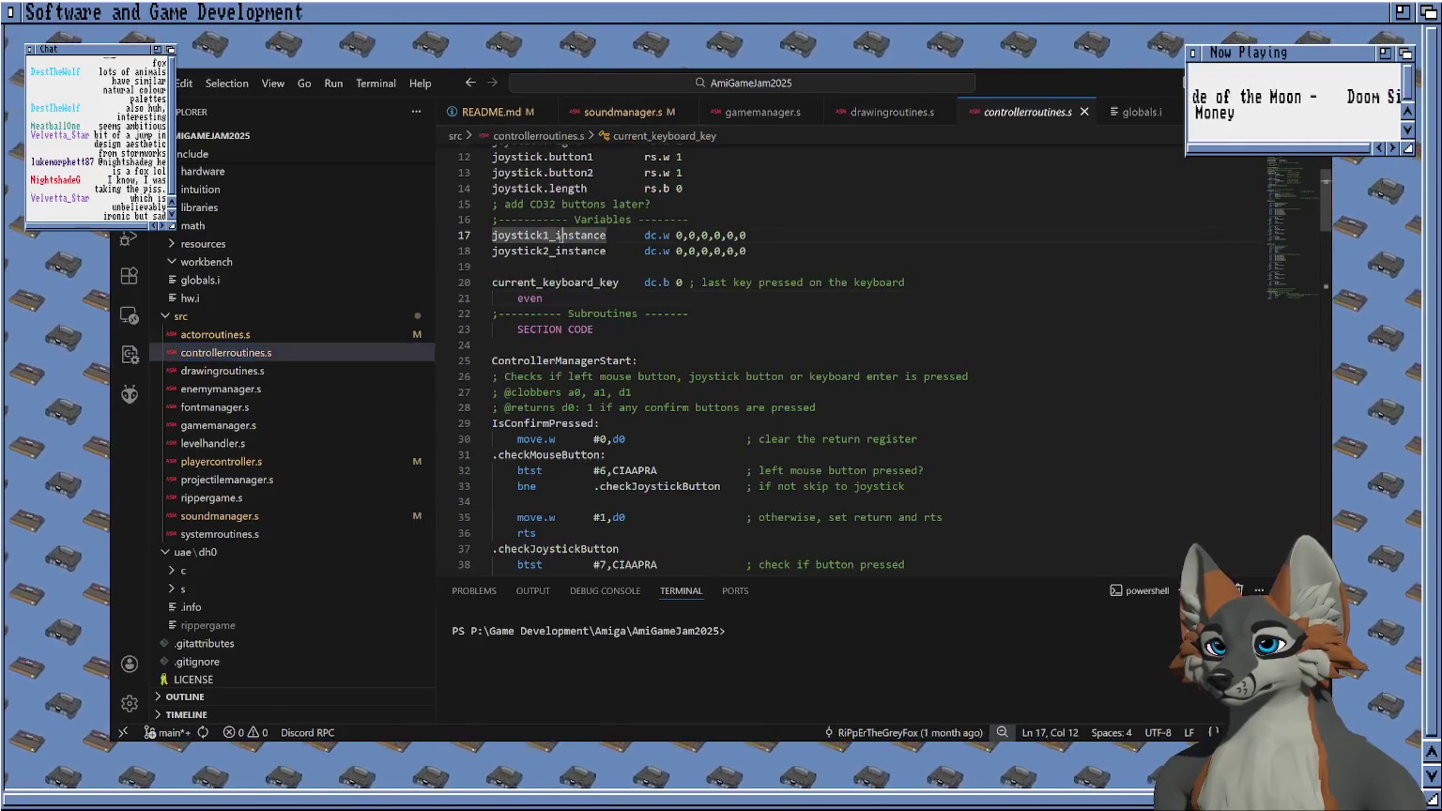
{"action": "scroll", "coordinate": [672, 376], "scroll_direction": "down", "scroll_amount": 5}
{"action": "scroll", "coordinate": [672, 375], "scroll_direction": "down", "scroll_amount": 5}
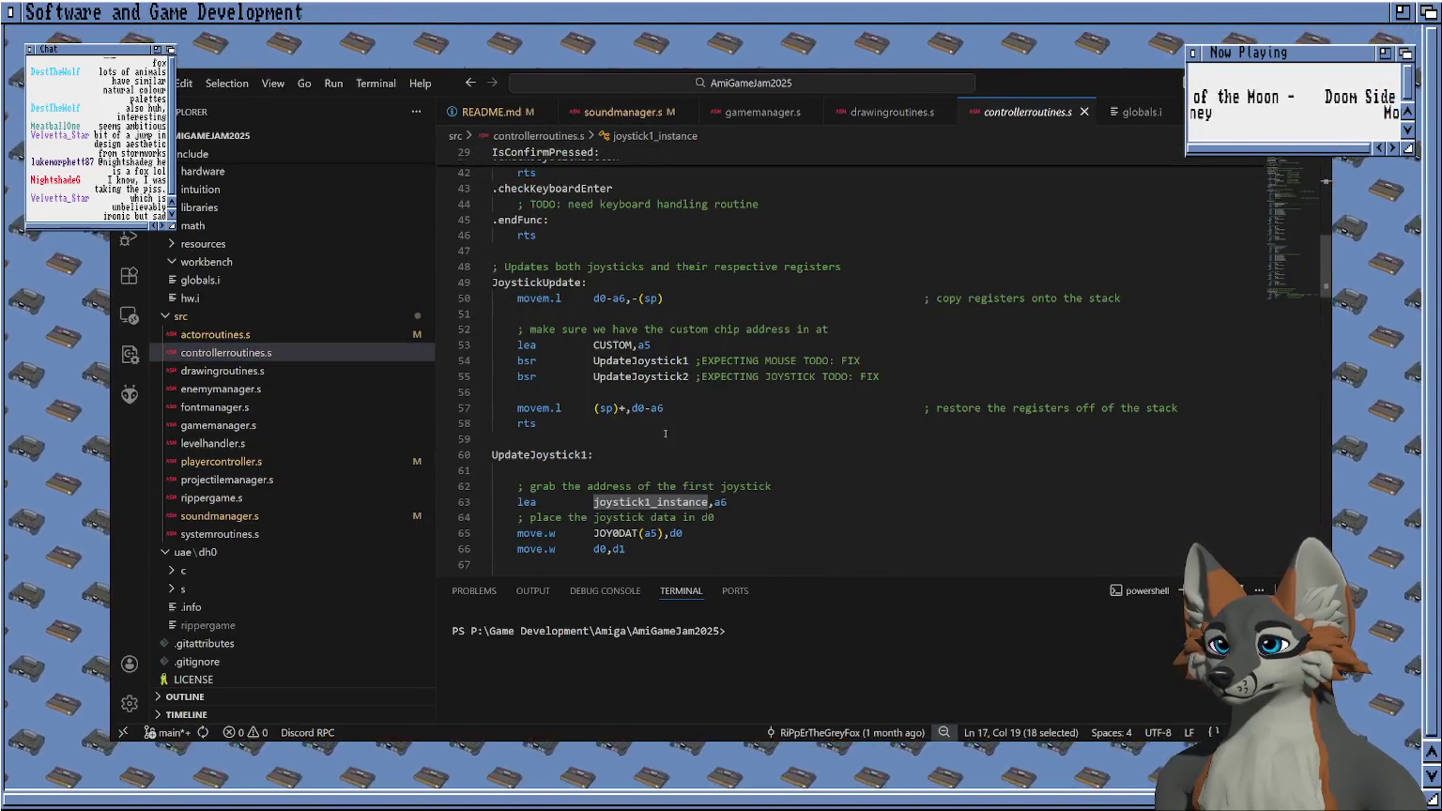
{"action": "scroll", "coordinate": [664, 433], "scroll_direction": "down", "scroll_amount": 3}
{"action": "scroll", "coordinate": [658, 298], "scroll_direction": "down", "scroll_amount": 2}
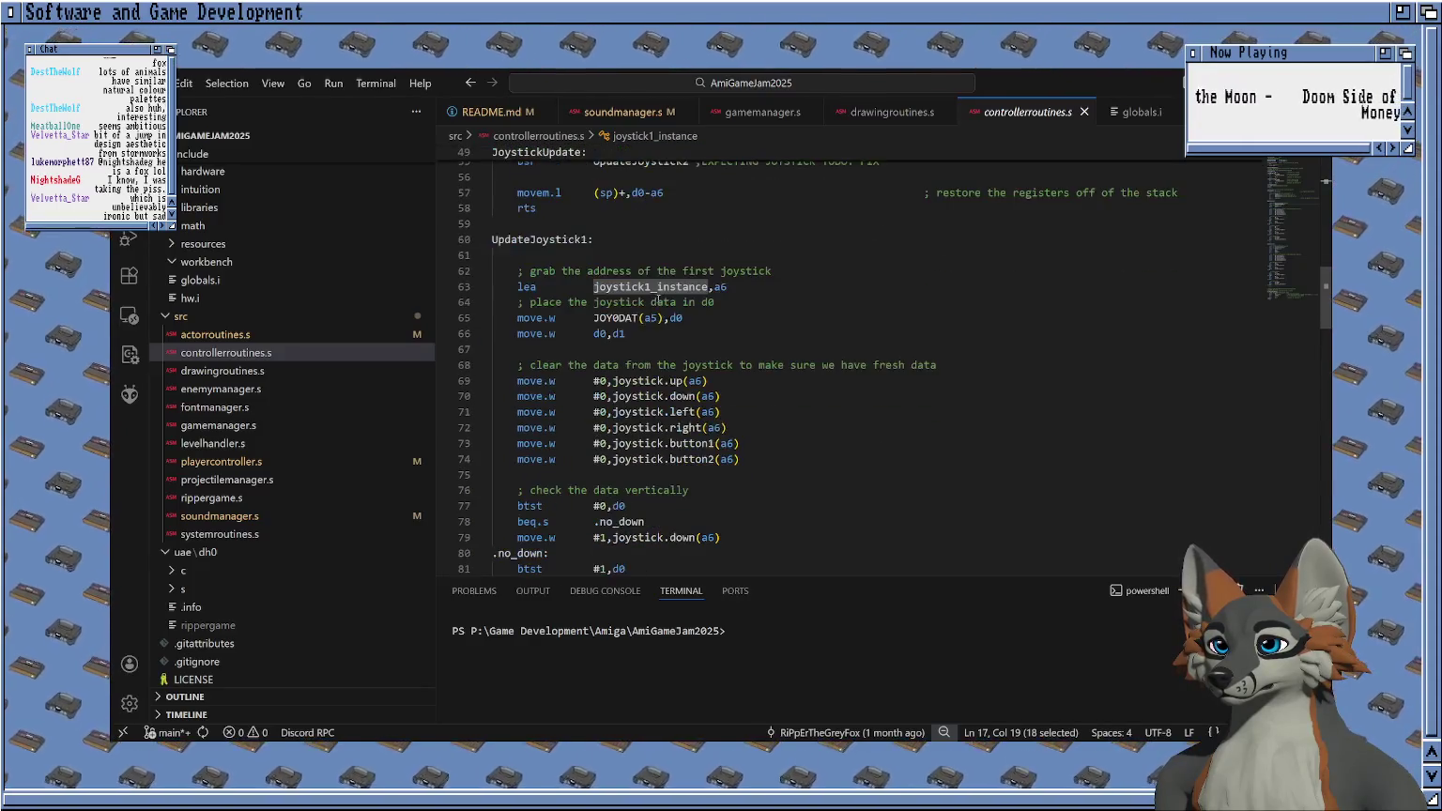
{"action": "scroll", "coordinate": [672, 366], "scroll_direction": "down", "scroll_amount": 5}
{"action": "scroll", "coordinate": [672, 366], "scroll_direction": "down", "scroll_amount": 5}
{"action": "scroll", "coordinate": [672, 366], "scroll_direction": "down", "scroll_amount": 3}
{"action": "scroll", "coordinate": [672, 366], "scroll_direction": "down", "scroll_amount": 4}
{"action": "scroll", "coordinate": [669, 366], "scroll_direction": "down", "scroll_amount": 5}
{"action": "scroll", "coordinate": [669, 366], "scroll_direction": "down", "scroll_amount": 3}
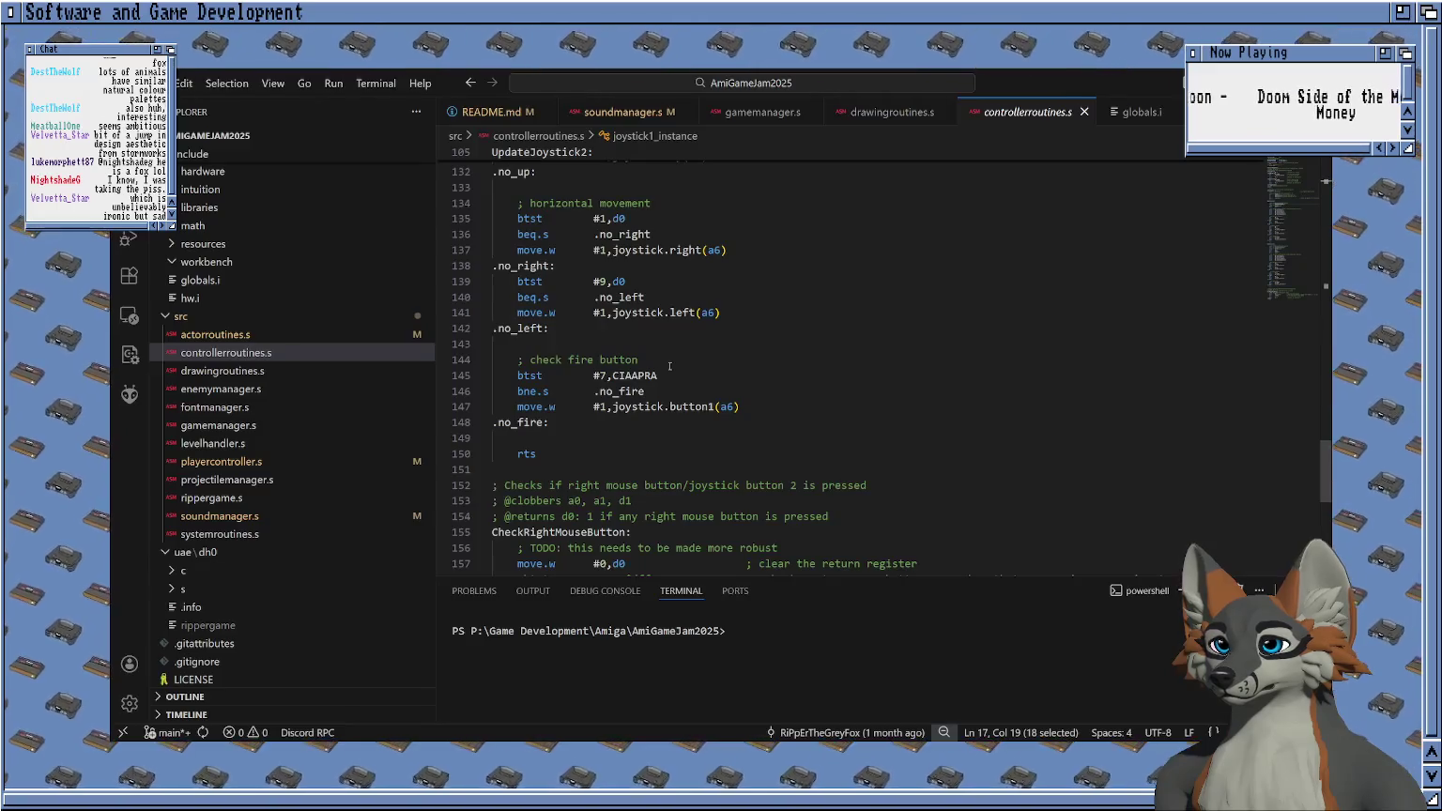
{"action": "scroll", "coordinate": [670, 366], "scroll_direction": "up", "scroll_amount": 5}
{"action": "scroll", "coordinate": [674, 372], "scroll_direction": "up", "scroll_amount": 5}
{"action": "scroll", "coordinate": [680, 378], "scroll_direction": "up", "scroll_amount": 5}
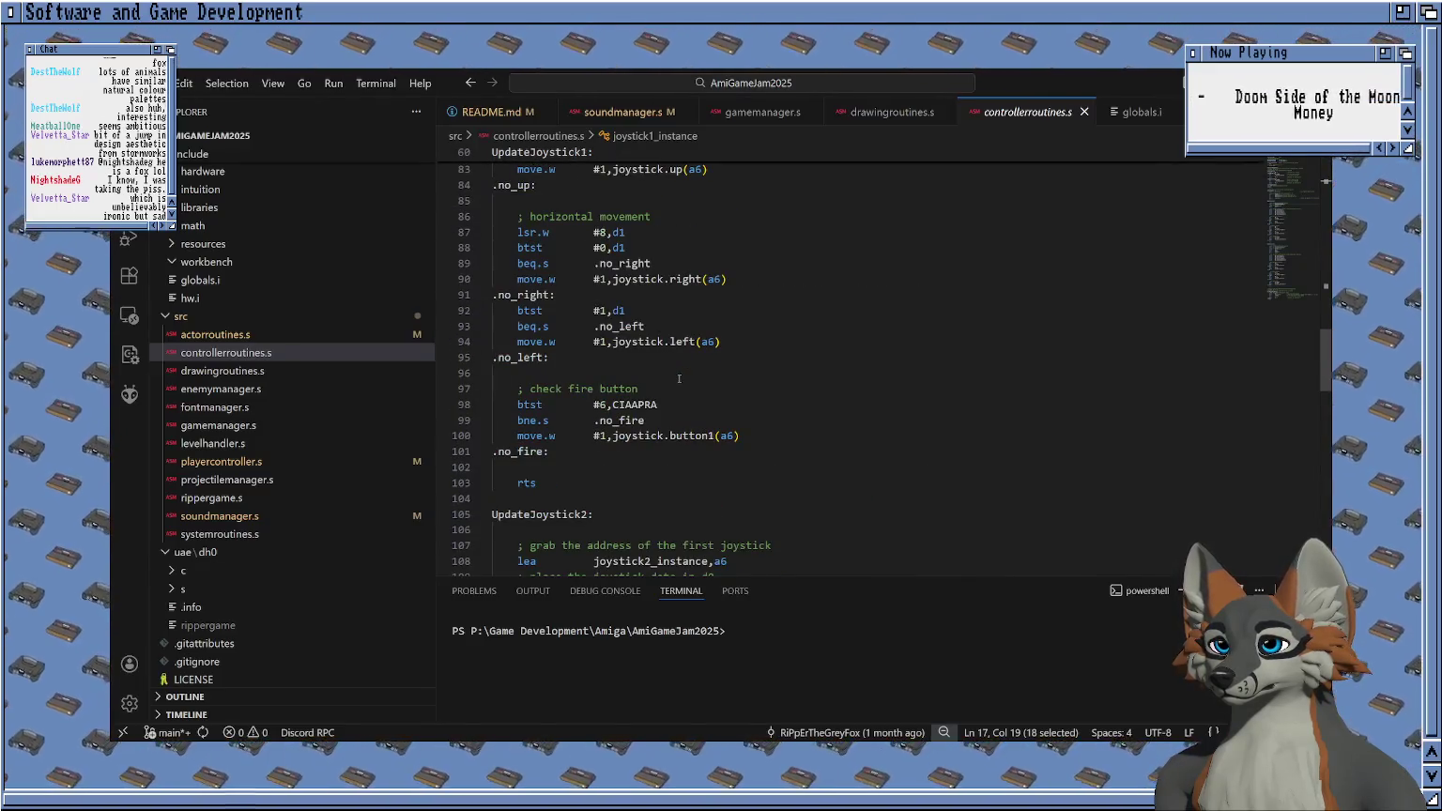
{"action": "scroll", "coordinate": [679, 378], "scroll_direction": "up", "scroll_amount": 2}
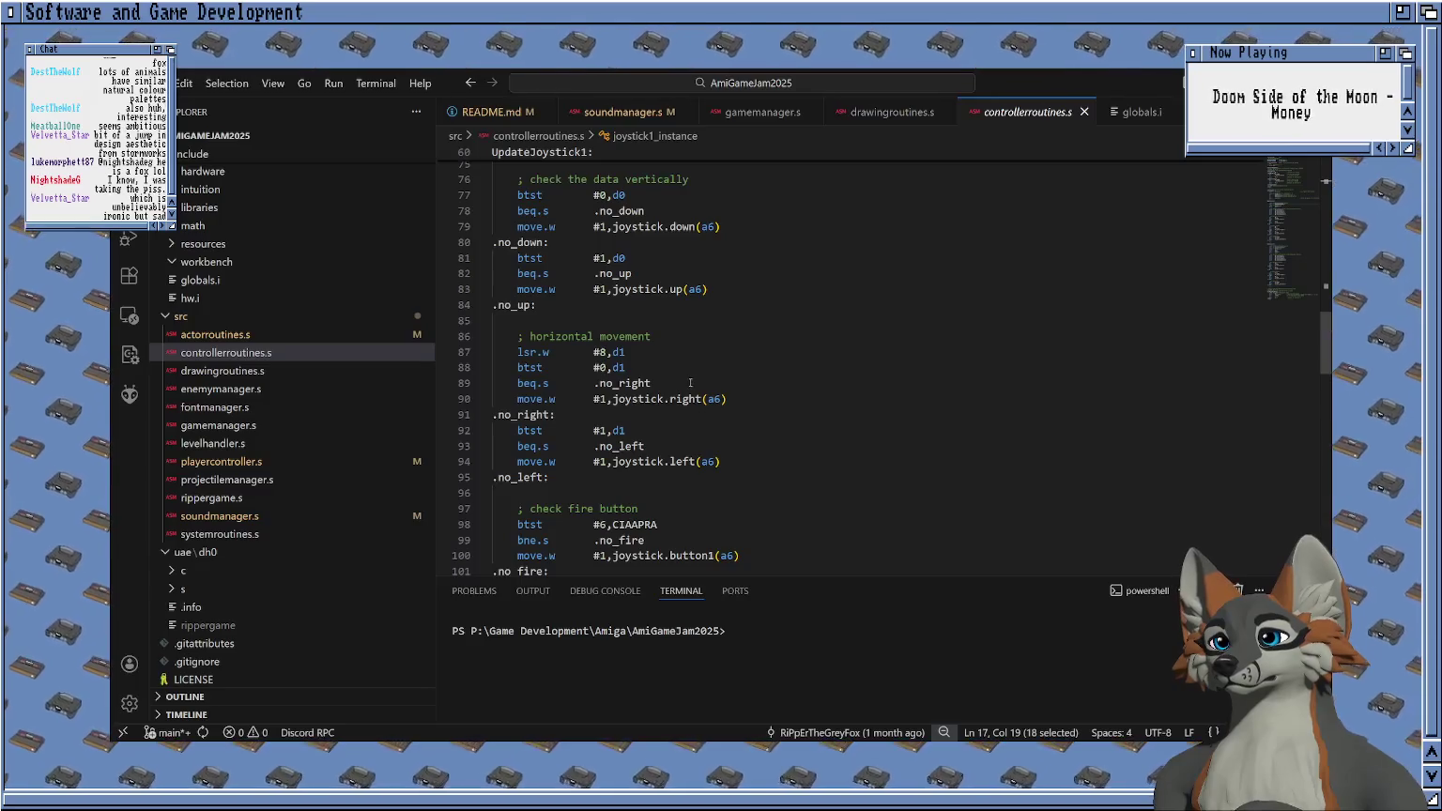
{"action": "scroll", "coordinate": [692, 385], "scroll_direction": "up", "scroll_amount": 3}
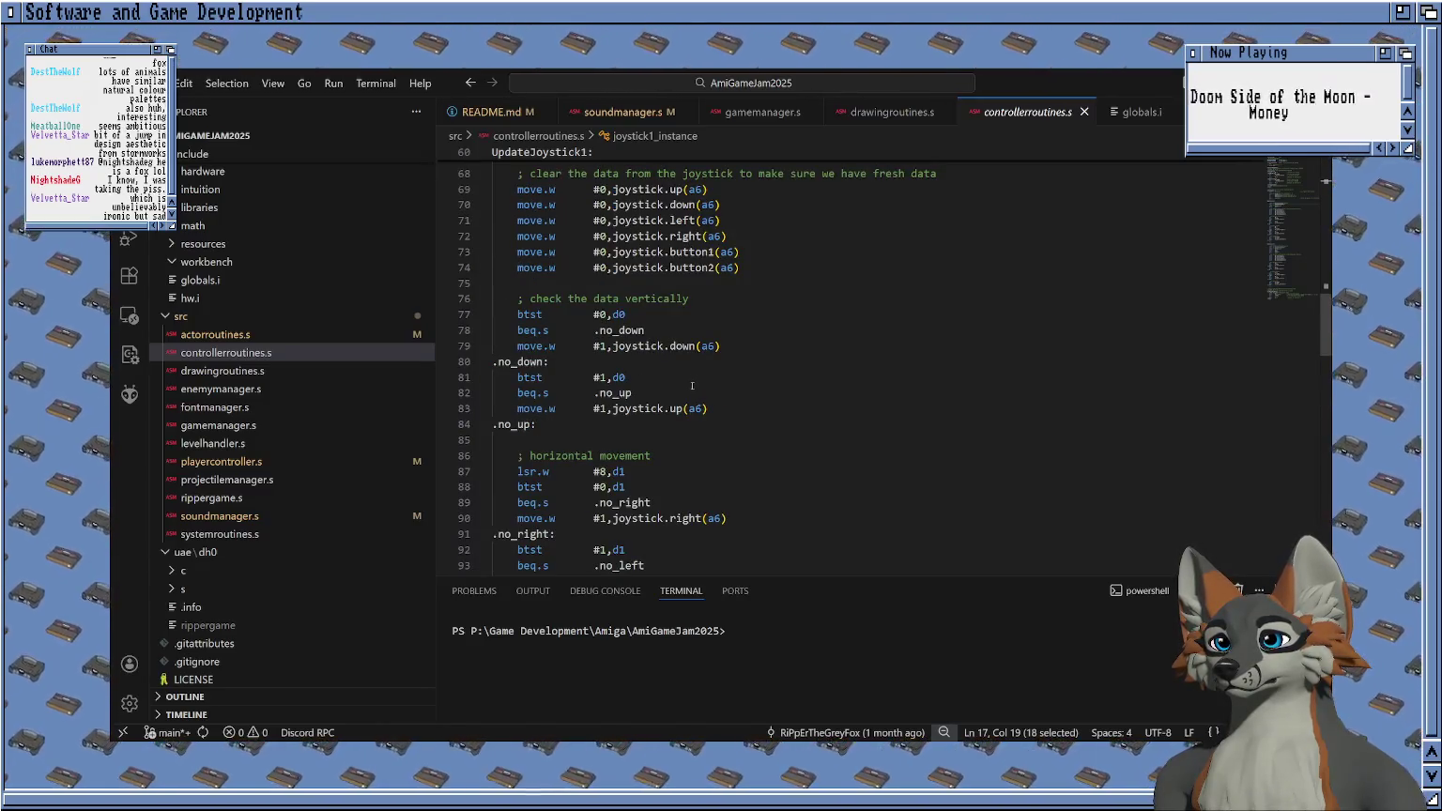
{"action": "scroll", "coordinate": [657, 414], "scroll_direction": "down", "scroll_amount": 5}
{"action": "scroll", "coordinate": [657, 414], "scroll_direction": "down", "scroll_amount": 5}
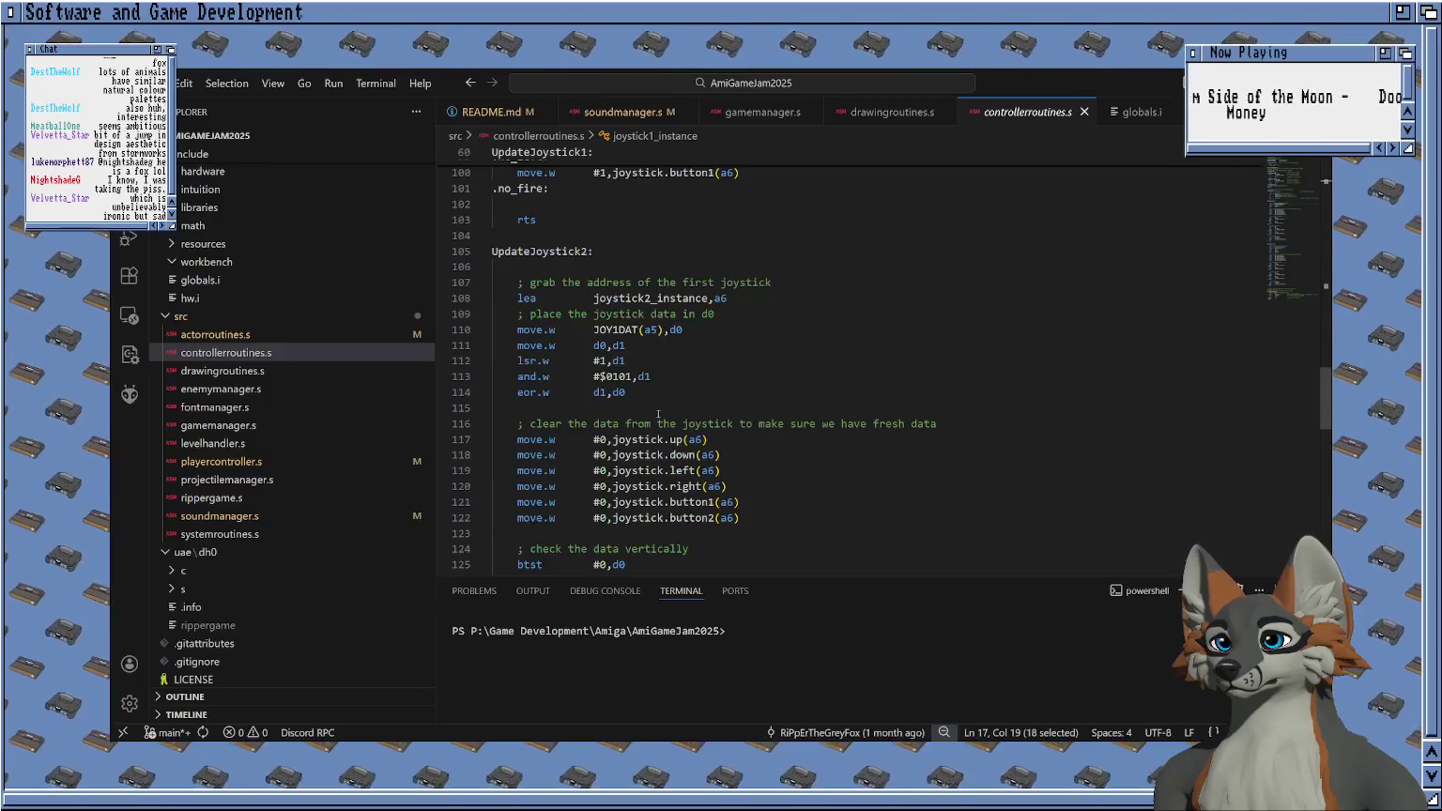
{"action": "scroll", "coordinate": [657, 376], "scroll_direction": "down", "scroll_amount": 2}
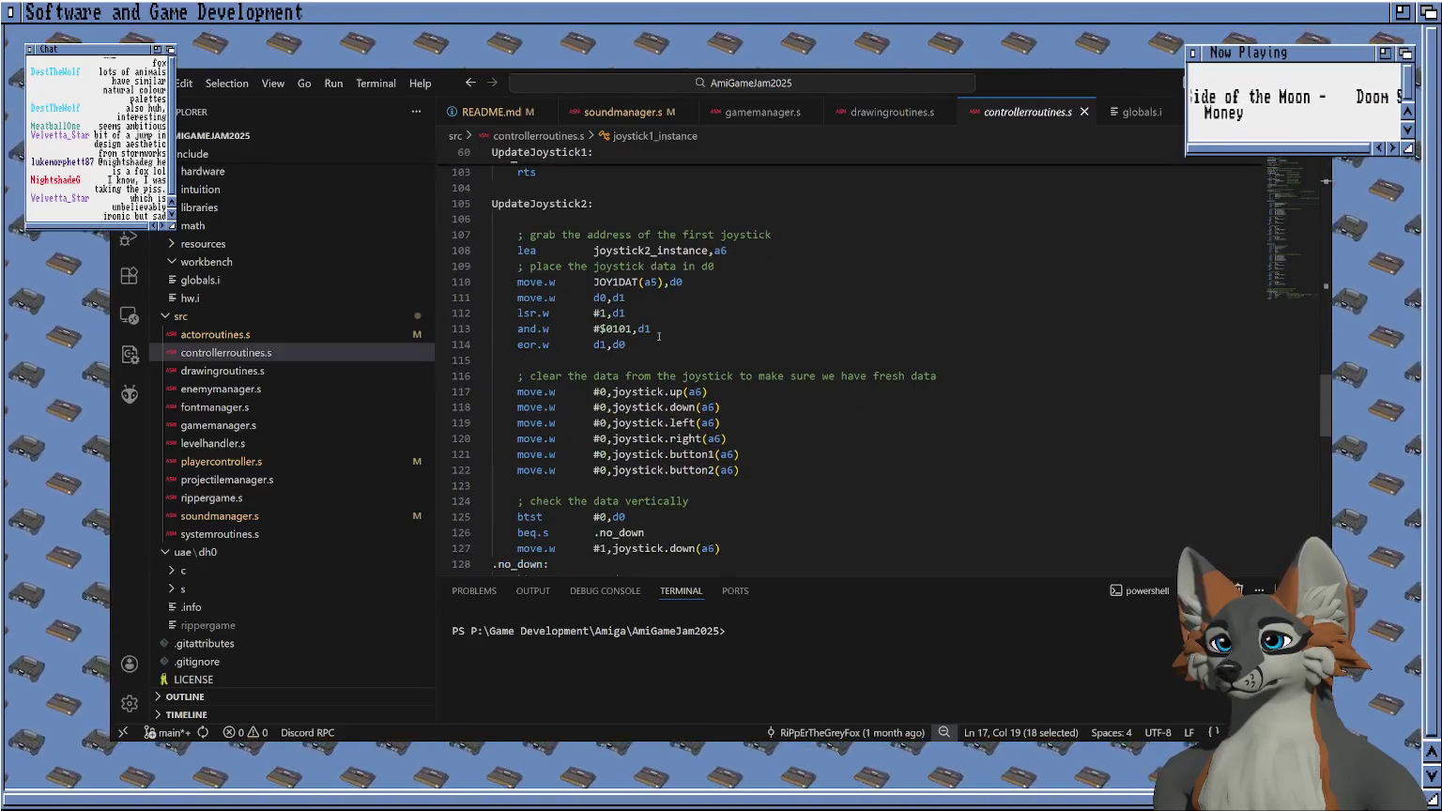
{"action": "scroll", "coordinate": [660, 338], "scroll_direction": "down", "scroll_amount": 2}
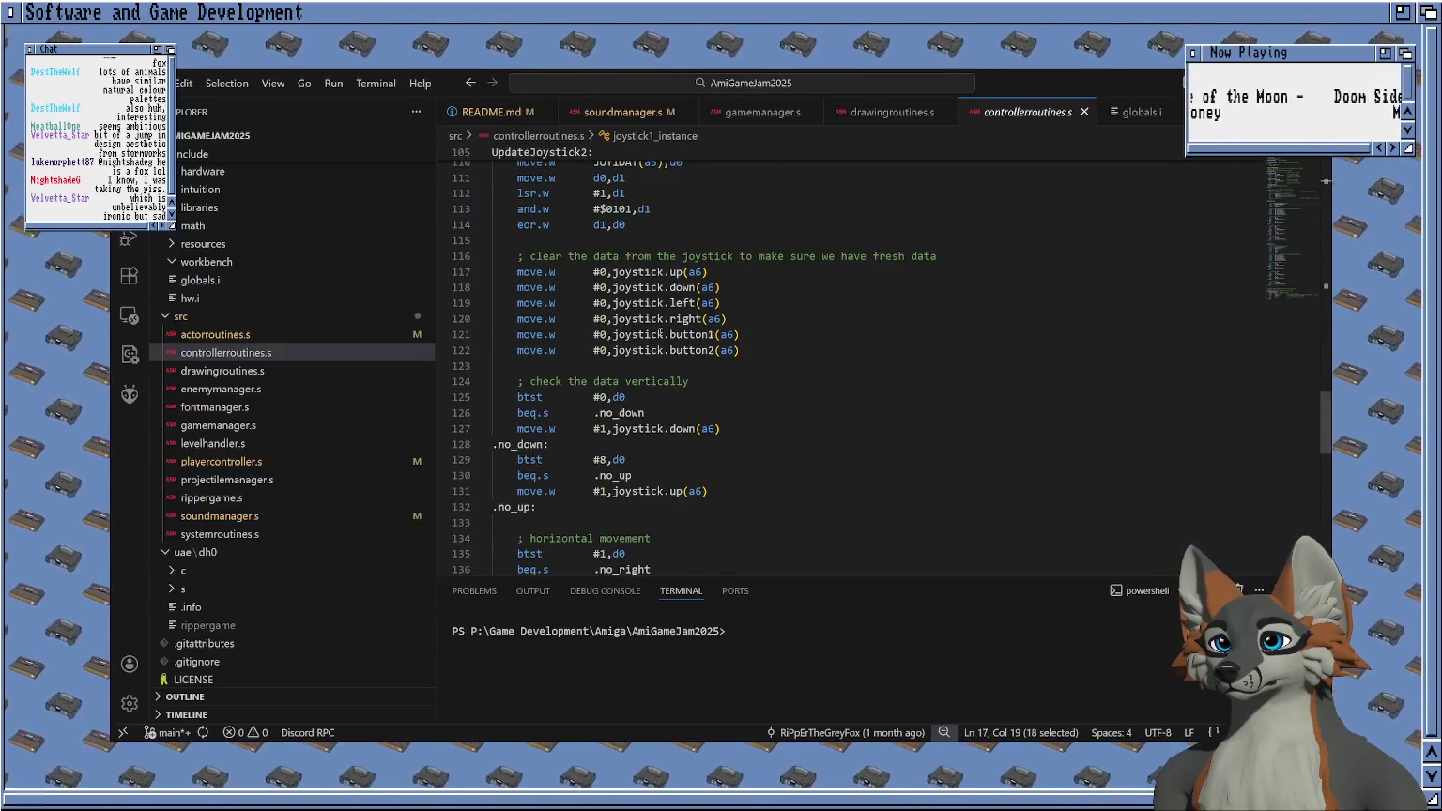
{"action": "scroll", "coordinate": [659, 333], "scroll_direction": "up", "scroll_amount": 3}
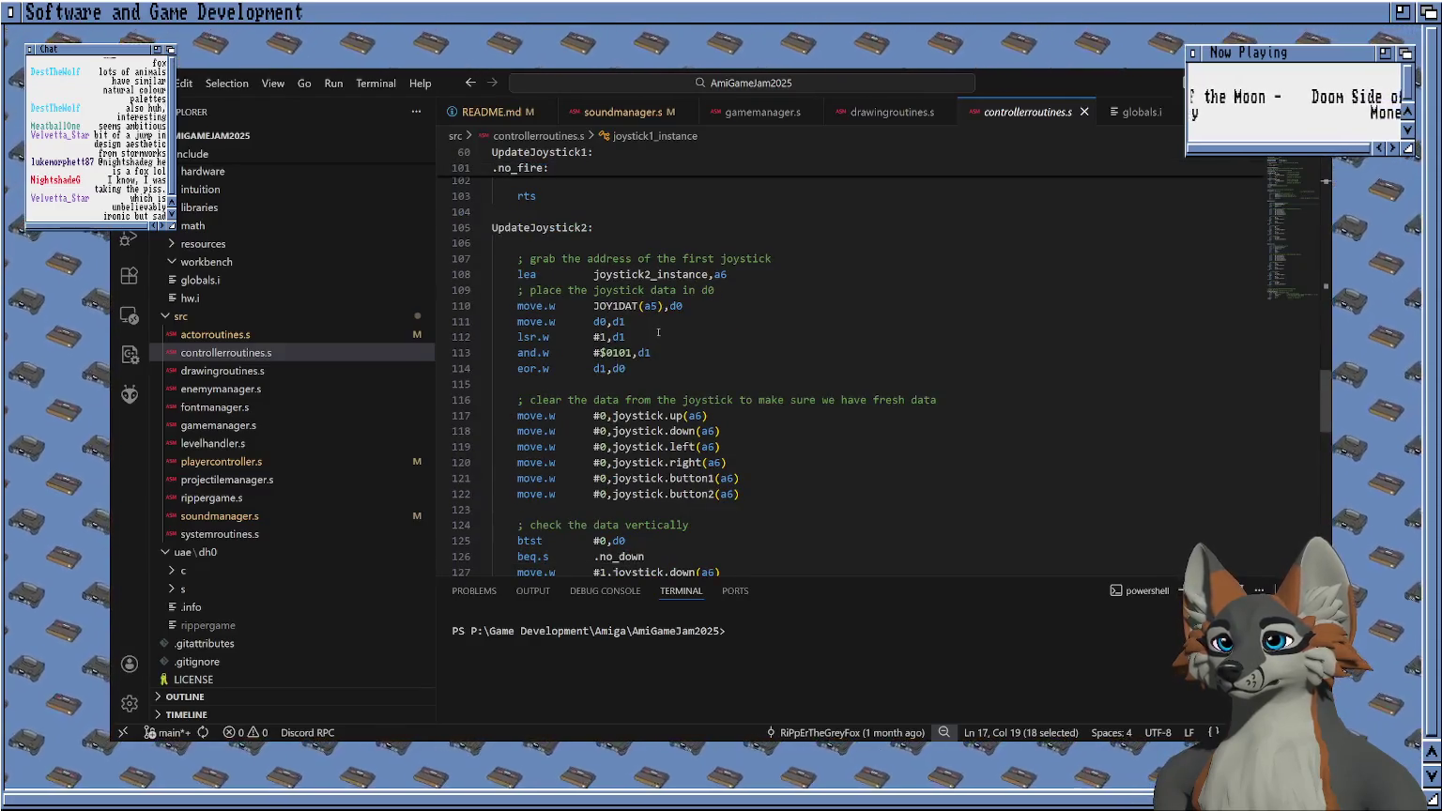
{"action": "scroll", "coordinate": [658, 331], "scroll_direction": "up", "scroll_amount": 5}
{"action": "scroll", "coordinate": [659, 331], "scroll_direction": "up", "scroll_amount": 6}
{"action": "scroll", "coordinate": [660, 330], "scroll_direction": "up", "scroll_amount": 3}
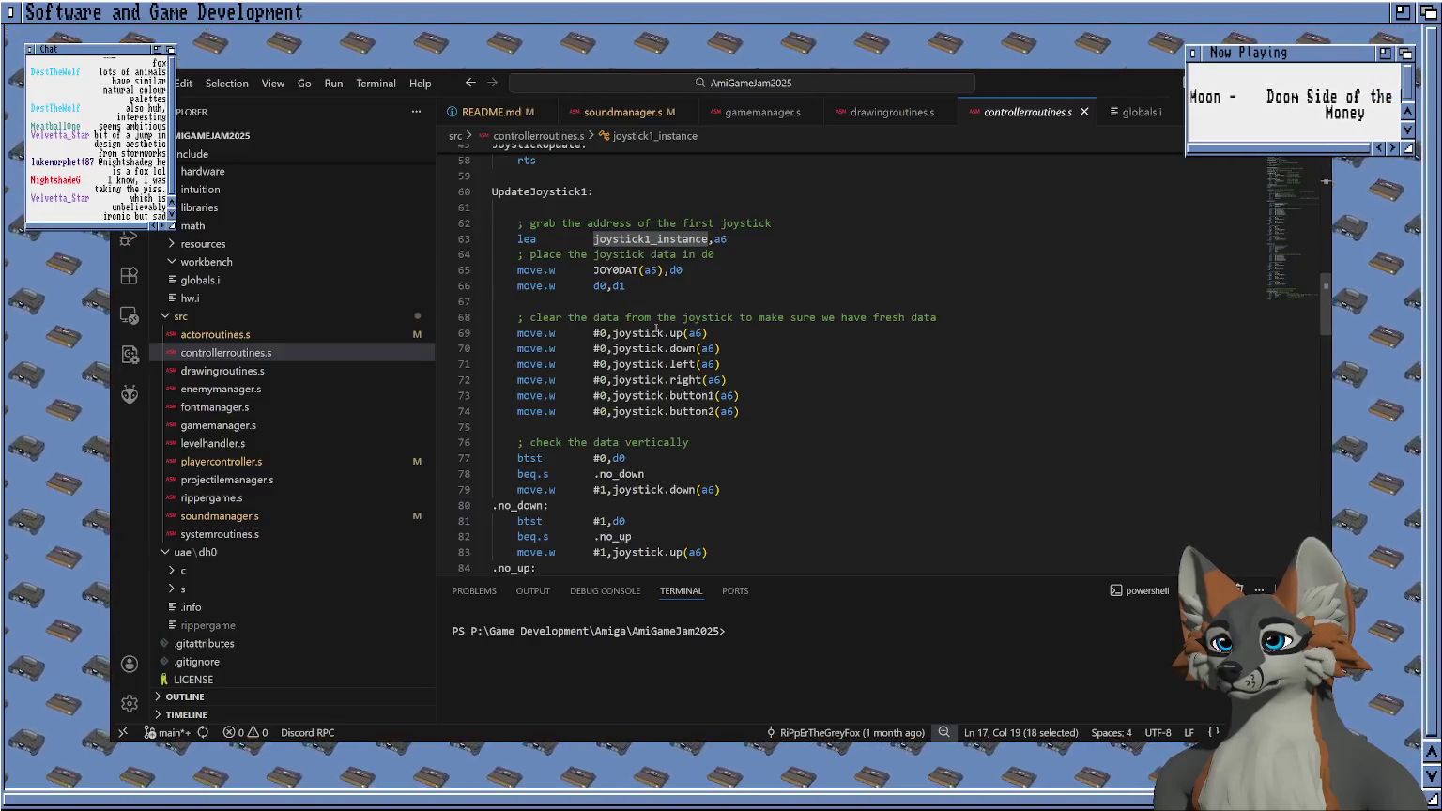
{"action": "scroll", "coordinate": [651, 332], "scroll_direction": "down", "scroll_amount": 4}
{"action": "scroll", "coordinate": [649, 332], "scroll_direction": "down", "scroll_amount": 11}
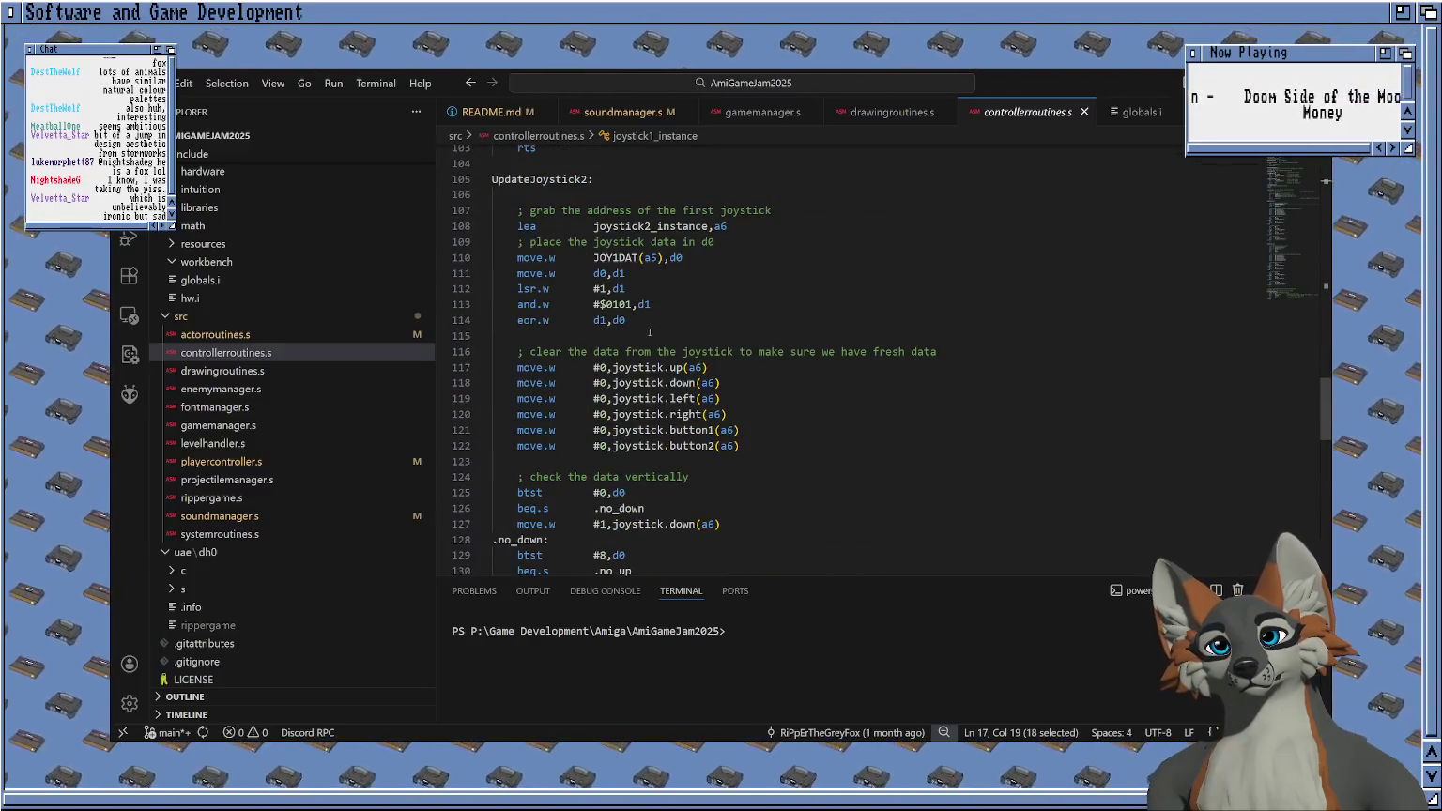
{"action": "scroll", "coordinate": [662, 324], "scroll_direction": "up", "scroll_amount": 1}
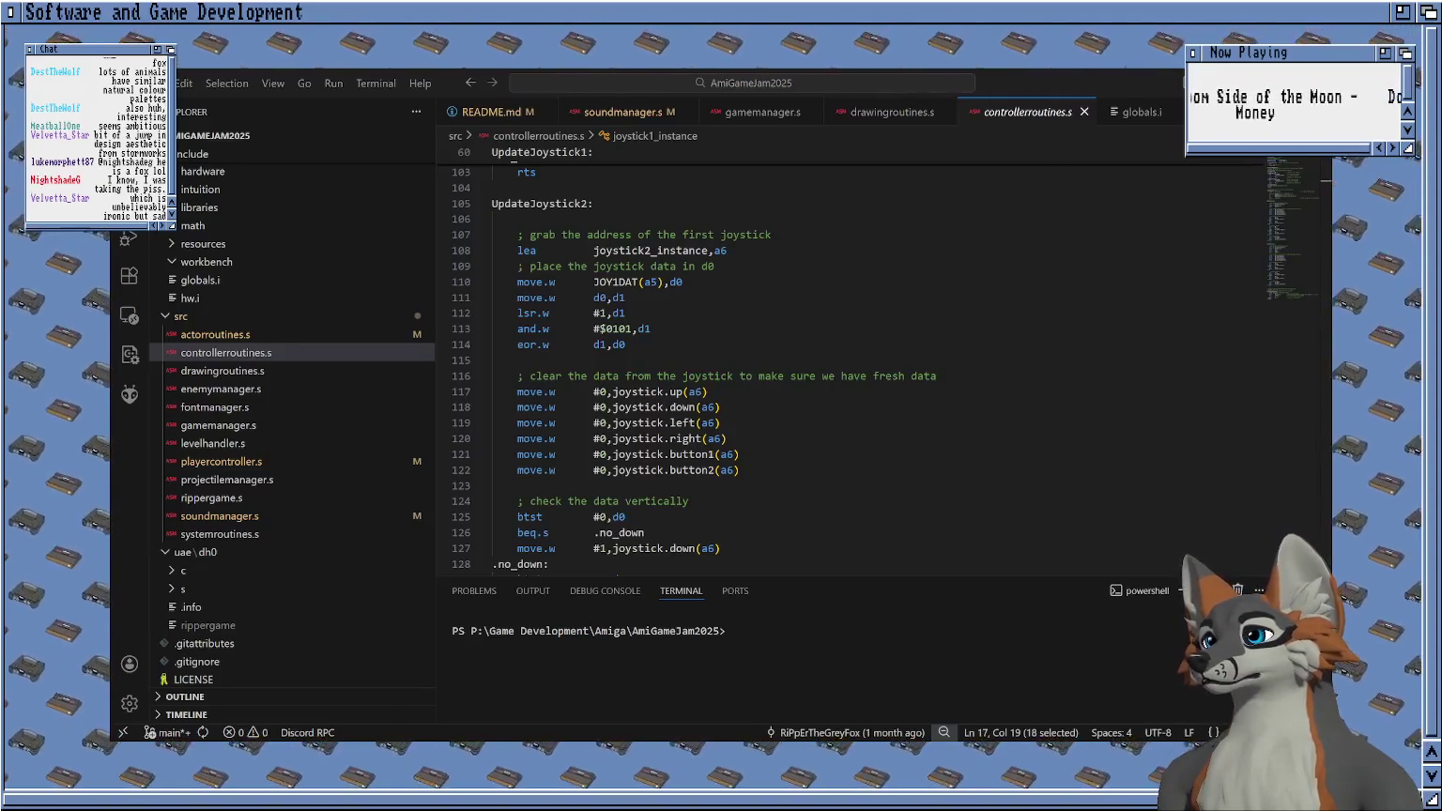
{"action": "key", "text": "super+Down"}
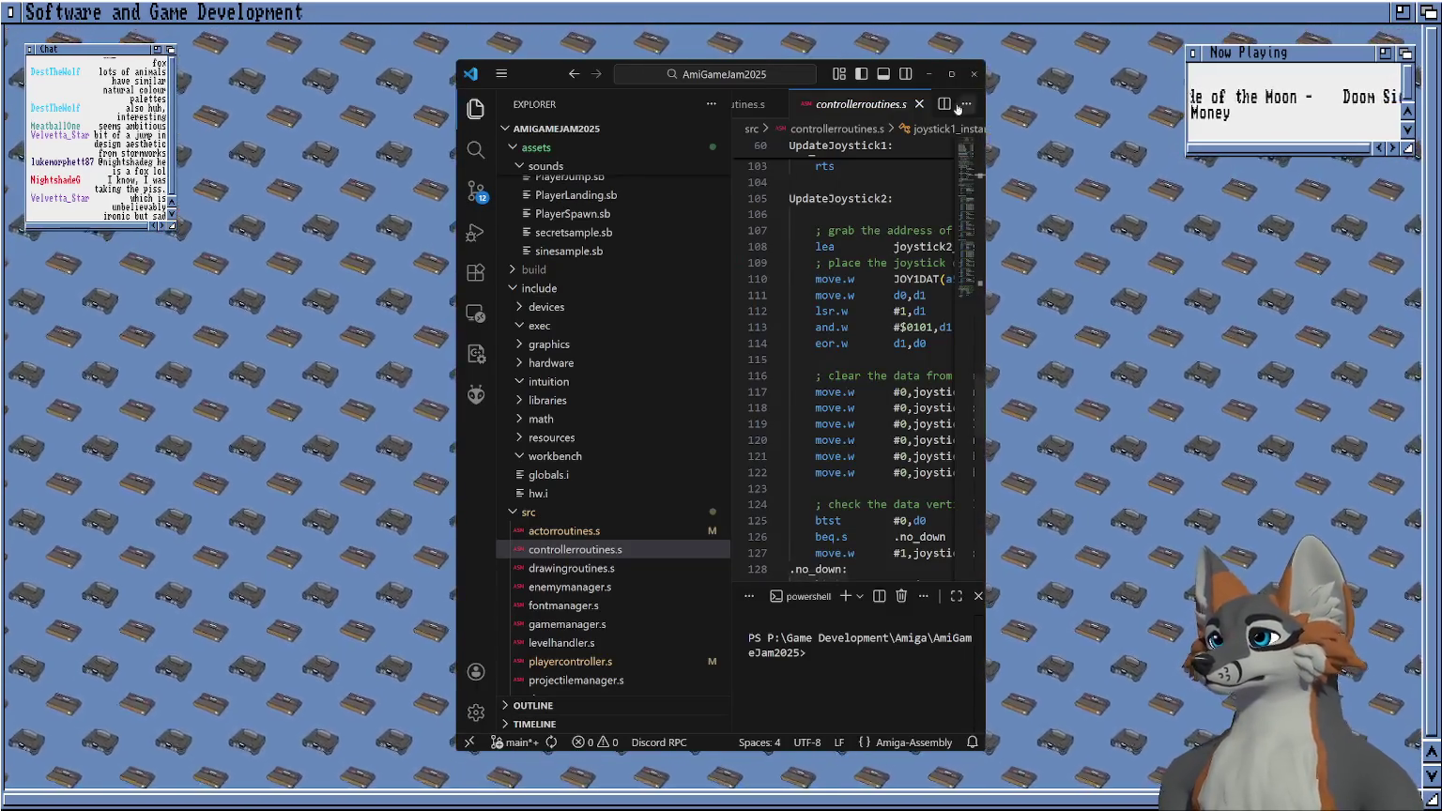
{"action": "key", "text": "super+Up"}
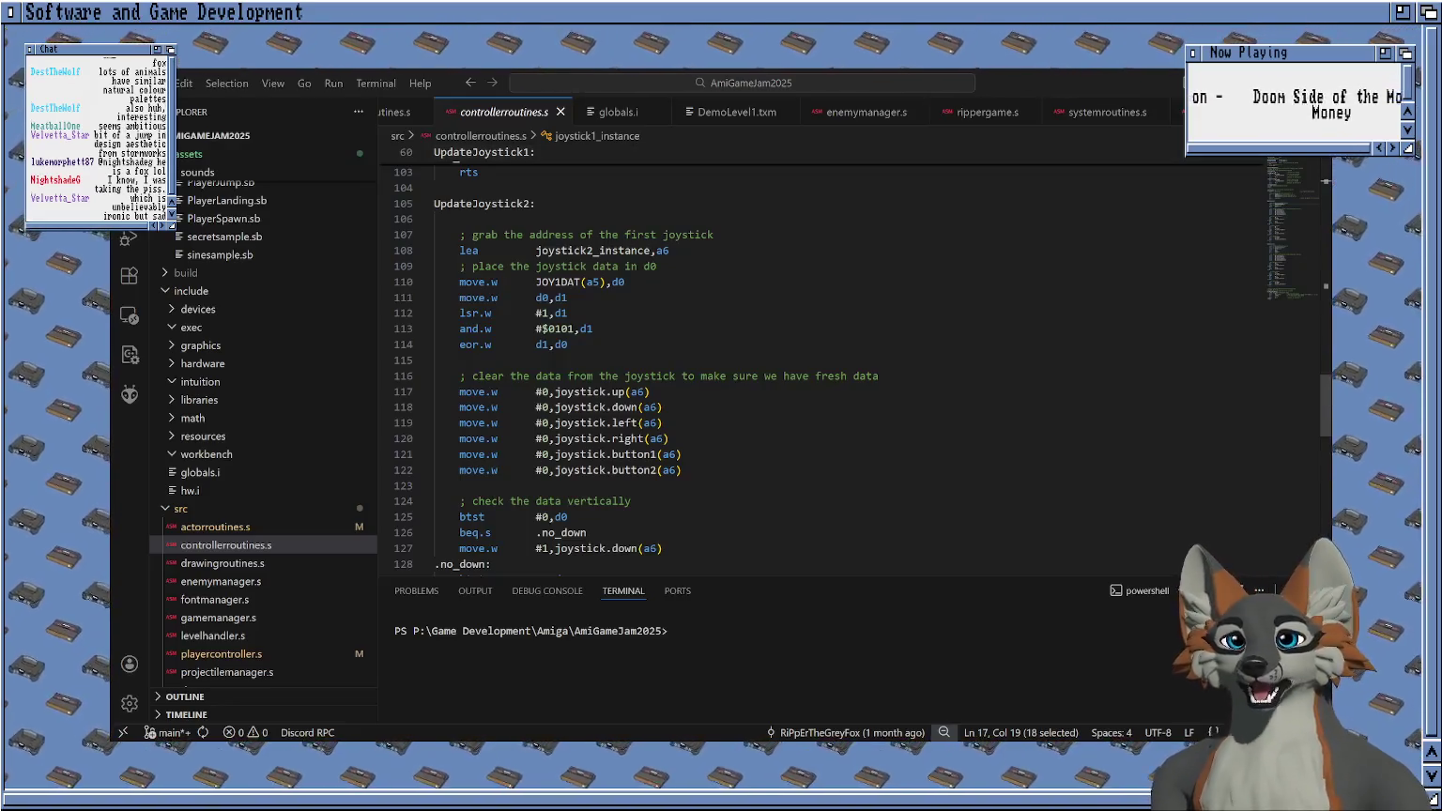
Bring up the Source Control list showing staged README.md, actorroutines.s and playercontroller.s.
{"action": "left_click", "coordinate": [751, 344]}
{"action": "scroll", "coordinate": [704, 375], "scroll_direction": "down", "scroll_amount": 1}
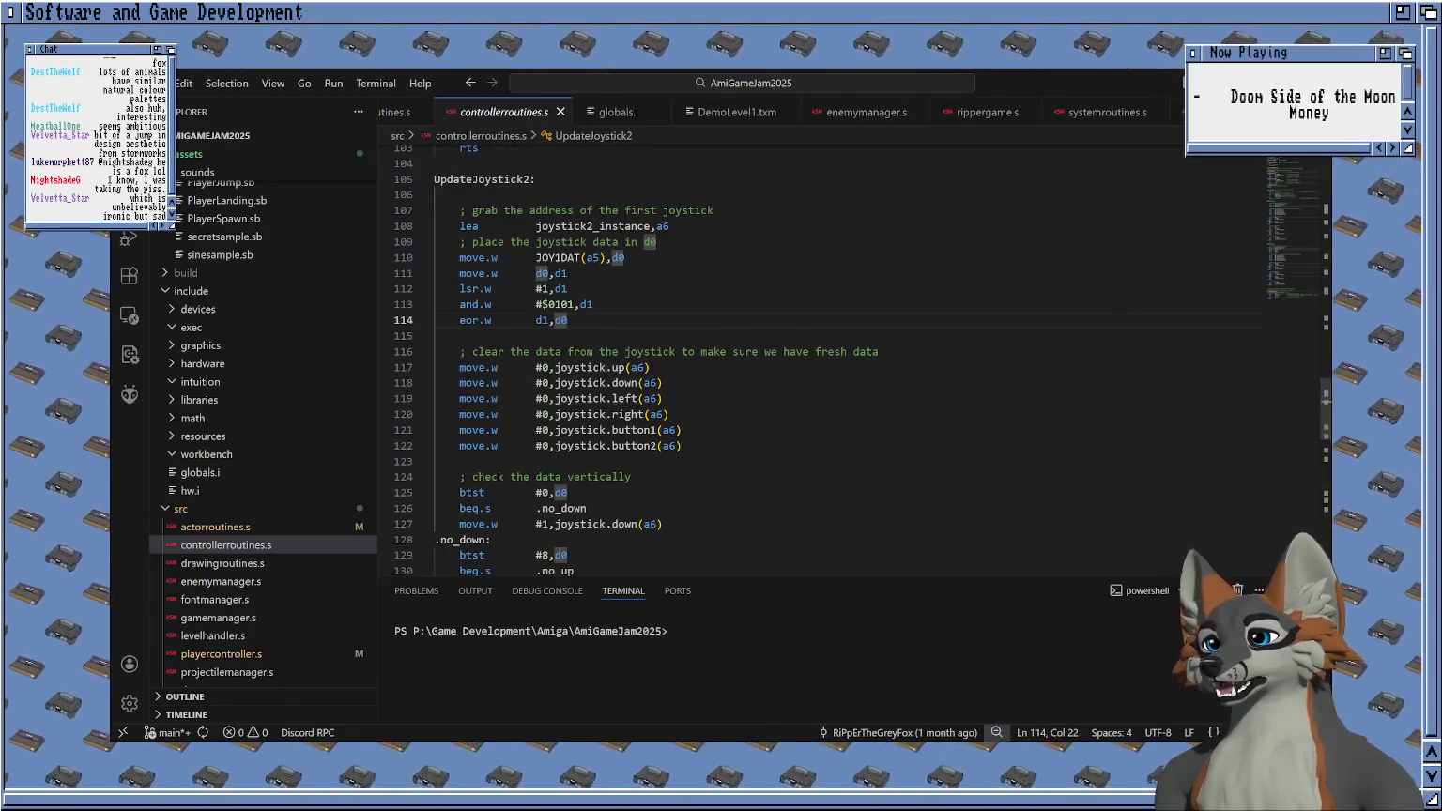
{"action": "key", "text": "ctrl+j"}
{"action": "left_click", "coordinate": [129, 198]}
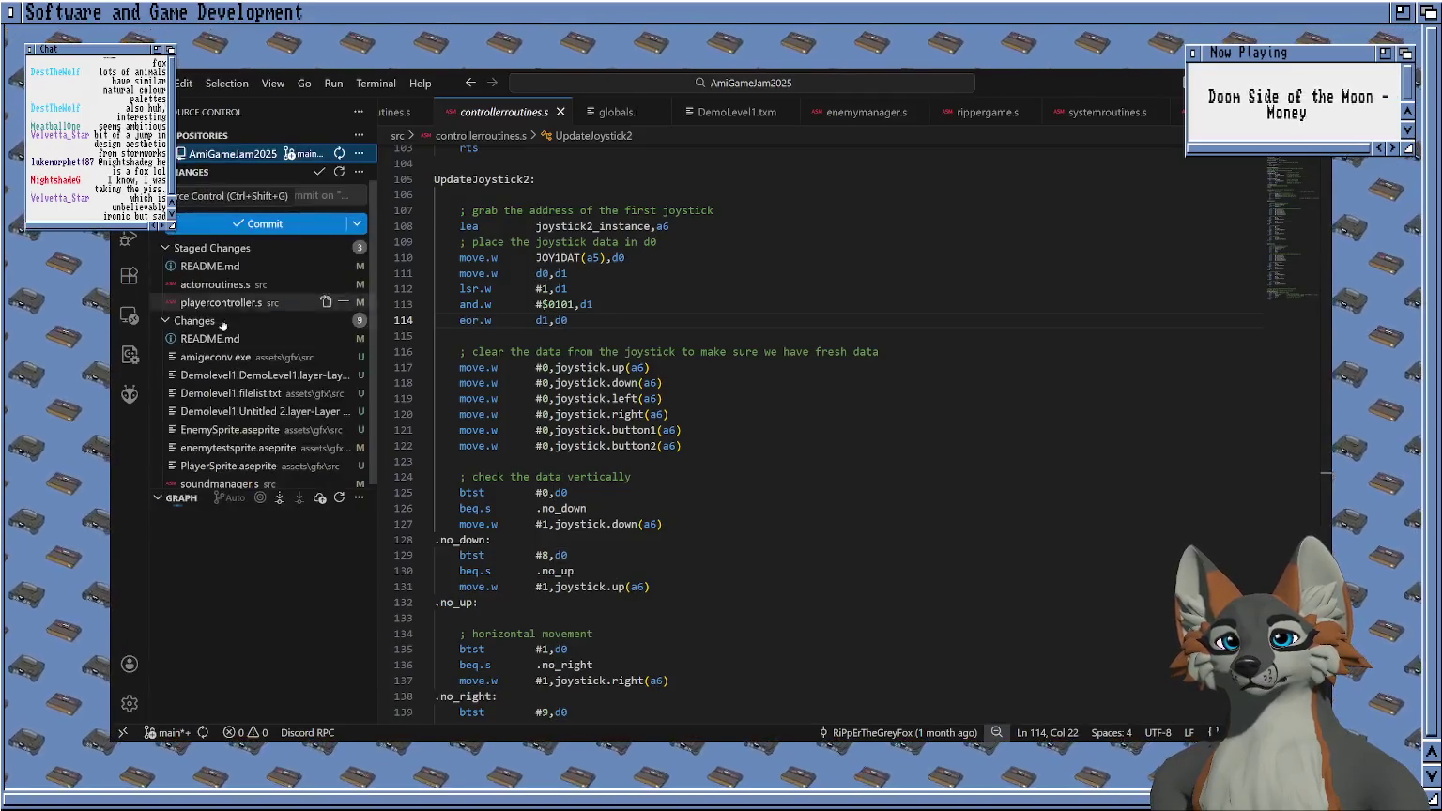
View the soundmanager.s and README.md diffs, with Explorer back in the sidebar.
{"action": "left_click", "coordinate": [219, 483]}
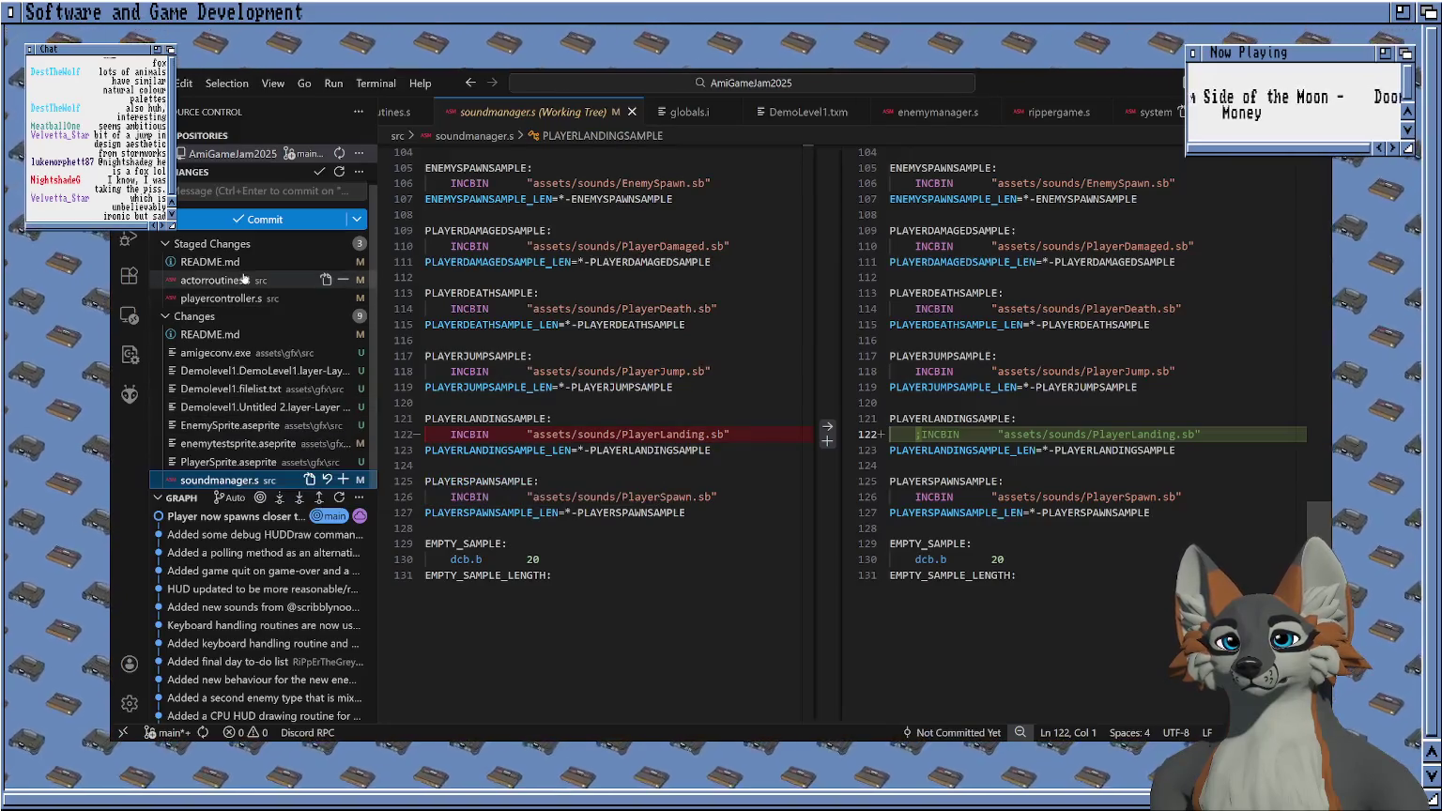
{"action": "left_click", "coordinate": [227, 336]}
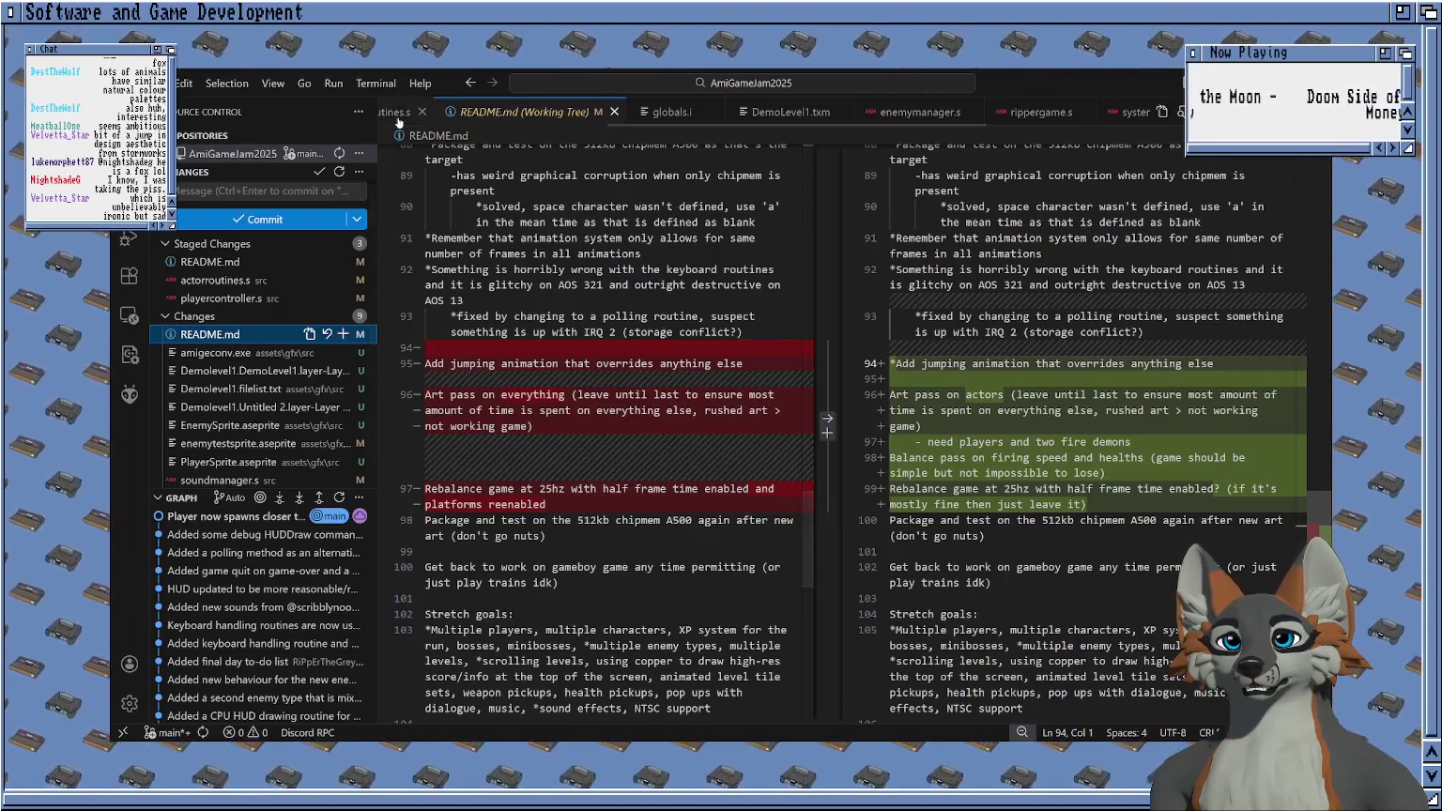
{"action": "left_click", "coordinate": [128, 121]}
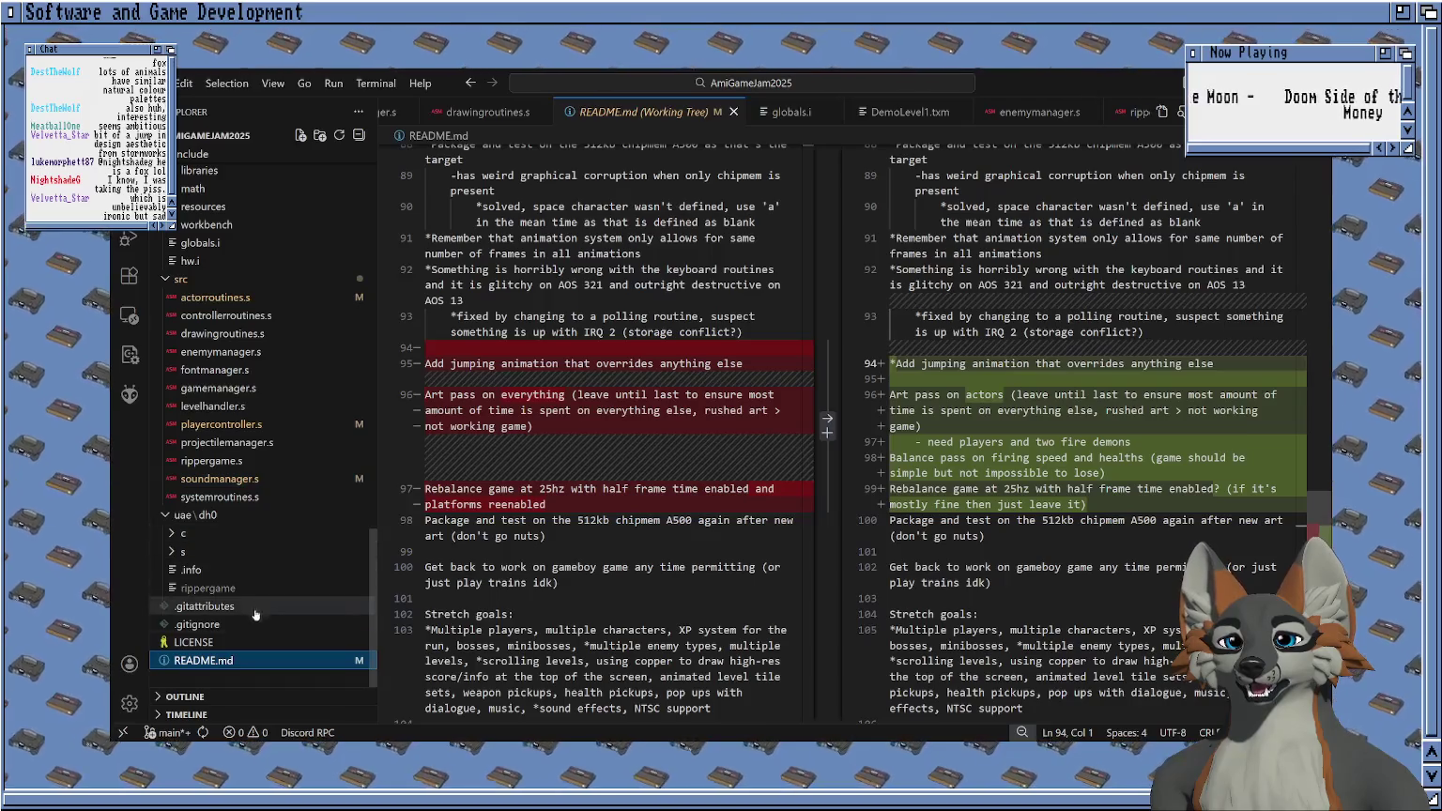
Add 'Fix Player 1 joystick being weird' as a new README.md to-do line after line 95.
{"action": "double_click", "coordinate": [248, 662]}
{"action": "scroll", "coordinate": [1033, 441], "scroll_direction": "down", "scroll_amount": 1}
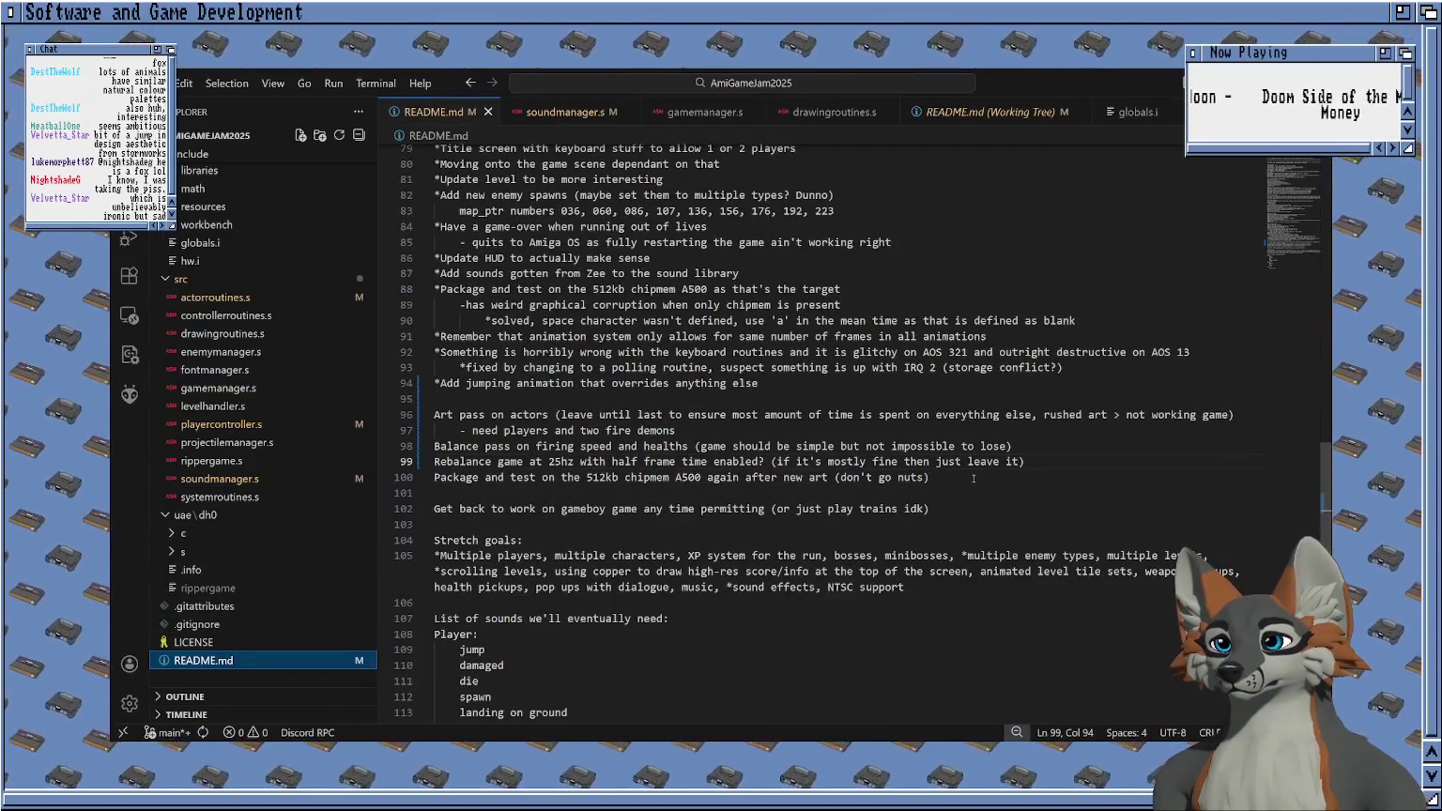
{"action": "left_click", "coordinate": [1050, 440]}
{"action": "left_click", "coordinate": [740, 399]}
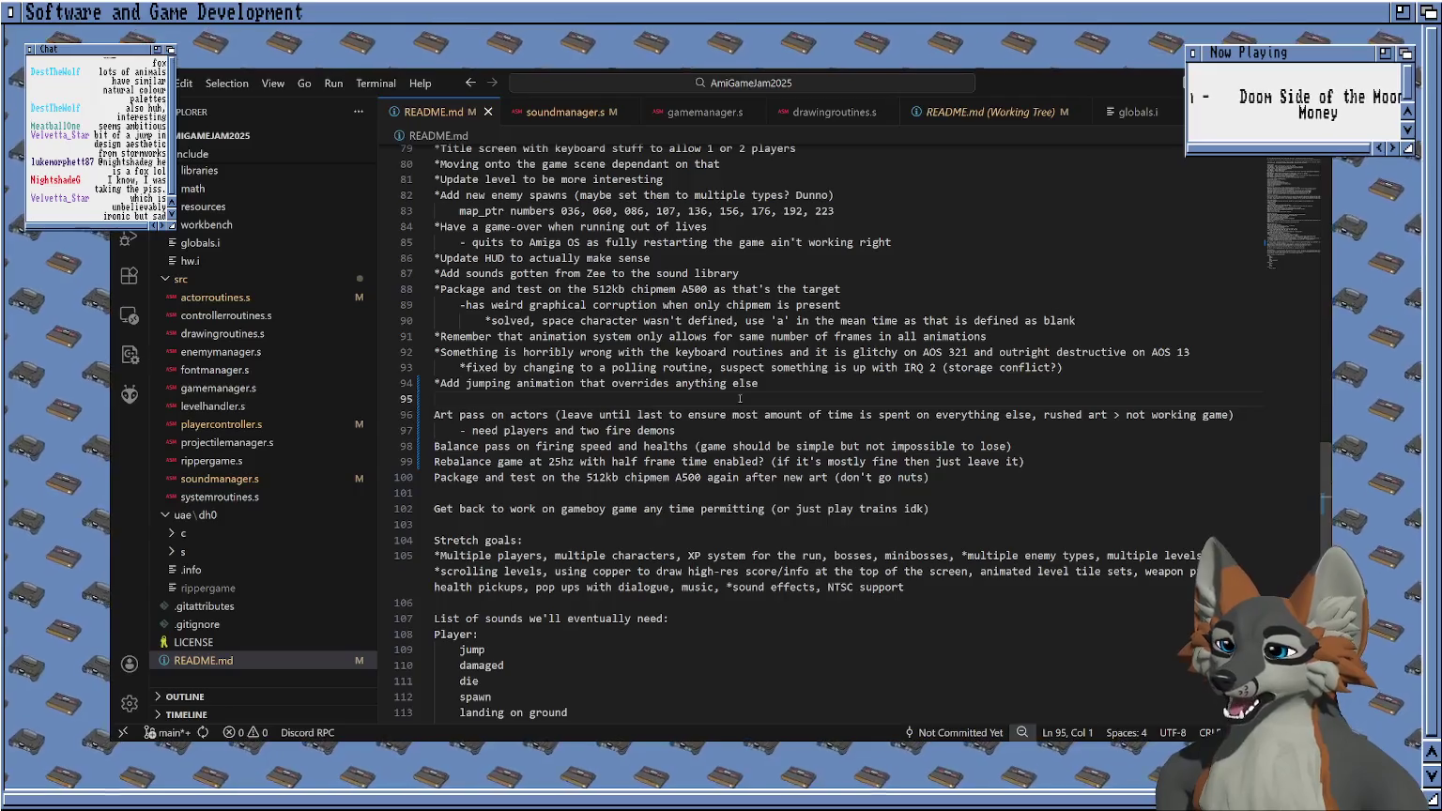
{"action": "key", "text": "Return"}
{"action": "type", "text": "Fix Player 1 joystick being weird"}
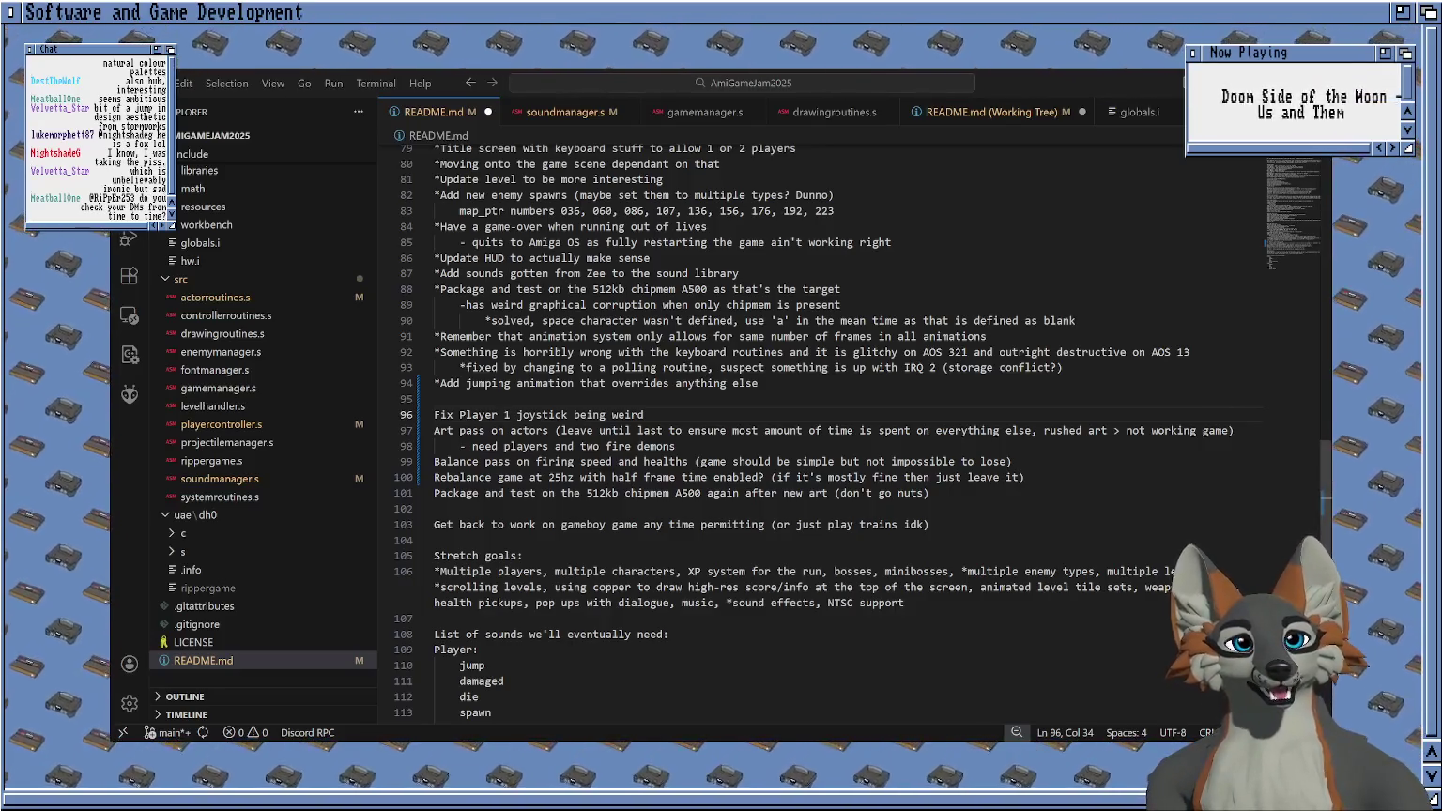
{"action": "left_click", "coordinate": [673, 406]}
Check the MovePlayerWithJoystick calls in playercontroller.s's UpdatePlayers routine.
{"action": "left_click", "coordinate": [673, 409]}
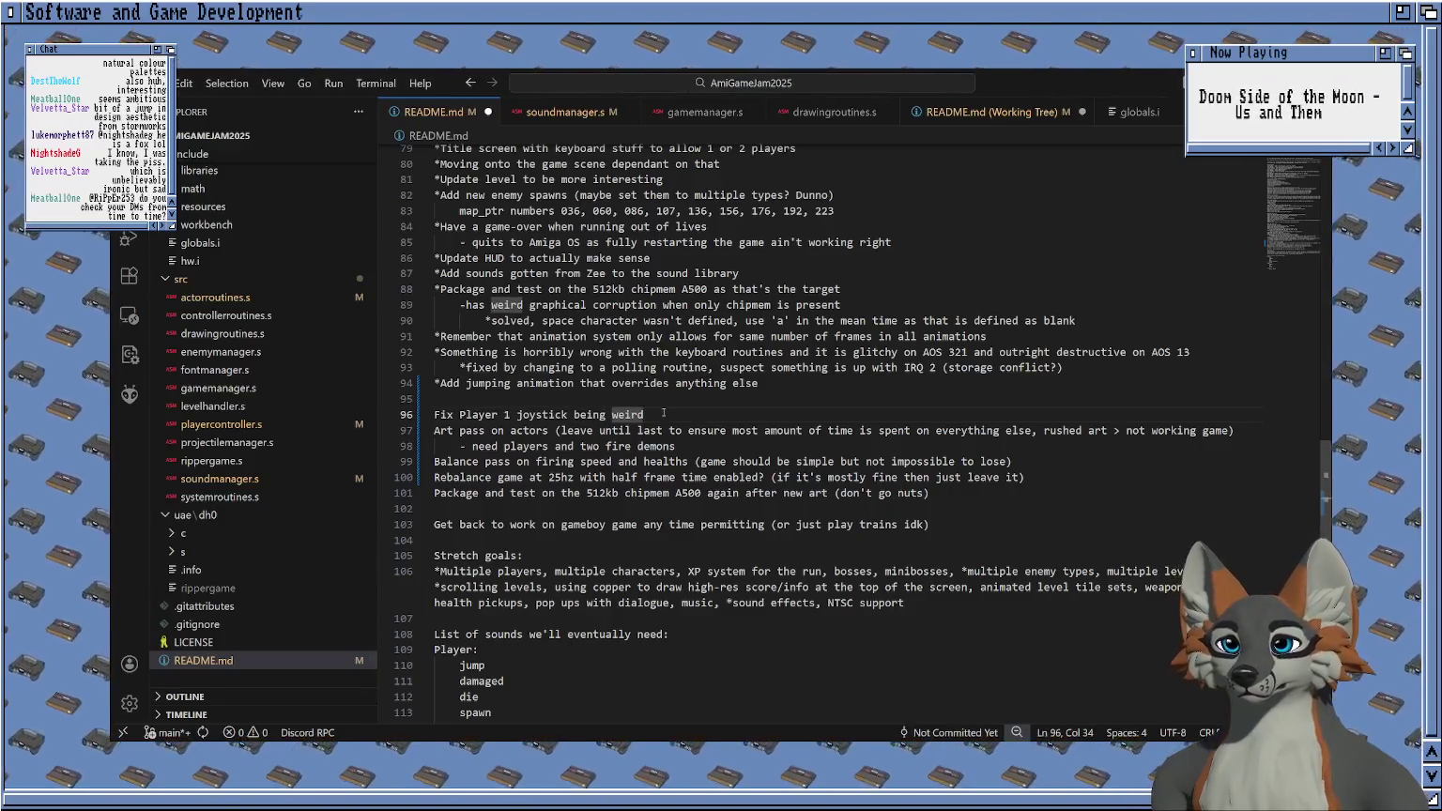
{"action": "scroll", "coordinate": [619, 112], "scroll_direction": "down", "scroll_amount": 2}
{"action": "scroll", "coordinate": [676, 112], "scroll_direction": "down", "scroll_amount": 2}
{"action": "scroll", "coordinate": [731, 114], "scroll_direction": "down", "scroll_amount": 2}
{"action": "left_click", "coordinate": [220, 424]}
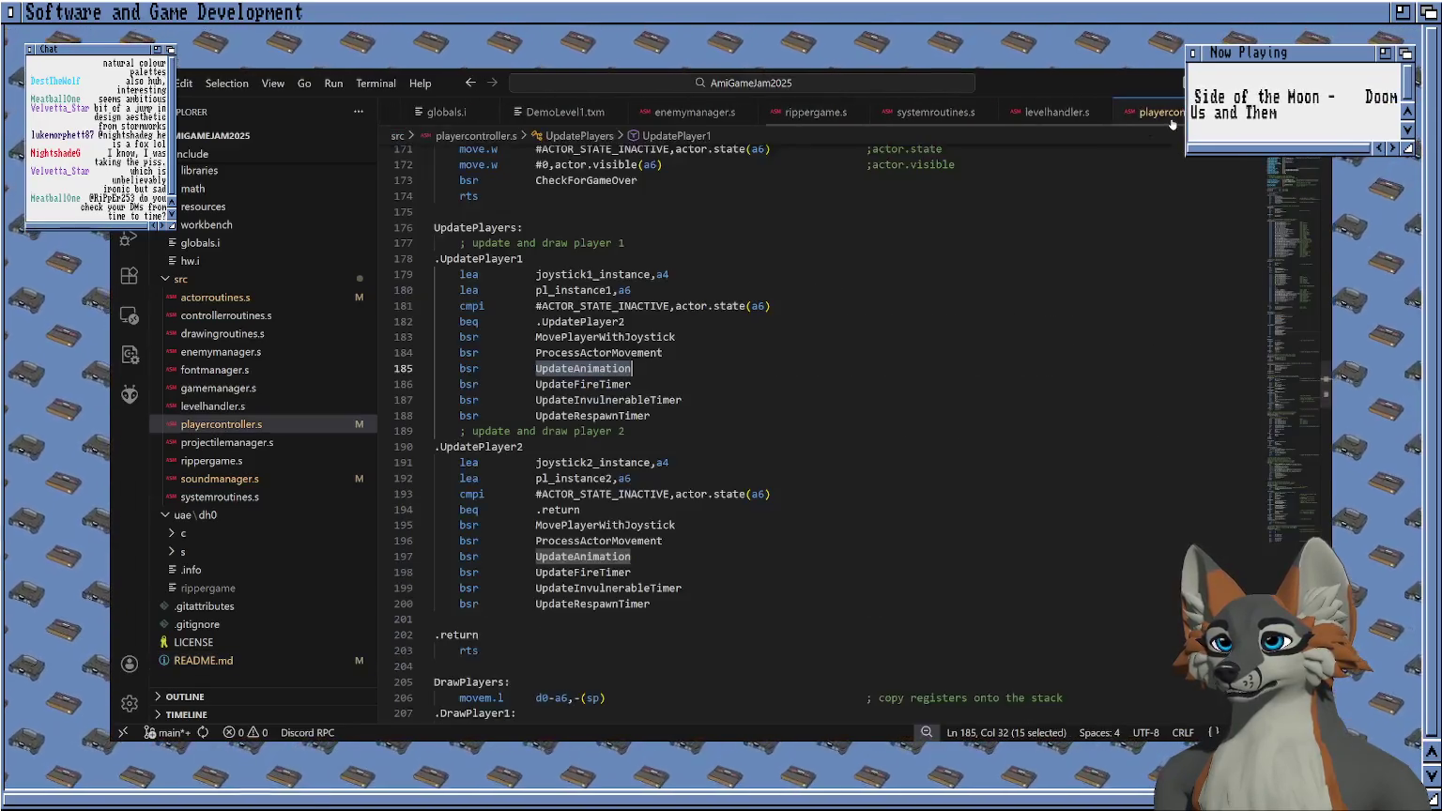
{"action": "key", "text": "ctrl+b"}
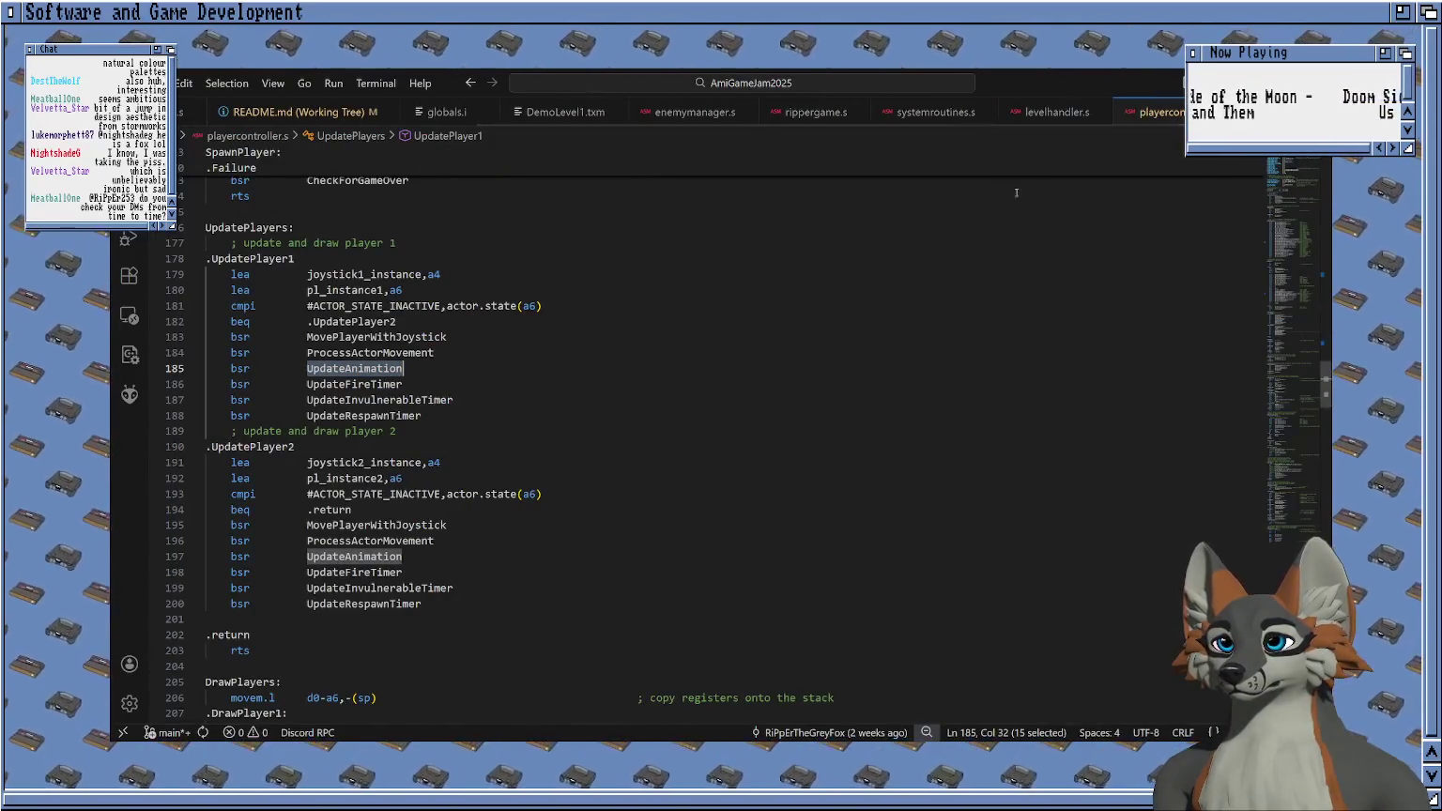
{"action": "scroll", "coordinate": [737, 115], "scroll_direction": "up", "scroll_amount": 2}
{"action": "scroll", "coordinate": [737, 115], "scroll_direction": "up", "scroll_amount": 3}
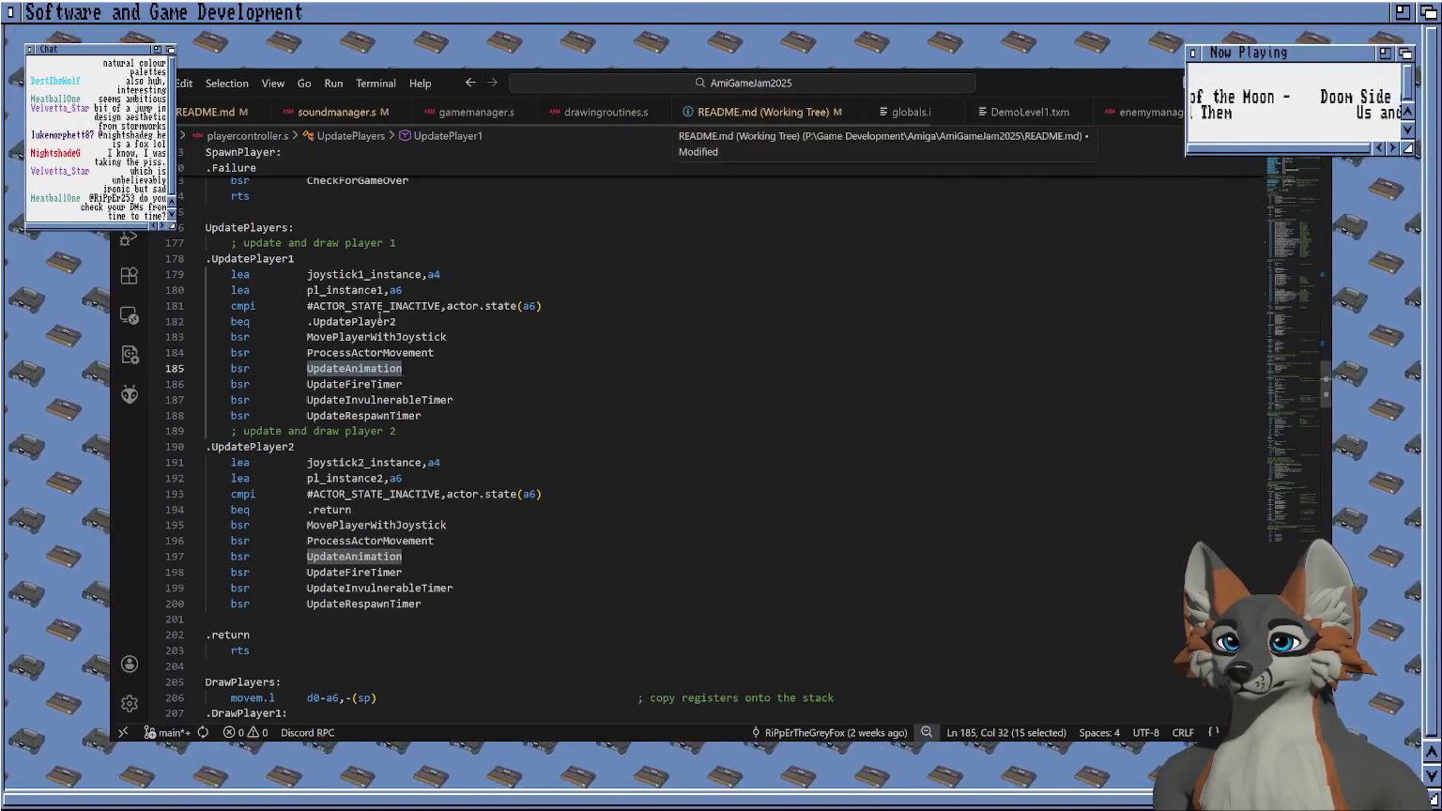
{"action": "left_click", "coordinate": [389, 524]}
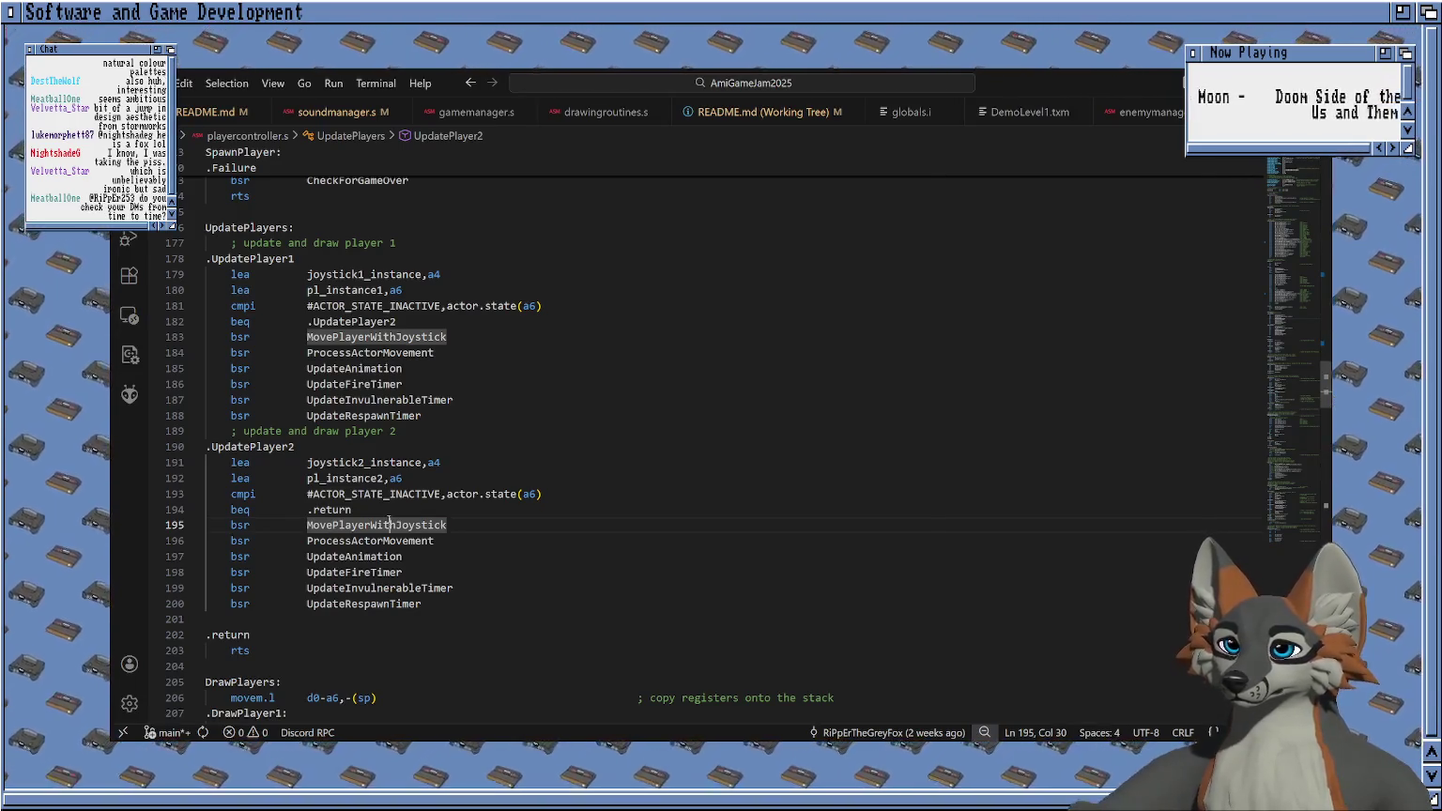
Open controllerroutines.s at line 114 of the UpdateJoystick2 routine.
{"action": "key", "text": "ctrl+shift+e"}
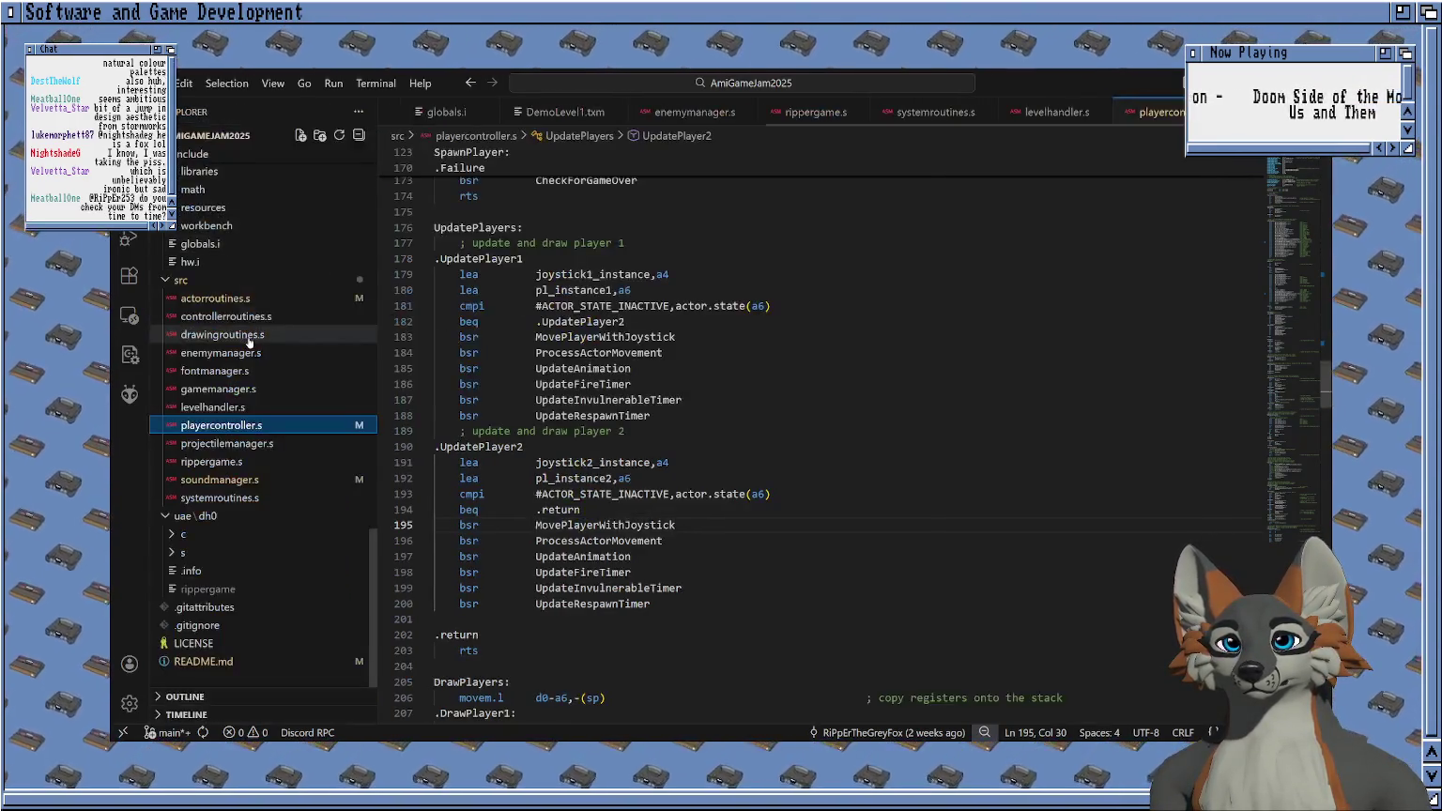
{"action": "left_click", "coordinate": [249, 316]}
{"action": "key", "text": "ctrl+b"}
{"action": "left_click", "coordinate": [464, 324]}
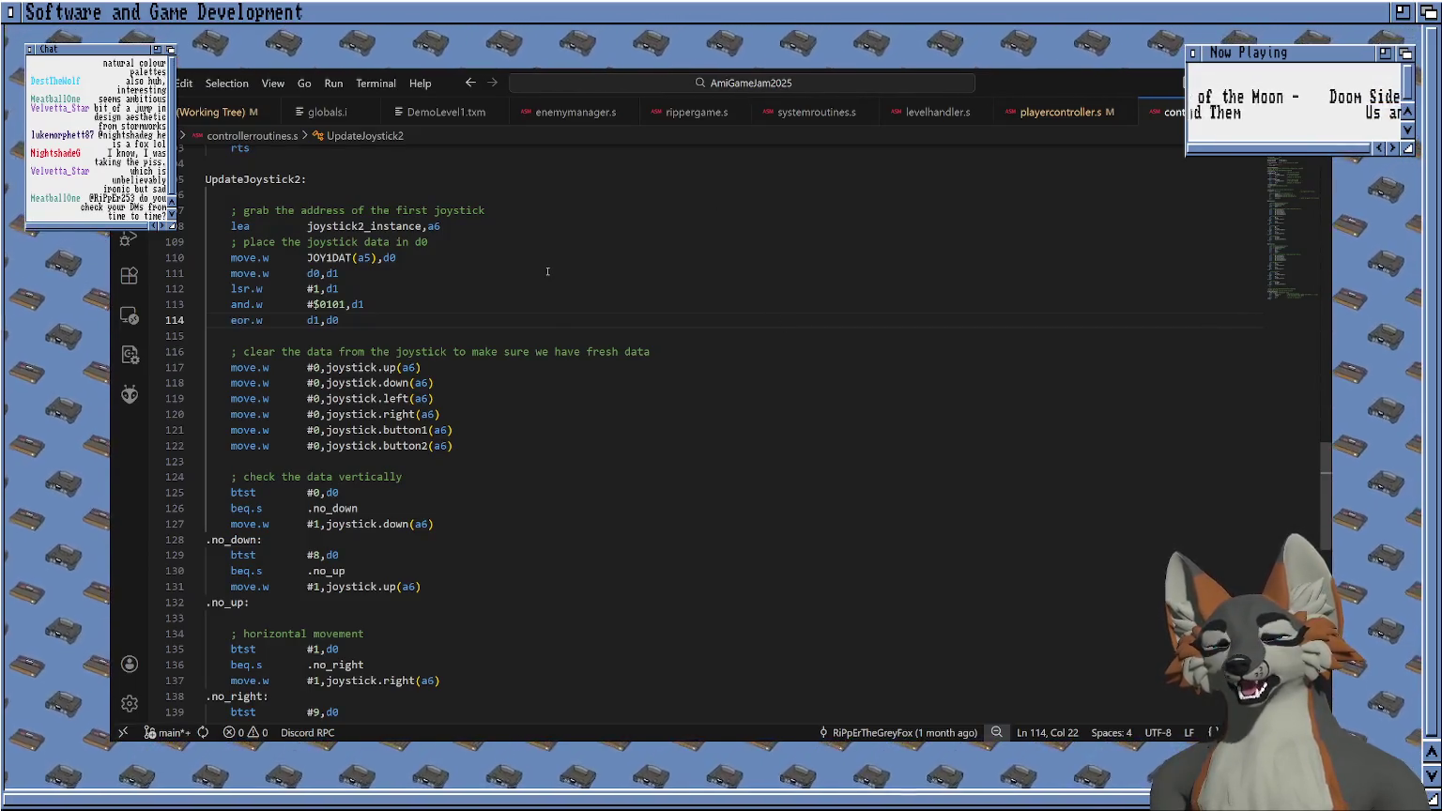
Select UpdateJoystick2's lsr/and/eor decoding lines 111–114.
{"action": "left_click", "coordinate": [385, 336]}
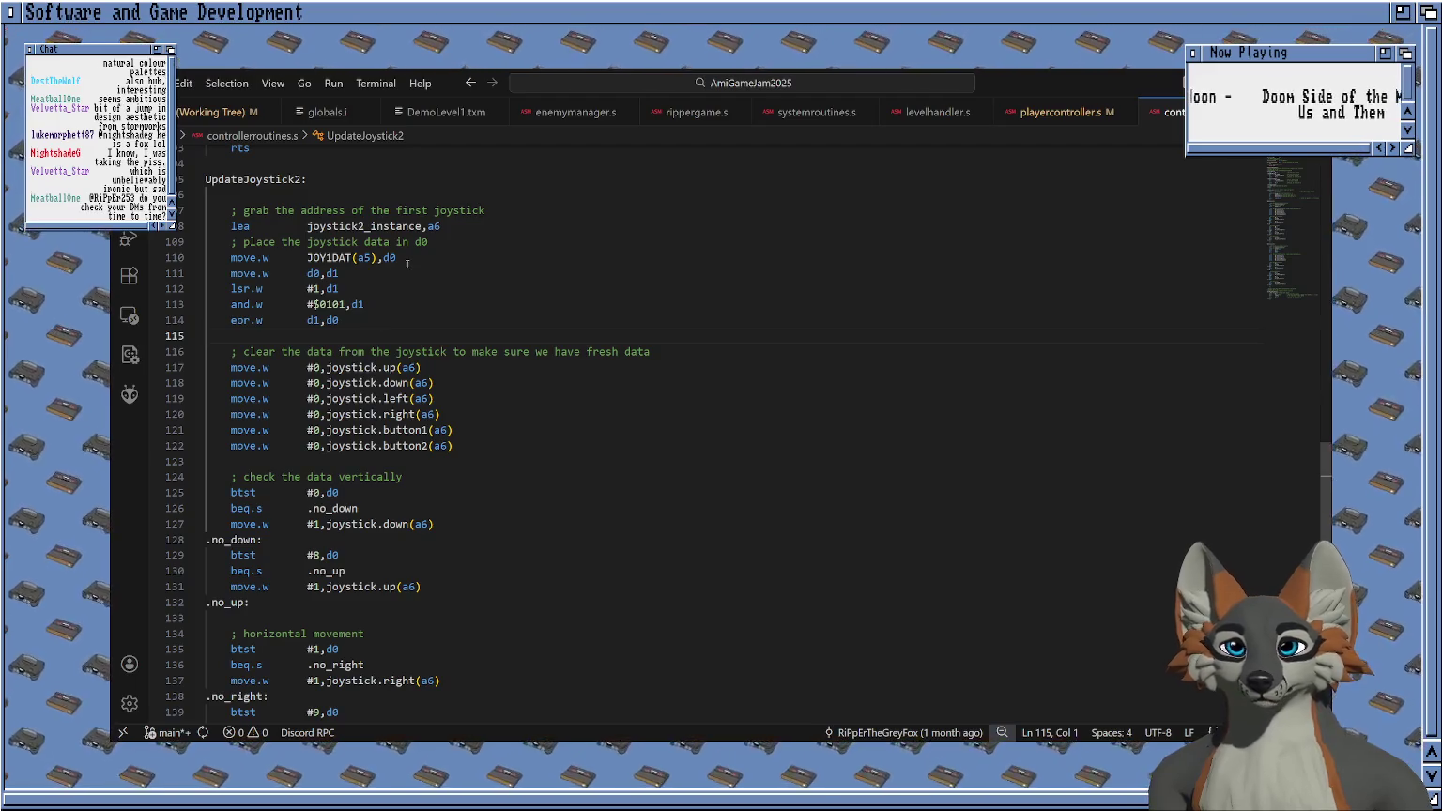
{"action": "scroll", "coordinate": [413, 282], "scroll_direction": "up", "scroll_amount": 2}
{"action": "scroll", "coordinate": [427, 347], "scroll_direction": "up", "scroll_amount": 2}
{"action": "scroll", "coordinate": [442, 407], "scroll_direction": "up", "scroll_amount": 3}
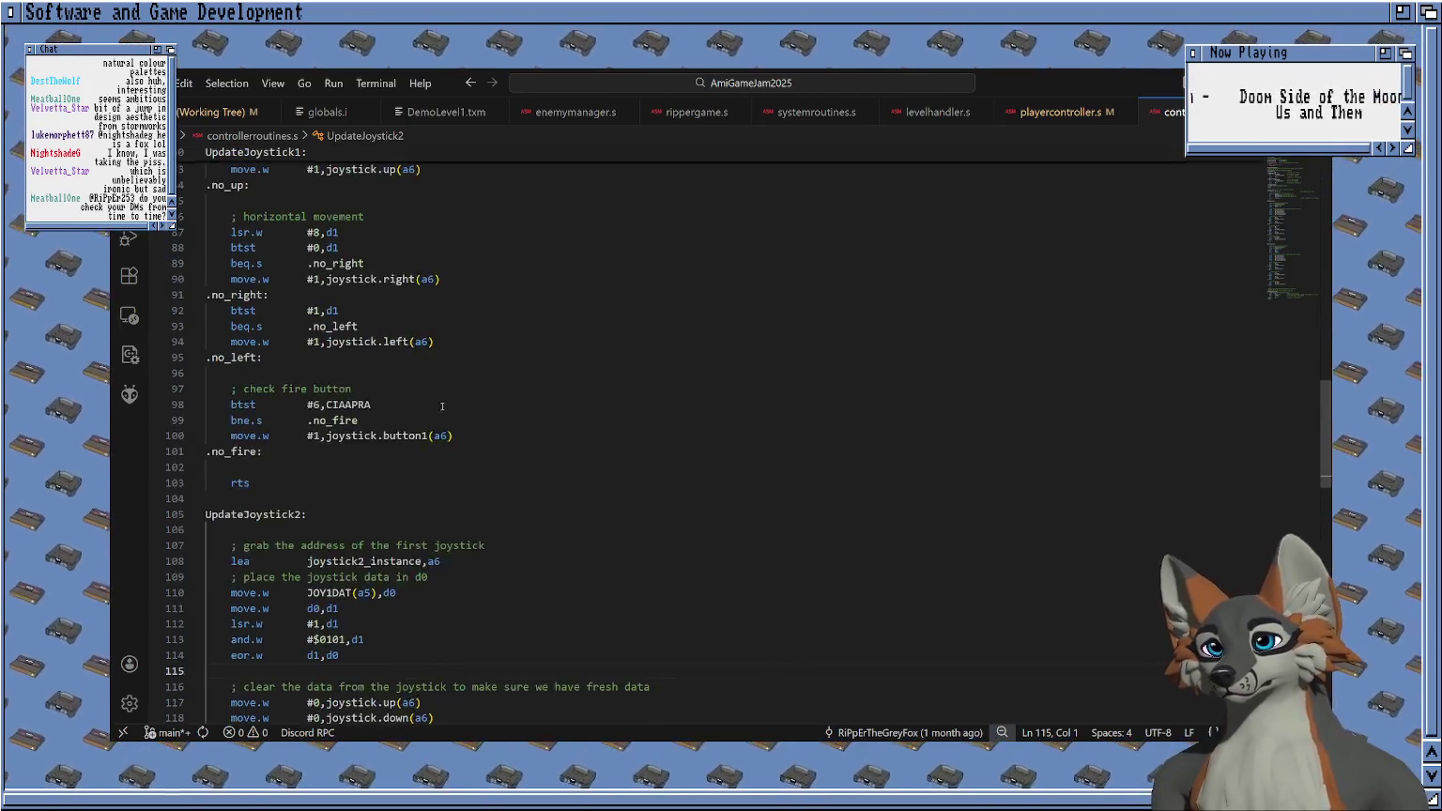
{"action": "scroll", "coordinate": [436, 406], "scroll_direction": "up", "scroll_amount": 2}
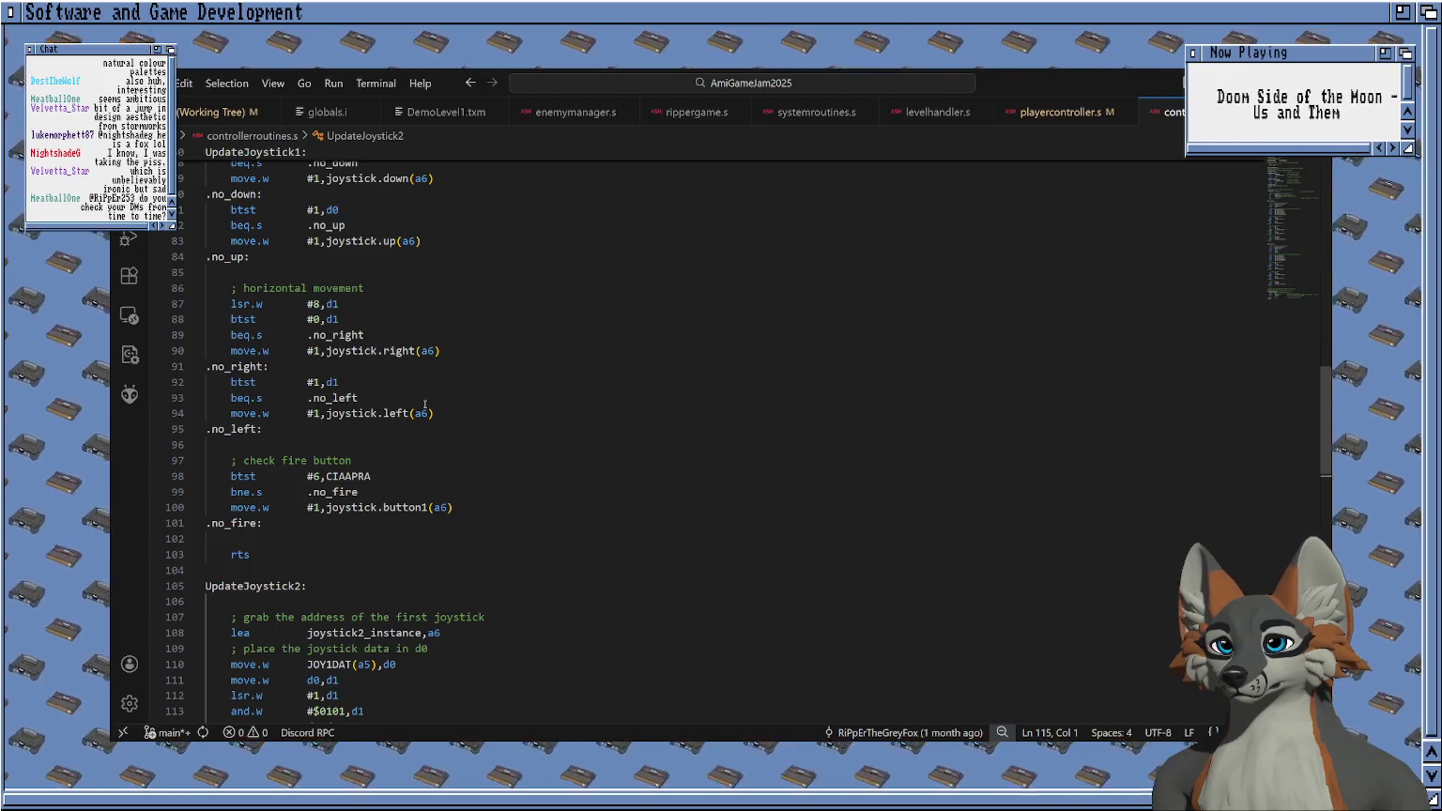
{"action": "scroll", "coordinate": [424, 405], "scroll_direction": "down", "scroll_amount": 3}
{"action": "scroll", "coordinate": [439, 464], "scroll_direction": "down", "scroll_amount": 2}
{"action": "scroll", "coordinate": [448, 453], "scroll_direction": "up", "scroll_amount": 10}
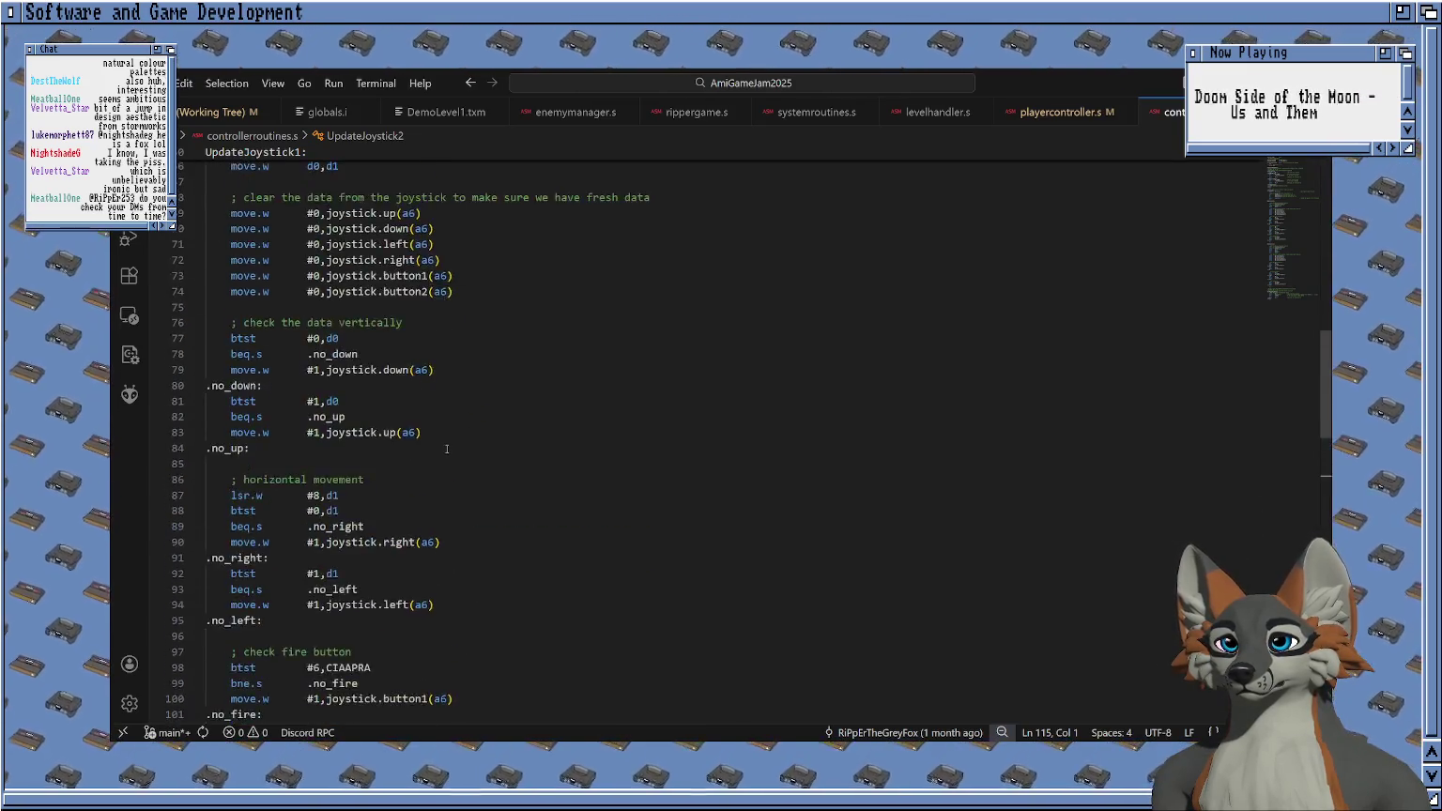
{"action": "scroll", "coordinate": [447, 449], "scroll_direction": "up", "scroll_amount": 5}
{"action": "scroll", "coordinate": [419, 428], "scroll_direction": "down", "scroll_amount": 10}
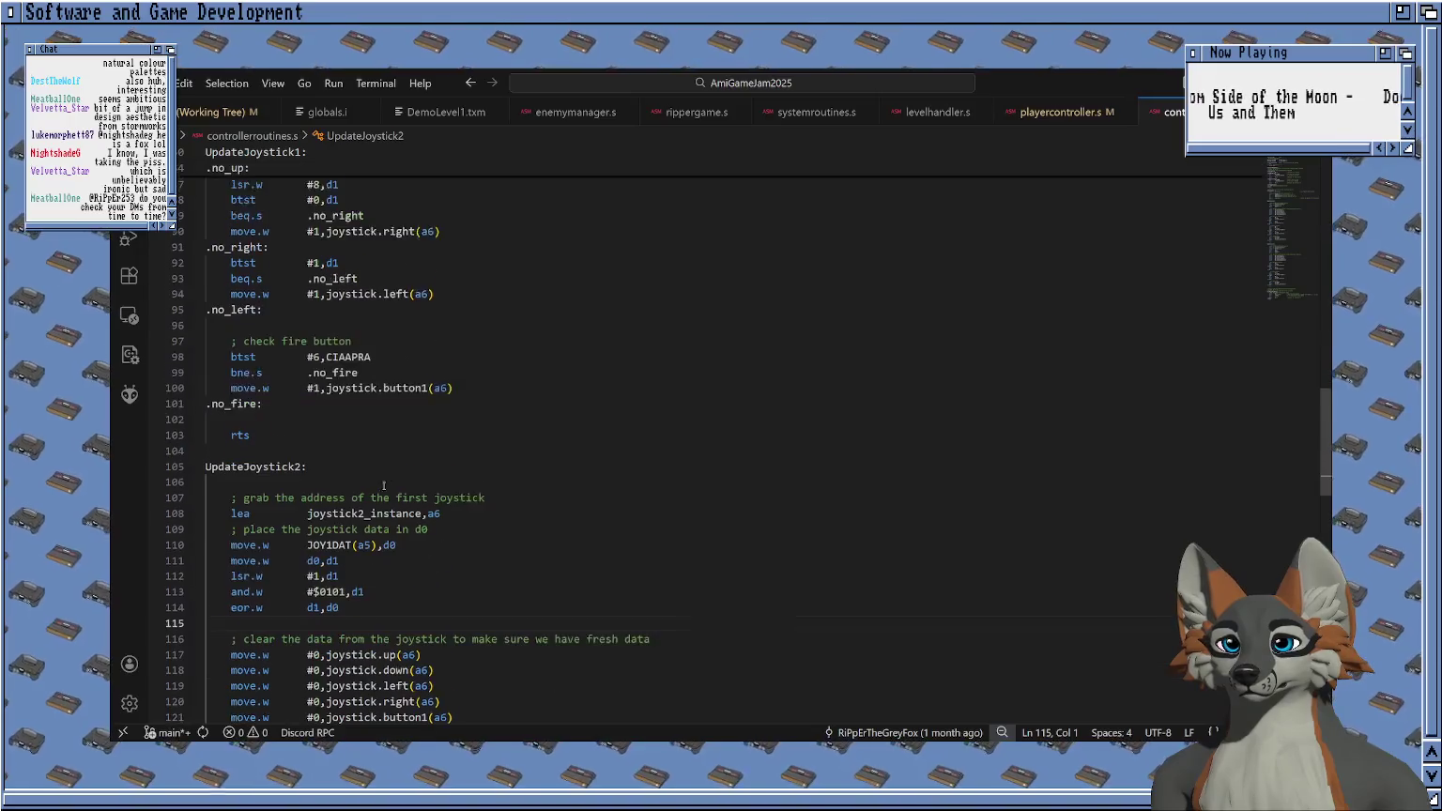
{"action": "mouse_move", "coordinate": [347, 584]}
{"action": "left_mouse_down"}
{"action": "mouse_move", "coordinate": [375, 552]}
{"action": "mouse_move", "coordinate": [339, 535]}
{"action": "left_mouse_up"}
{"action": "key", "text": "ctrl+c"}
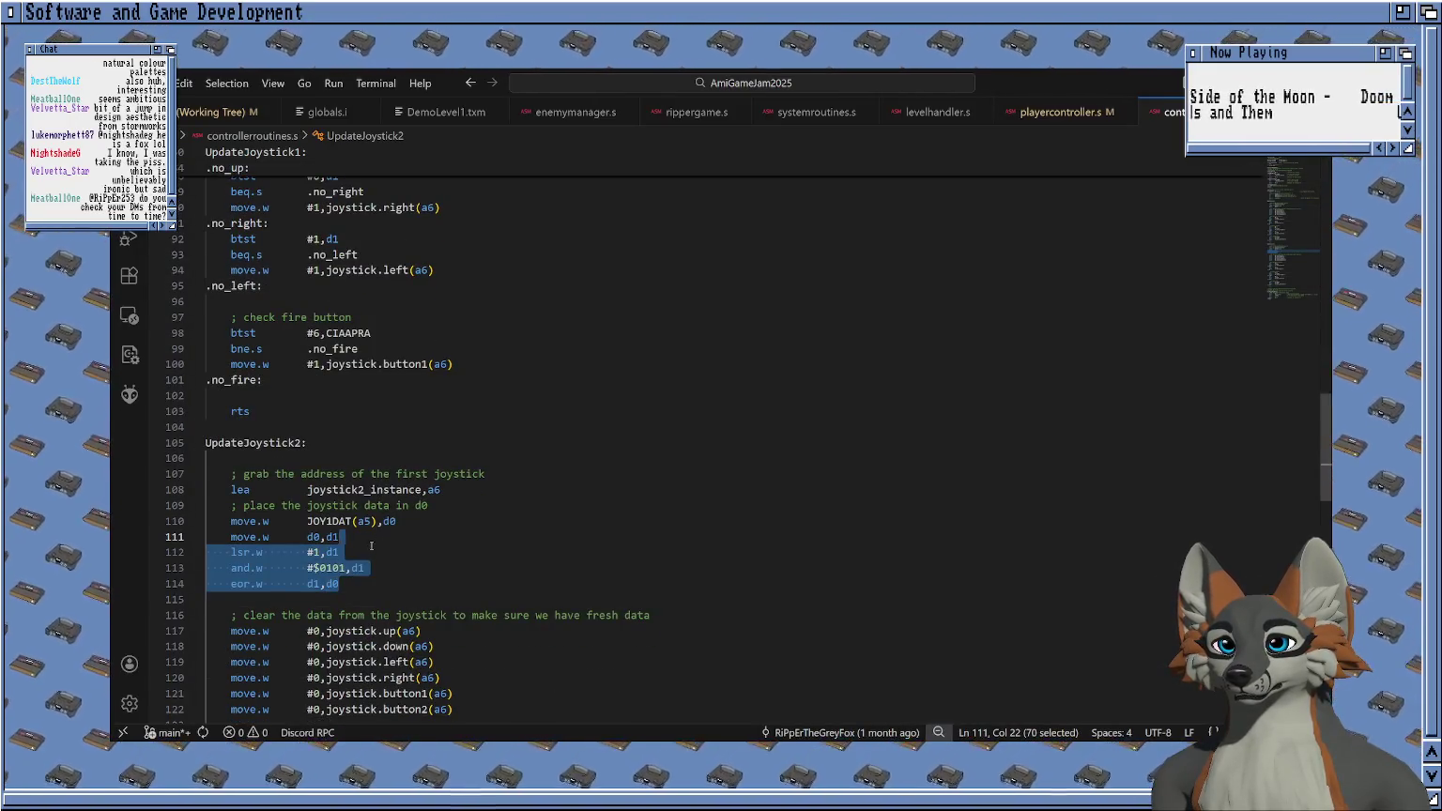
Paste the decoding lines into UpdateJoystick1 after line 66.
{"action": "scroll", "coordinate": [361, 395], "scroll_direction": "up", "scroll_amount": 9}
{"action": "scroll", "coordinate": [361, 395], "scroll_direction": "up", "scroll_amount": 3}
{"action": "left_click", "coordinate": [360, 394]}
{"action": "key", "text": "ctrl+v"}
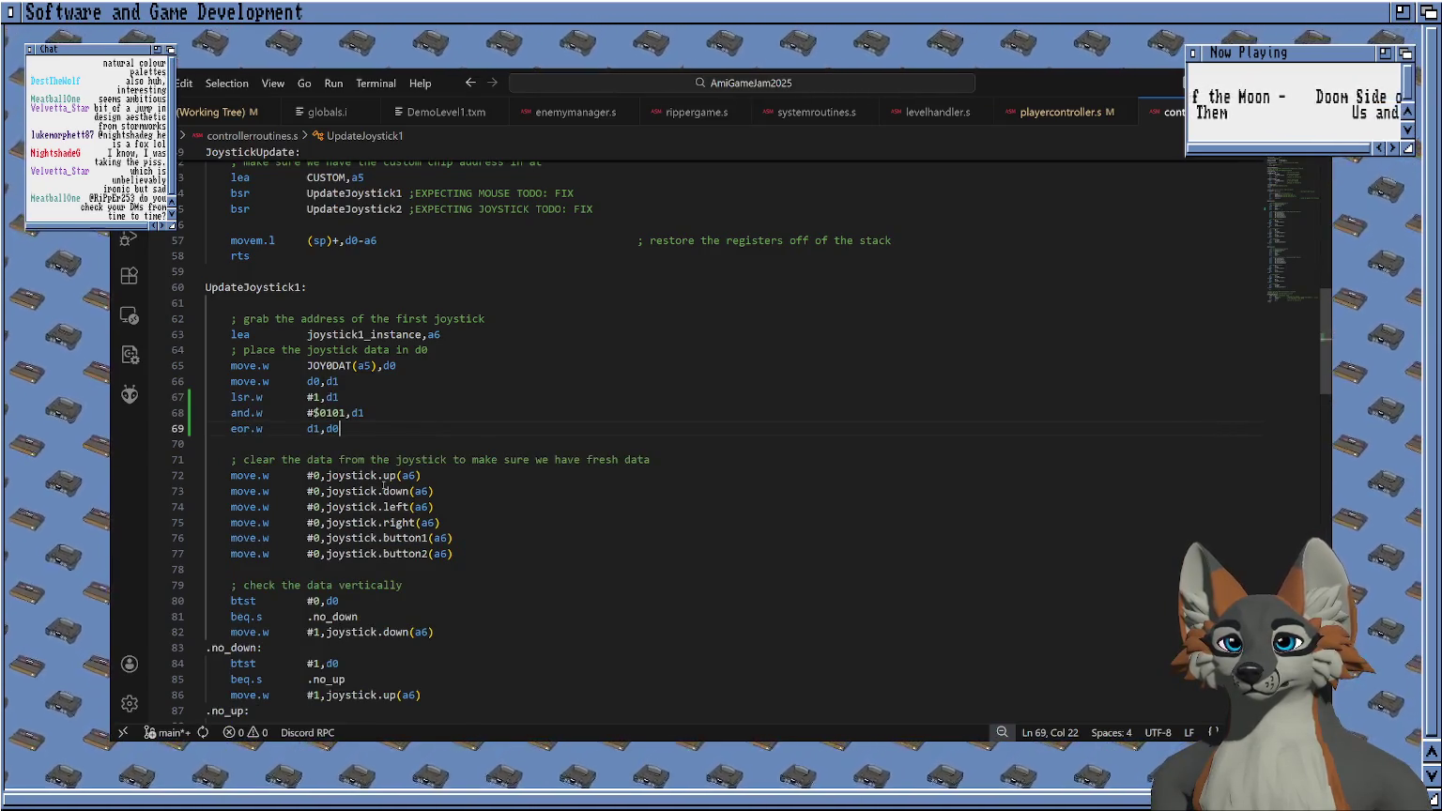
Build the game with the build task and launch it under the WinUAE debugger.
{"action": "scroll", "coordinate": [383, 484], "scroll_direction": "down", "scroll_amount": 6}
{"action": "scroll", "coordinate": [383, 484], "scroll_direction": "down", "scroll_amount": 3}
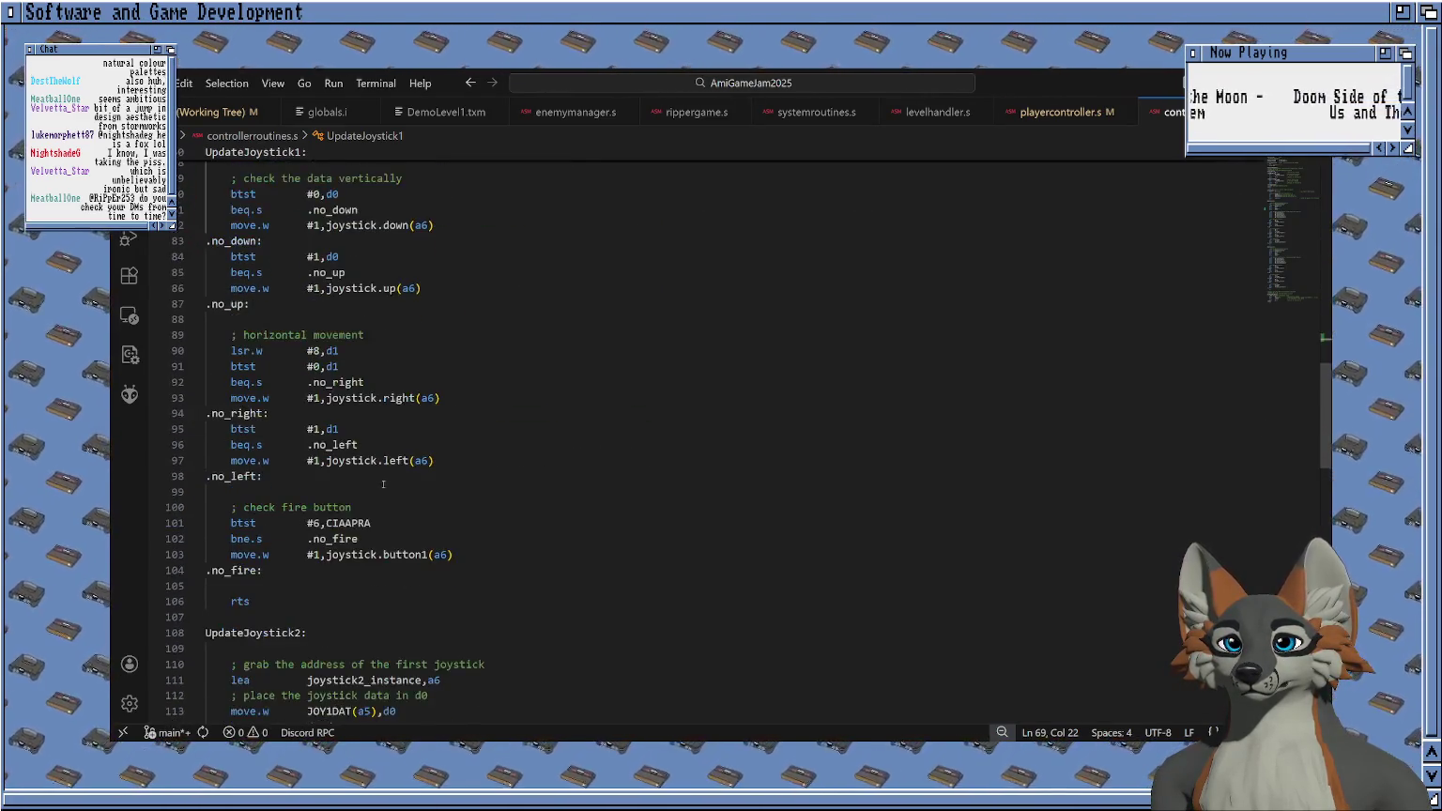
{"action": "scroll", "coordinate": [383, 484], "scroll_direction": "down", "scroll_amount": 3}
{"action": "scroll", "coordinate": [383, 485], "scroll_direction": "down", "scroll_amount": 3}
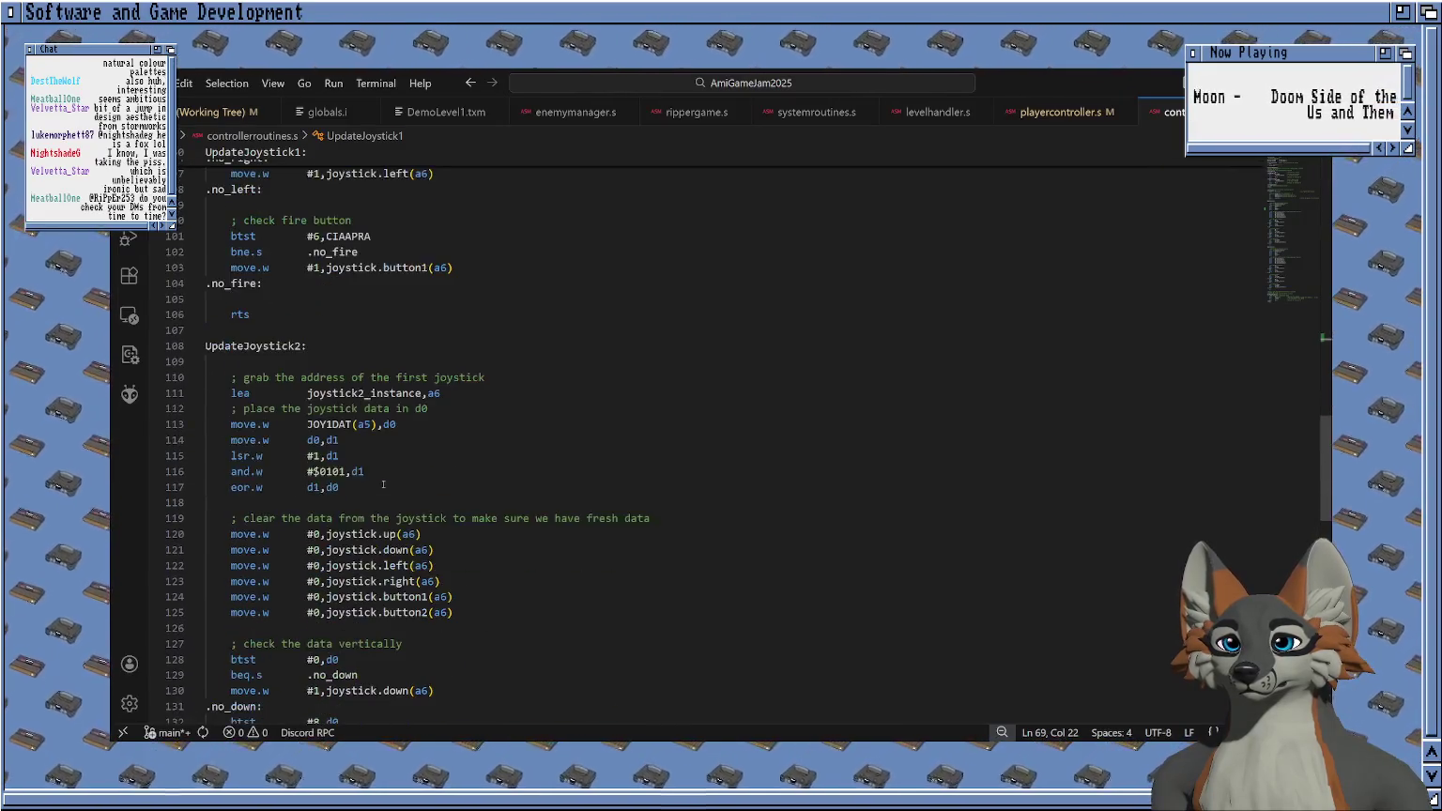
{"action": "scroll", "coordinate": [389, 480], "scroll_direction": "up", "scroll_amount": 4}
{"action": "scroll", "coordinate": [404, 450], "scroll_direction": "up", "scroll_amount": 12}
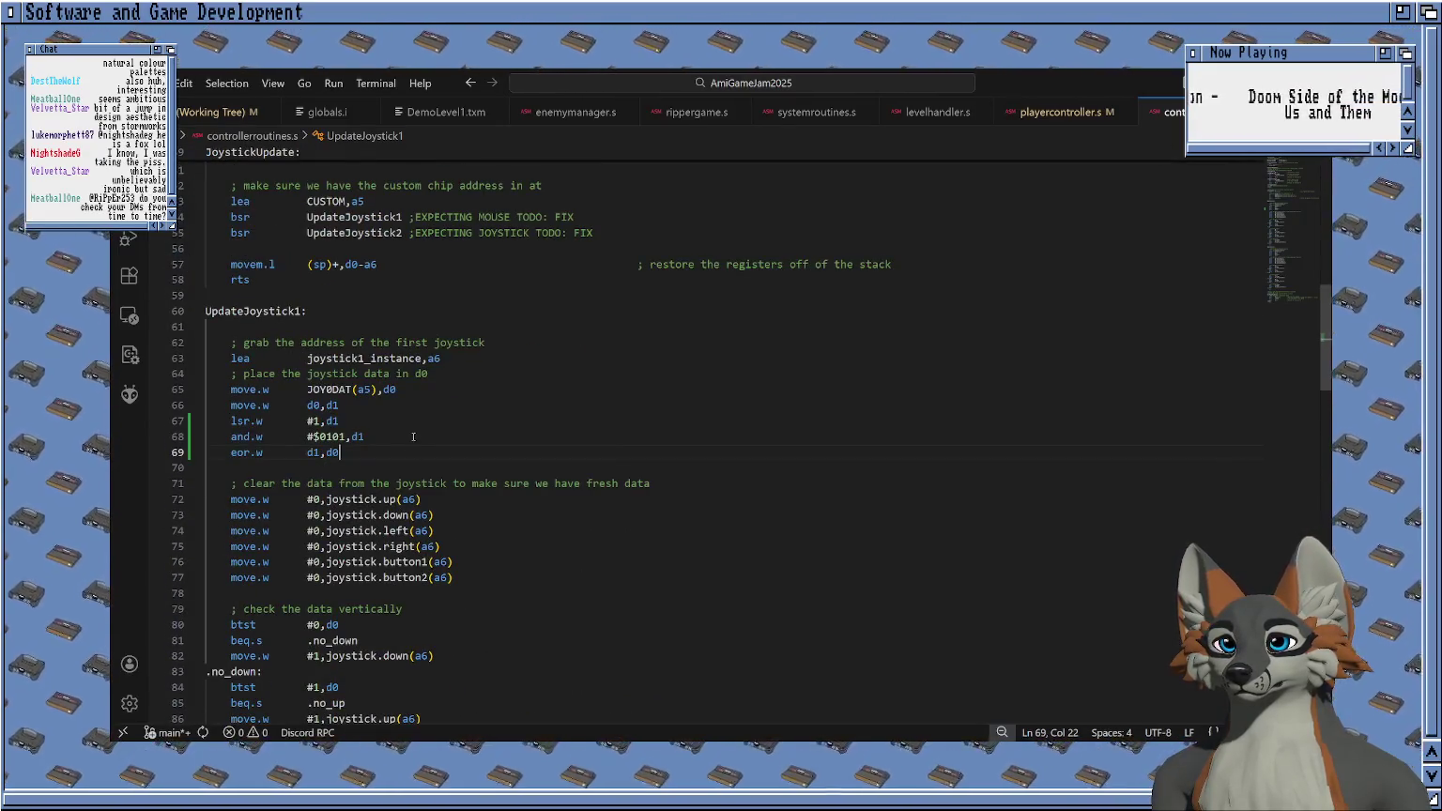
{"action": "key", "text": "ctrl+shift+b"}
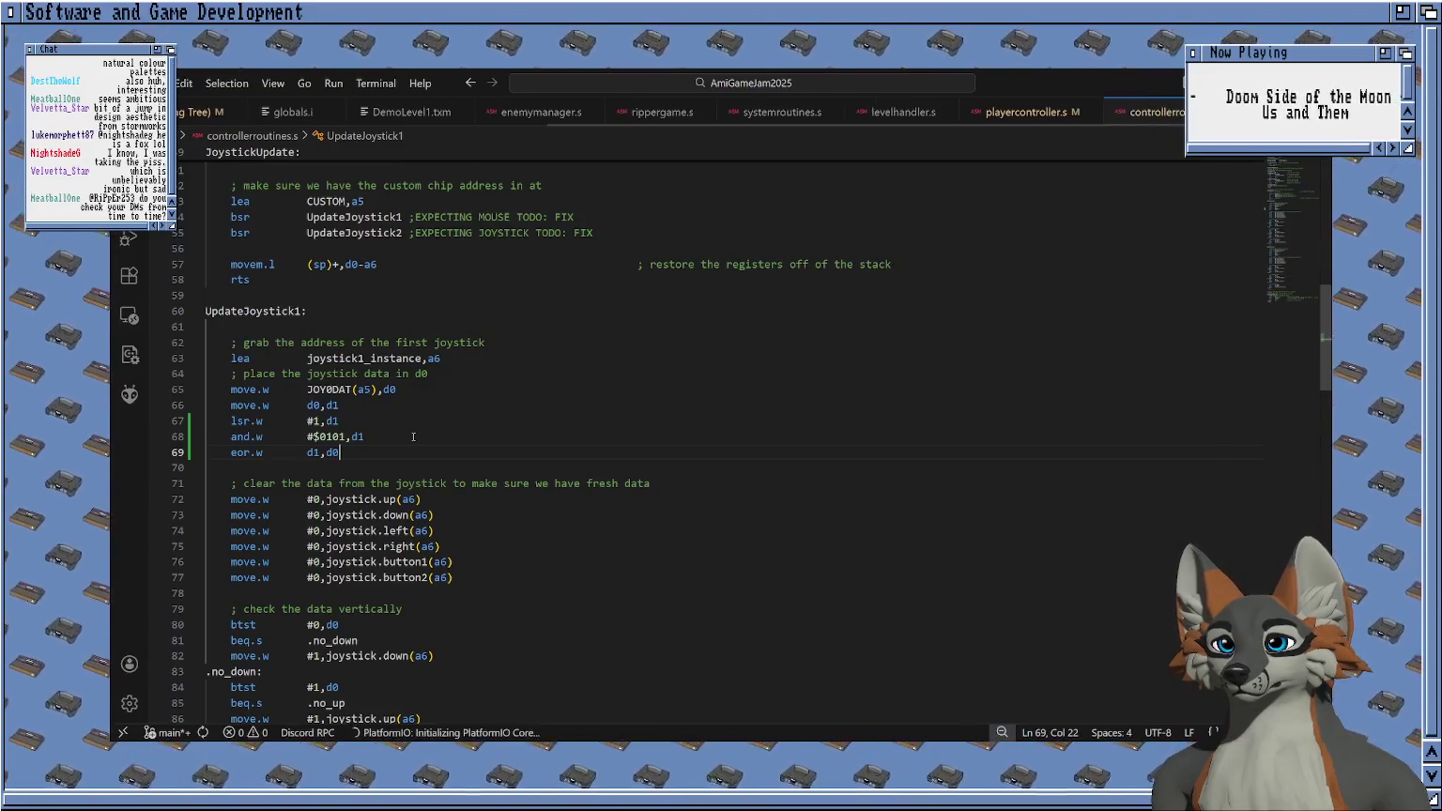
{"action": "key", "text": "Return"}
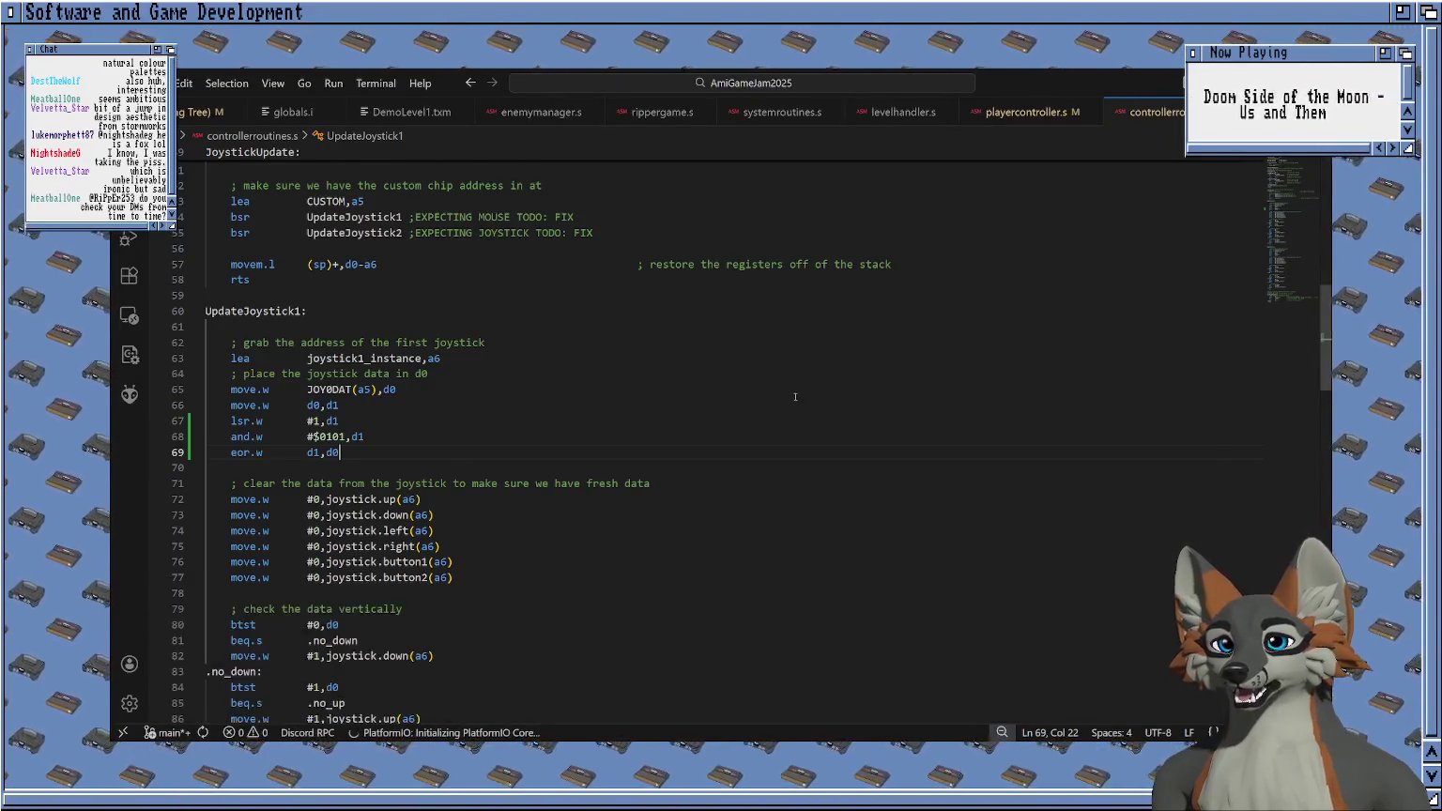
{"action": "key", "text": "F5"}
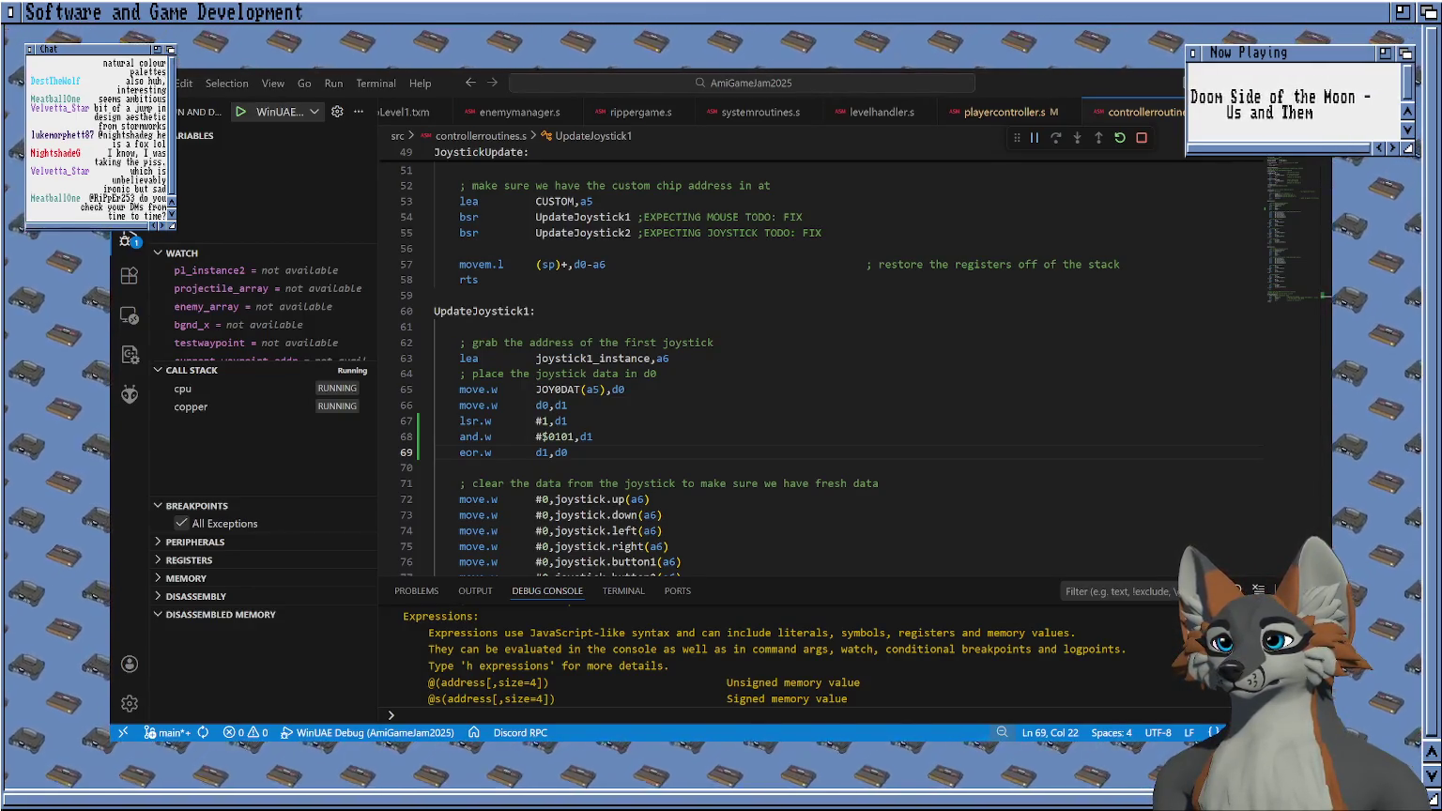
Inspect the .no_down vertical check, then switch to the browser's joystick tutorial.
{"action": "scroll", "coordinate": [683, 425], "scroll_direction": "down", "scroll_amount": 2}
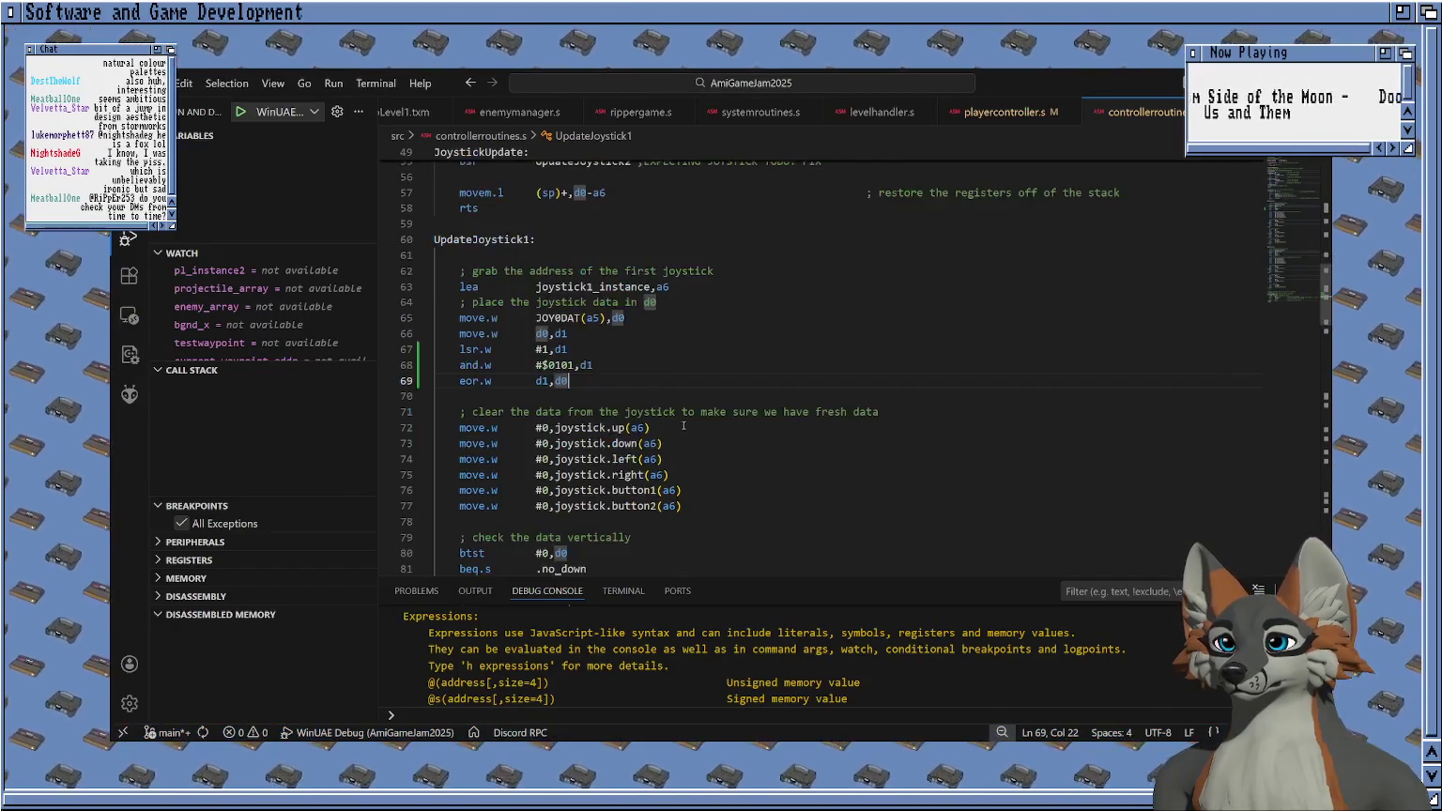
{"action": "scroll", "coordinate": [683, 425], "scroll_direction": "down", "scroll_amount": 2}
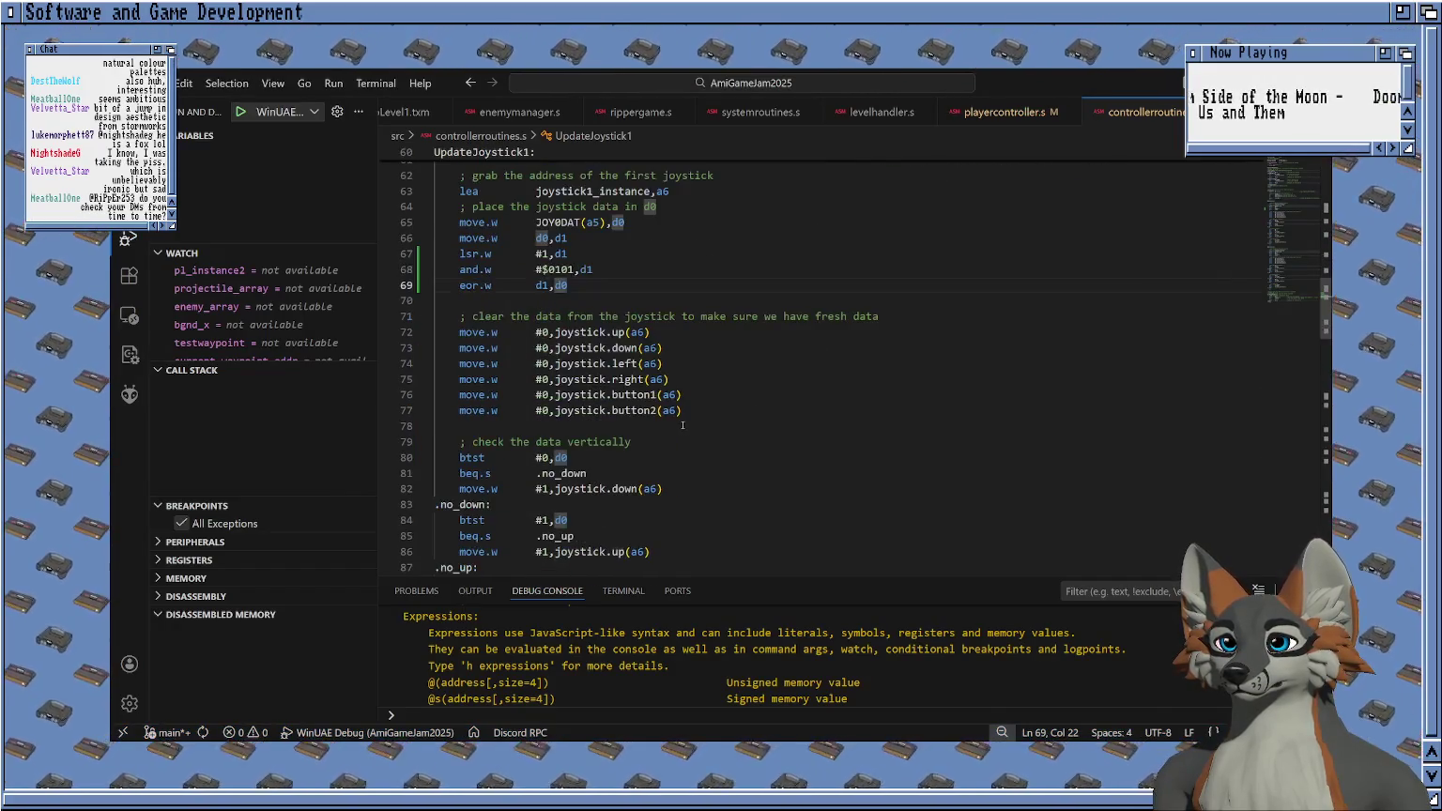
{"action": "left_click", "coordinate": [581, 471]}
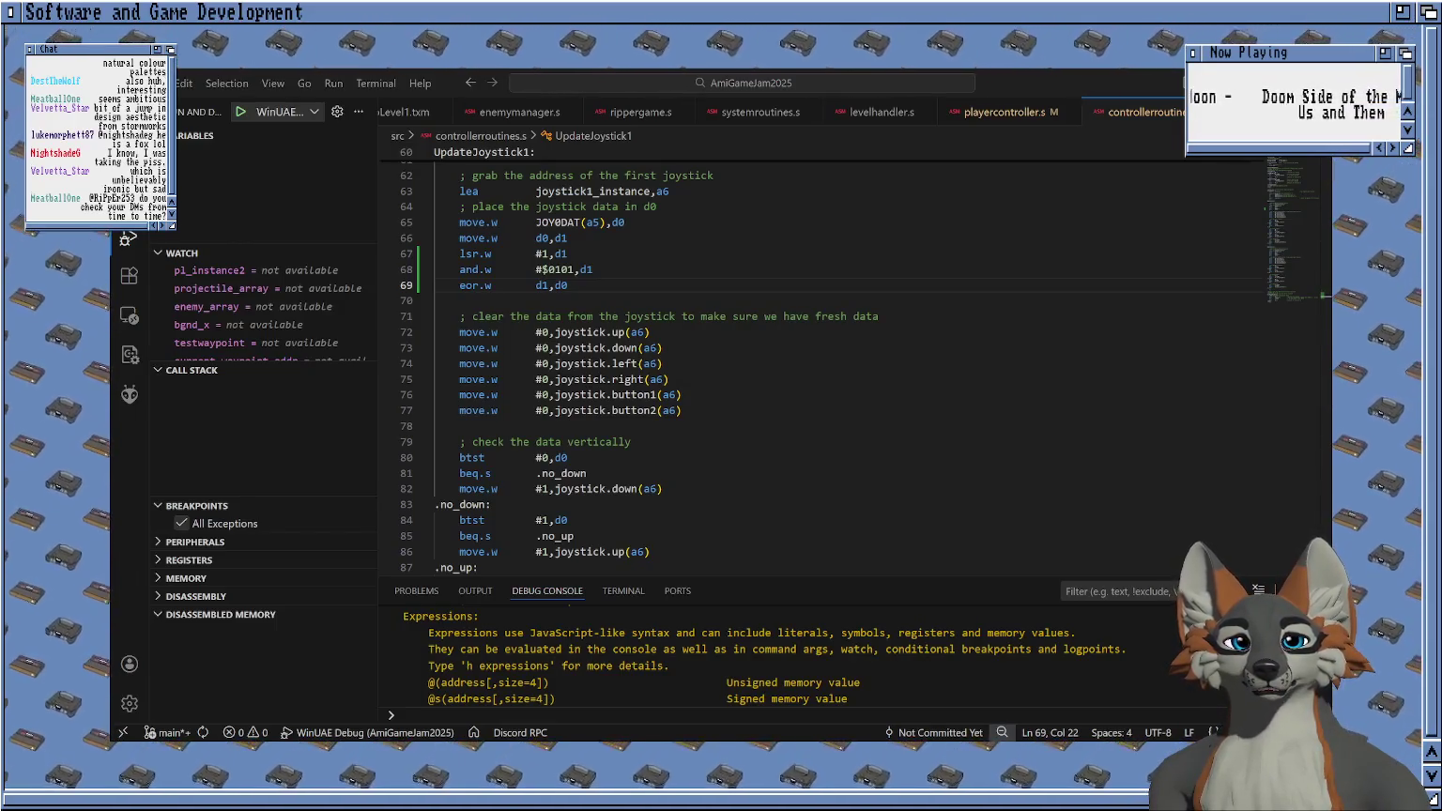
{"action": "key", "text": "alt+Tab"}
{"action": "scroll", "coordinate": [676, 423], "scroll_direction": "down", "scroll_amount": 10}
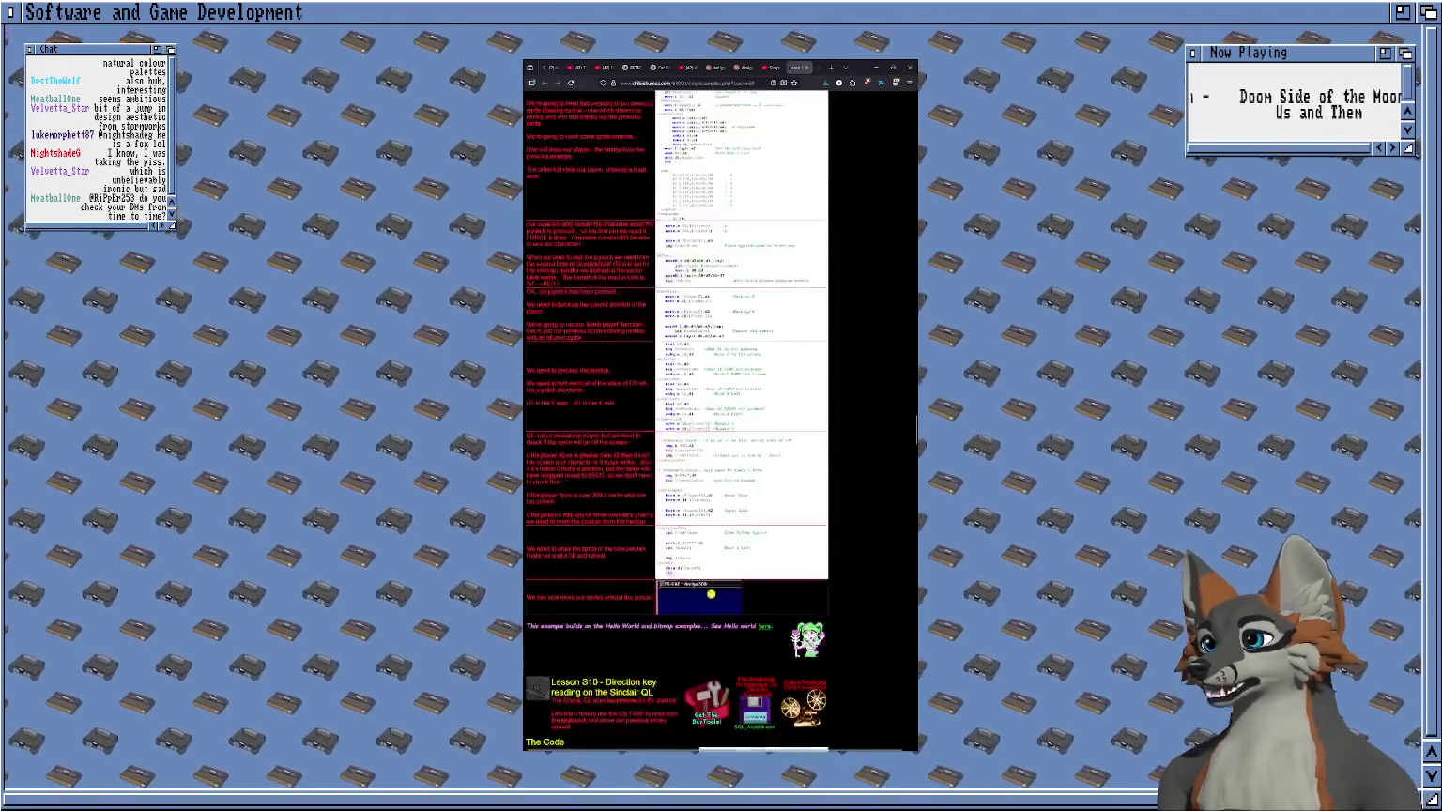
Read the ChibiAkumas Lesson S10 direction-key code, then return to VS Code.
{"action": "scroll", "coordinate": [676, 423], "scroll_direction": "down", "scroll_amount": 5}
{"action": "scroll", "coordinate": [676, 422], "scroll_direction": "up", "scroll_amount": 5}
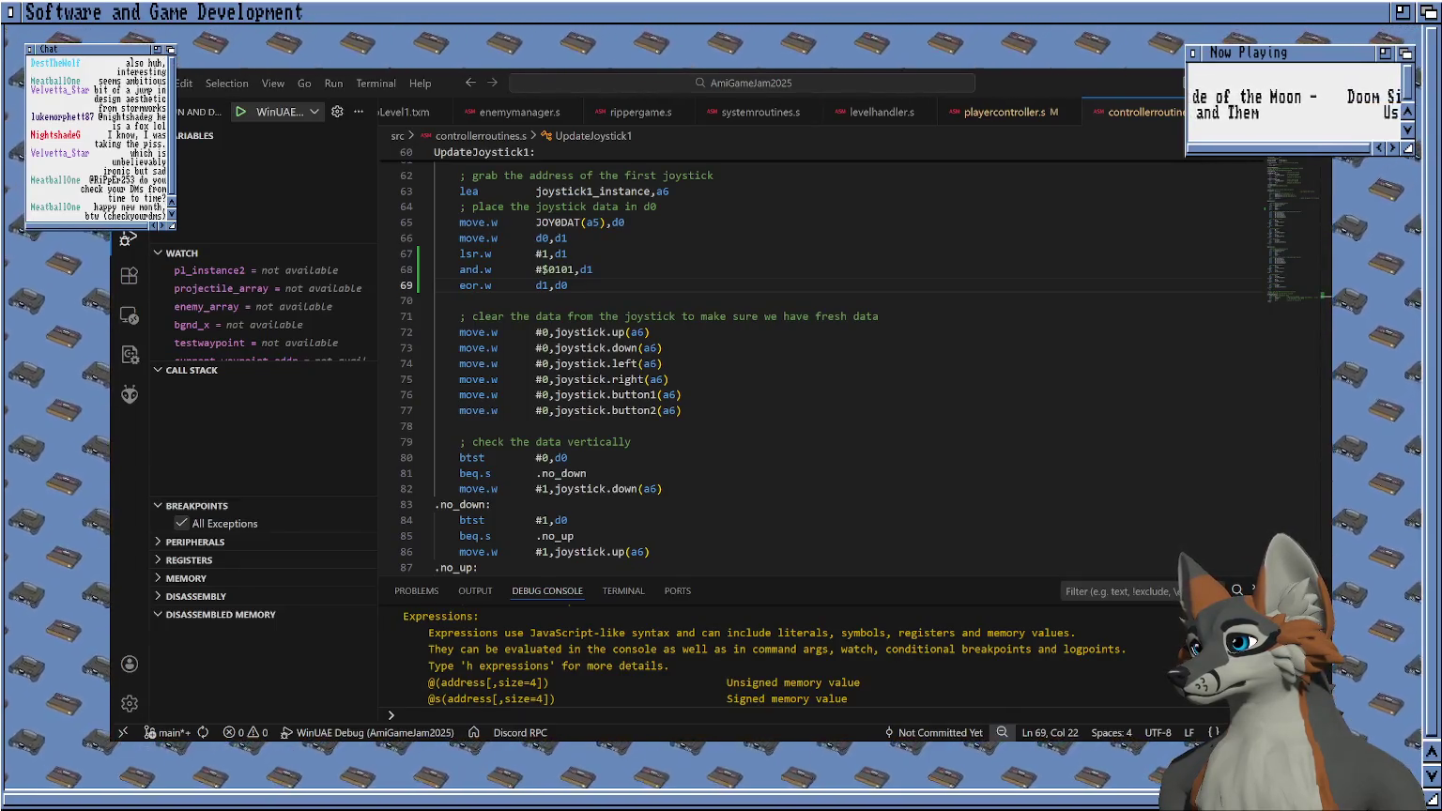
{"action": "left_click", "coordinate": [618, 283]}
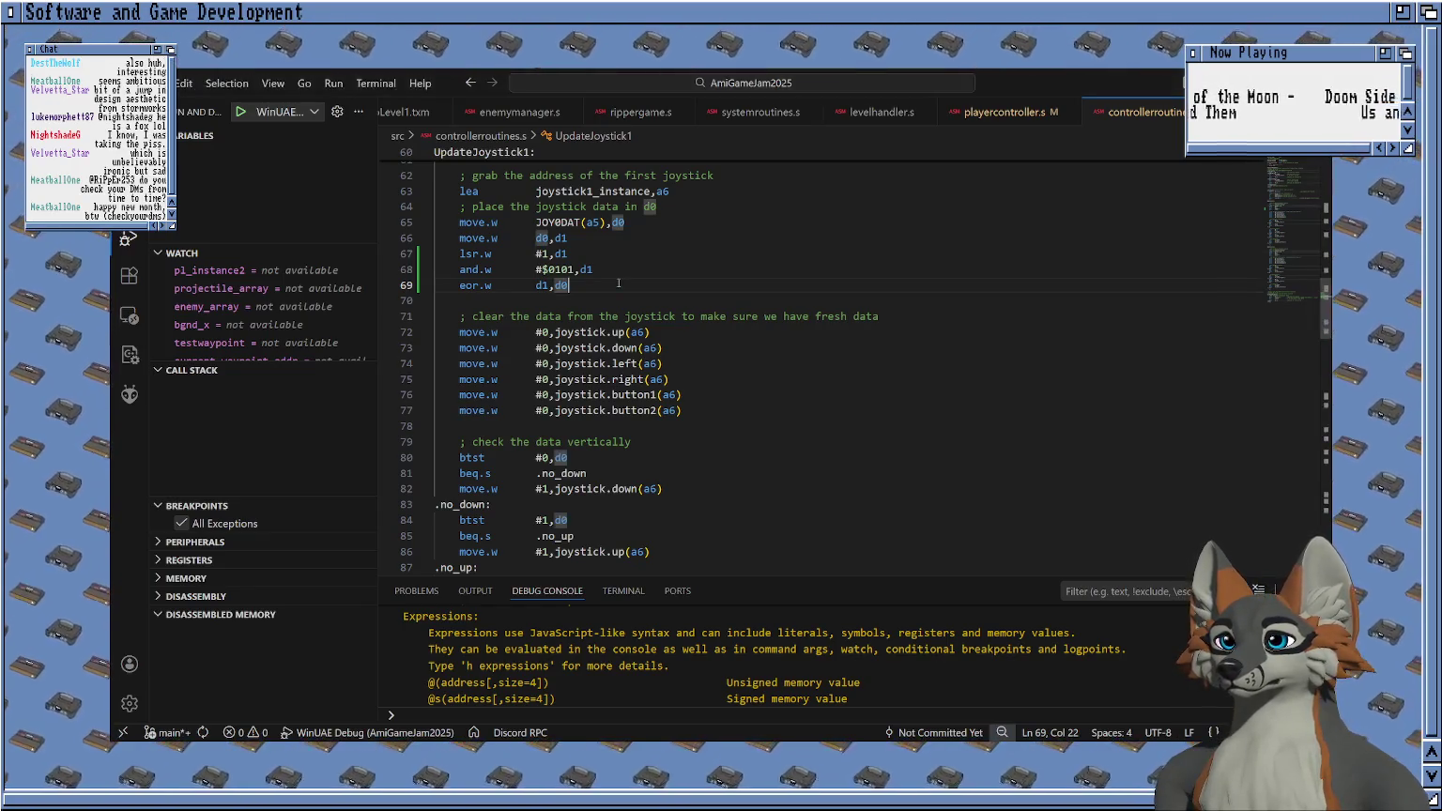
Split controllerroutines.s into two side-by-side editor panes.
{"action": "key", "text": "ctrl+backslash"}
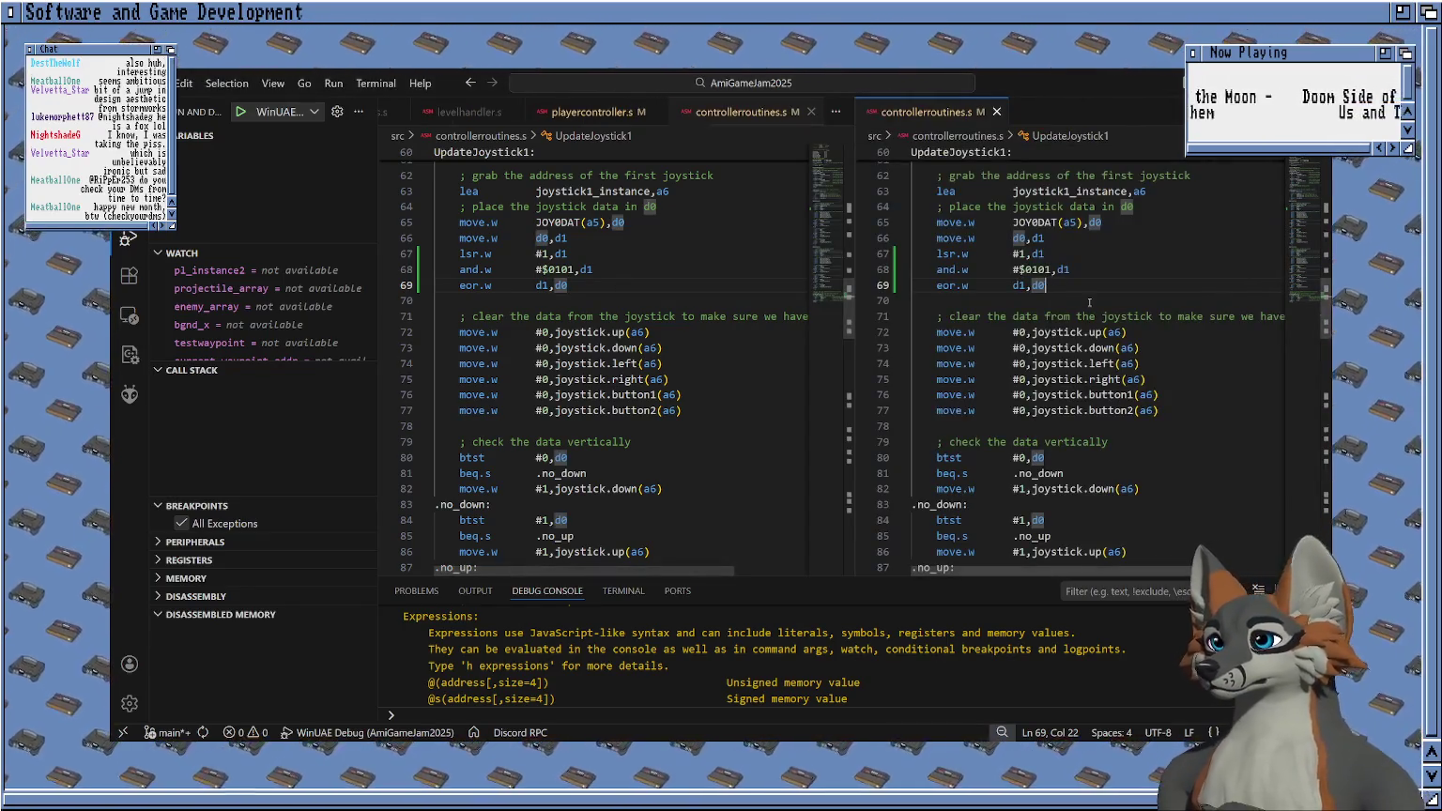
{"action": "scroll", "coordinate": [1094, 319], "scroll_direction": "down", "scroll_amount": 10}
{"action": "scroll", "coordinate": [1094, 319], "scroll_direction": "down", "scroll_amount": 4}
{"action": "scroll", "coordinate": [1089, 319], "scroll_direction": "down", "scroll_amount": 4}
{"action": "scroll", "coordinate": [1079, 320], "scroll_direction": "down", "scroll_amount": 5}
{"action": "scroll", "coordinate": [1072, 320], "scroll_direction": "down", "scroll_amount": 2}
{"action": "scroll", "coordinate": [1072, 320], "scroll_direction": "up", "scroll_amount": 4}
{"action": "scroll", "coordinate": [1032, 328], "scroll_direction": "up", "scroll_amount": 4}
{"action": "scroll", "coordinate": [939, 348], "scroll_direction": "up", "scroll_amount": 3}
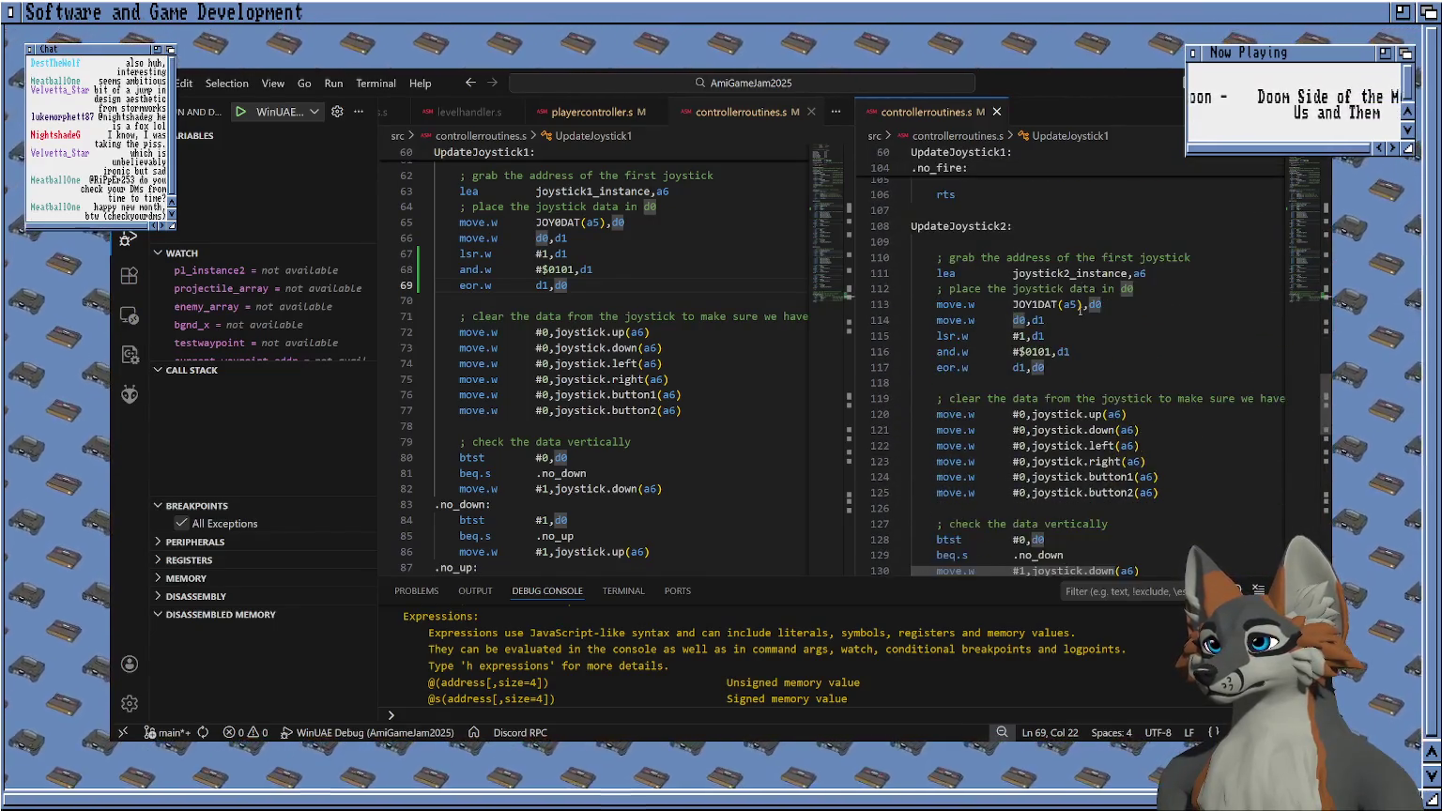
{"action": "scroll", "coordinate": [896, 362], "scroll_direction": "up", "scroll_amount": 2}
{"action": "scroll", "coordinate": [739, 389], "scroll_direction": "up", "scroll_amount": 1}
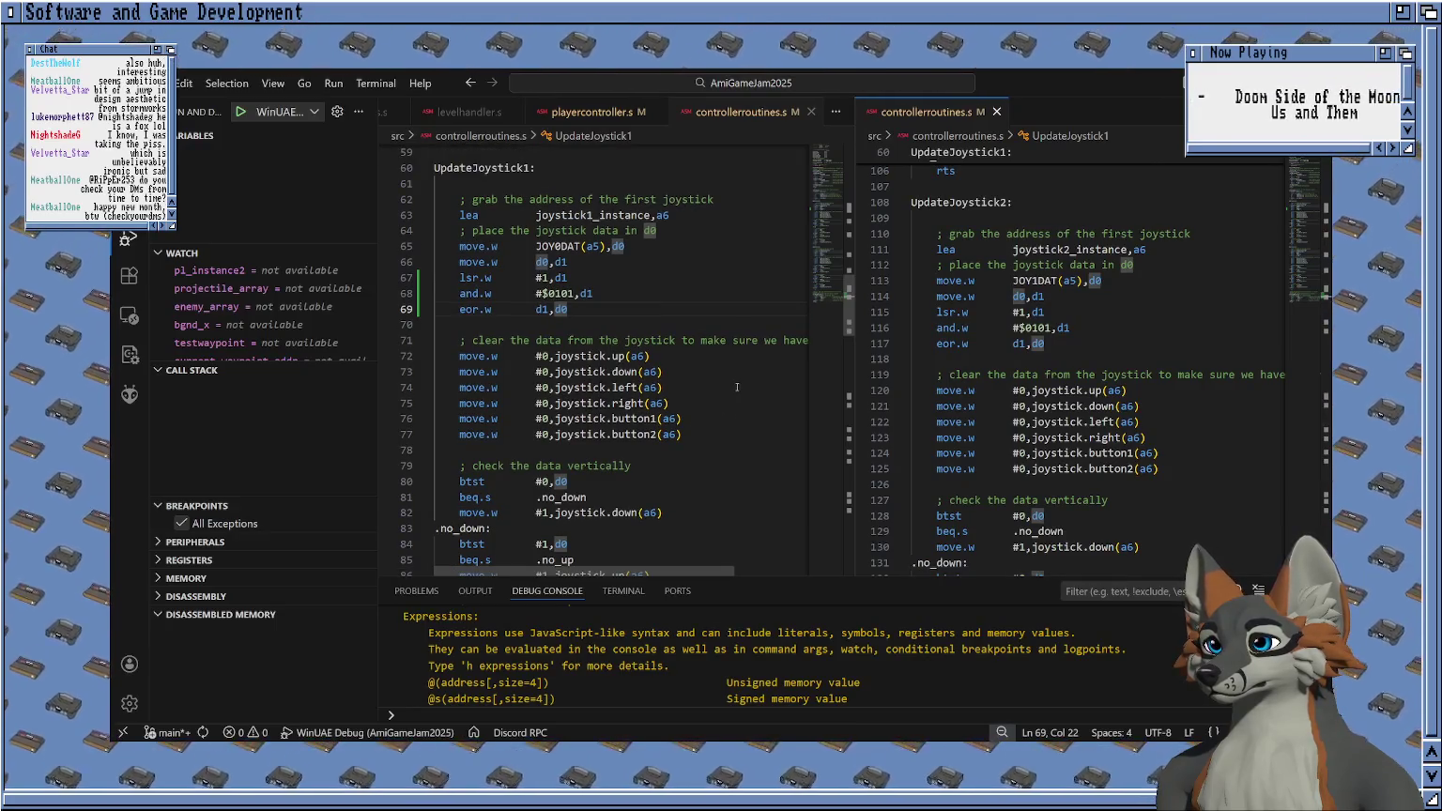
Align both panes on the joystick routines' vertical, horizontal and fire-button checks.
{"action": "scroll", "coordinate": [751, 379], "scroll_direction": "down", "scroll_amount": 1}
{"action": "scroll", "coordinate": [985, 347], "scroll_direction": "down", "scroll_amount": 1}
{"action": "scroll", "coordinate": [1011, 329], "scroll_direction": "down", "scroll_amount": 1}
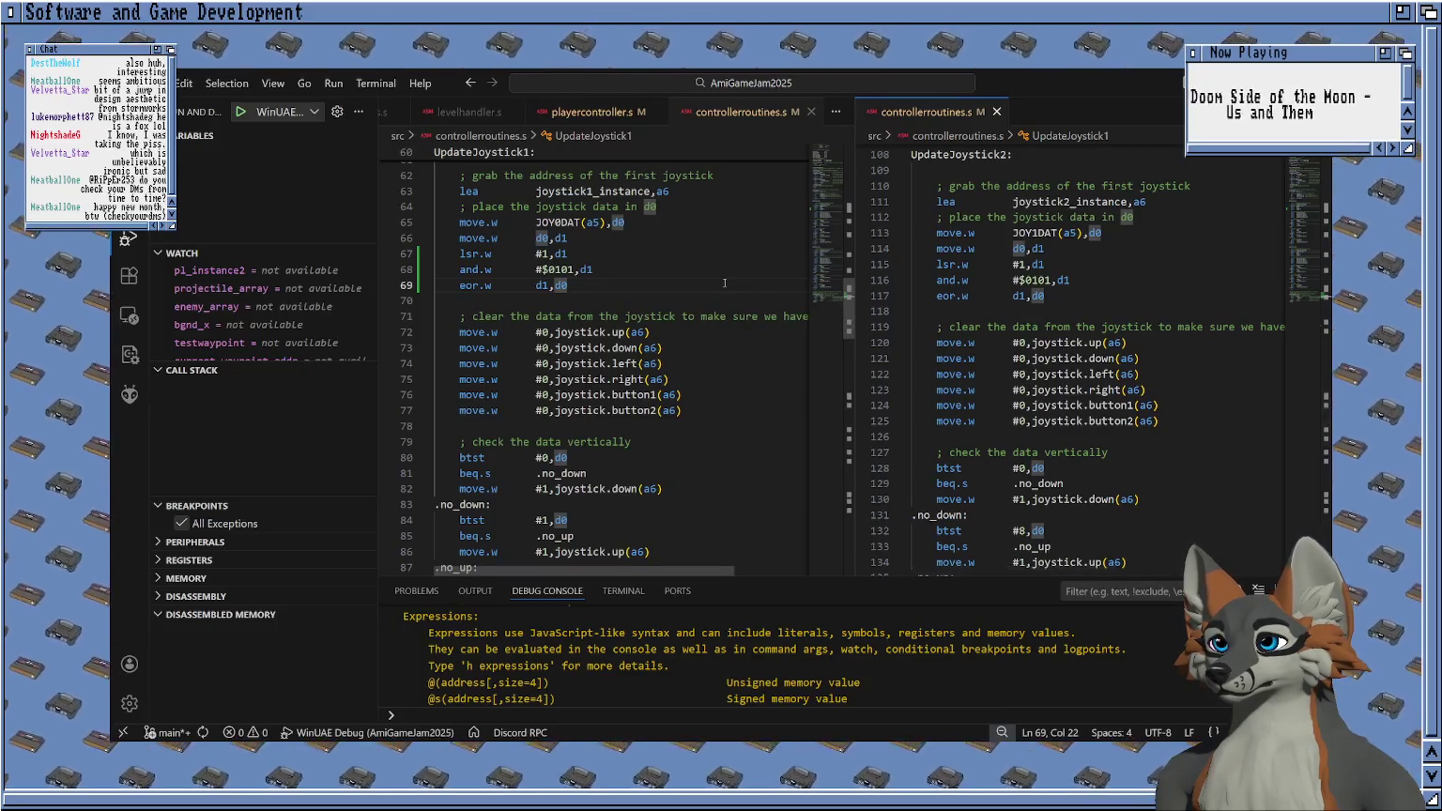
{"action": "scroll", "coordinate": [987, 209], "scroll_direction": "down", "scroll_amount": 1}
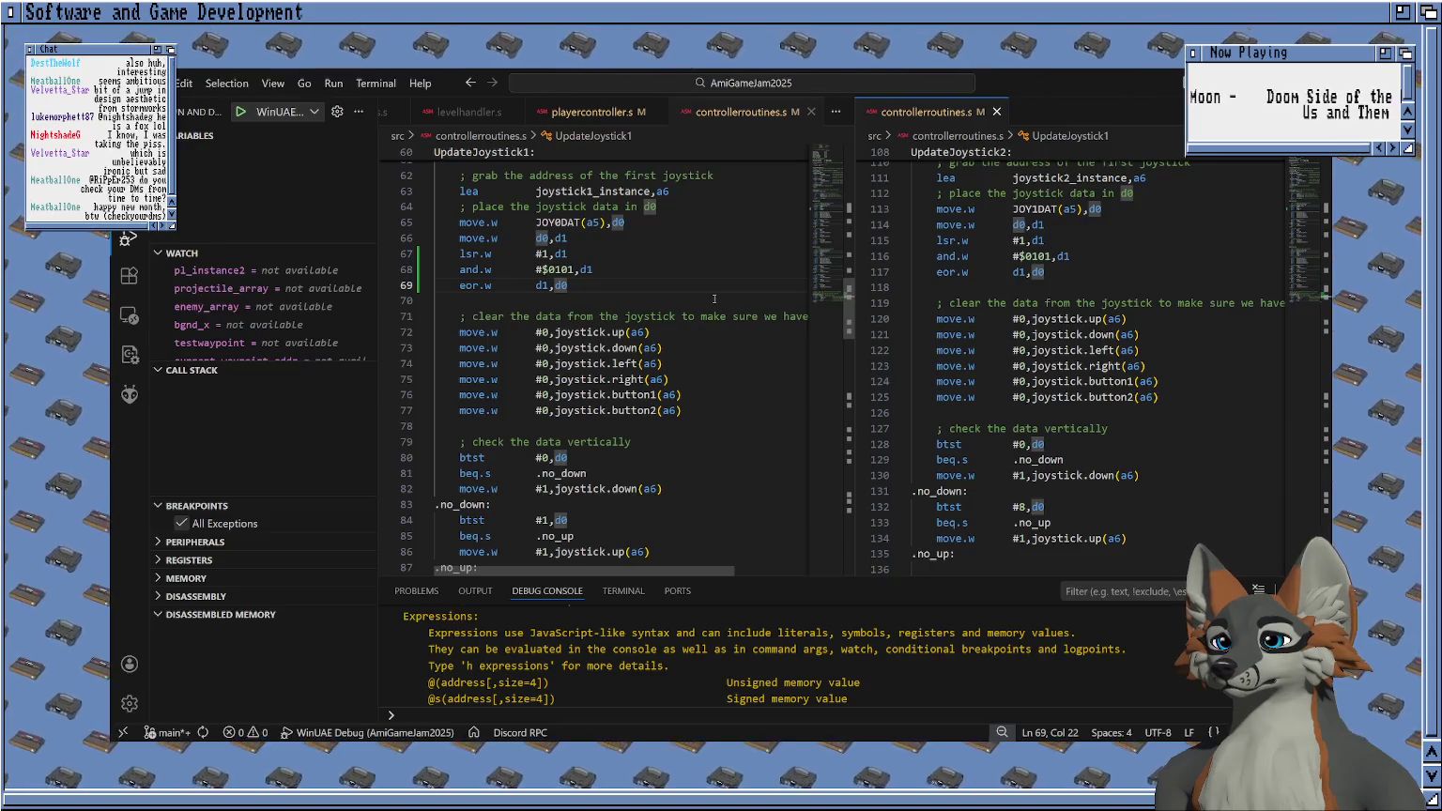
{"action": "scroll", "coordinate": [713, 299], "scroll_direction": "down", "scroll_amount": 1}
{"action": "scroll", "coordinate": [984, 341], "scroll_direction": "down", "scroll_amount": 2}
{"action": "scroll", "coordinate": [984, 340], "scroll_direction": "down", "scroll_amount": 2}
{"action": "scroll", "coordinate": [983, 341], "scroll_direction": "down", "scroll_amount": 1}
{"action": "scroll", "coordinate": [706, 366], "scroll_direction": "down", "scroll_amount": 3}
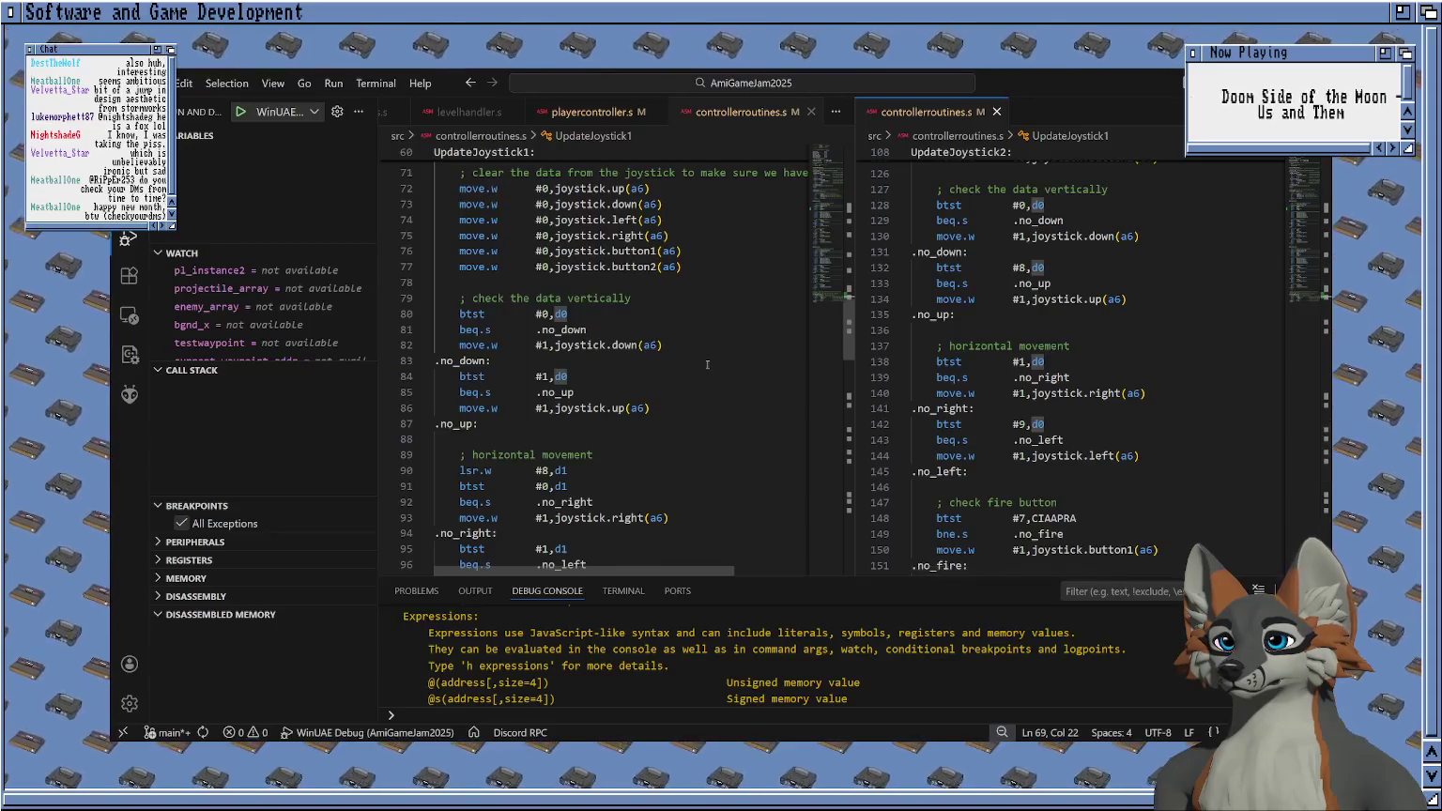
{"action": "scroll", "coordinate": [707, 366], "scroll_direction": "down", "scroll_amount": 1}
{"action": "scroll", "coordinate": [707, 366], "scroll_direction": "down", "scroll_amount": 1}
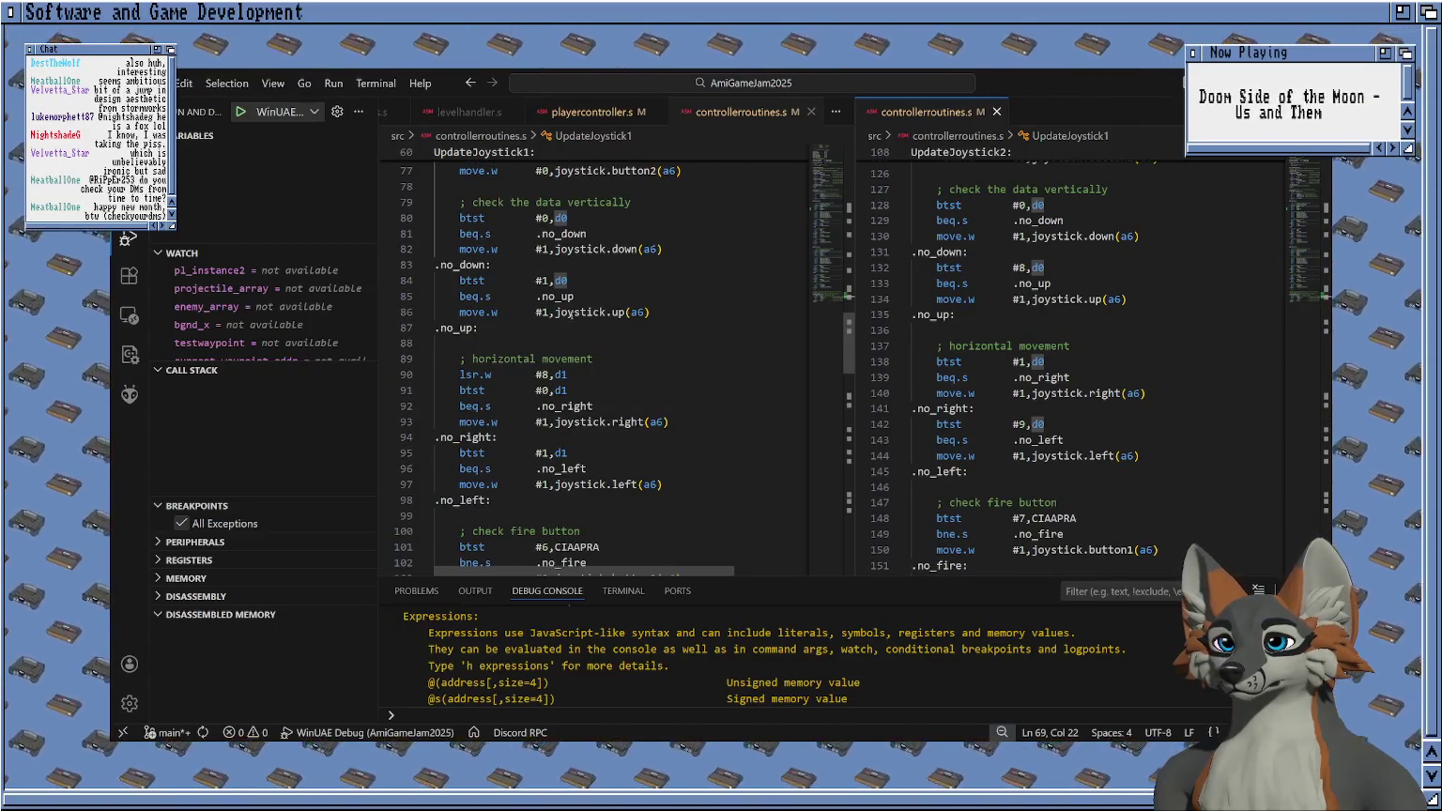
Make the up check test bit 8 of d0 and delete the lsr.w #8,d1 shift line.
{"action": "left_click", "coordinate": [550, 279]}
{"action": "key", "text": "BackSpace"}
{"action": "type", "text": "8"}
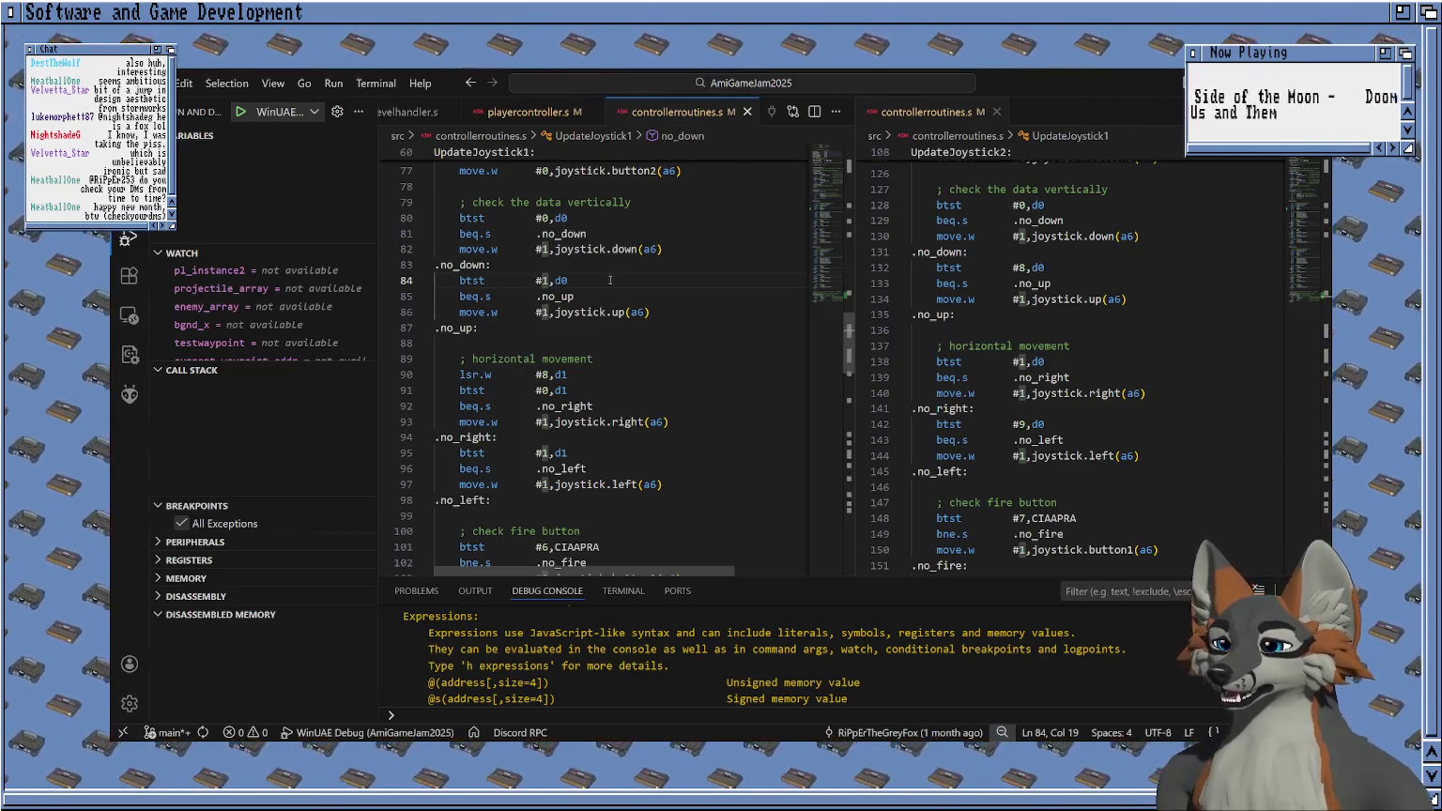
{"action": "key", "text": "Down"}
{"action": "key", "text": "Down"}
{"action": "key", "text": "Down"}
{"action": "key", "text": "BackSpace"}
{"action": "type", "text": "0"}
{"action": "key", "text": "Up"}
{"action": "key", "text": "Right"}
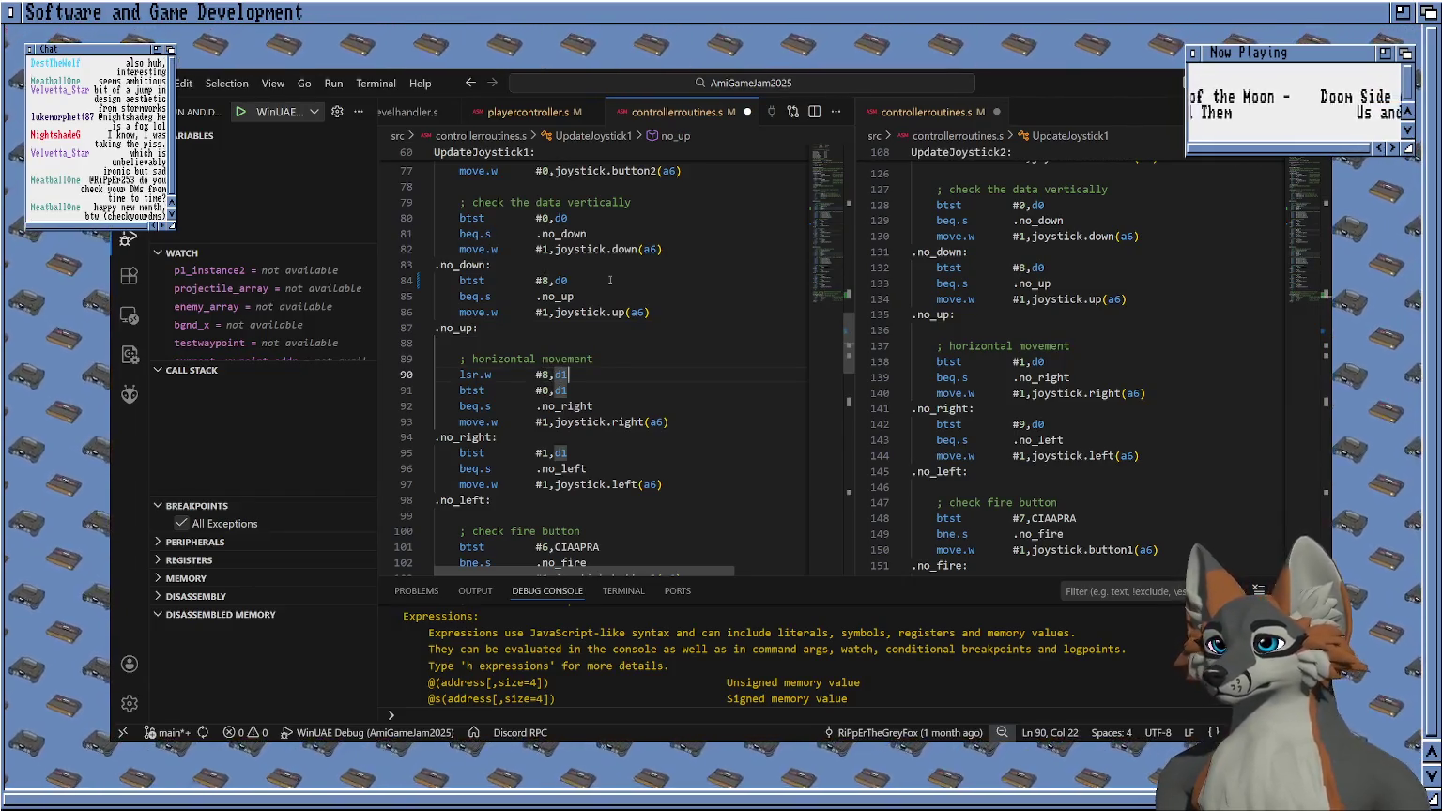
{"action": "key", "text": "shift+Home"}
{"action": "key", "text": "shift+Home"}
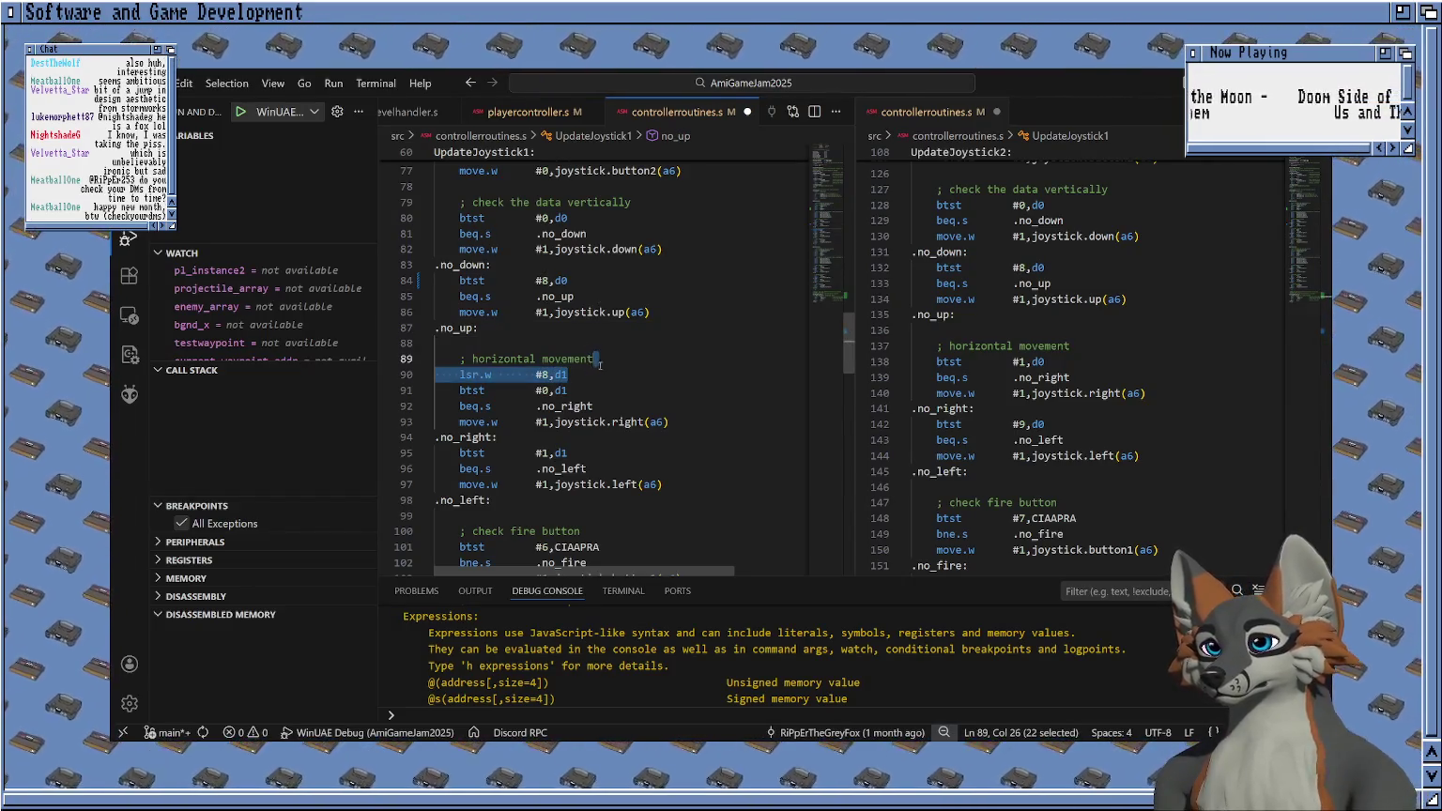
{"action": "key", "text": "BackSpace"}
{"action": "key", "text": "BackSpace"}
Switch the right and left checks from register d1 to d0.
{"action": "key", "text": "Down"}
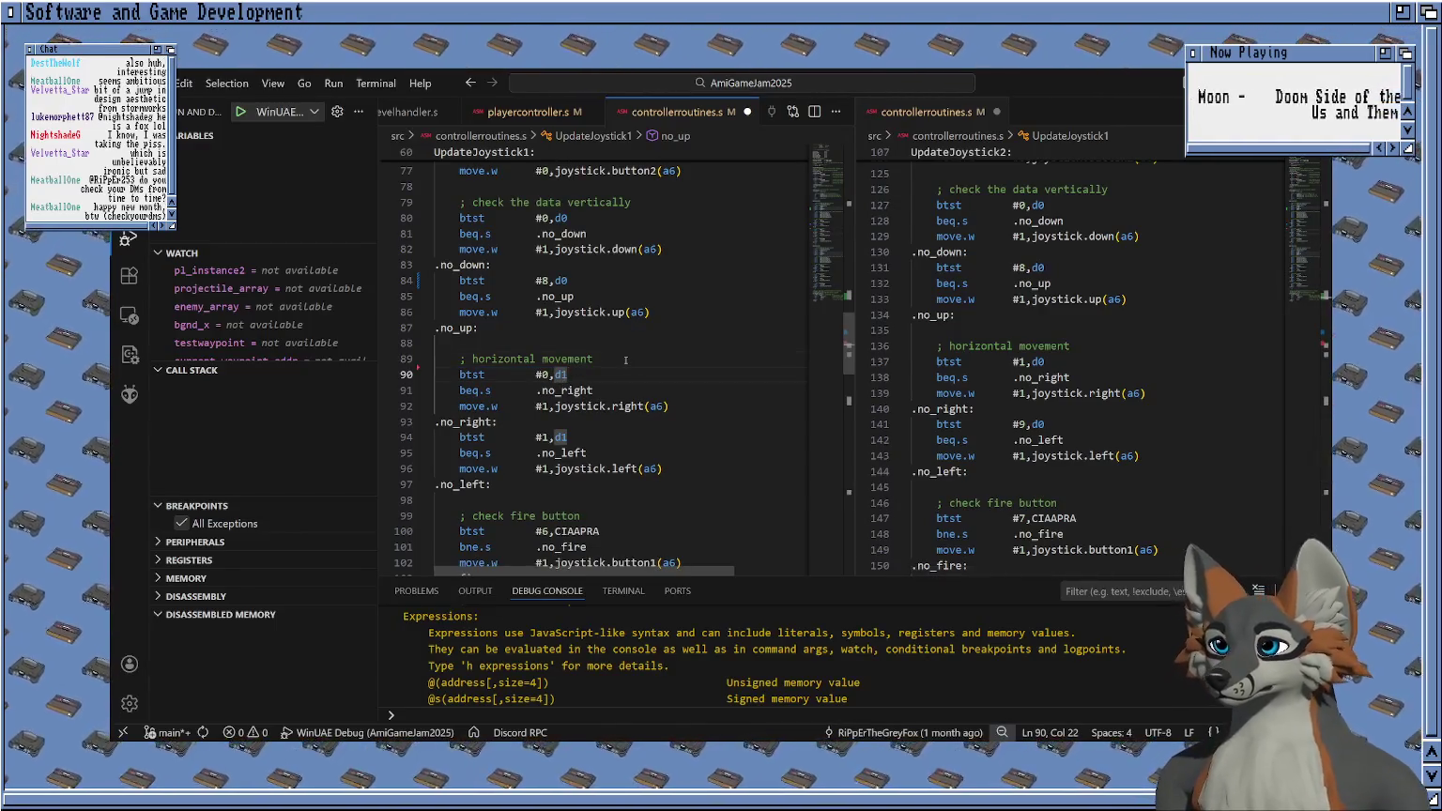
{"action": "key", "text": "BackSpace"}
{"action": "type", "text": "0"}
{"action": "key", "text": "Escape"}
{"action": "key", "text": "Down"}
{"action": "key", "text": "Down"}
{"action": "key", "text": "Down"}
Set the right check to bit 1 and the left check to bit 9, then save.
{"action": "key", "text": "Down"}
{"action": "key", "text": "End"}
{"action": "key", "text": "BackSpace"}
{"action": "type", "text": "0"}
{"action": "key", "text": "Escape"}
{"action": "key", "text": "Up"}
{"action": "key", "text": "Up"}
{"action": "key", "text": "Up"}
{"action": "key", "text": "Left"}
{"action": "key", "text": "Left"}
{"action": "key", "text": "Left"}
{"action": "key", "text": "BackSpace"}
{"action": "type", "text": "1"}
{"action": "key", "text": "Escape"}
{"action": "key", "text": "Down"}
{"action": "key", "text": "Down"}
{"action": "key", "text": "Down"}
{"action": "key", "text": "BackSpace"}
{"action": "type", "text": "9"}
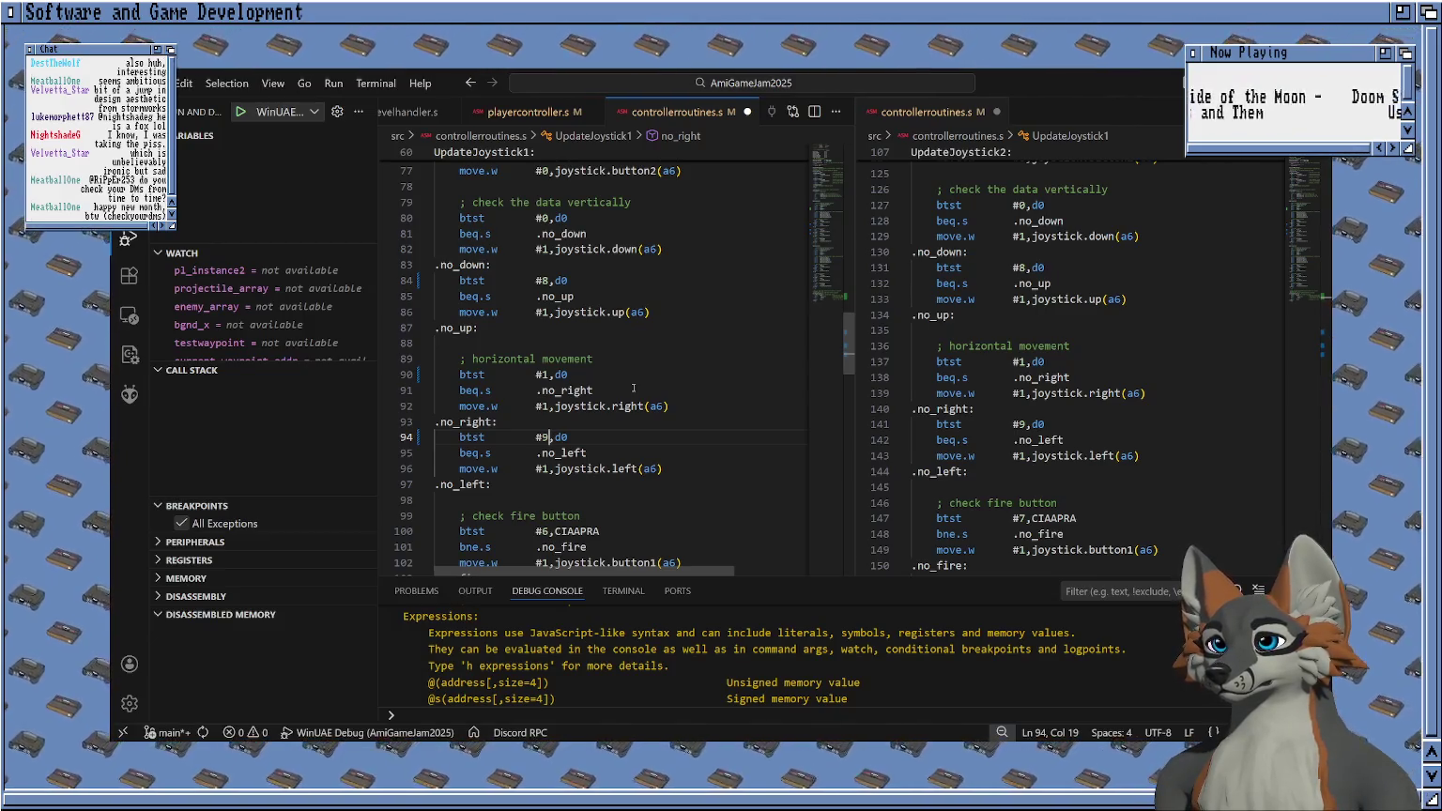
{"action": "scroll", "coordinate": [629, 386], "scroll_direction": "down", "scroll_amount": 1}
{"action": "left_click", "coordinate": [684, 380]}
{"action": "key", "text": "ctrl+s"}
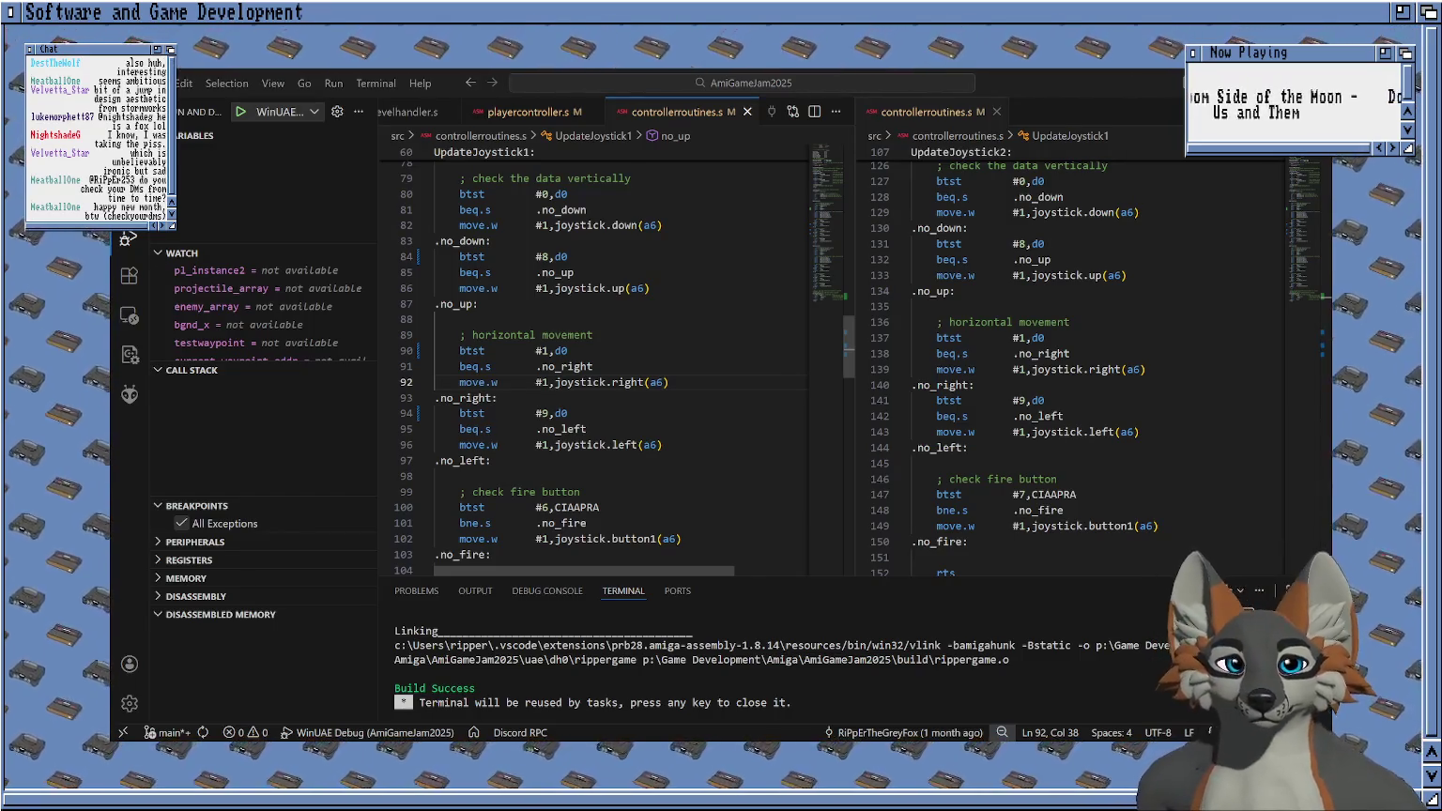
After the Build Success report, move the cursor up to blank line 88.
{"action": "key", "text": "Up"}
{"action": "key", "text": "Up"}
{"action": "key", "text": "Up"}
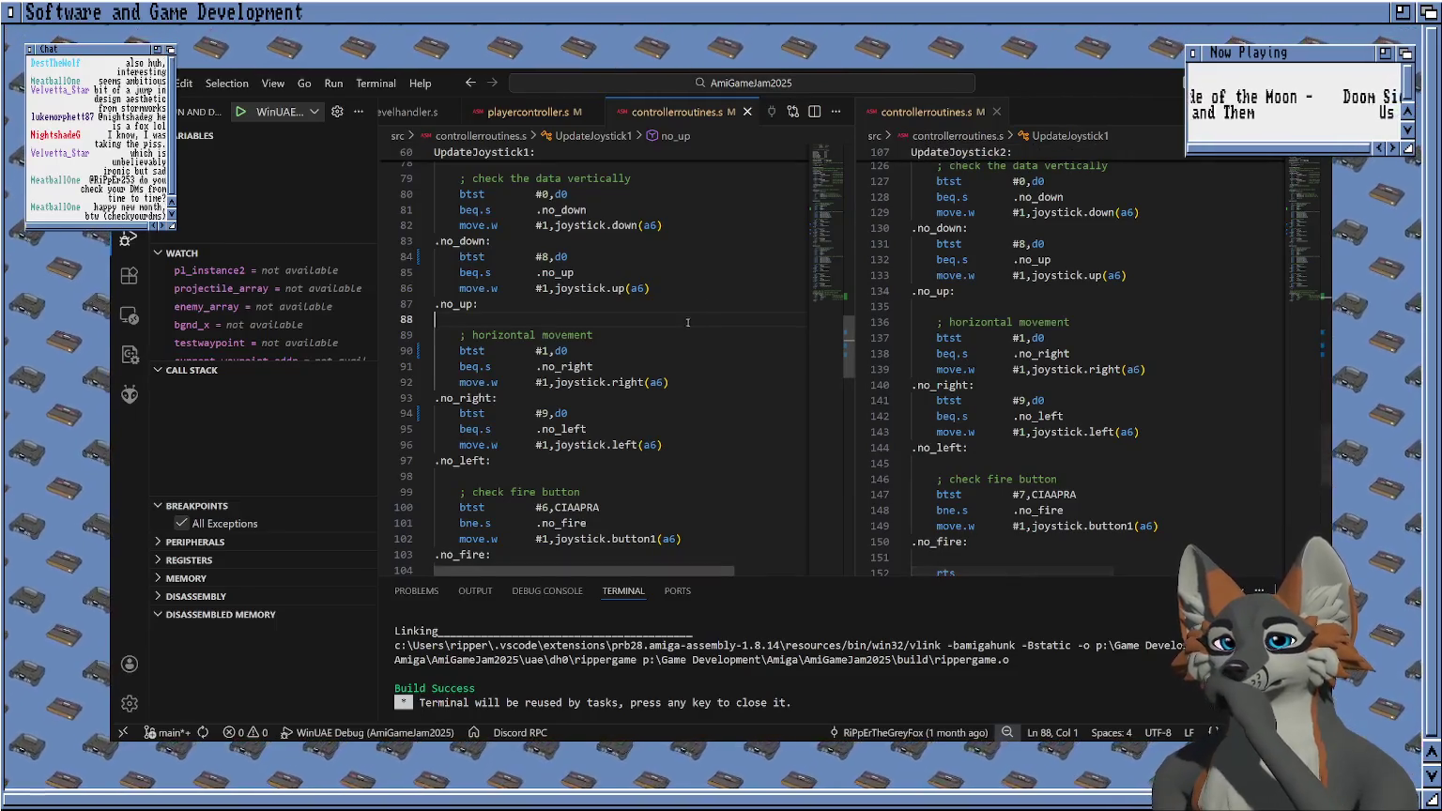
Close the split editor and stage controllerroutines.s, soundmanager.s and README.md in Source Control.
{"action": "double_click", "coordinate": [567, 335]}
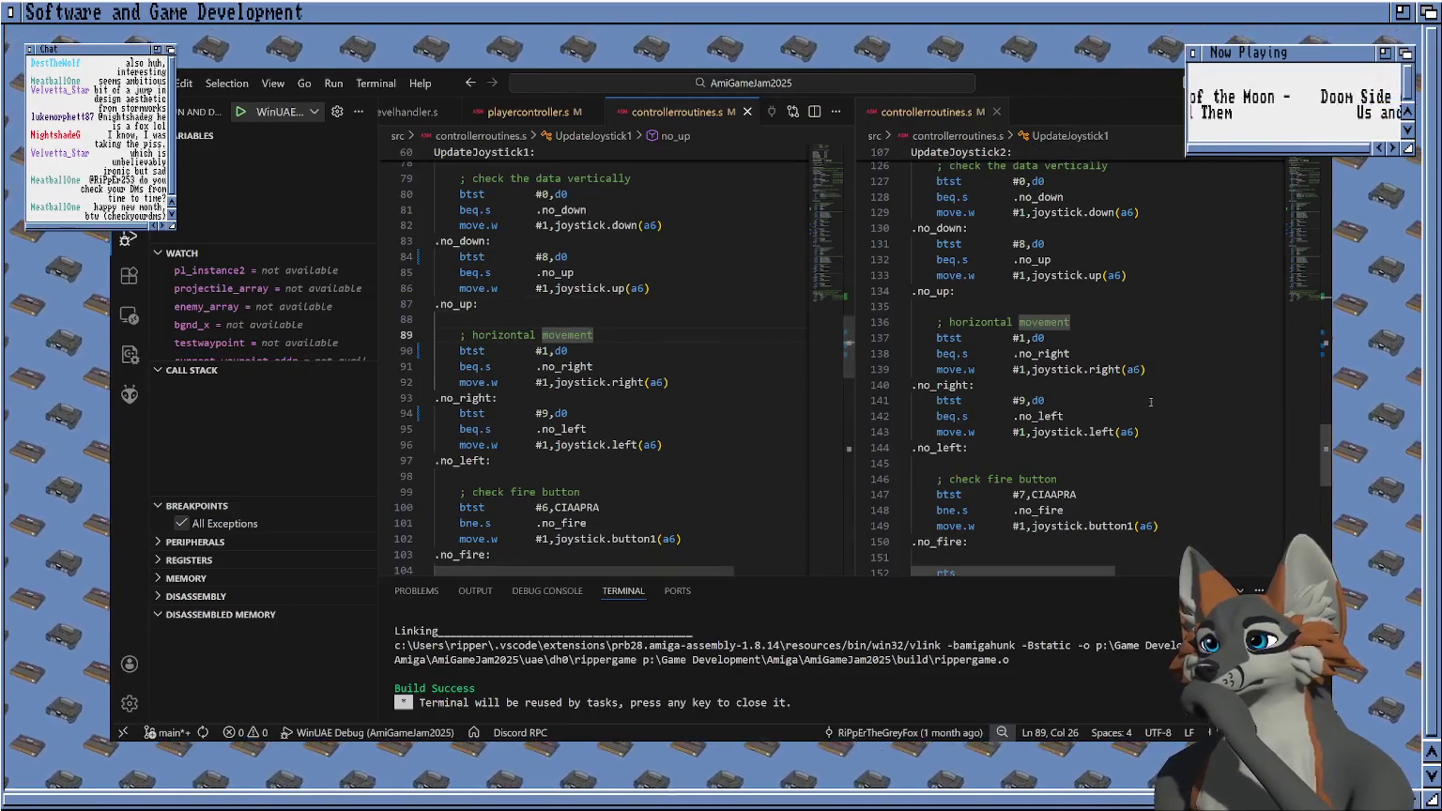
{"action": "left_click", "coordinate": [1044, 400]}
{"action": "left_click", "coordinate": [996, 112]}
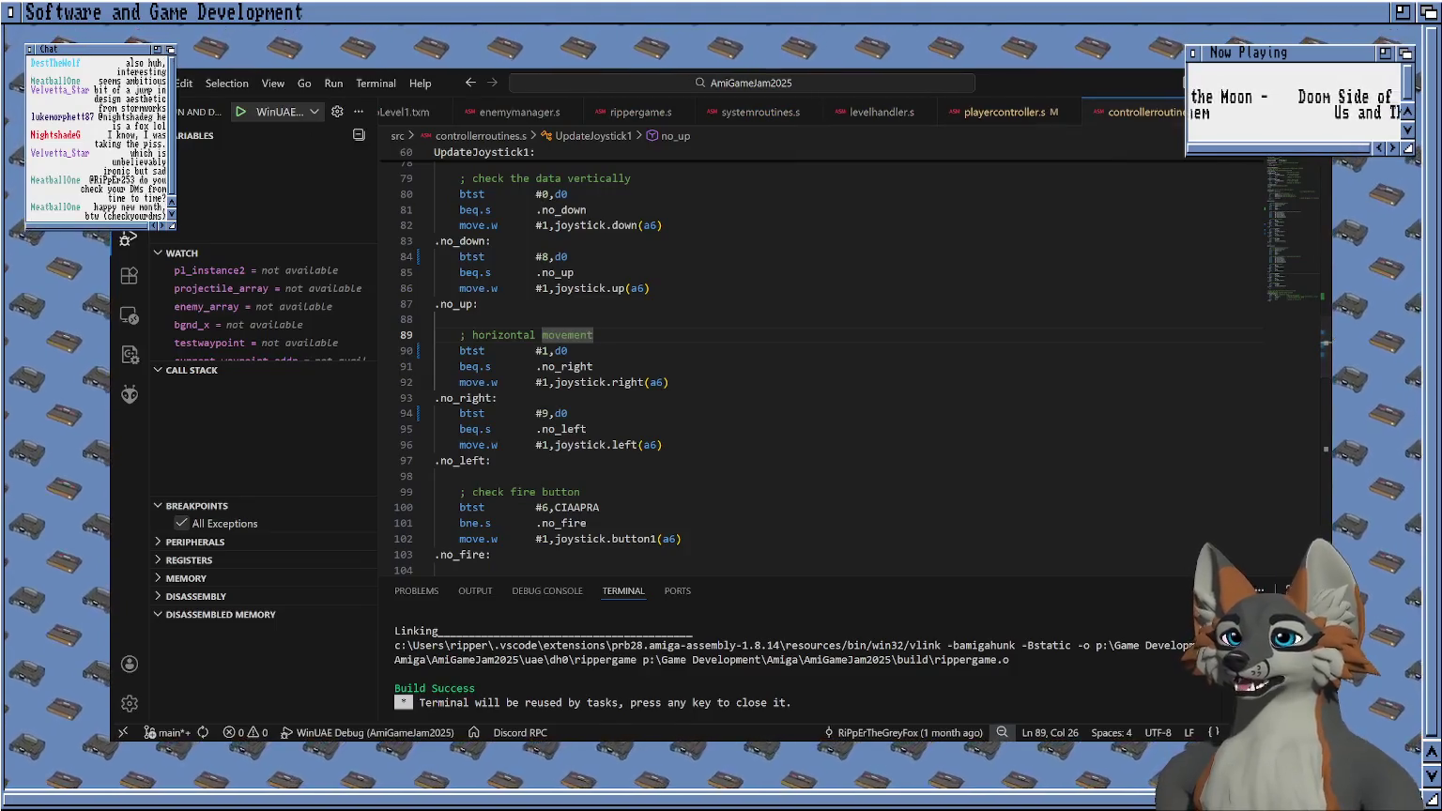
{"action": "left_click", "coordinate": [129, 195]}
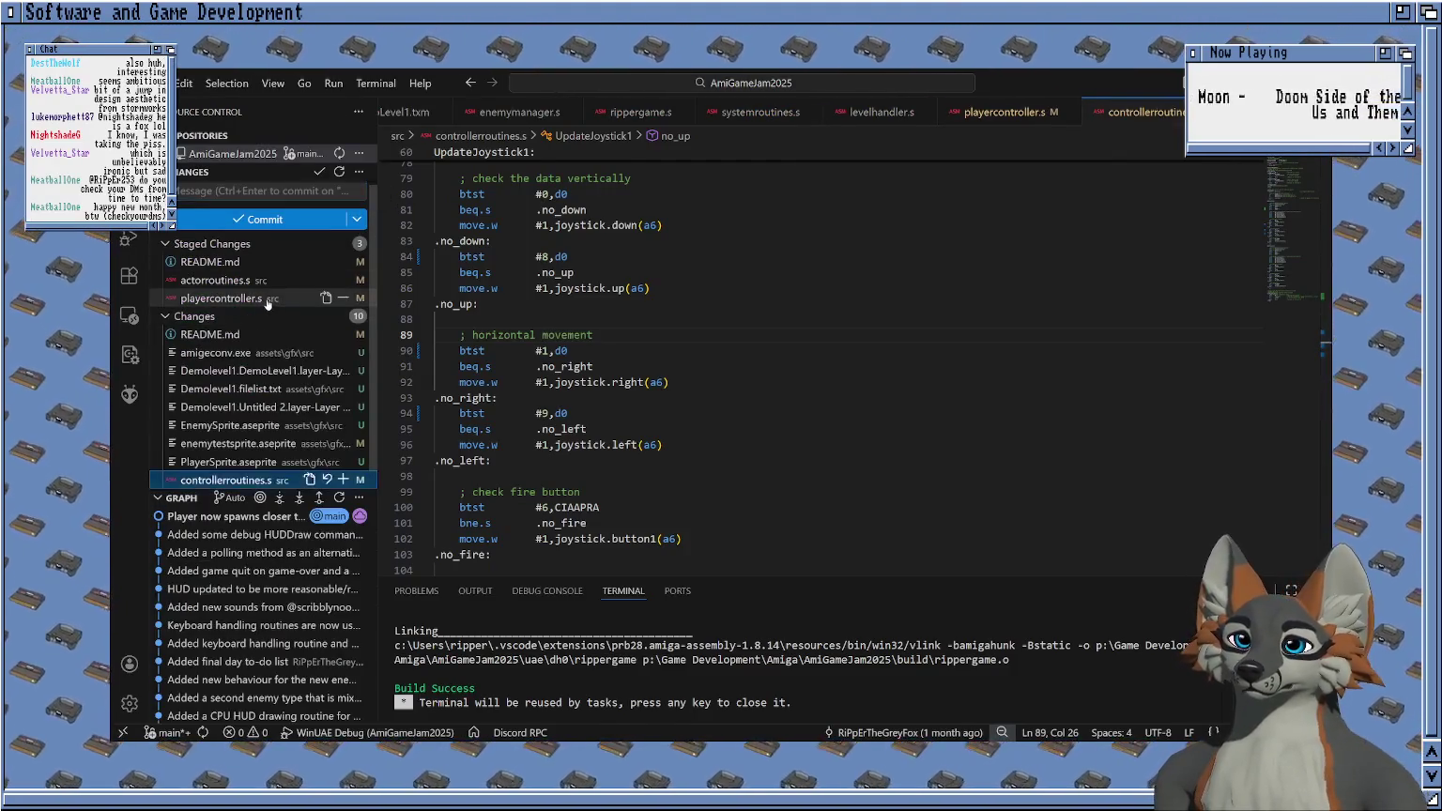
{"action": "left_click", "coordinate": [215, 262]}
{"action": "left_click", "coordinate": [225, 480]}
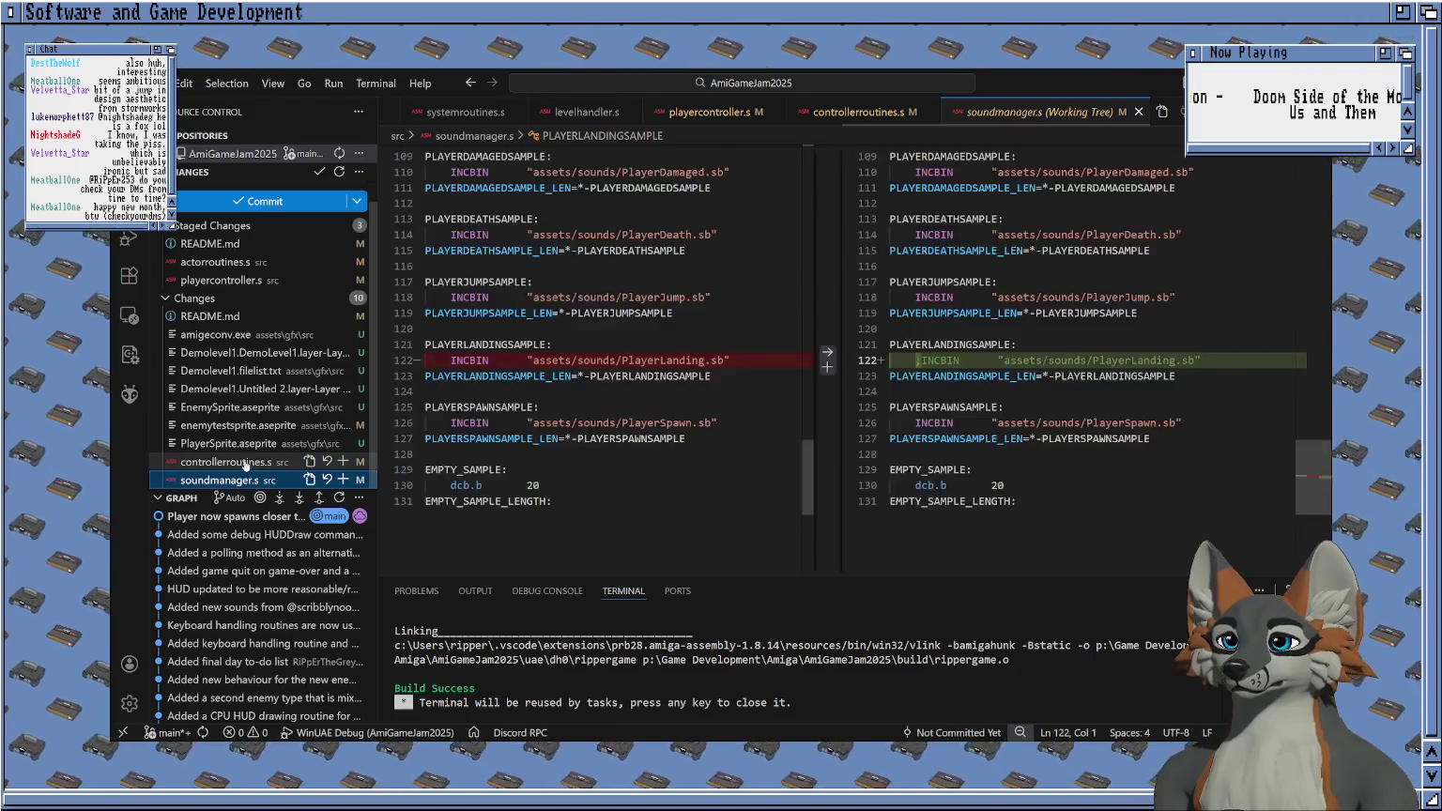
{"action": "left_click", "coordinate": [239, 461]}
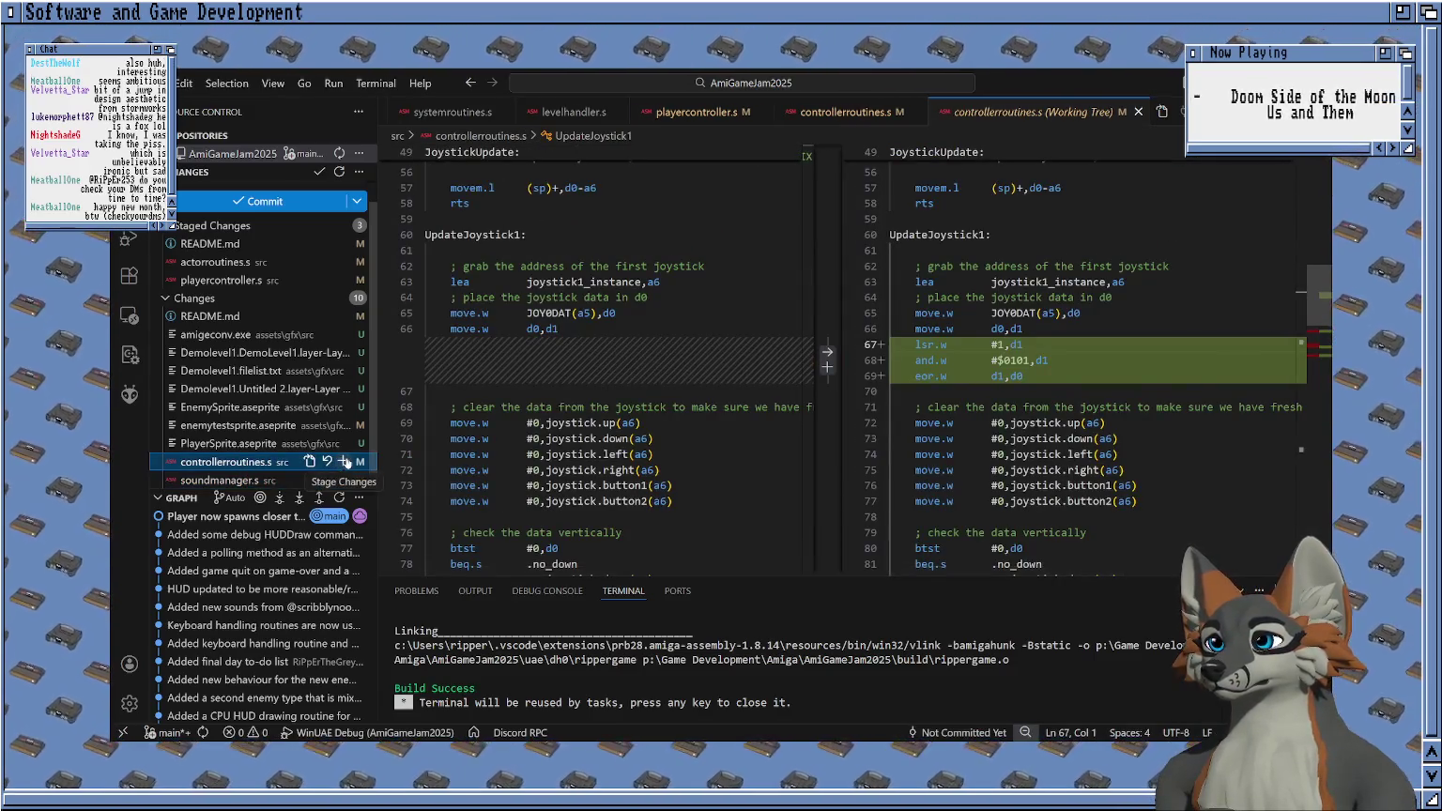
{"action": "left_click", "coordinate": [343, 461]}
{"action": "left_click", "coordinate": [231, 481]}
{"action": "left_click", "coordinate": [343, 479]}
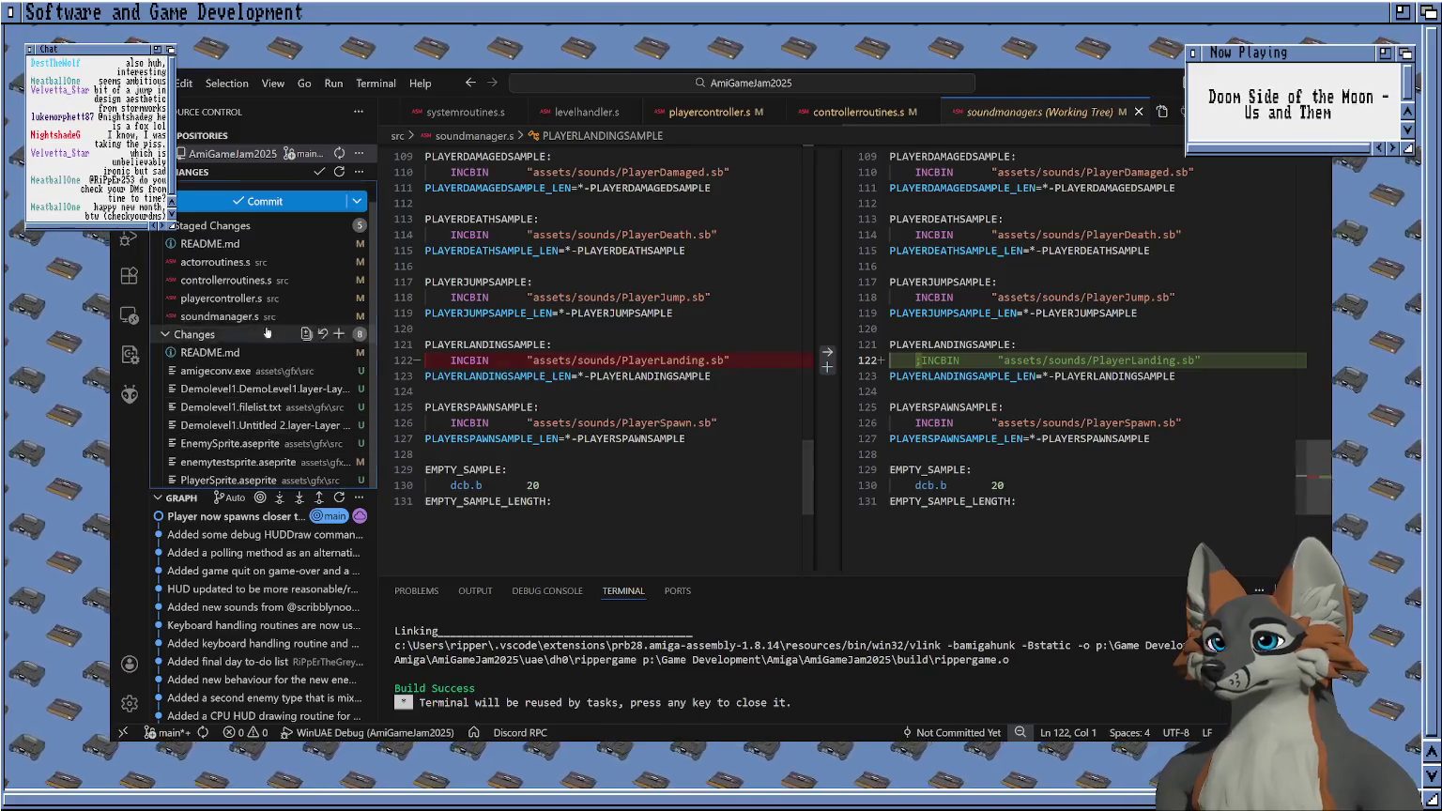
{"action": "left_click", "coordinate": [222, 375]}
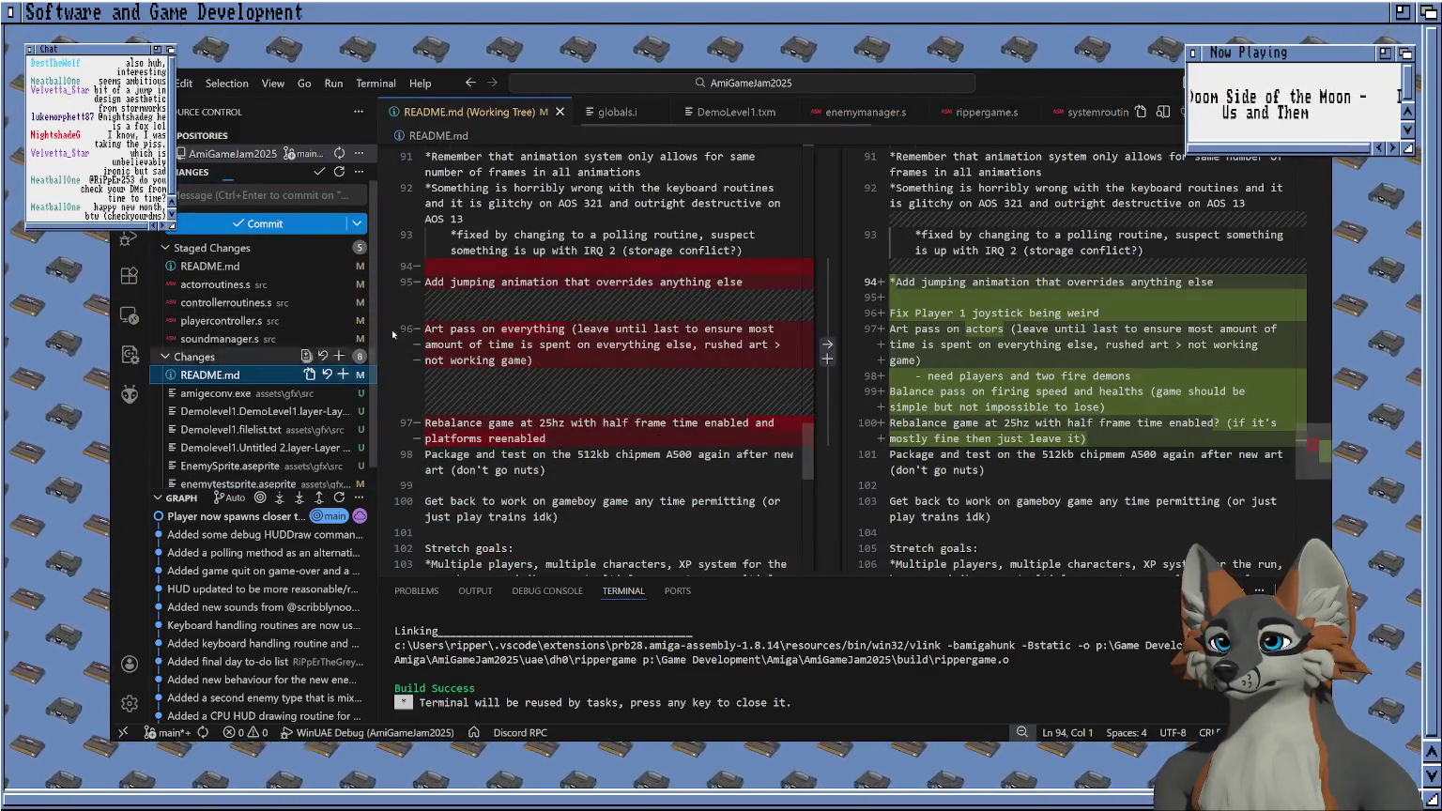
{"action": "left_click", "coordinate": [343, 374]}
Star README.md's 'Fix Player 1 joystick being weird' to-do and stage the updated file.
{"action": "key", "text": "ctrl+shift+e"}
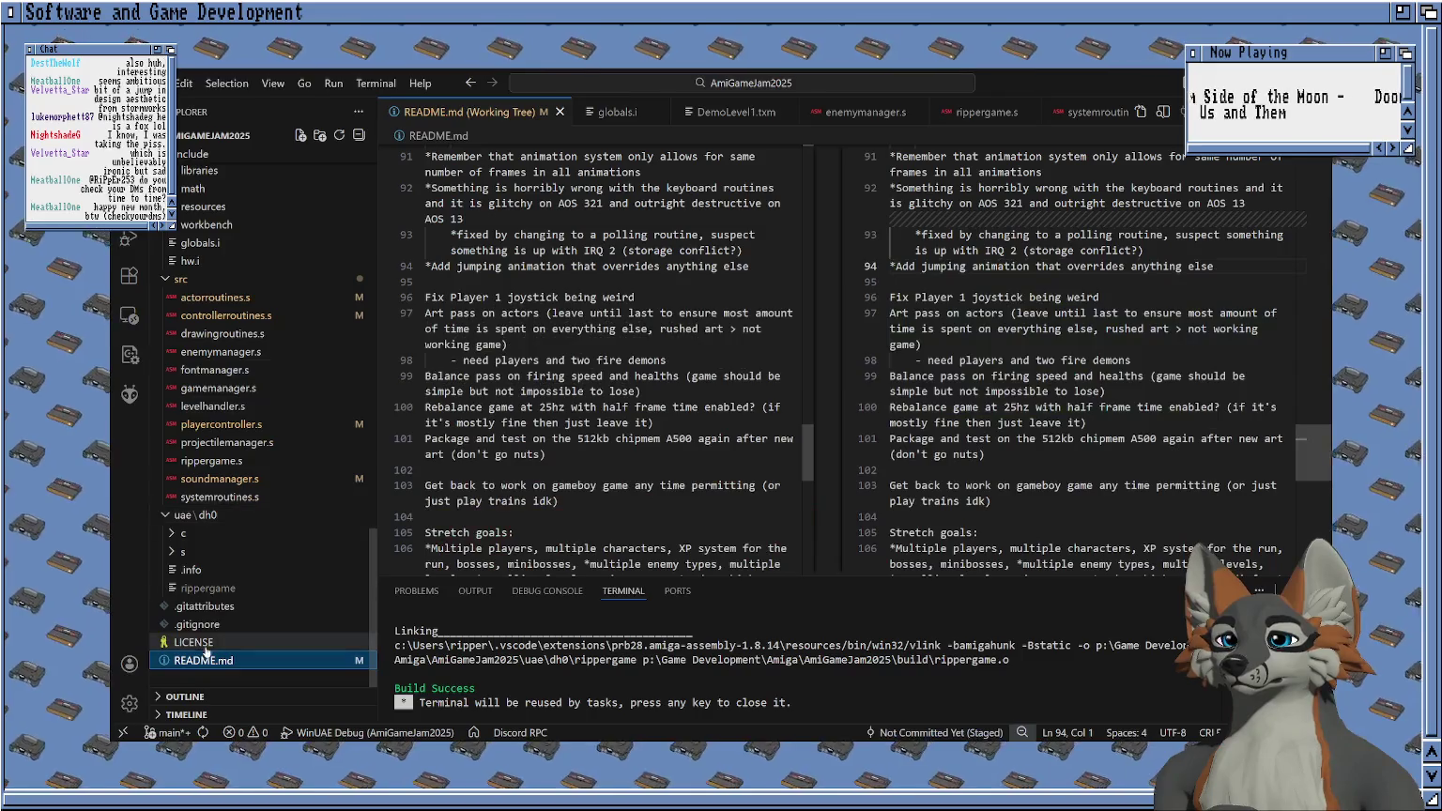
{"action": "left_click", "coordinate": [204, 660]}
{"action": "scroll", "coordinate": [670, 369], "scroll_direction": "down", "scroll_amount": 1}
{"action": "scroll", "coordinate": [669, 369], "scroll_direction": "down", "scroll_amount": 1}
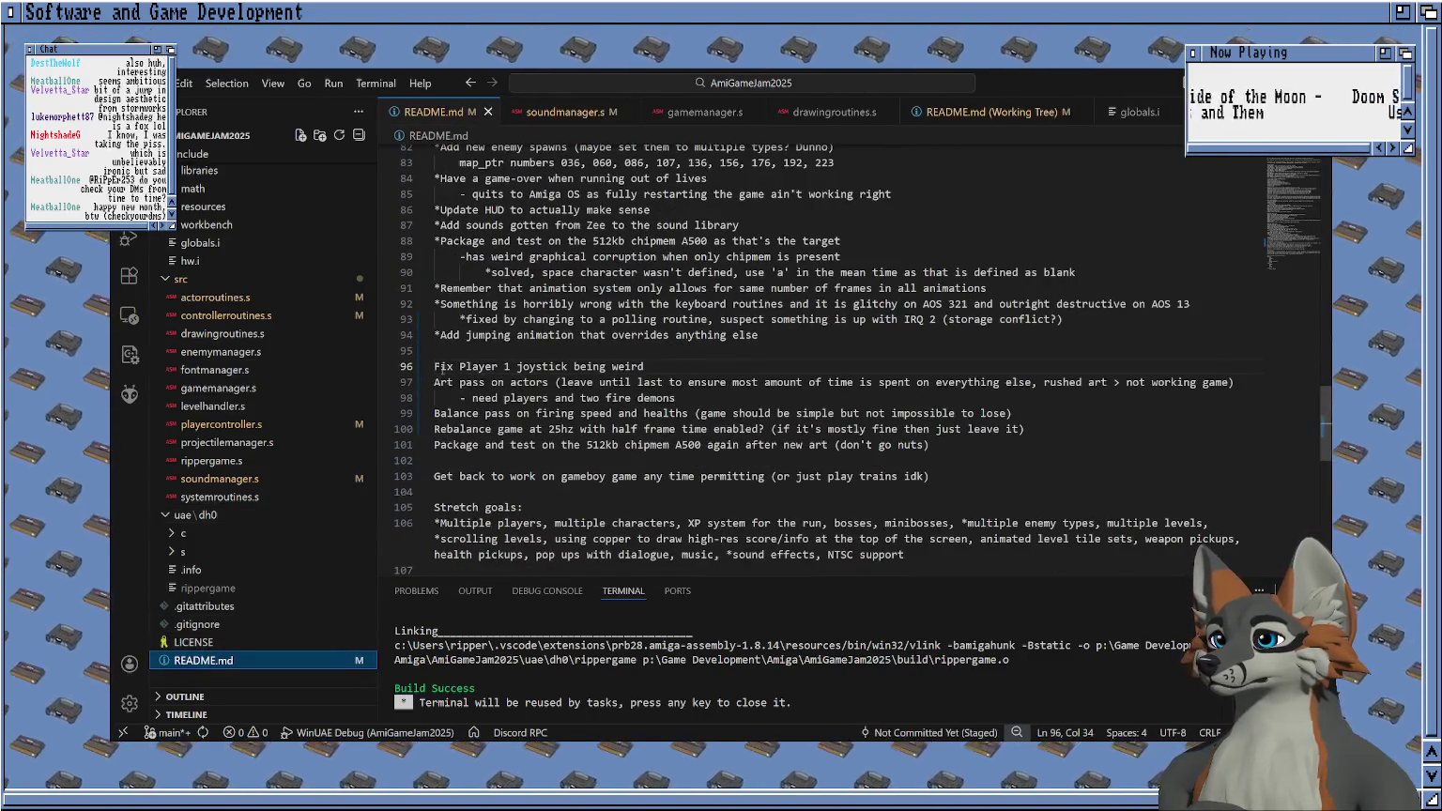
{"action": "left_click", "coordinate": [442, 366]}
{"action": "key", "text": "Home"}
{"action": "type", "text": "*"}
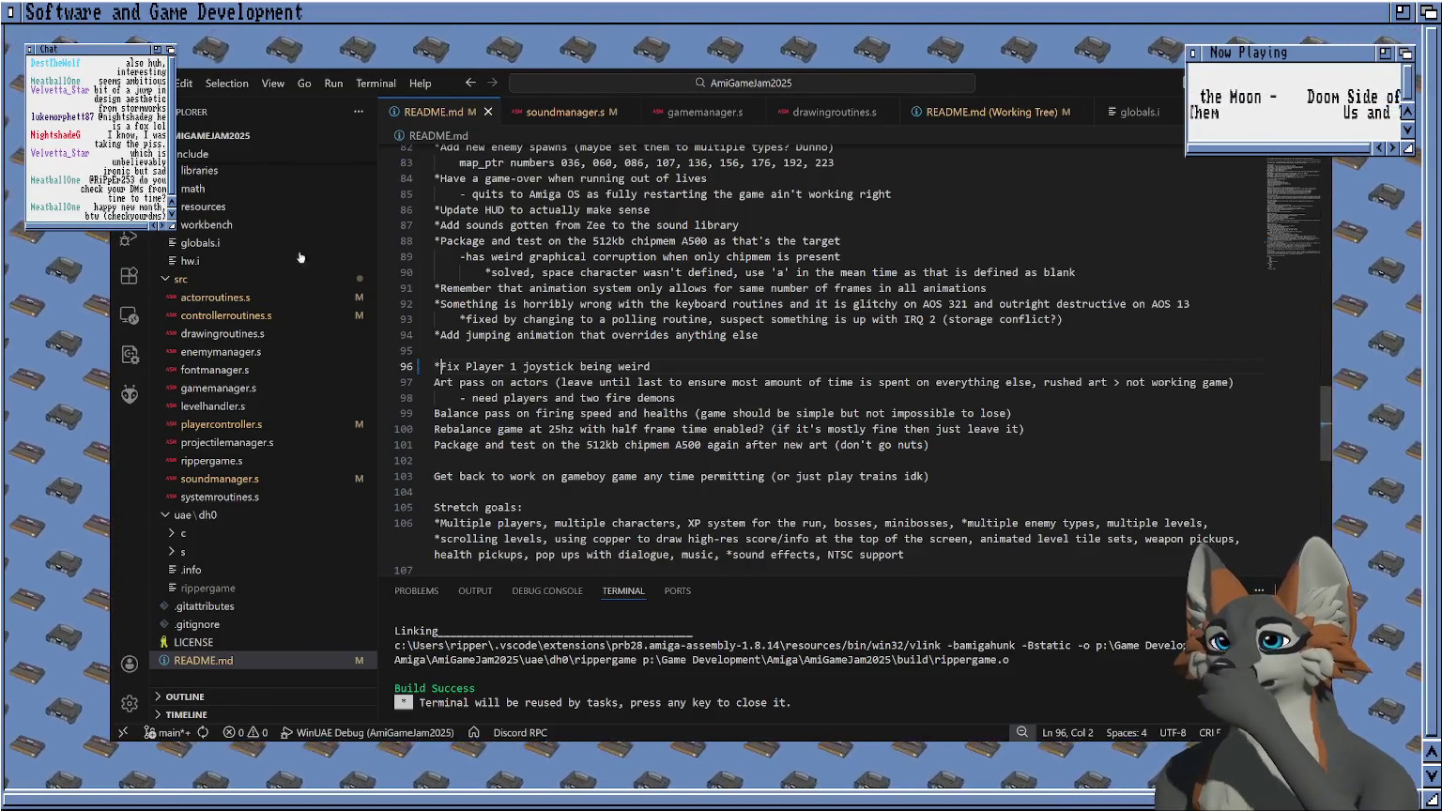
{"action": "key", "text": "ctrl+shift+g"}
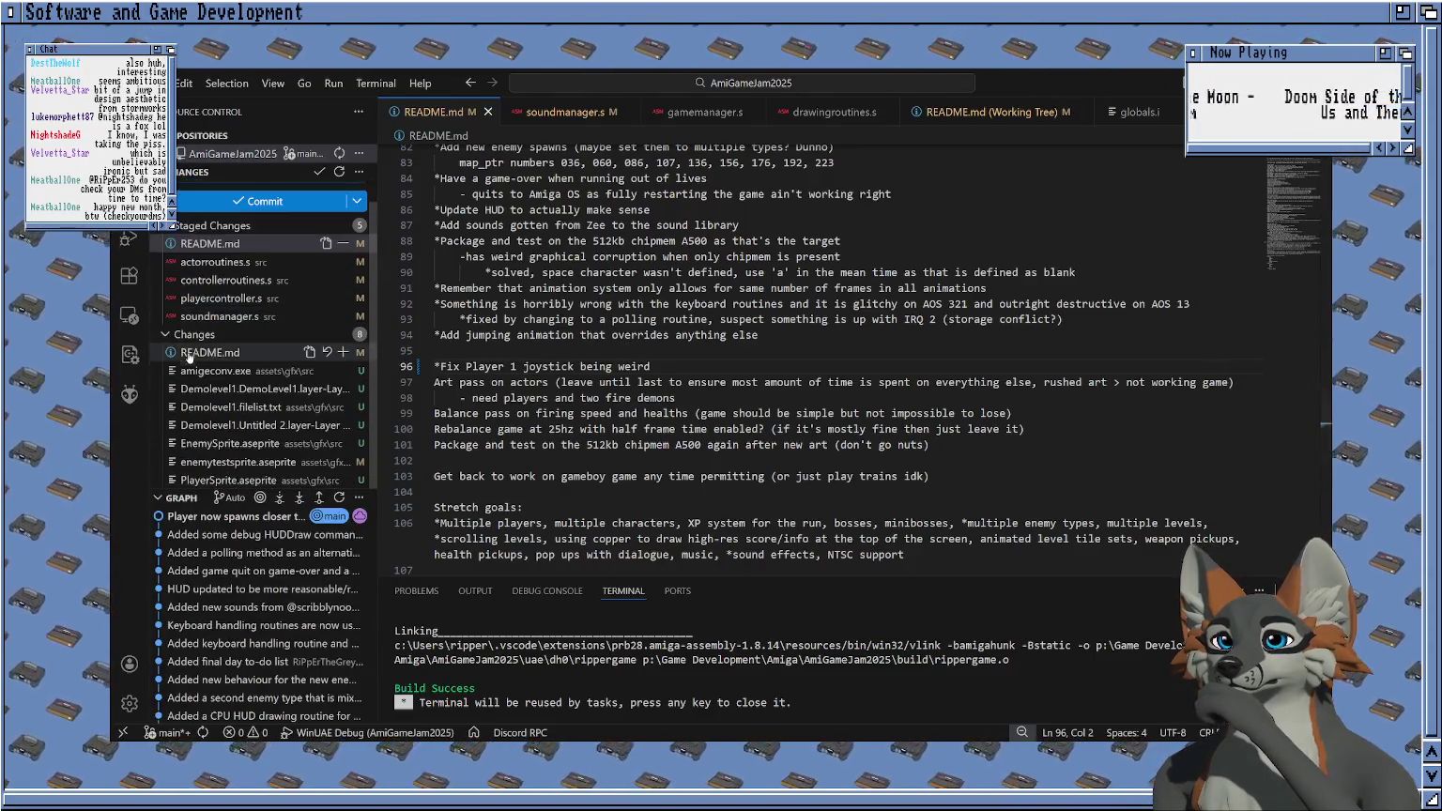
{"action": "left_click", "coordinate": [357, 352]}
{"action": "left_click", "coordinate": [342, 352]}
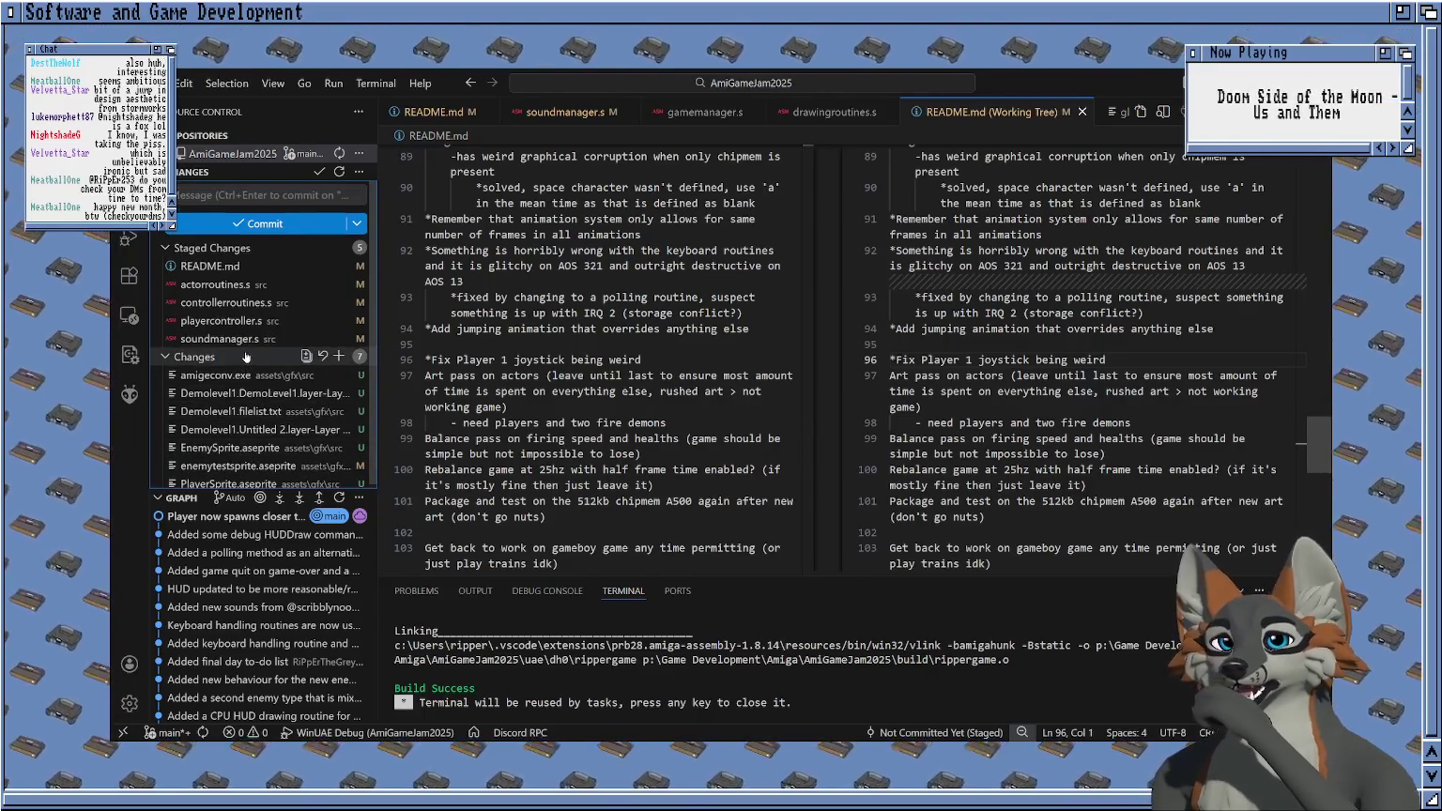
Enter the commit summary 'Jump animation state added to players' while reviewing staged diffs.
{"action": "left_click", "coordinate": [221, 284]}
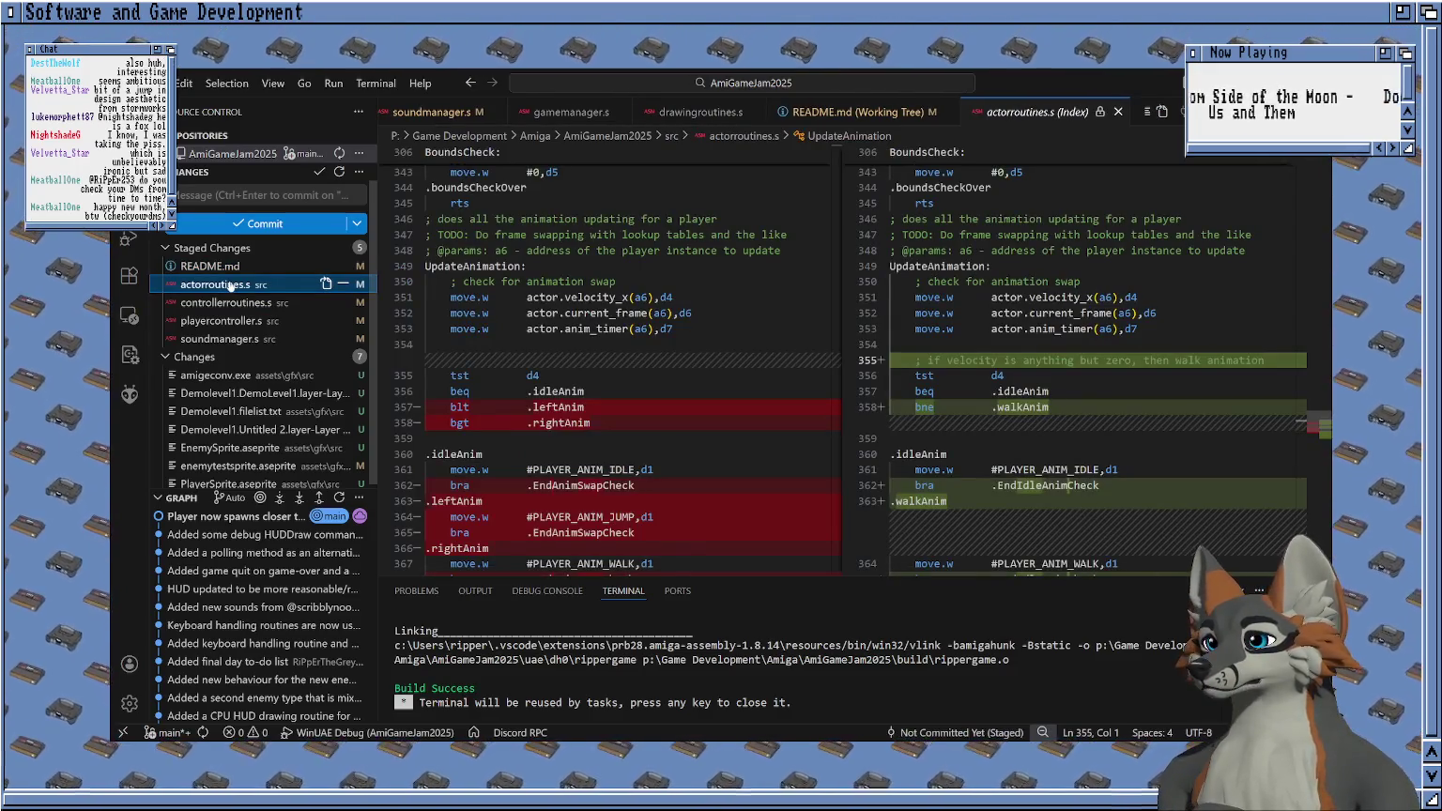
{"action": "scroll", "coordinate": [608, 380], "scroll_direction": "down", "scroll_amount": 5}
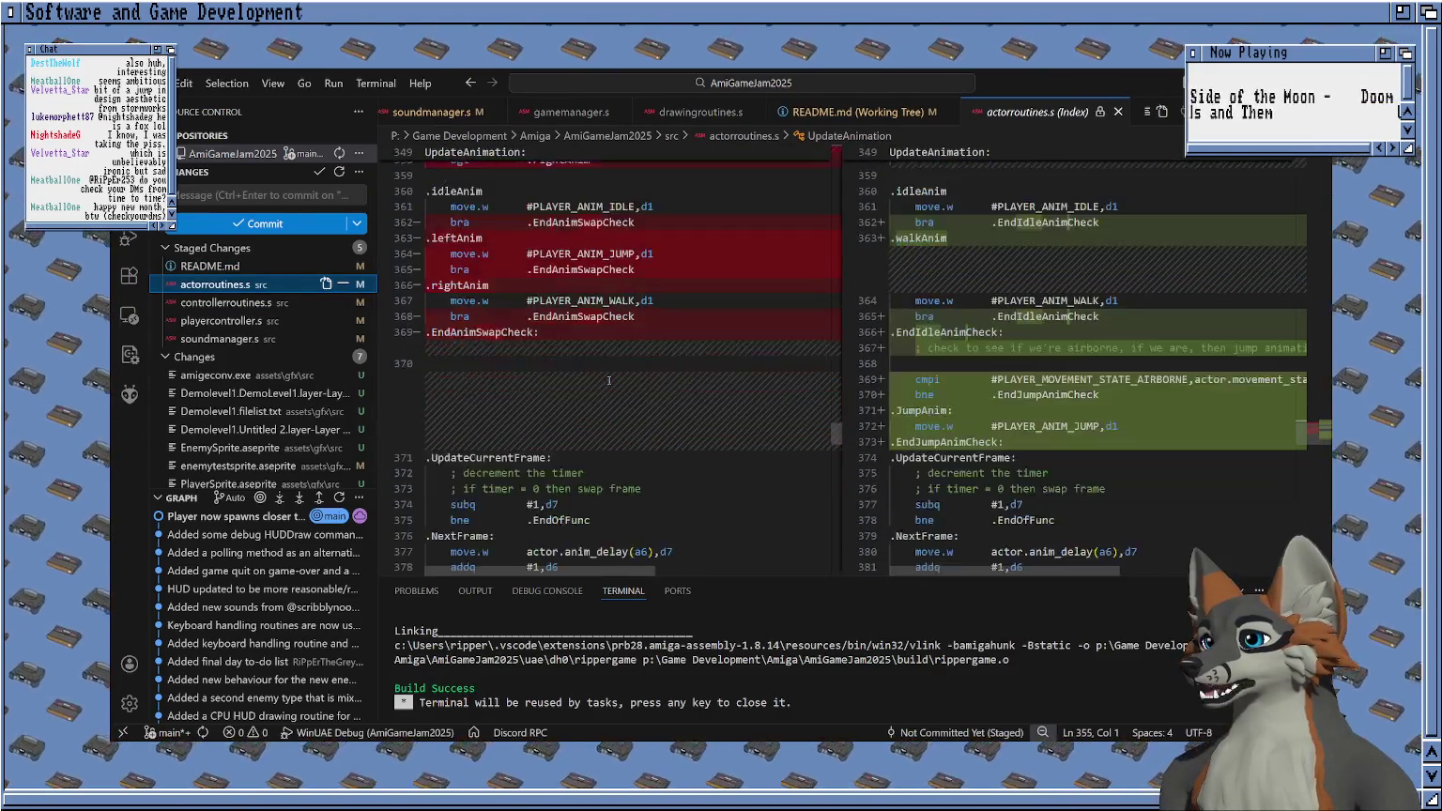
{"action": "left_click", "coordinate": [264, 195]}
{"action": "type", "text": "Jump animation ad"}
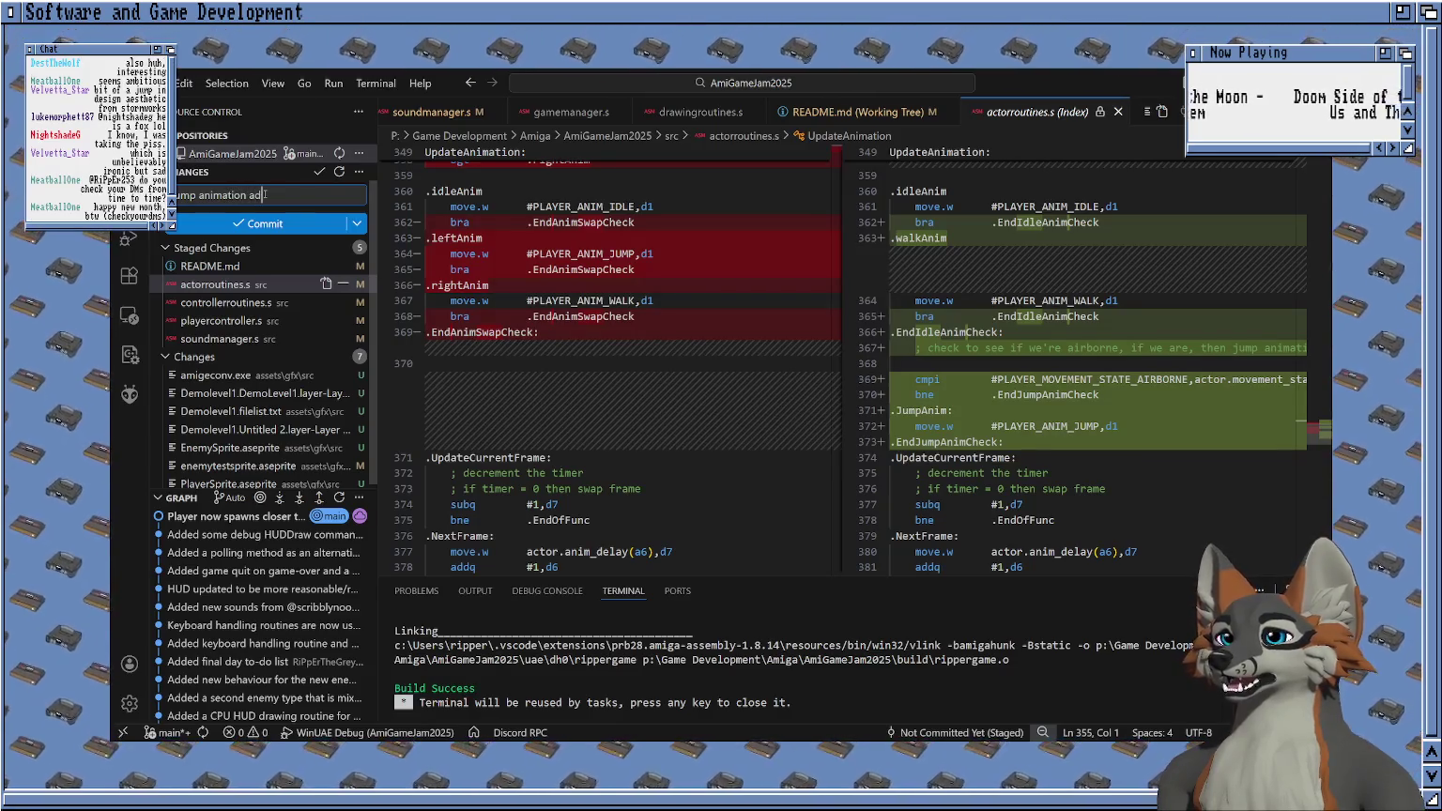
{"action": "key", "text": "BackSpace"}
{"action": "key", "text": "BackSpace"}
{"action": "type", "text": "state added to pl"}
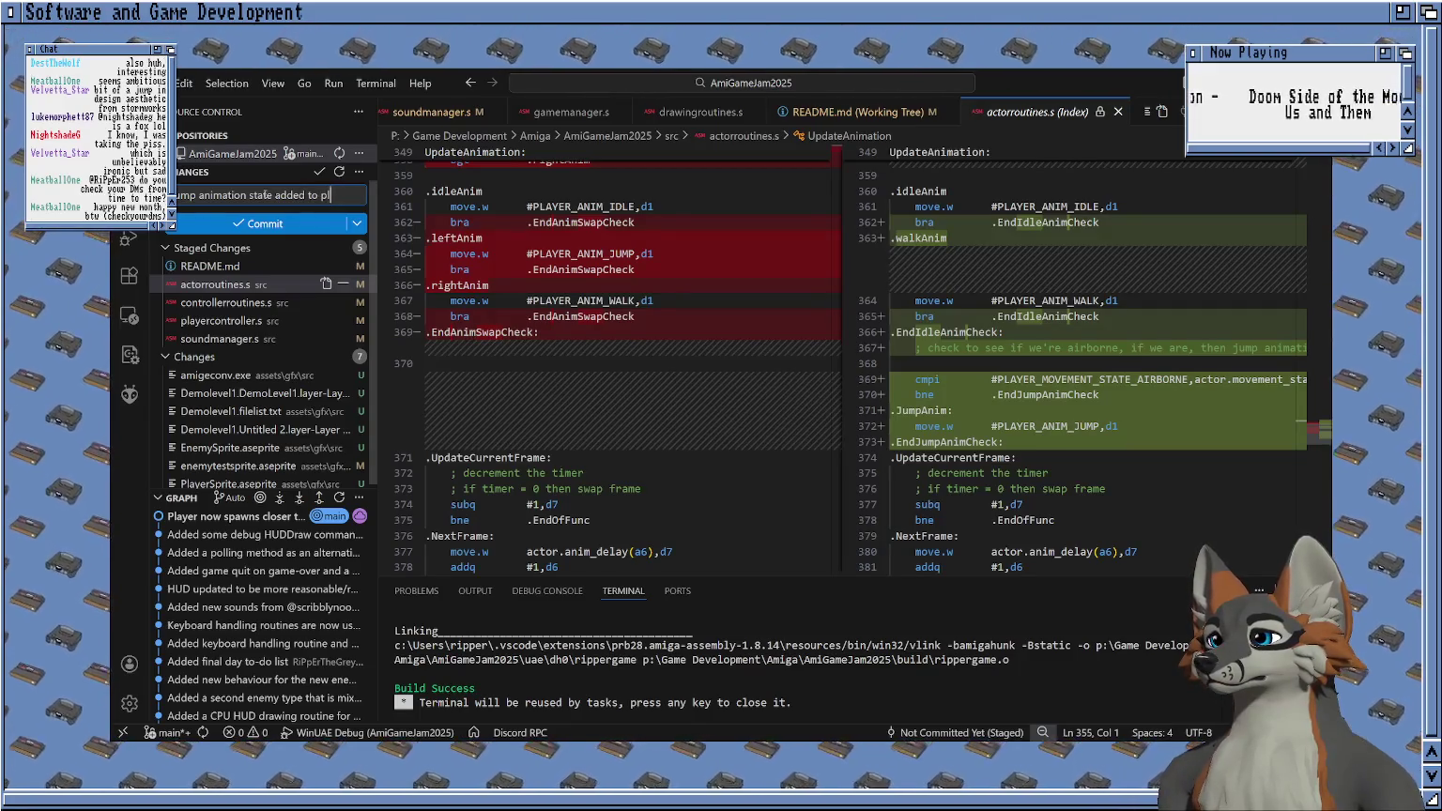
{"action": "type", "text": "ayers"}
{"action": "scroll", "coordinate": [679, 391], "scroll_direction": "up", "scroll_amount": 3}
{"action": "scroll", "coordinate": [678, 392], "scroll_direction": "up", "scroll_amount": 3}
{"action": "scroll", "coordinate": [678, 392], "scroll_direction": "down", "scroll_amount": 2}
{"action": "scroll", "coordinate": [679, 391], "scroll_direction": "down", "scroll_amount": 2}
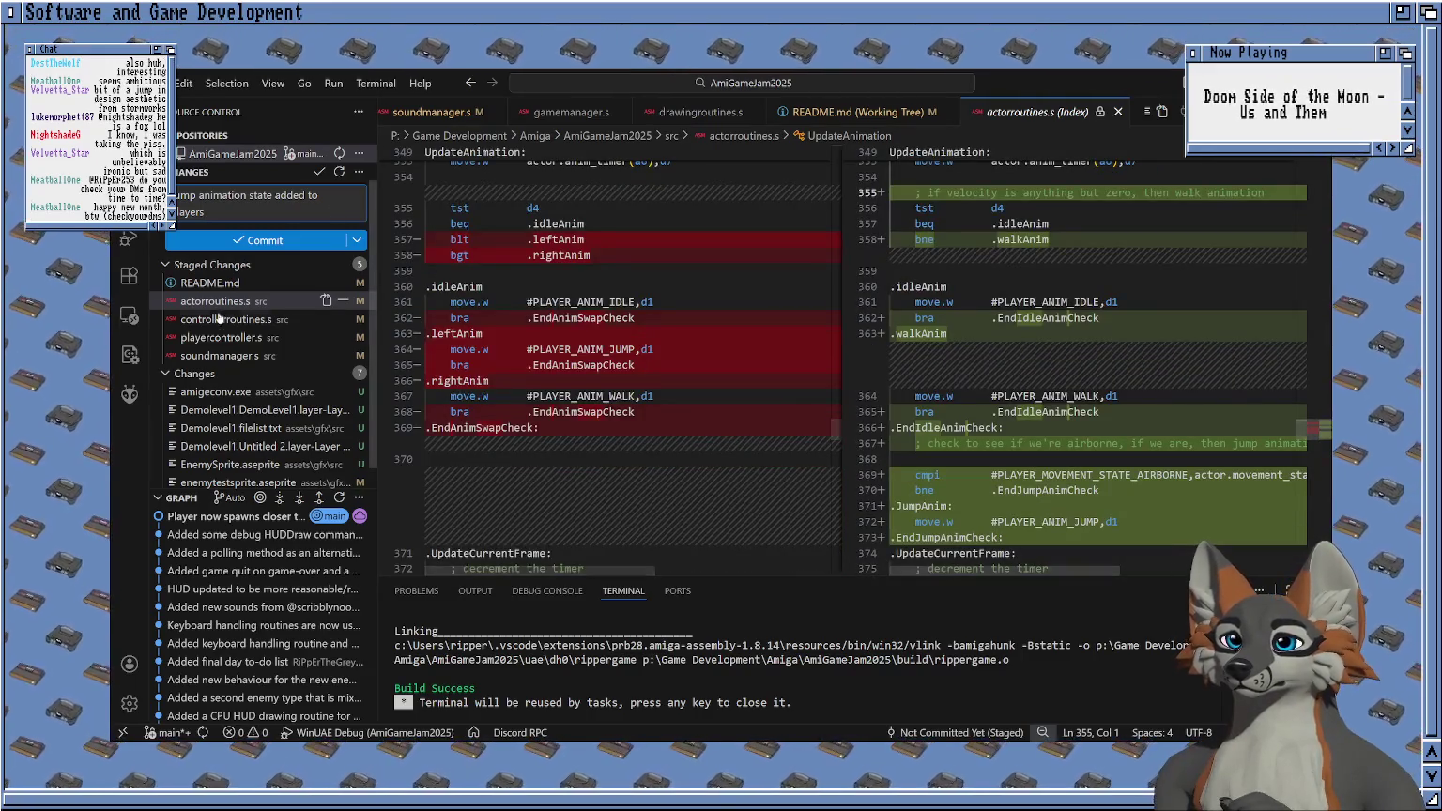
{"action": "left_click", "coordinate": [218, 337]}
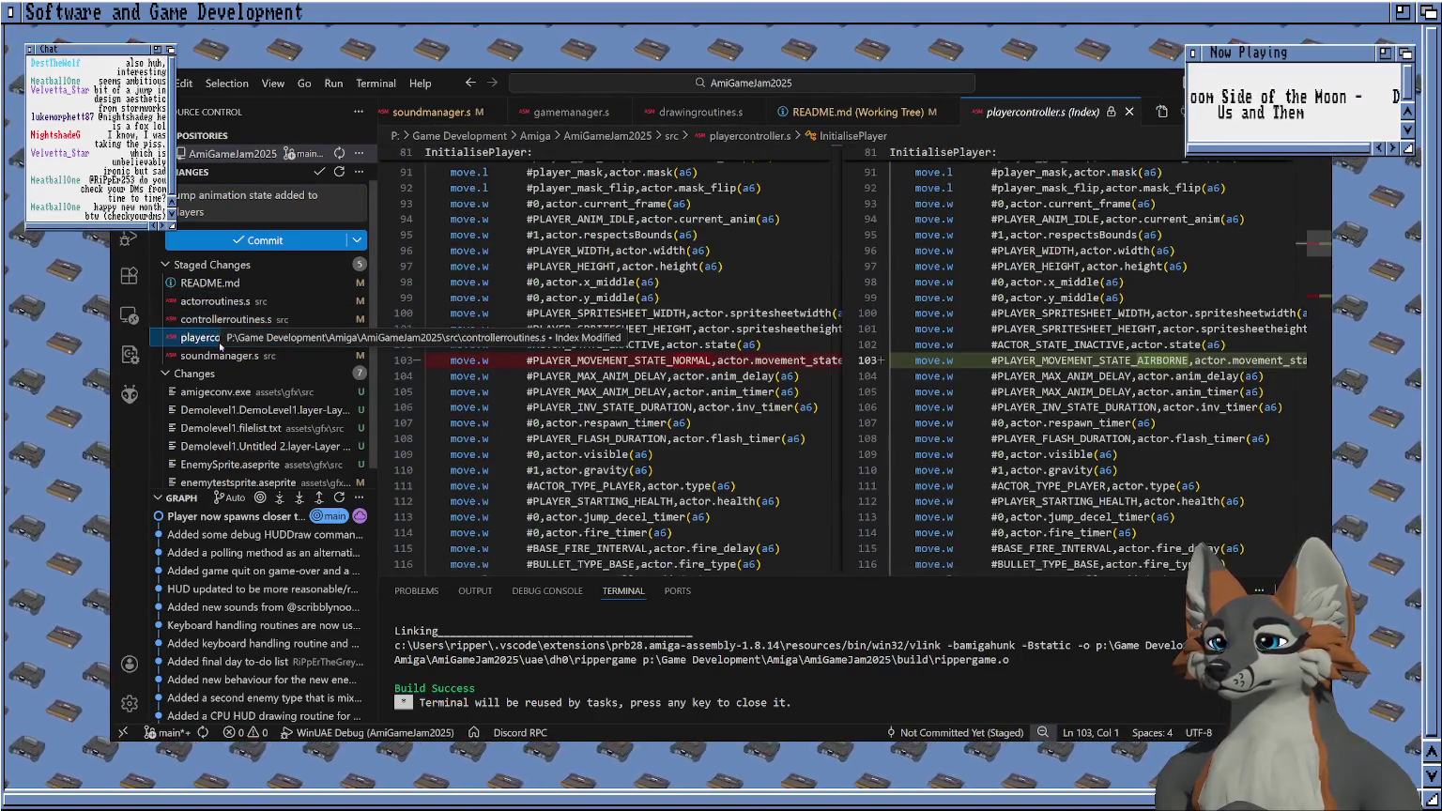
{"action": "left_click", "coordinate": [218, 355]}
{"action": "left_click", "coordinate": [254, 213]}
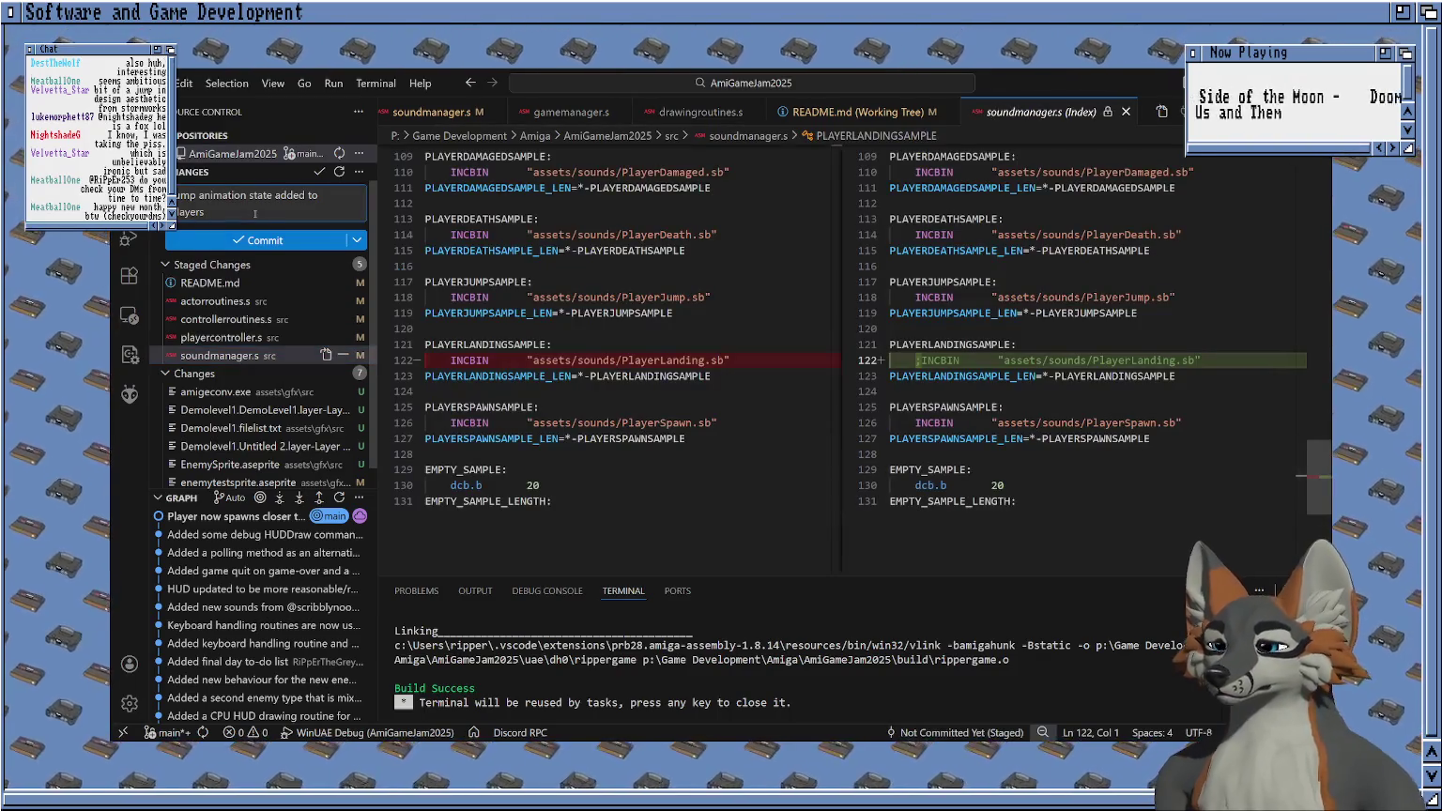
Add commit notes on dropping an unused sound to save memory and the joystick's wrong reading method.
{"action": "key", "text": "Return"}
{"action": "type", "text": "Removed sound we're"}
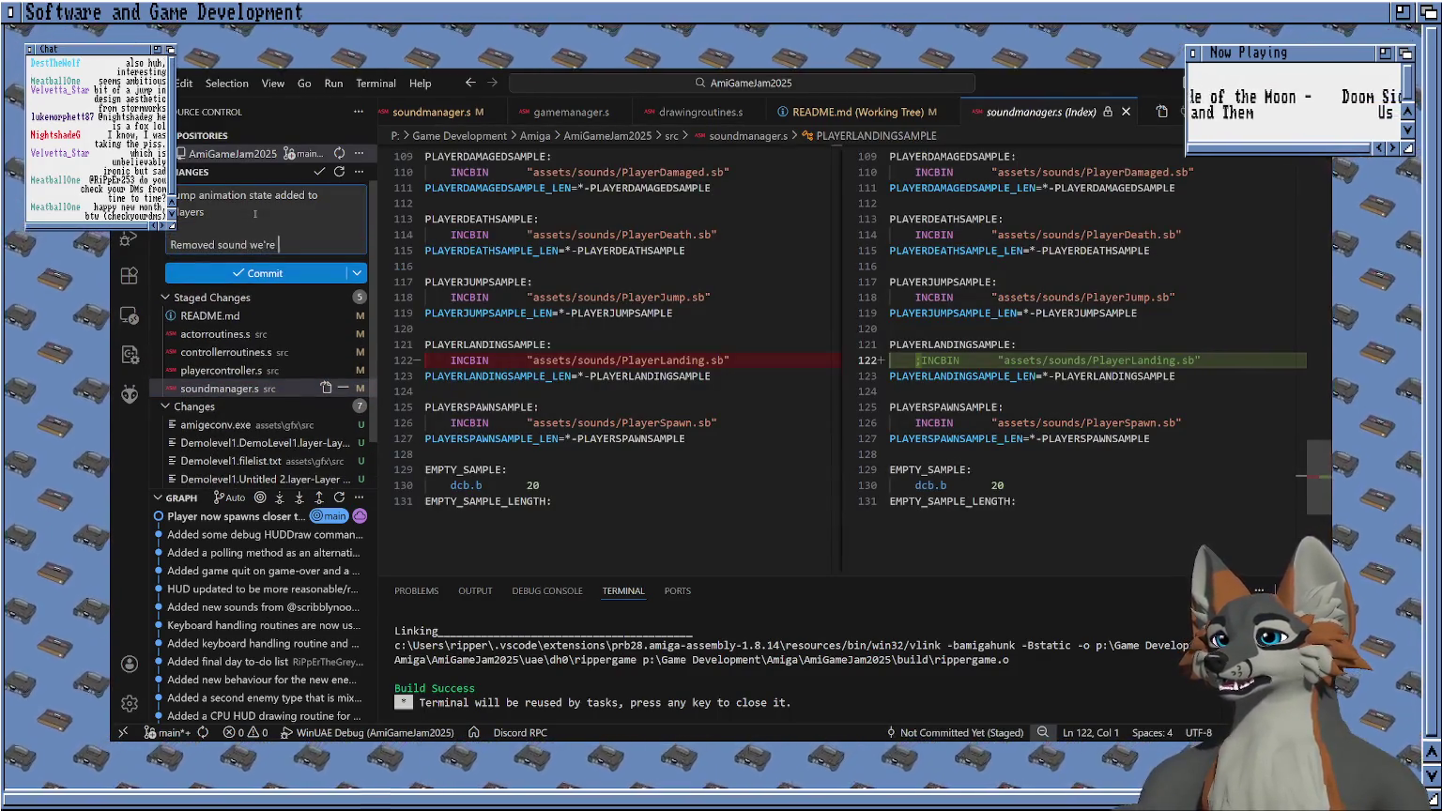
{"action": "type", "text": "not using to sa"}
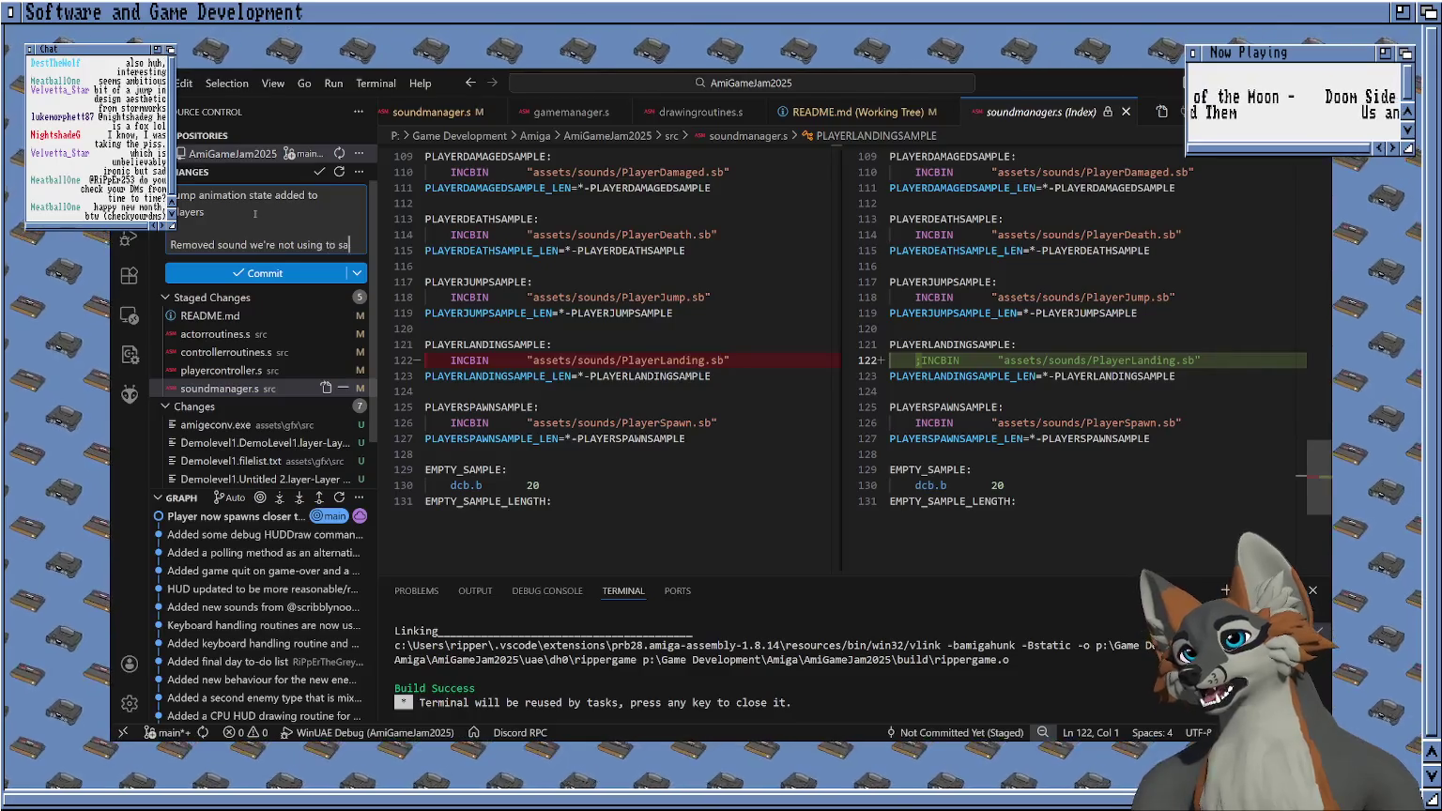
{"action": "type", "text": "ve on memory/executable size"}
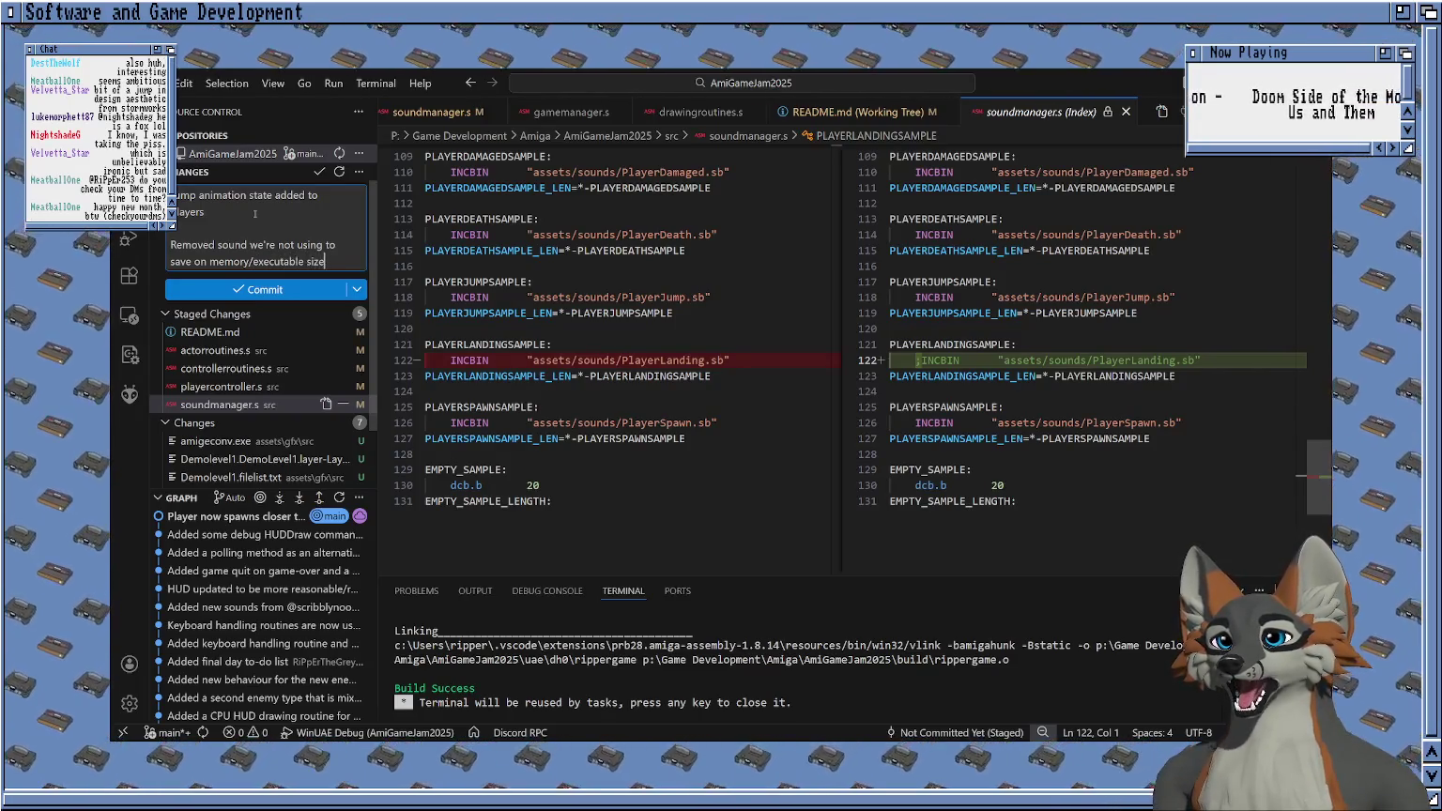
{"action": "key", "text": "Return"}
{"action": "key", "text": "Return"}
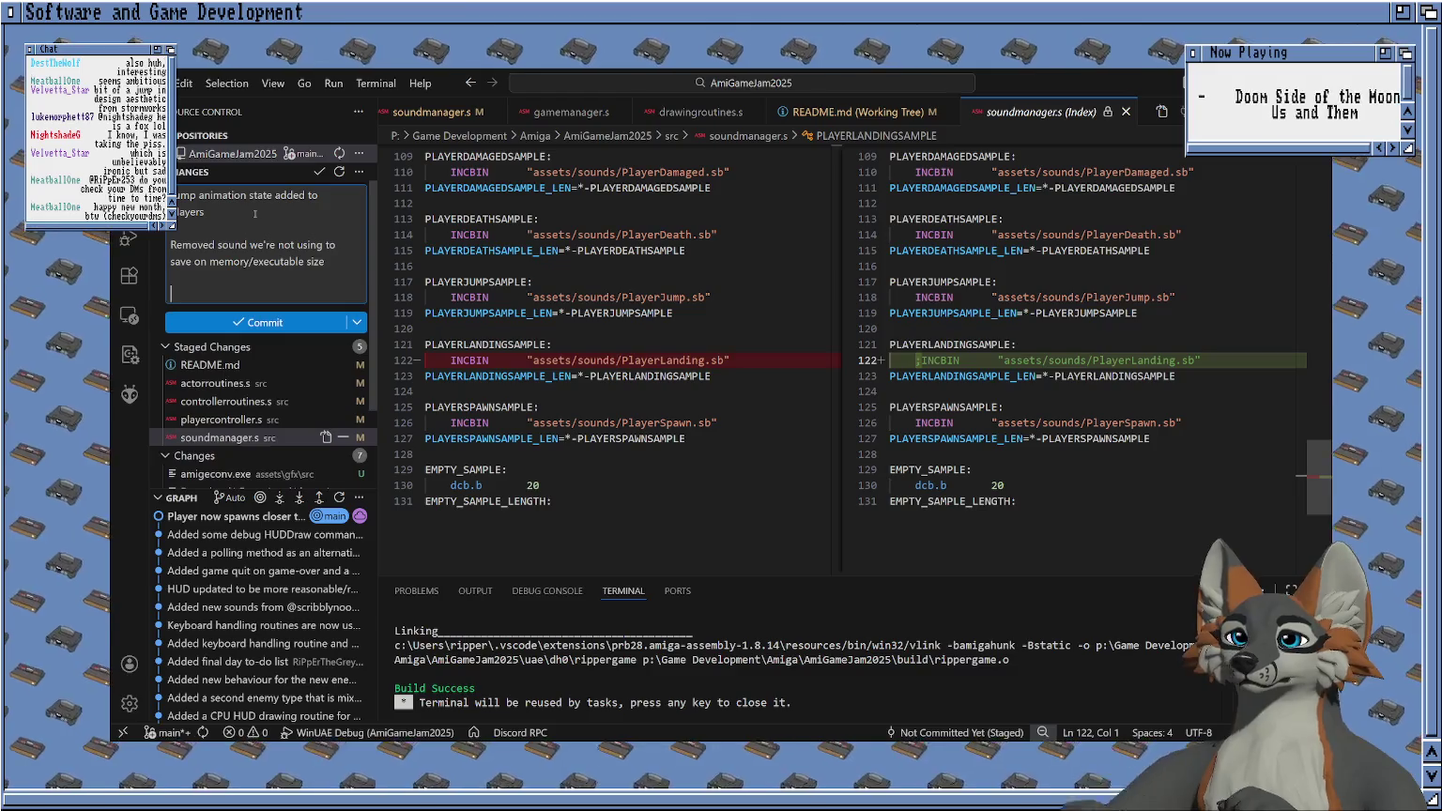
{"action": "left_click", "coordinate": [254, 420]}
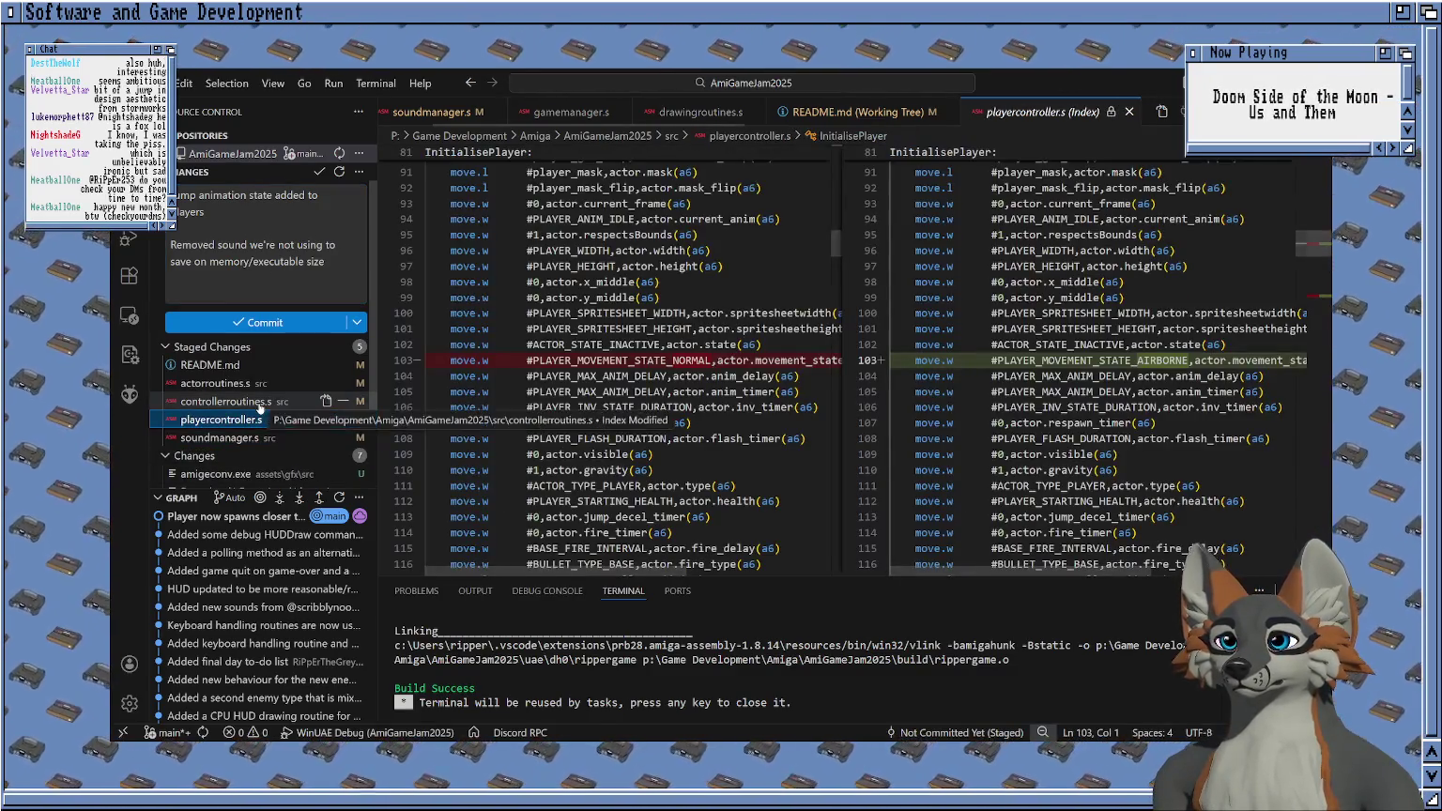
{"action": "left_click", "coordinate": [260, 402]}
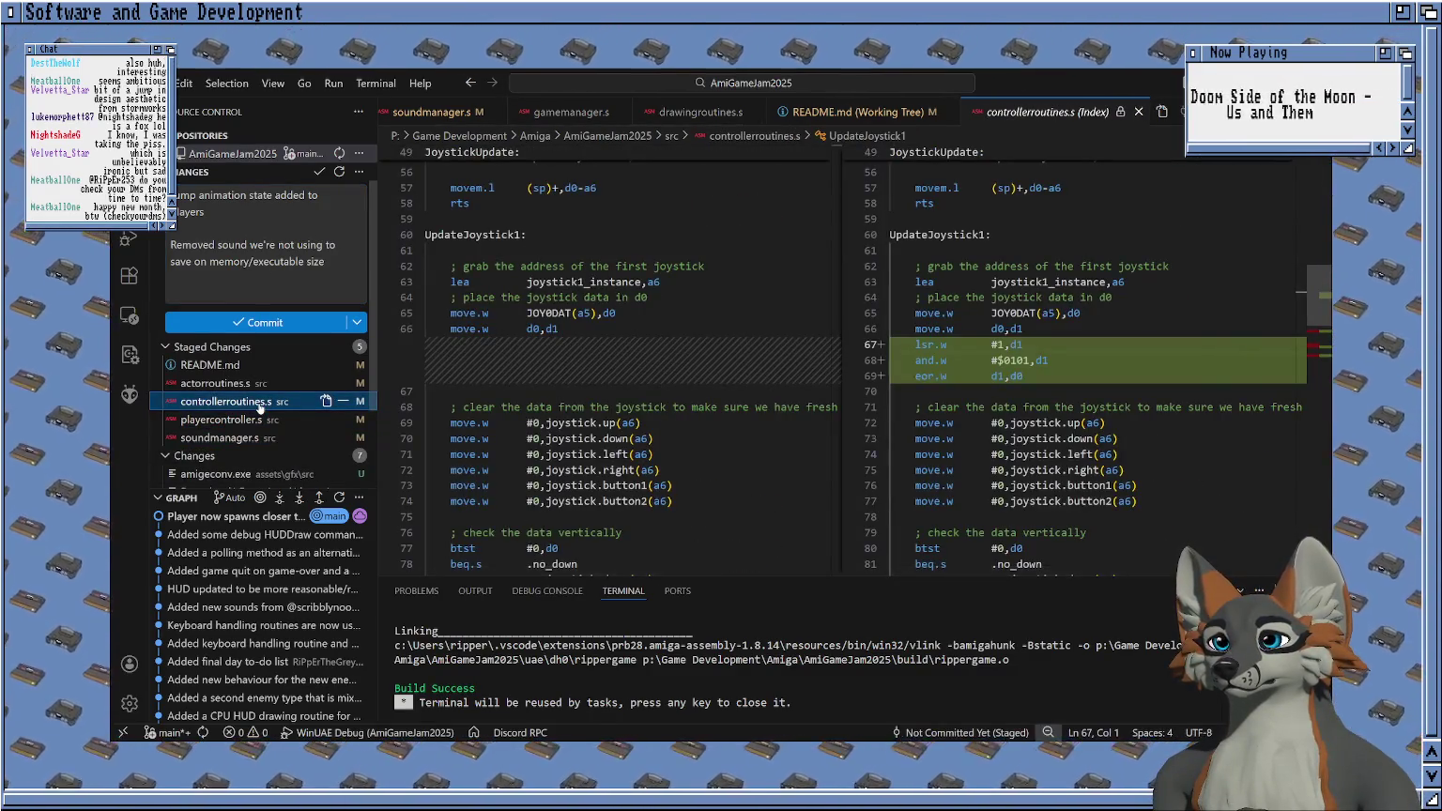
{"action": "left_click", "coordinate": [236, 294]}
{"action": "type", "text": "Fixed joystick 1 being won"}
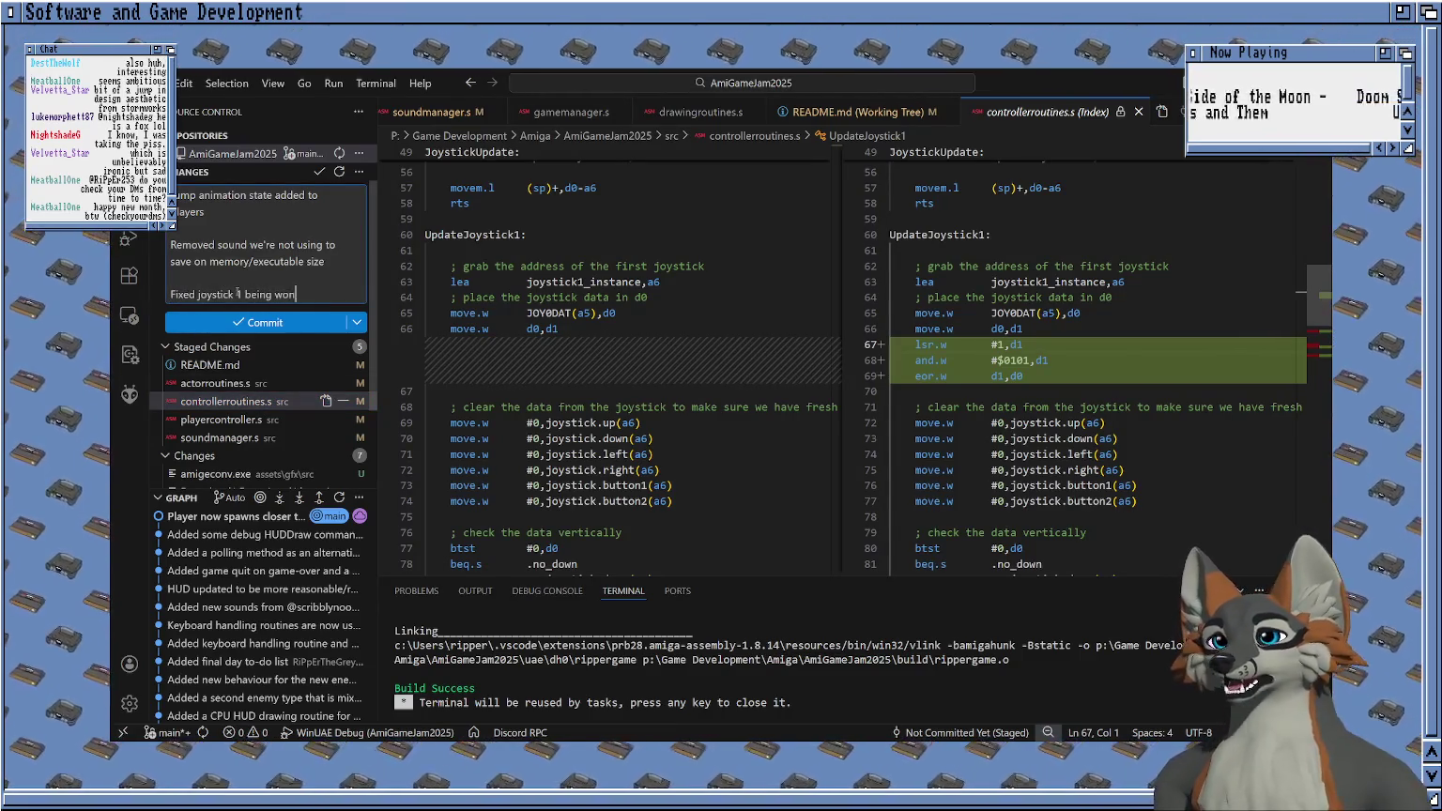
{"action": "type", "text": "ky"}
{"action": "scroll", "coordinate": [584, 350], "scroll_direction": "down", "scroll_amount": 3}
{"action": "scroll", "coordinate": [584, 350], "scroll_direction": "down", "scroll_amount": 4}
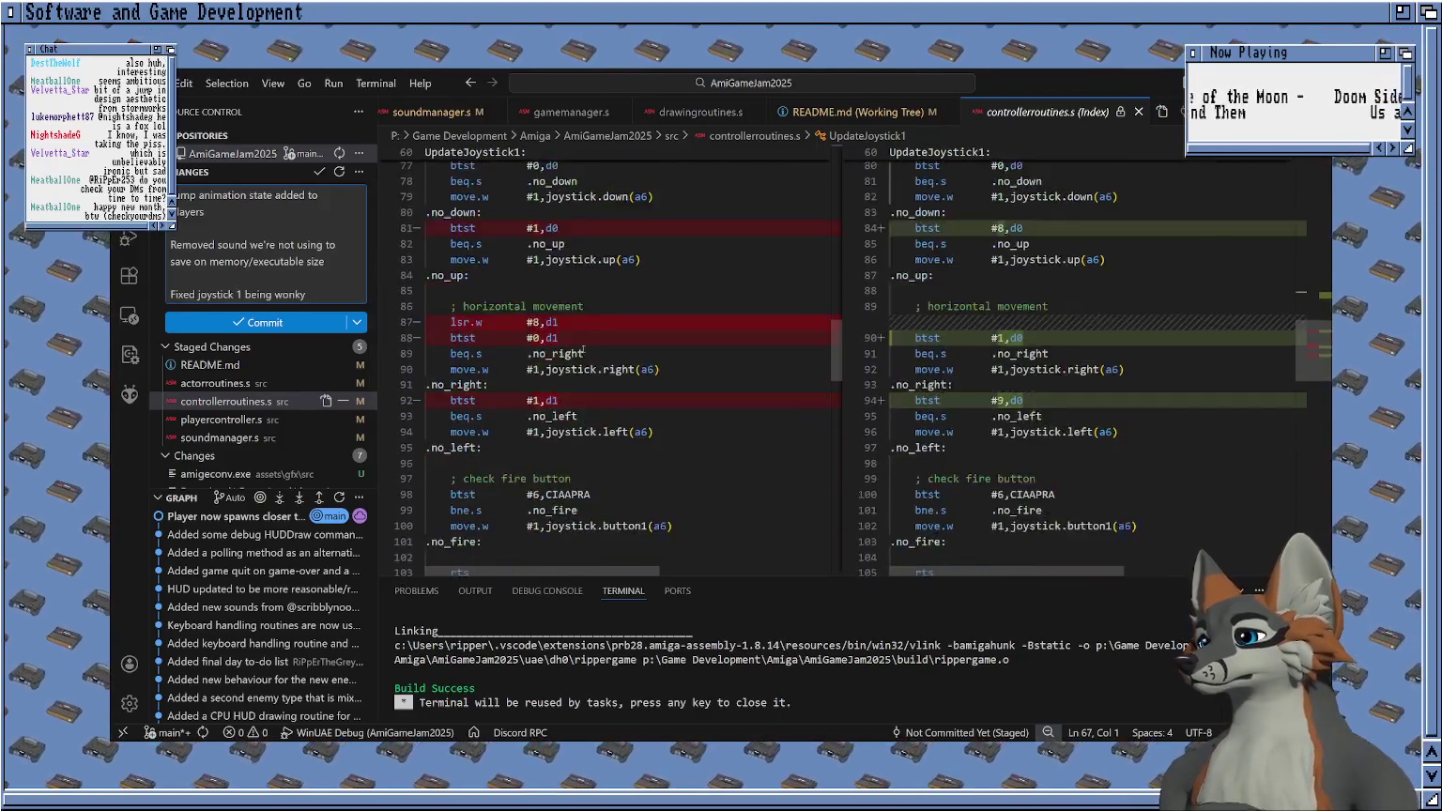
{"action": "scroll", "coordinate": [584, 350], "scroll_direction": "down", "scroll_amount": 2}
{"action": "scroll", "coordinate": [630, 345], "scroll_direction": "up", "scroll_amount": 3}
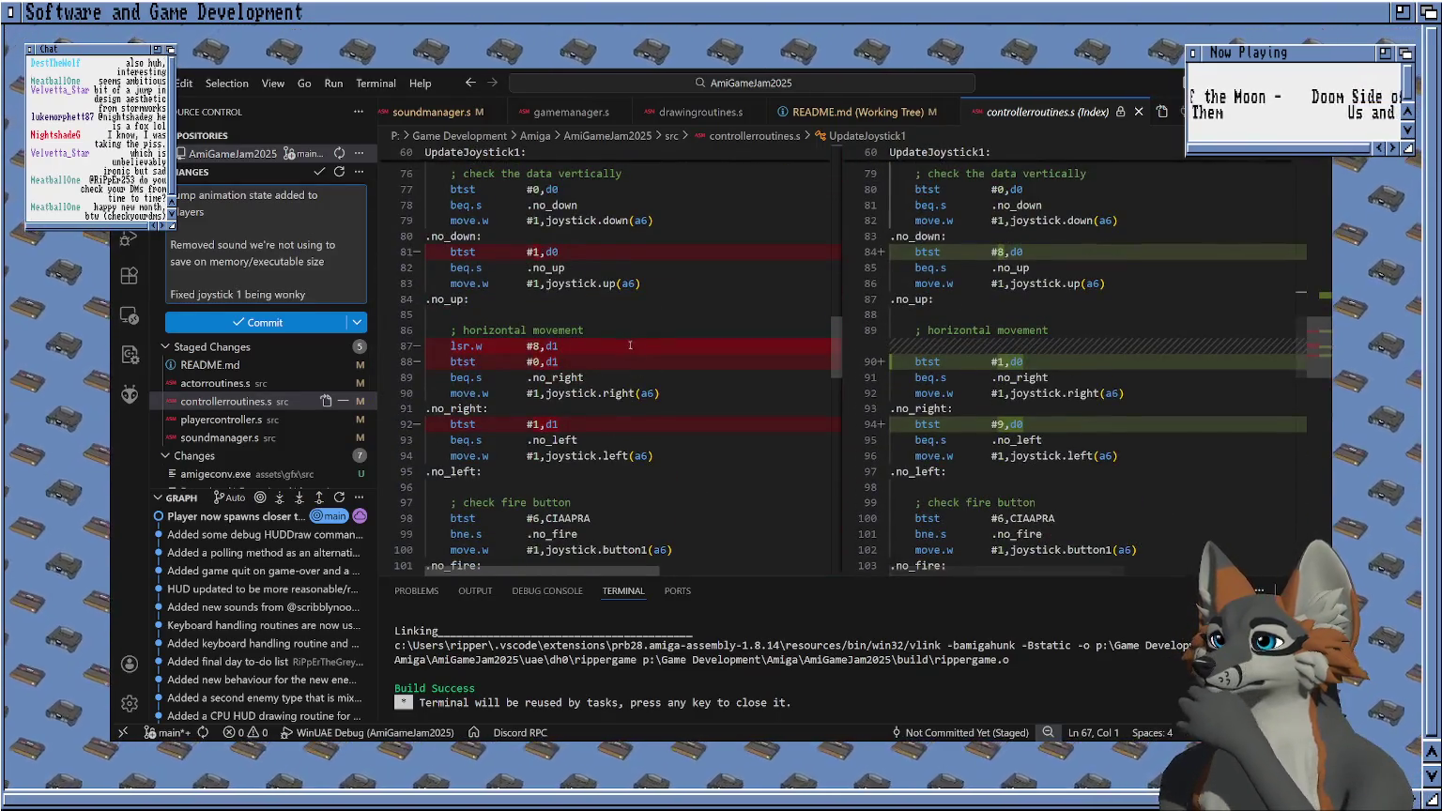
{"action": "scroll", "coordinate": [629, 345], "scroll_direction": "up", "scroll_amount": 1}
{"action": "scroll", "coordinate": [630, 346], "scroll_direction": "up", "scroll_amount": 1}
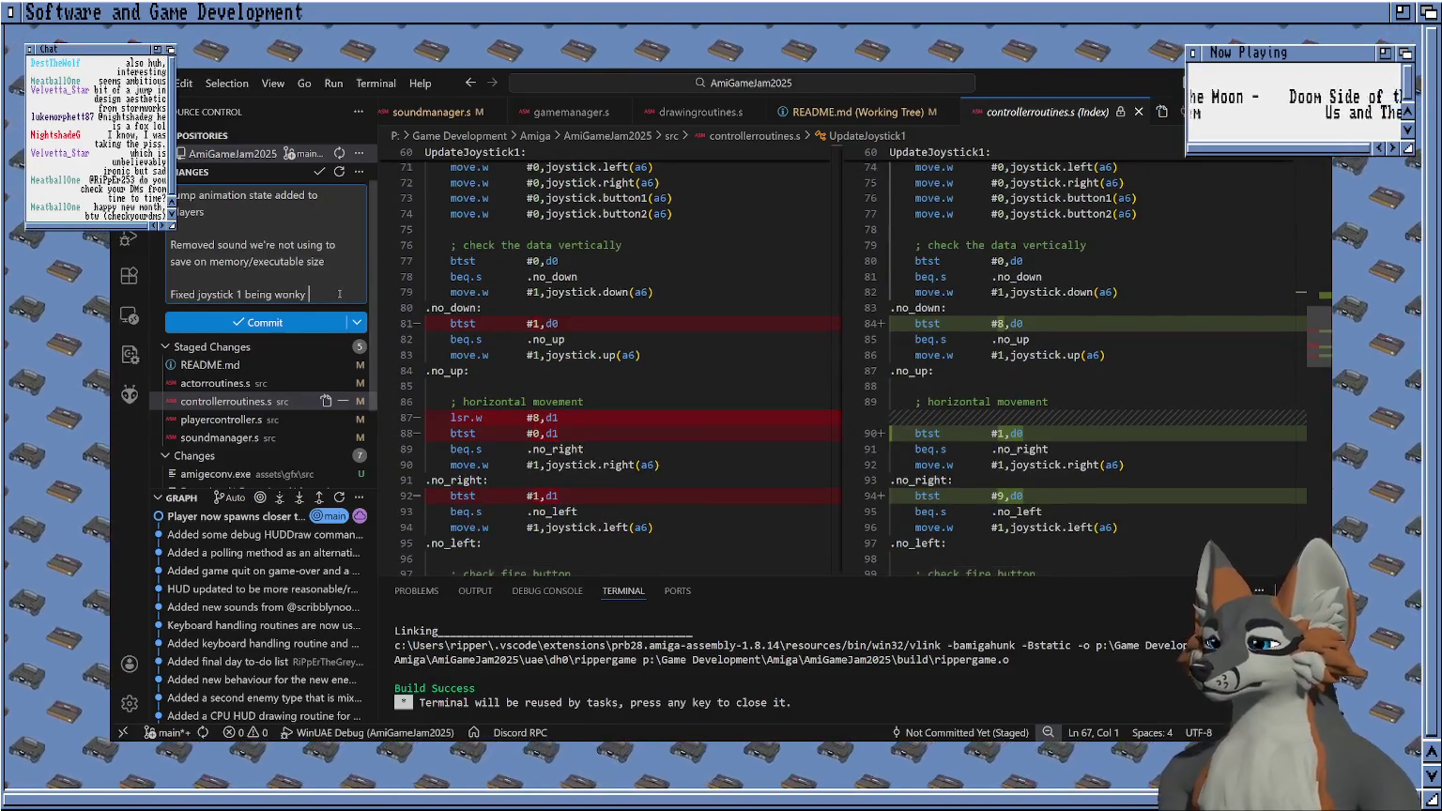
{"action": "type", "text": "(used the wrong reading met"}
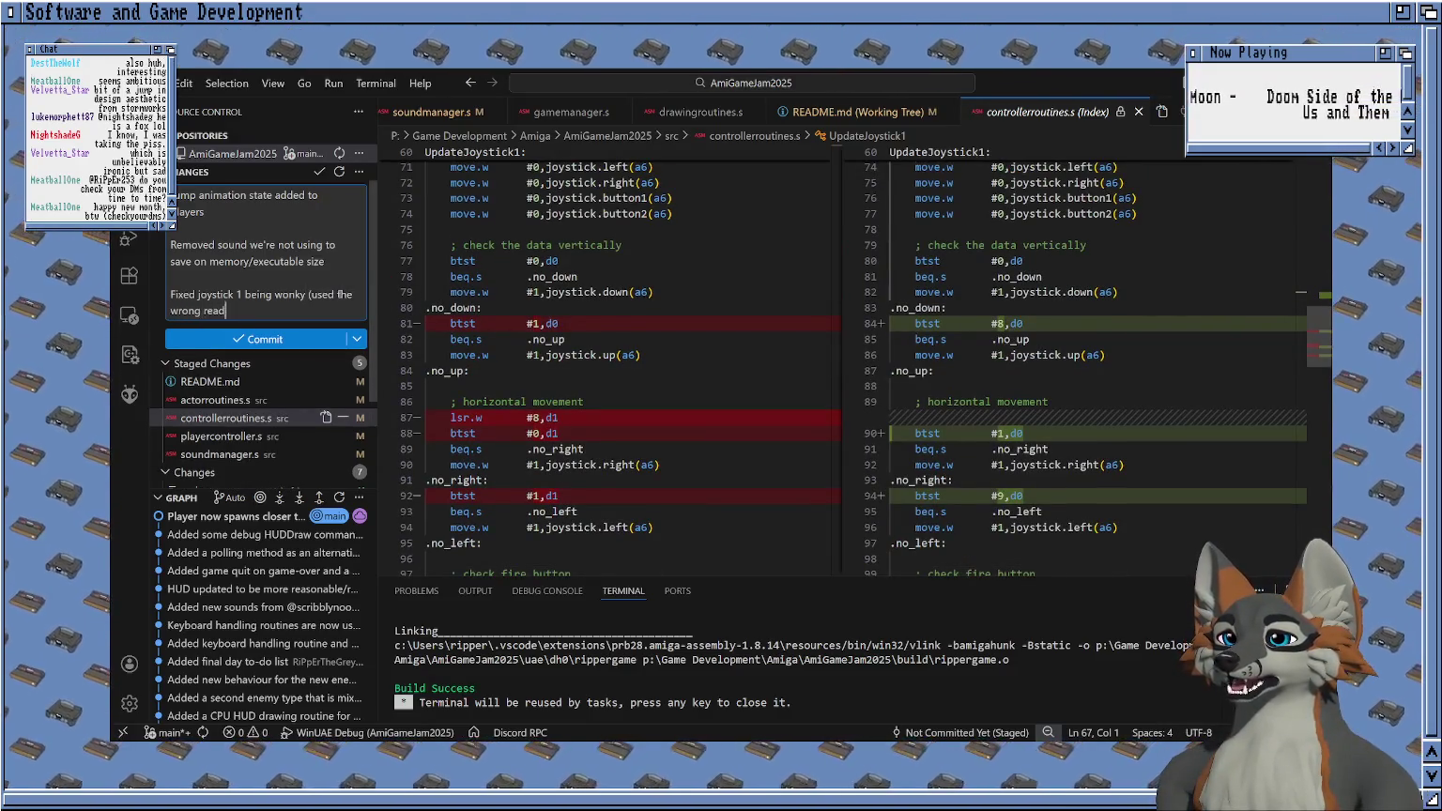
{"action": "type", "text": "hod)"}
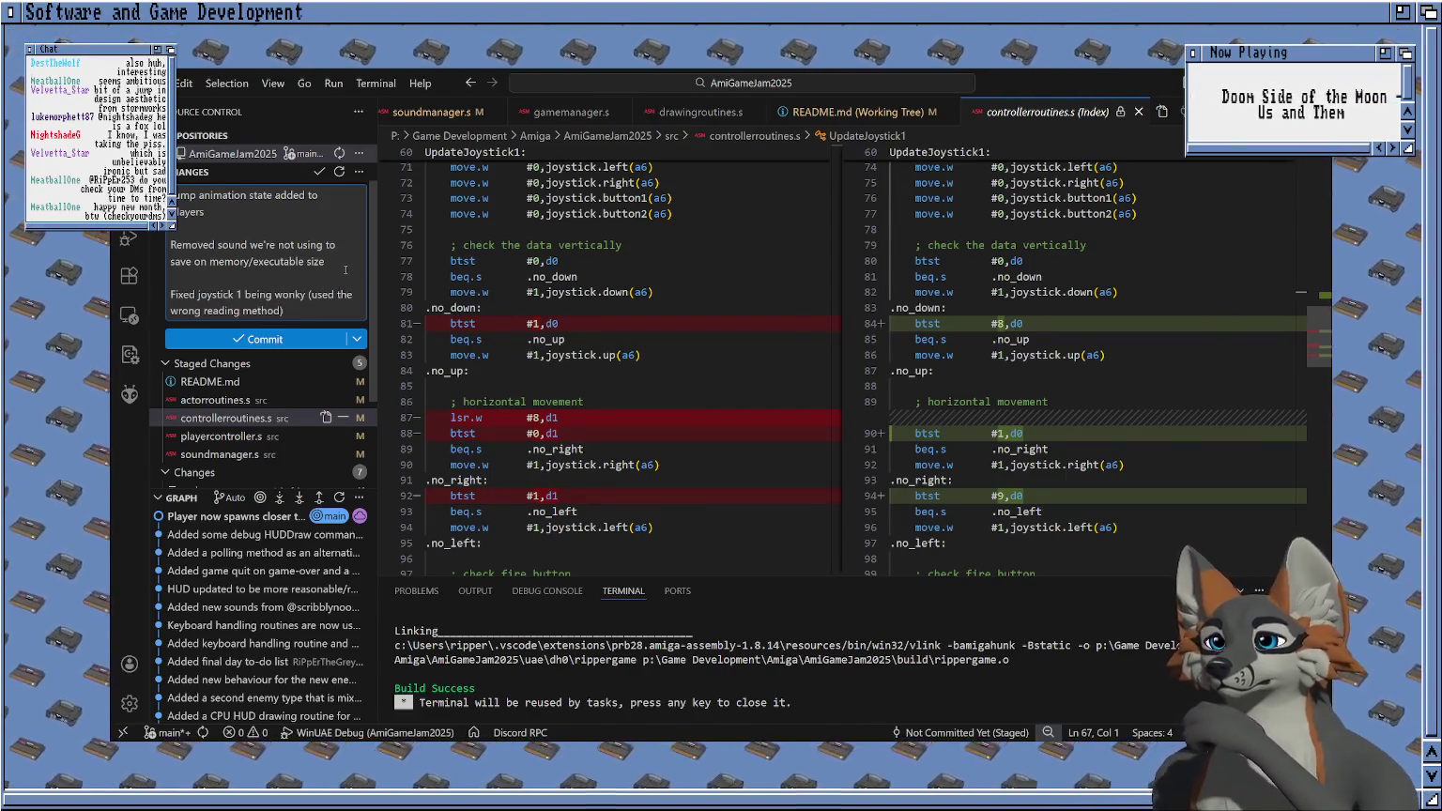
Review the remaining staged diffs, then choose Commit & Sync from the Commit dropdown.
{"action": "scroll", "coordinate": [345, 282], "scroll_direction": "down", "scroll_amount": 1}
{"action": "left_click", "coordinate": [216, 375]}
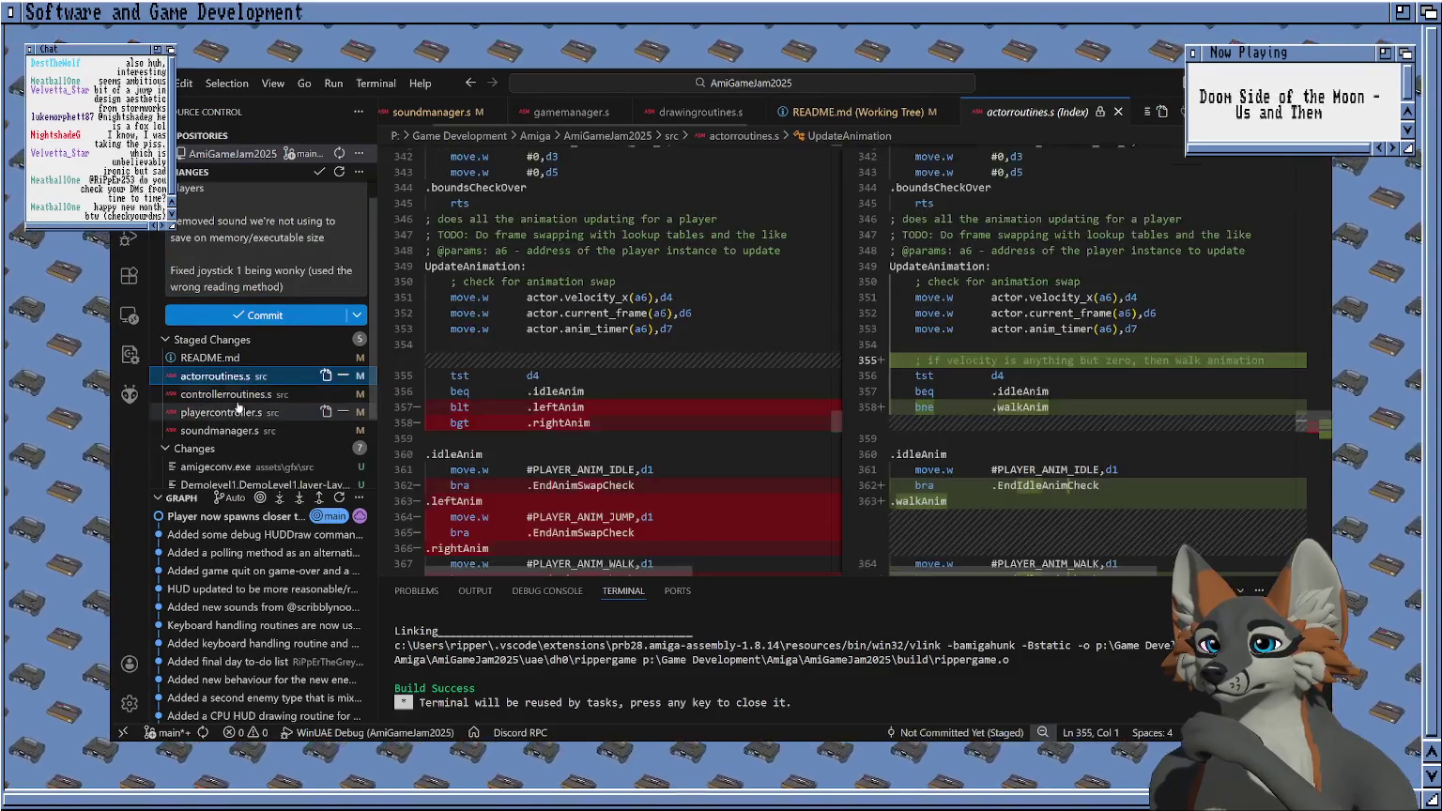
{"action": "left_click", "coordinate": [238, 411]}
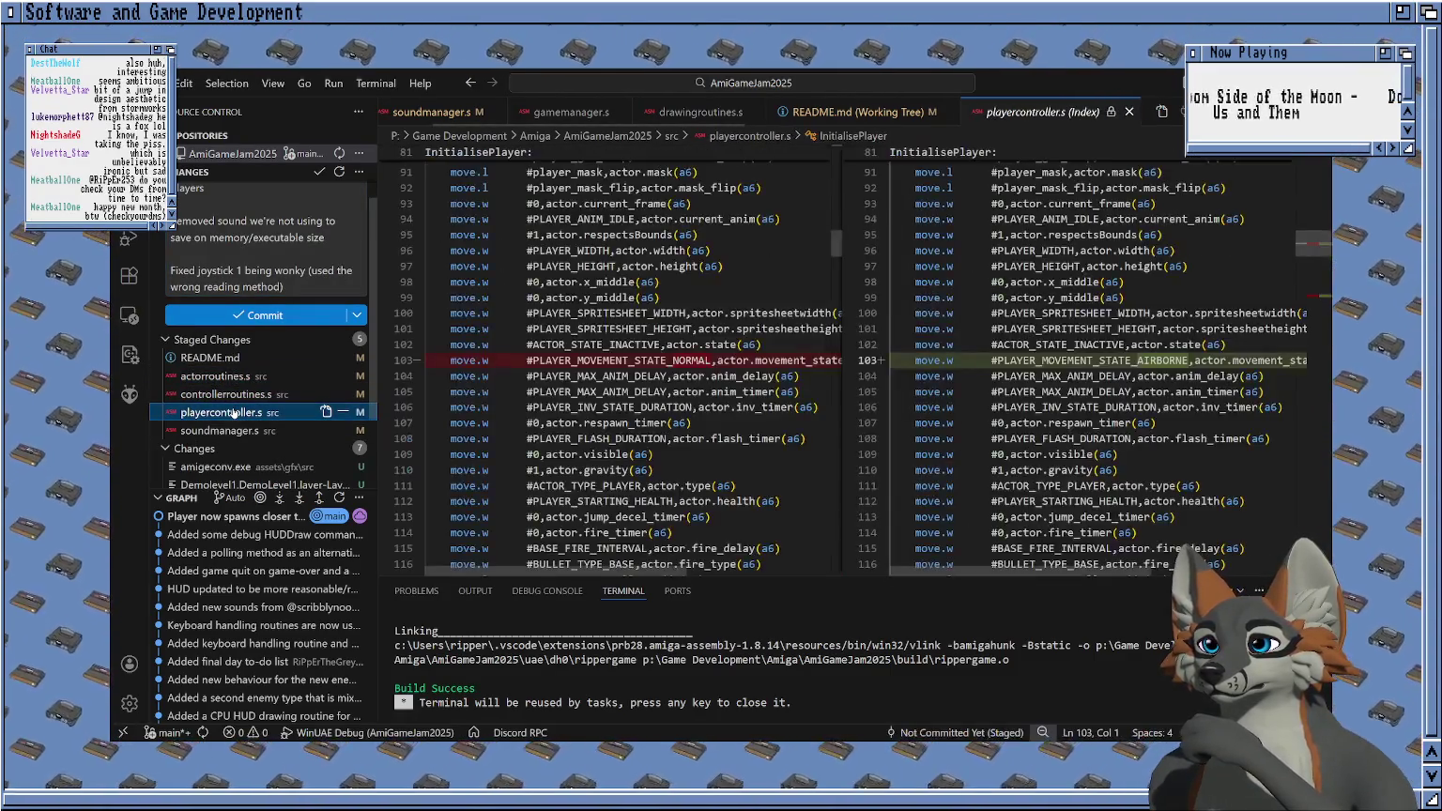
{"action": "left_click", "coordinate": [208, 358]}
{"action": "left_click", "coordinate": [356, 314]}
{"action": "left_click", "coordinate": [394, 413]}
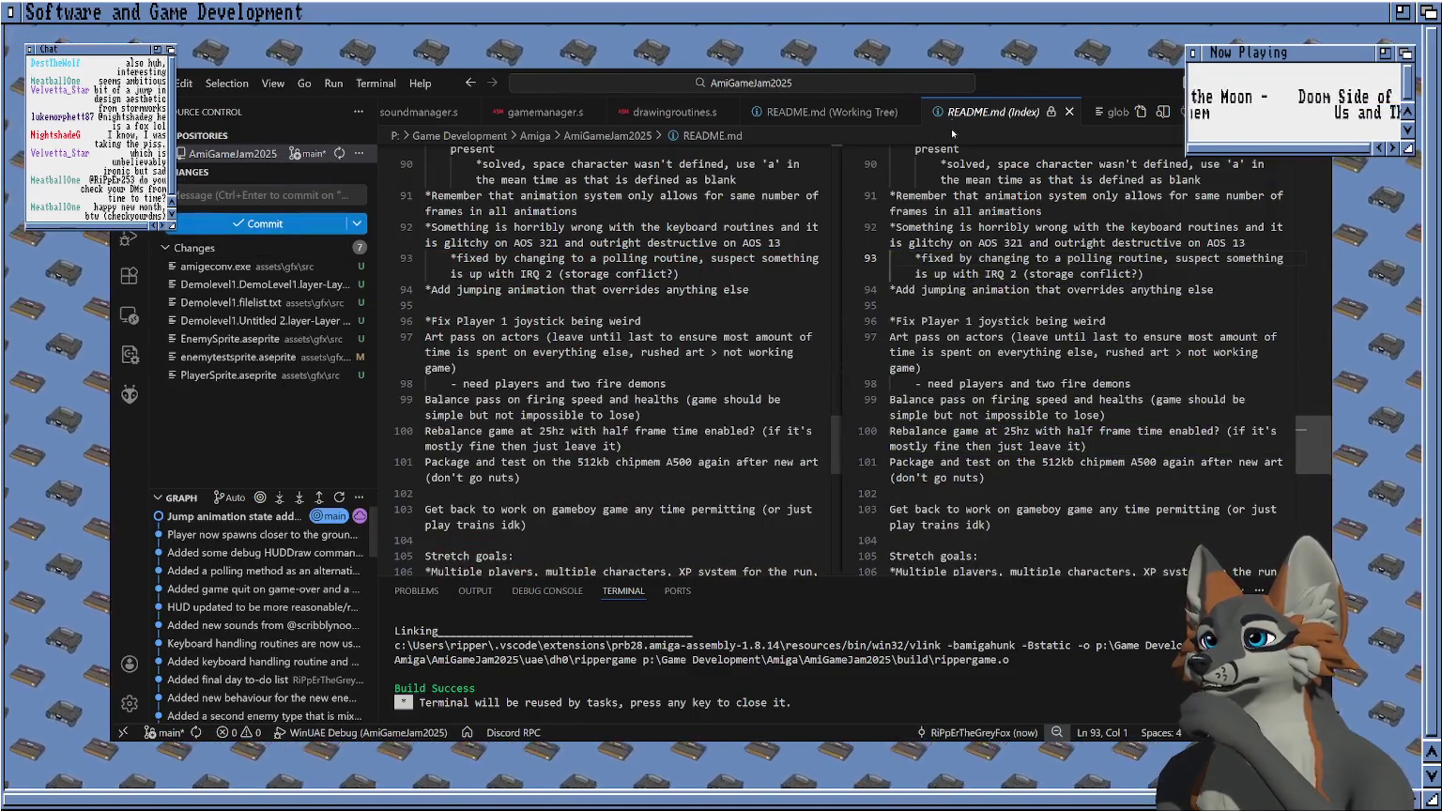
View the README, gamemanager.s and drawingroutines.s tabs, then switch over to Aseprite.
{"action": "scroll", "coordinate": [610, 328], "scroll_direction": "down", "scroll_amount": 1}
{"action": "scroll", "coordinate": [610, 328], "scroll_direction": "up", "scroll_amount": 3}
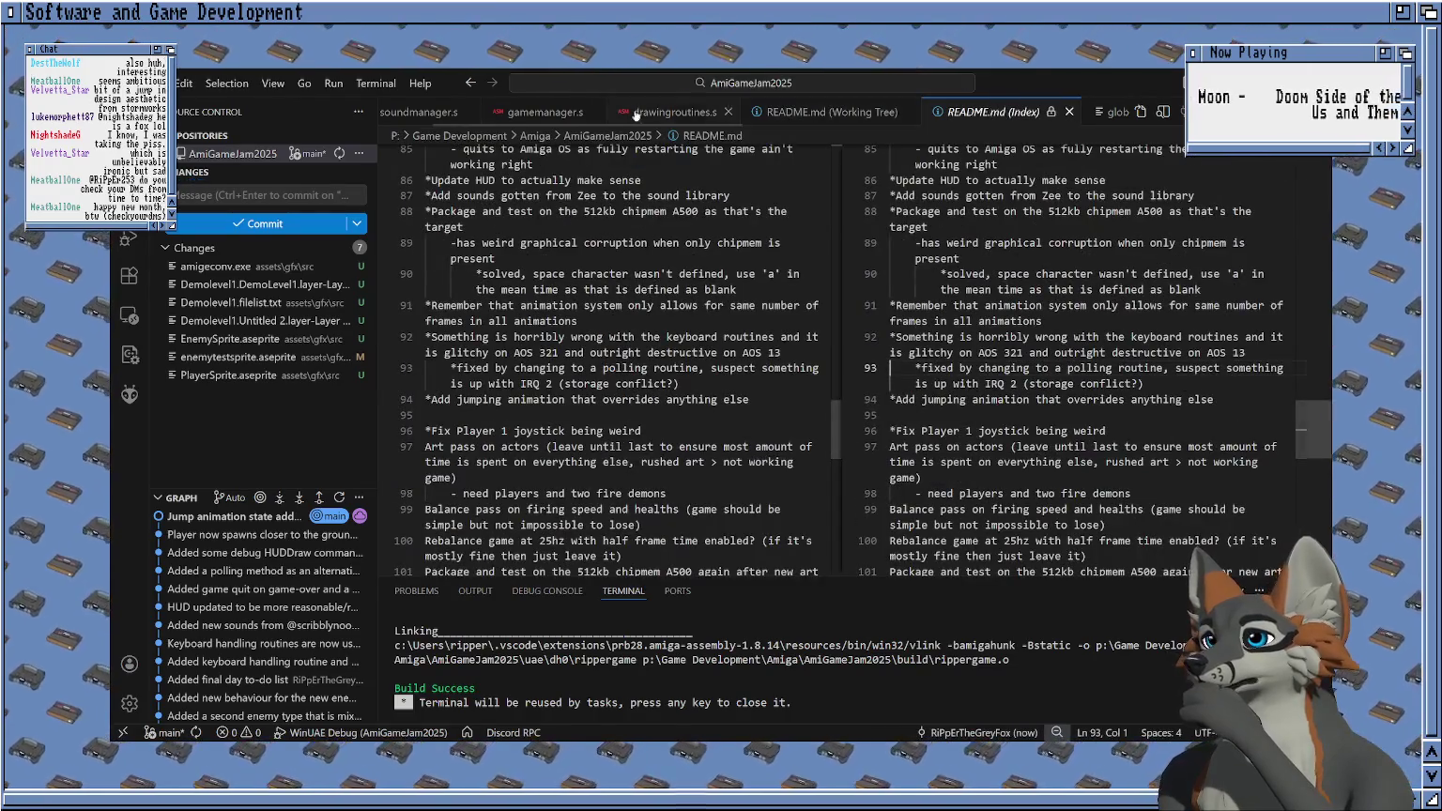
{"action": "scroll", "coordinate": [593, 114], "scroll_direction": "up", "scroll_amount": 1}
{"action": "left_click", "coordinate": [432, 112]}
{"action": "left_click", "coordinate": [677, 112]}
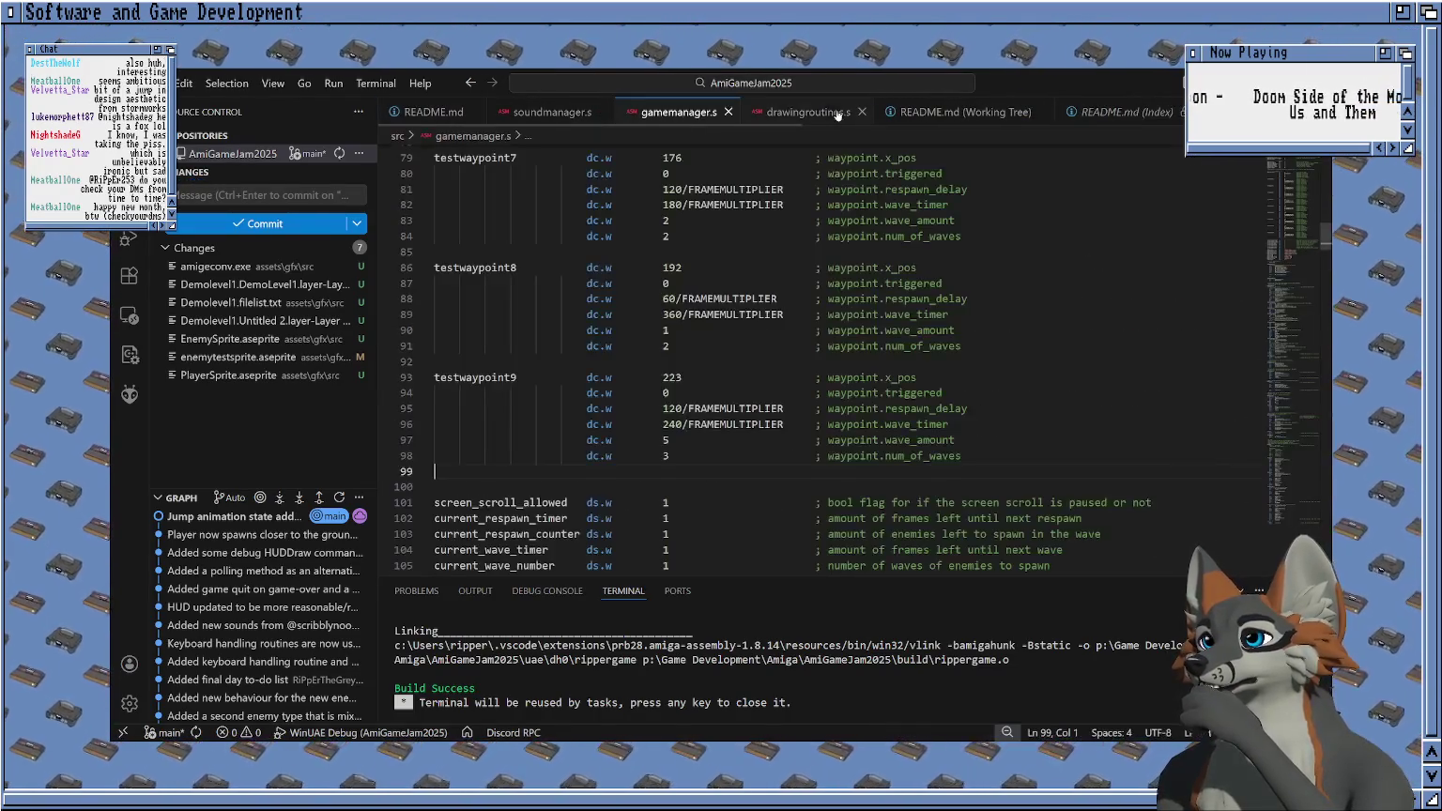
{"action": "left_click", "coordinate": [809, 112]}
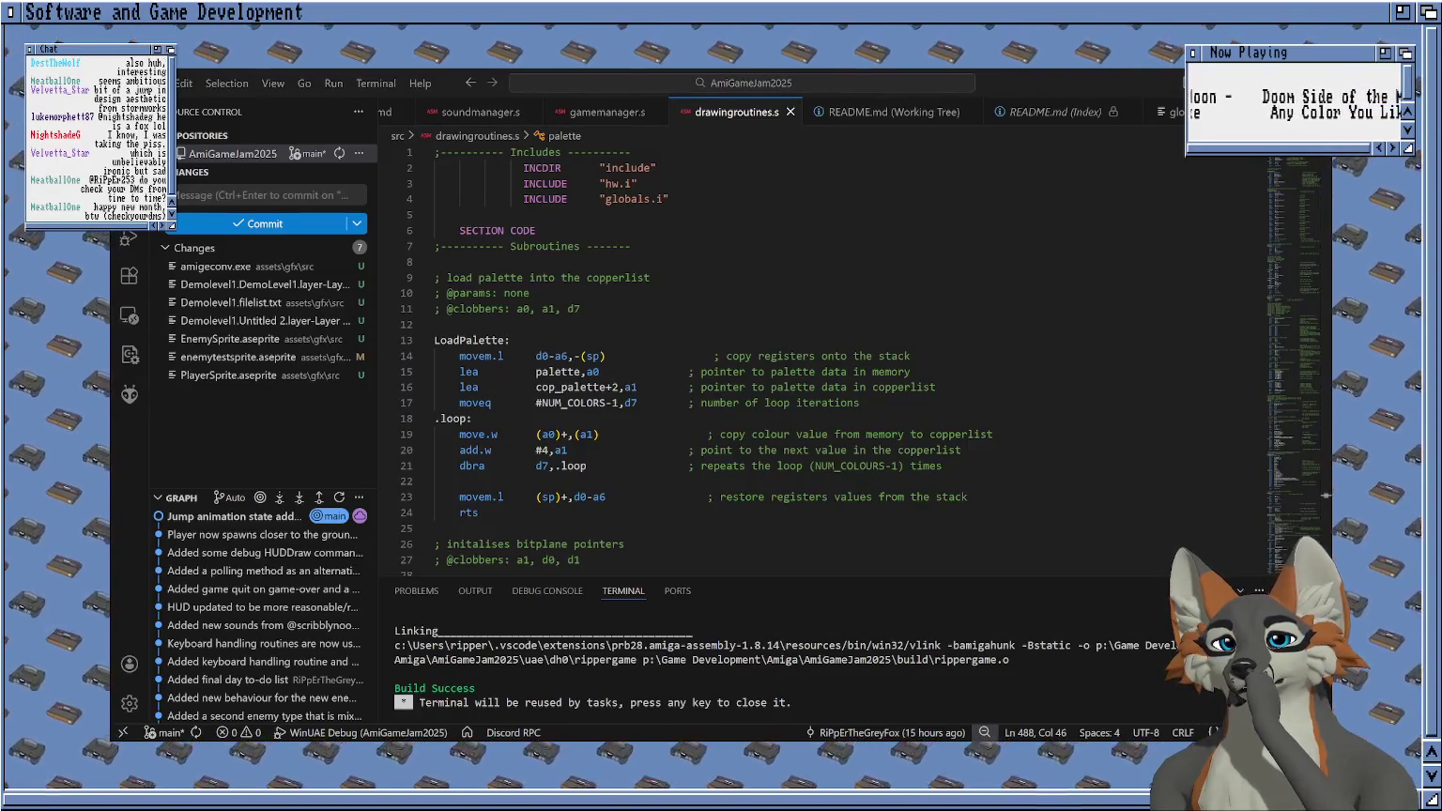
{"action": "key", "text": "alt+Tab"}
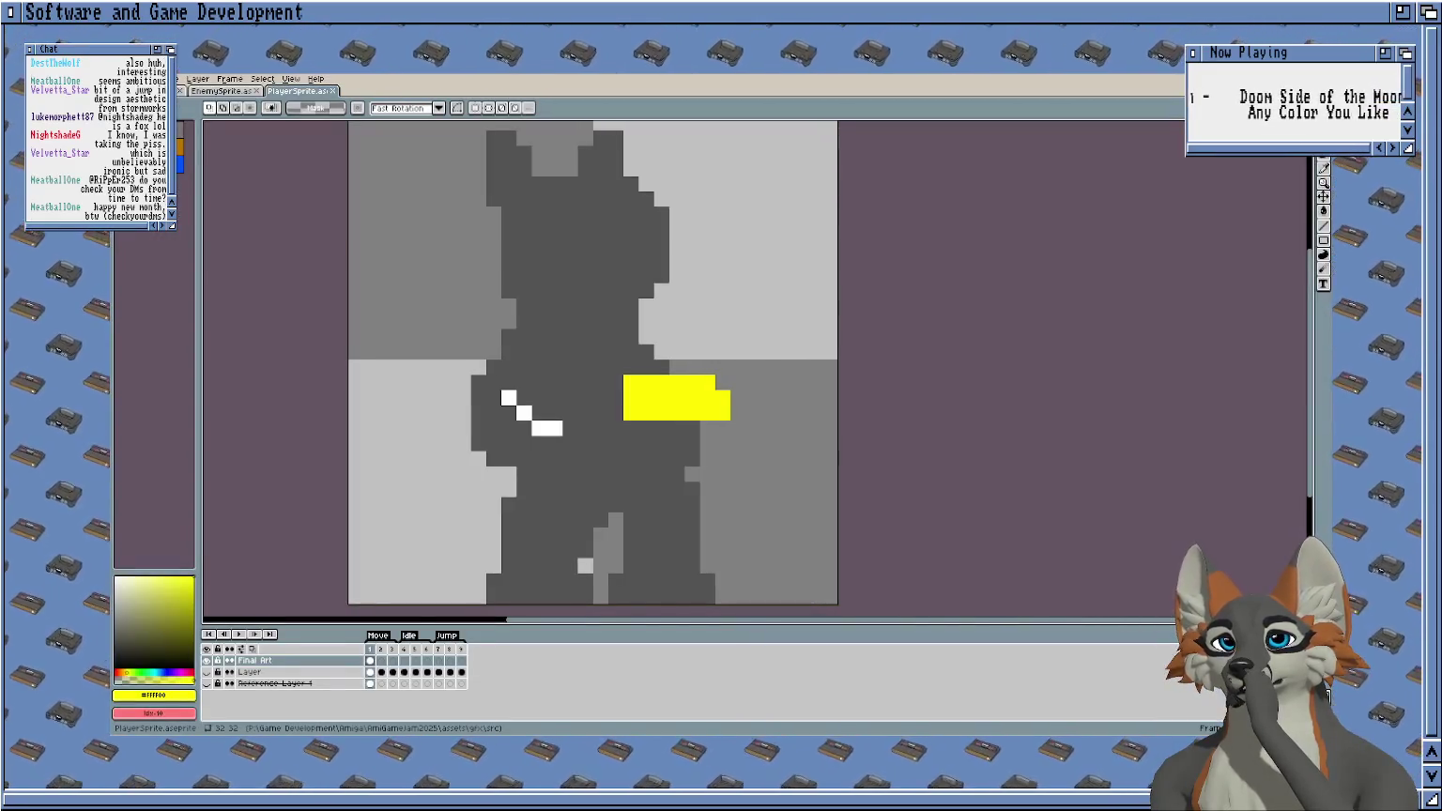
On the EnemySprite document, pick dark red and the pencil tool for drawing the feet.
{"action": "key", "text": "ctrl+Tab"}
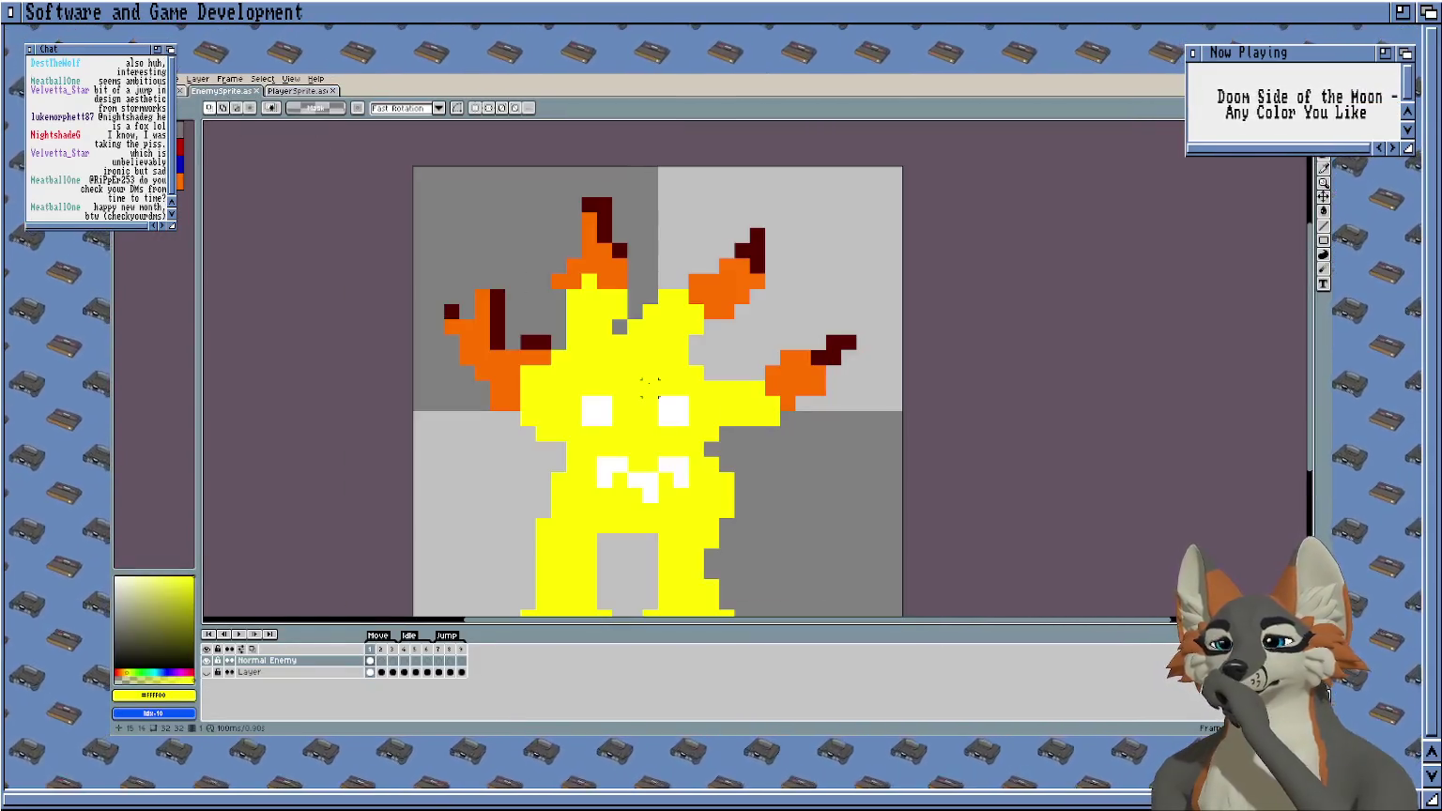
{"action": "left_click_drag", "start_coordinate": [657, 392], "coordinate": [813, 405]}
{"action": "scroll", "coordinate": [812, 405], "scroll_direction": "down", "scroll_amount": 1}
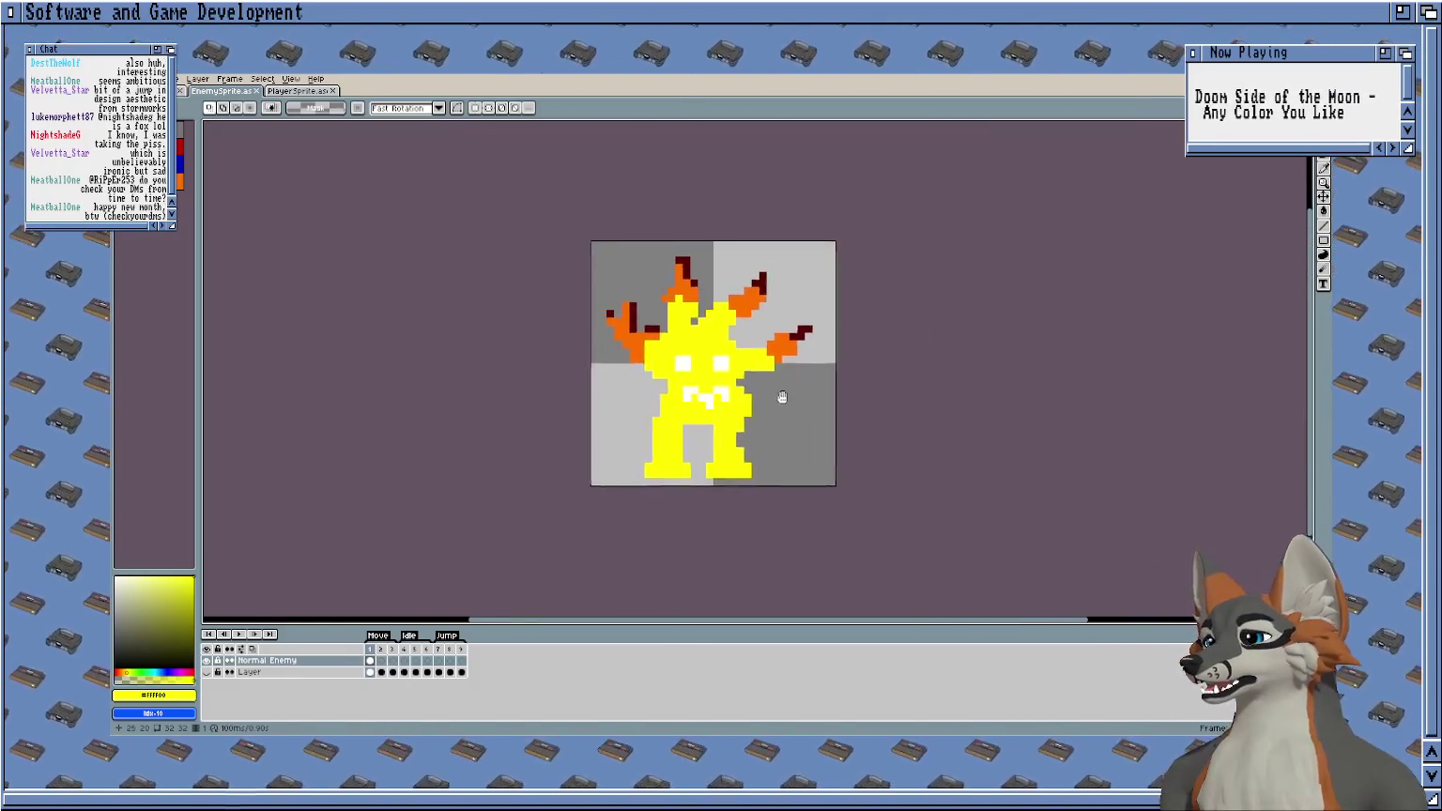
{"action": "scroll", "coordinate": [834, 399], "scroll_direction": "up", "scroll_amount": 1}
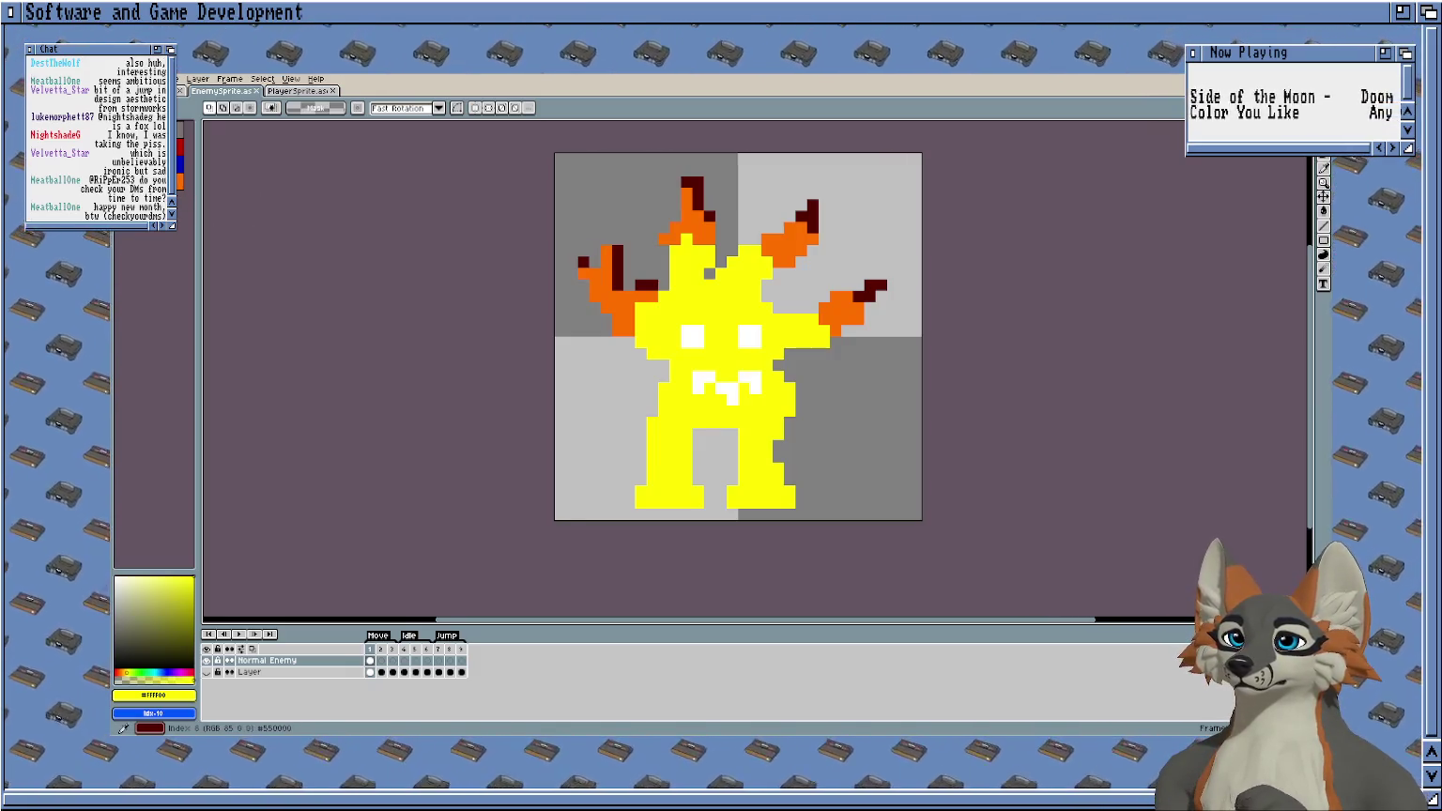
{"action": "left_click", "coordinate": [592, 278]}
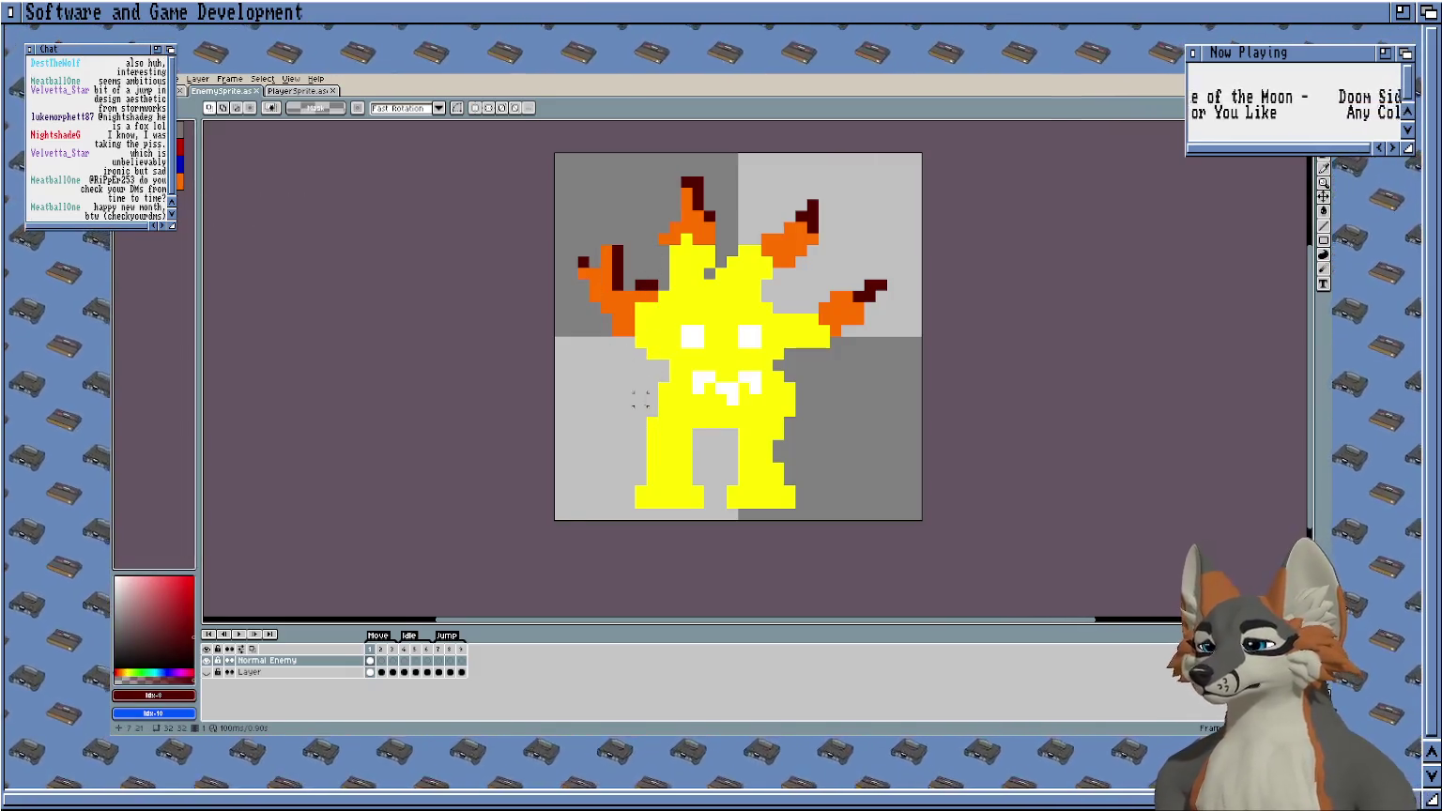
{"action": "key", "text": "b"}
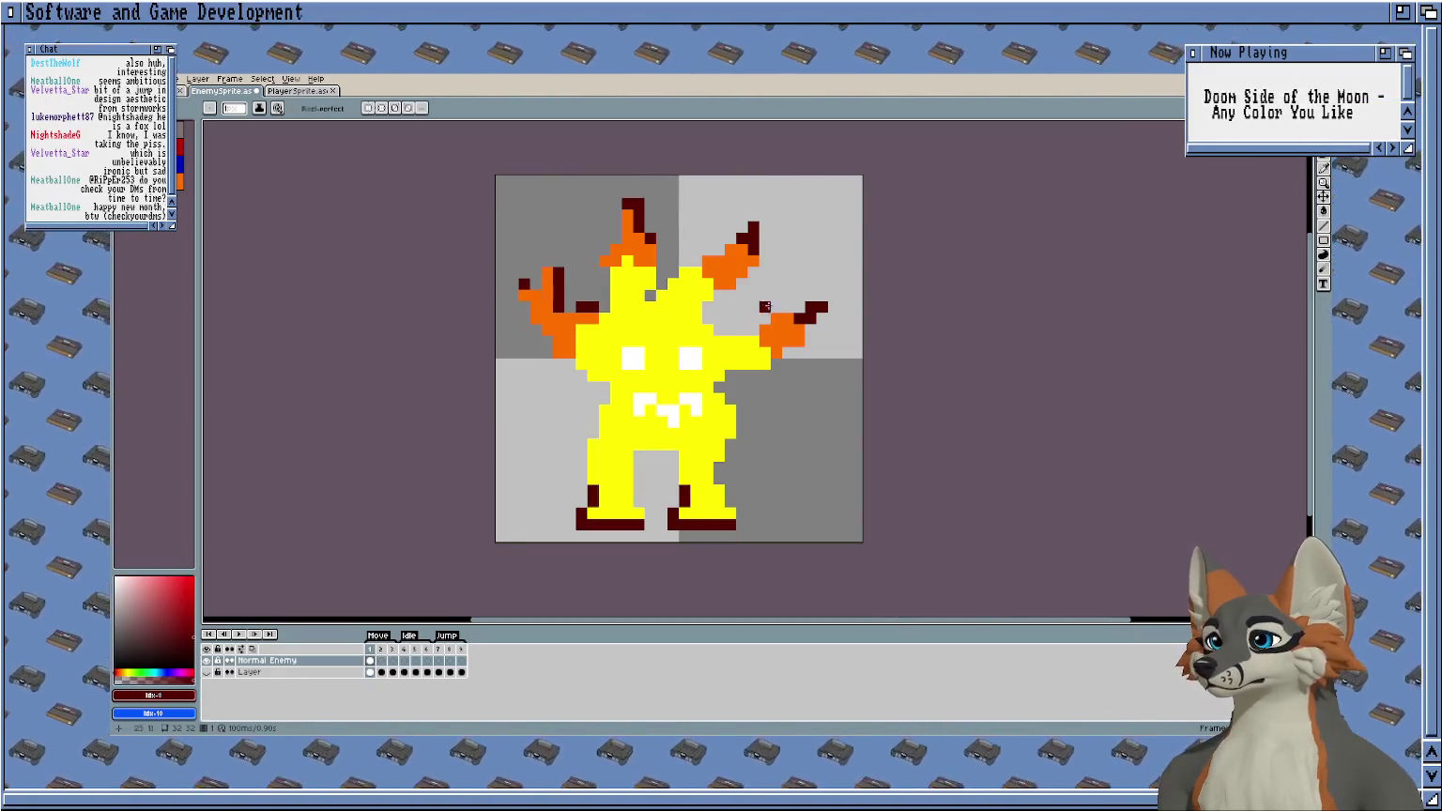
{"action": "scroll", "coordinate": [678, 398], "scroll_direction": "up", "scroll_amount": 1}
On walk frame 2, nudge the selected left foot one pixel to the left.
{"action": "left_click_drag", "start_coordinate": [677, 398], "coordinate": [728, 438]}
{"action": "scroll", "coordinate": [730, 426], "scroll_direction": "down", "scroll_amount": 1}
{"action": "left_click", "coordinate": [373, 661]}
{"action": "left_click", "coordinate": [383, 662]}
{"action": "key", "text": "ctrl+v"}
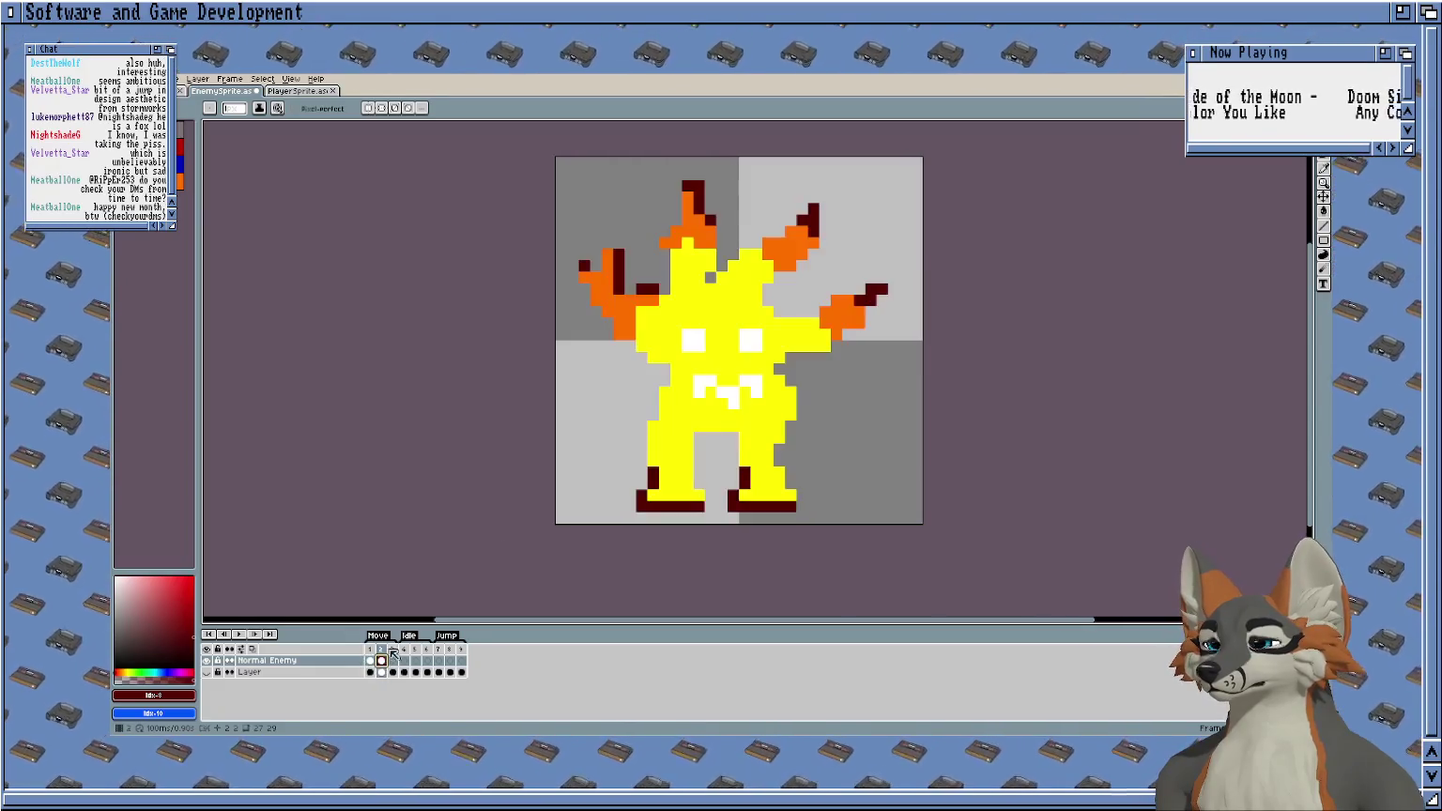
{"action": "scroll", "coordinate": [711, 433], "scroll_direction": "up", "scroll_amount": 1}
{"action": "scroll", "coordinate": [711, 433], "scroll_direction": "up", "scroll_amount": 1}
{"action": "key", "text": "m"}
{"action": "mouse_move", "coordinate": [711, 432]}
{"action": "left_mouse_down"}
{"action": "mouse_move", "coordinate": [734, 458]}
{"action": "mouse_move", "coordinate": [620, 583]}
{"action": "left_mouse_up"}
{"action": "left_click_drag", "start_coordinate": [720, 497], "coordinate": [719, 474]}
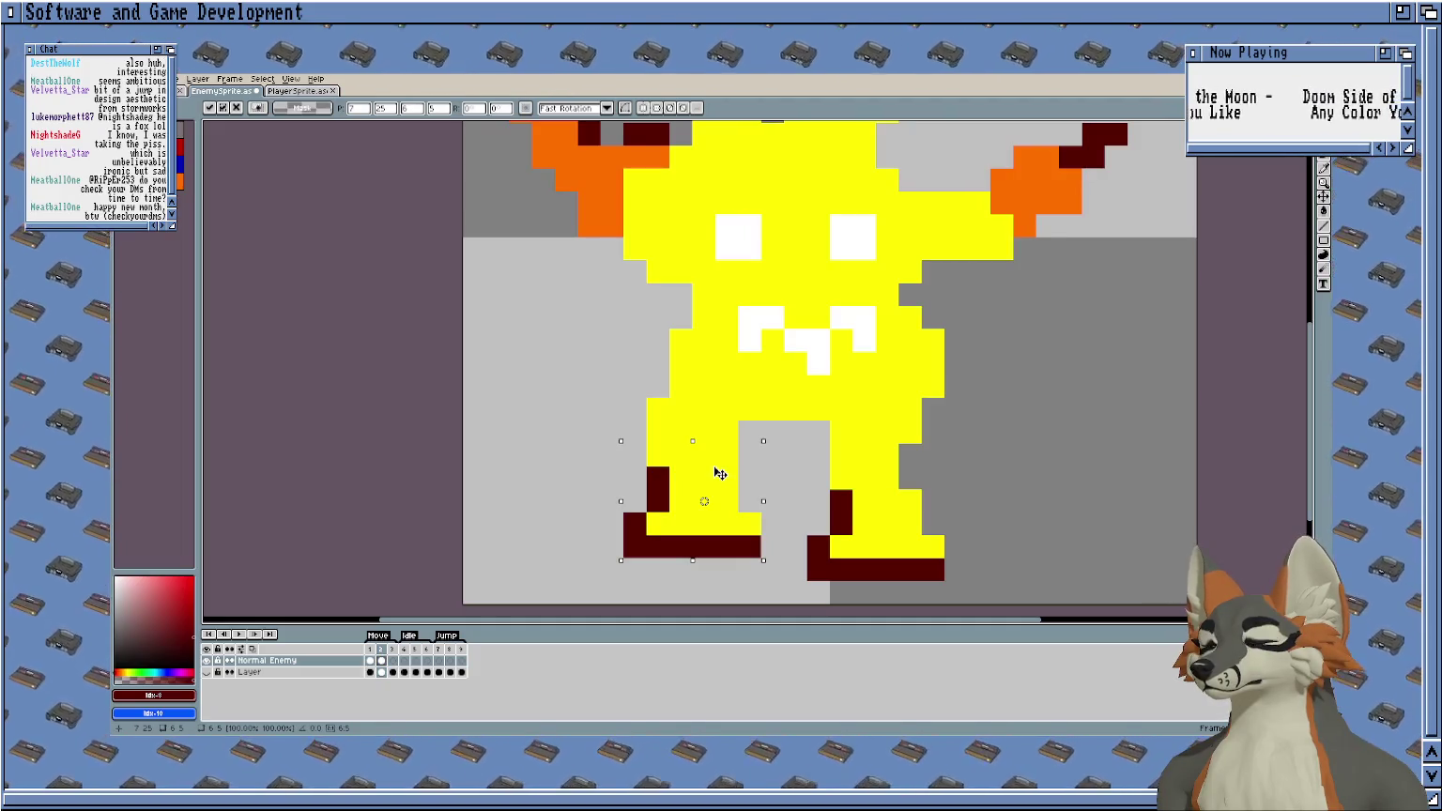
{"action": "key", "text": "Up"}
{"action": "key", "text": "Left"}
{"action": "key", "text": "Down"}
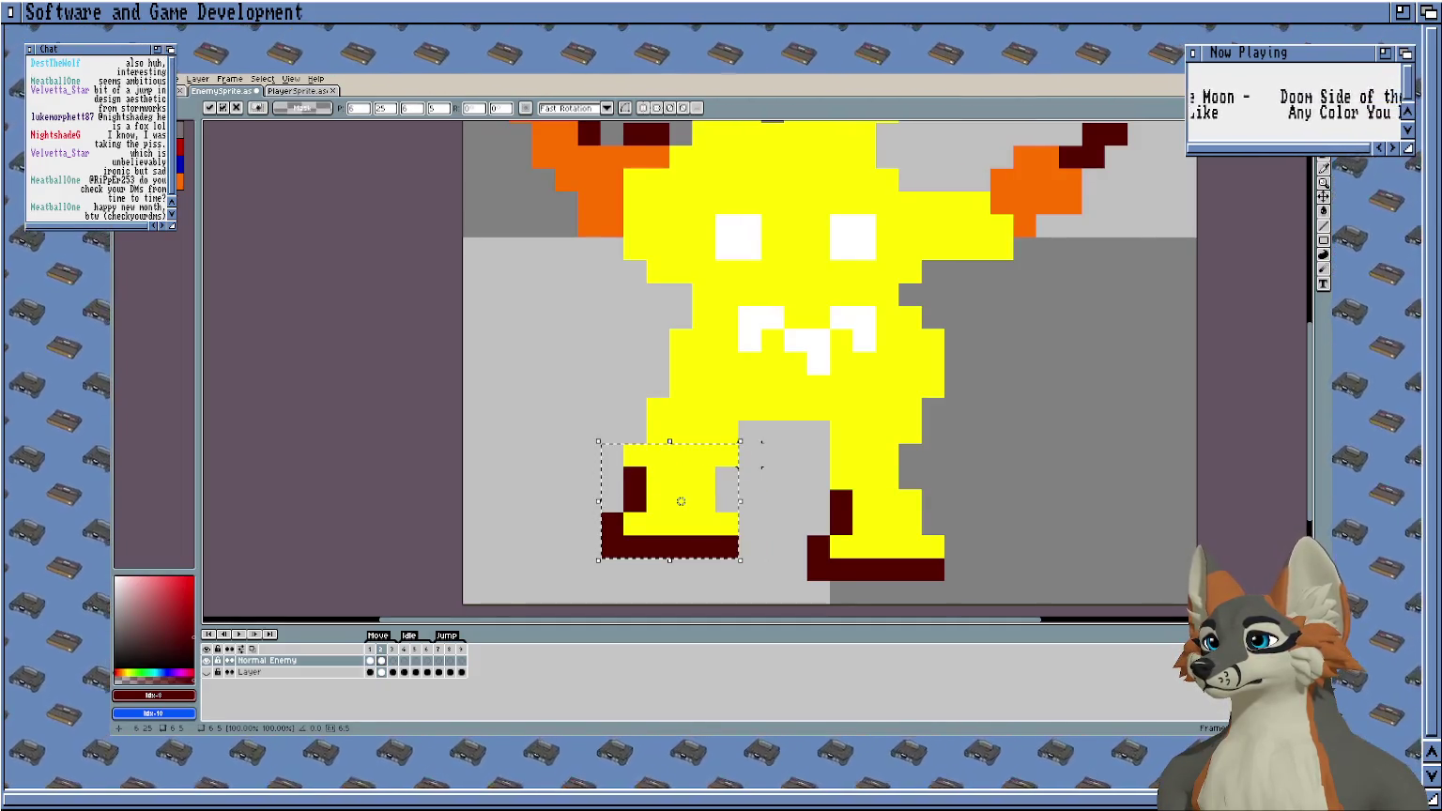
{"action": "key", "text": "Return"}
On frame 3, shift the right foot one pixel up-right, then select the Move tag.
{"action": "left_click_drag", "start_coordinate": [785, 457], "coordinate": [667, 487]}
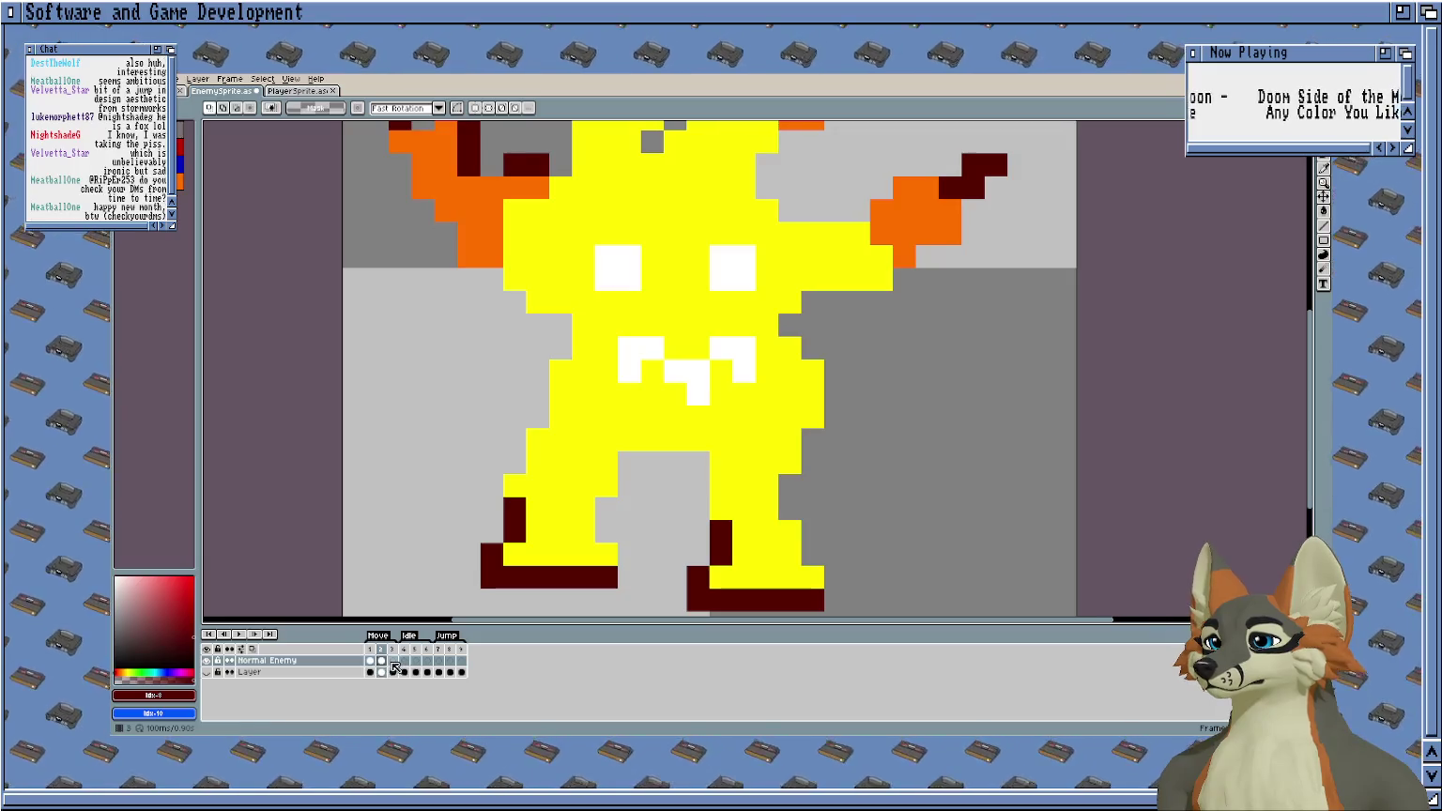
{"action": "left_click", "coordinate": [393, 662]}
{"action": "left_click_drag", "start_coordinate": [692, 559], "coordinate": [841, 460]}
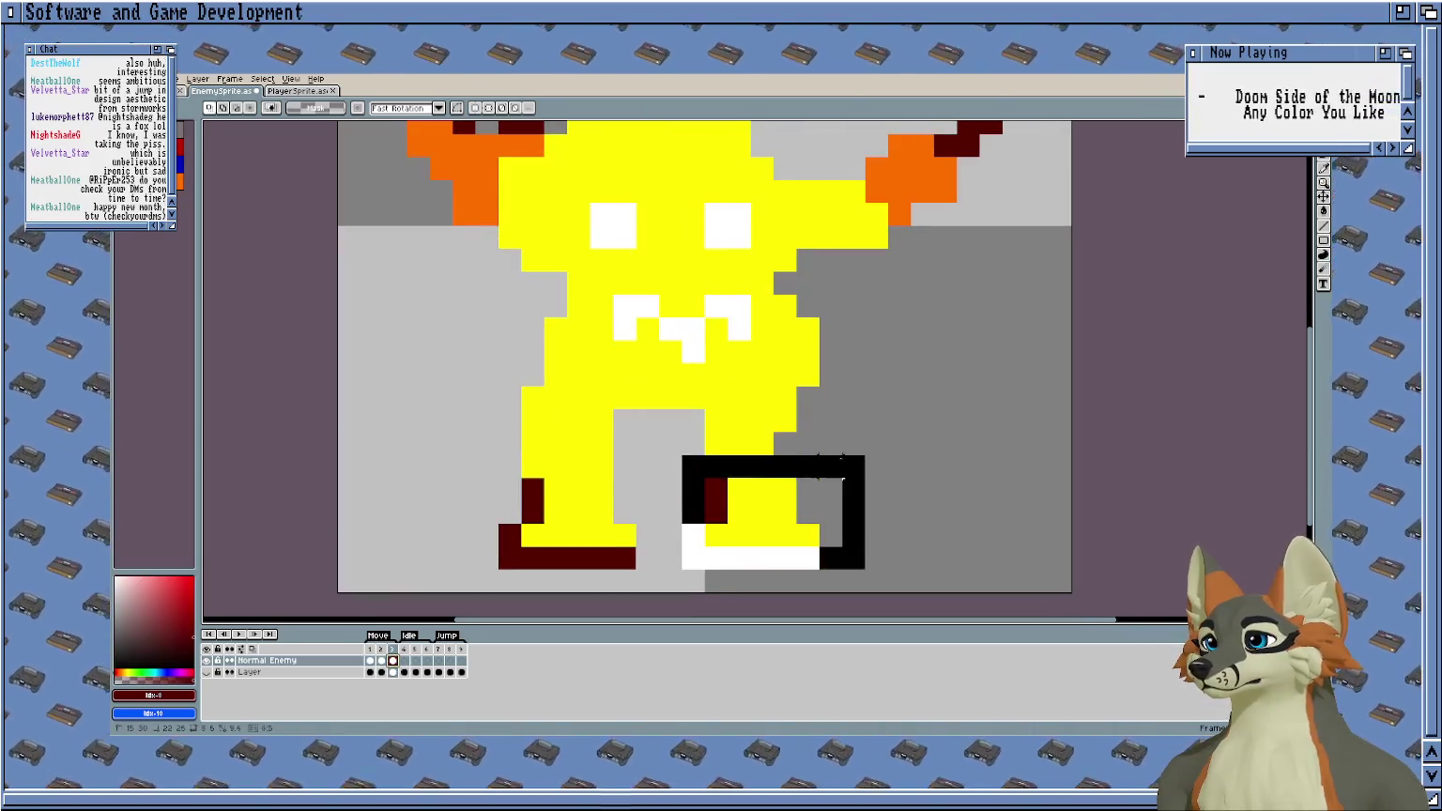
{"action": "left_click_drag", "start_coordinate": [768, 513], "coordinate": [790, 491]}
{"action": "key", "text": "Return"}
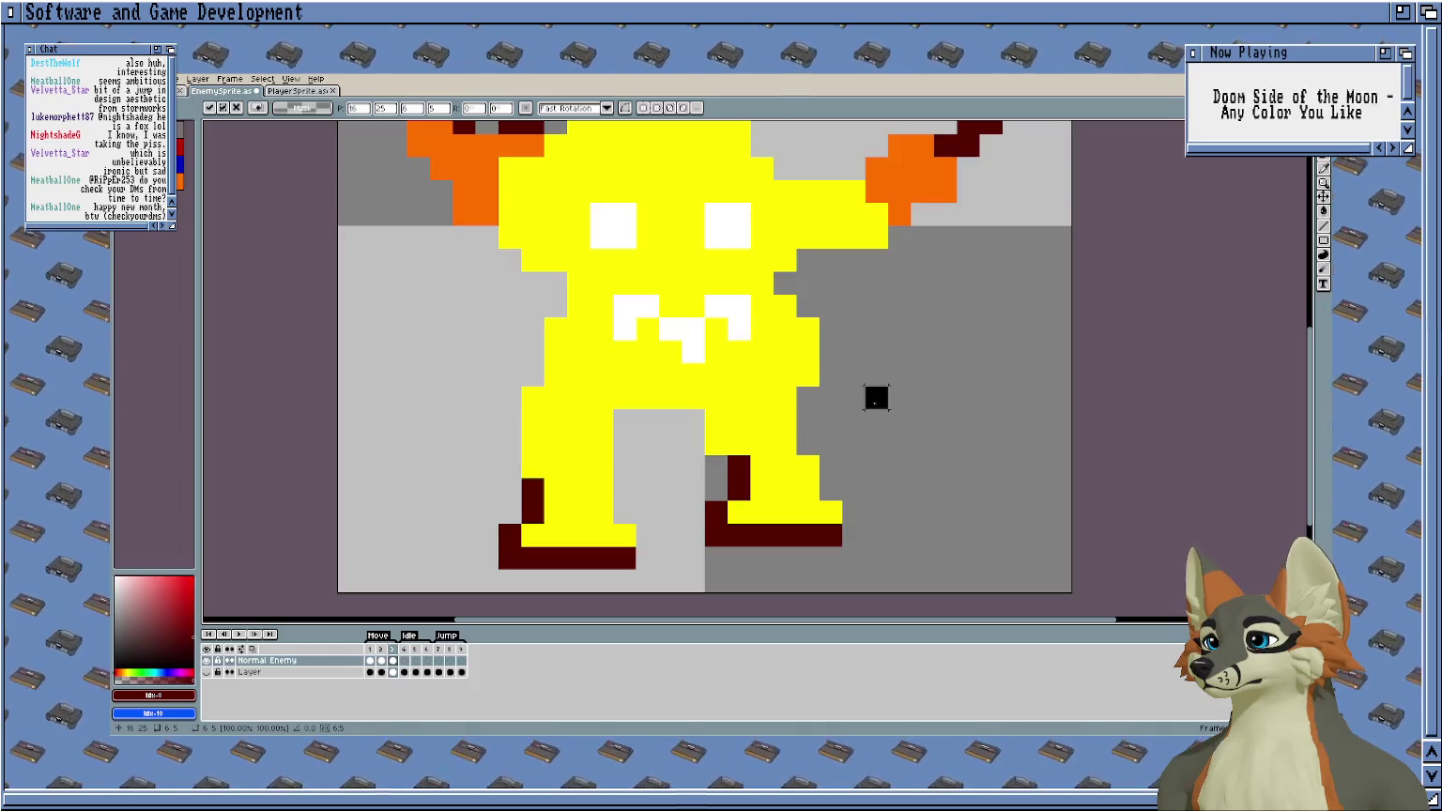
{"action": "scroll", "coordinate": [869, 396], "scroll_direction": "down", "scroll_amount": 1}
{"action": "left_click", "coordinate": [374, 653]}
{"action": "key", "text": "Left"}
{"action": "key", "text": "Left"}
{"action": "key", "text": "Left"}
{"action": "key", "text": "Right"}
{"action": "left_click", "coordinate": [378, 636]}
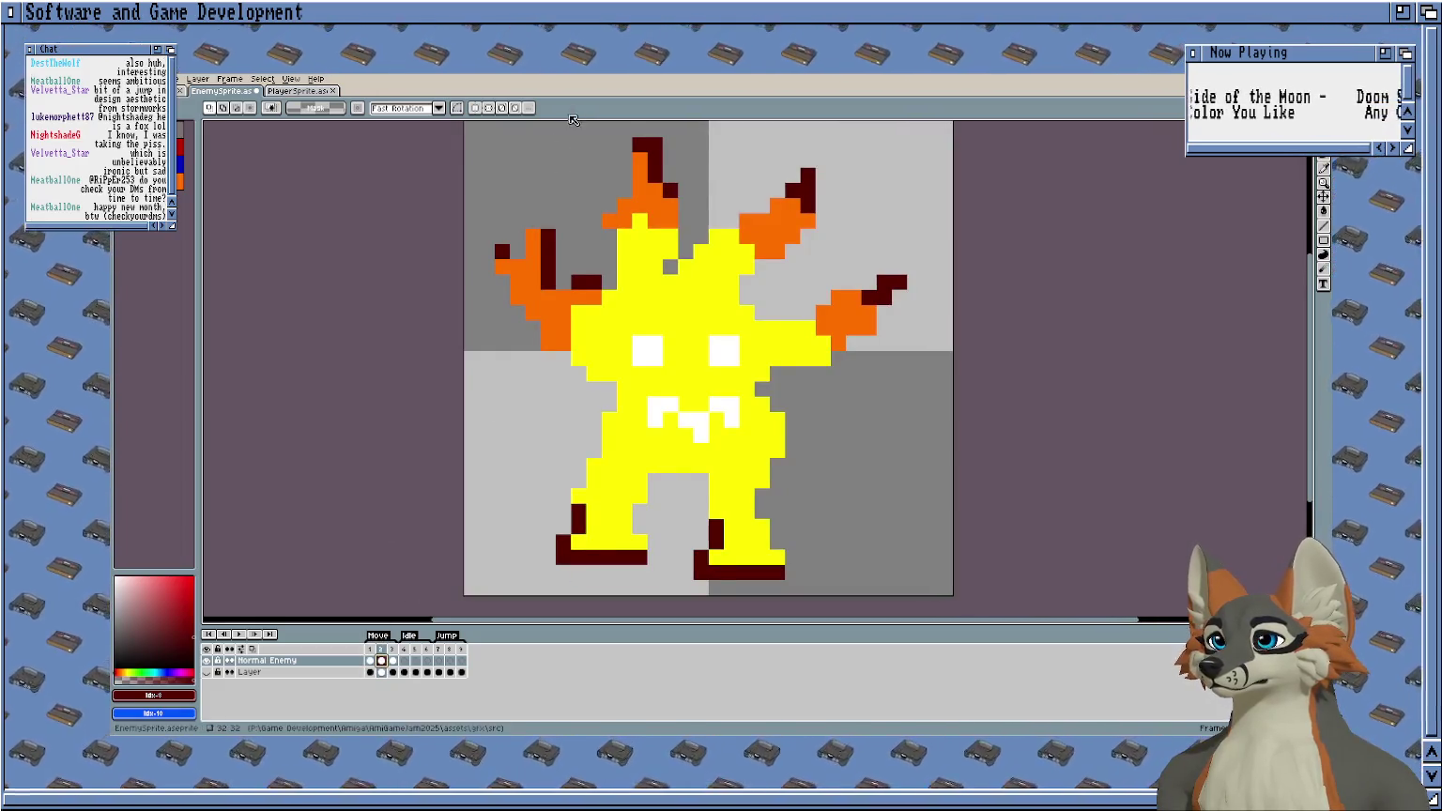
Move the left flame arm down one pixel in the second walk frame.
{"action": "left_click_drag", "start_coordinate": [500, 171], "coordinate": [907, 470]}
{"action": "left_click", "coordinate": [775, 385]}
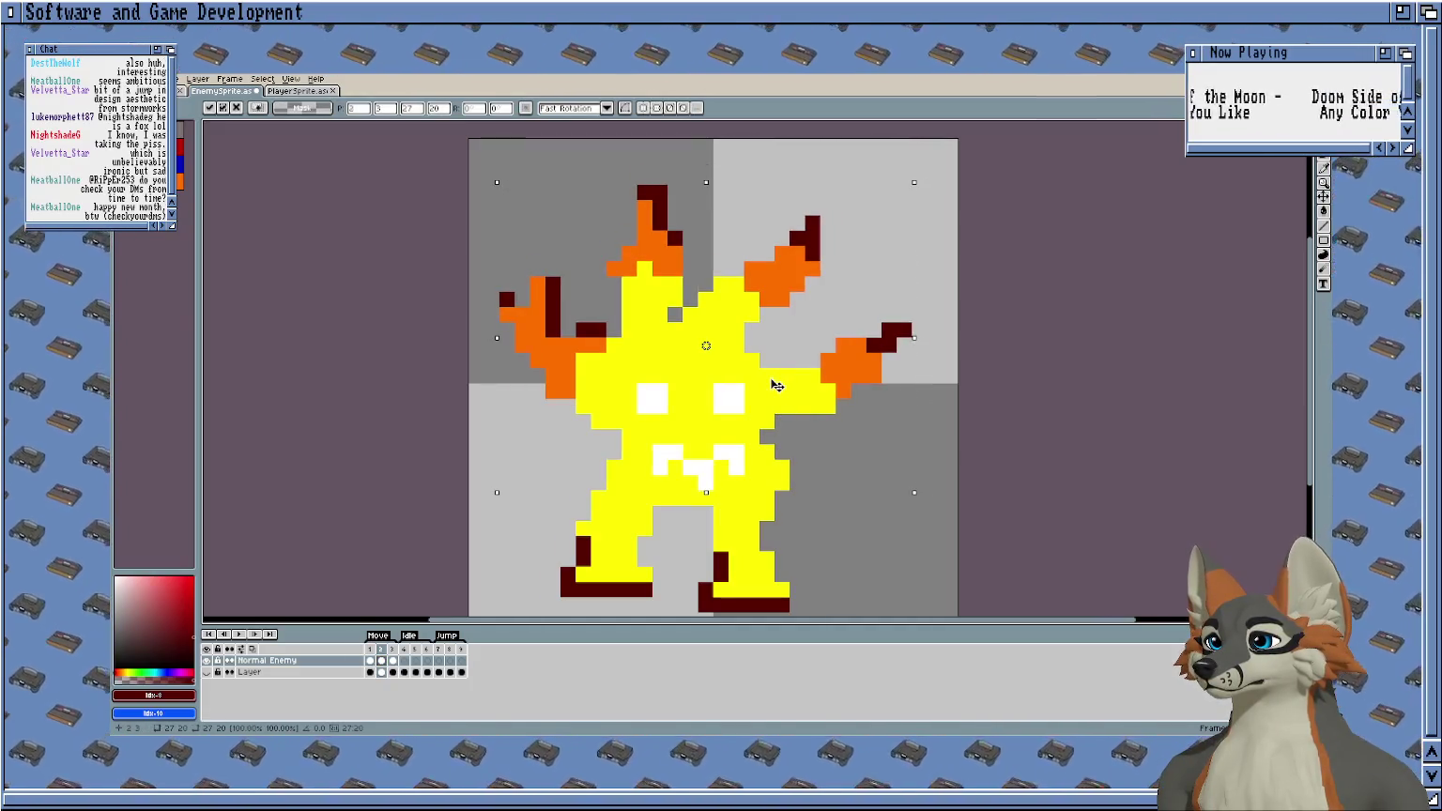
{"action": "left_click", "coordinate": [859, 527]}
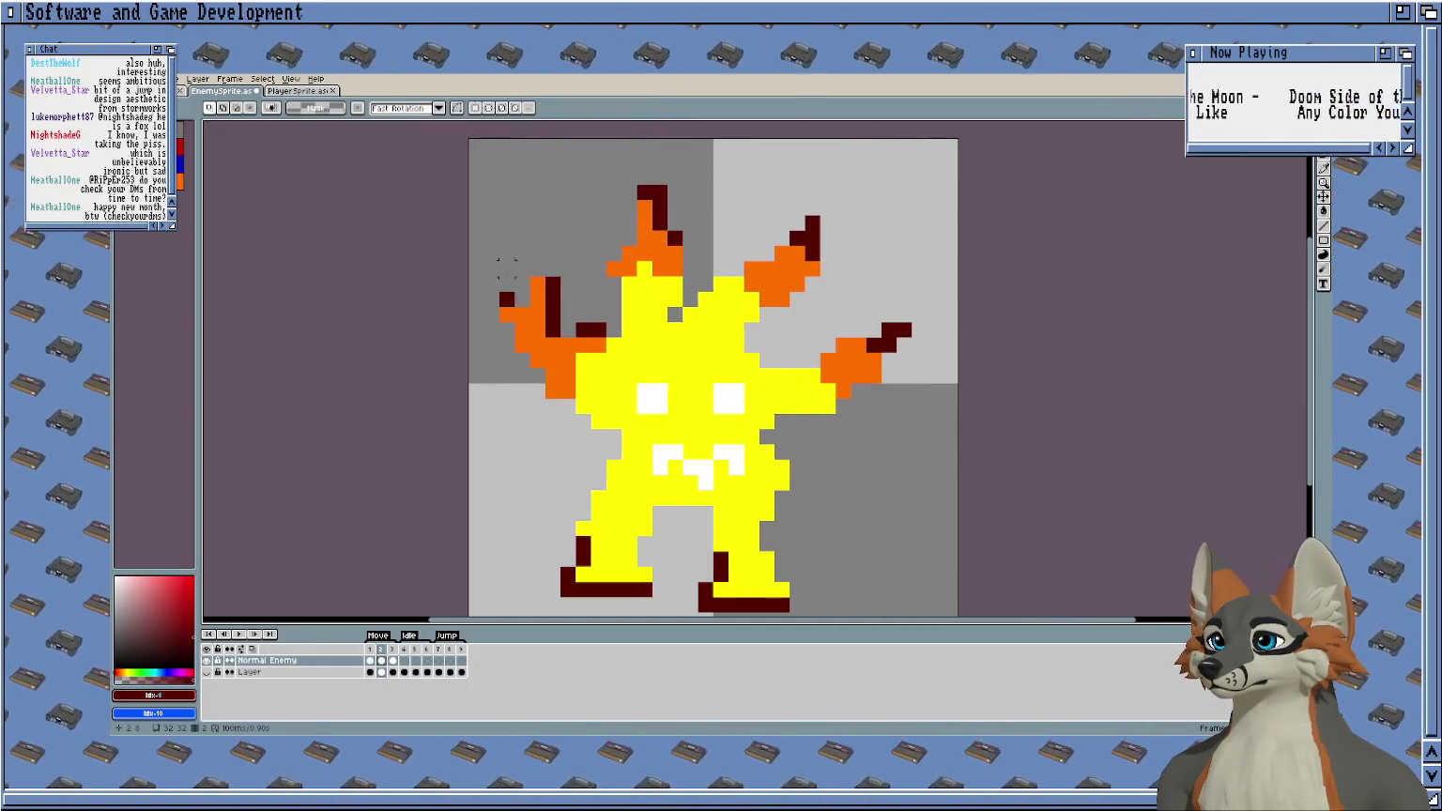
{"action": "left_click_drag", "start_coordinate": [481, 259], "coordinate": [608, 431]}
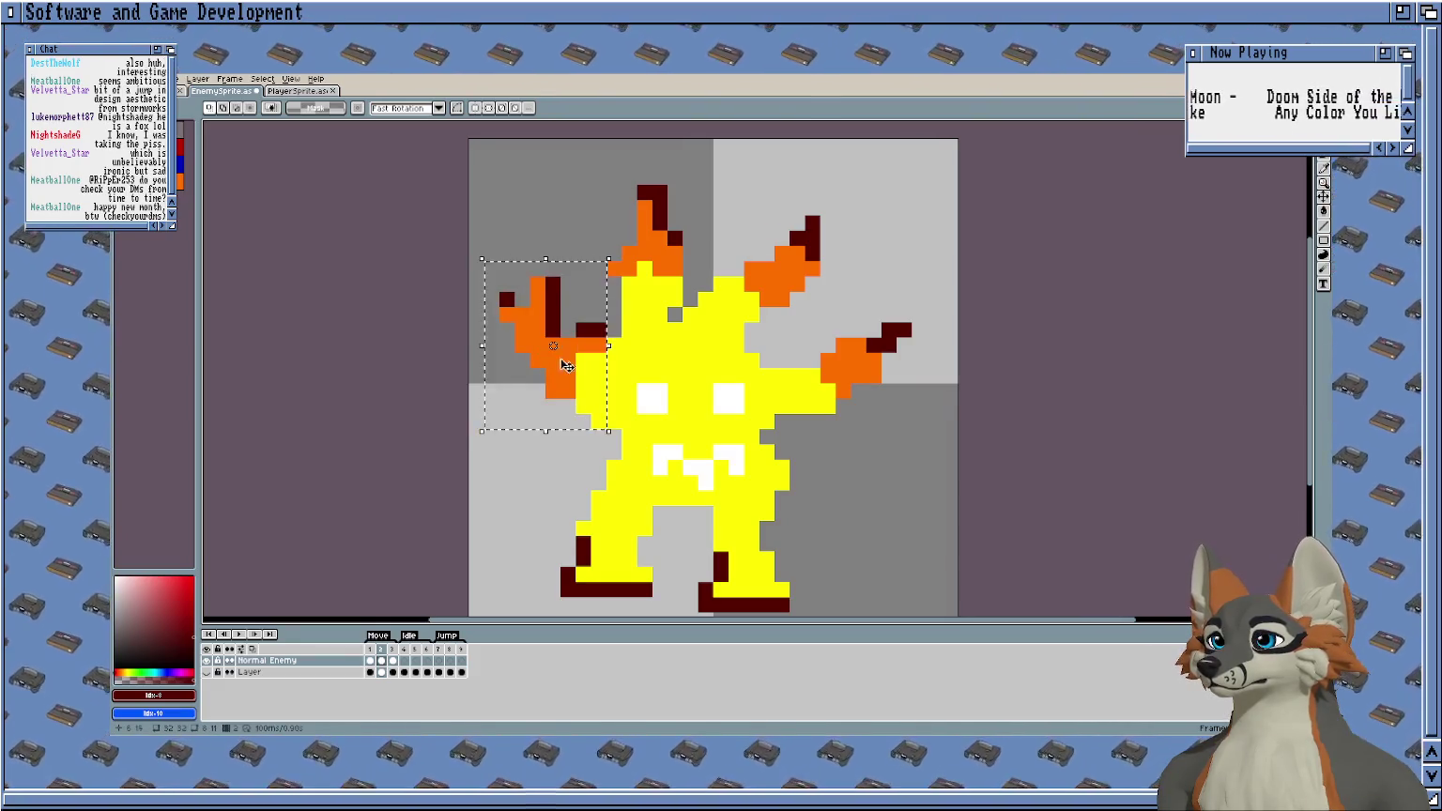
{"action": "key", "text": "Down"}
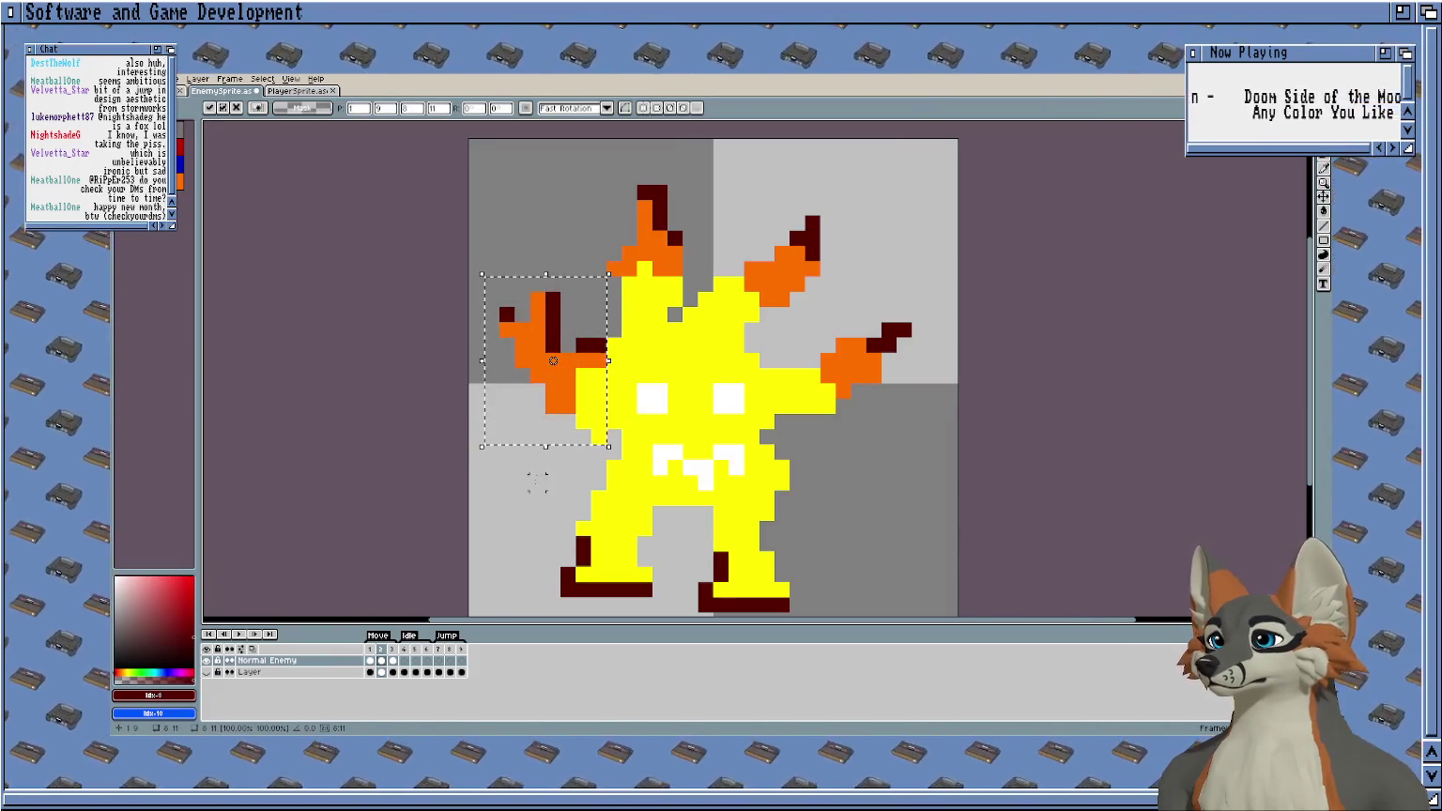
{"action": "left_click", "coordinate": [536, 481]}
Shift the right flame arm one pixel up and left.
{"action": "scroll", "coordinate": [582, 452], "scroll_direction": "up", "scroll_amount": 1}
{"action": "key", "text": "b"}
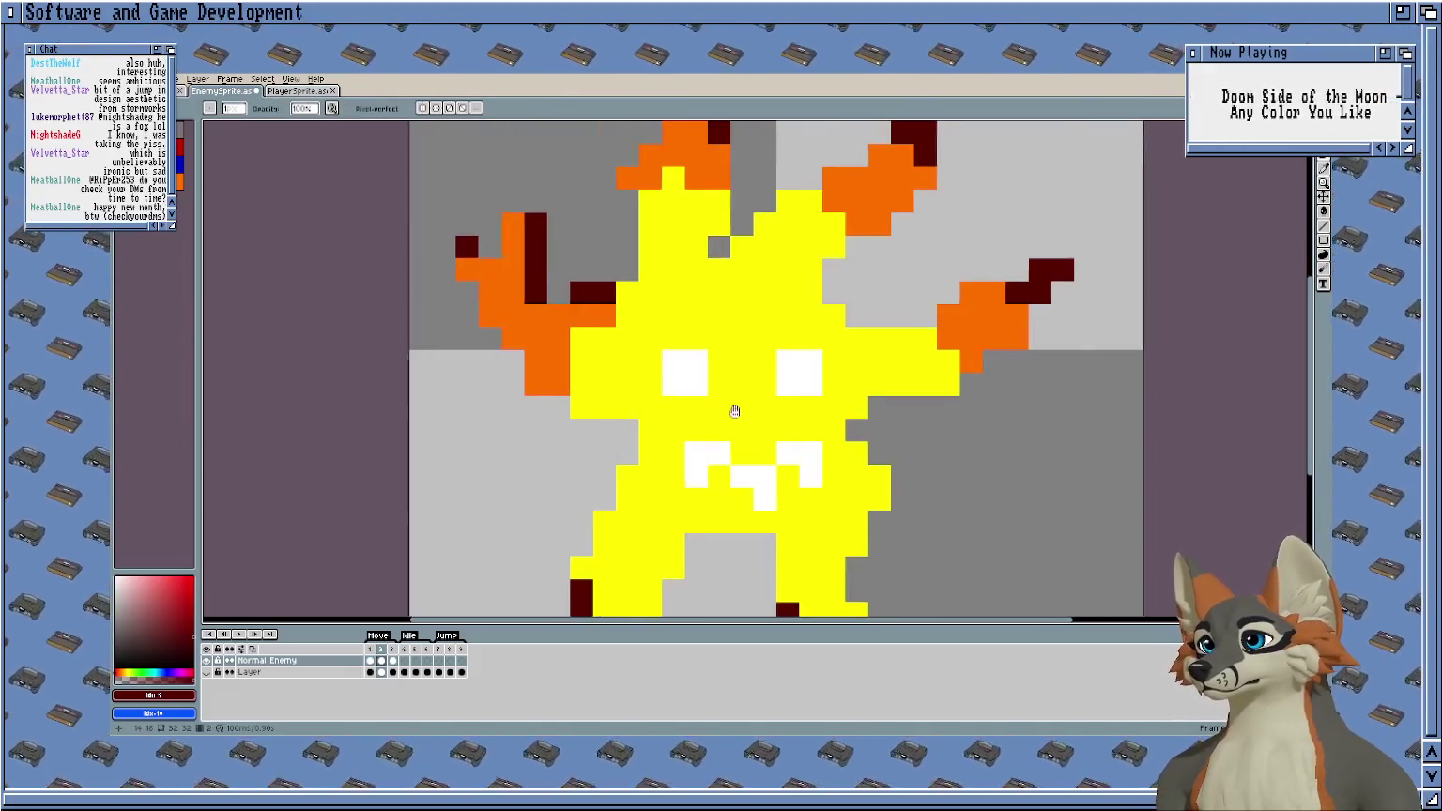
{"action": "scroll", "coordinate": [798, 422], "scroll_direction": "right", "scroll_amount": 4}
{"action": "scroll", "coordinate": [798, 422], "scroll_direction": "up", "scroll_amount": 1}
{"action": "key", "text": "m"}
{"action": "left_click_drag", "start_coordinate": [933, 288], "coordinate": [723, 474]}
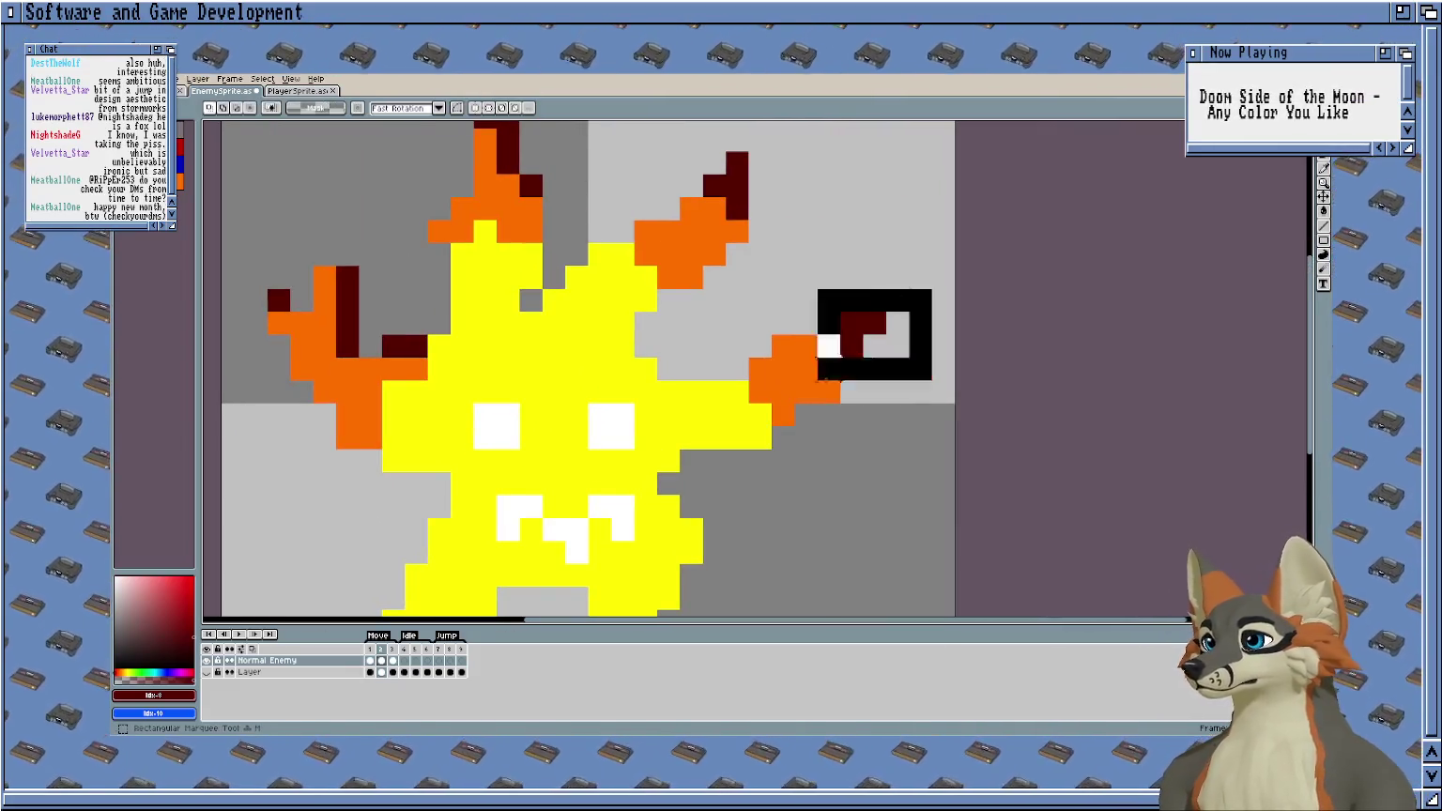
{"action": "mouse_move", "coordinate": [799, 367]}
{"action": "left_mouse_down"}
{"action": "mouse_move", "coordinate": [792, 348]}
{"action": "mouse_move", "coordinate": [755, 346]}
{"action": "left_mouse_up"}
{"action": "key", "text": "Return"}
Nudge the top flame spike left and down, and the right flame spike one pixel left.
{"action": "scroll", "coordinate": [823, 320], "scroll_direction": "up", "scroll_amount": 3}
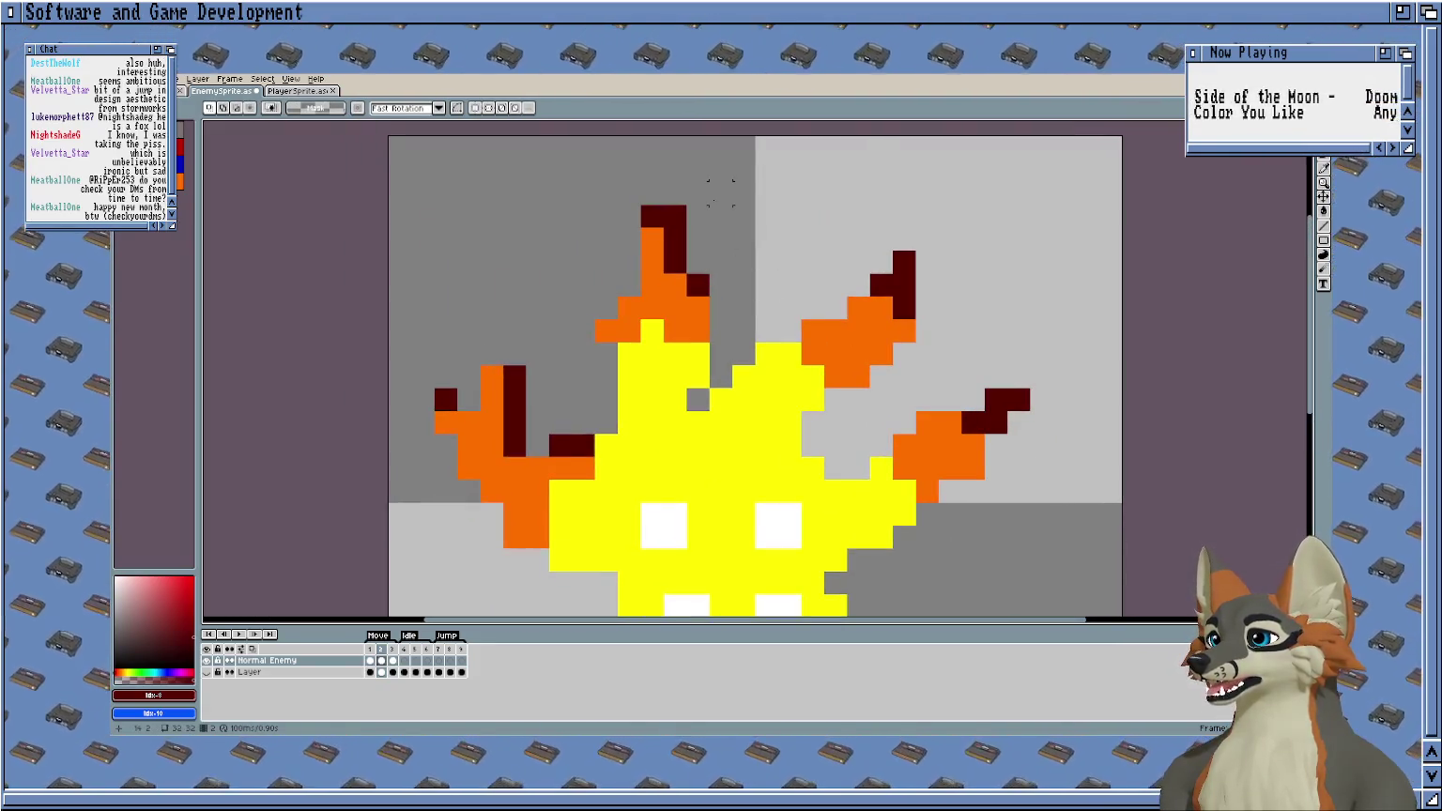
{"action": "left_click_drag", "start_coordinate": [710, 204], "coordinate": [572, 386]}
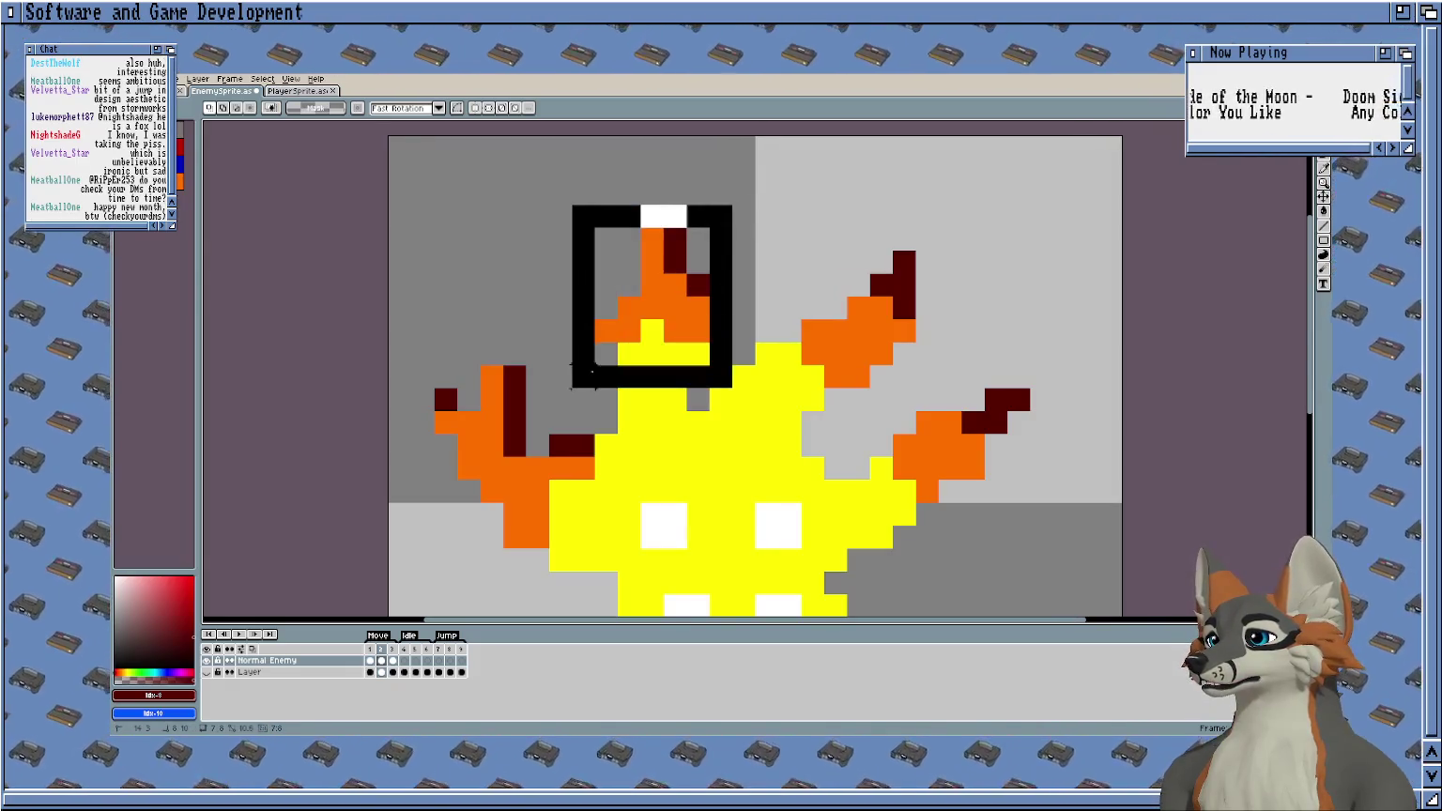
{"action": "left_click_drag", "start_coordinate": [668, 296], "coordinate": [646, 319]}
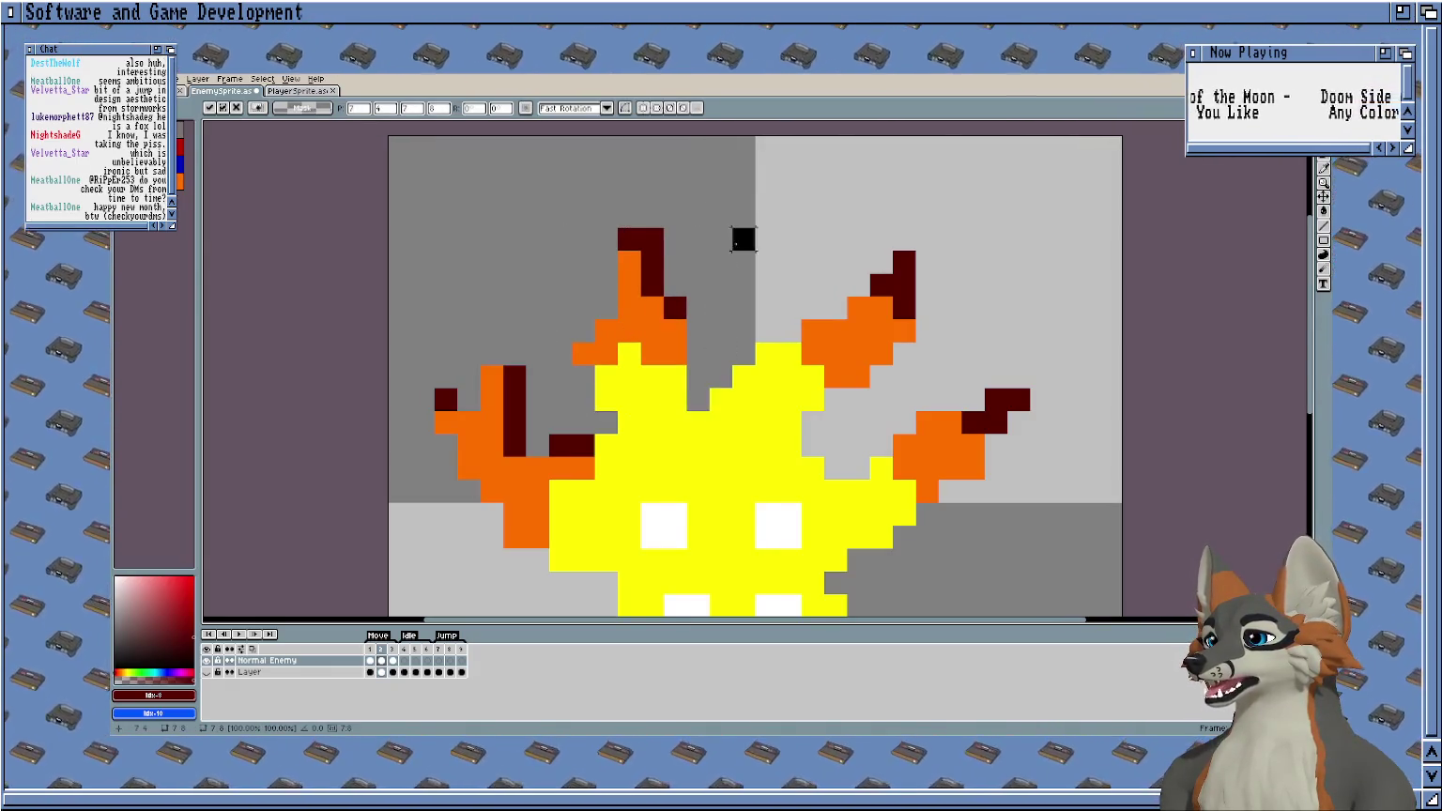
{"action": "key", "text": "Return"}
{"action": "mouse_move", "coordinate": [938, 228]}
{"action": "left_mouse_down"}
{"action": "mouse_move", "coordinate": [810, 374]}
{"action": "mouse_move", "coordinate": [811, 412]}
{"action": "left_mouse_up"}
{"action": "left_click_drag", "start_coordinate": [873, 328], "coordinate": [850, 329]}
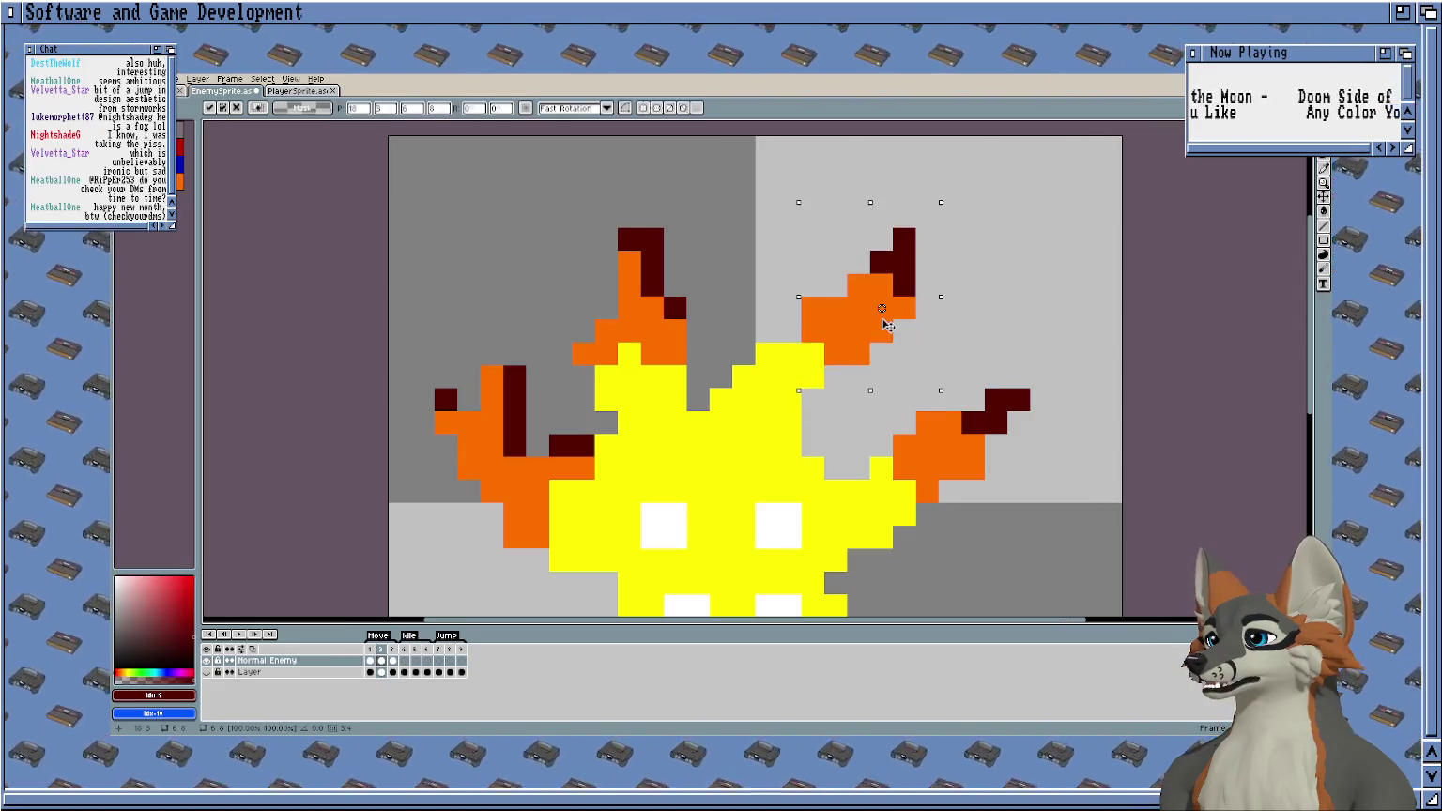
{"action": "key", "text": "Return"}
Zoom out, check walk frames 1–3, and play the animation.
{"action": "key", "text": "minus"}
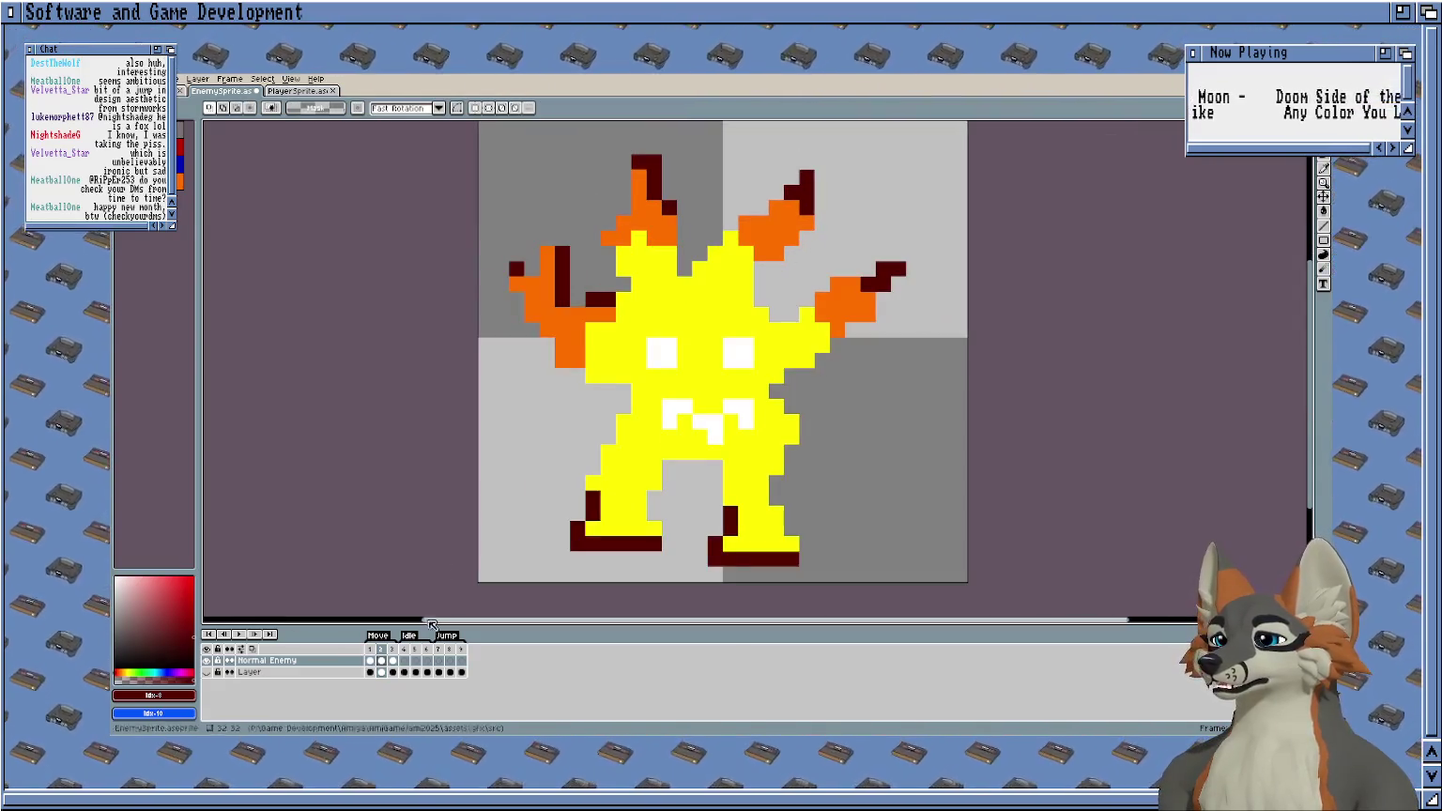
{"action": "left_click", "coordinate": [371, 661]}
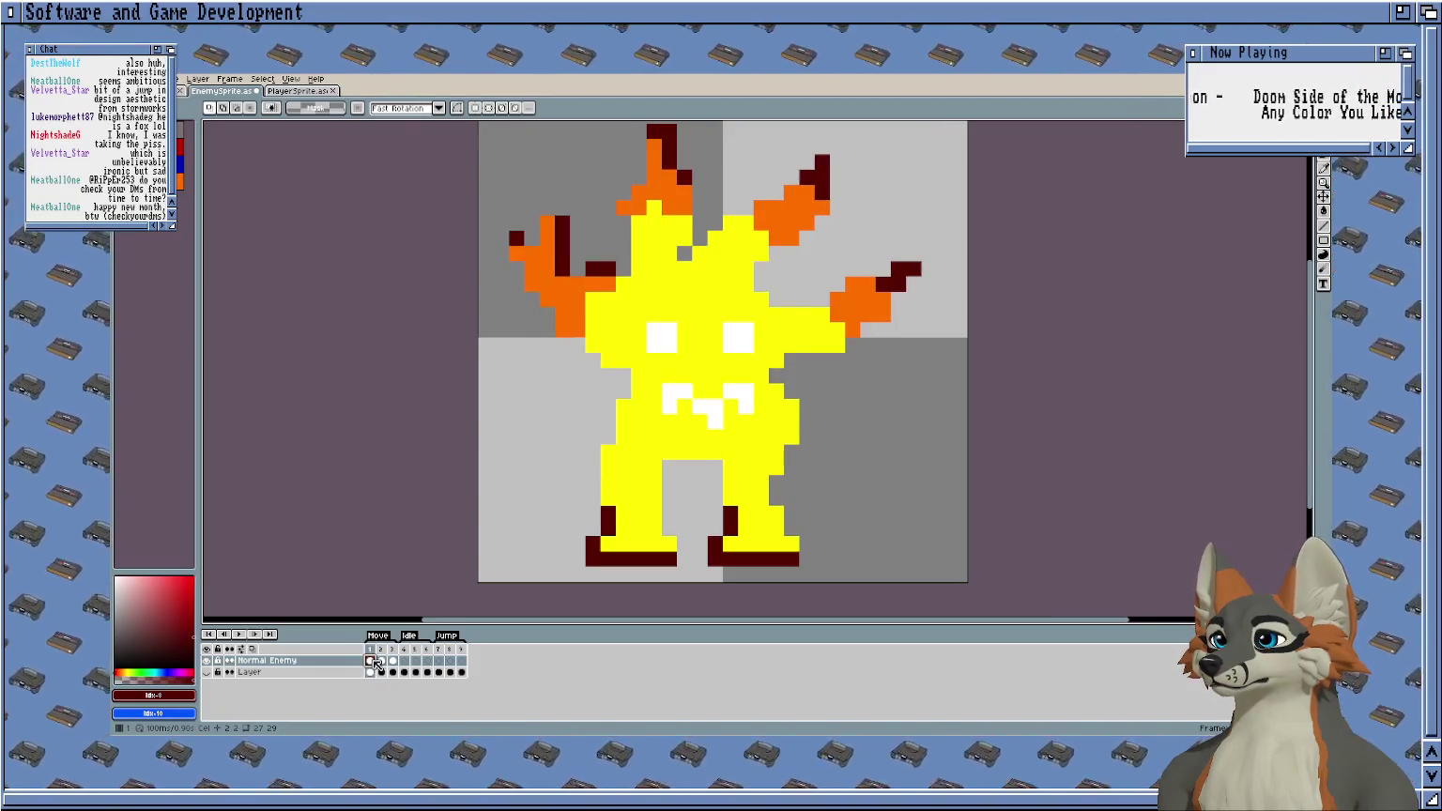
{"action": "left_click", "coordinate": [382, 660]}
{"action": "left_click", "coordinate": [392, 660]}
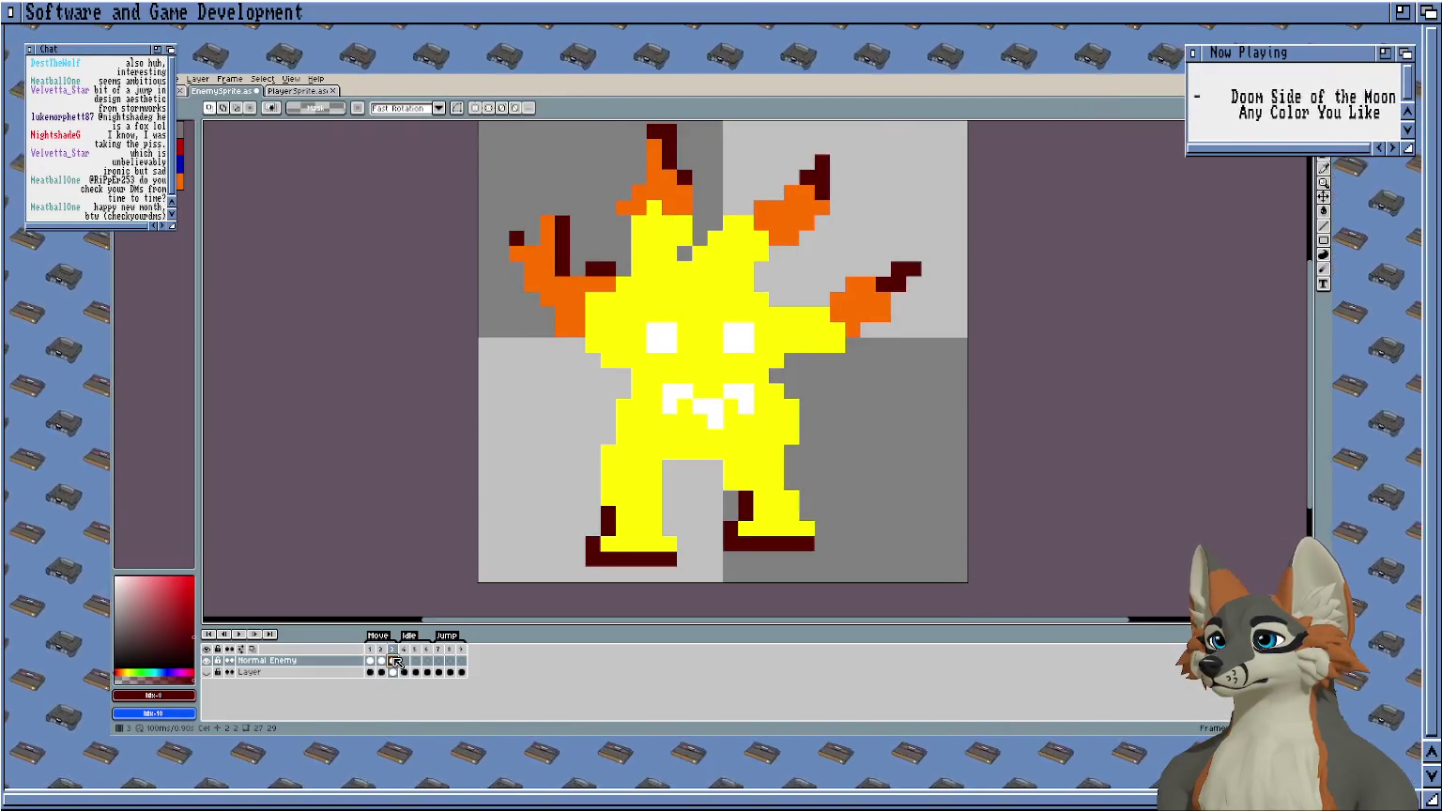
{"action": "key", "text": "Return"}
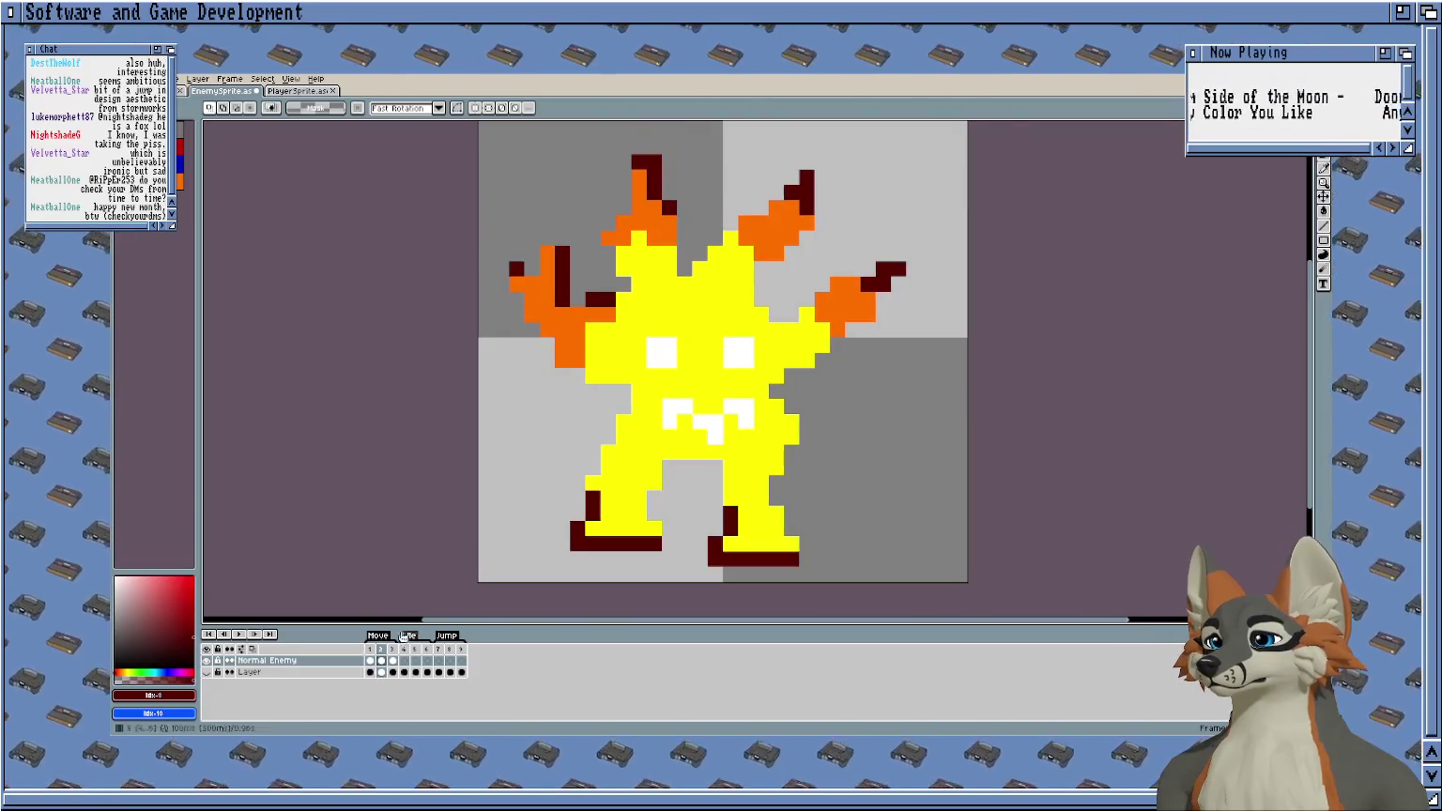
Move the right flame arm a pixel up and left, then deselect.
{"action": "left_click_drag", "start_coordinate": [938, 259], "coordinate": [780, 355]}
{"action": "mouse_move", "coordinate": [851, 311]}
{"action": "left_mouse_down"}
{"action": "mouse_move", "coordinate": [836, 295]}
{"action": "mouse_move", "coordinate": [830, 311]}
{"action": "left_mouse_up"}
{"action": "key", "text": "ctrl+d"}
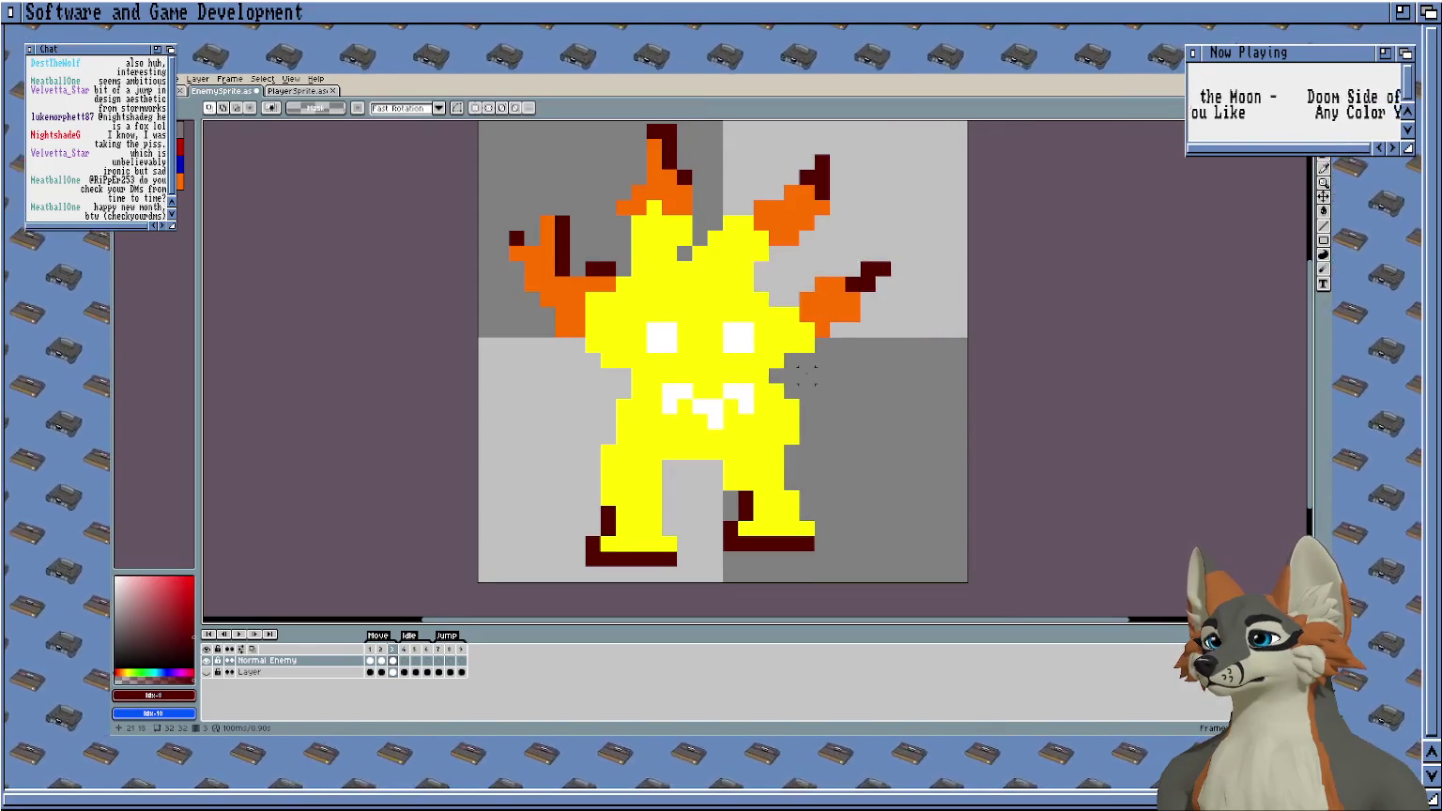
{"action": "scroll", "coordinate": [606, 183], "scroll_direction": "up", "scroll_amount": 3}
{"action": "scroll", "coordinate": [605, 178], "scroll_direction": "down", "scroll_amount": 2}
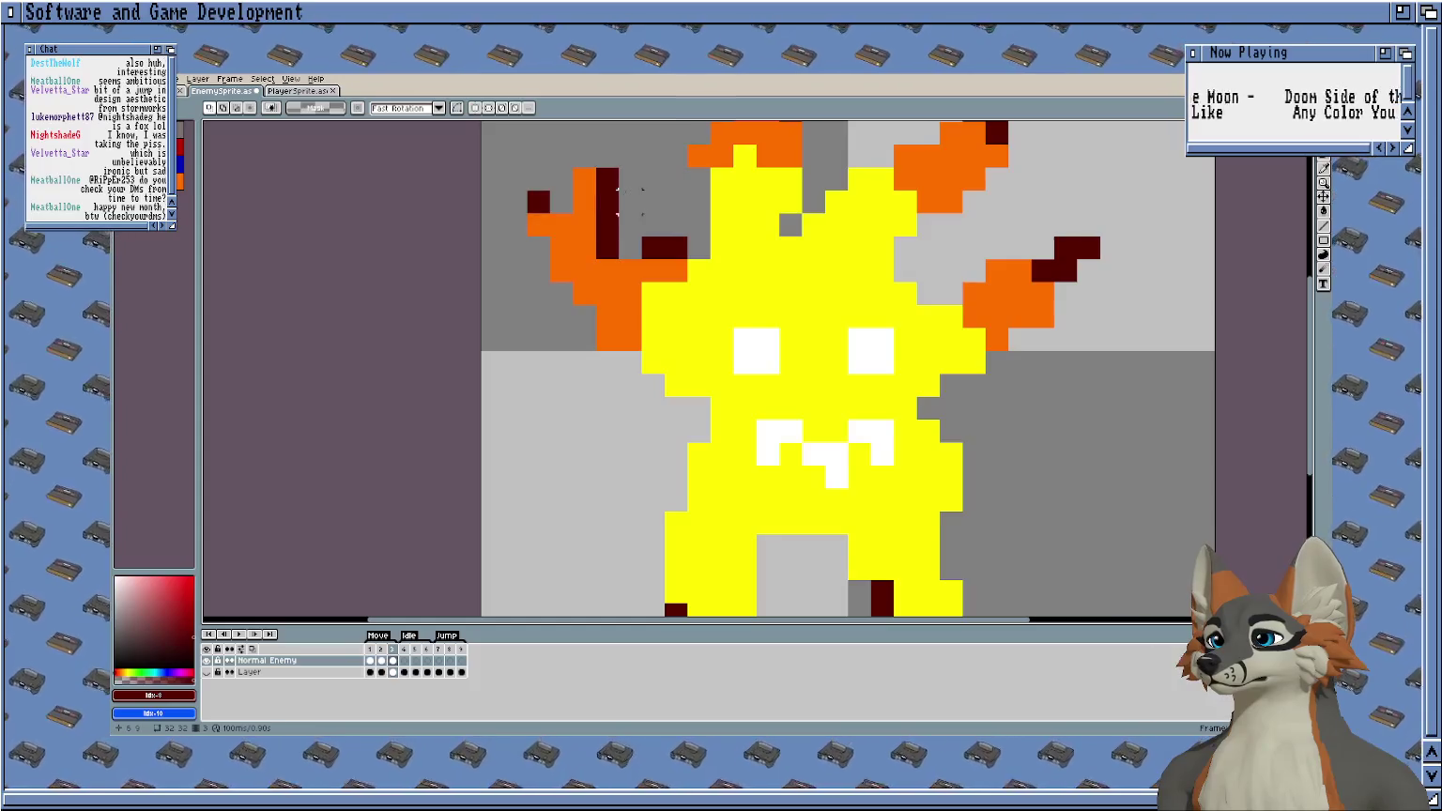
{"action": "scroll", "coordinate": [628, 241], "scroll_direction": "up", "scroll_amount": 1}
{"action": "scroll", "coordinate": [647, 243], "scroll_direction": "up", "scroll_amount": 1}
{"action": "scroll", "coordinate": [655, 243], "scroll_direction": "up", "scroll_amount": 1}
Shift the left flame arm right and down, raise the top spike, then play the walk.
{"action": "left_click_drag", "start_coordinate": [515, 256], "coordinate": [733, 505]}
{"action": "left_click_drag", "start_coordinate": [654, 382], "coordinate": [685, 419]}
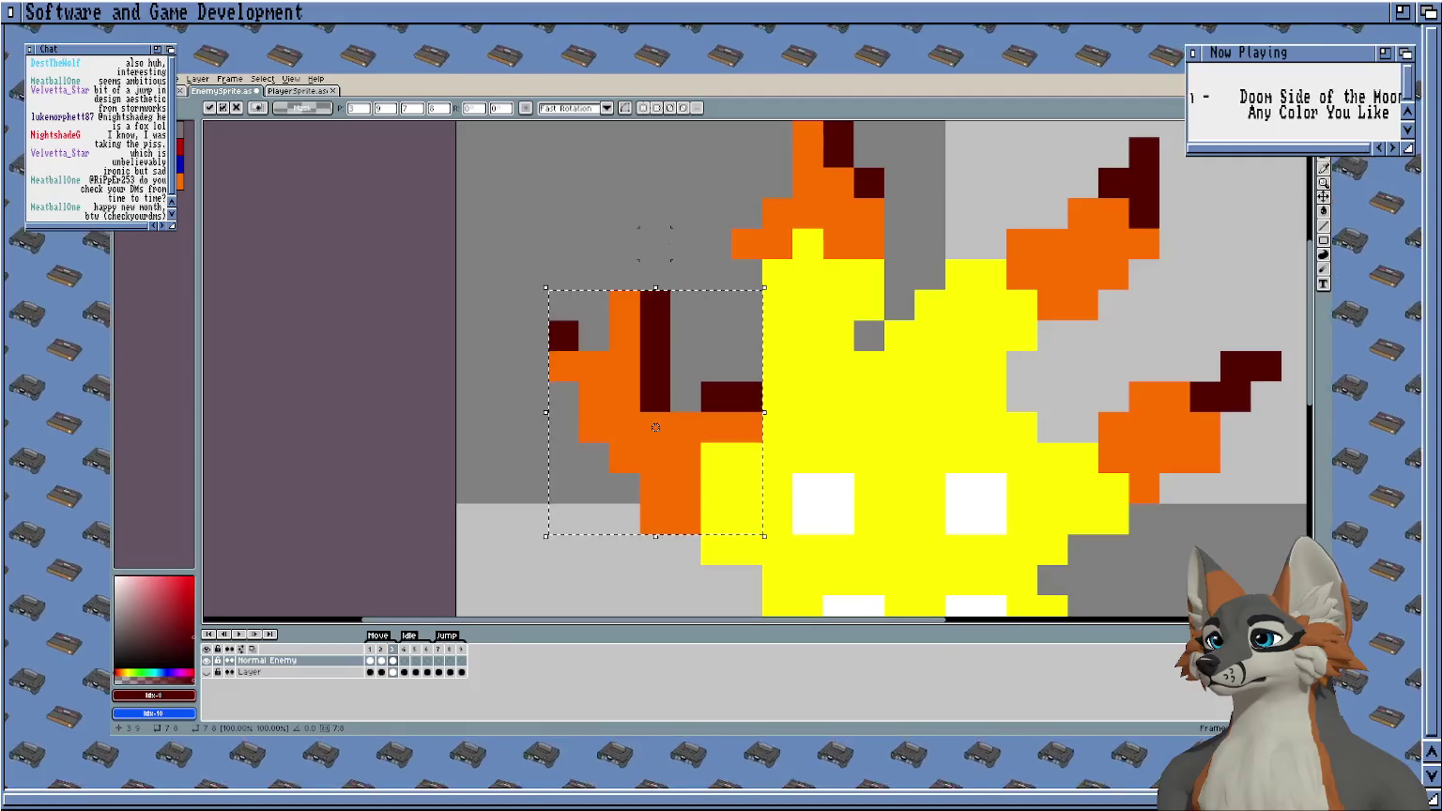
{"action": "scroll", "coordinate": [655, 427], "scroll_direction": "down", "scroll_amount": 1}
{"action": "scroll", "coordinate": [650, 251], "scroll_direction": "down", "scroll_amount": 1}
{"action": "left_click_drag", "start_coordinate": [786, 319], "coordinate": [789, 324]}
{"action": "left_click_drag", "start_coordinate": [746, 234], "coordinate": [751, 213]}
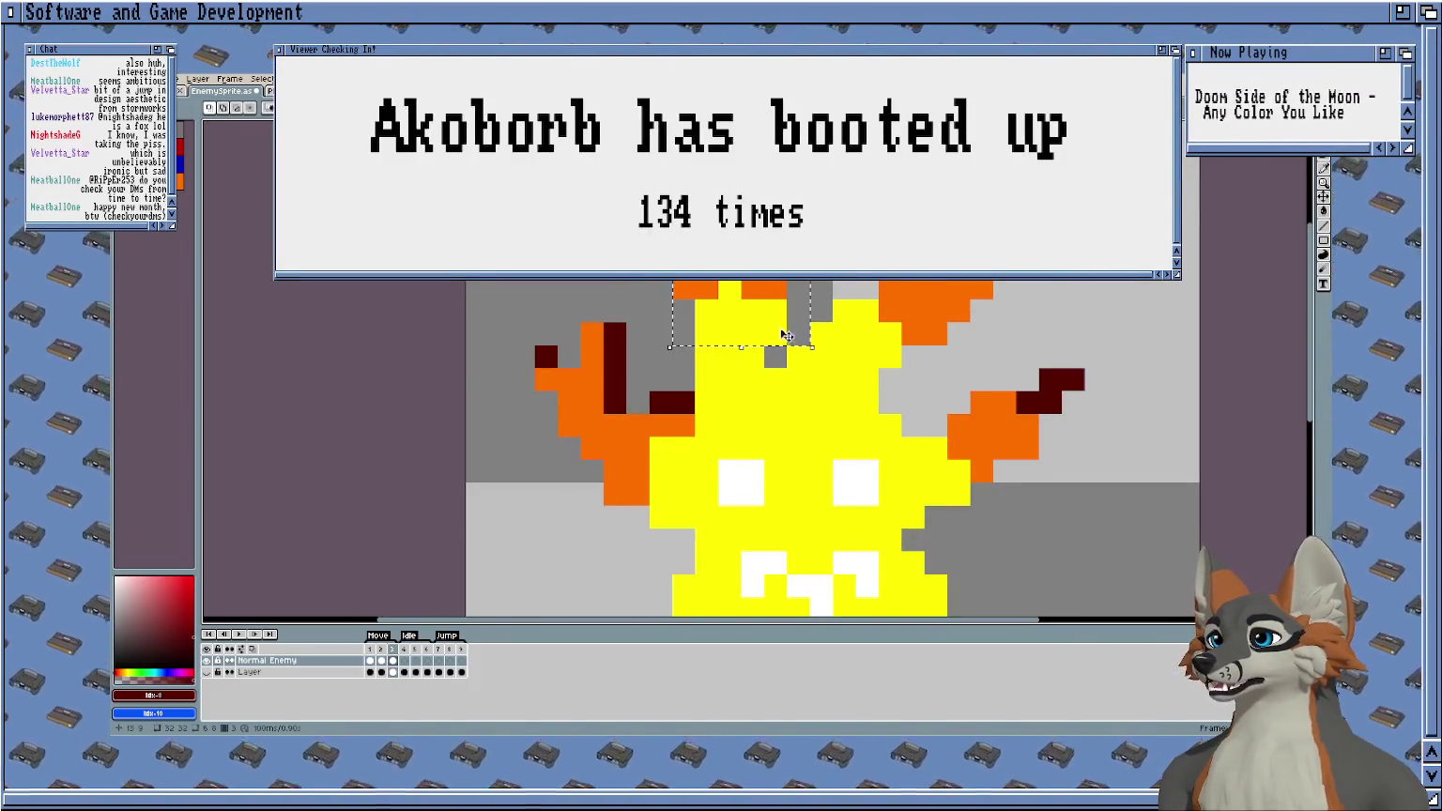
{"action": "key", "text": "Return"}
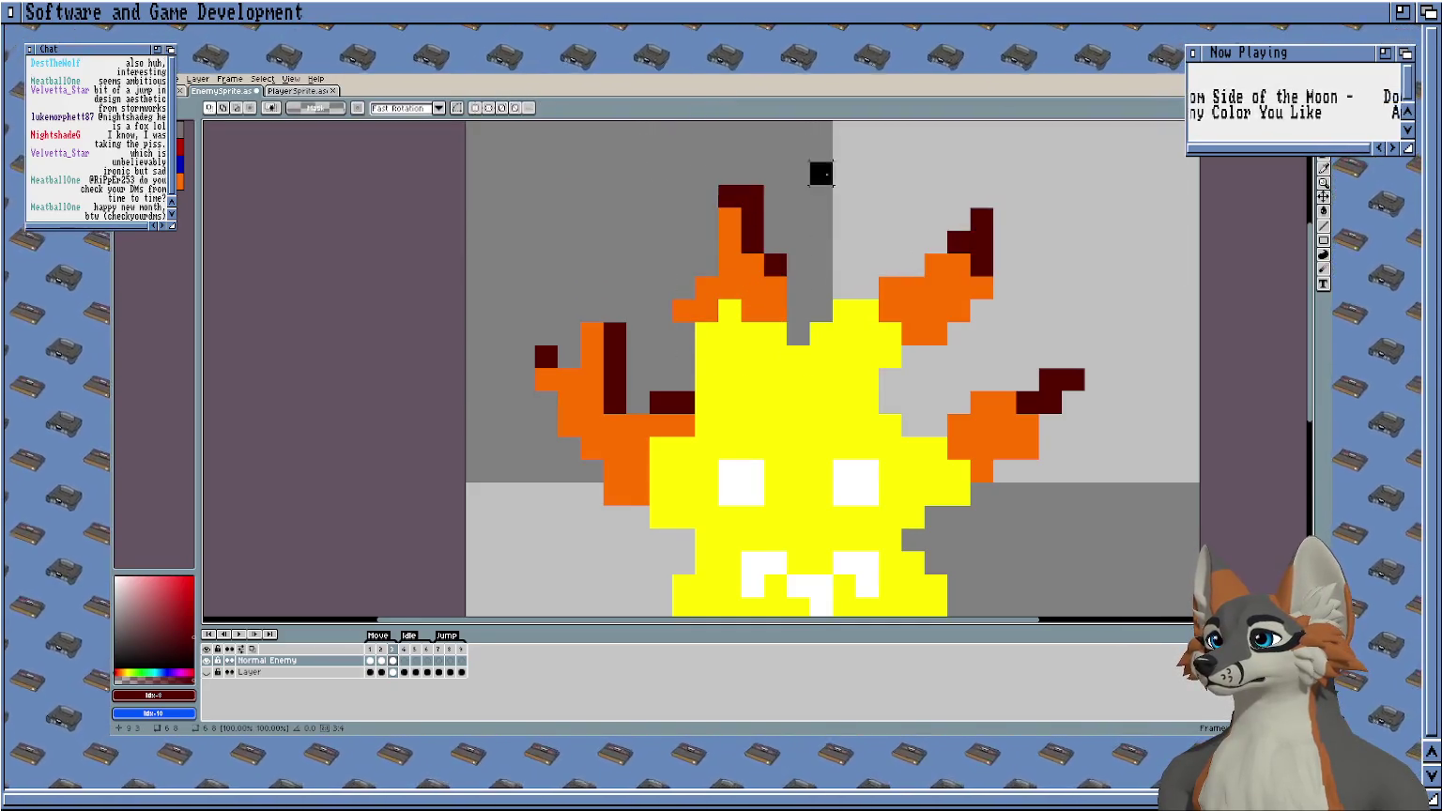
{"action": "scroll", "coordinate": [770, 154], "scroll_direction": "down", "scroll_amount": 1}
{"action": "scroll", "coordinate": [563, 427], "scroll_direction": "down", "scroll_amount": 1}
{"action": "key", "text": "Return"}
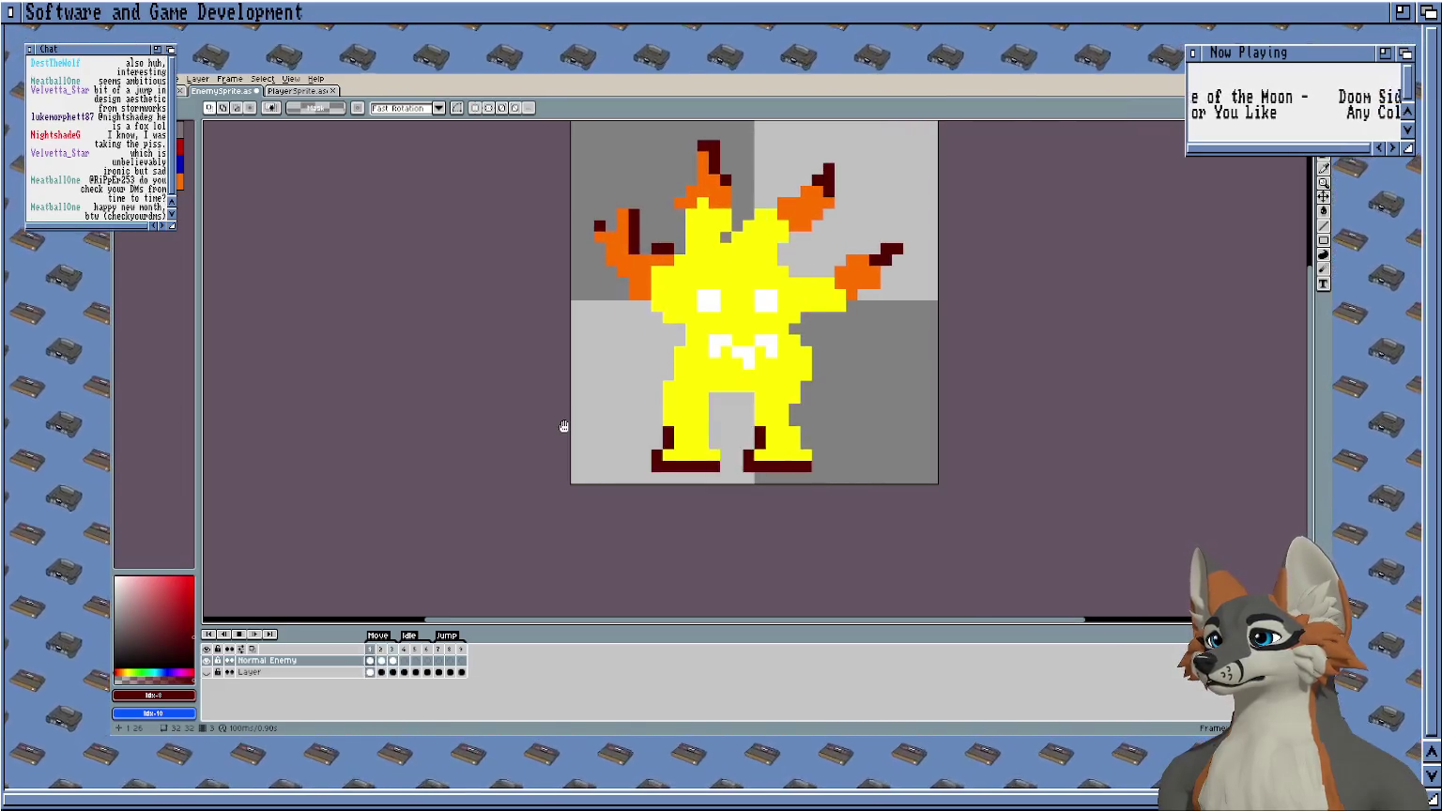
On frame 2, move the whole sprite one pixel right and play to check the pose.
{"action": "key", "text": "Return"}
{"action": "left_click_drag", "start_coordinate": [599, 386], "coordinate": [447, 577]}
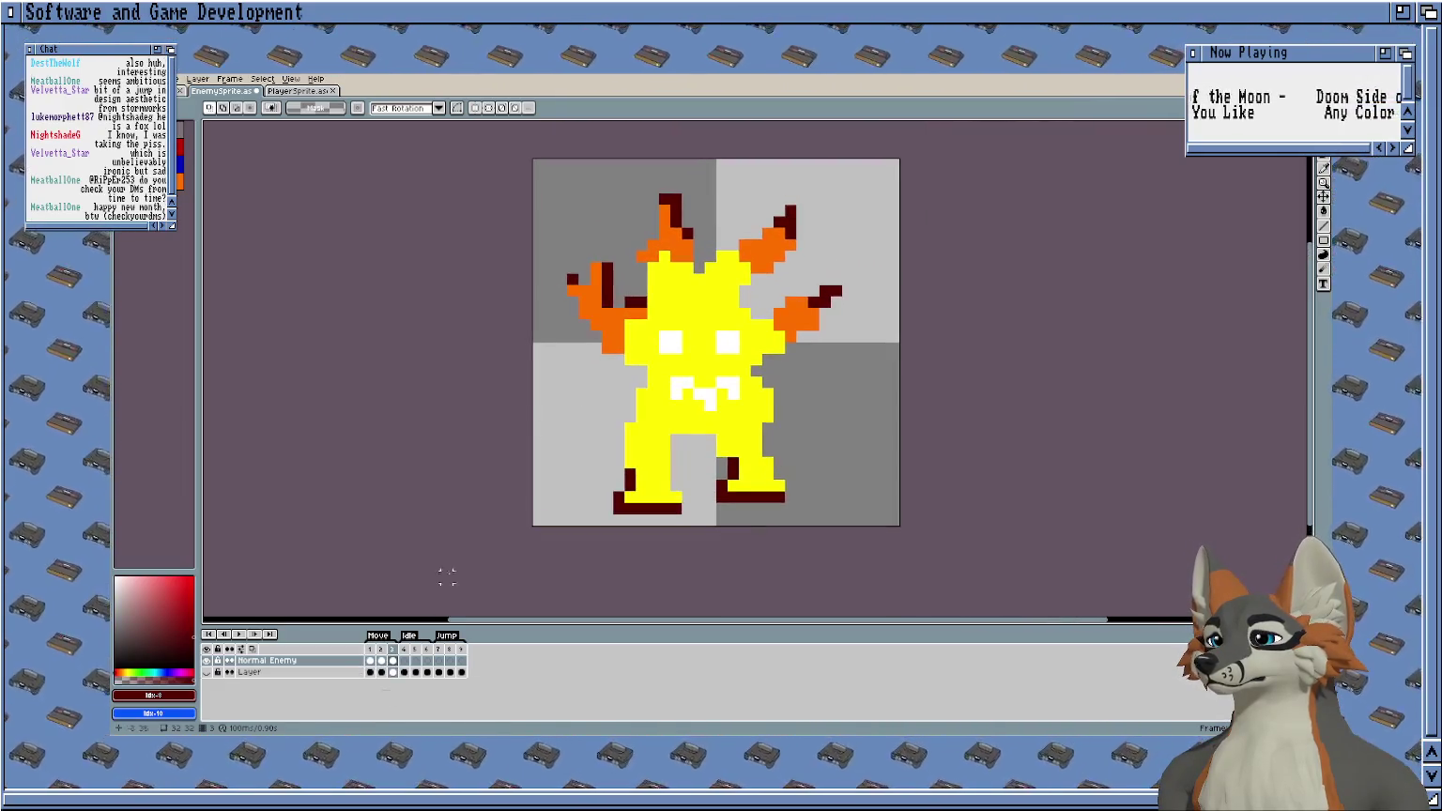
{"action": "left_click", "coordinate": [381, 660]}
{"action": "left_click_drag", "start_coordinate": [865, 180], "coordinate": [543, 515]}
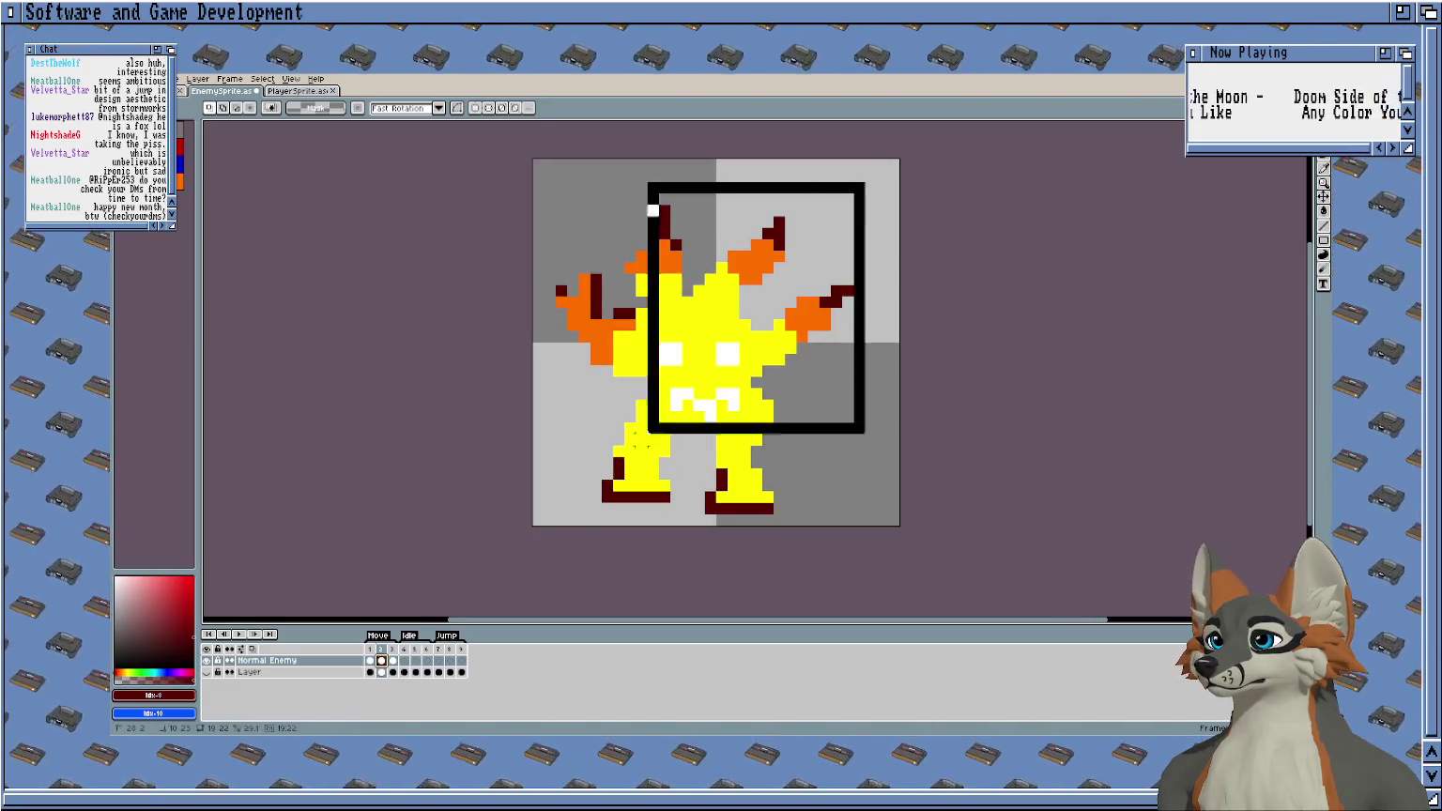
{"action": "left_click_drag", "start_coordinate": [757, 355], "coordinate": [779, 354]}
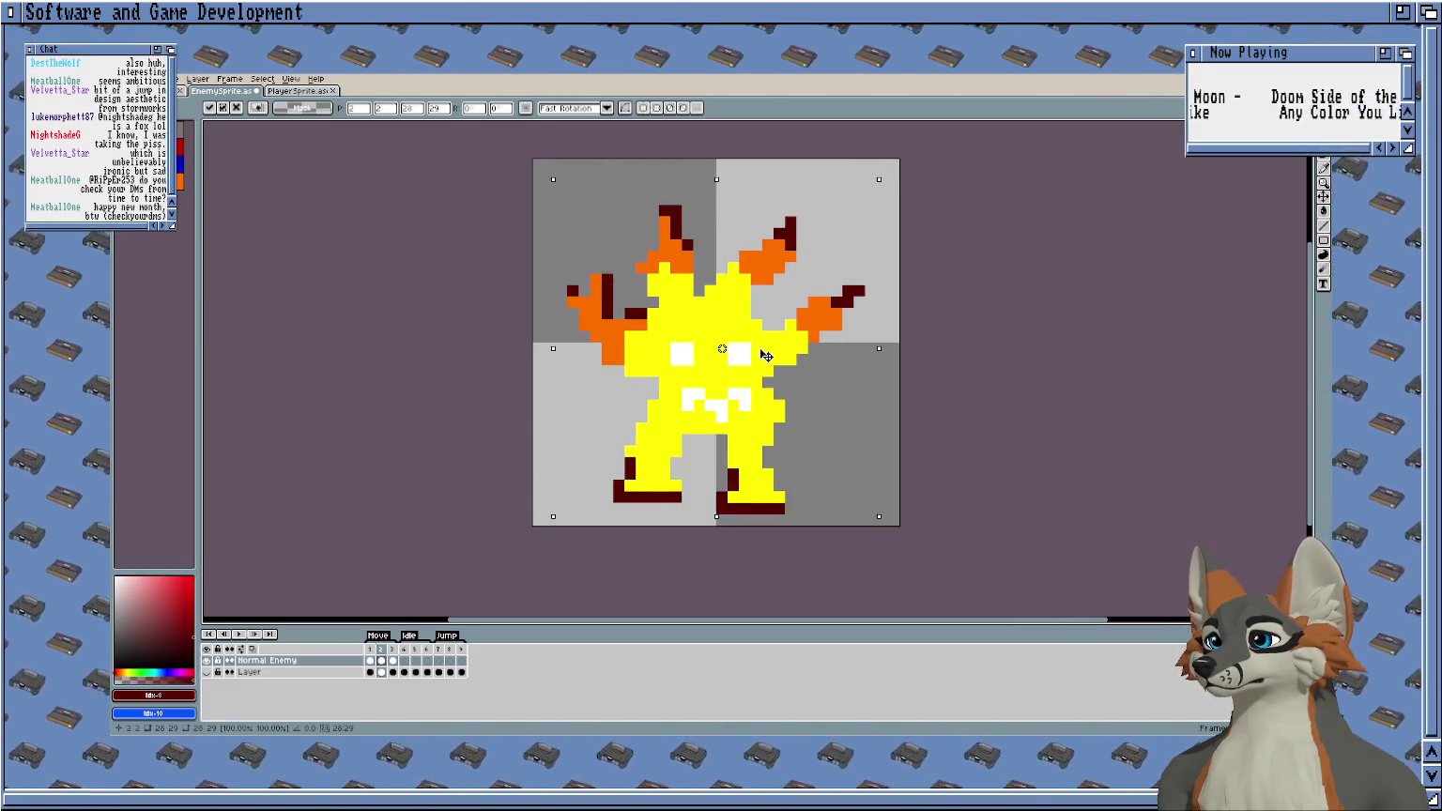
{"action": "left_click", "coordinate": [904, 359]}
{"action": "key", "text": "Return"}
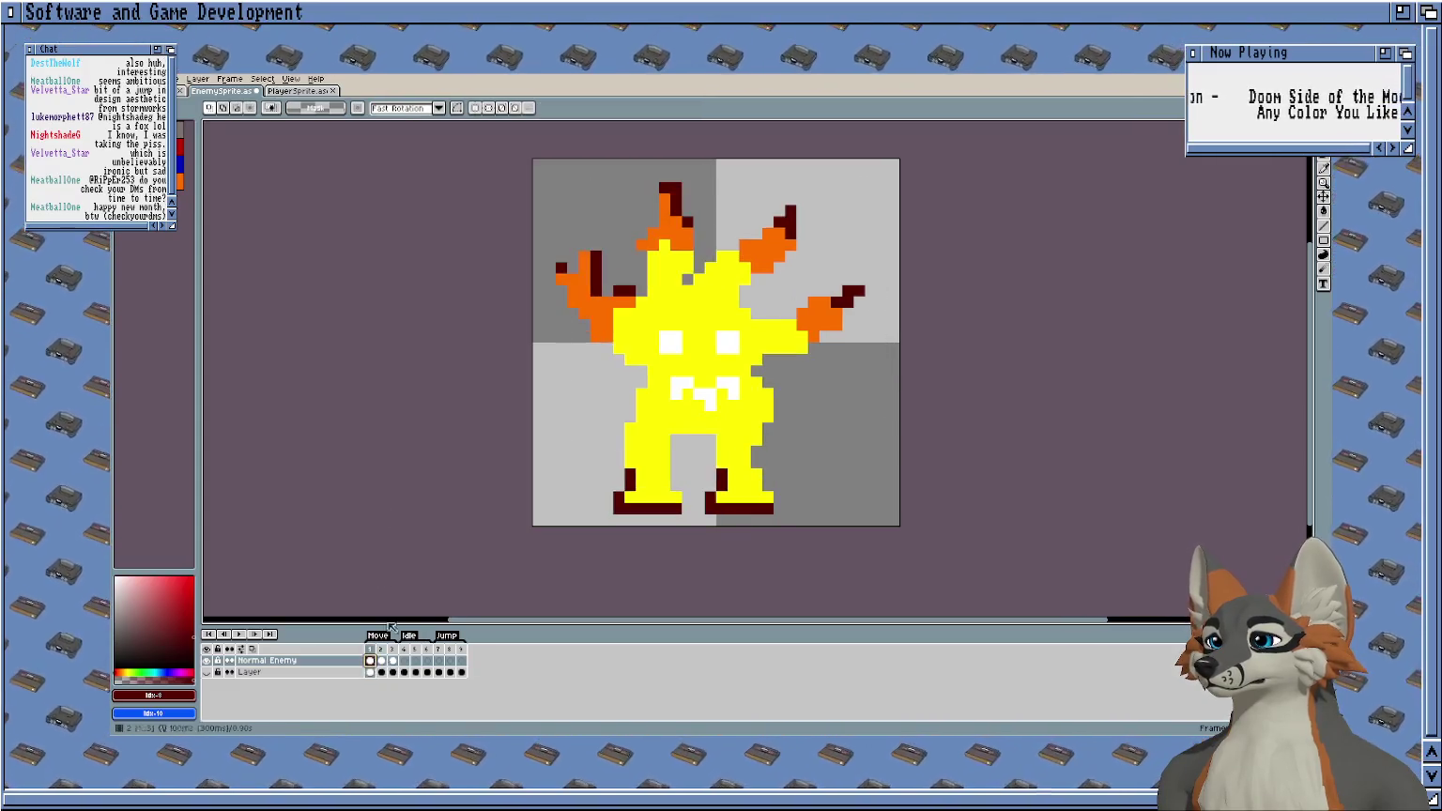
On frame 3, nudge the whole sprite slightly left, then play the walk from frame 1.
{"action": "left_click", "coordinate": [394, 670]}
{"action": "left_click_drag", "start_coordinate": [867, 191], "coordinate": [554, 516]}
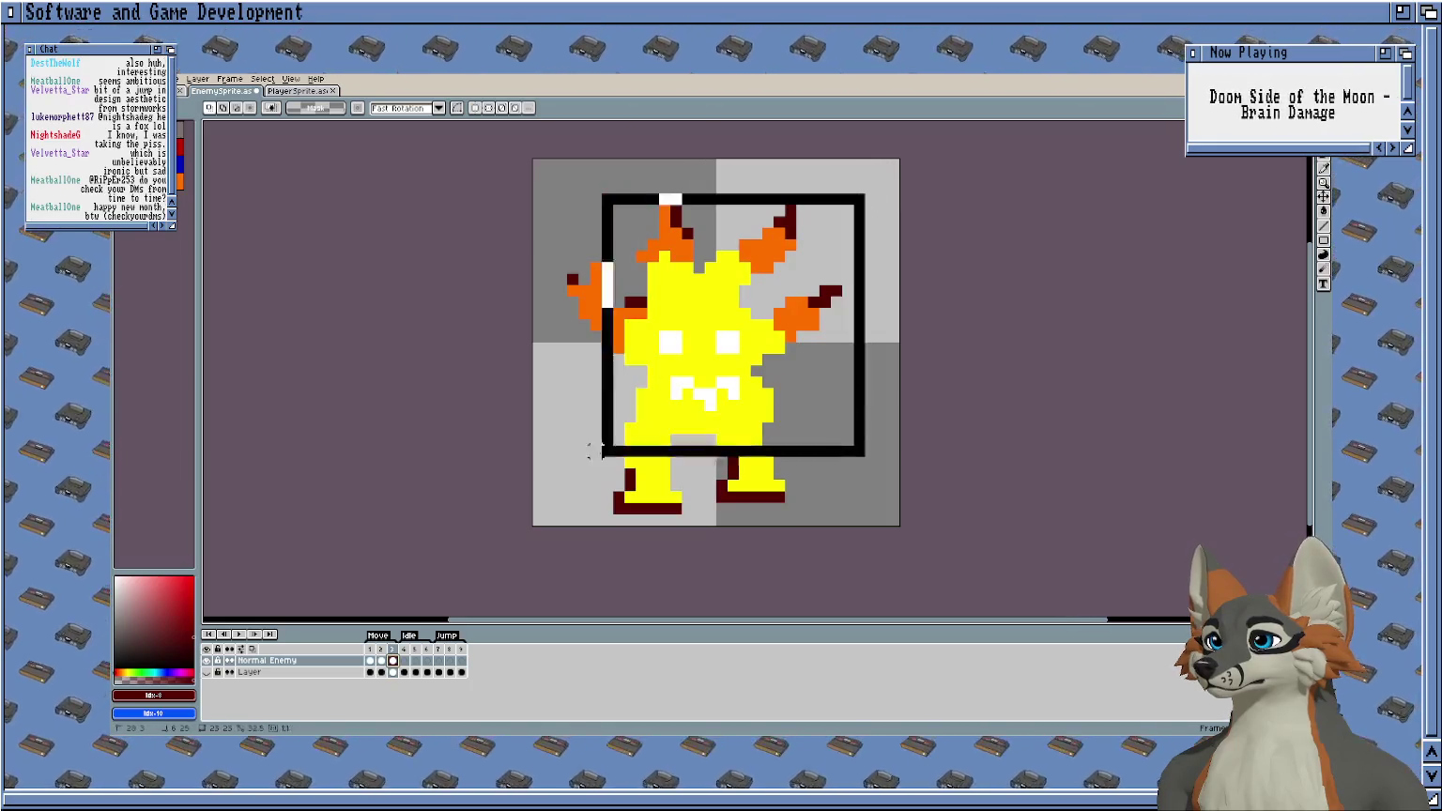
{"action": "left_click_drag", "start_coordinate": [767, 295], "coordinate": [756, 295]}
{"action": "left_click", "coordinate": [584, 498]}
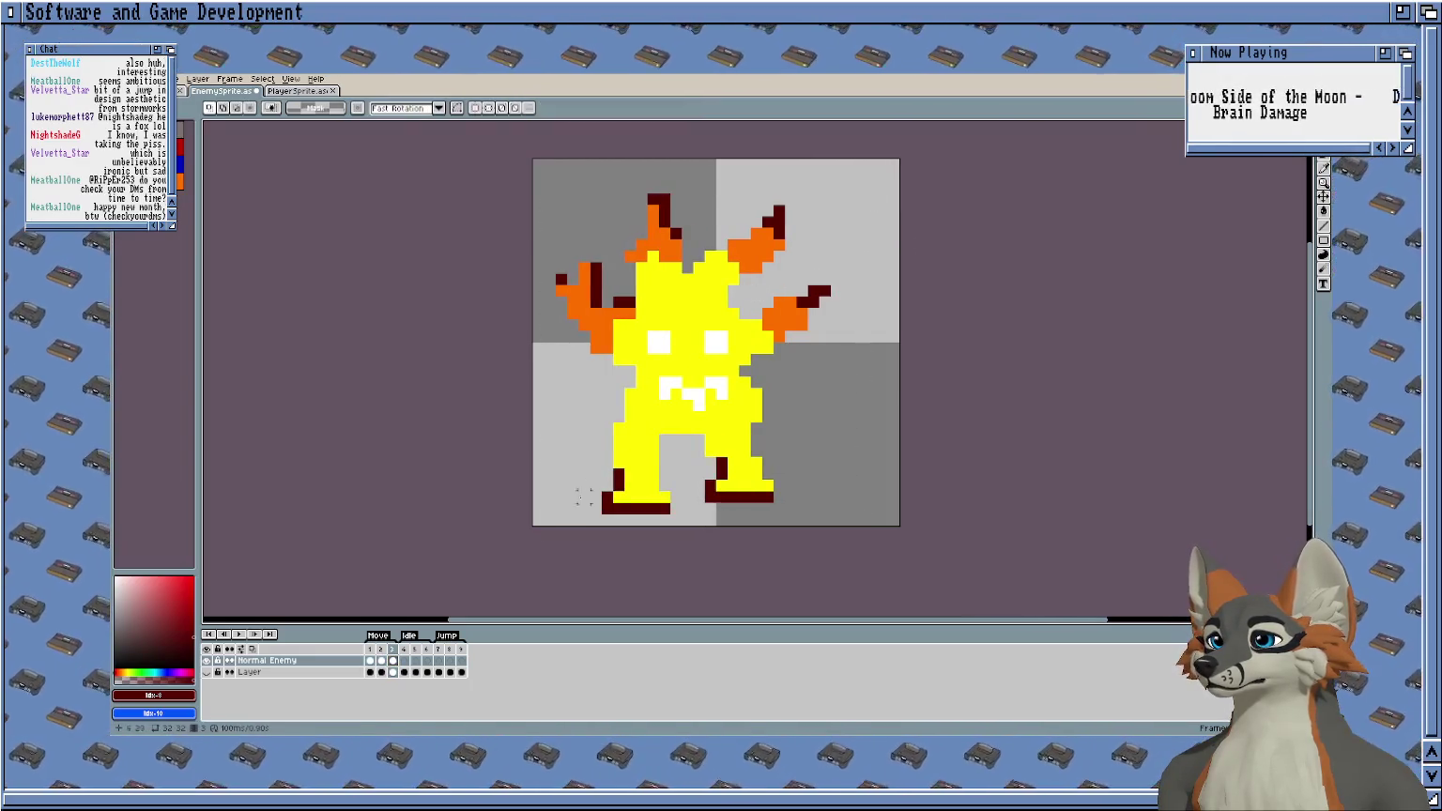
{"action": "left_click", "coordinate": [372, 661]}
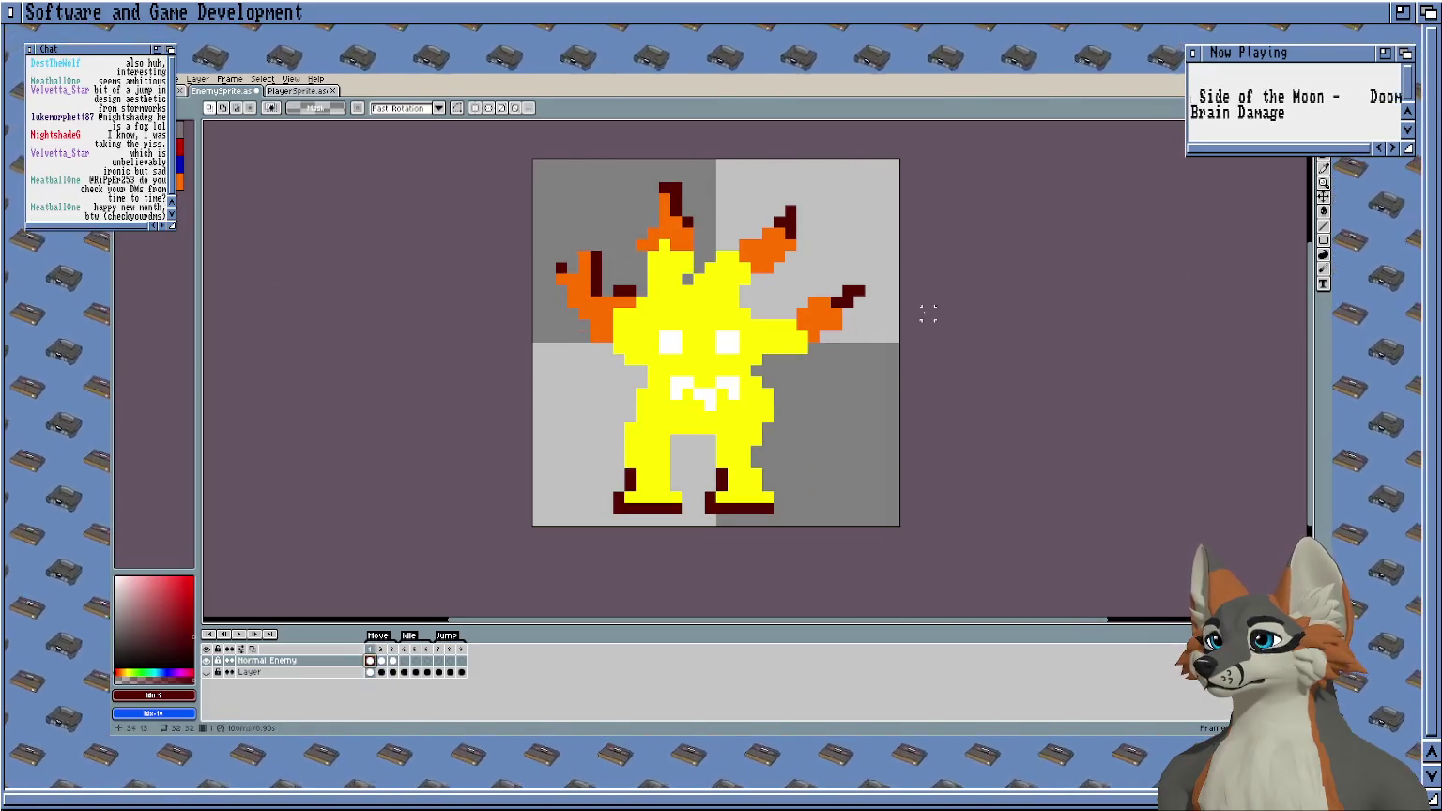
{"action": "key", "text": "Return"}
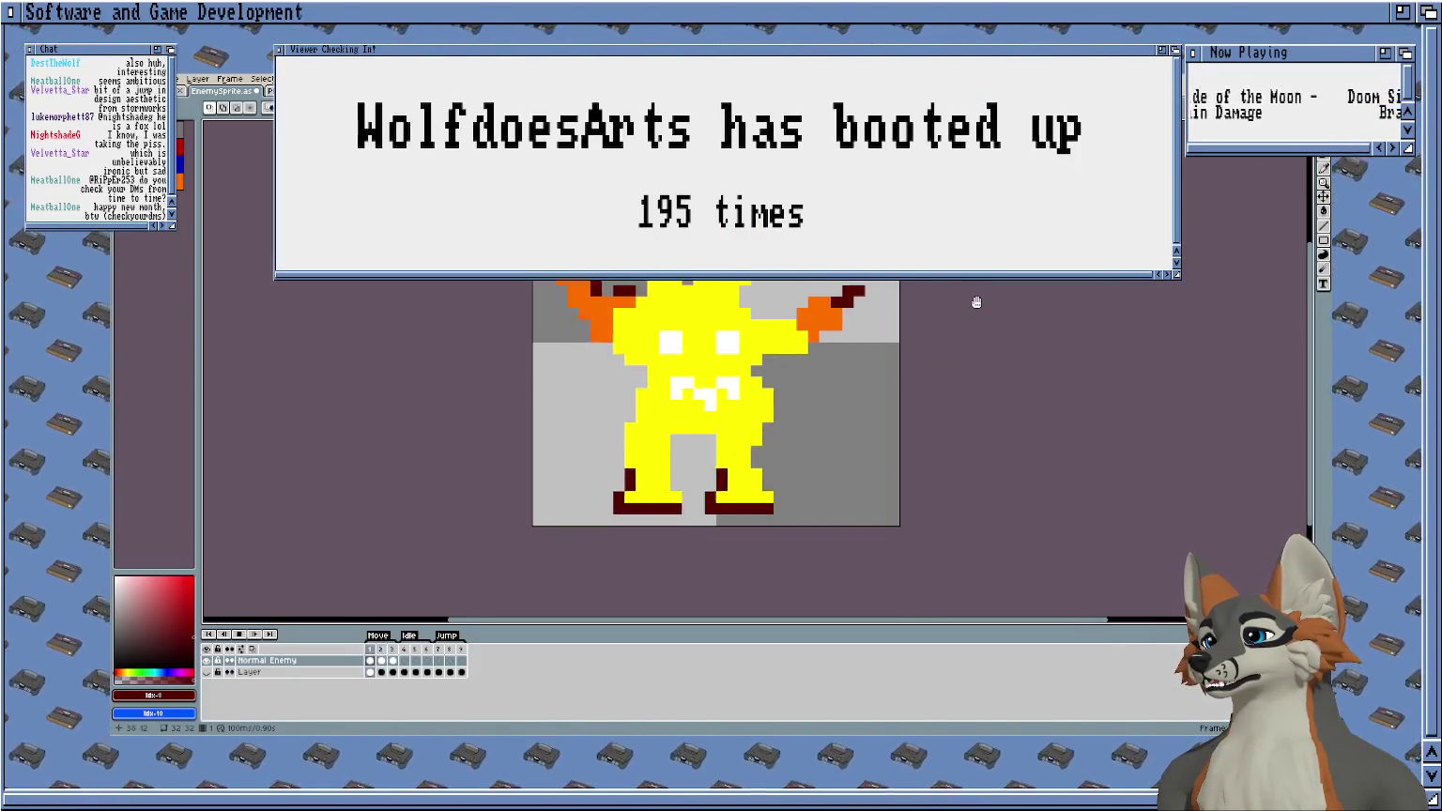
{"action": "left_click", "coordinate": [382, 662]}
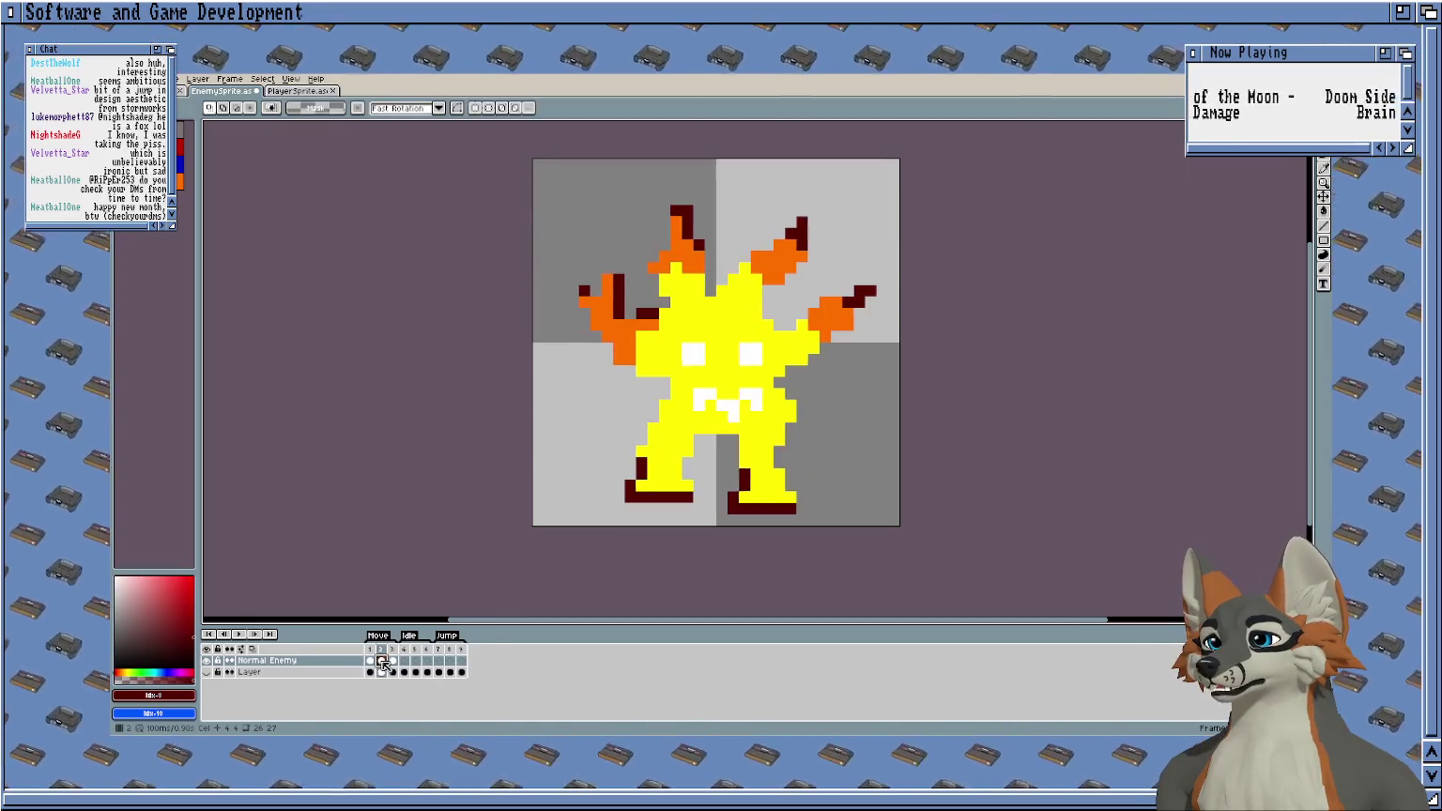
{"action": "scroll", "coordinate": [654, 450], "scroll_direction": "up", "scroll_amount": 2}
{"action": "scroll", "coordinate": [602, 419], "scroll_direction": "up", "scroll_amount": 2}
In frame 2, erase one dark-red boot pixel and paint two new dark-red pixels at the left boot.
{"action": "key", "text": "e"}
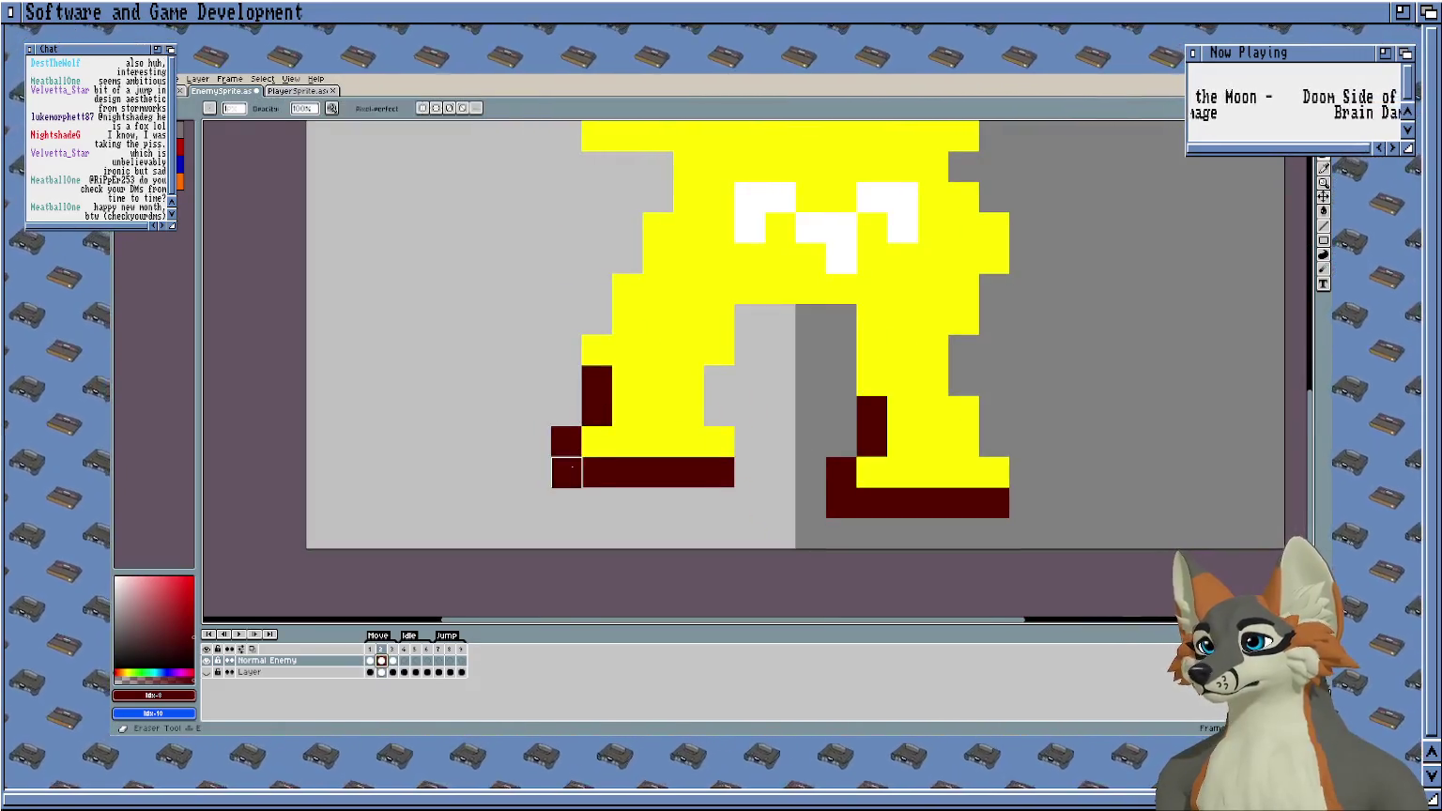
{"action": "left_click", "coordinate": [597, 380]}
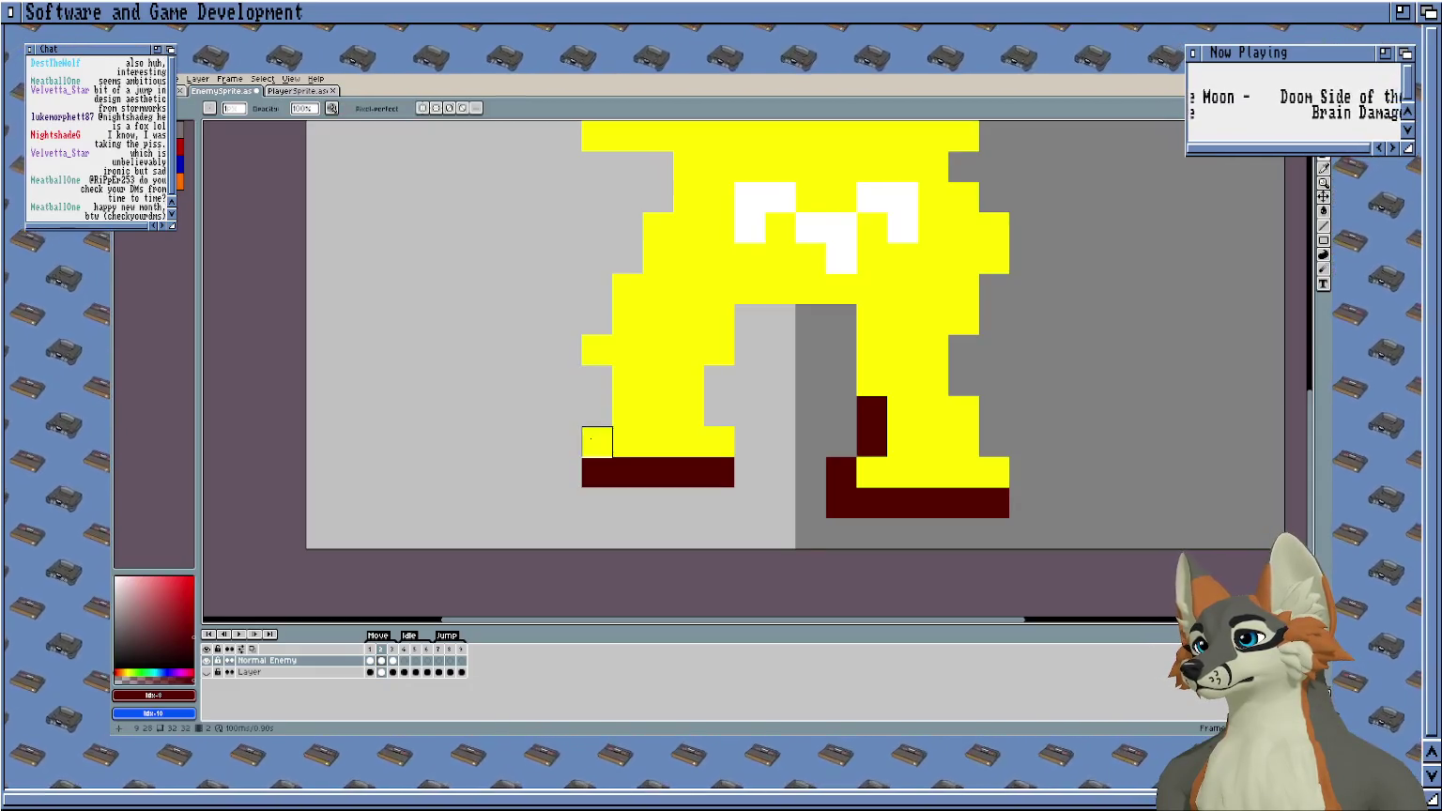
{"action": "key", "text": "b"}
{"action": "left_click", "coordinate": [595, 444]}
{"action": "left_click", "coordinate": [597, 411]}
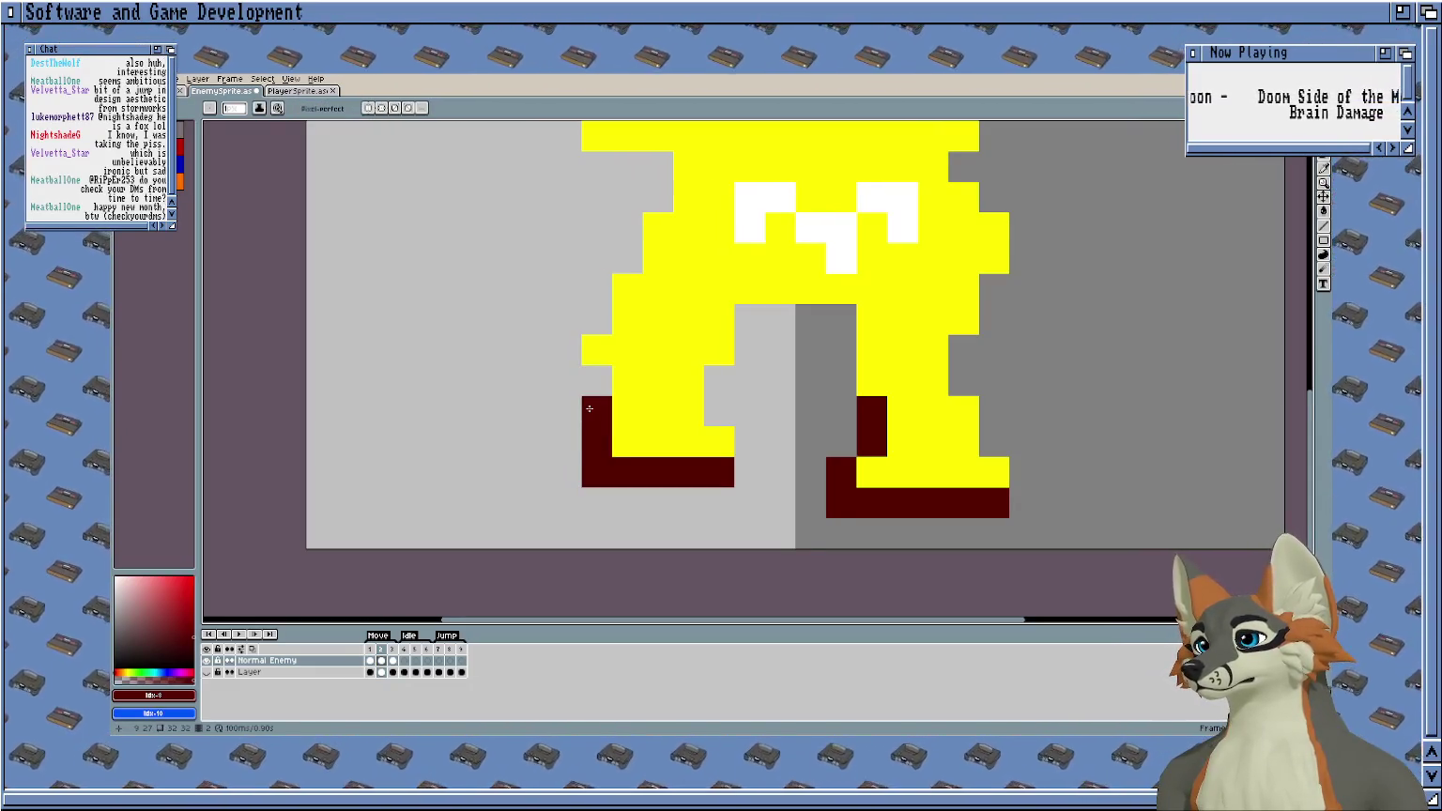
{"action": "scroll", "coordinate": [688, 411], "scroll_direction": "down", "scroll_amount": 2}
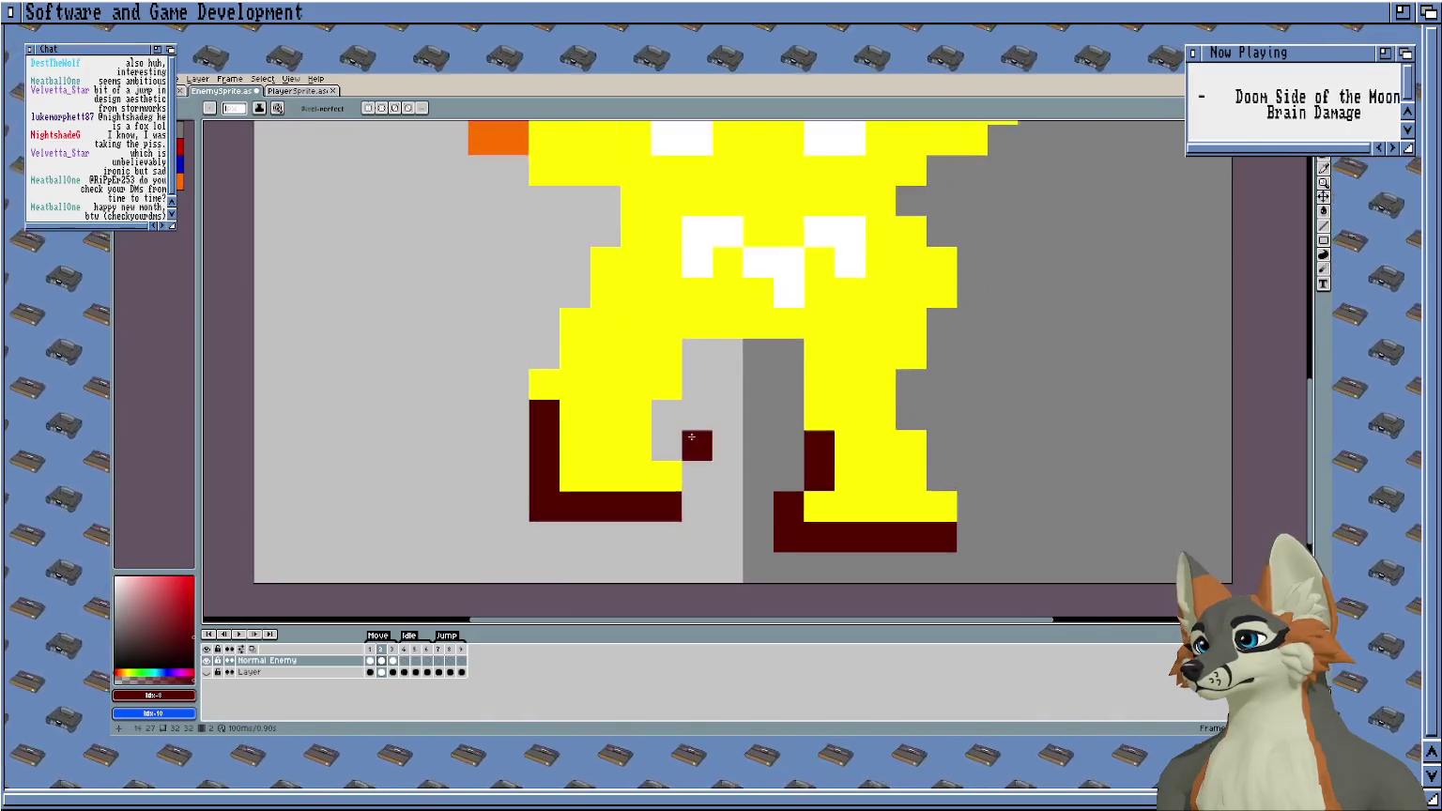
In frame 3, extend the right foot with yellow pixels and a dark-red toe, then play the walk.
{"action": "left_click", "coordinate": [394, 666]}
{"action": "scroll", "coordinate": [804, 468], "scroll_direction": "up", "scroll_amount": 1}
{"action": "scroll", "coordinate": [805, 468], "scroll_direction": "up", "scroll_amount": 1}
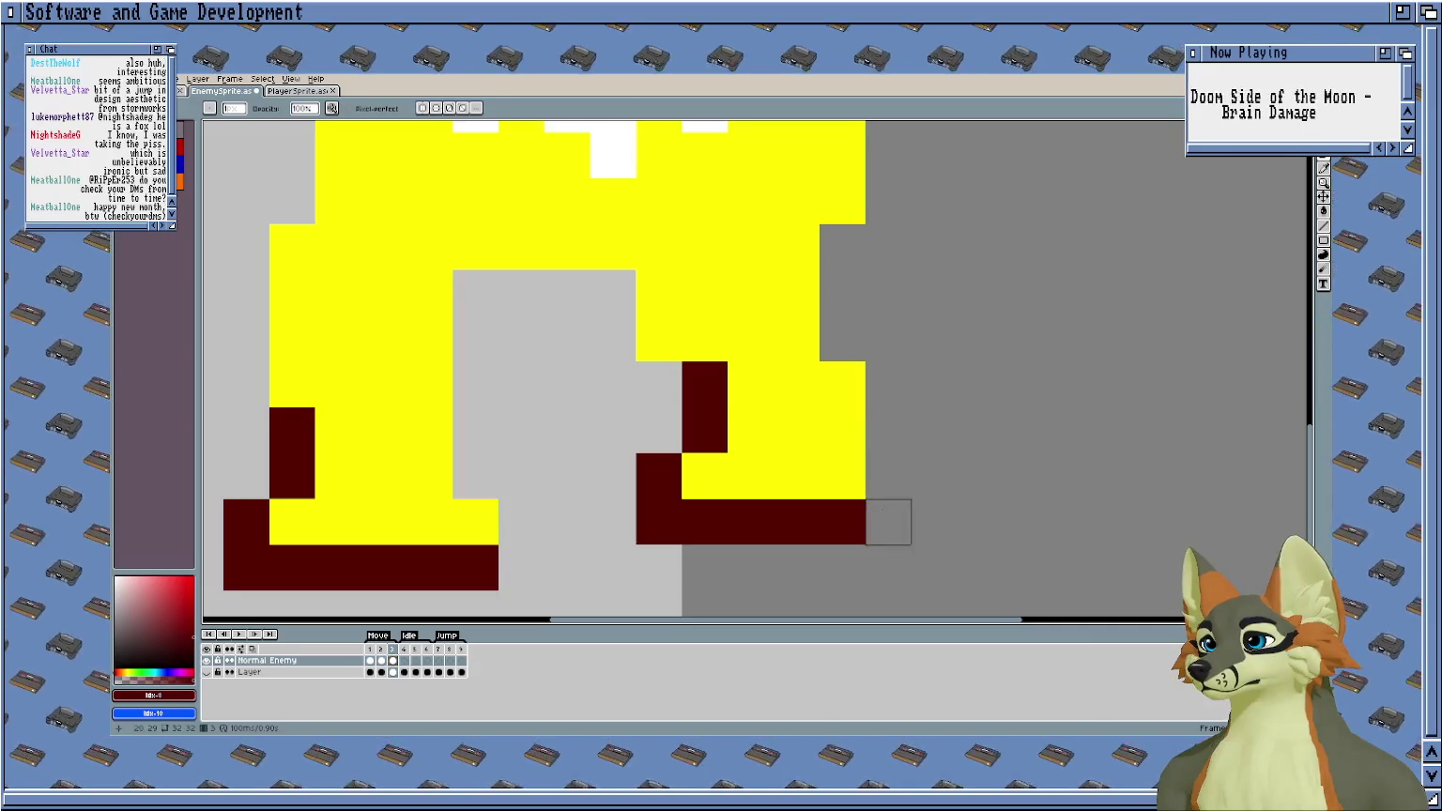
{"action": "right_click", "coordinate": [704, 383]}
{"action": "key", "text": "alt"}
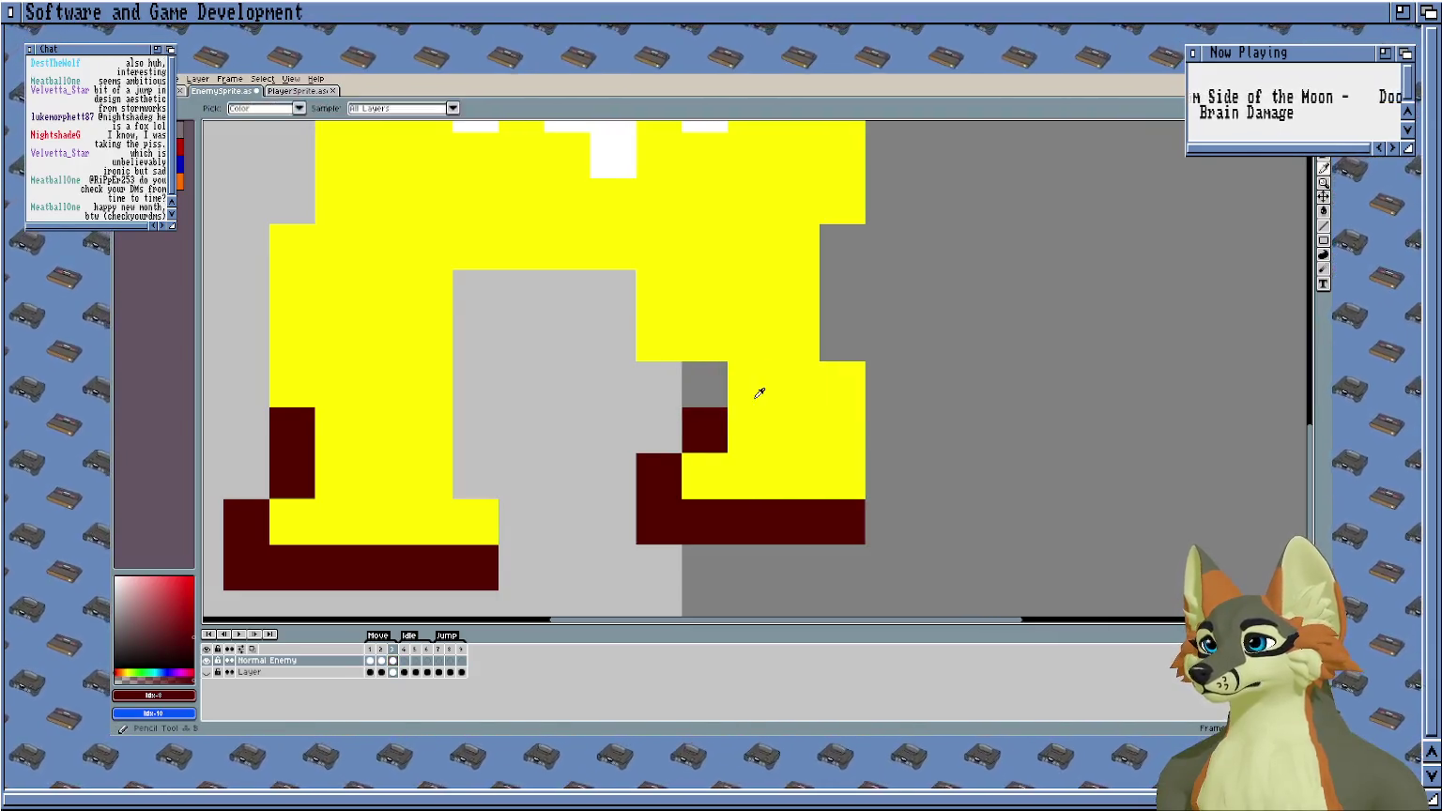
{"action": "left_click", "coordinate": [759, 393], "text": "alt"}
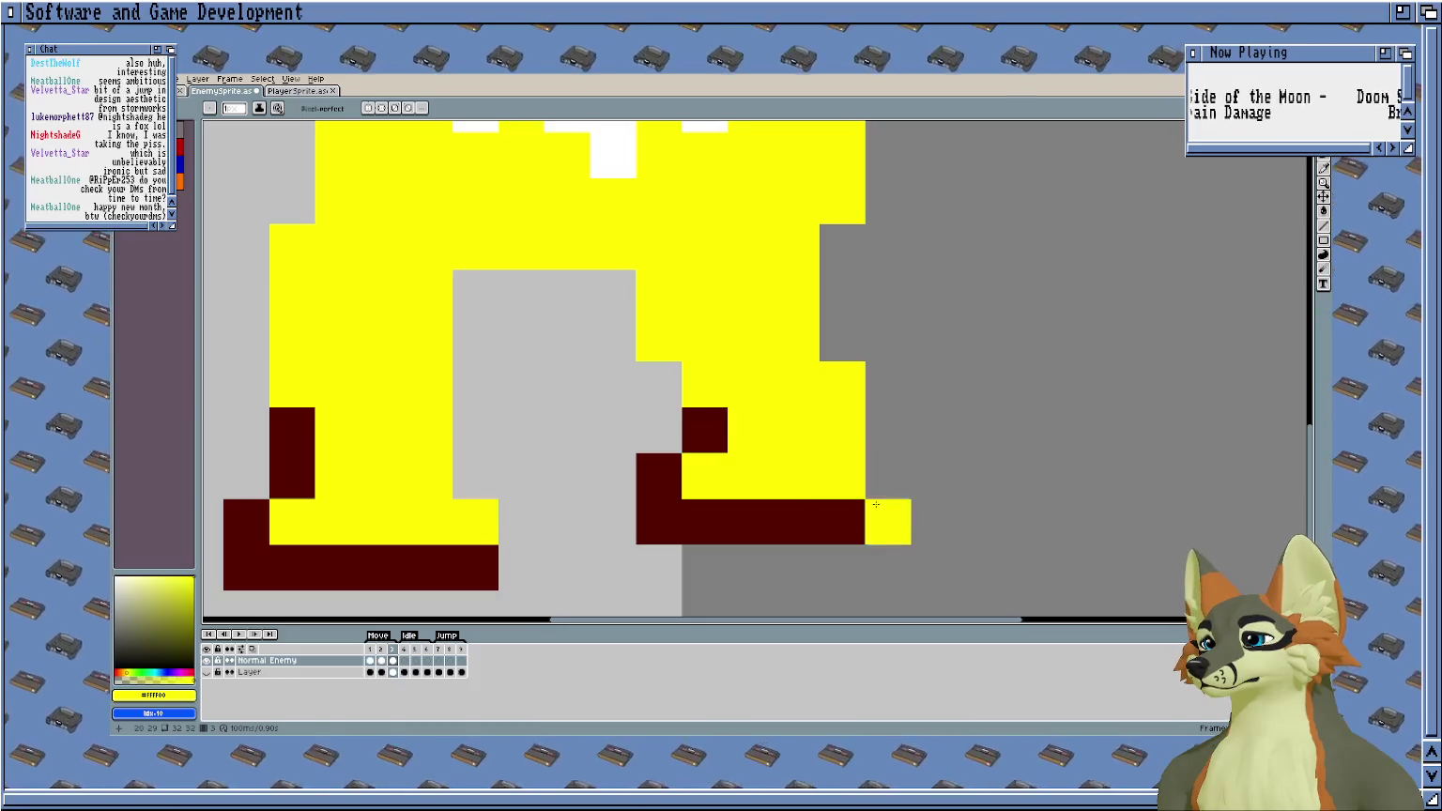
{"action": "left_click_drag", "start_coordinate": [888, 428], "coordinate": [888, 383]}
{"action": "left_click", "coordinate": [843, 521], "text": "alt"}
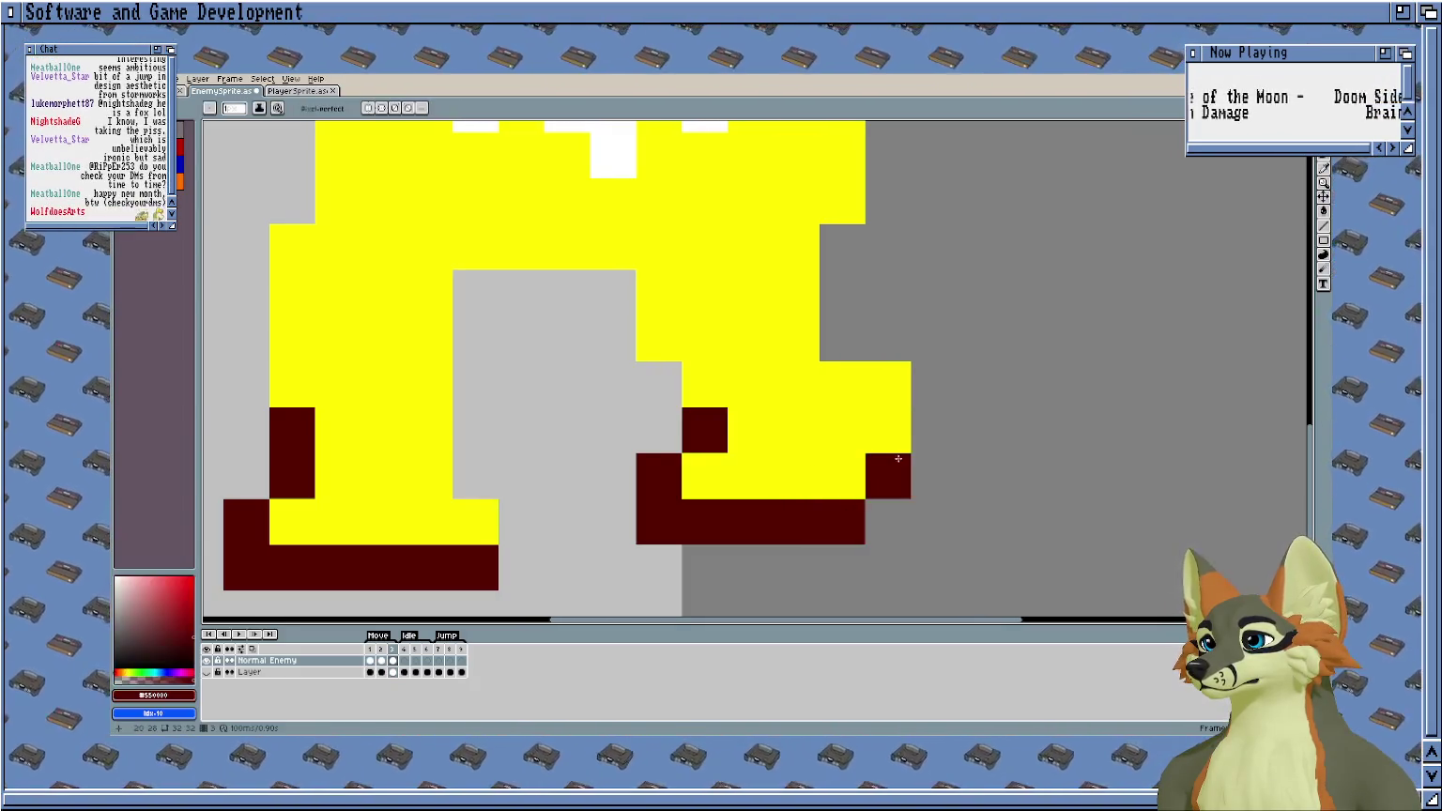
{"action": "scroll", "coordinate": [897, 458], "scroll_direction": "down", "scroll_amount": 2}
{"action": "scroll", "coordinate": [897, 458], "scroll_direction": "down", "scroll_amount": 1}
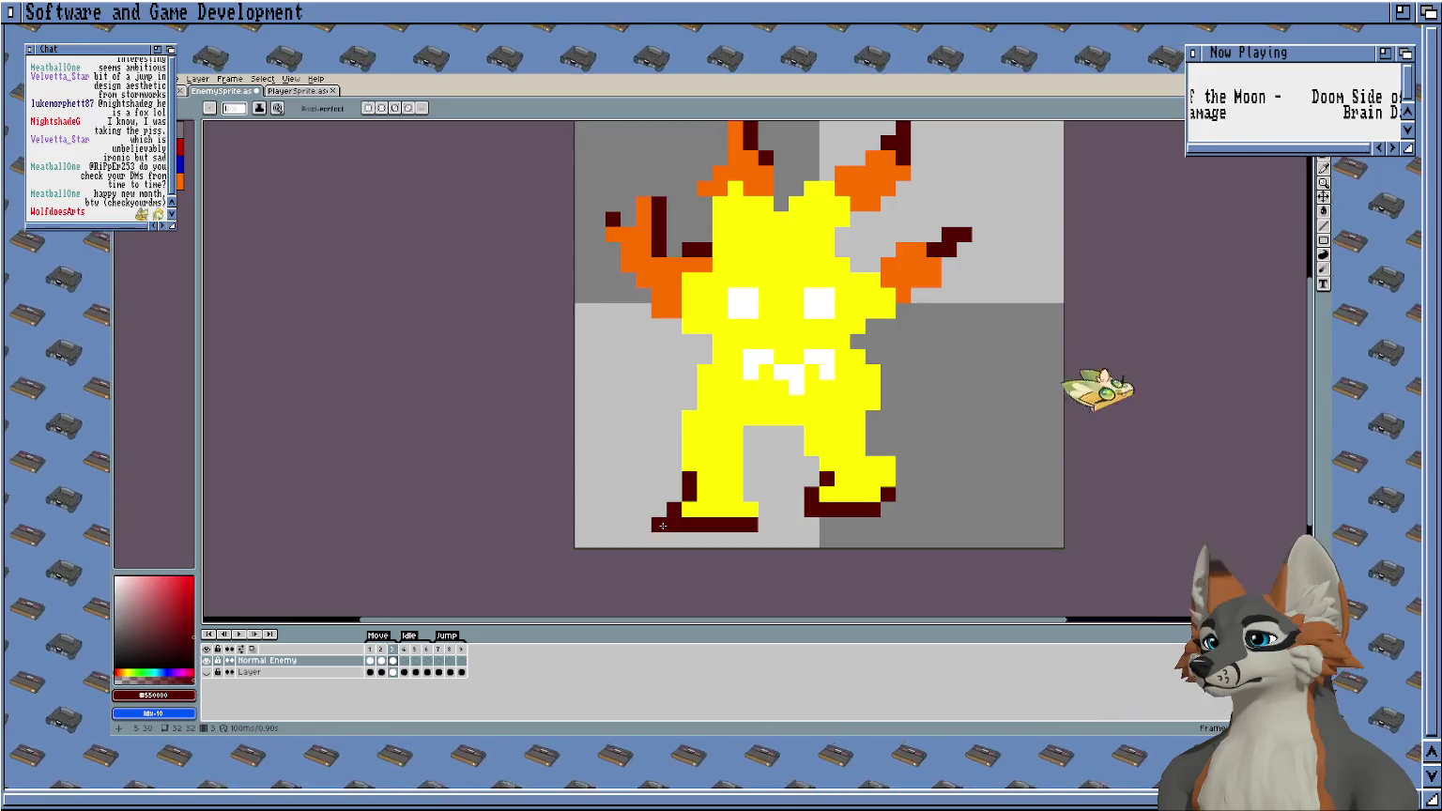
{"action": "key", "text": "Return"}
{"action": "scroll", "coordinate": [620, 469], "scroll_direction": "down", "scroll_amount": 1}
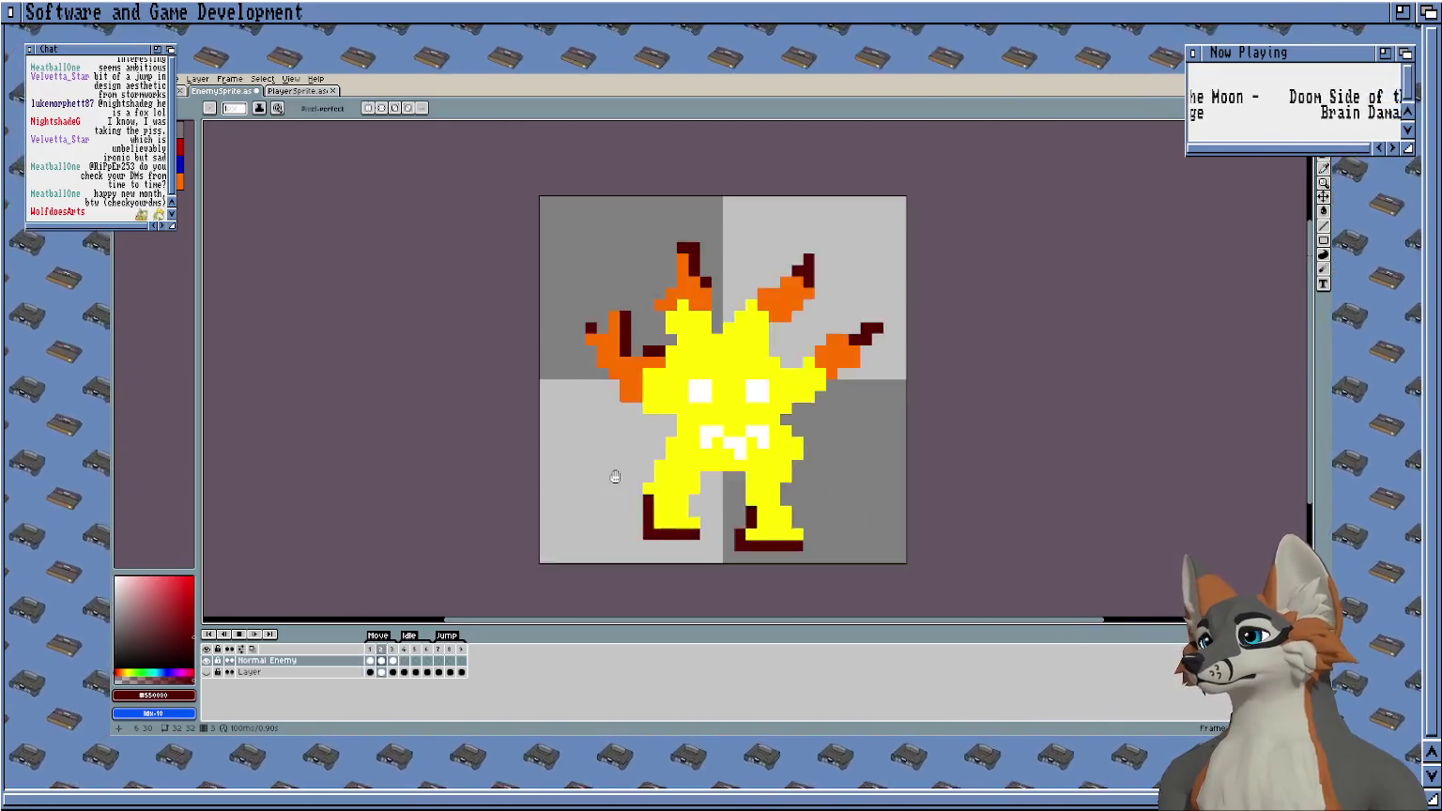
Review frame 3, then play and stop the walk cycle from frame 1.
{"action": "left_click", "coordinate": [393, 660]}
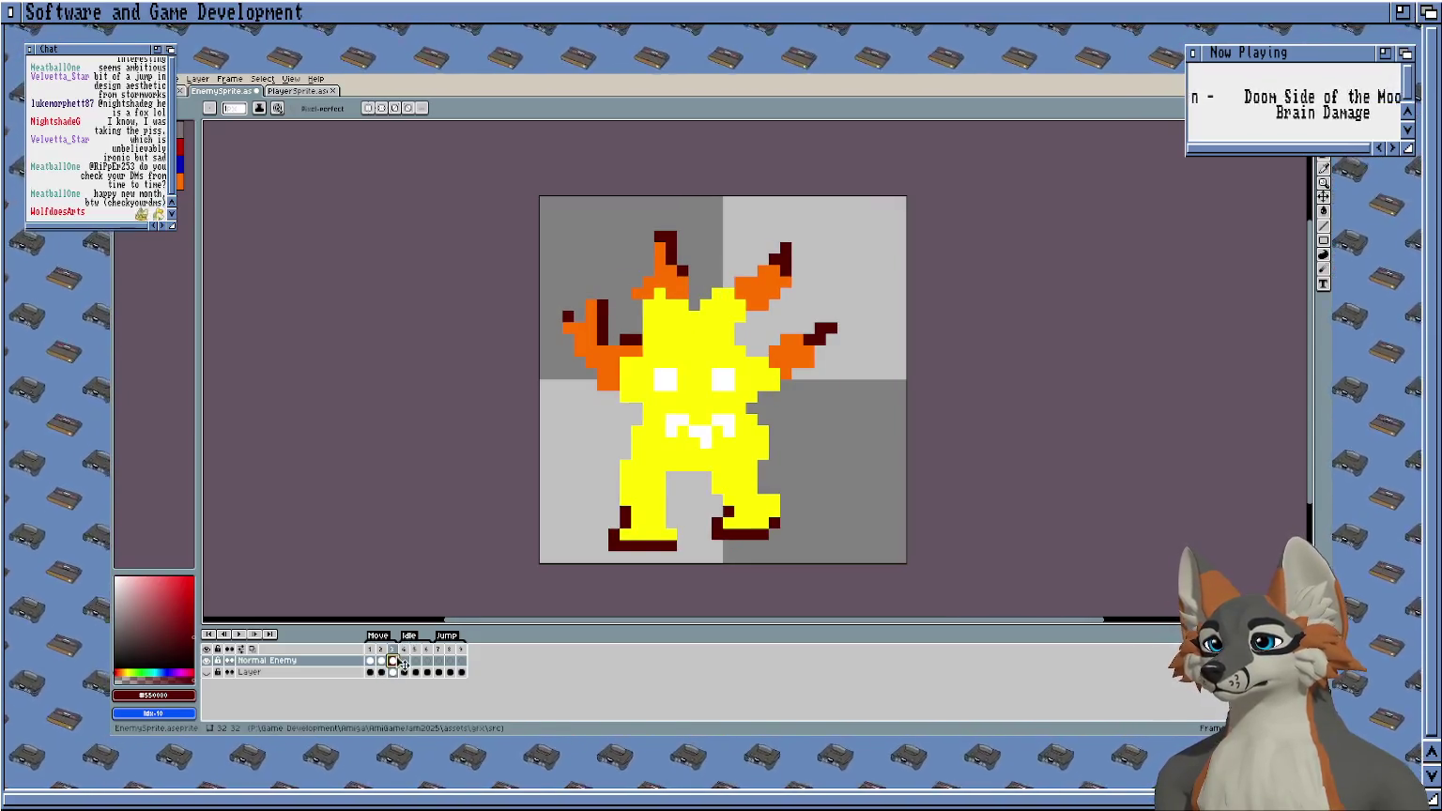
{"action": "left_click", "coordinate": [448, 665]}
{"action": "left_click", "coordinate": [391, 662]}
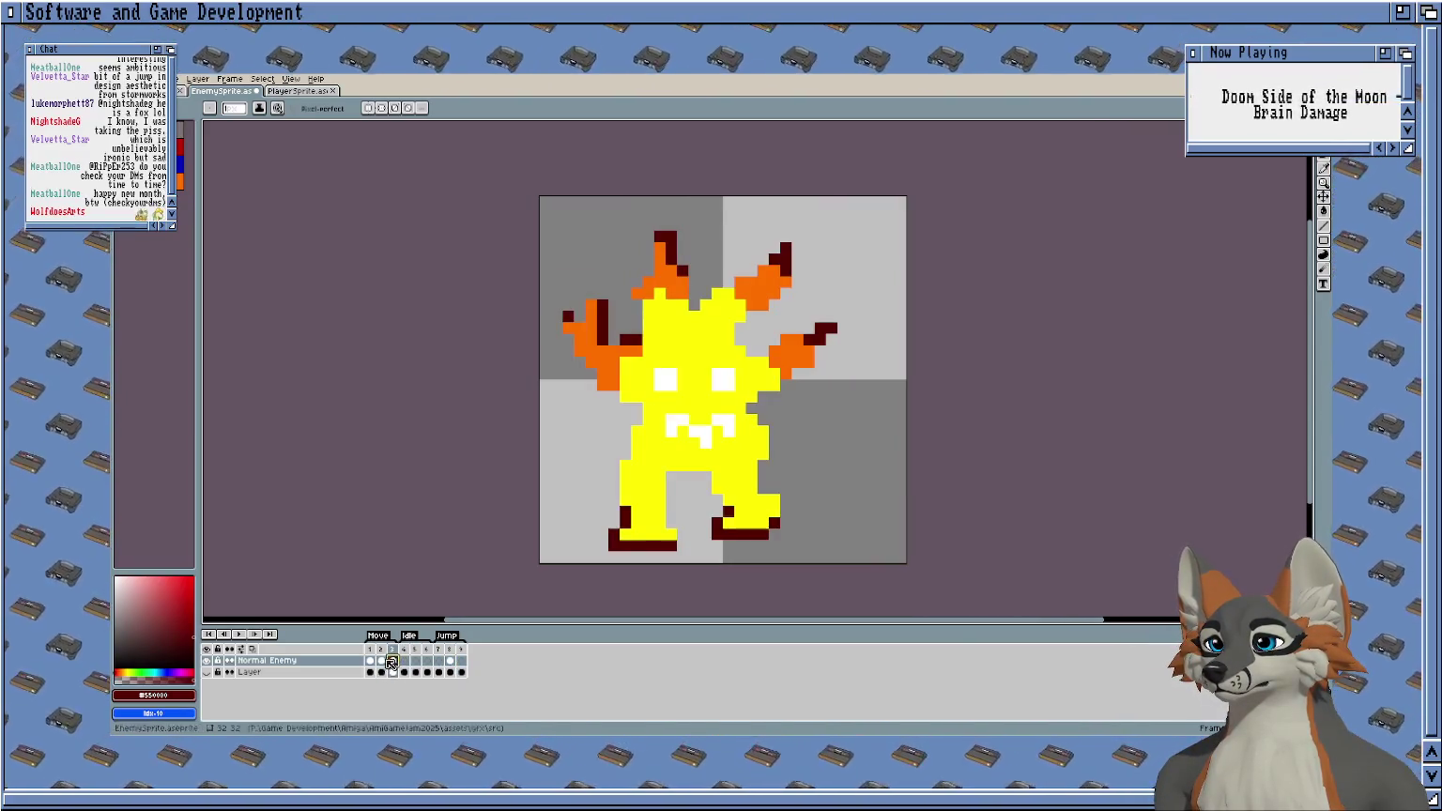
{"action": "left_click", "coordinate": [393, 662]}
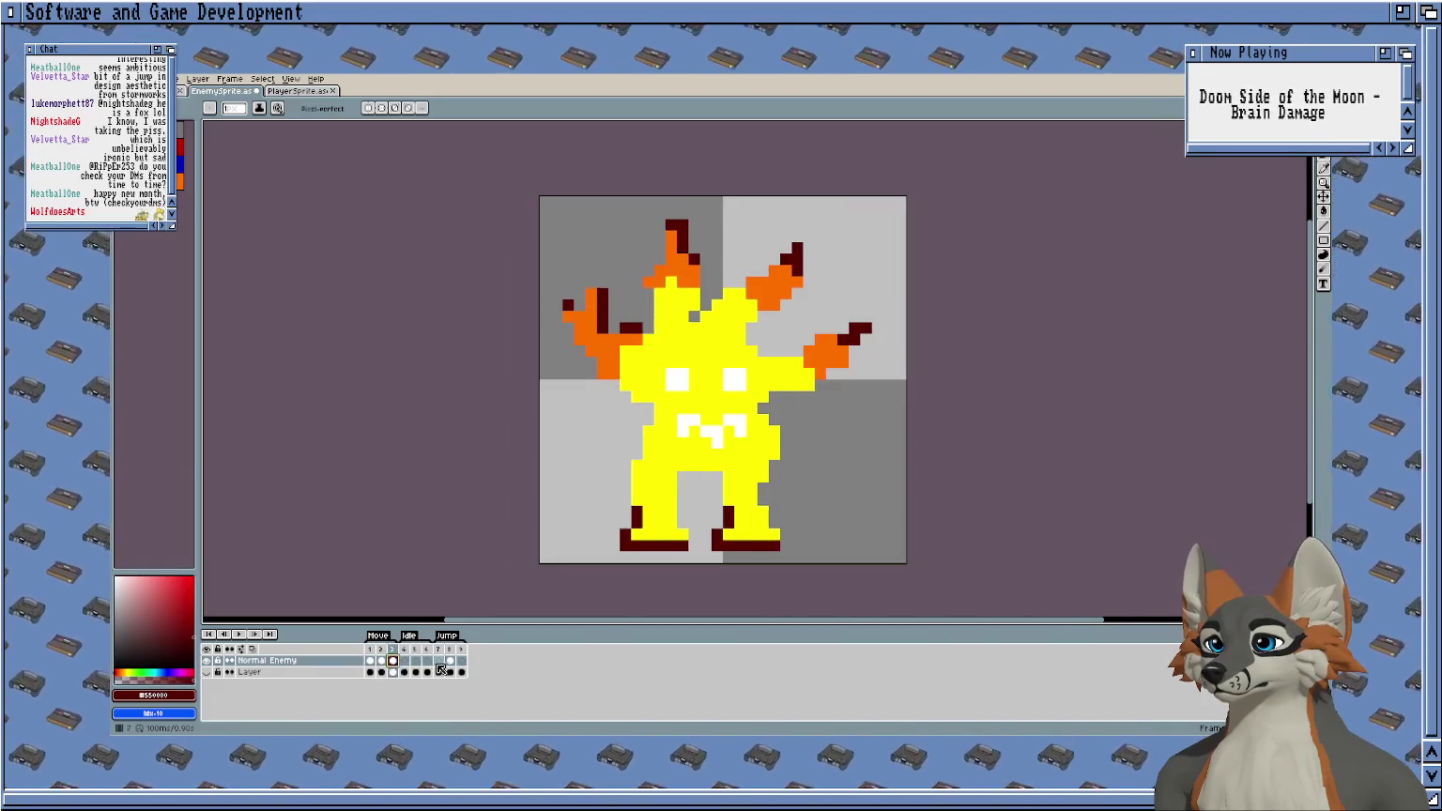
{"action": "left_click", "coordinate": [369, 662]}
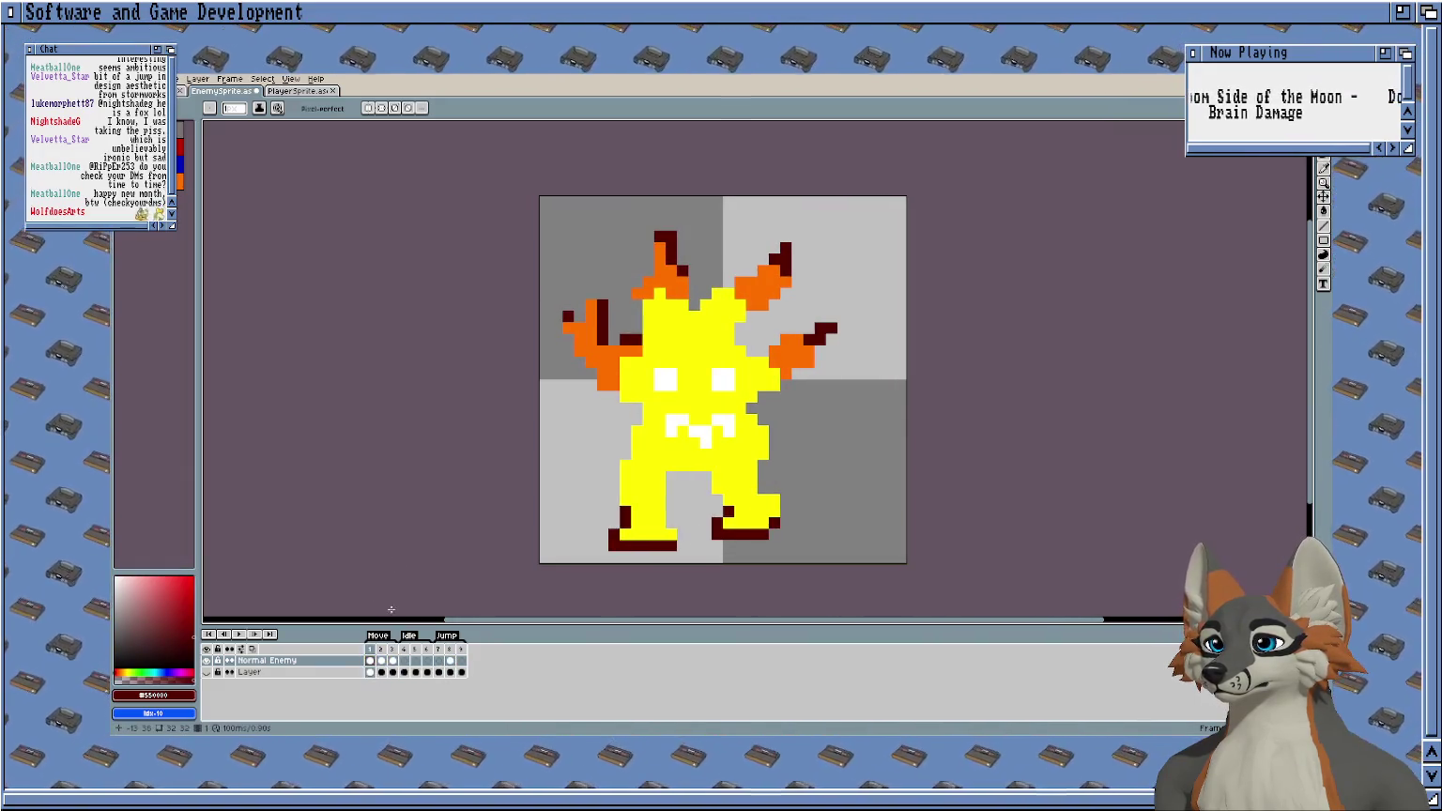
{"action": "key", "text": "Return"}
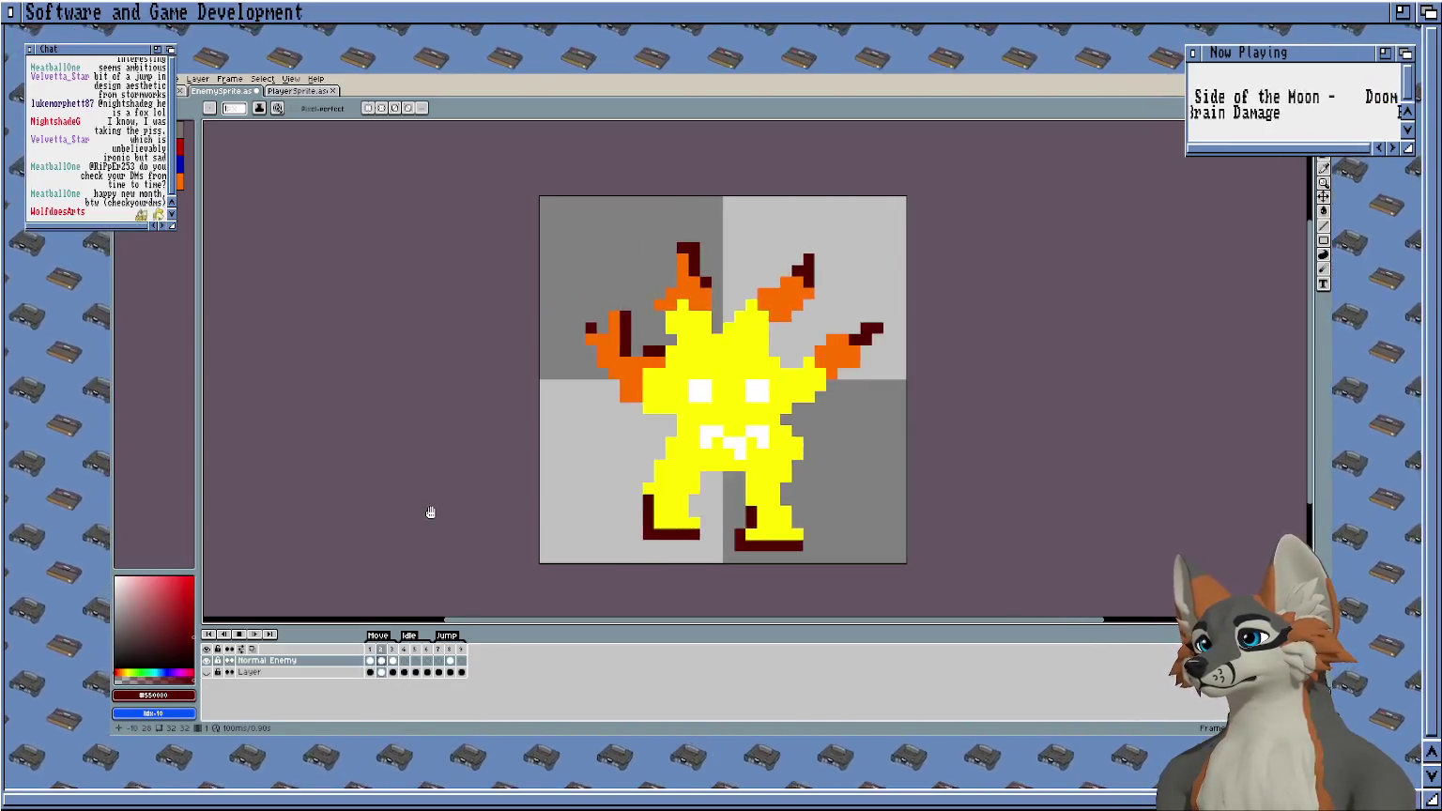
{"action": "key", "text": "Return"}
Step through frames 2 and 3, check empty frame 6, and stop on frame 4.
{"action": "scroll", "coordinate": [436, 431], "scroll_direction": "up", "scroll_amount": 1}
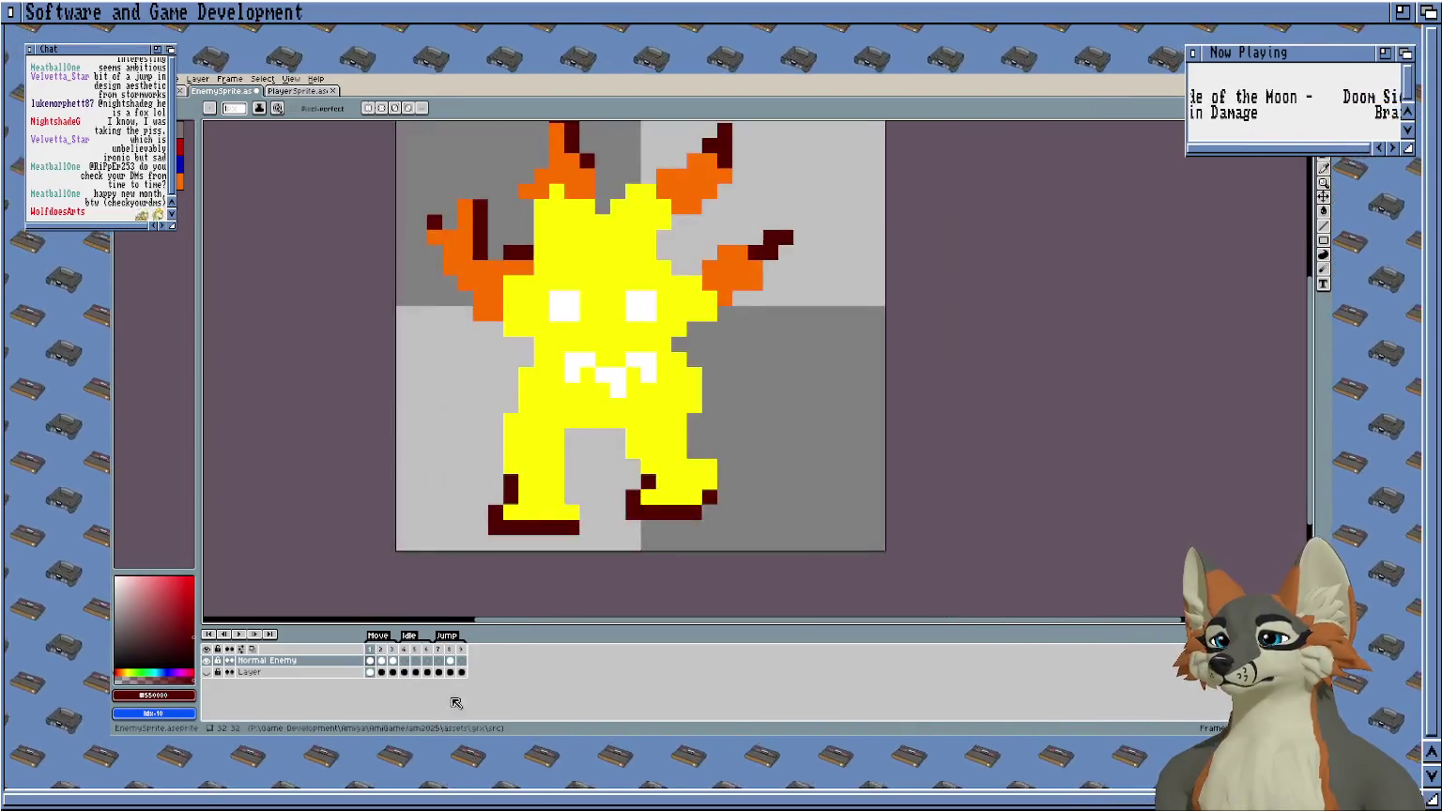
{"action": "scroll", "coordinate": [432, 554], "scroll_direction": "up", "scroll_amount": 1}
{"action": "scroll", "coordinate": [432, 553], "scroll_direction": "up", "scroll_amount": 1}
{"action": "left_click", "coordinate": [381, 660]}
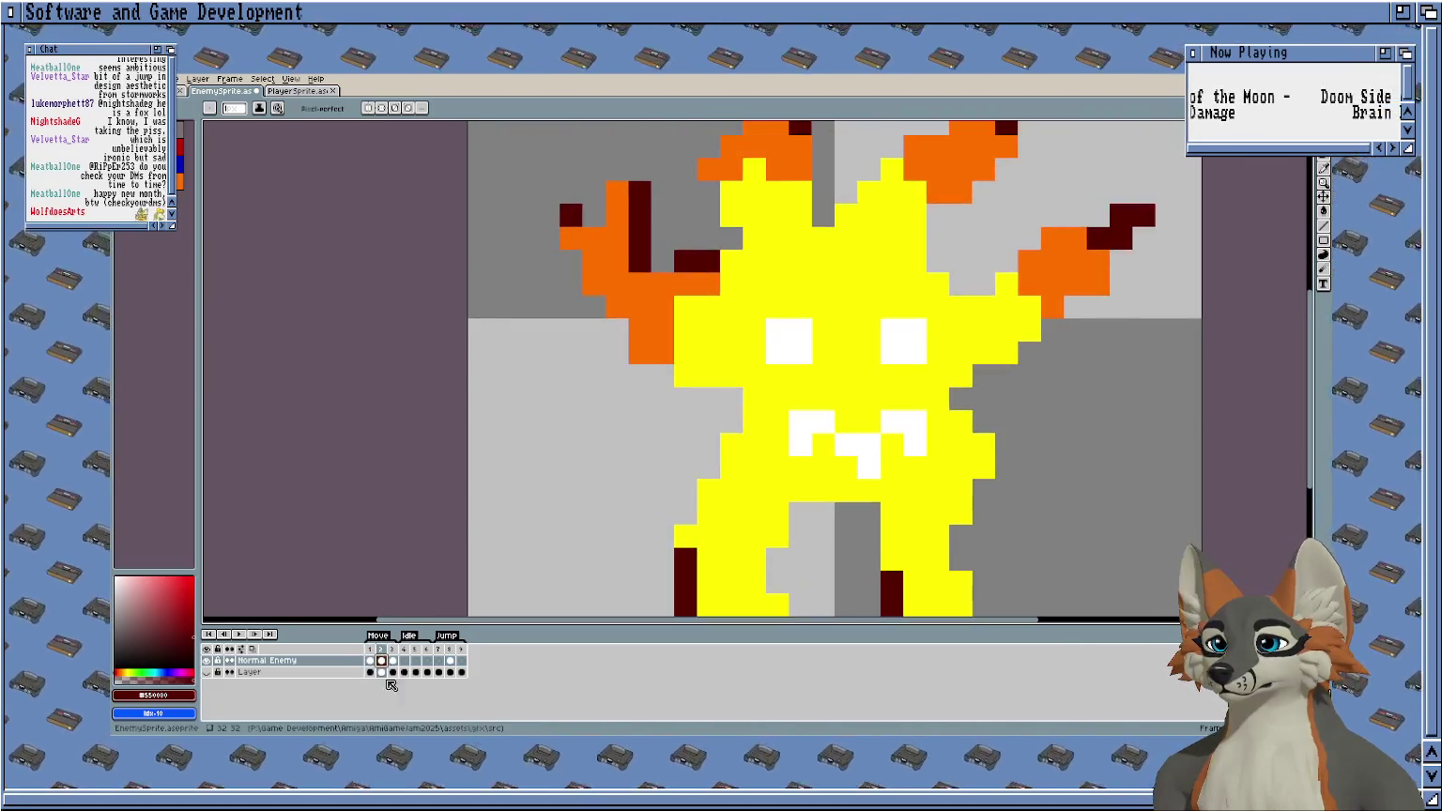
{"action": "left_click", "coordinate": [392, 661]}
{"action": "scroll", "coordinate": [376, 479], "scroll_direction": "down", "scroll_amount": 1}
{"action": "scroll", "coordinate": [380, 413], "scroll_direction": "down", "scroll_amount": 1}
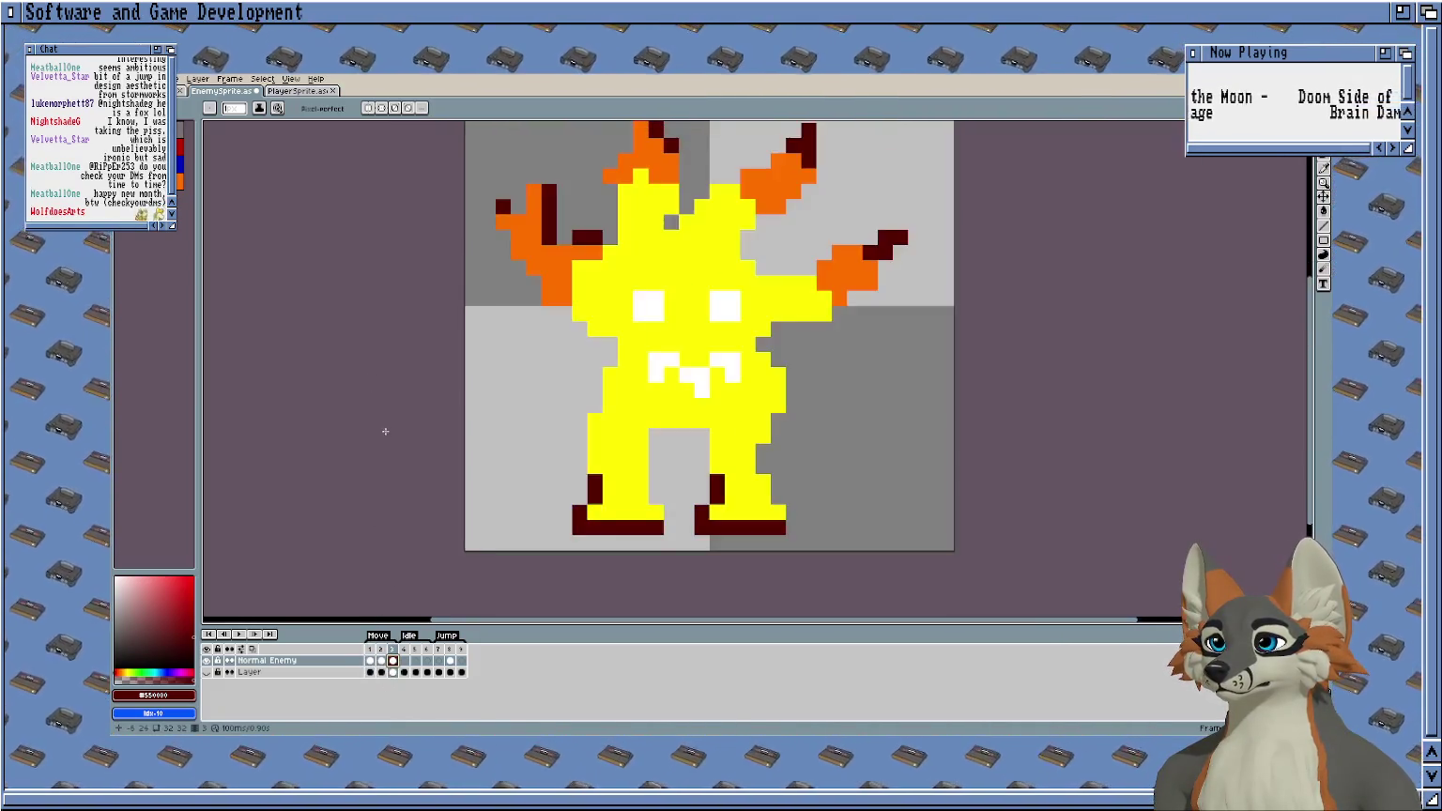
{"action": "left_click", "coordinate": [427, 660]}
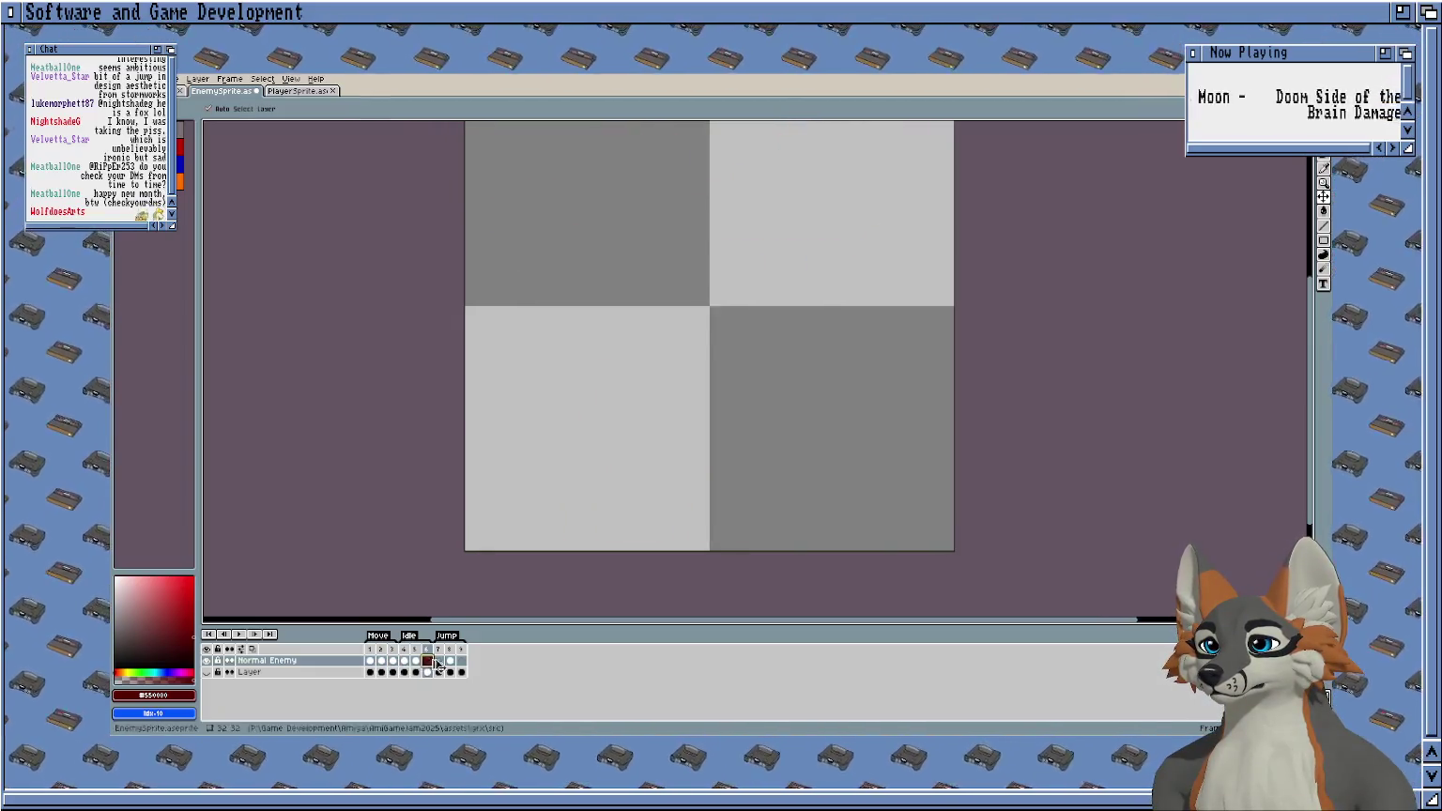
{"action": "left_click", "coordinate": [405, 661]}
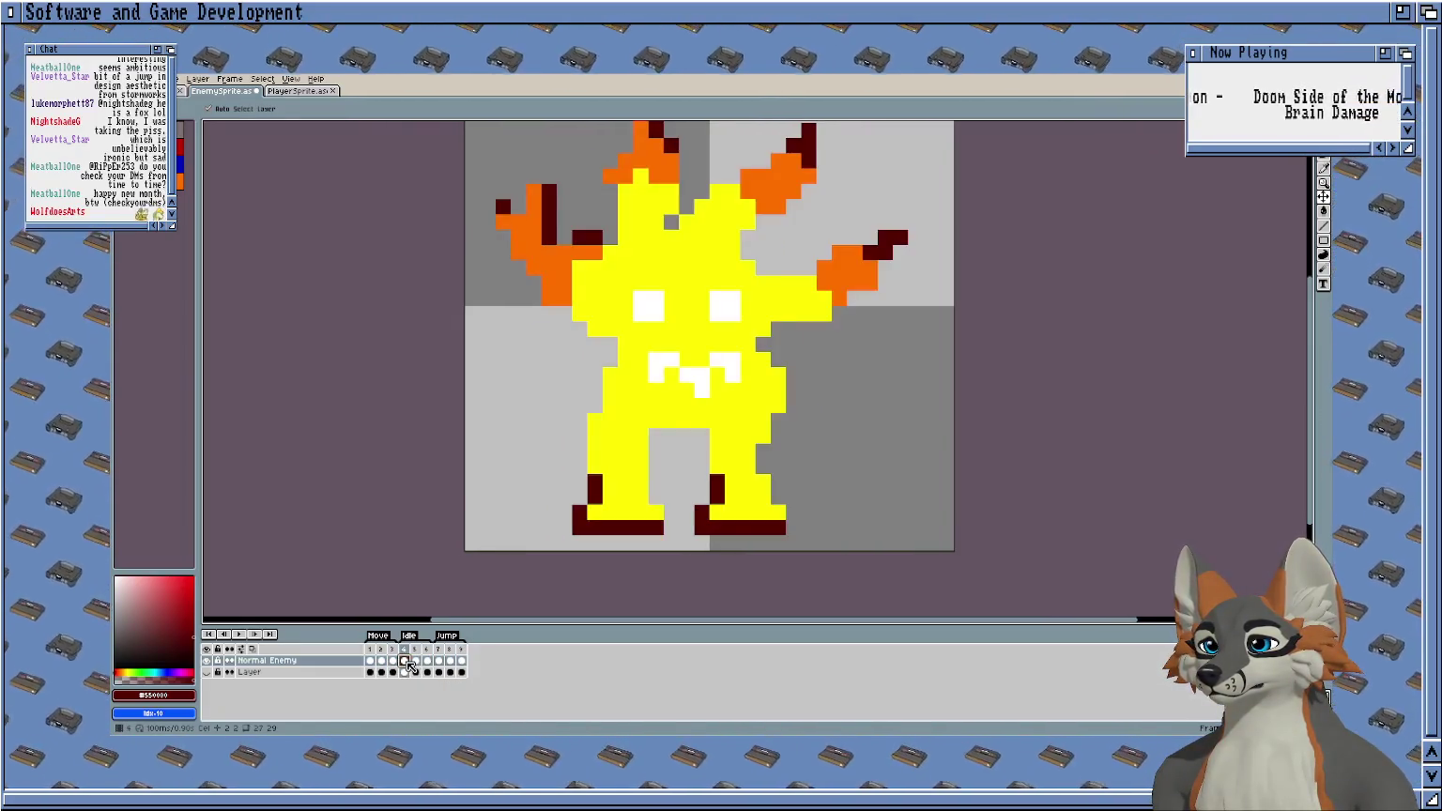
On frame 5, move the selected upper body down slightly and deselect.
{"action": "key", "text": "b"}
{"action": "left_click_drag", "start_coordinate": [441, 418], "coordinate": [495, 445]}
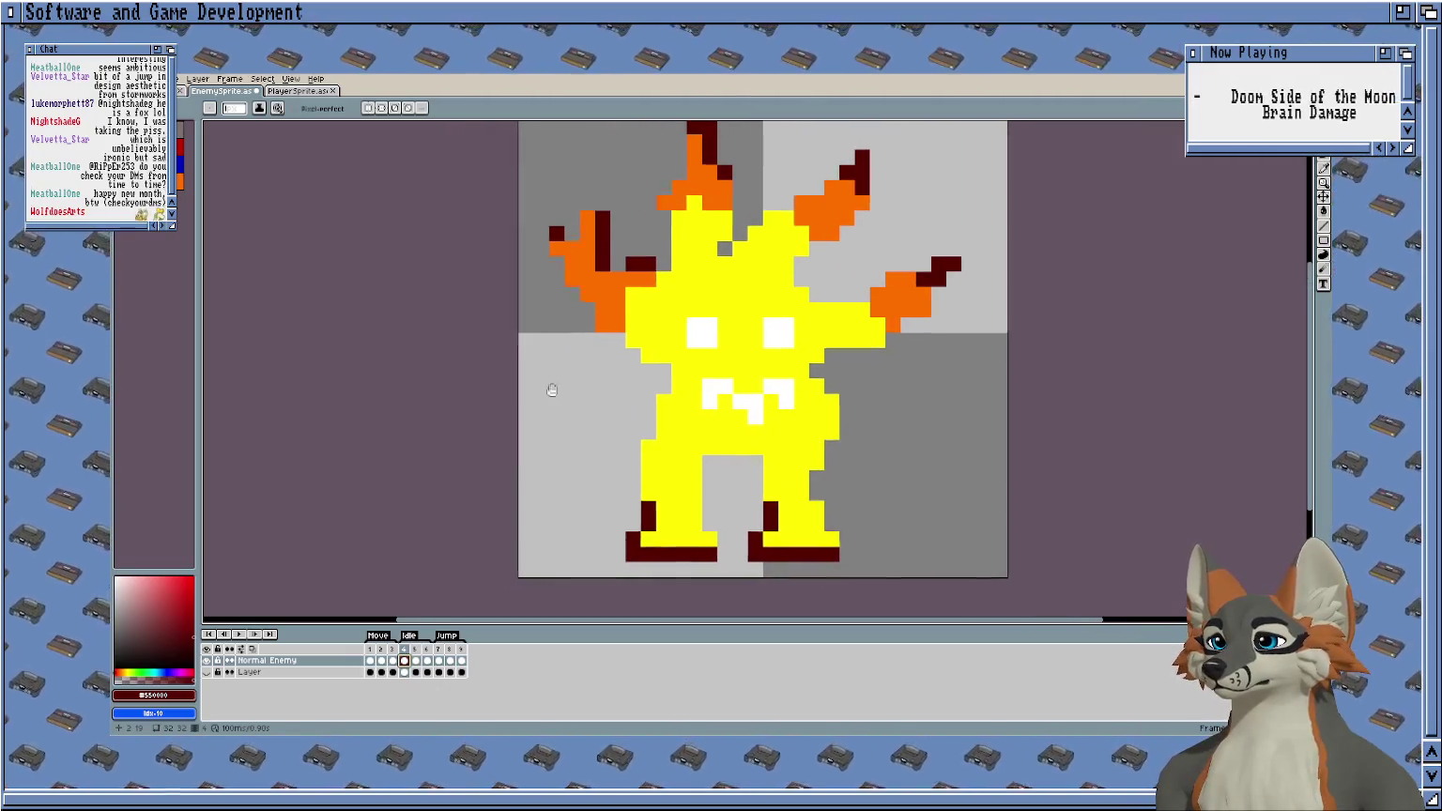
{"action": "scroll", "coordinate": [552, 391], "scroll_direction": "down", "scroll_amount": 1}
{"action": "left_click_drag", "start_coordinate": [381, 638], "coordinate": [464, 625]}
{"action": "left_click", "coordinate": [416, 660]}
{"action": "key", "text": "m"}
{"action": "mouse_move", "coordinate": [889, 216]}
{"action": "left_mouse_down"}
{"action": "mouse_move", "coordinate": [674, 364]}
{"action": "mouse_move", "coordinate": [547, 476]}
{"action": "left_mouse_up"}
{"action": "left_click_drag", "start_coordinate": [742, 326], "coordinate": [741, 336]}
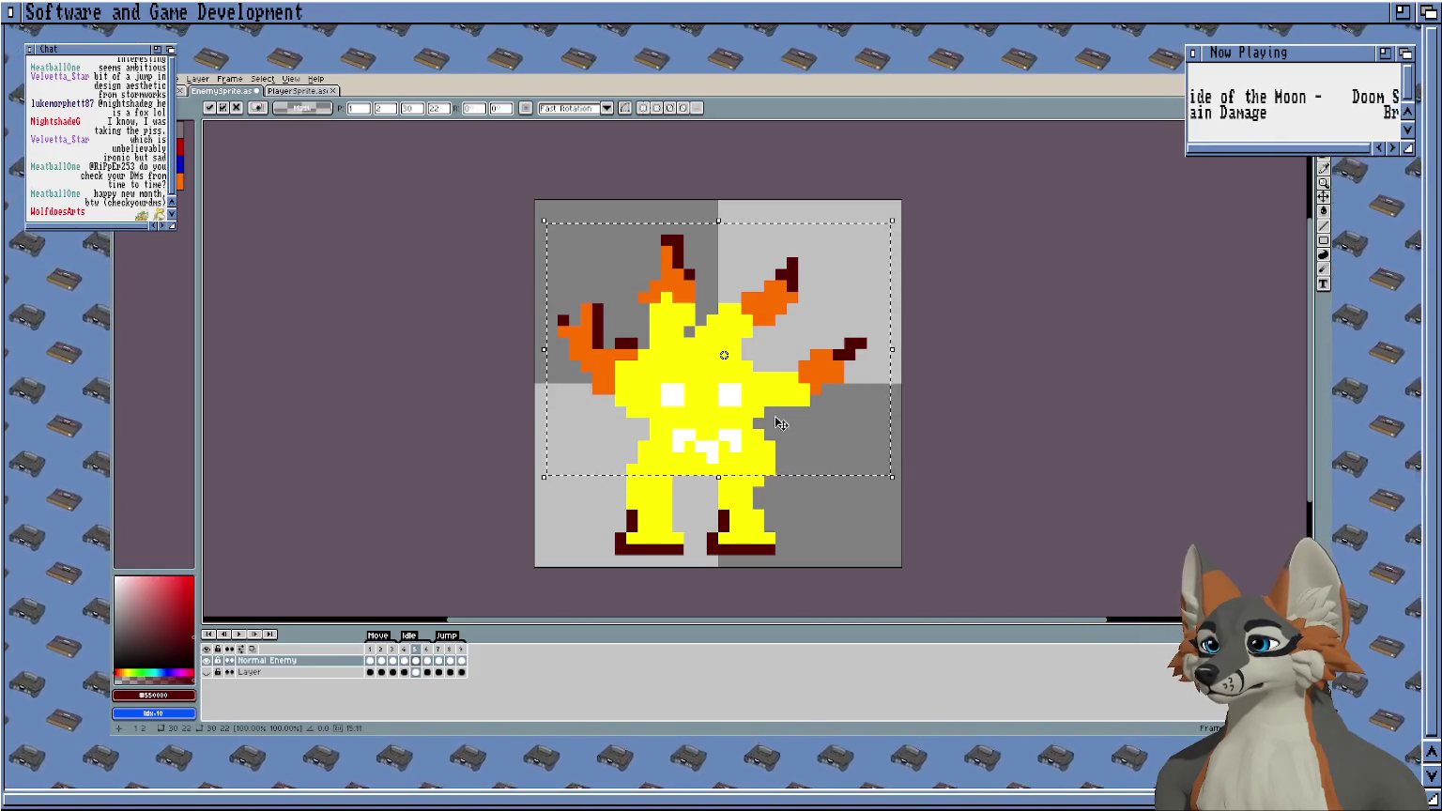
{"action": "left_click", "coordinate": [574, 549]}
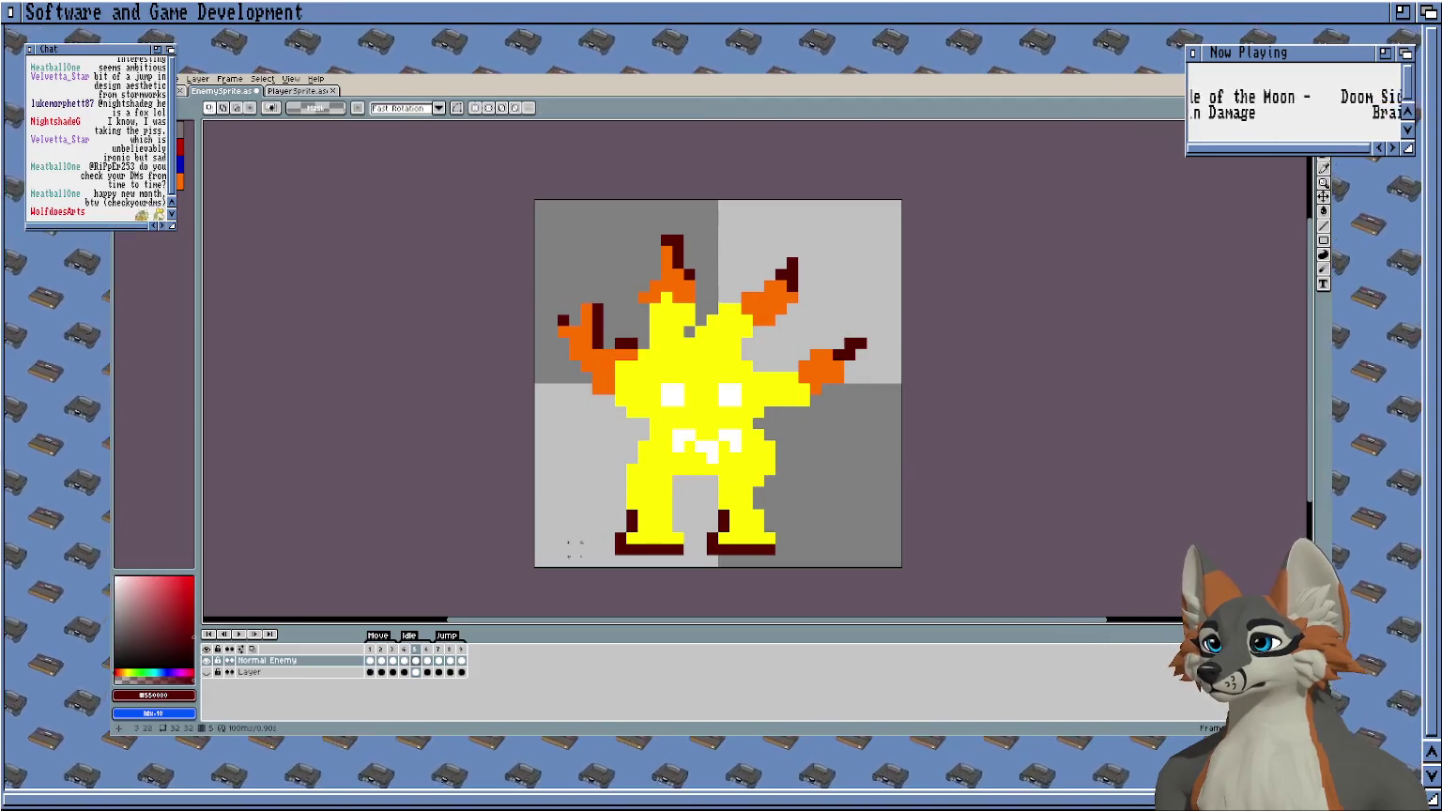
On frame 6, nudge the upper body up one pixel and add a dark-red pixel atop the legs.
{"action": "left_click", "coordinate": [429, 660]}
{"action": "mouse_move", "coordinate": [888, 212]}
{"action": "left_mouse_down"}
{"action": "mouse_move", "coordinate": [653, 408]}
{"action": "mouse_move", "coordinate": [545, 465]}
{"action": "left_mouse_up"}
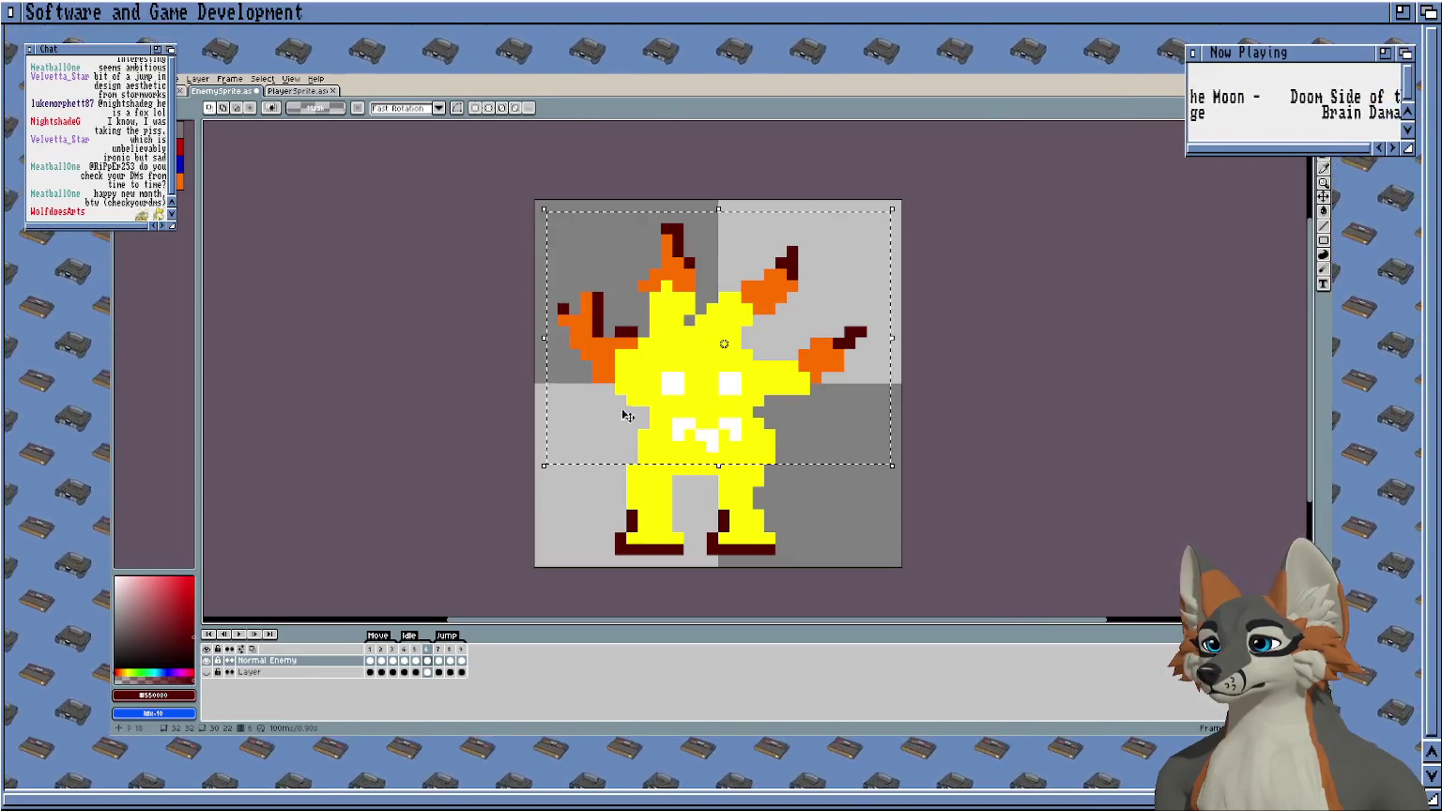
{"action": "left_click", "coordinate": [727, 337]}
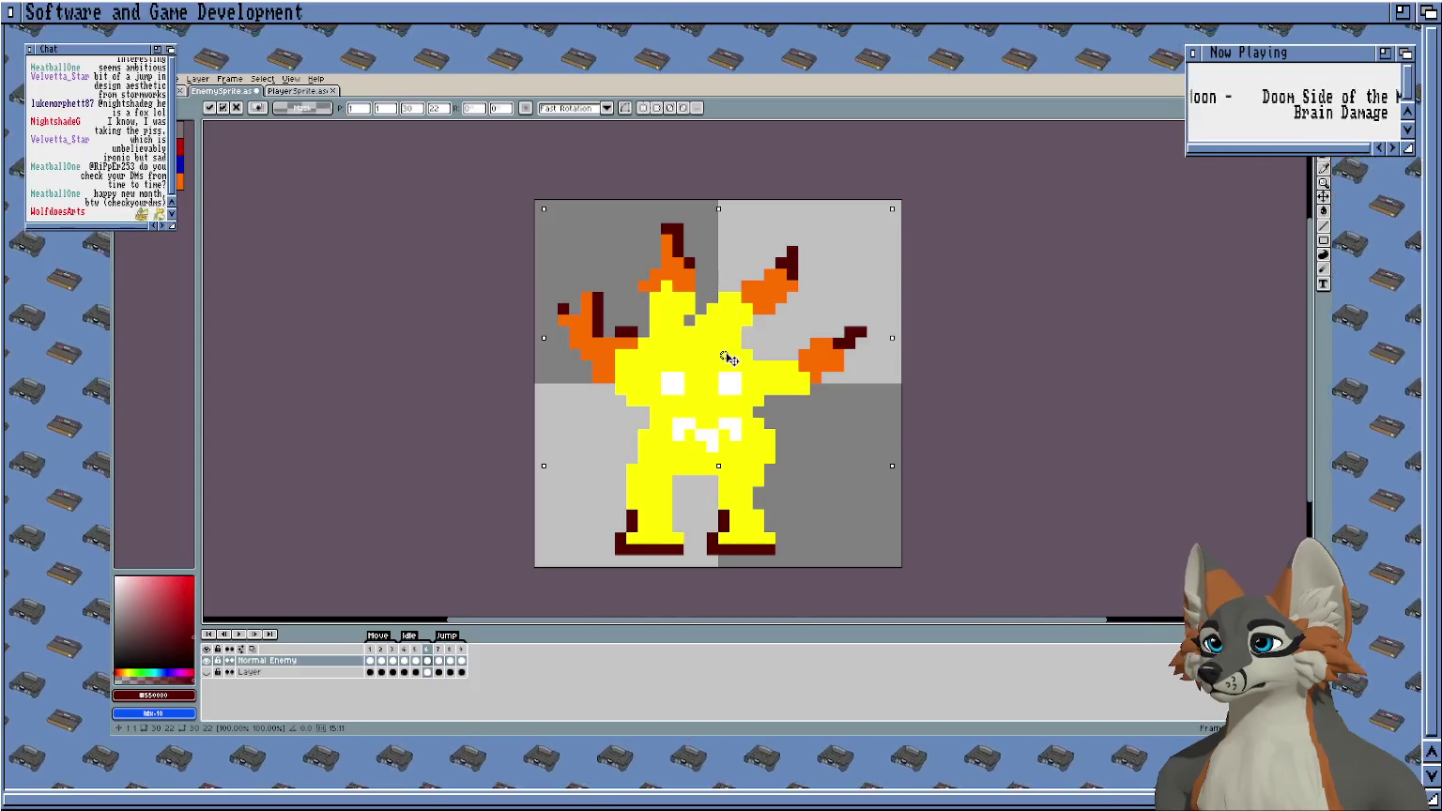
{"action": "key", "text": "Up"}
{"action": "key", "text": "Return"}
{"action": "scroll", "coordinate": [644, 498], "scroll_direction": "up", "scroll_amount": 2}
{"action": "left_click", "coordinate": [644, 498]}
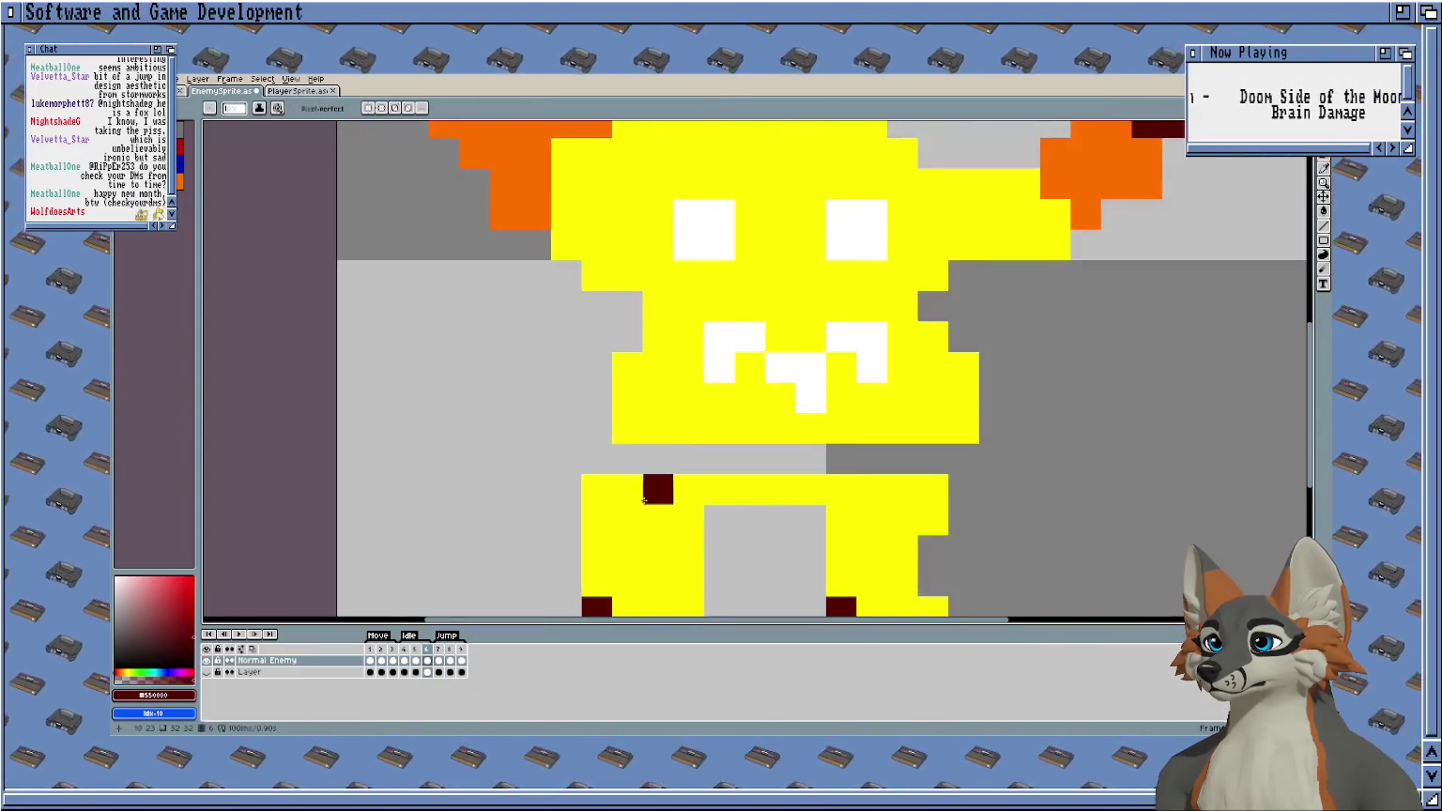
Repaint the stray dark-red pixel and grey row with the body yellow.
{"action": "left_click", "coordinate": [629, 488], "text": "alt"}
{"action": "left_click_drag", "start_coordinate": [657, 488], "coordinate": [942, 445]}
{"action": "scroll", "coordinate": [934, 455], "scroll_direction": "down", "scroll_amount": 3}
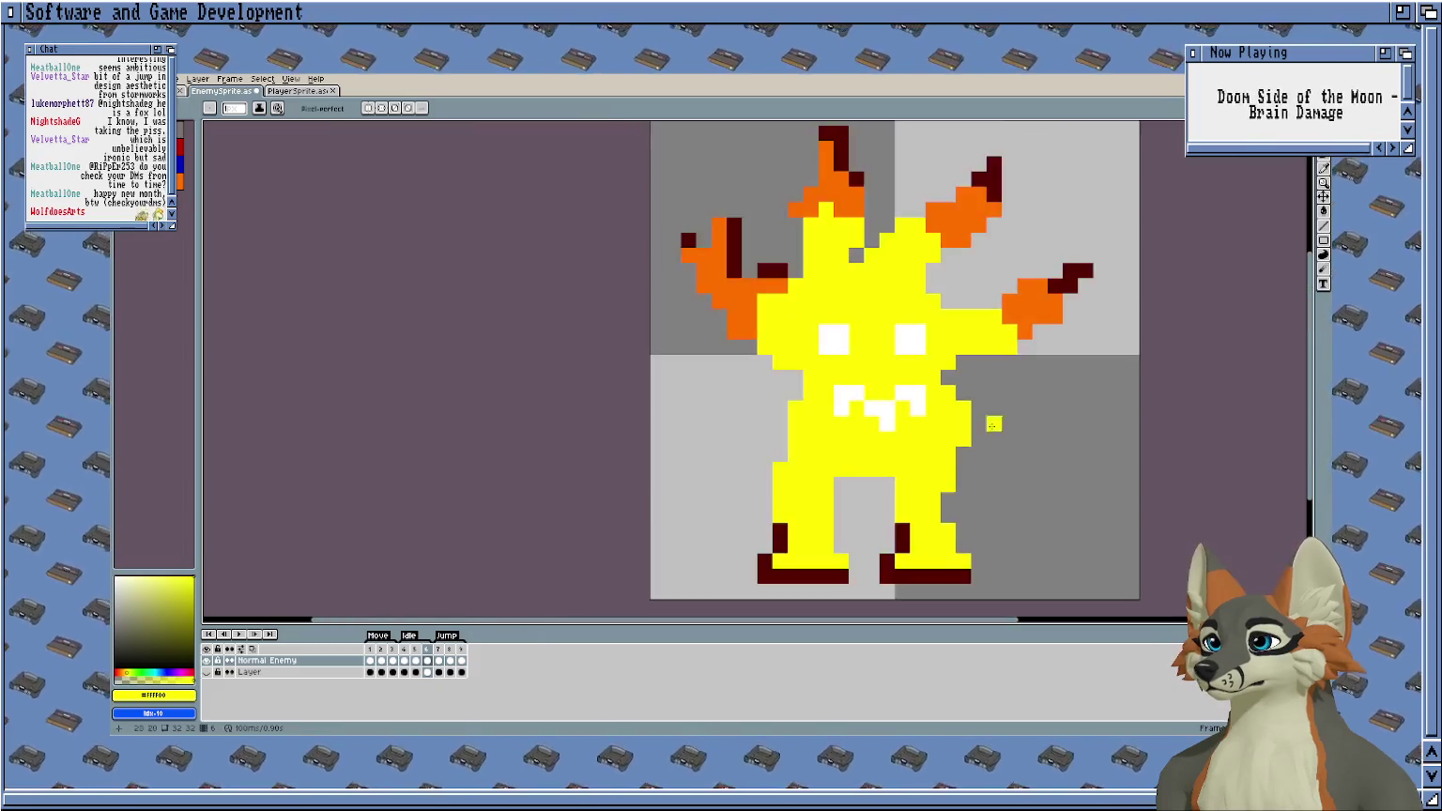
{"action": "scroll", "coordinate": [934, 454], "scroll_direction": "down", "scroll_amount": 1}
Compare the walk poses across frames 2 through 7.
{"action": "left_click", "coordinate": [403, 660]}
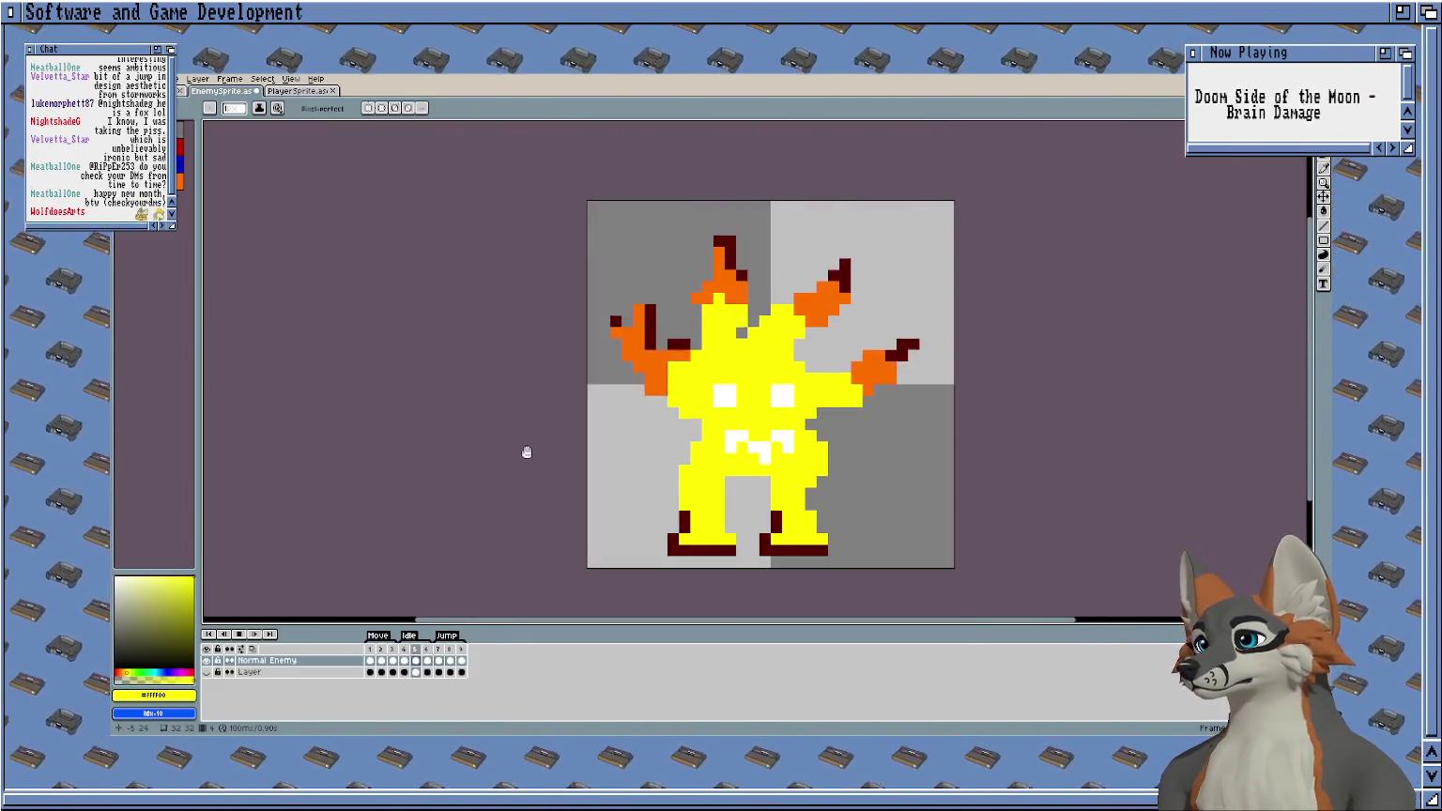
{"action": "scroll", "coordinate": [473, 438], "scroll_direction": "right", "scroll_amount": 3}
{"action": "scroll", "coordinate": [473, 438], "scroll_direction": "up", "scroll_amount": 1}
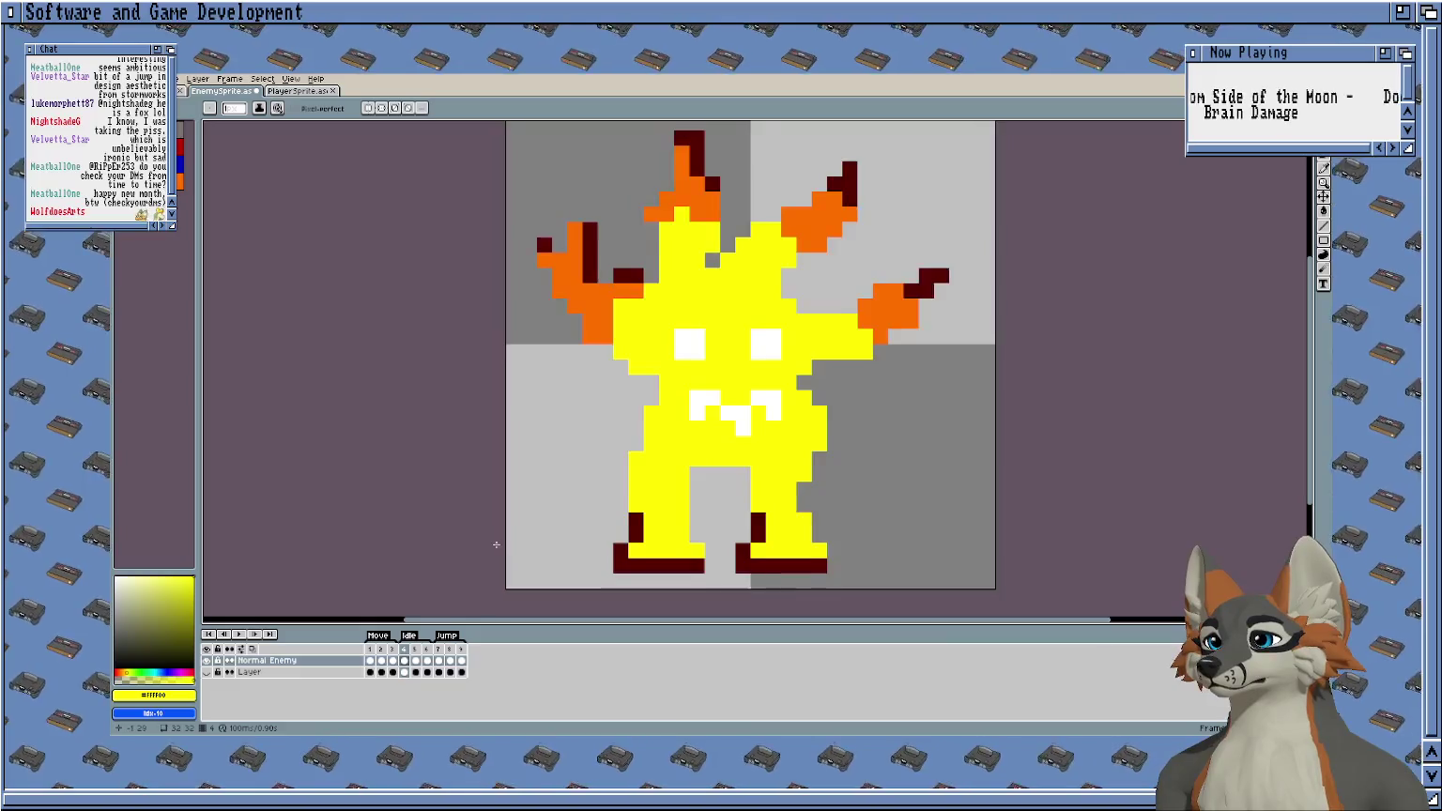
{"action": "left_click", "coordinate": [427, 660]}
{"action": "left_click", "coordinate": [441, 662]}
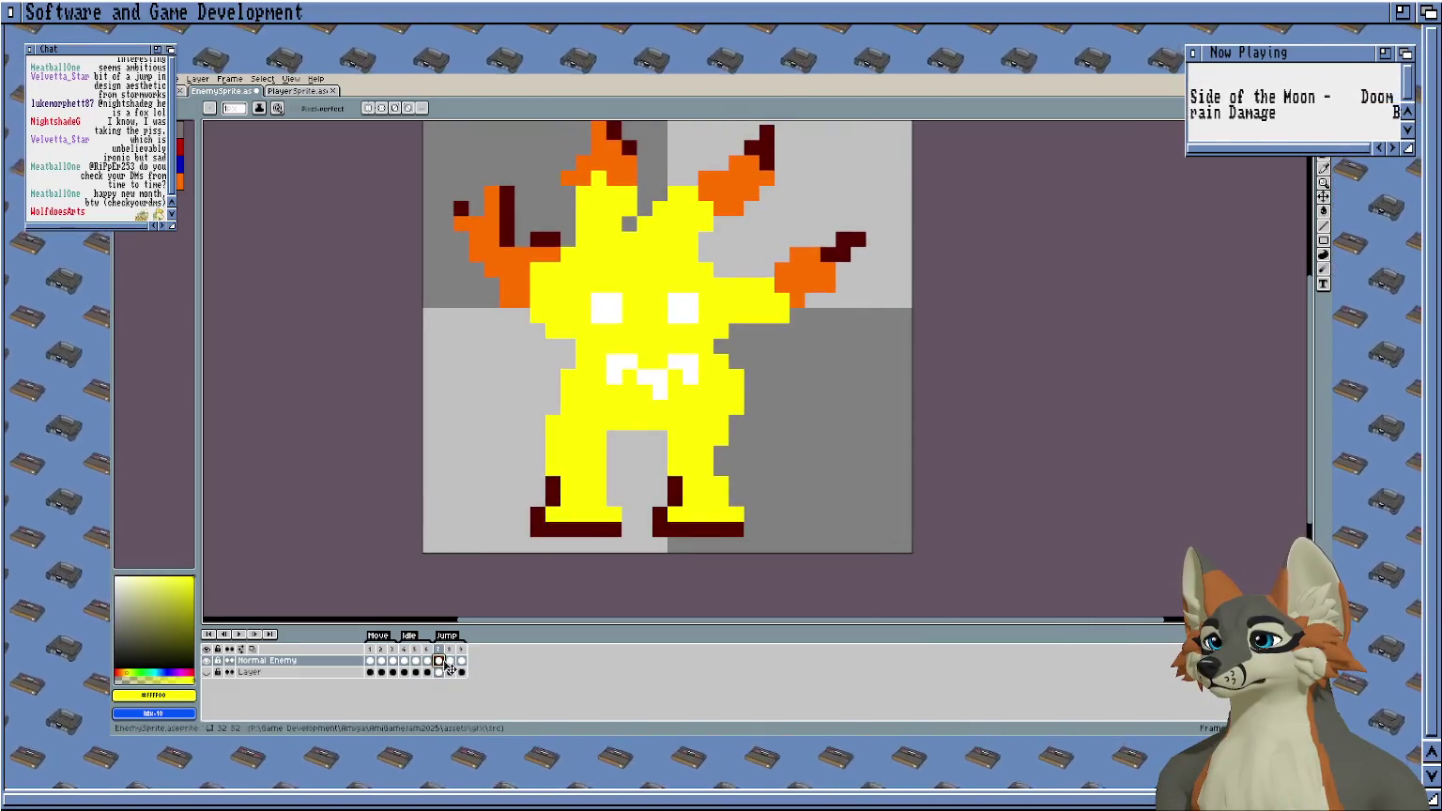
{"action": "left_click", "coordinate": [427, 661]}
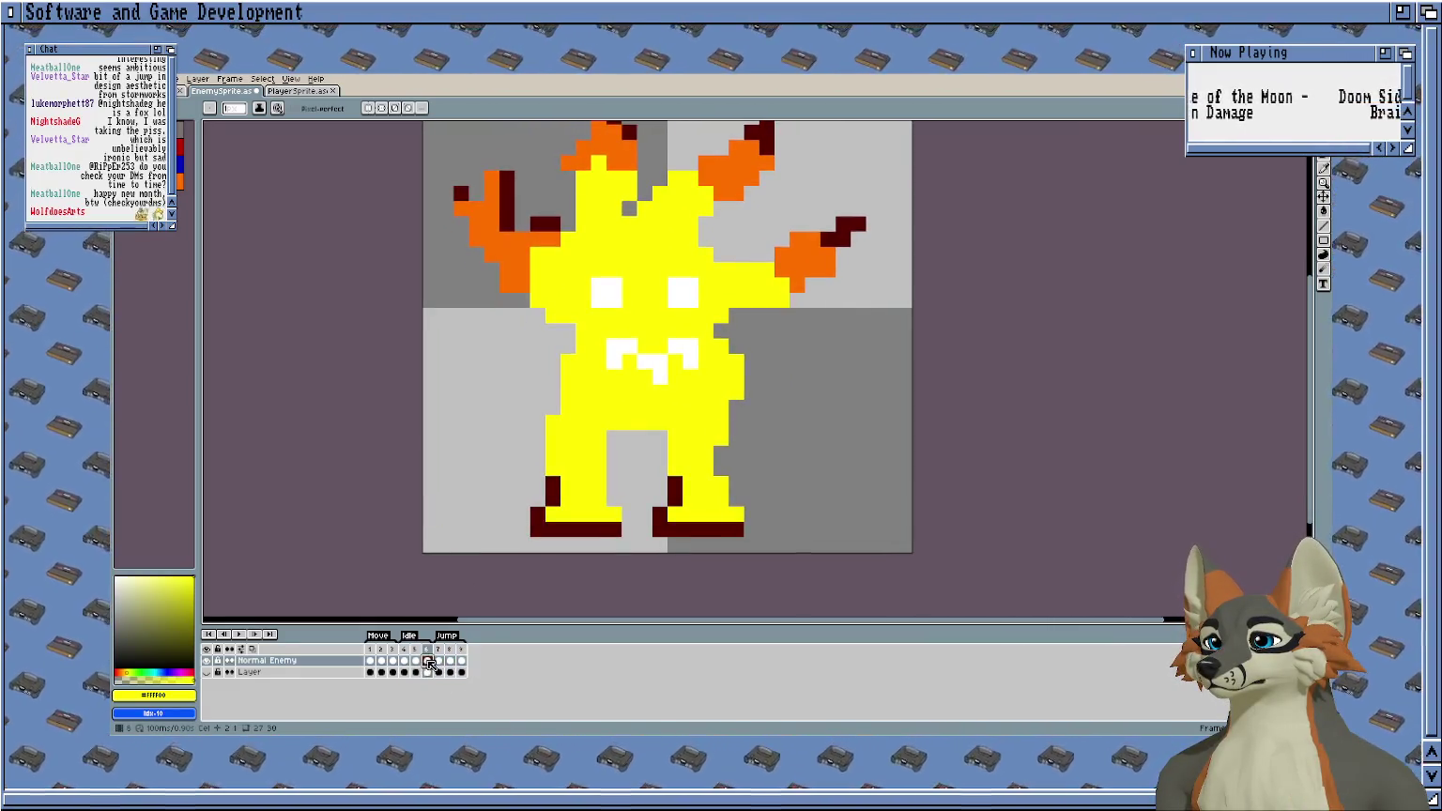
{"action": "left_click", "coordinate": [416, 661]}
{"action": "left_click", "coordinate": [404, 661]}
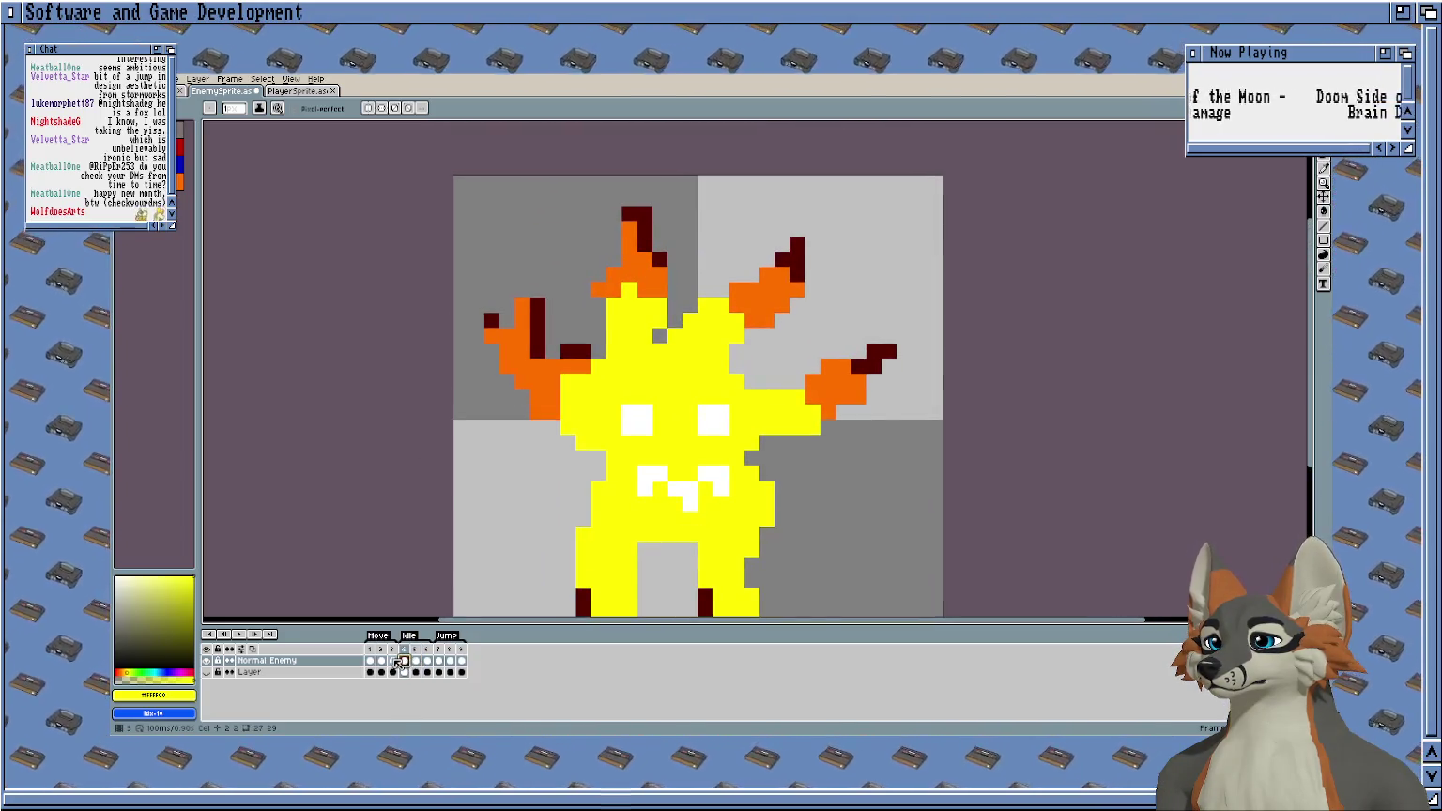
{"action": "left_click", "coordinate": [381, 660]}
{"action": "left_click", "coordinate": [391, 661]}
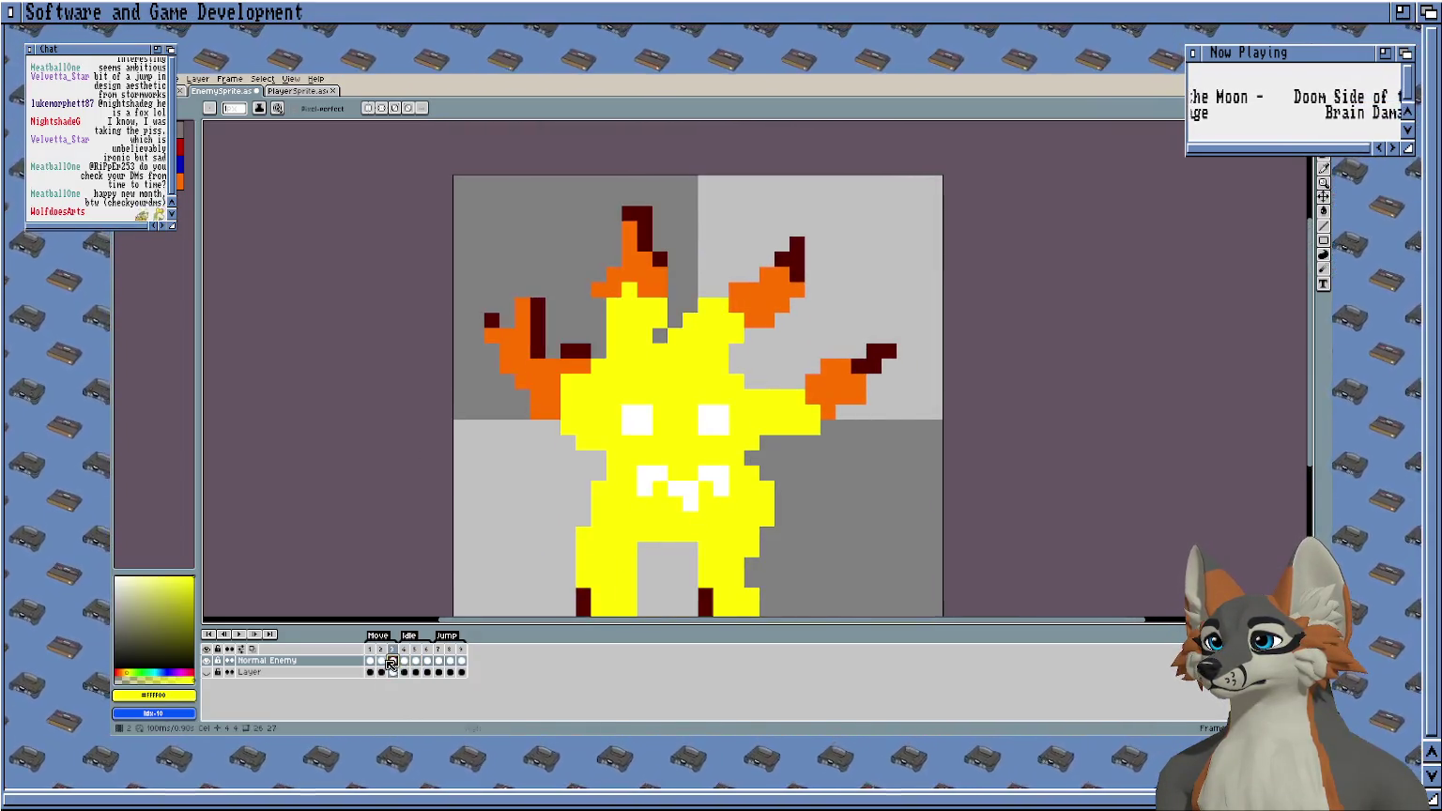
{"action": "left_click", "coordinate": [416, 661]}
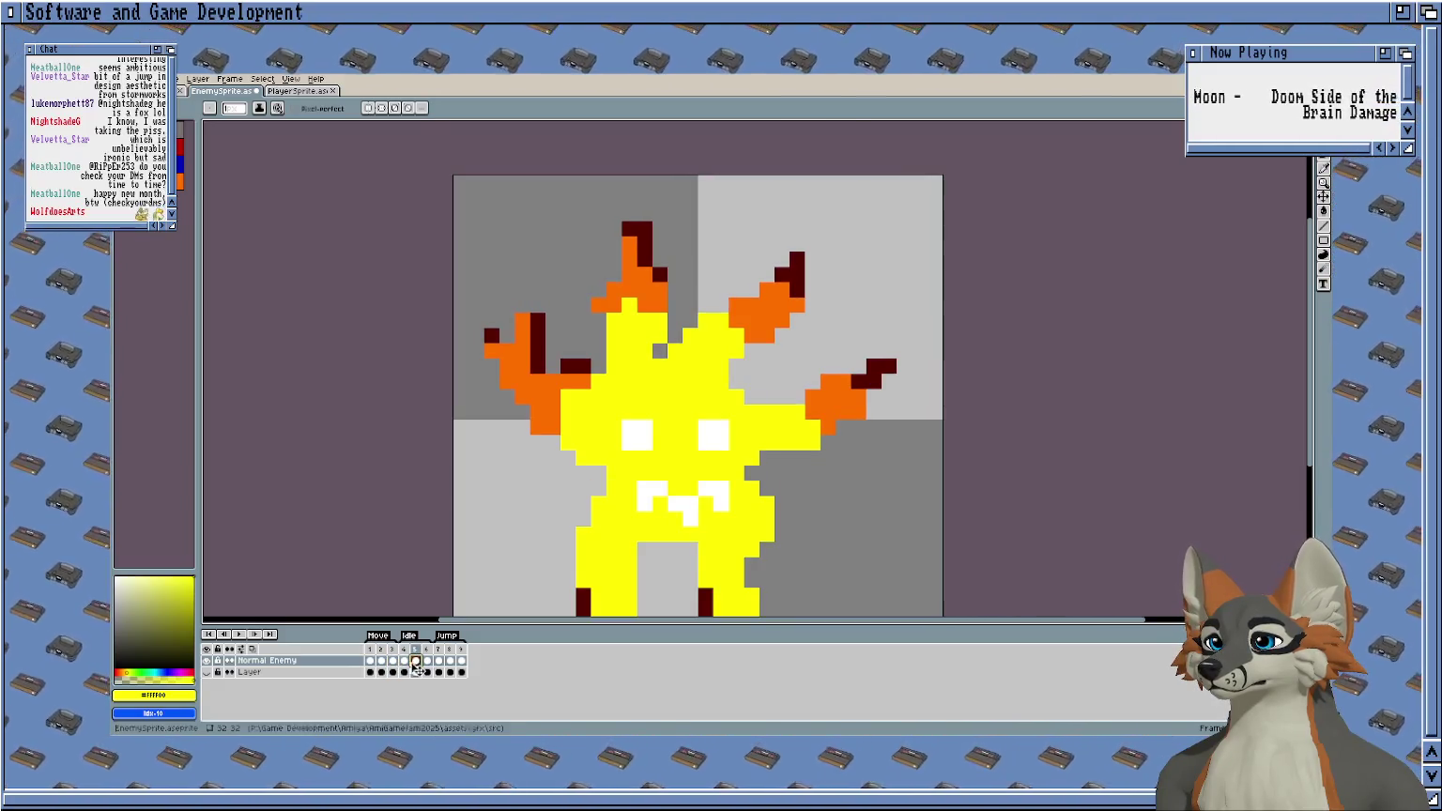
{"action": "left_click", "coordinate": [403, 661]}
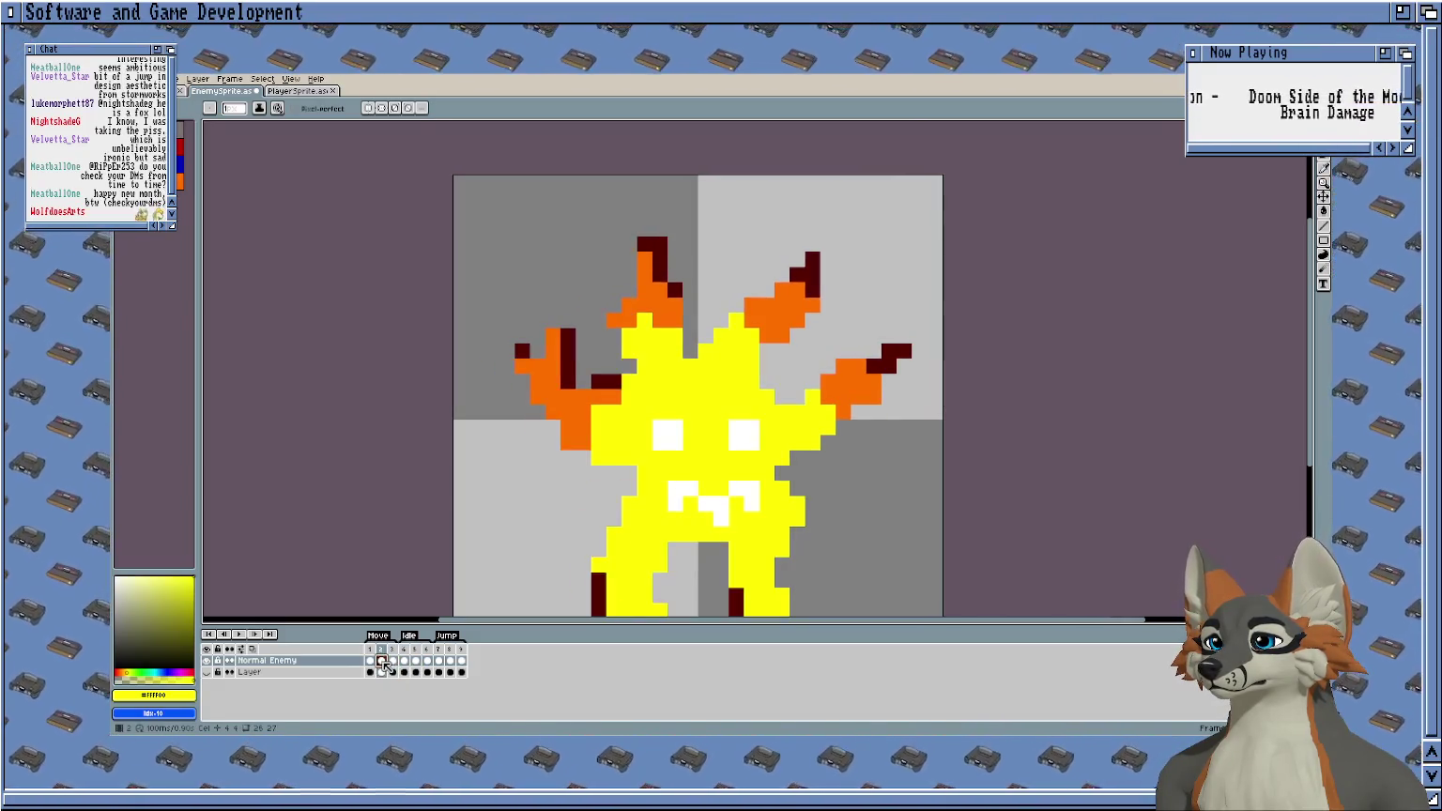
Step through frames 1–3 and play the walk cycle from the first frame.
{"action": "left_click", "coordinate": [370, 660]}
{"action": "left_click", "coordinate": [381, 662]}
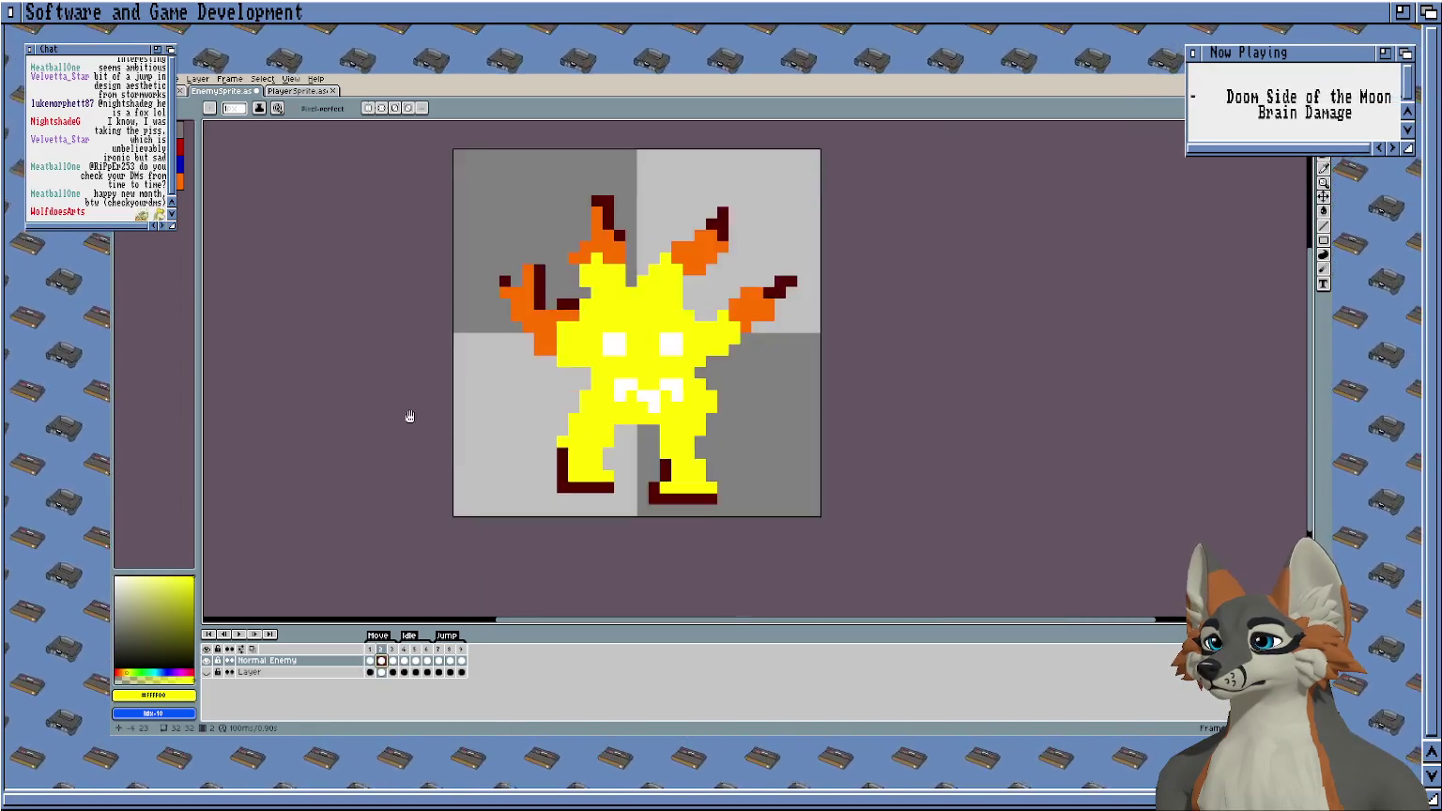
{"action": "scroll", "coordinate": [409, 415], "scroll_direction": "down", "scroll_amount": 3}
{"action": "left_click", "coordinate": [393, 662]}
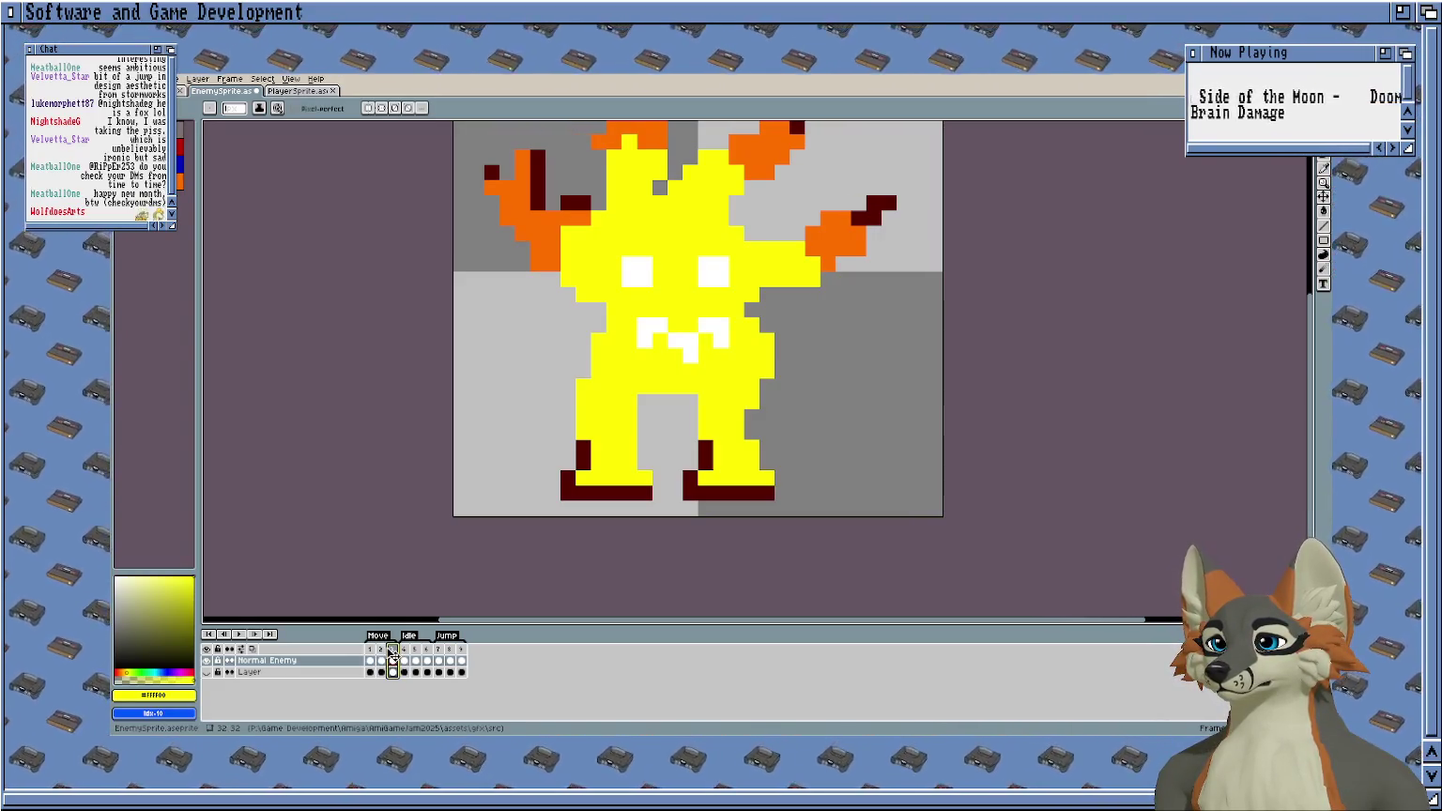
{"action": "left_click", "coordinate": [372, 662]}
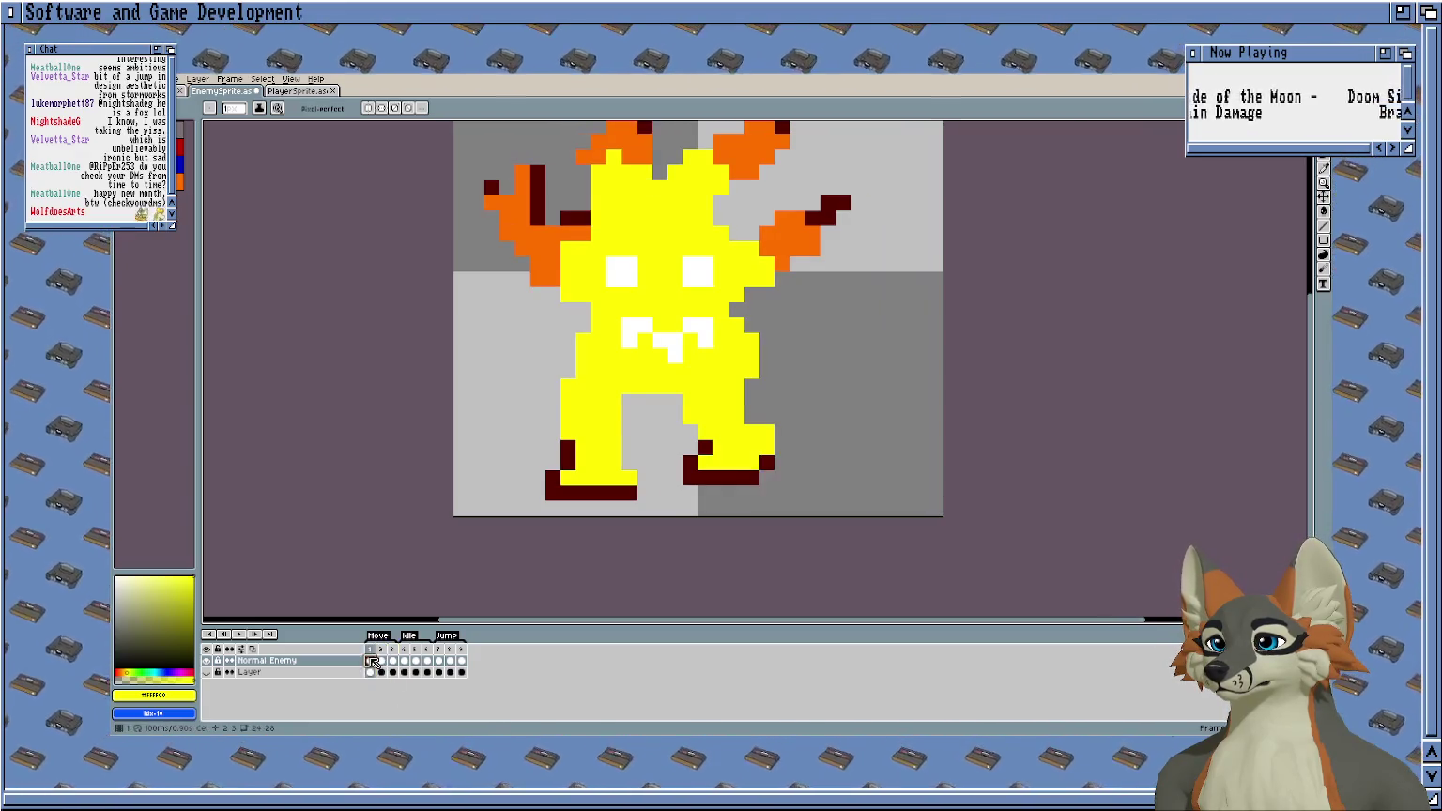
{"action": "key", "text": "Return"}
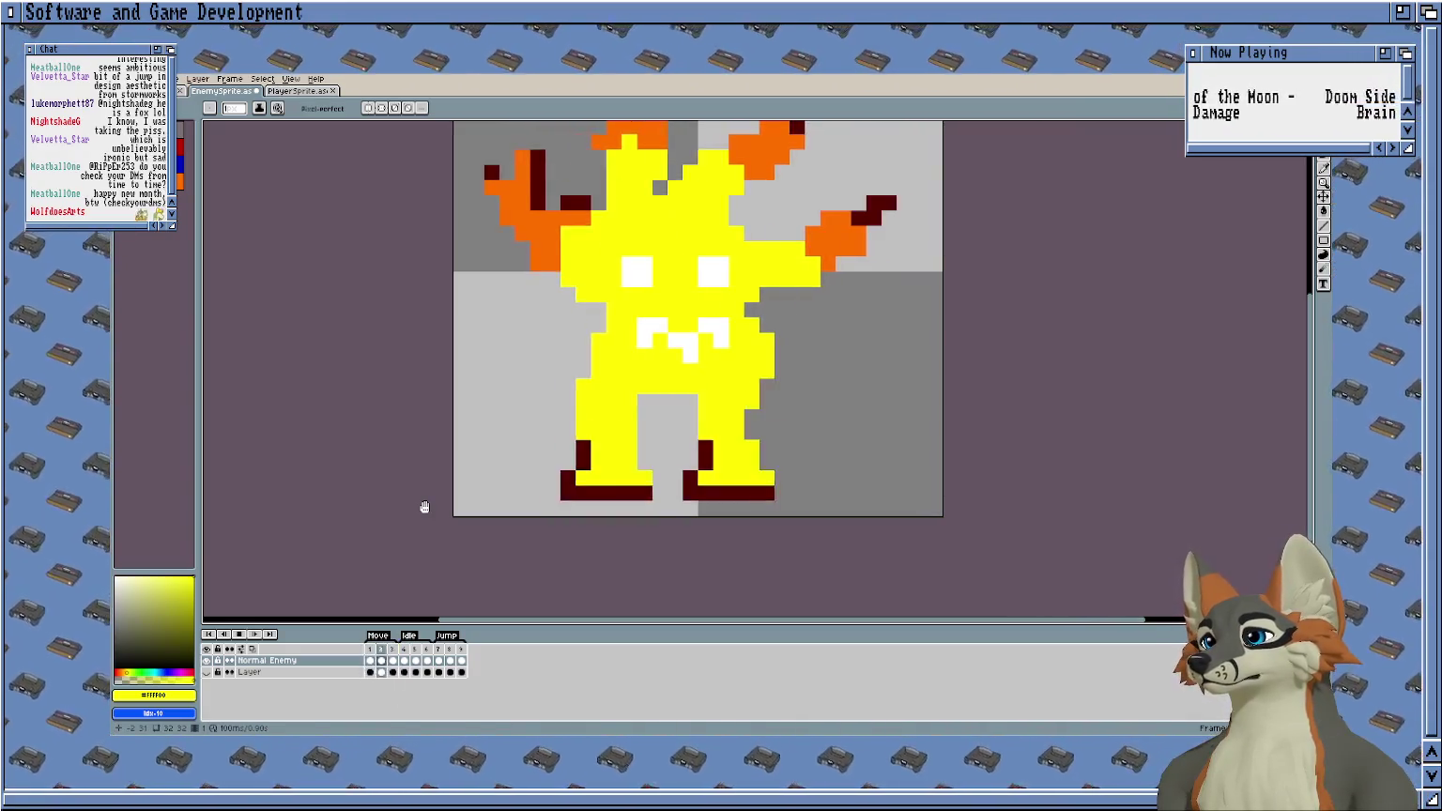
{"action": "left_click_drag", "start_coordinate": [412, 555], "coordinate": [416, 586]}
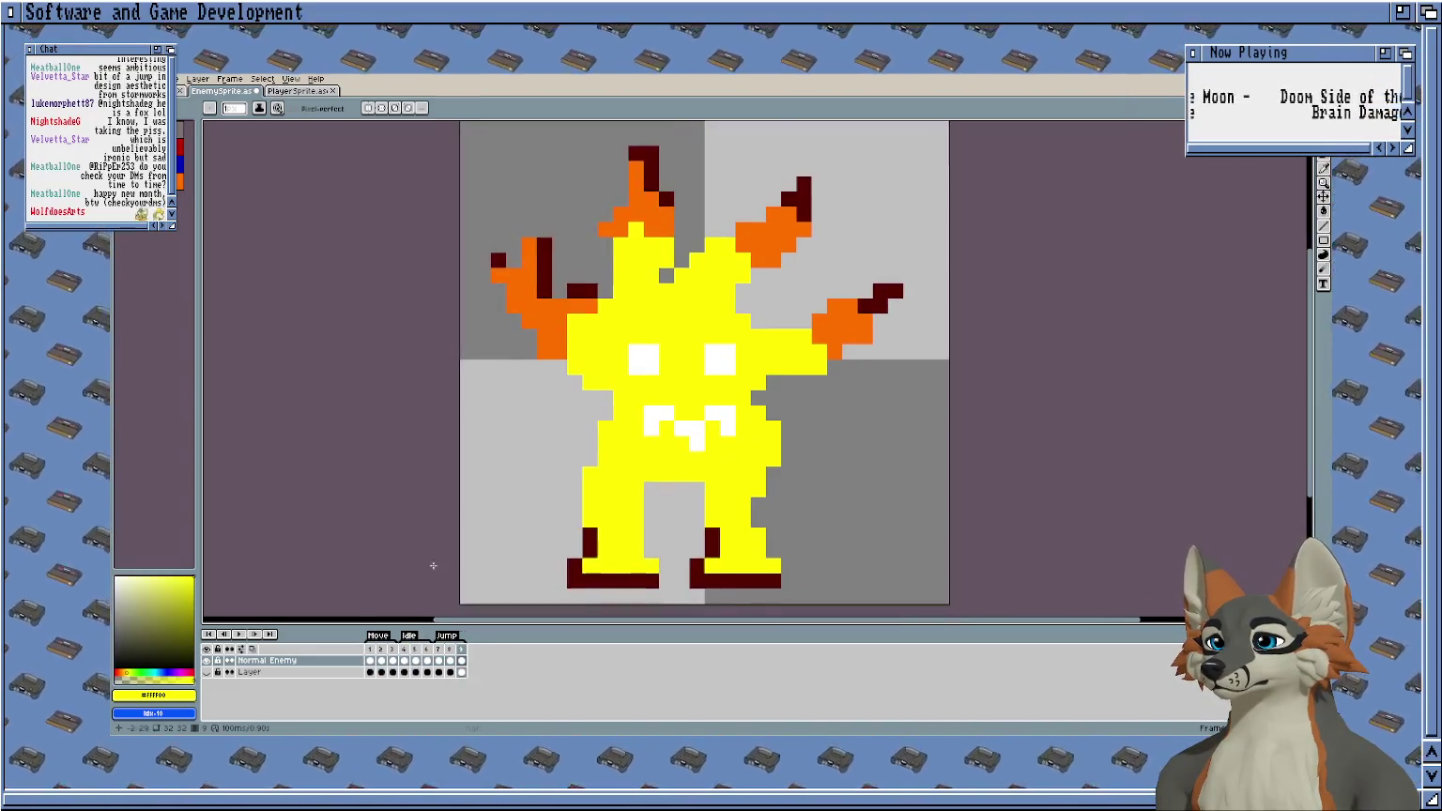
Paint a yellow touch-up pixel on frame 7 and save EnemySprite.aseprite.
{"action": "left_click", "coordinate": [438, 661]}
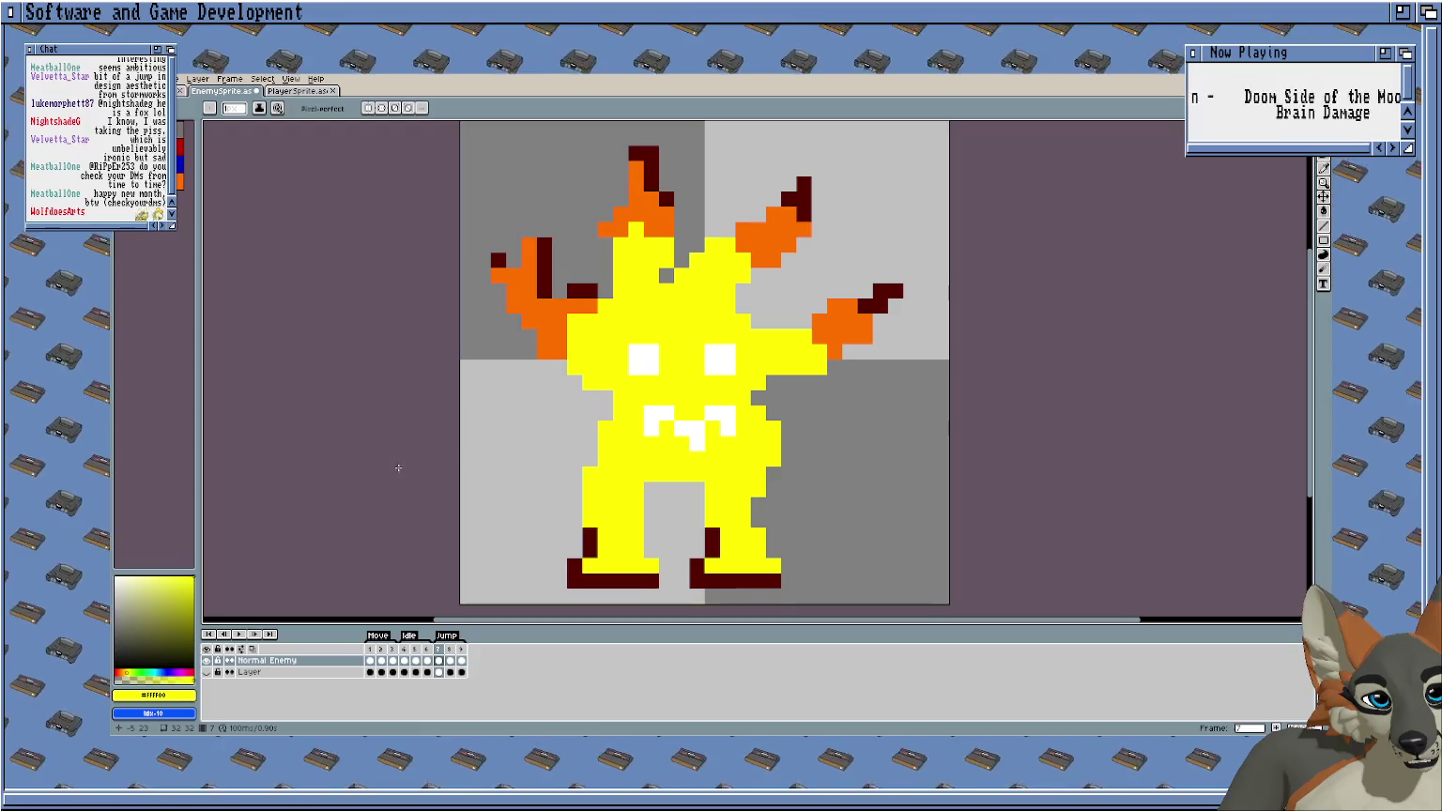
{"action": "left_click", "coordinate": [528, 400]}
{"action": "scroll", "coordinate": [526, 422], "scroll_direction": "down", "scroll_amount": 1}
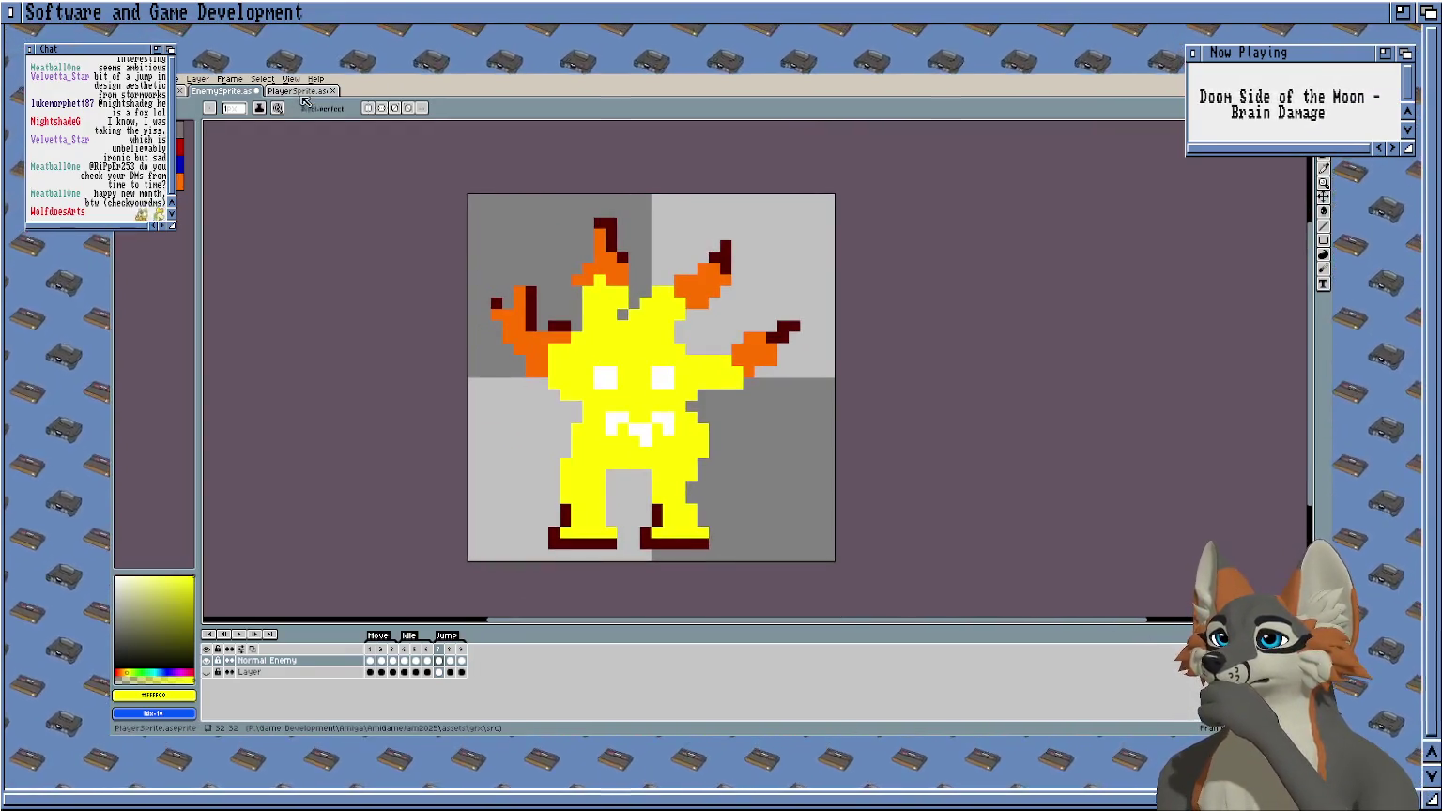
{"action": "key", "text": "ctrl+s"}
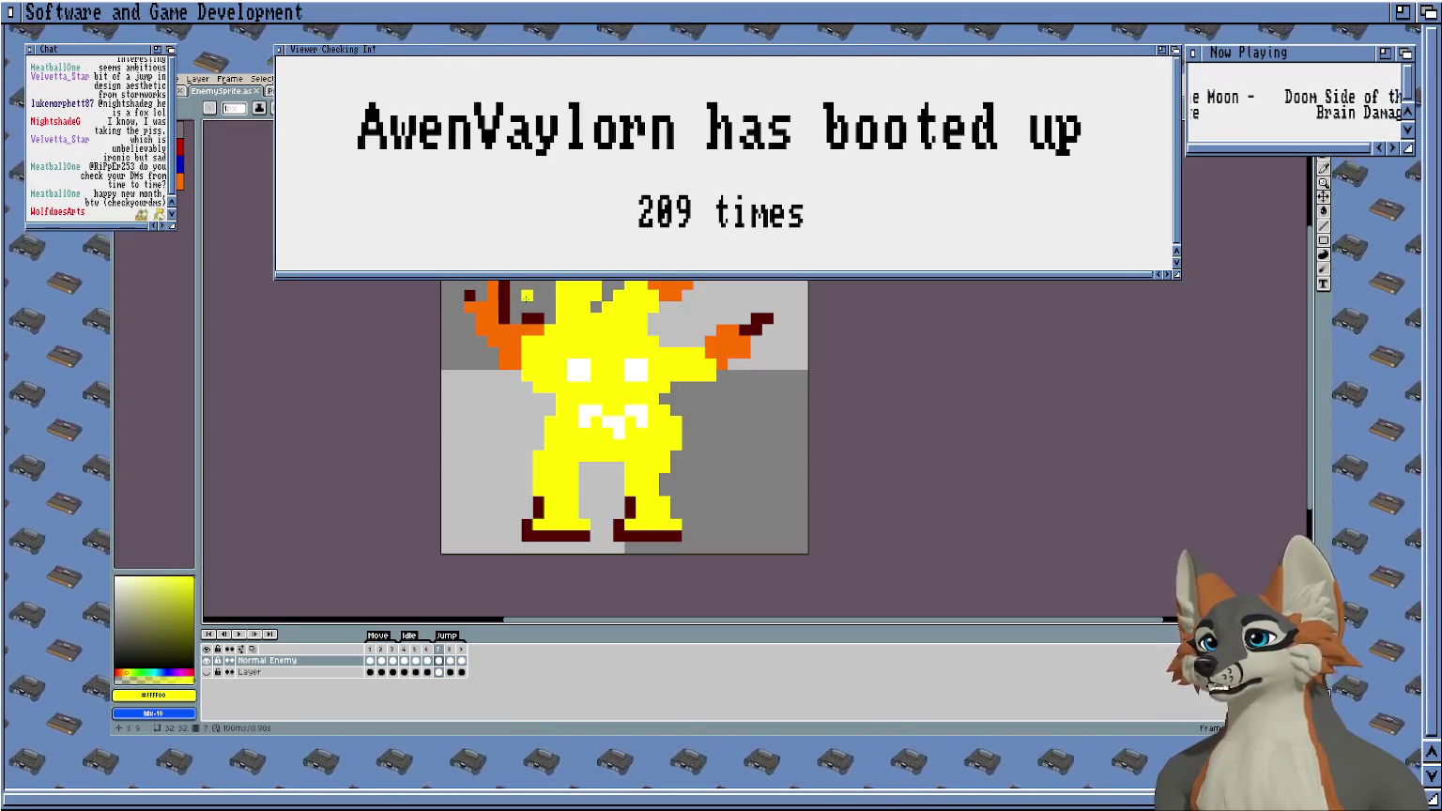
Re-centre the sprite in the view and step back to the previous walk frame.
{"action": "scroll", "coordinate": [552, 324], "scroll_direction": "up", "scroll_amount": 2}
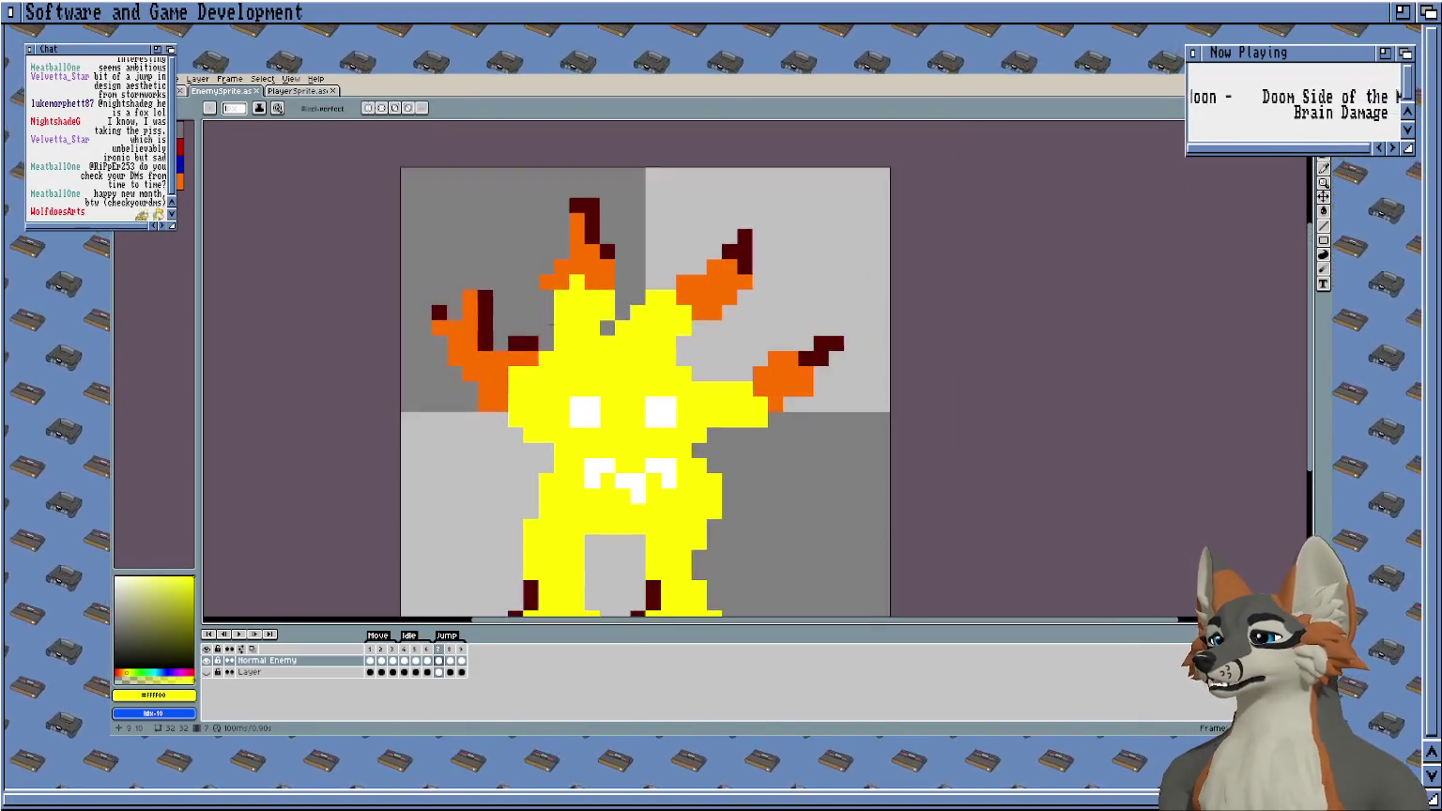
{"action": "scroll", "coordinate": [473, 373], "scroll_direction": "down", "scroll_amount": 2}
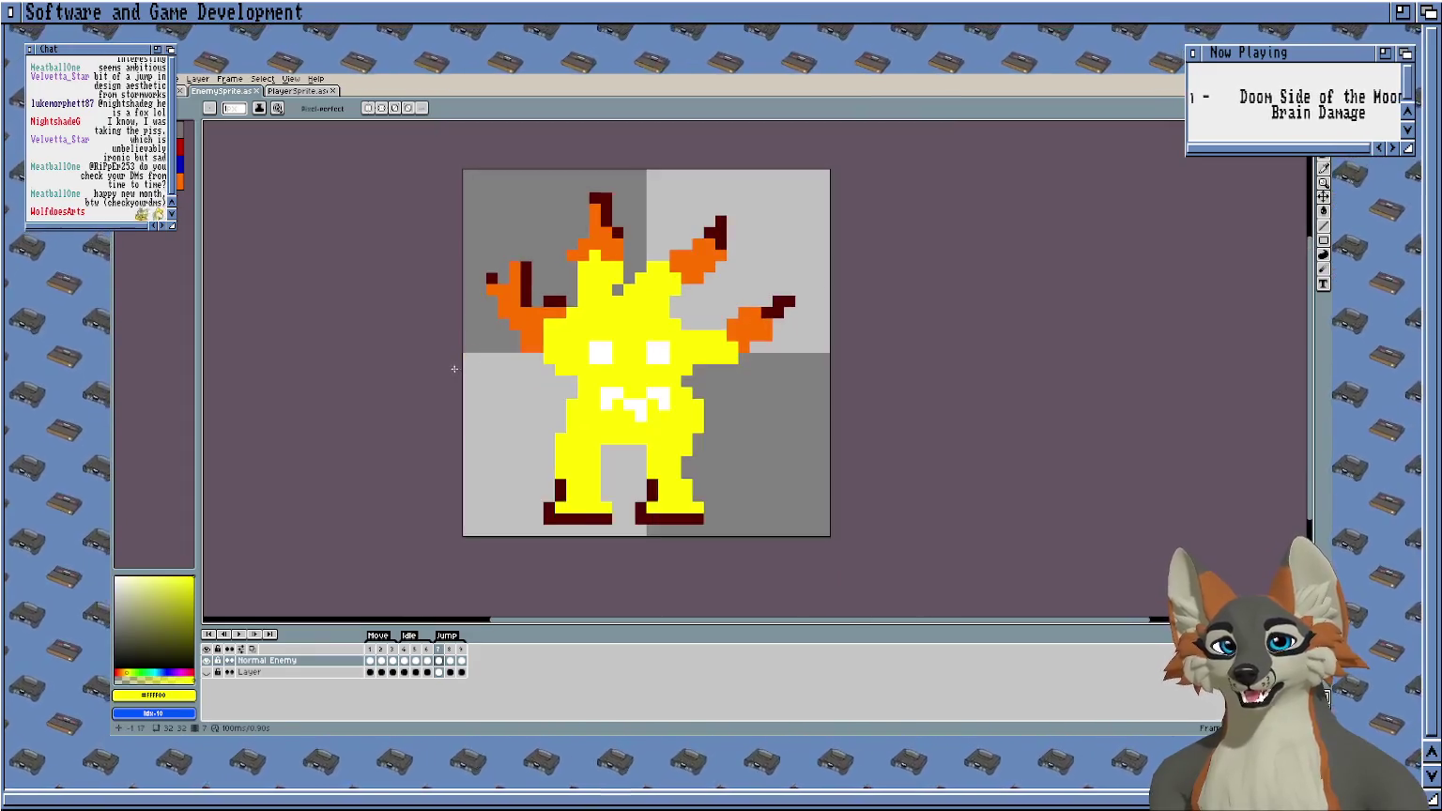
{"action": "left_click_drag", "start_coordinate": [468, 325], "coordinate": [447, 326]}
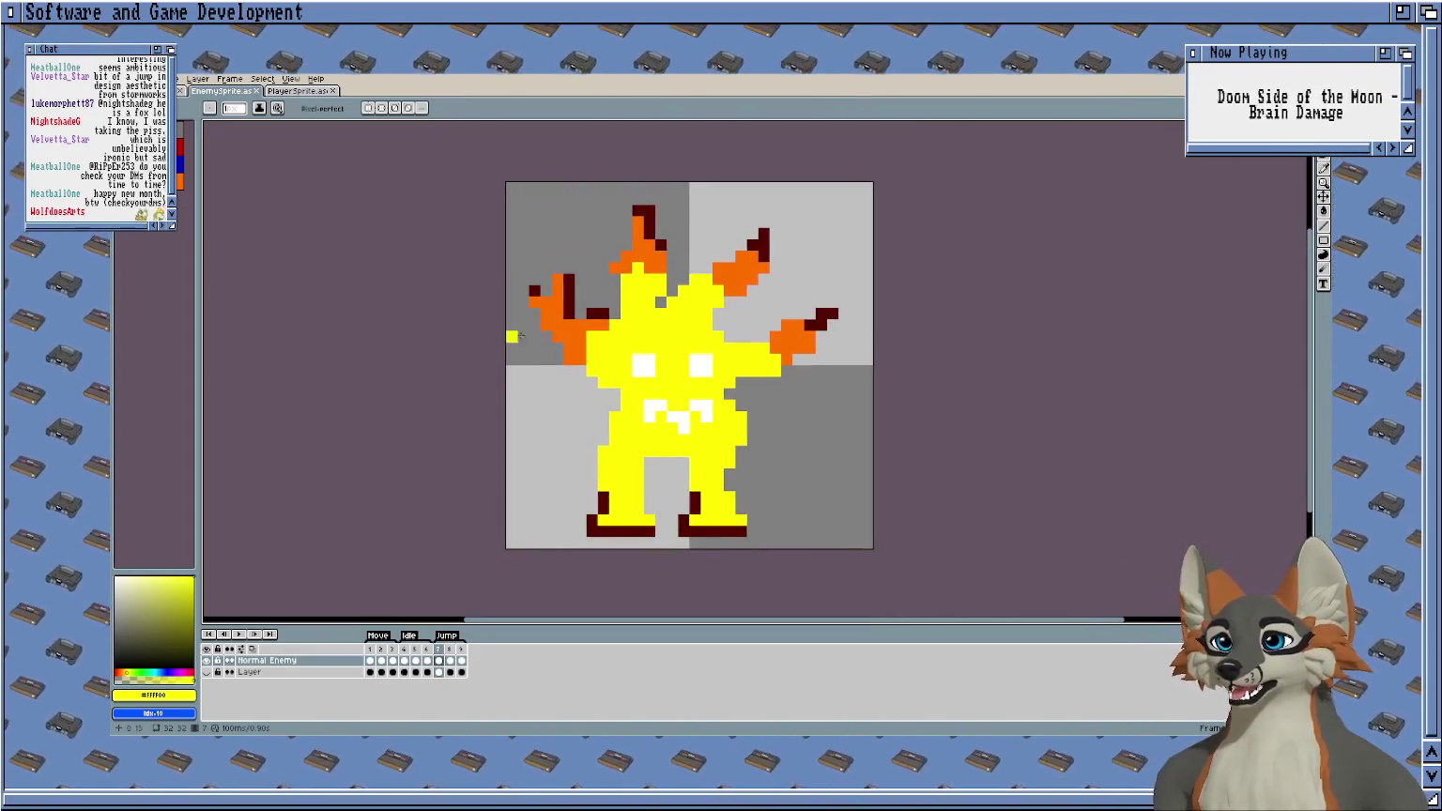
{"action": "scroll", "coordinate": [563, 219], "scroll_direction": "up", "scroll_amount": 1}
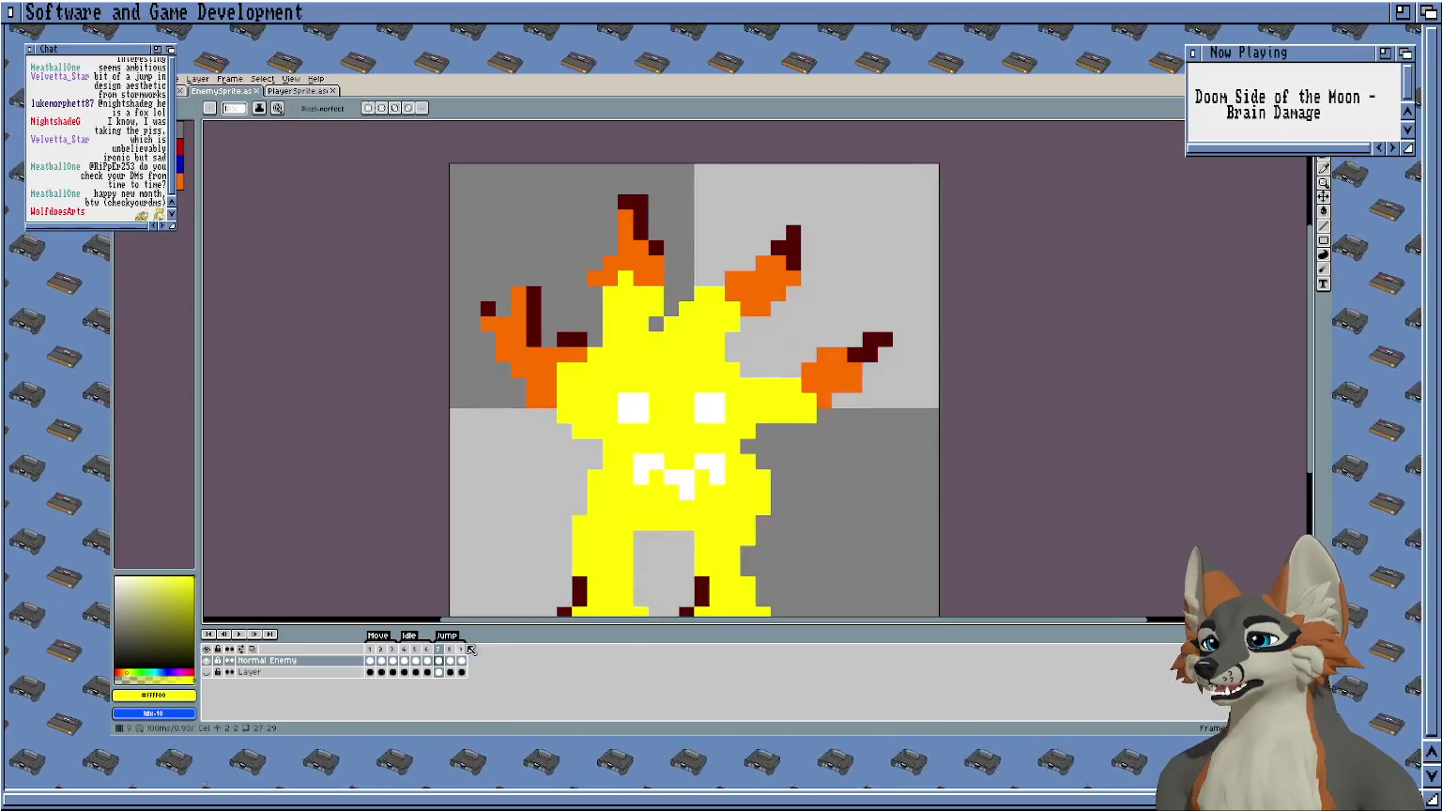
{"action": "left_click", "coordinate": [427, 660]}
On frame 5, nudge the right flame spike one pixel up-left.
{"action": "left_click", "coordinate": [416, 660]}
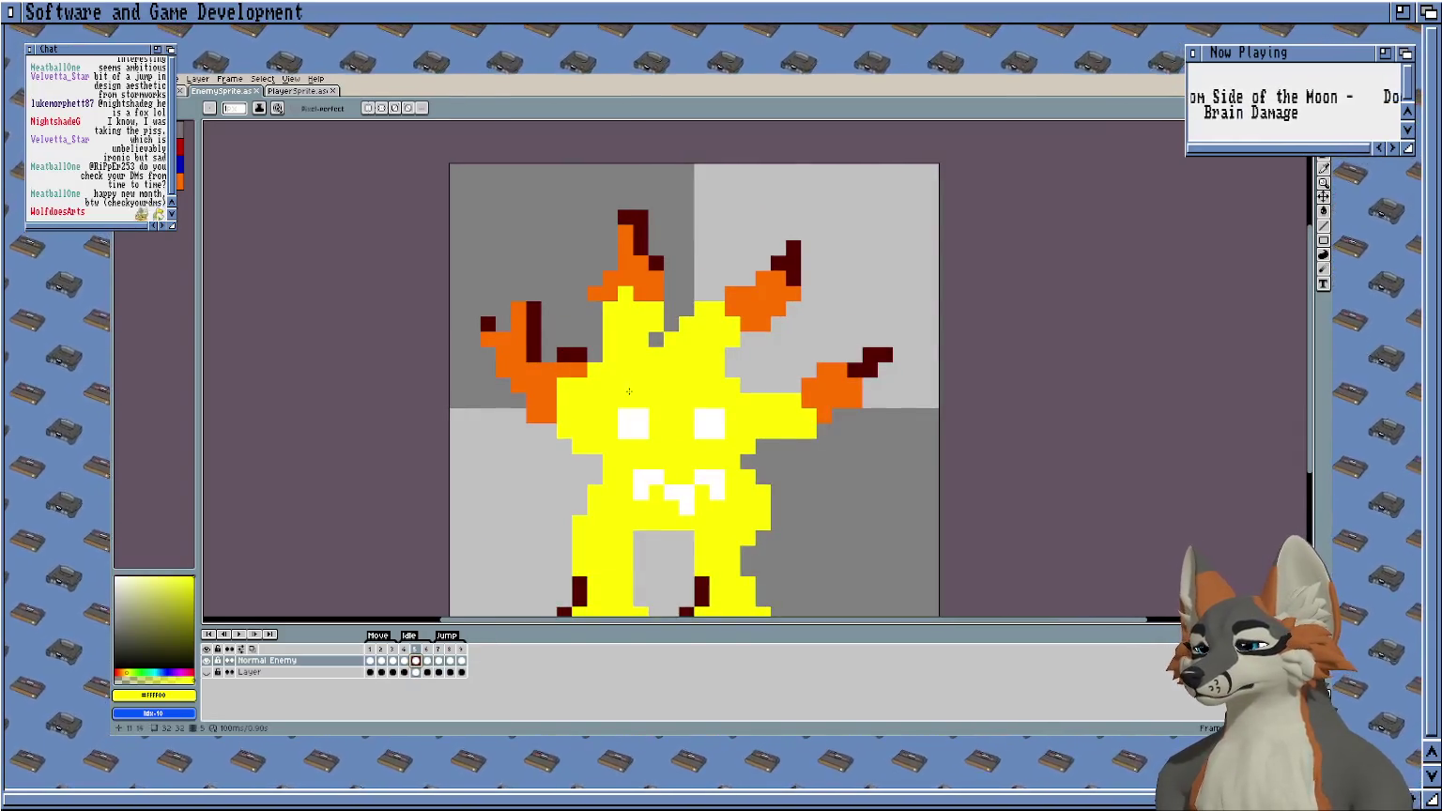
{"action": "key", "text": "m"}
{"action": "scroll", "coordinate": [588, 227], "scroll_direction": "up", "scroll_amount": 1}
{"action": "left_click_drag", "start_coordinate": [592, 199], "coordinate": [731, 434]}
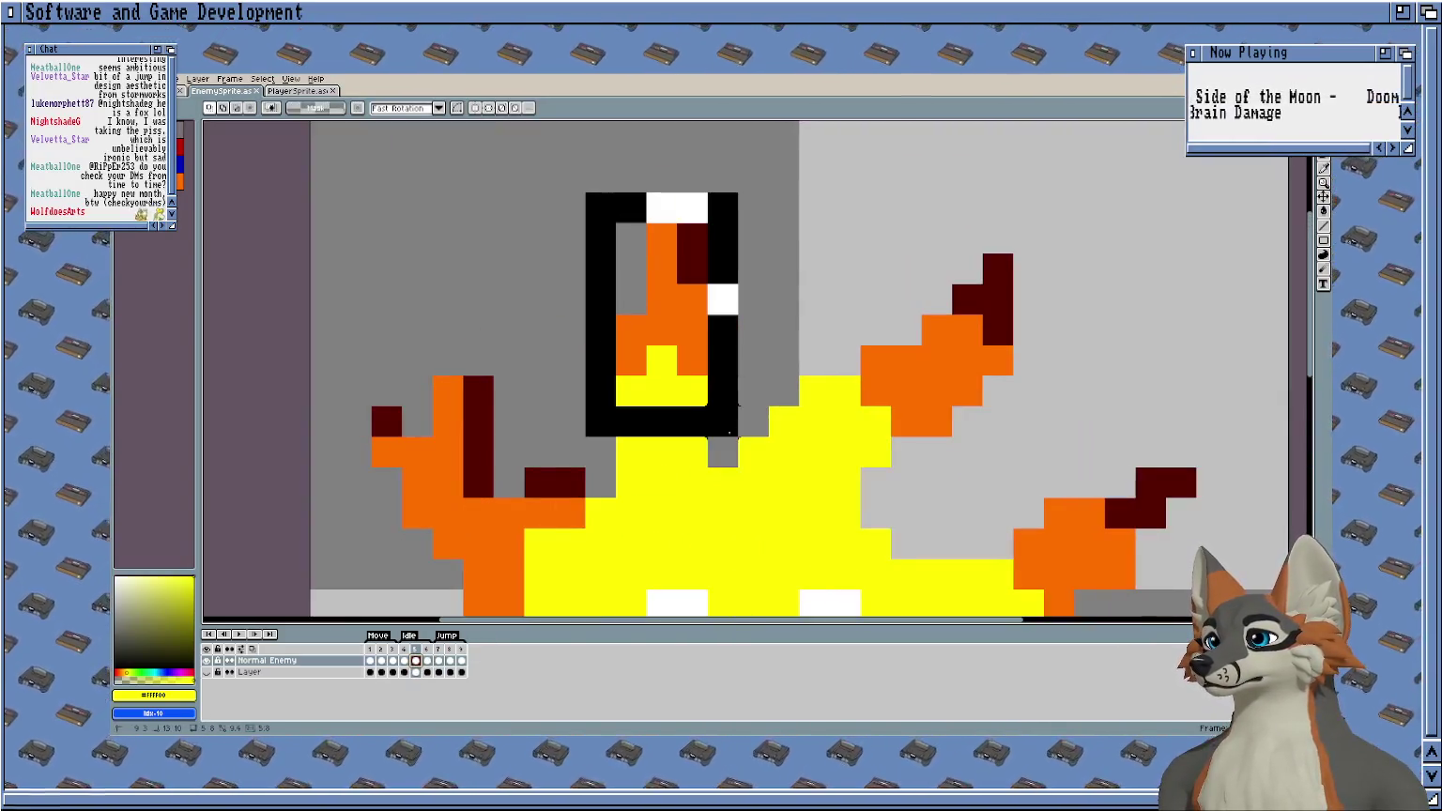
{"action": "left_click", "coordinate": [672, 321]}
{"action": "mouse_move", "coordinate": [1028, 239]}
{"action": "left_mouse_down"}
{"action": "mouse_move", "coordinate": [953, 225]}
{"action": "mouse_move", "coordinate": [798, 413]}
{"action": "left_mouse_up"}
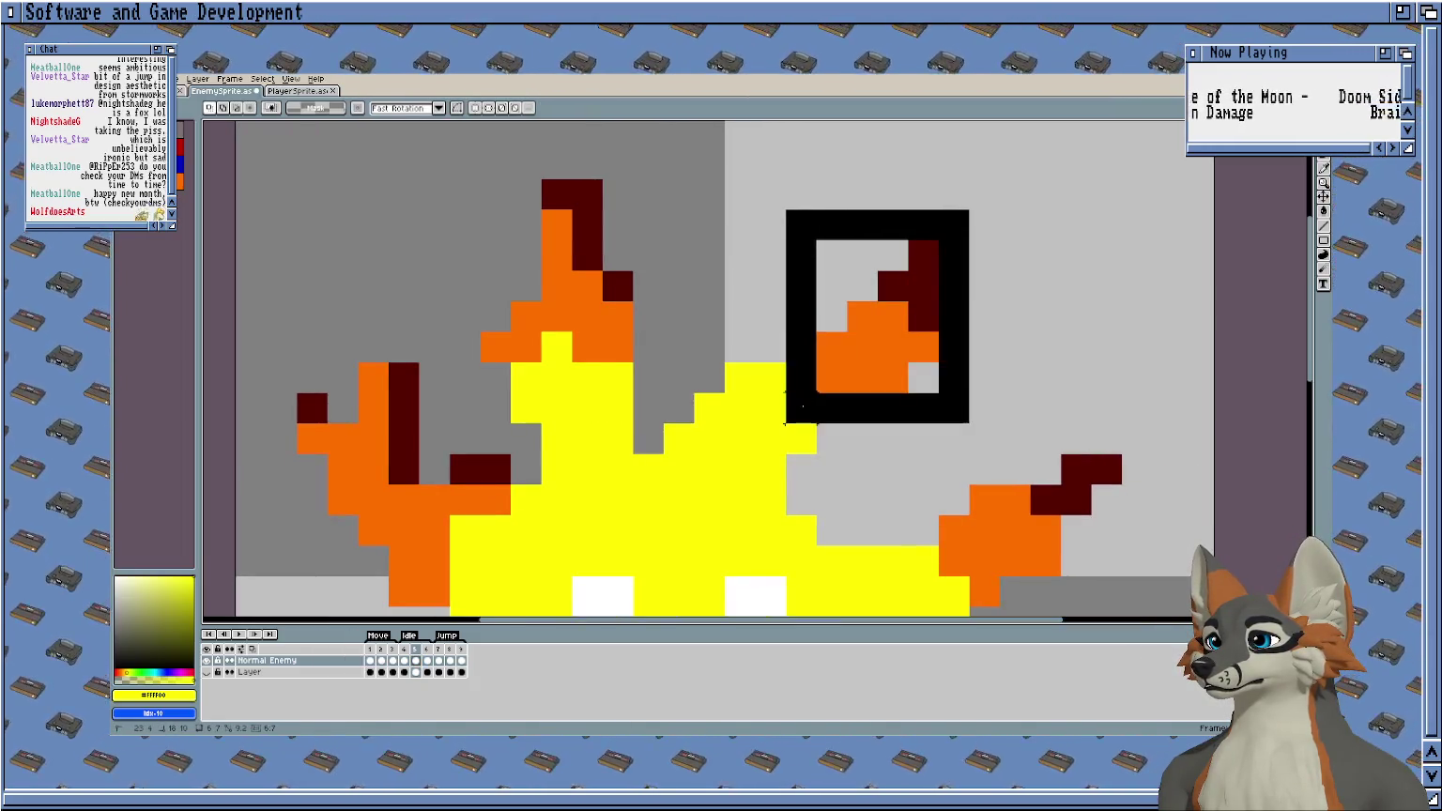
{"action": "left_click_drag", "start_coordinate": [925, 296], "coordinate": [895, 266]}
{"action": "key", "text": "b"}
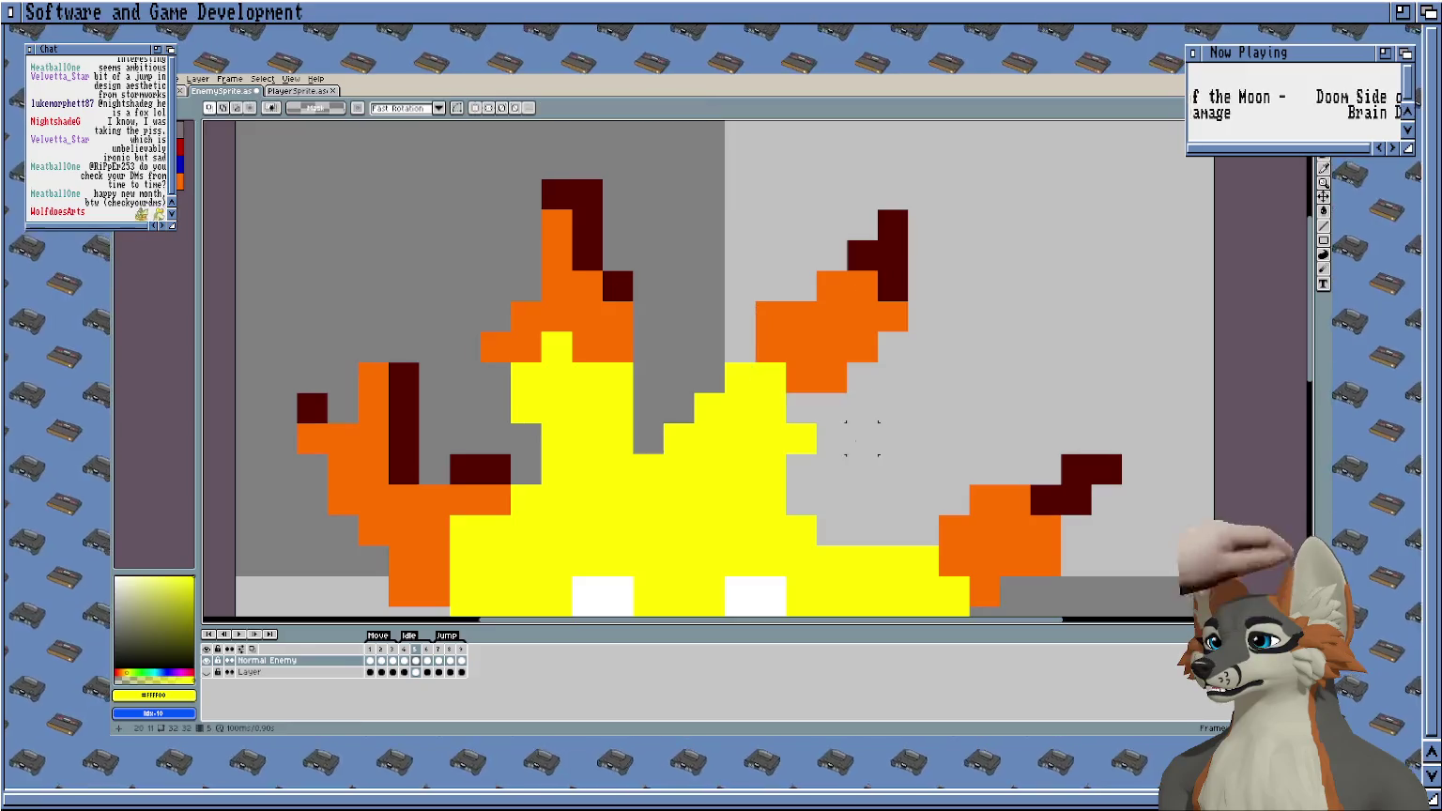
{"action": "scroll", "coordinate": [779, 394], "scroll_direction": "down", "scroll_amount": 1}
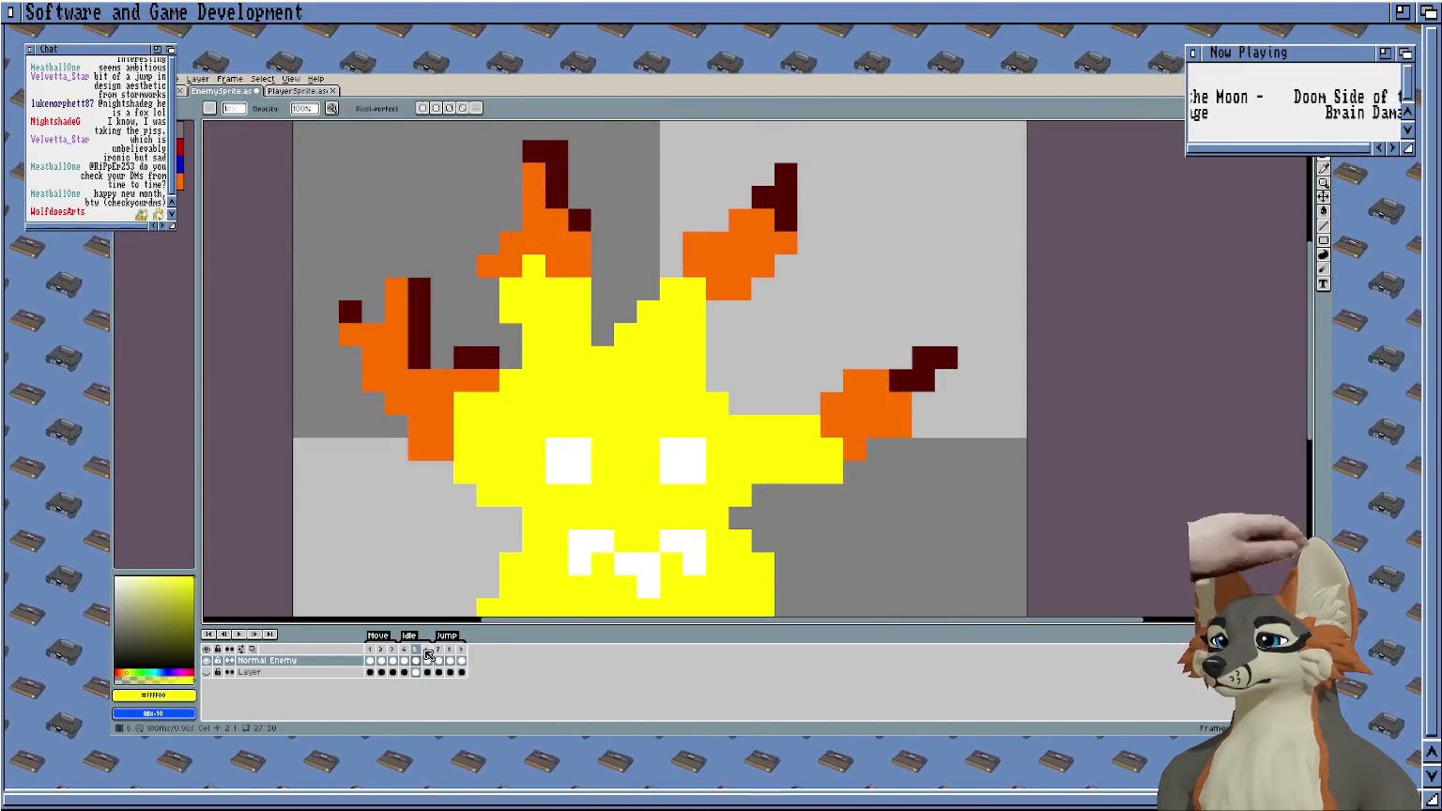
On frame 6, shift the upper-right flame ear one pixel left and deselect.
{"action": "left_click", "coordinate": [426, 660]}
{"action": "scroll", "coordinate": [822, 262], "scroll_direction": "up", "scroll_amount": 2}
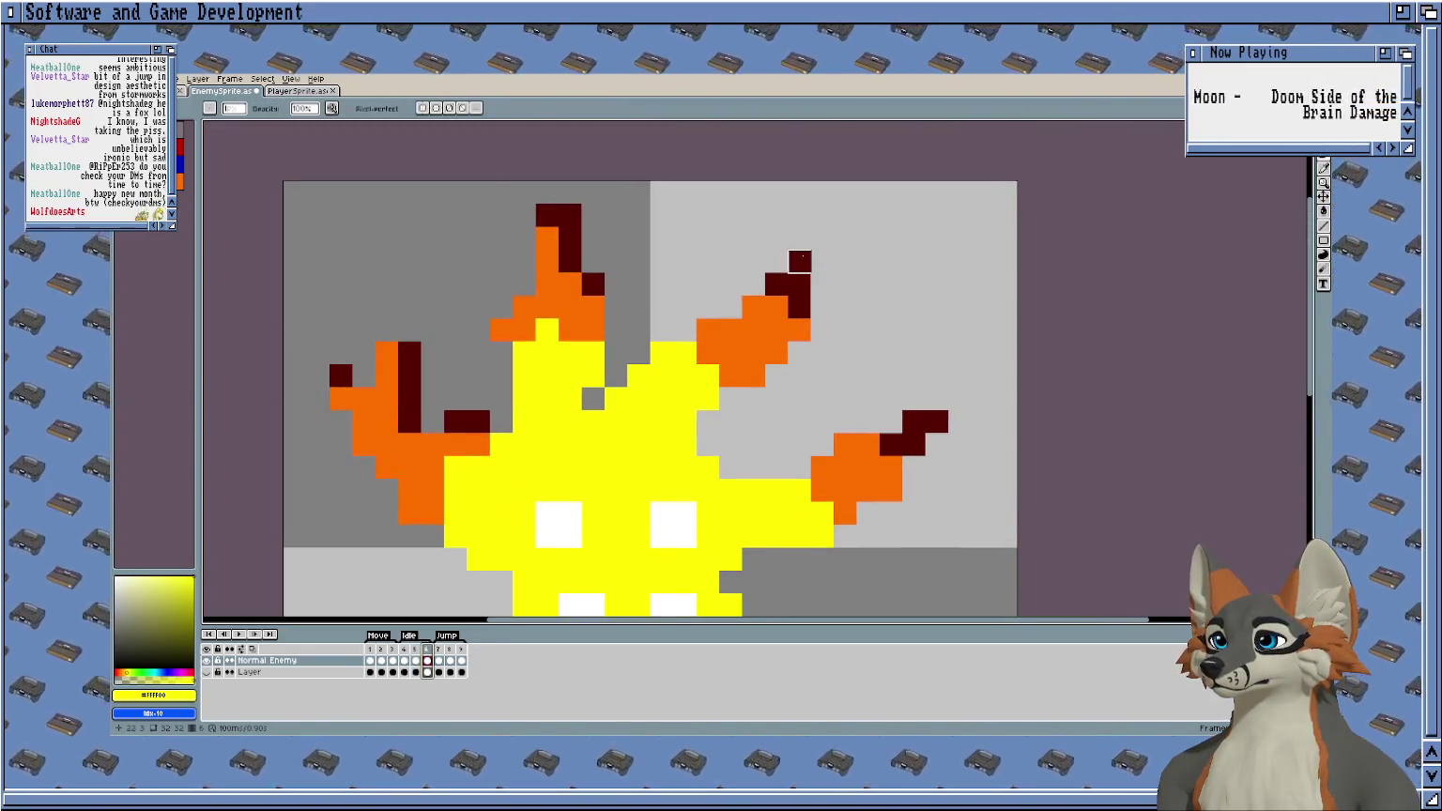
{"action": "key", "text": "m"}
{"action": "left_click_drag", "start_coordinate": [835, 248], "coordinate": [694, 390]}
{"action": "left_click_drag", "start_coordinate": [759, 313], "coordinate": [736, 312]}
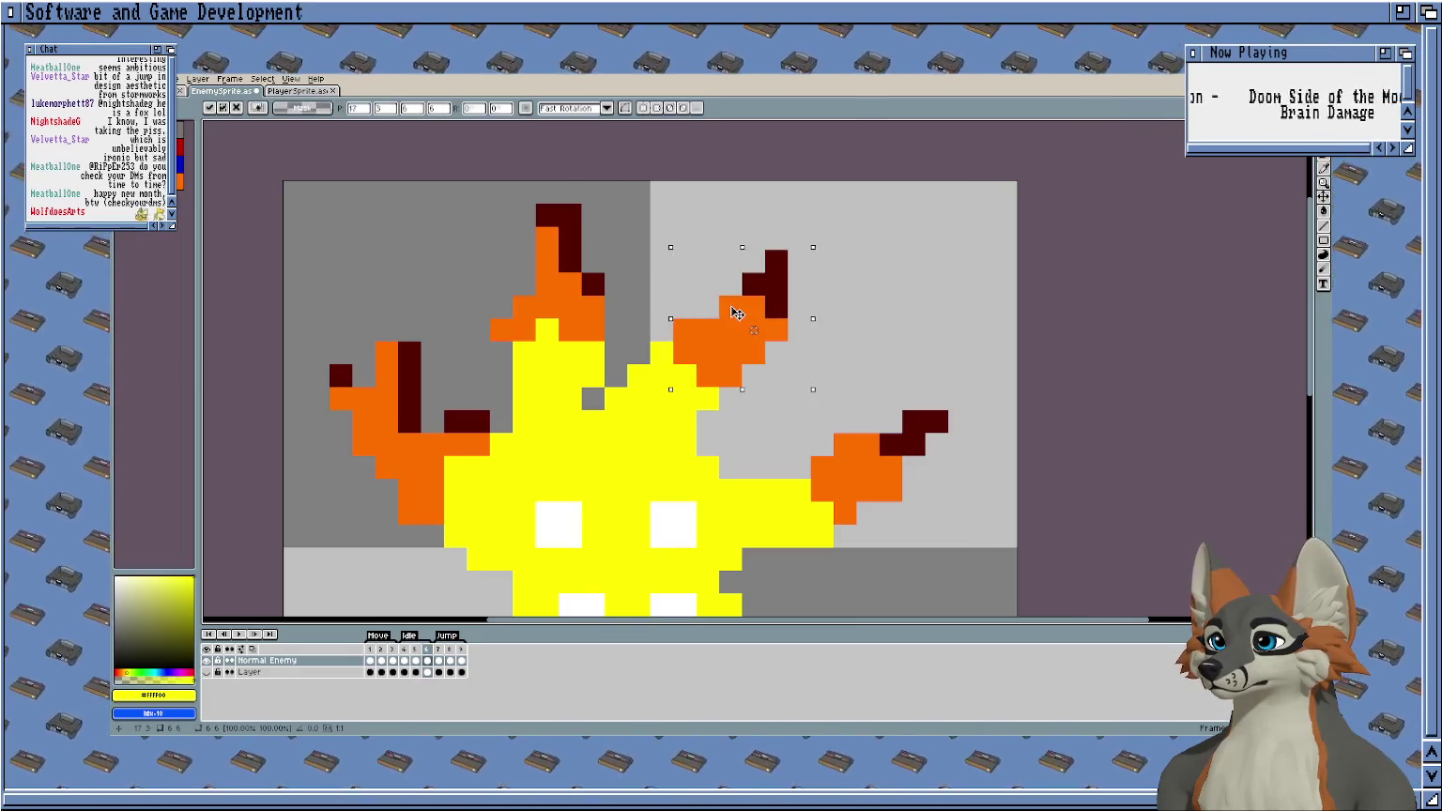
{"action": "key", "text": "ctrl+d"}
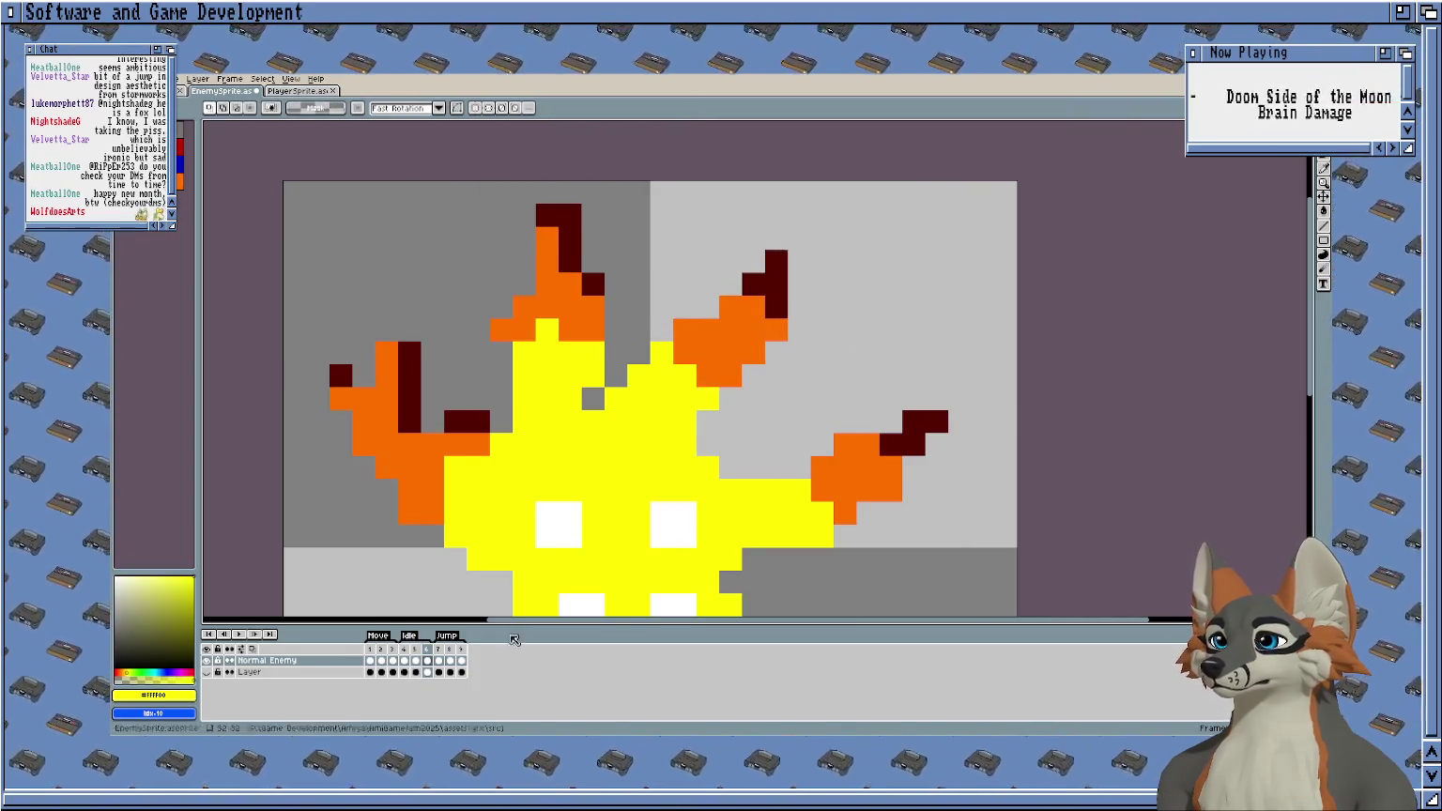
Play the walk animation to preview the repositioned ear.
{"action": "key", "text": "Return"}
{"action": "scroll", "coordinate": [645, 460], "scroll_direction": "down", "scroll_amount": 1}
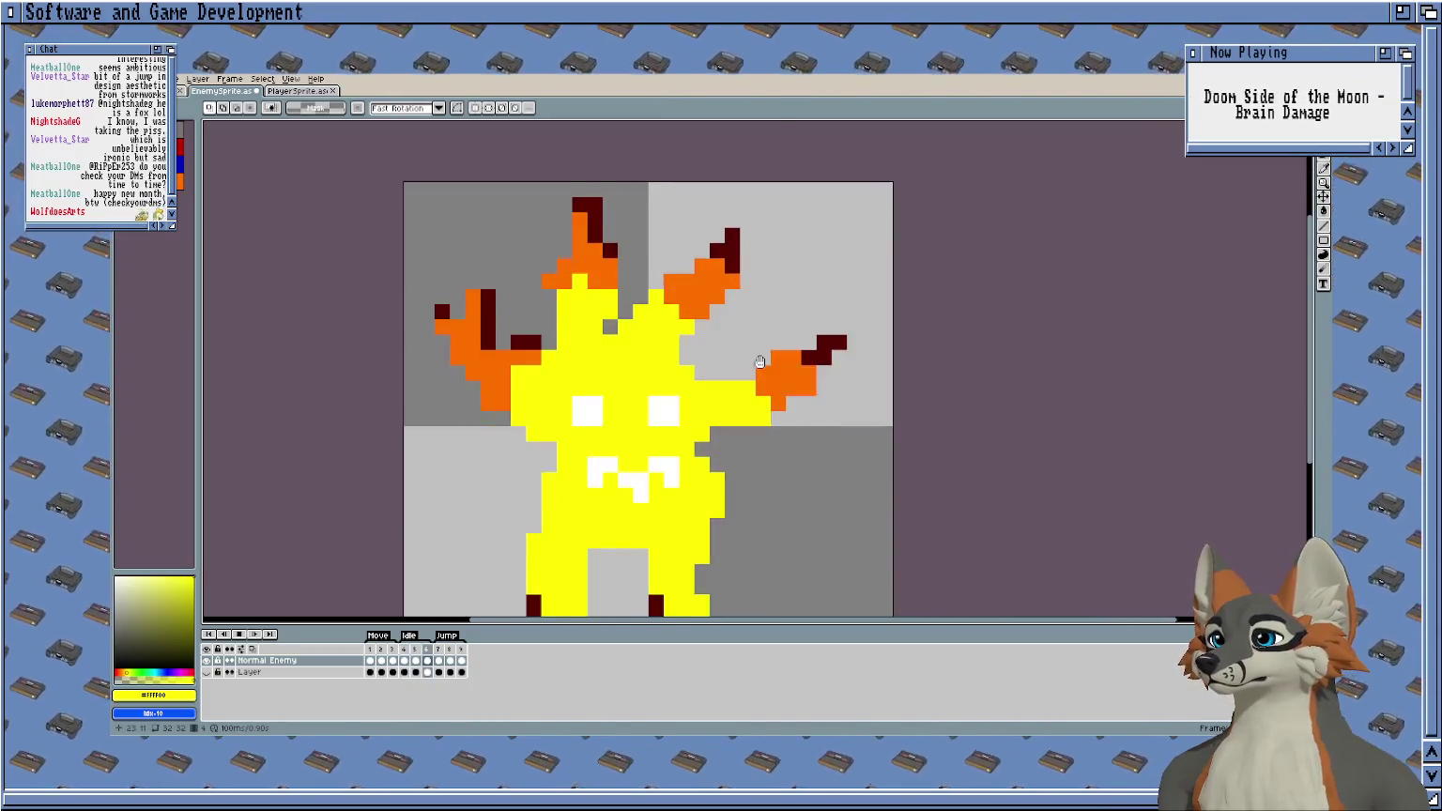
{"action": "mouse_move", "coordinate": [778, 422]}
{"action": "left_mouse_down"}
{"action": "mouse_move", "coordinate": [782, 360]}
{"action": "mouse_move", "coordinate": [768, 451]}
{"action": "left_mouse_up"}
{"action": "scroll", "coordinate": [783, 360], "scroll_direction": "down", "scroll_amount": 1}
Inspect the Idle tag's properties, confirming frames 4–6, and cancel without changes.
{"action": "double_click", "coordinate": [410, 638]}
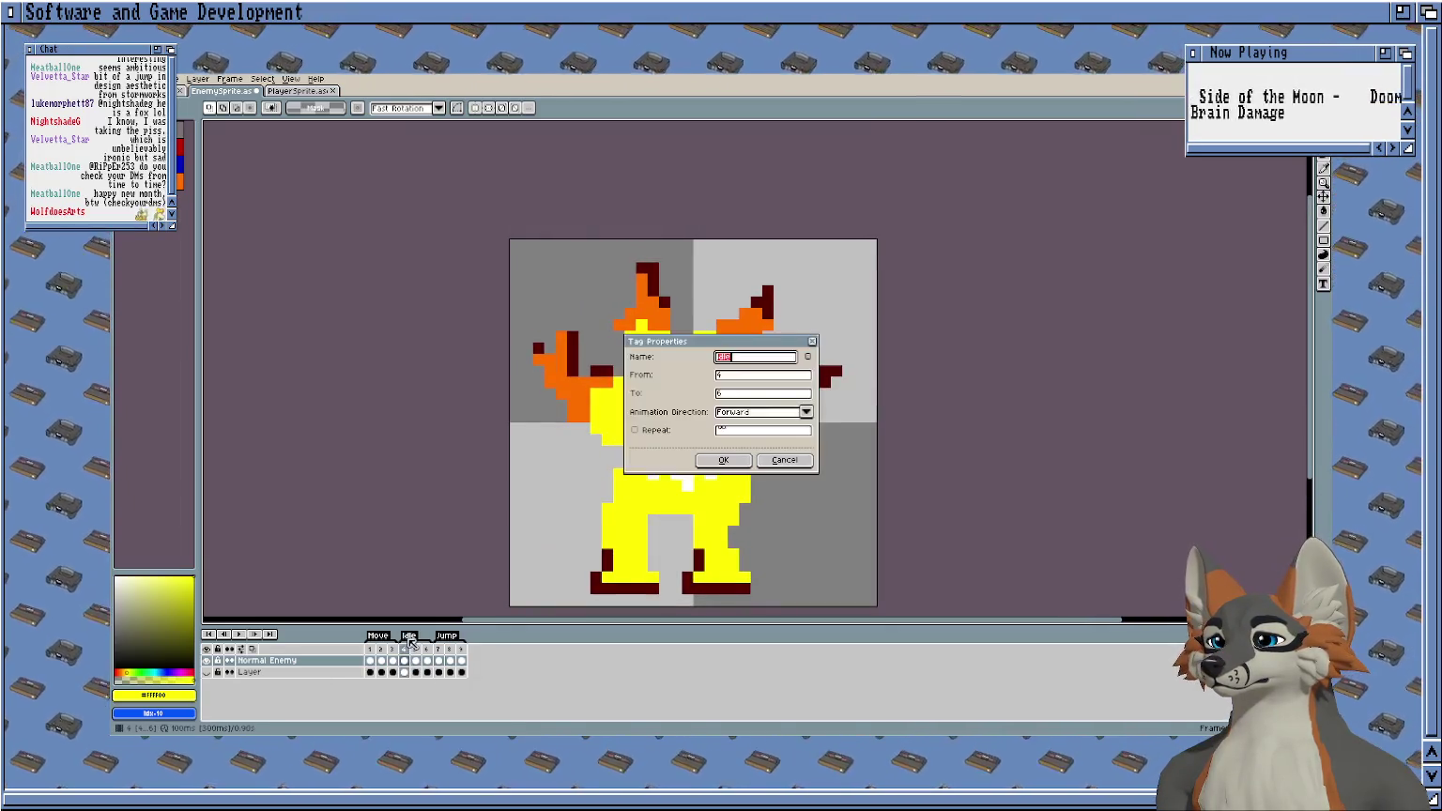
{"action": "left_click", "coordinate": [783, 460]}
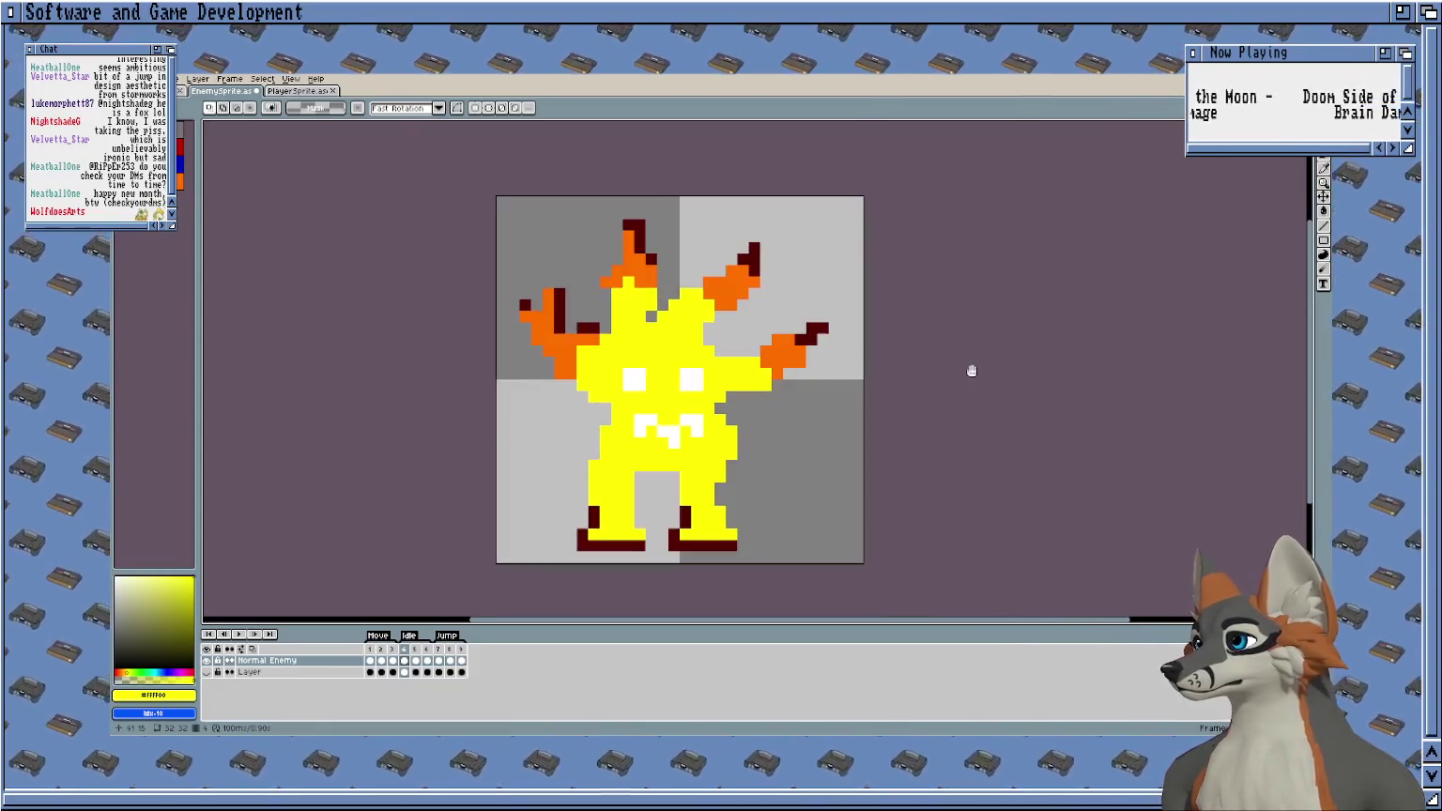
{"action": "left_click_drag", "start_coordinate": [527, 392], "coordinate": [473, 349]}
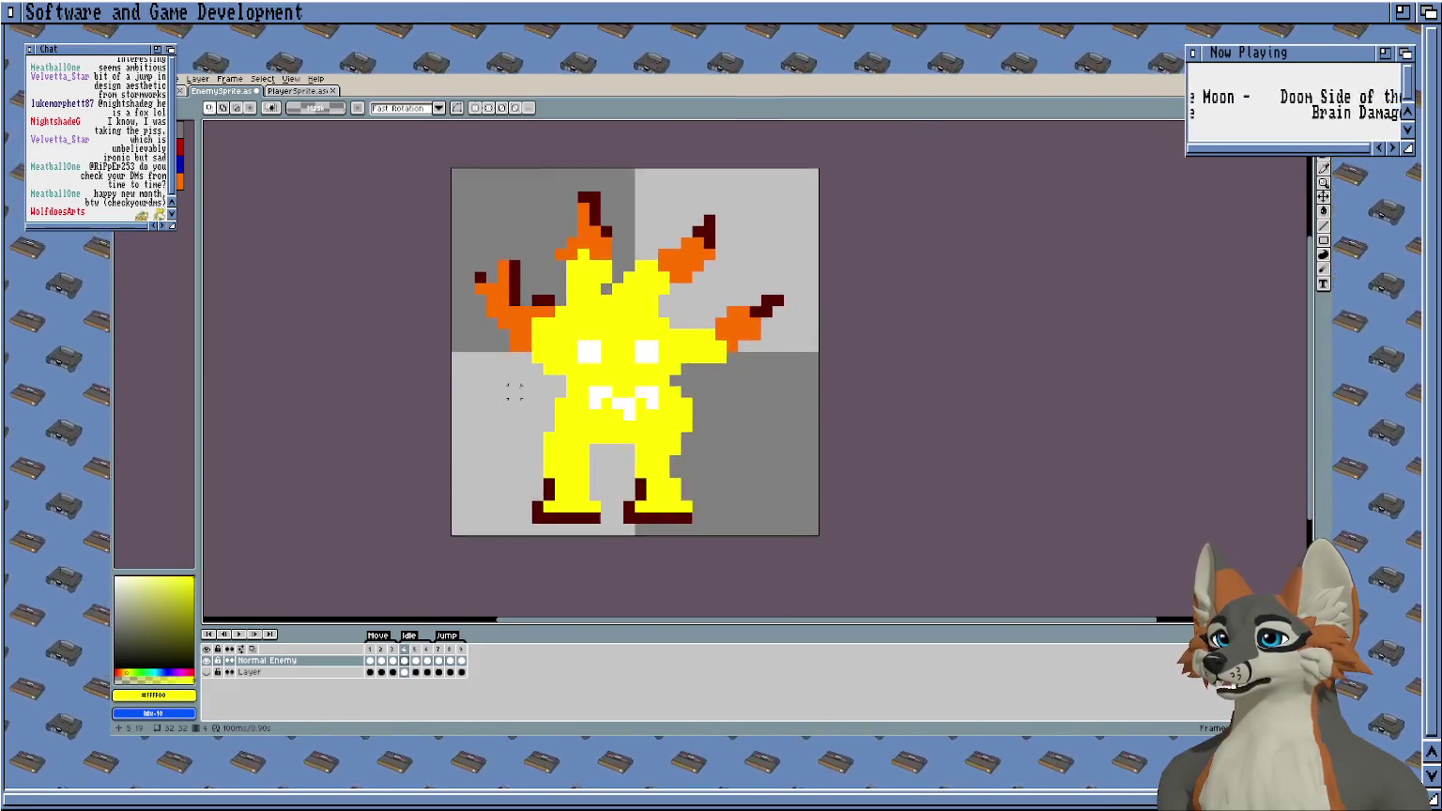
Return to frame 1 of the animation and pan the canvas.
{"action": "scroll", "coordinate": [496, 429], "scroll_direction": "up", "scroll_amount": 1}
{"action": "left_click", "coordinate": [370, 649]}
{"action": "left_click_drag", "start_coordinate": [351, 498], "coordinate": [418, 428]}
{"action": "scroll", "coordinate": [414, 376], "scroll_direction": "down", "scroll_amount": 1}
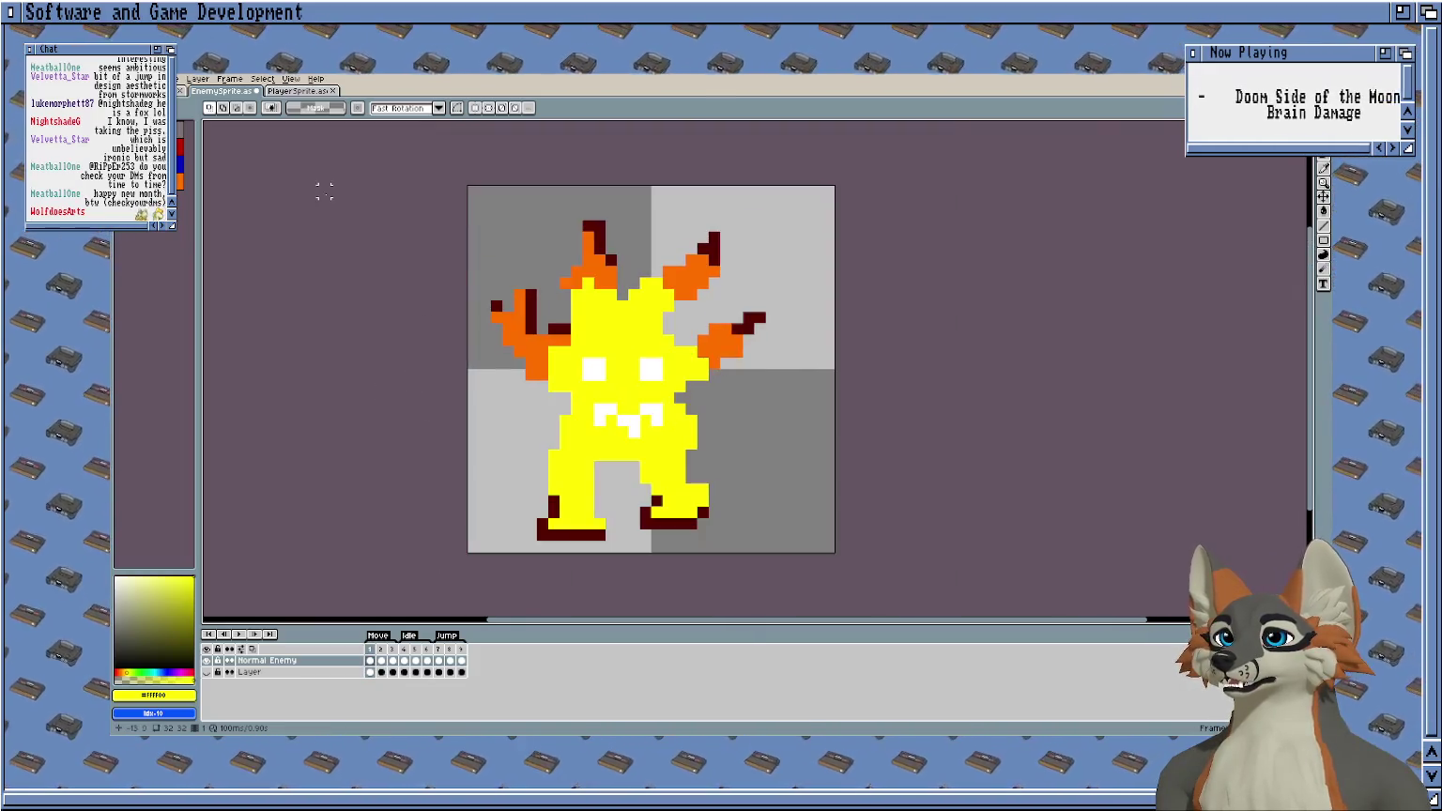
{"action": "scroll", "coordinate": [403, 238], "scroll_direction": "up", "scroll_amount": 1}
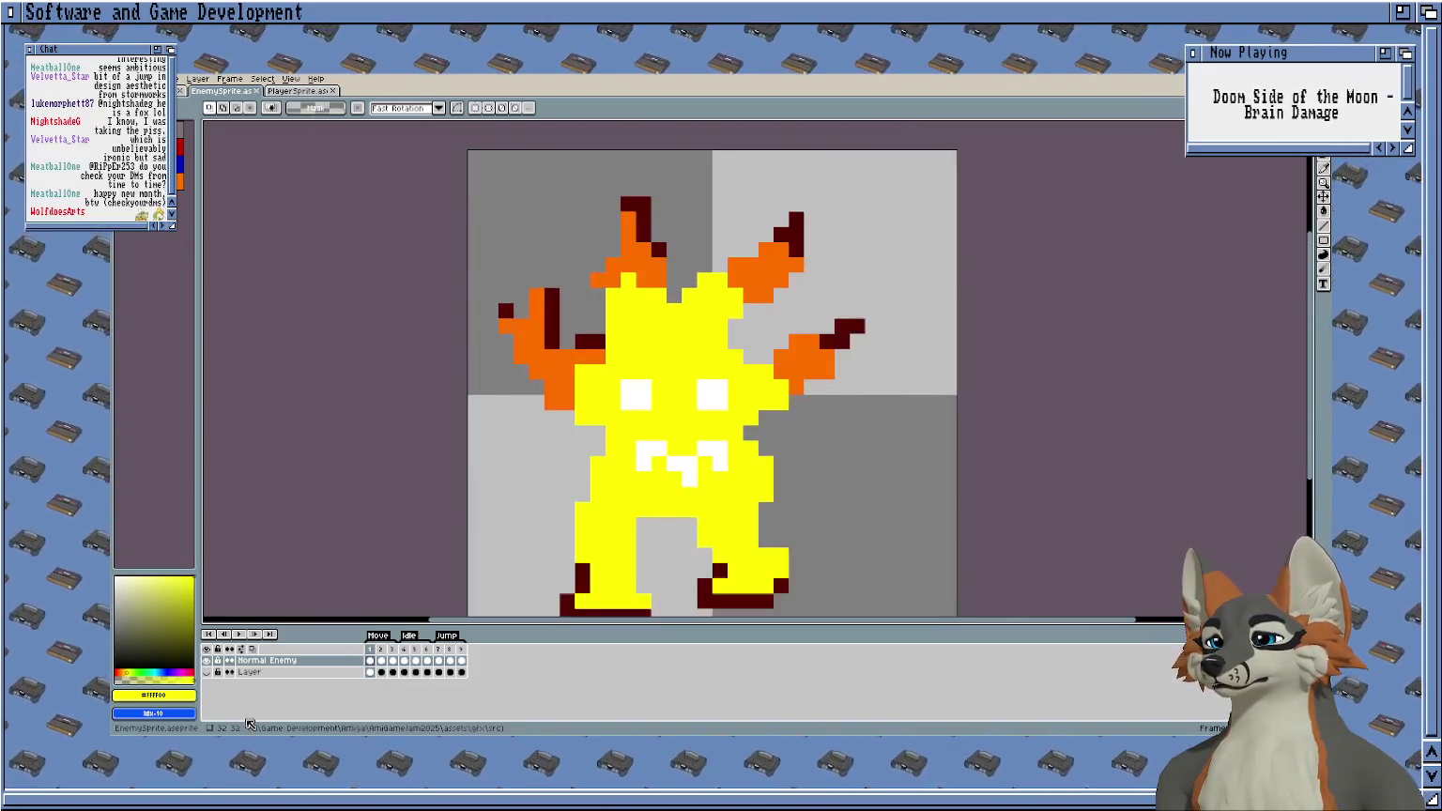
Show the Normal Enemy layer and hide the red and white fox 'Layer' layer.
{"action": "left_click", "coordinate": [206, 672]}
{"action": "left_click", "coordinate": [207, 661]}
{"action": "scroll", "coordinate": [290, 481], "scroll_direction": "down", "scroll_amount": 1}
{"action": "scroll", "coordinate": [358, 419], "scroll_direction": "down", "scroll_amount": 1}
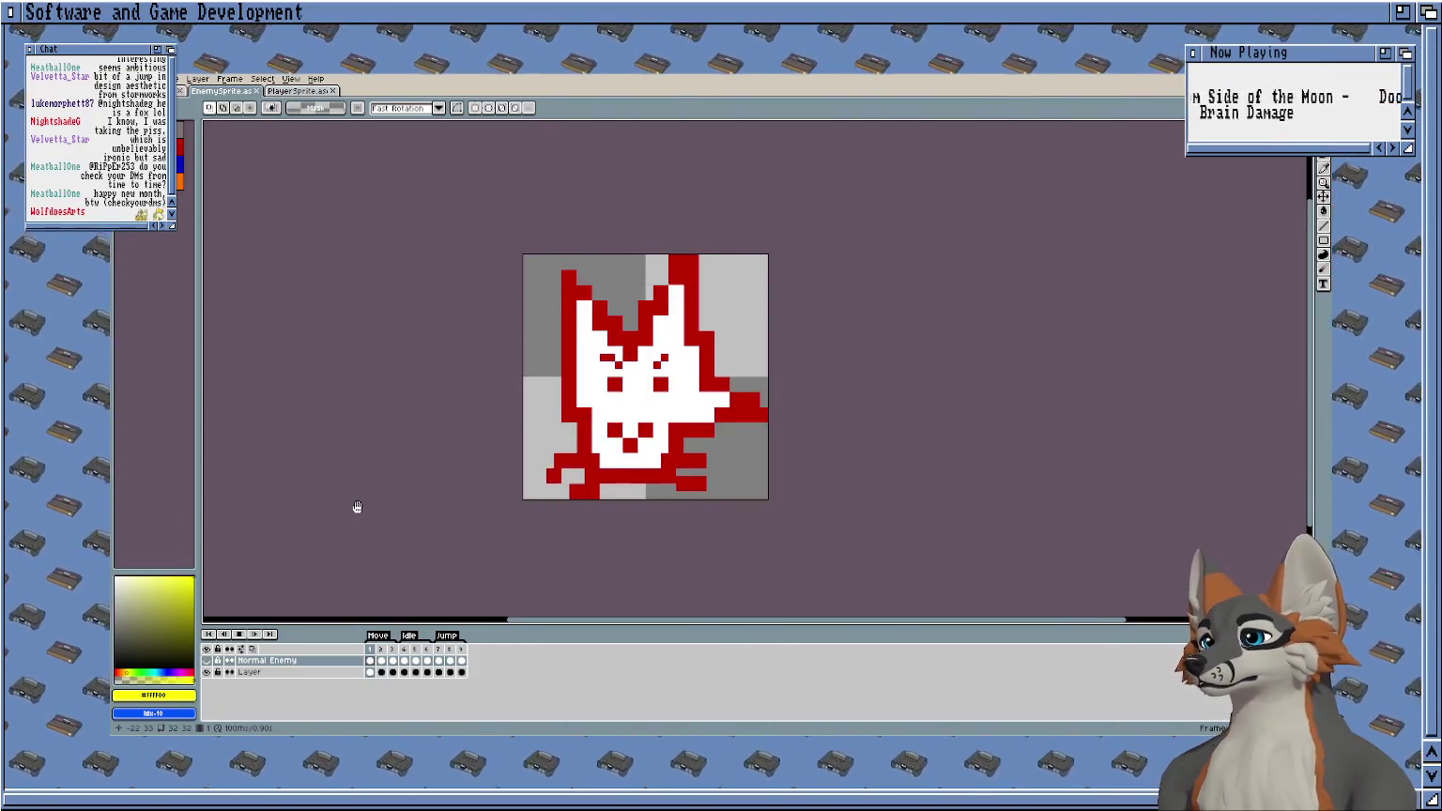
{"action": "left_click", "coordinate": [206, 662]}
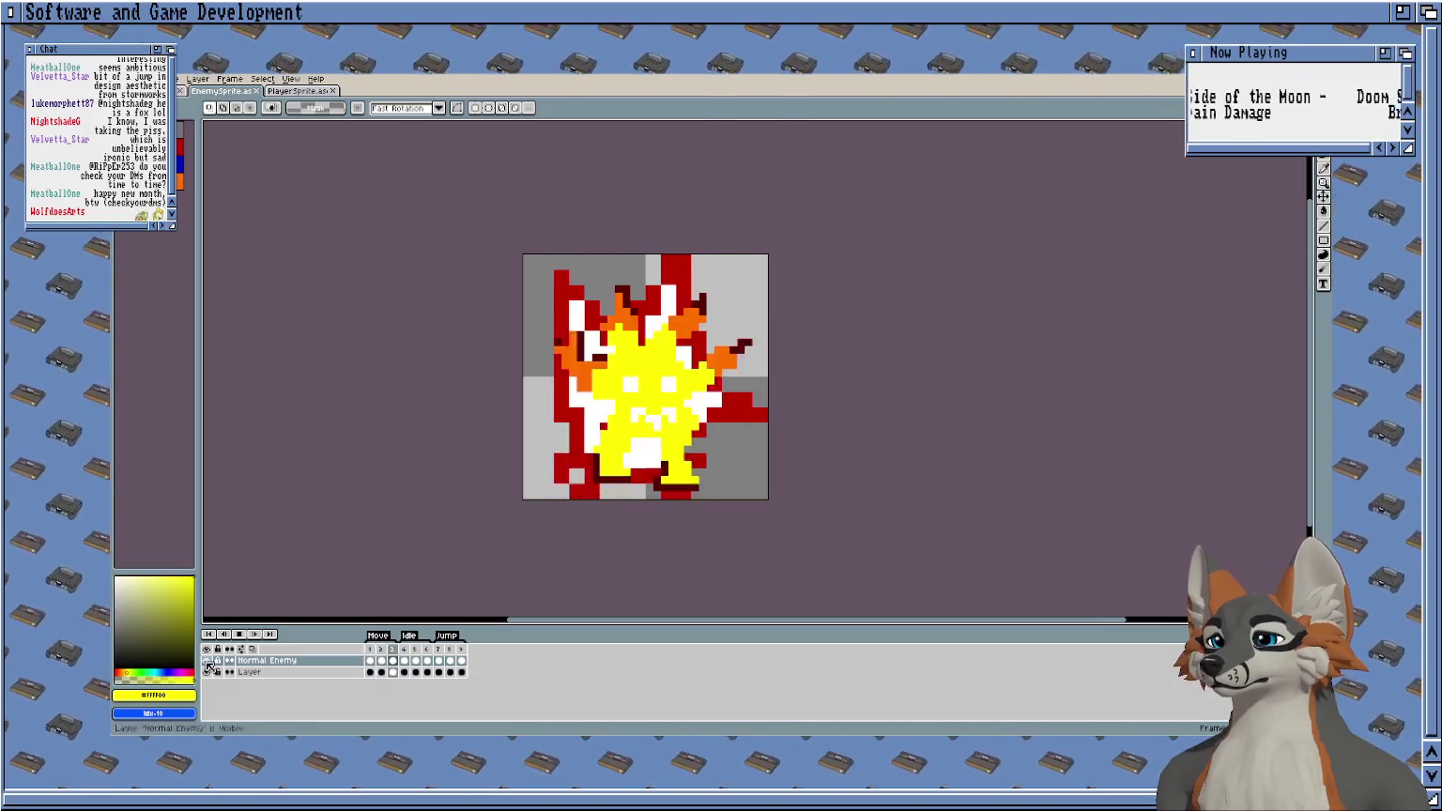
{"action": "key", "text": "Left"}
{"action": "key", "text": "Left"}
{"action": "left_click", "coordinate": [208, 673]}
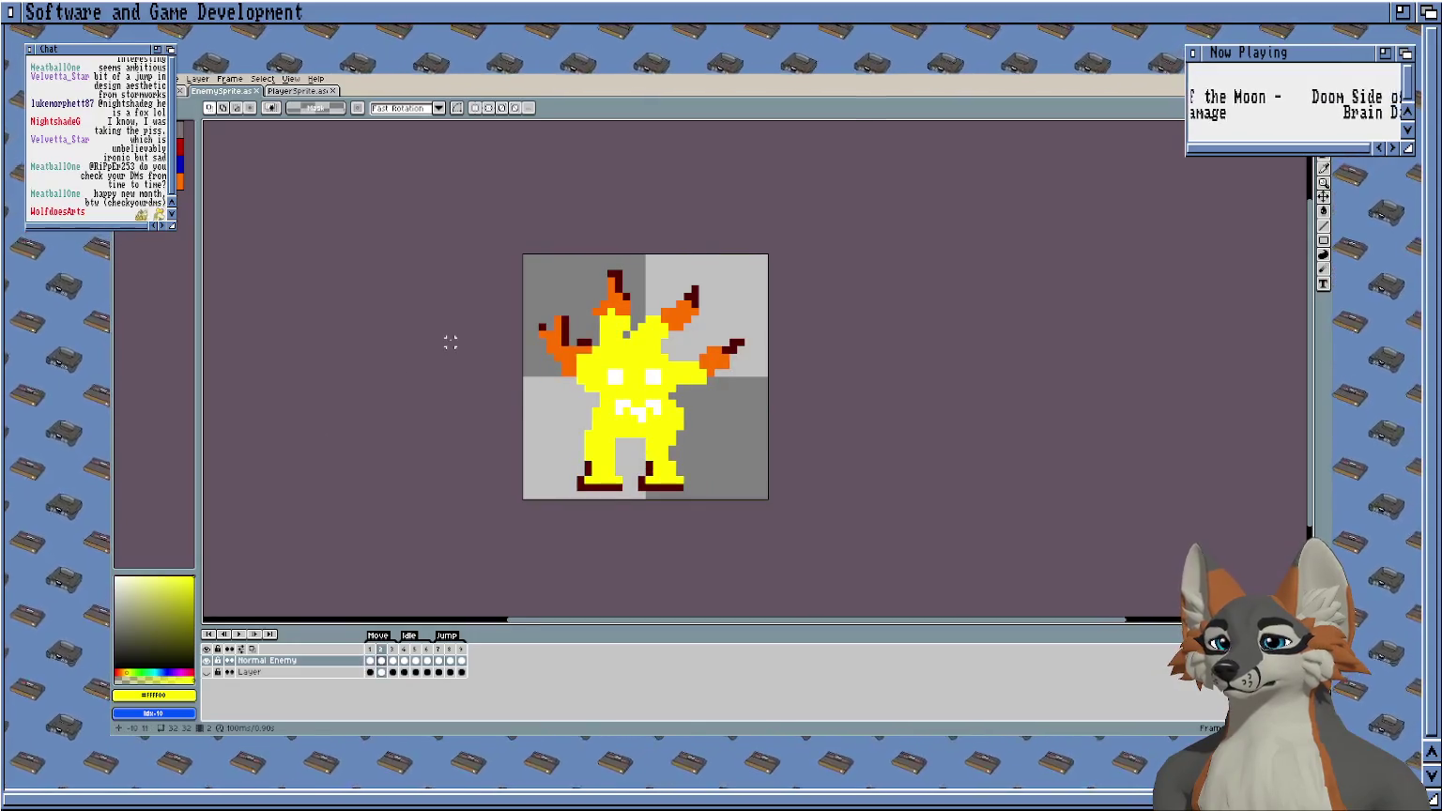
Zoom in and centre the view on the upper flame ears.
{"action": "scroll", "coordinate": [488, 310], "scroll_direction": "up", "scroll_amount": 1}
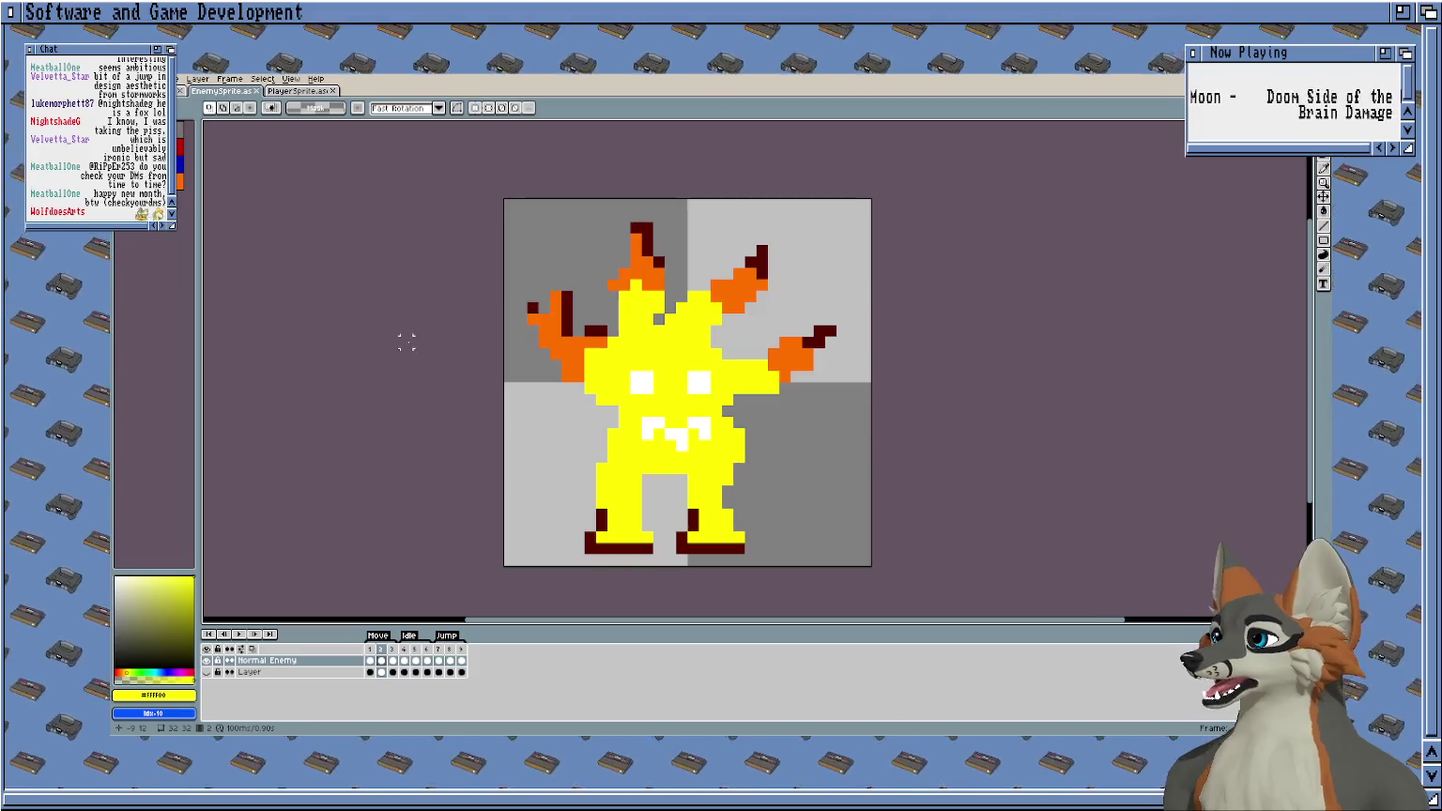
{"action": "left_click_drag", "start_coordinate": [405, 343], "coordinate": [448, 306]}
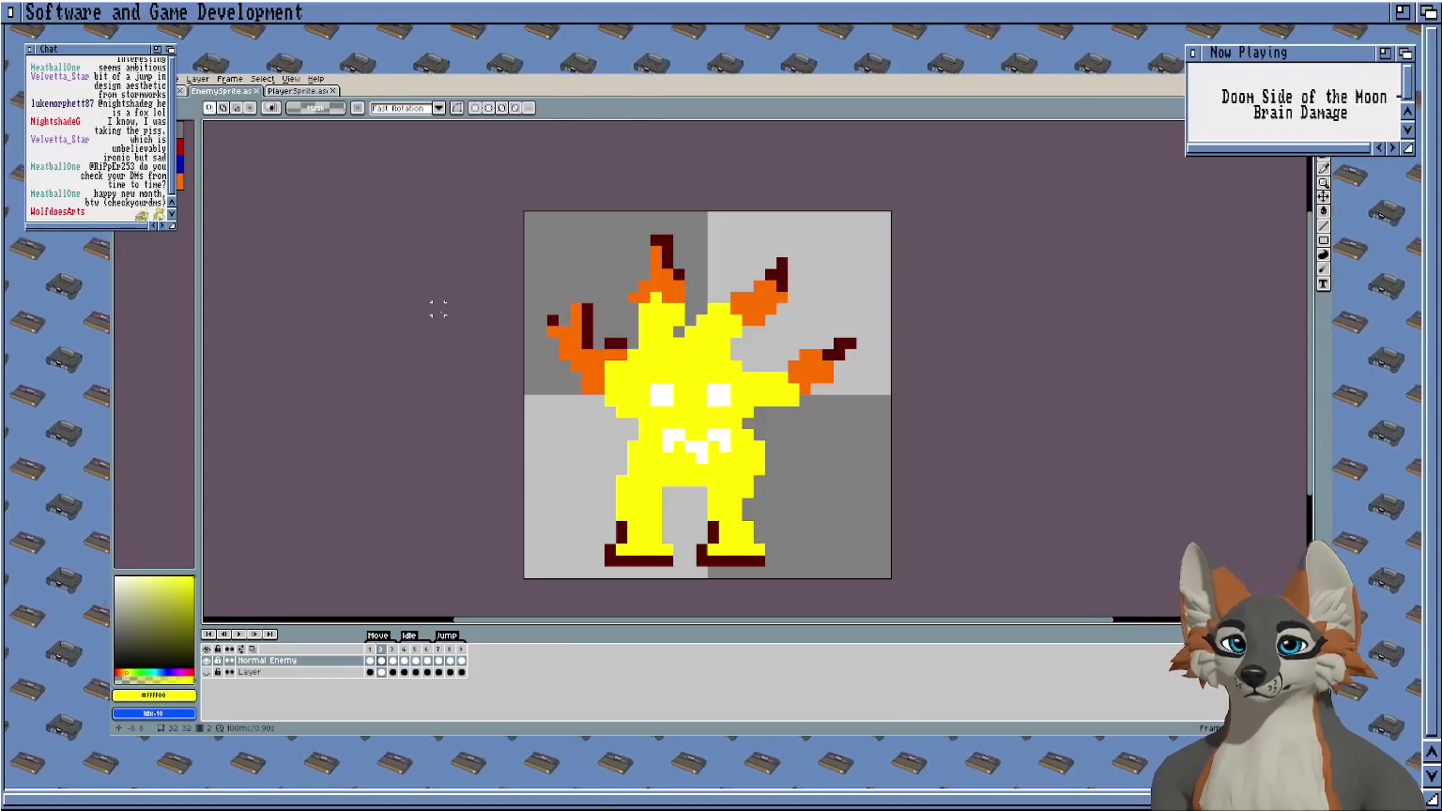
{"action": "left_click_drag", "start_coordinate": [438, 320], "coordinate": [377, 287]}
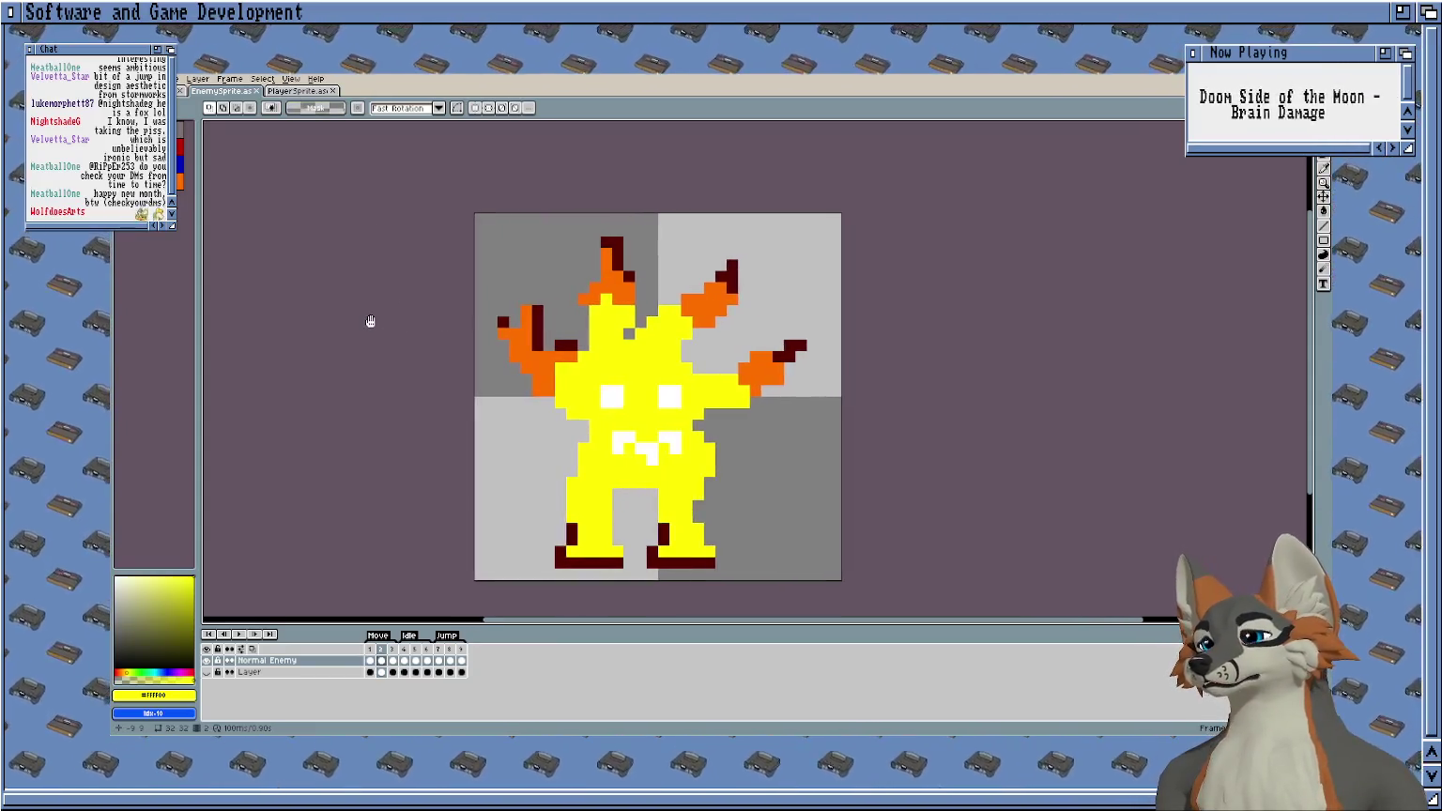
{"action": "scroll", "coordinate": [612, 200], "scroll_direction": "up", "scroll_amount": 1}
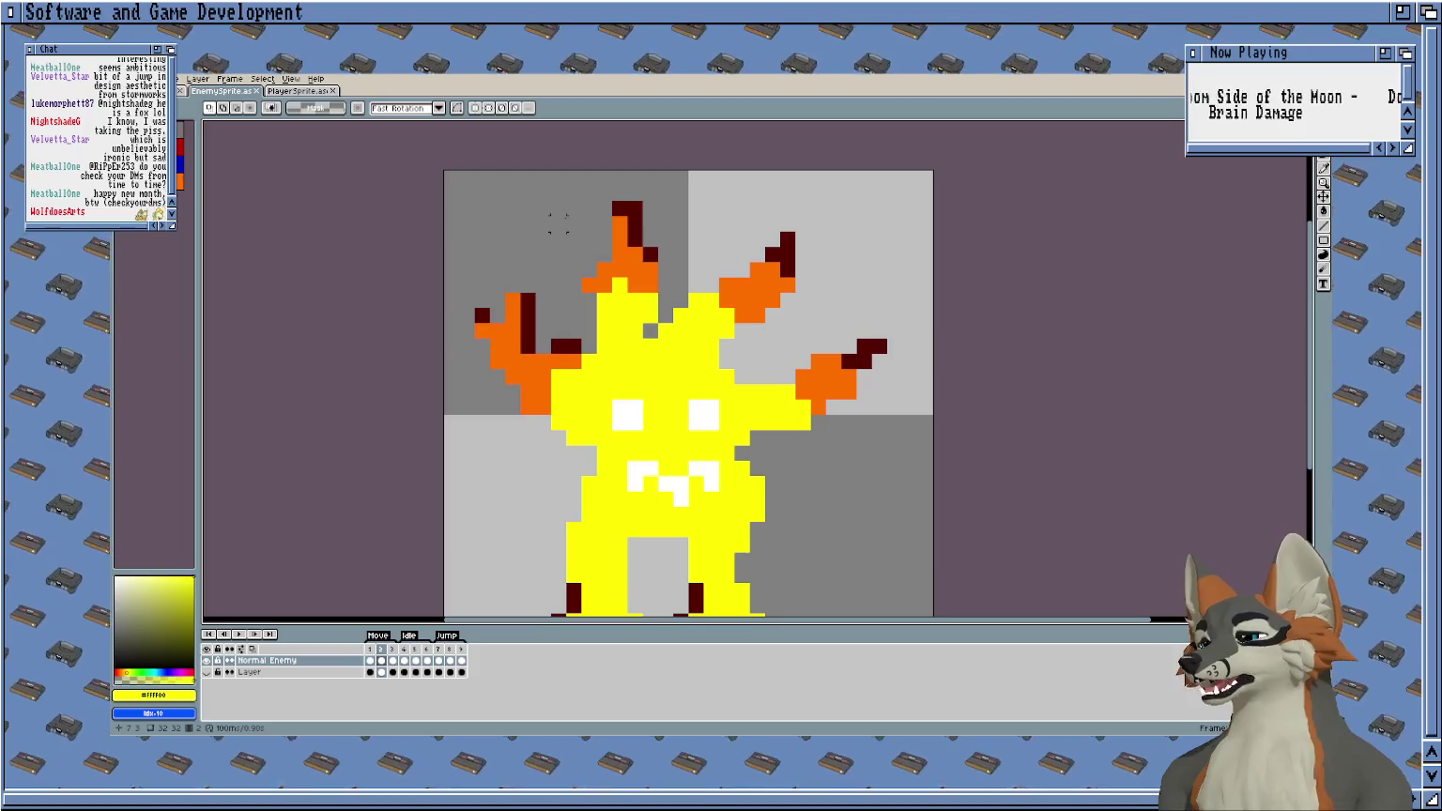
{"action": "scroll", "coordinate": [557, 222], "scroll_direction": "up", "scroll_amount": 1}
{"action": "scroll", "coordinate": [554, 246], "scroll_direction": "up", "scroll_amount": 1}
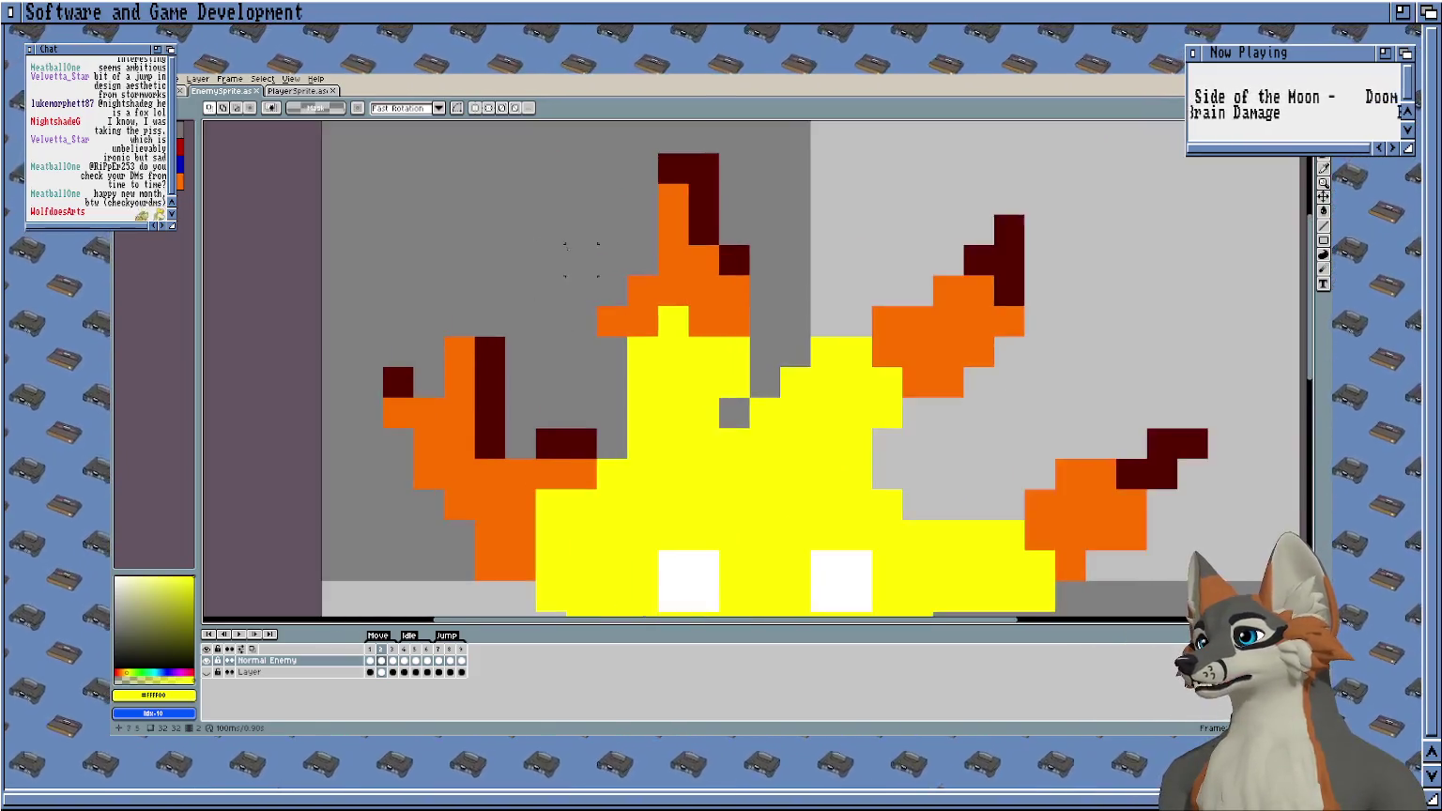
{"action": "scroll", "coordinate": [558, 237], "scroll_direction": "up", "scroll_amount": 1}
{"action": "left_click_drag", "start_coordinate": [547, 231], "coordinate": [499, 357]}
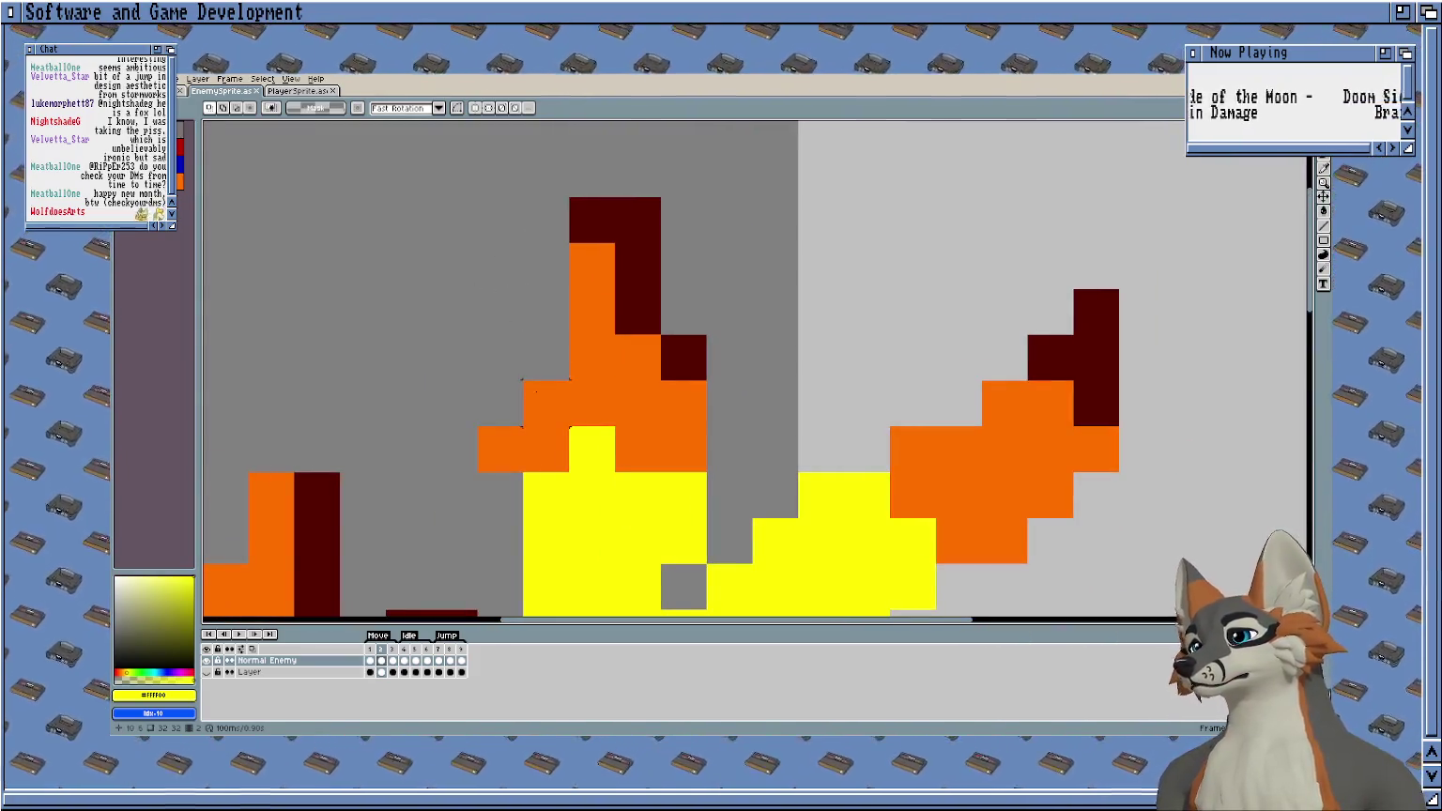
Pick the orange ear colour and add an orange pixel to the left ear on frame 1.
{"action": "key", "text": "b"}
{"action": "left_click", "coordinate": [541, 336]}
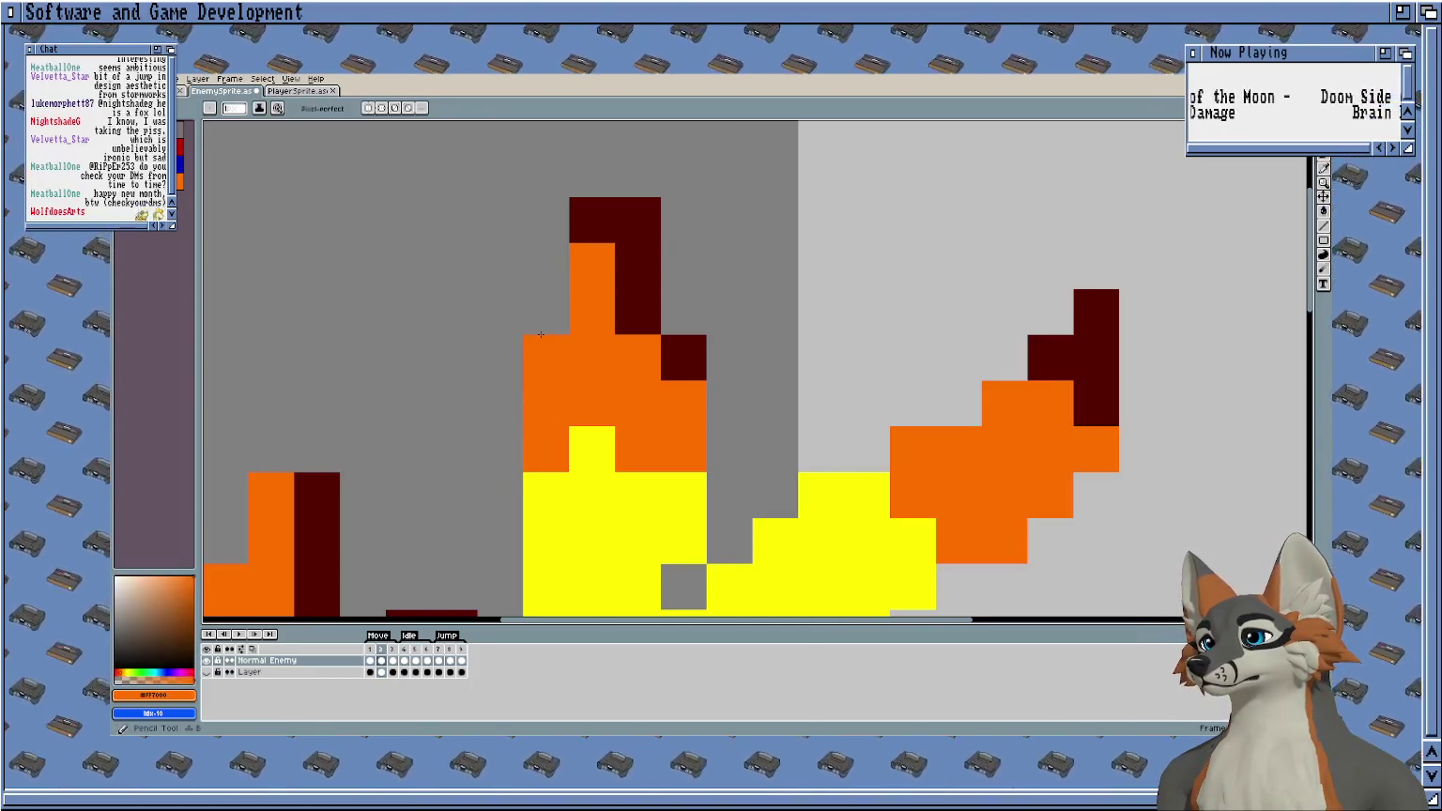
{"action": "scroll", "coordinate": [540, 334], "scroll_direction": "down", "scroll_amount": 2}
{"action": "scroll", "coordinate": [541, 334], "scroll_direction": "down", "scroll_amount": 1}
{"action": "left_click", "coordinate": [373, 661]}
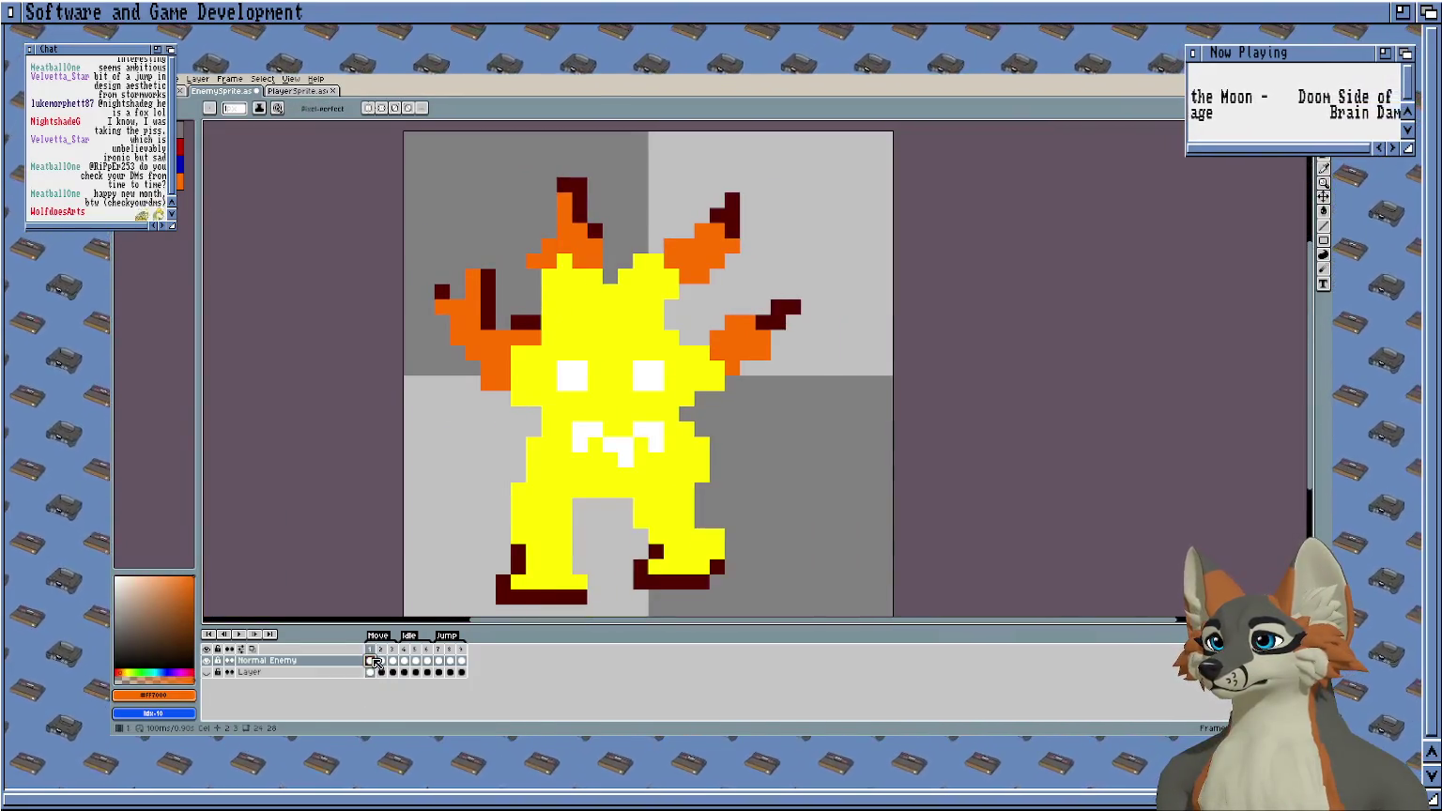
{"action": "left_click", "coordinate": [544, 233]}
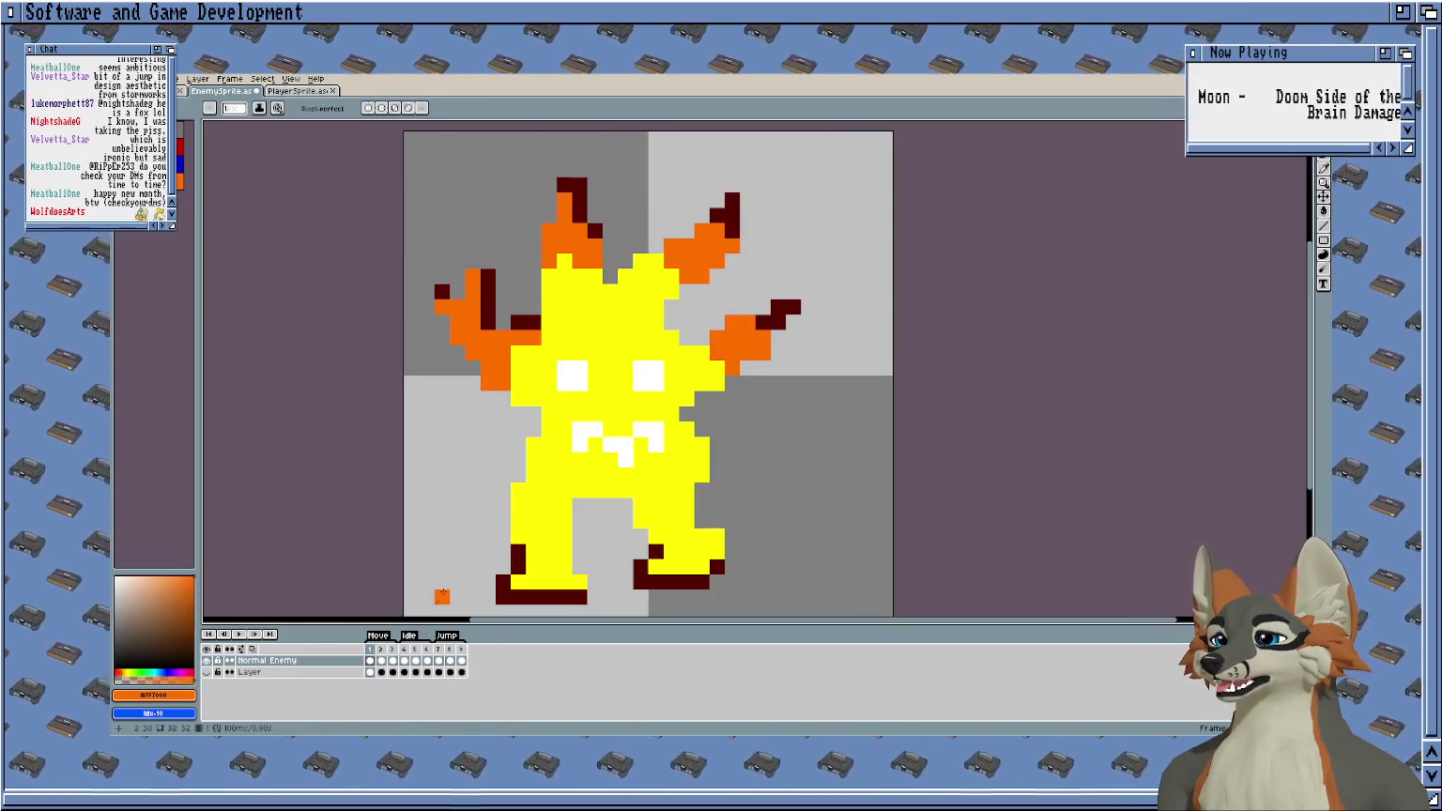
Touch up the ears on frames 3 through 6 with the pencil and eraser.
{"action": "left_click", "coordinate": [392, 661]}
{"action": "key", "text": "e"}
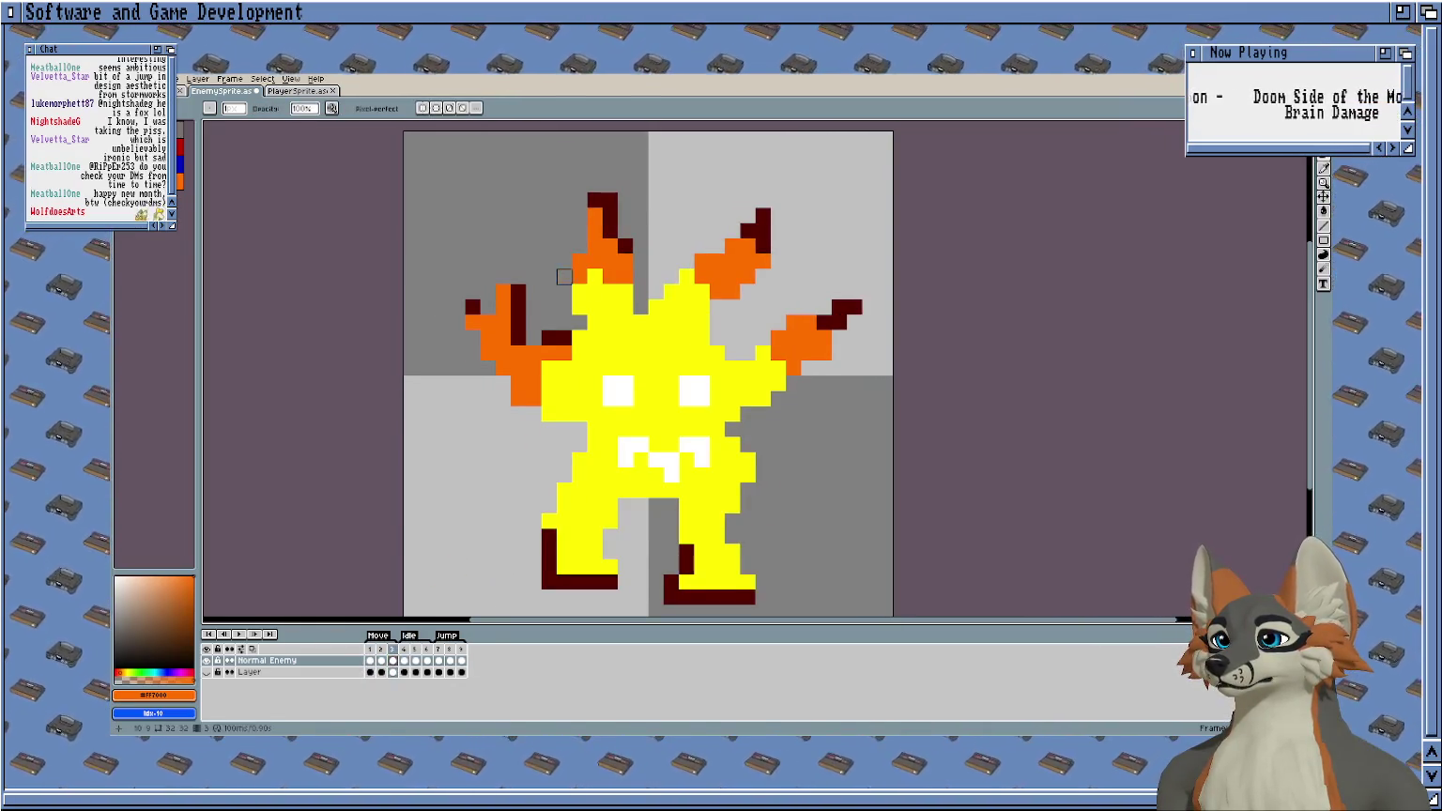
{"action": "key", "text": "b"}
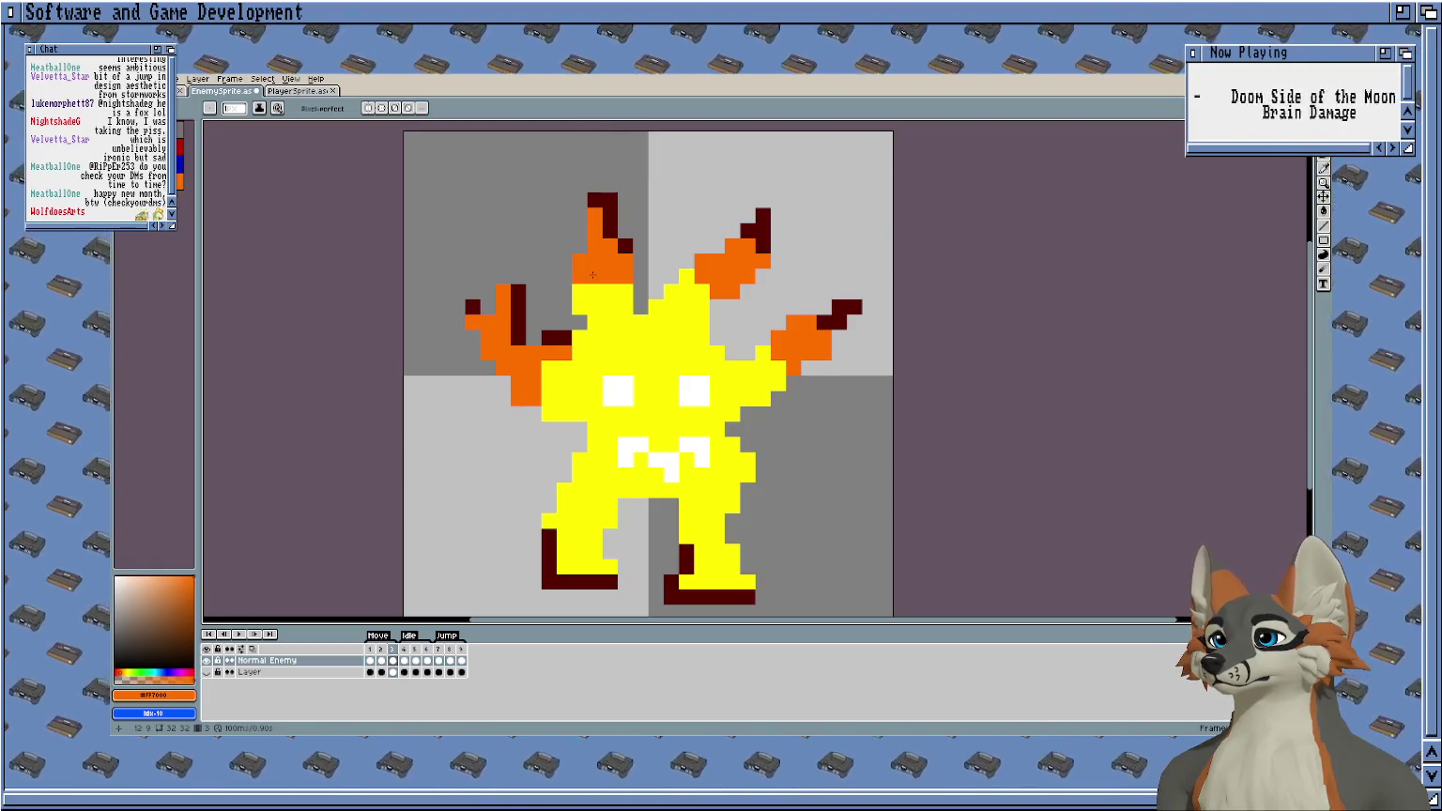
{"action": "key", "text": "period"}
{"action": "key", "text": "e"}
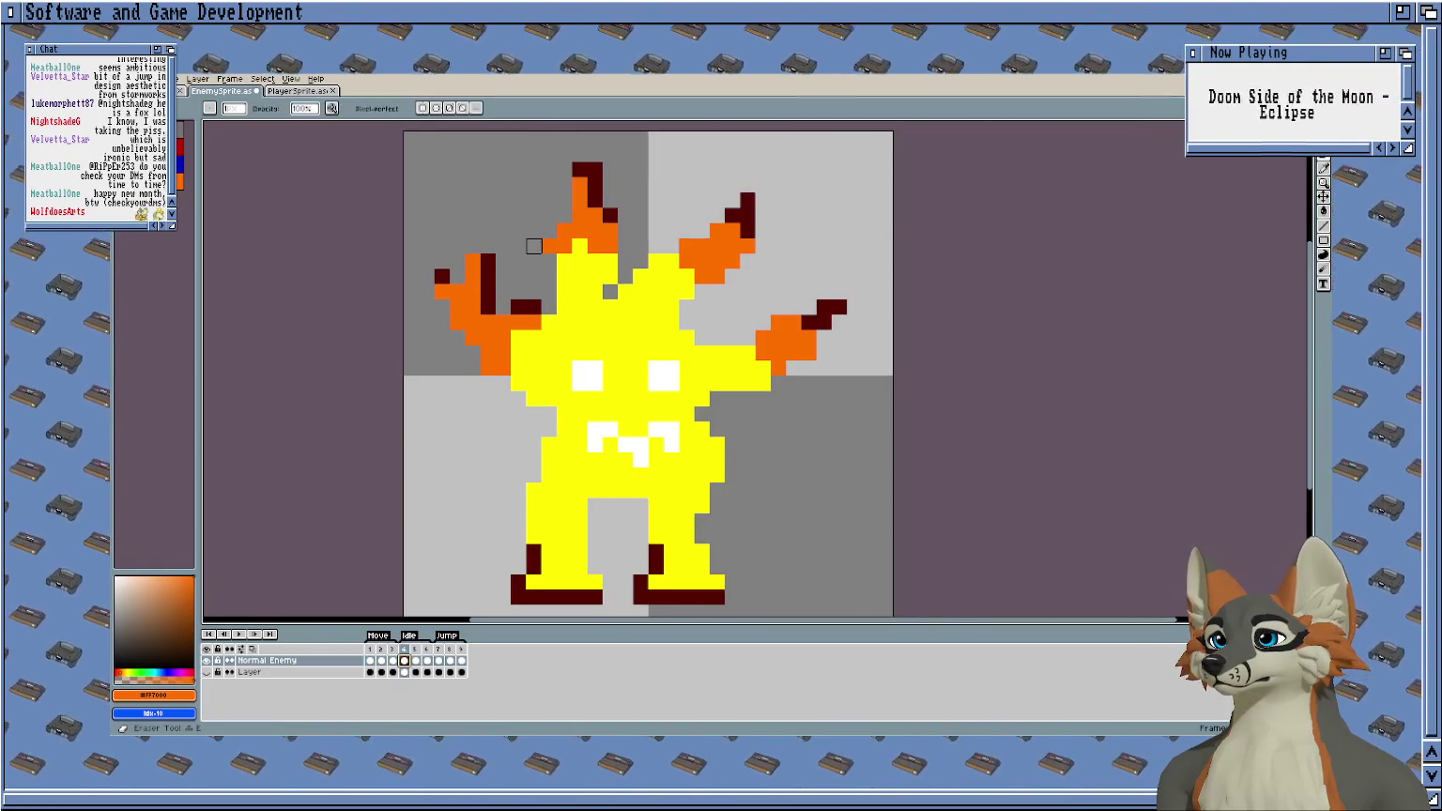
{"action": "key", "text": "b"}
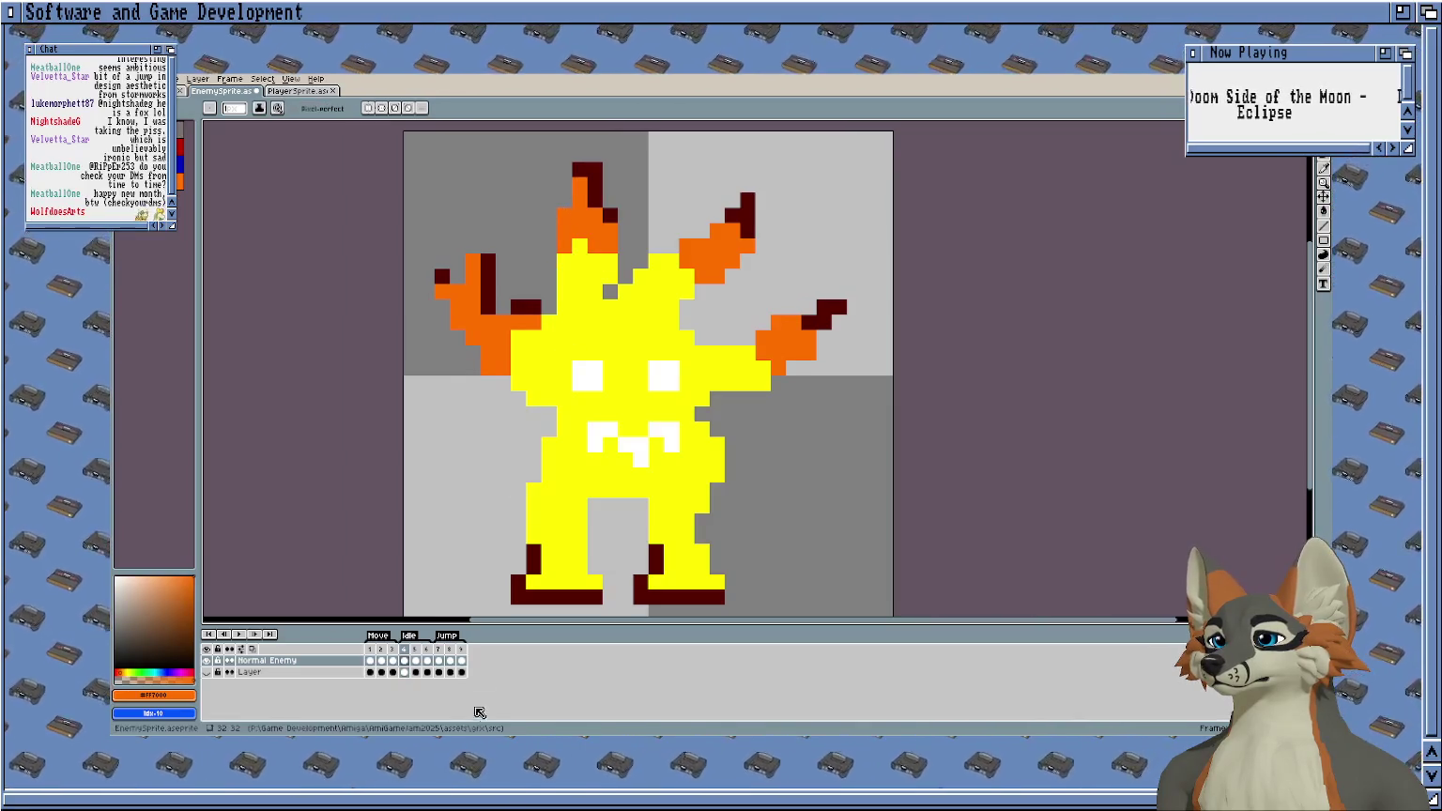
{"action": "key", "text": "period"}
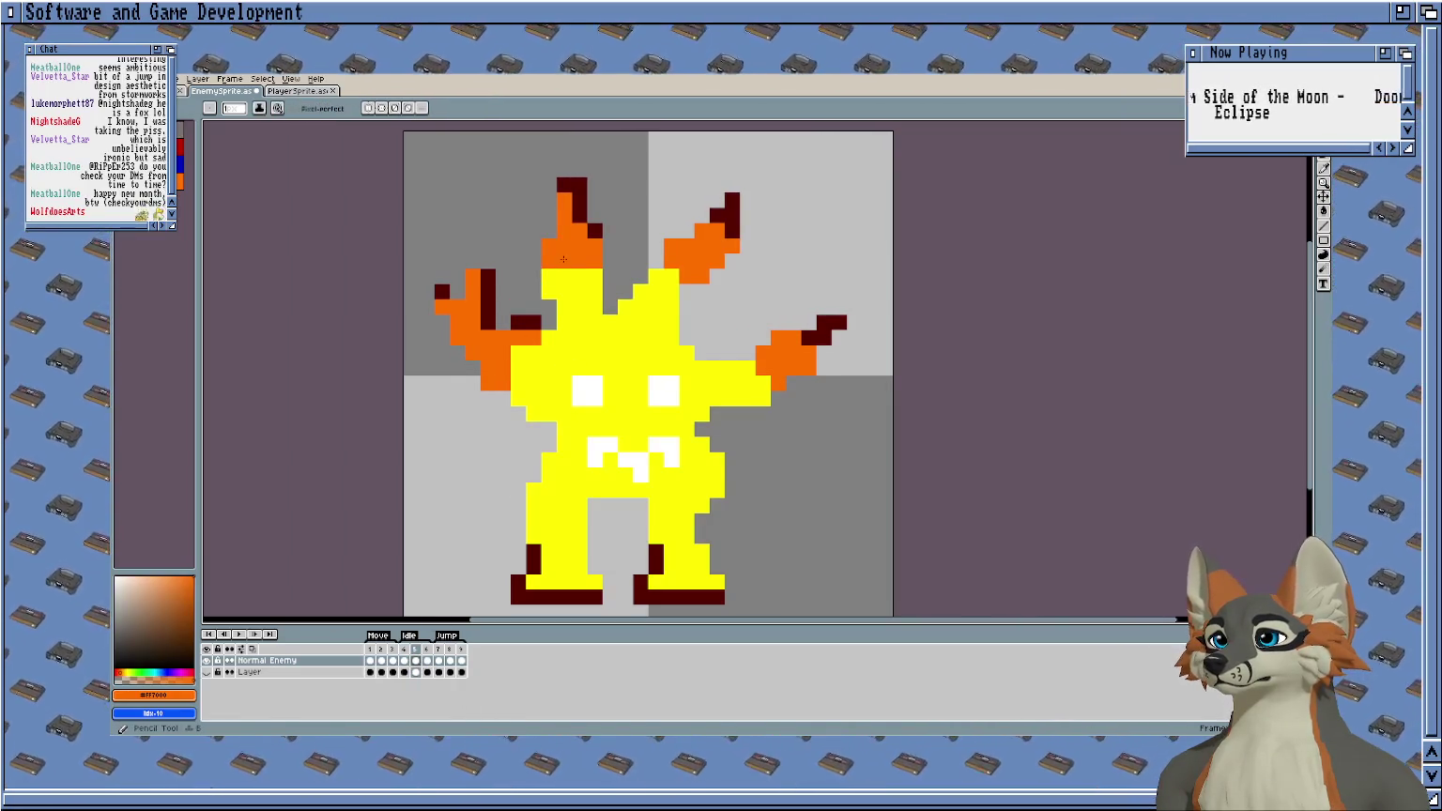
{"action": "left_click", "coordinate": [425, 662]}
{"action": "key", "text": "e"}
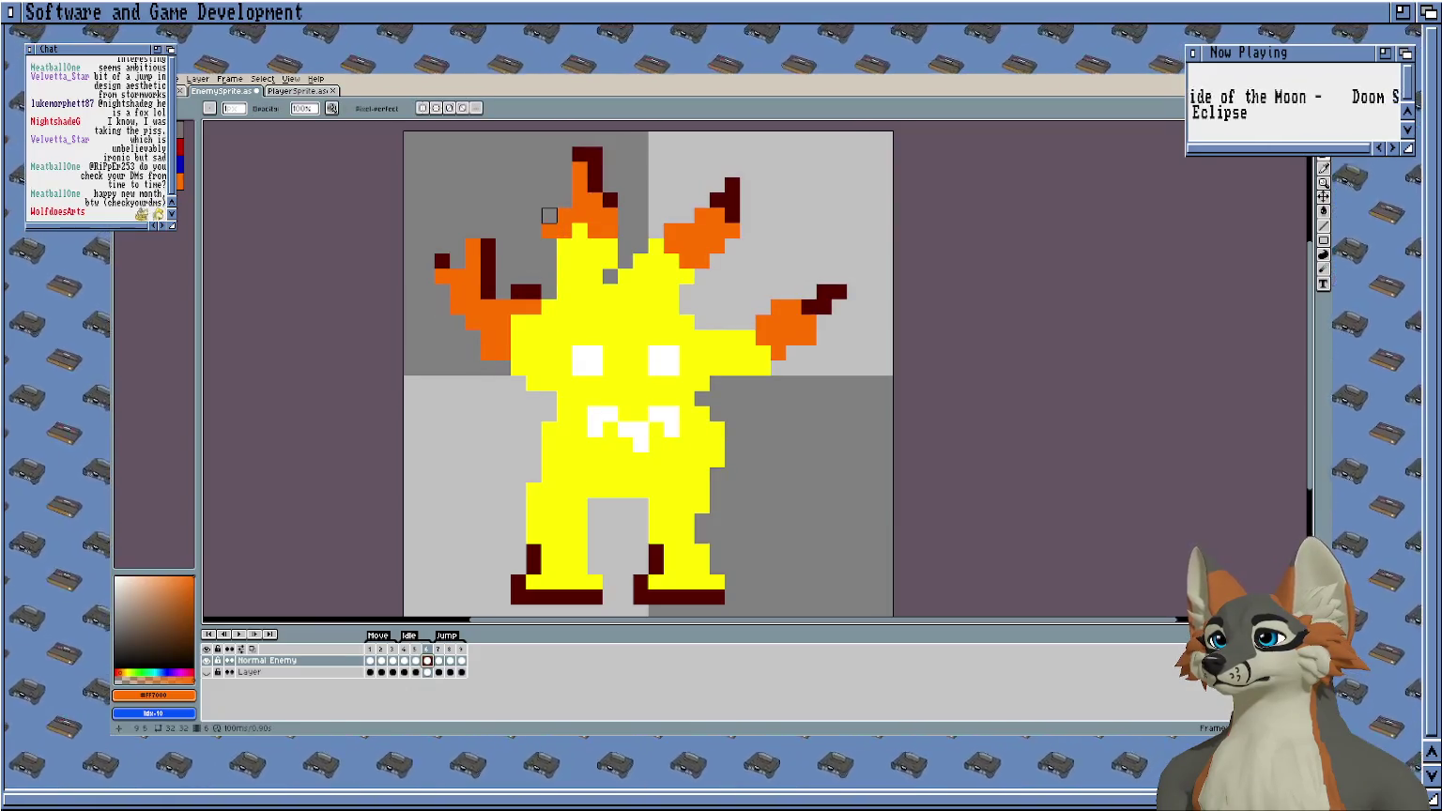
{"action": "key", "text": "e"}
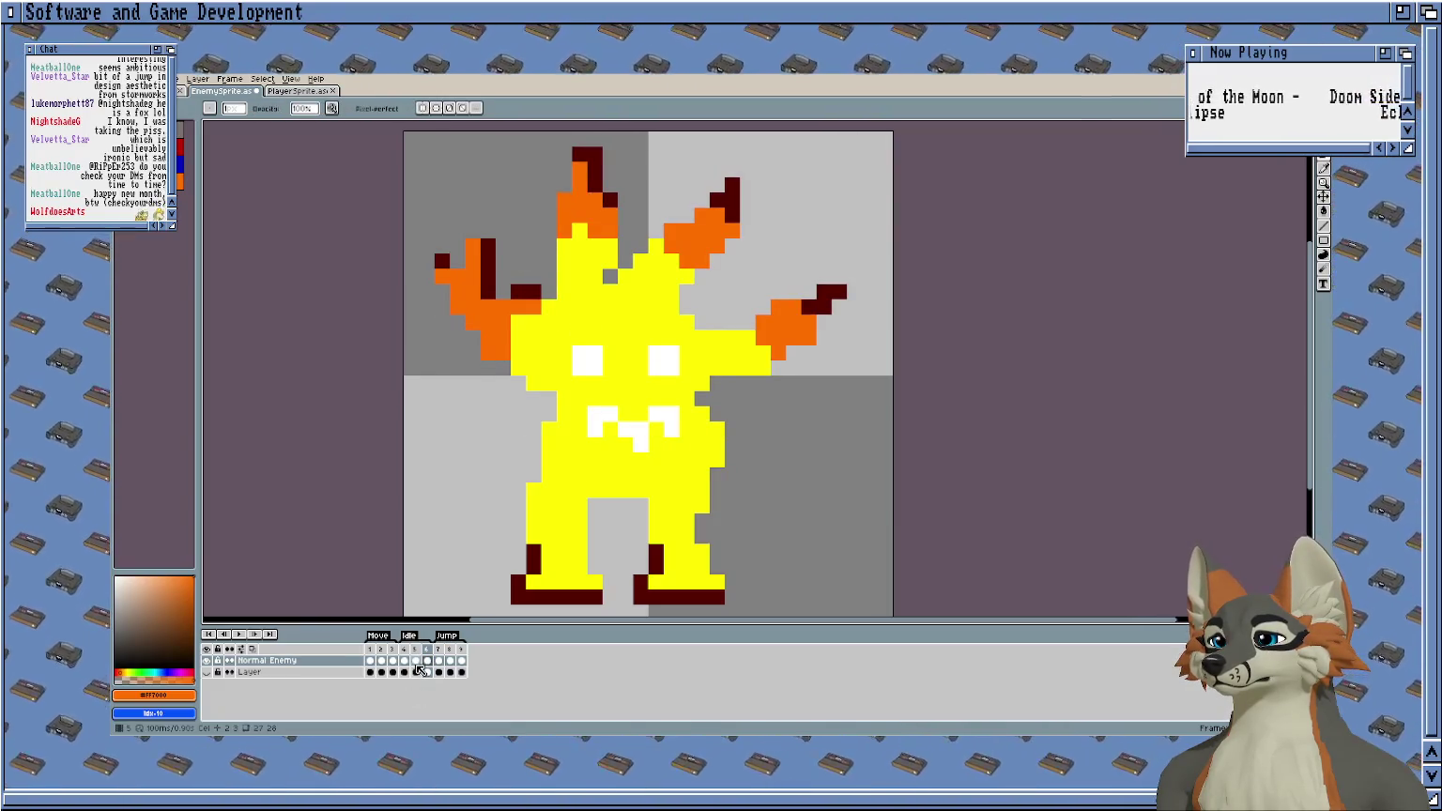
Check the pose on frame 7 and save EnemySprite.aseprite.
{"action": "left_click", "coordinate": [438, 662]}
{"action": "key", "text": "Home"}
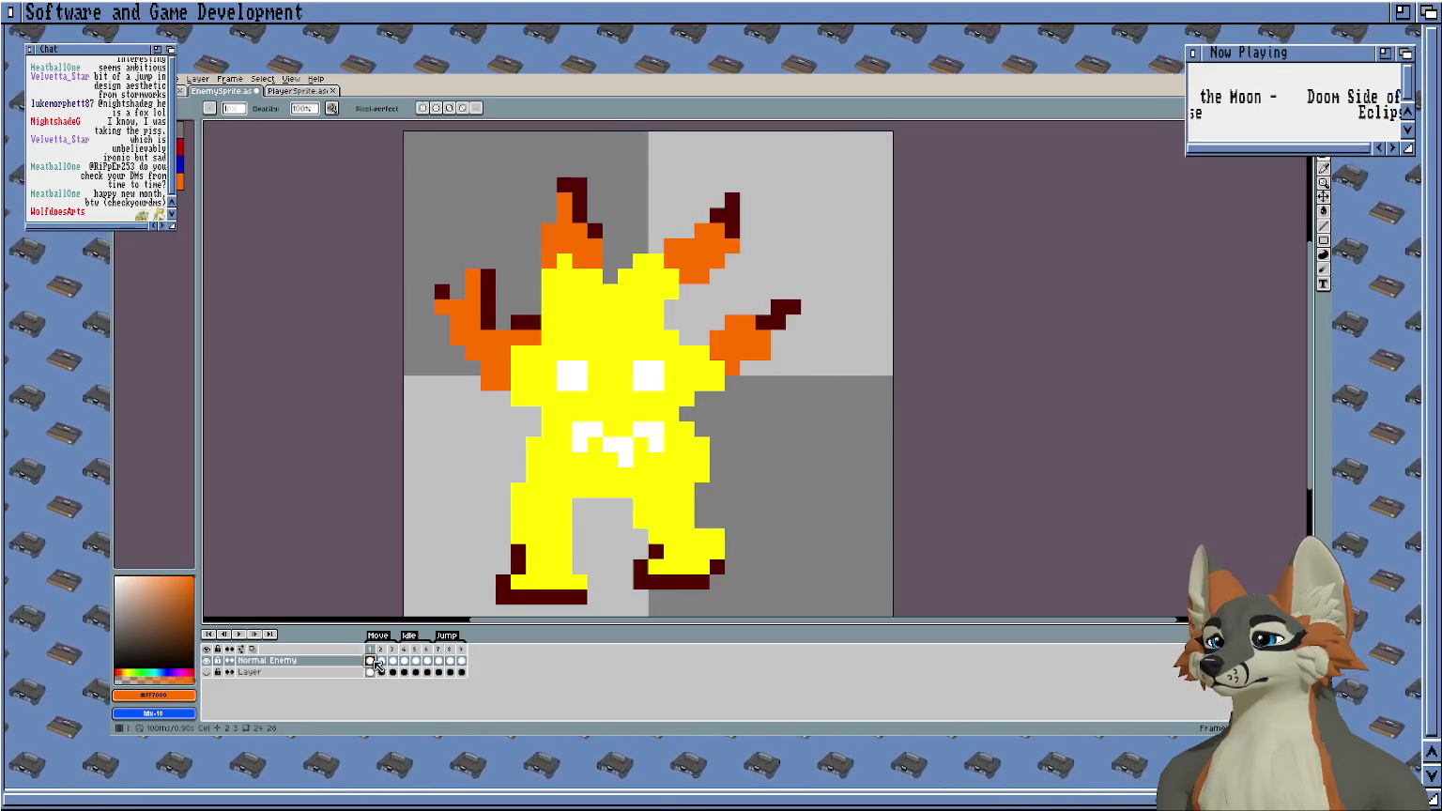
{"action": "key", "text": "ctrl+s"}
{"action": "scroll", "coordinate": [455, 325], "scroll_direction": "down", "scroll_amount": 1}
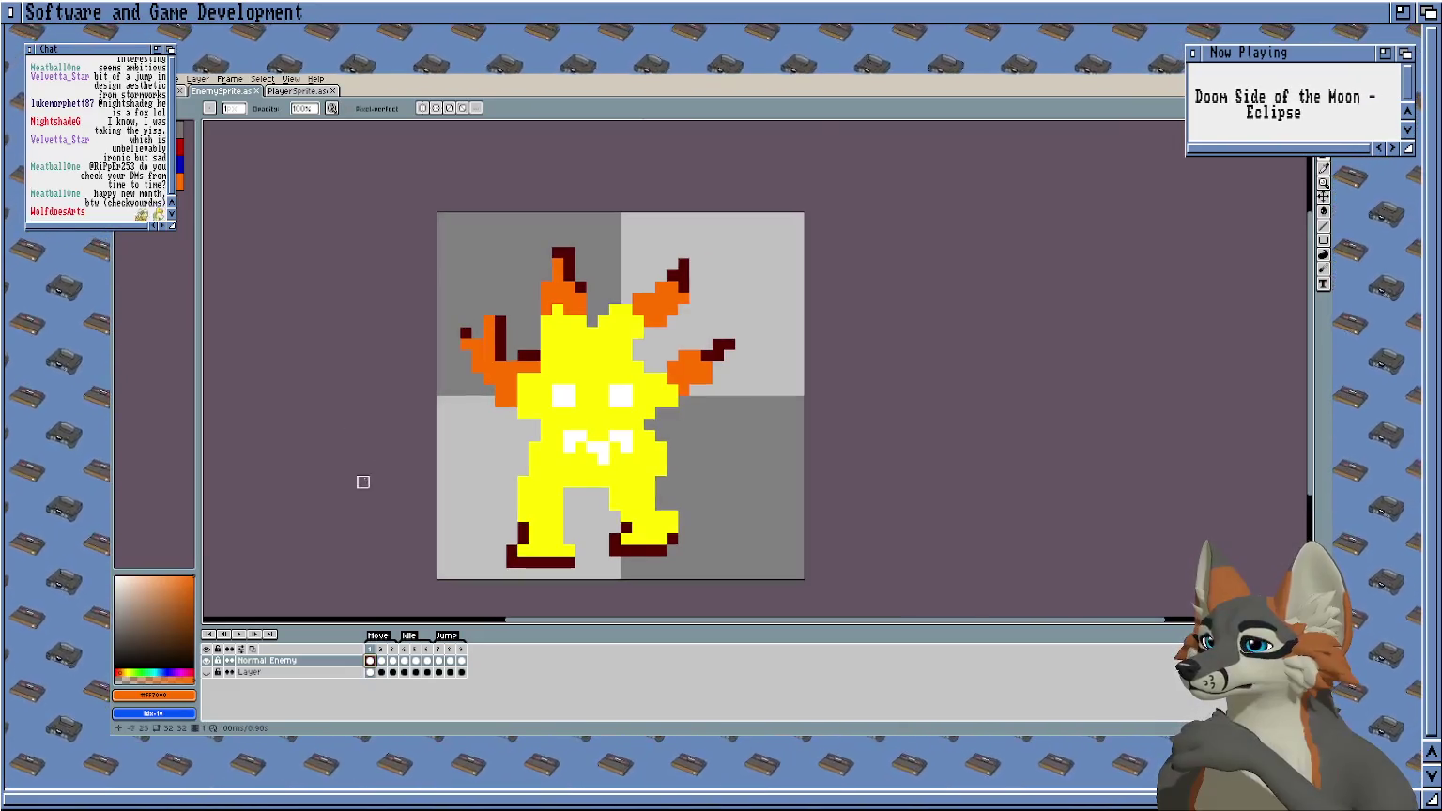
{"action": "left_click", "coordinate": [132, 79]}
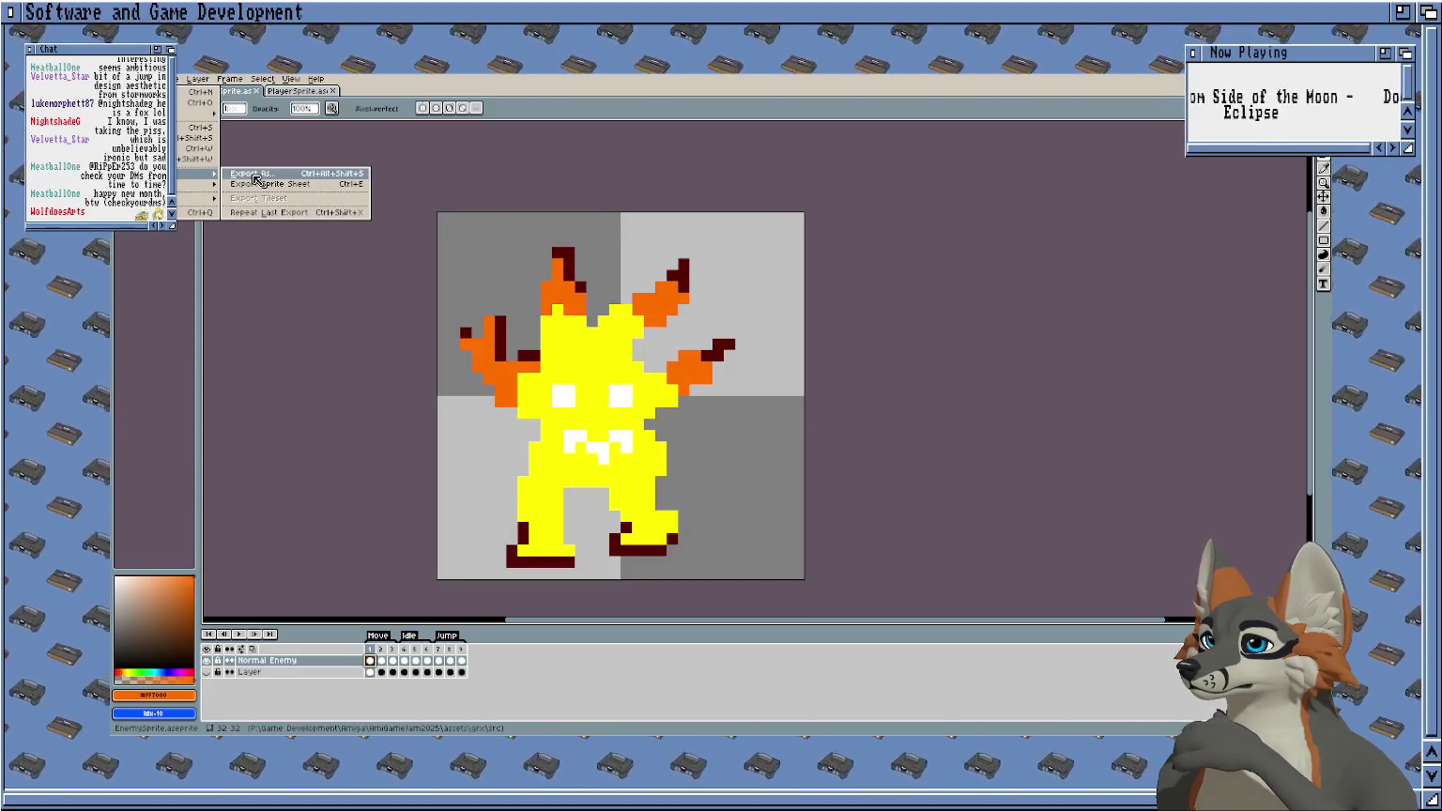
Duplicate the Normal Enemy layer and rename the copy 'Wanderer Enemy'.
{"action": "left_click", "coordinate": [272, 659]}
{"action": "right_click", "coordinate": [272, 660]}
{"action": "left_click", "coordinate": [348, 699]}
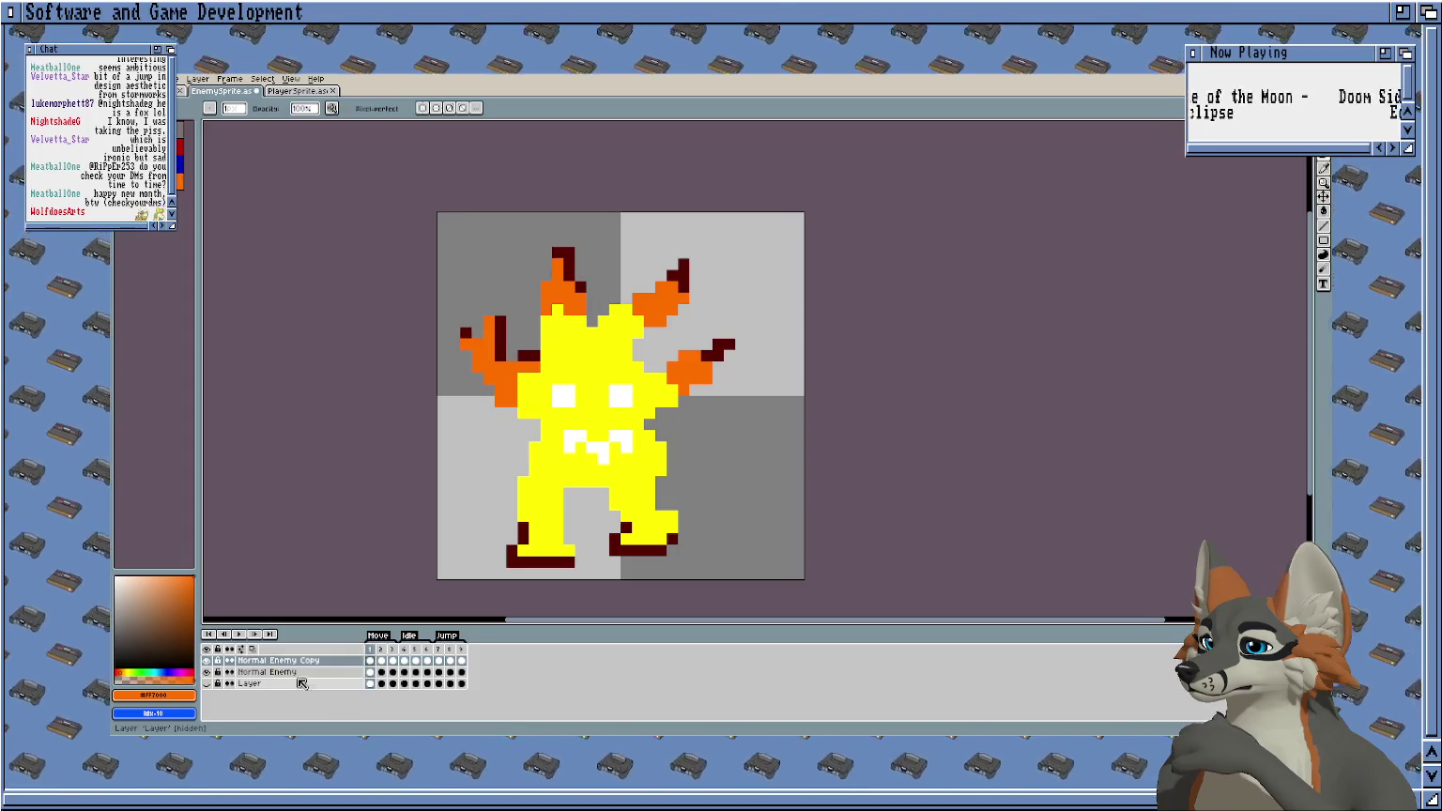
{"action": "double_click", "coordinate": [278, 660]}
{"action": "type", "text": "Wanderer"}
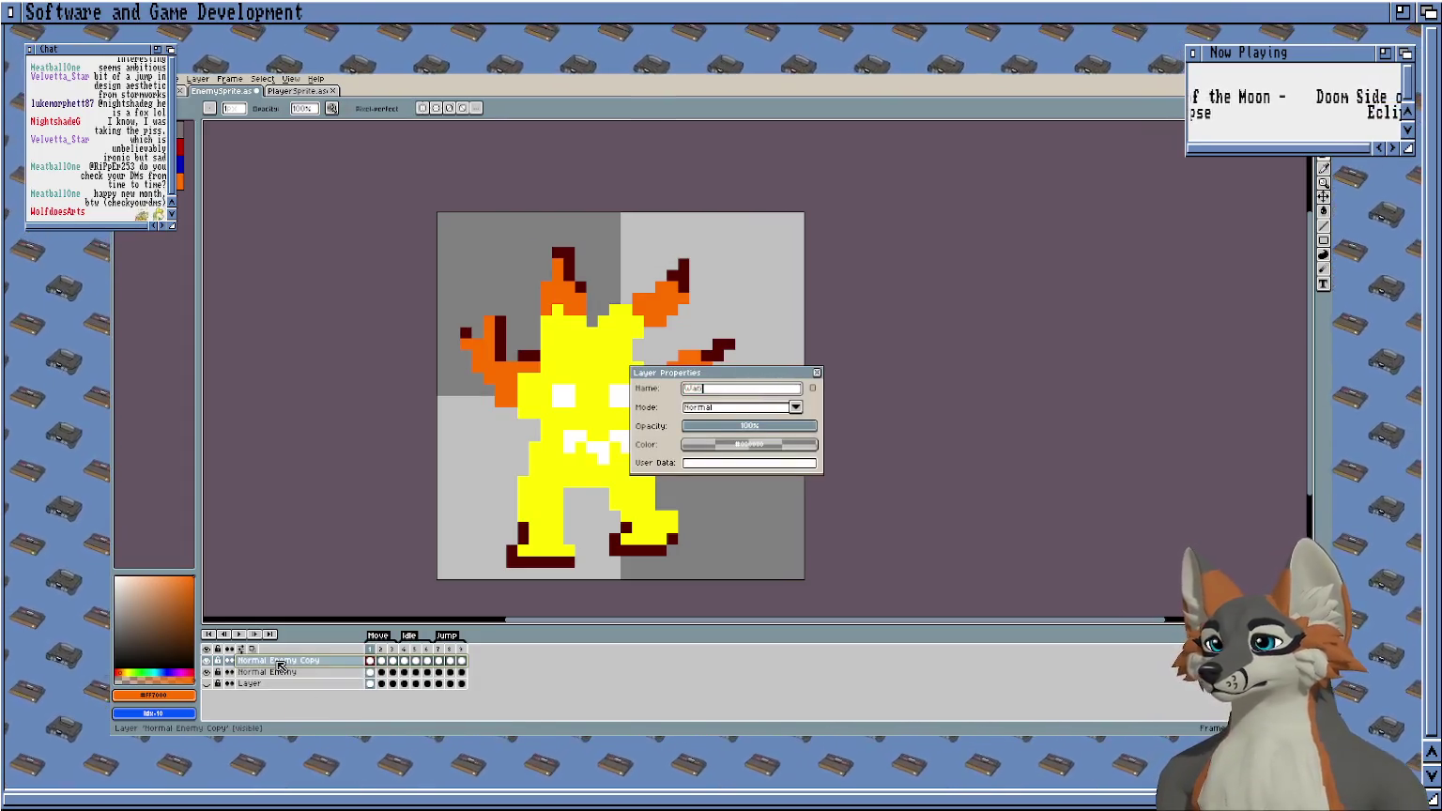
{"action": "type", "text": " Enemy"}
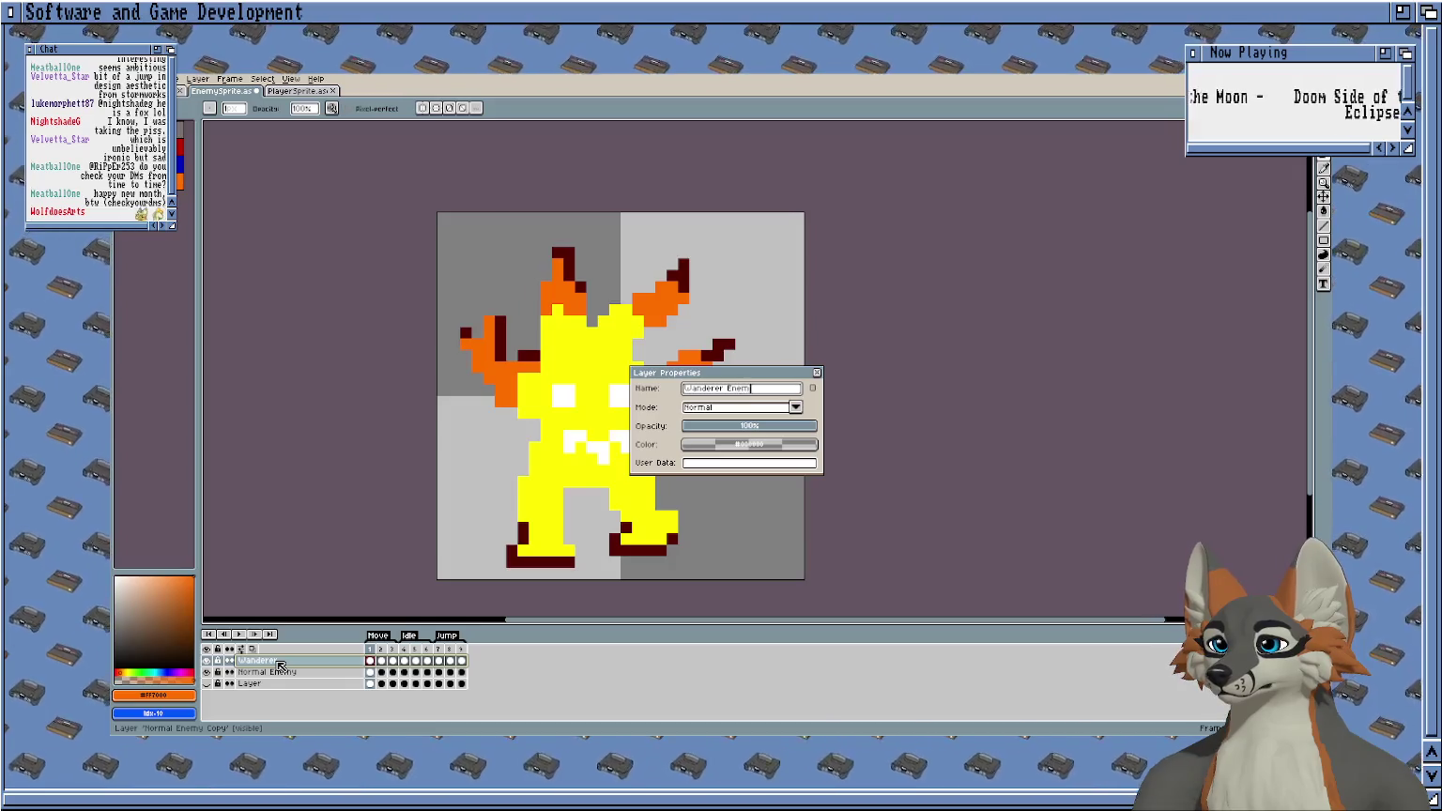
{"action": "key", "text": "Return"}
Select the Paint Bucket tool, ready to recolour the Wanderer Enemy.
{"action": "scroll", "coordinate": [399, 480], "scroll_direction": "up", "scroll_amount": 1}
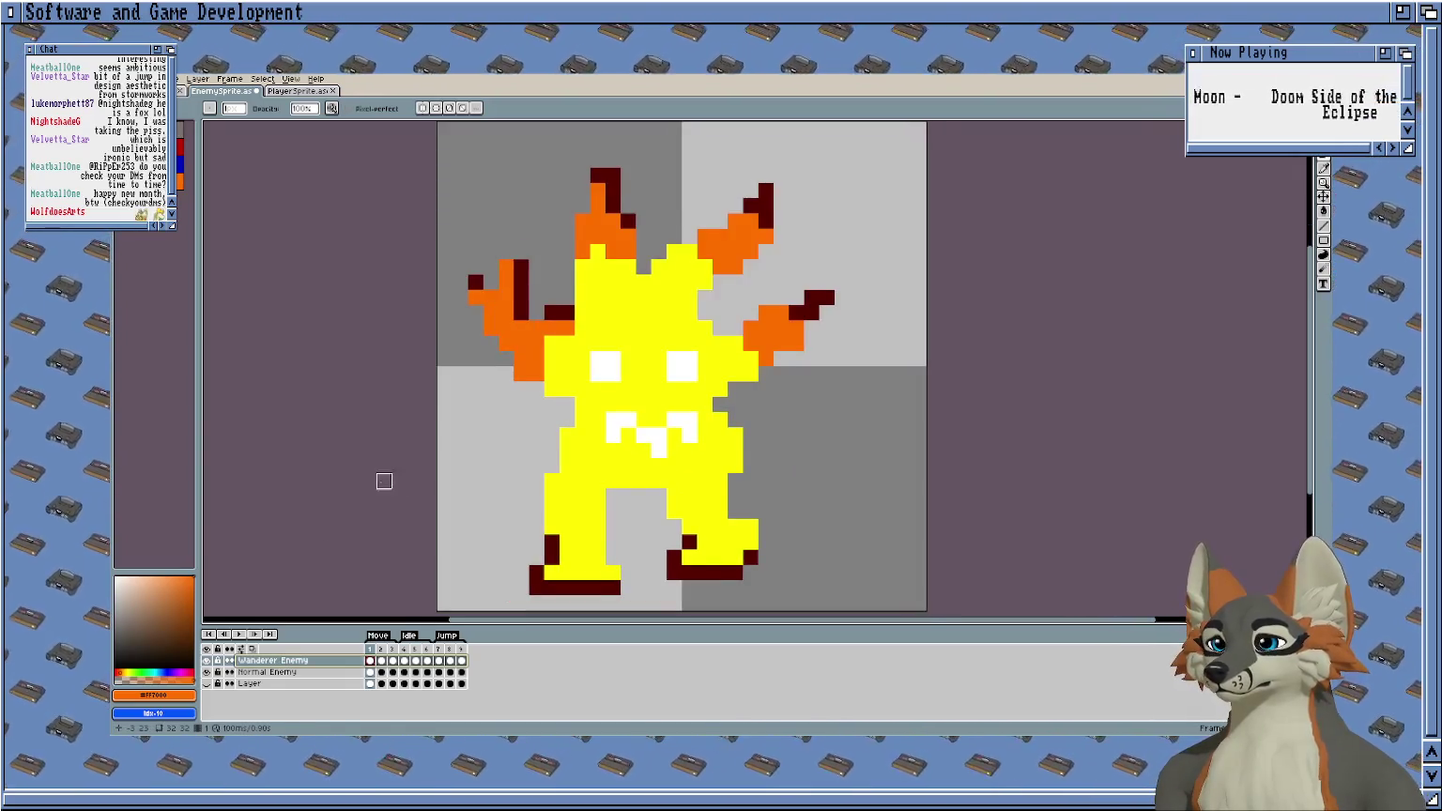
{"action": "scroll", "coordinate": [396, 506], "scroll_direction": "up", "scroll_amount": 1}
{"action": "scroll", "coordinate": [515, 354], "scroll_direction": "down", "scroll_amount": 1}
{"action": "key", "text": "g"}
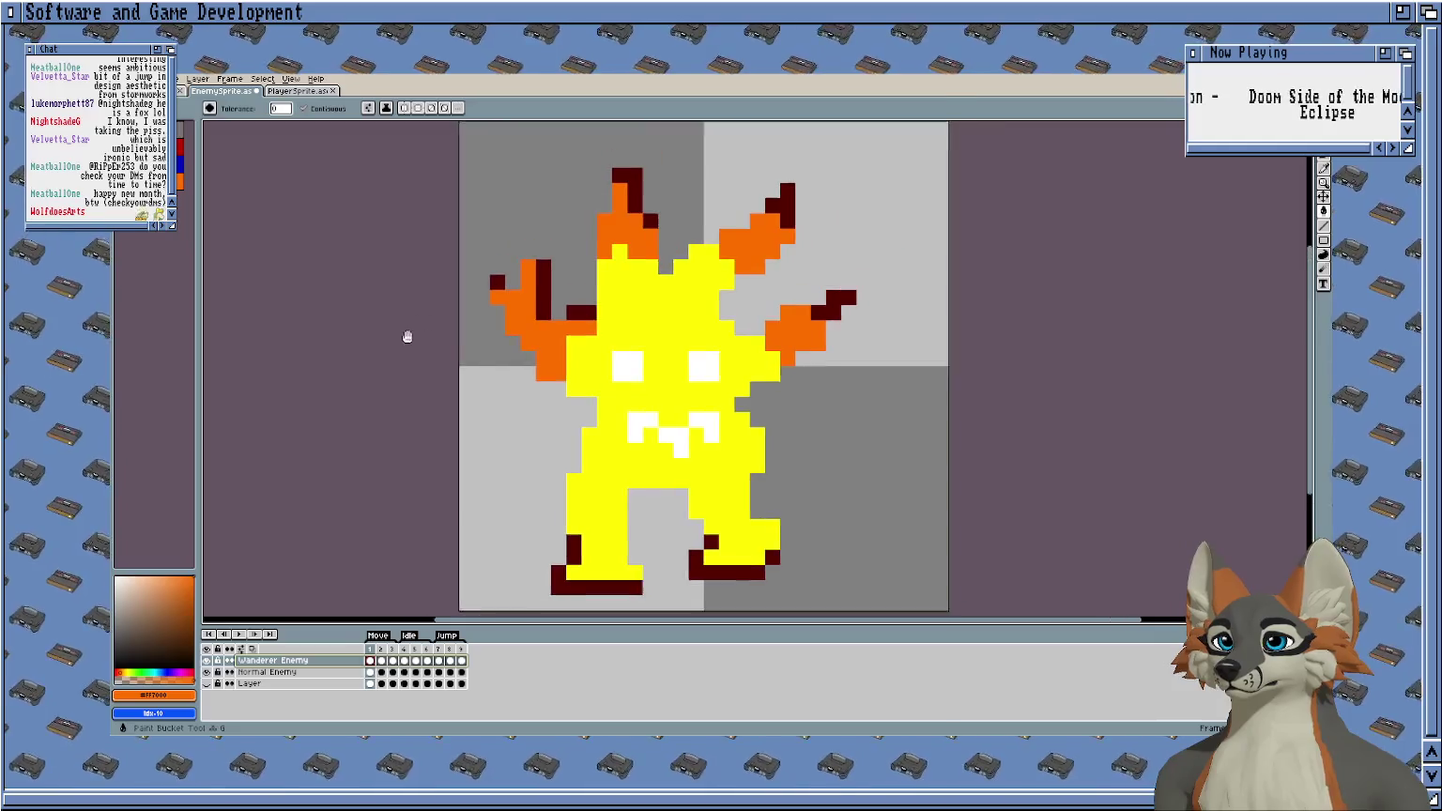
{"action": "scroll", "coordinate": [405, 335], "scroll_direction": "up", "scroll_amount": 1}
{"action": "scroll", "coordinate": [347, 349], "scroll_direction": "down", "scroll_amount": 1}
{"action": "scroll", "coordinate": [347, 348], "scroll_direction": "up", "scroll_amount": 1}
{"action": "scroll", "coordinate": [347, 349], "scroll_direction": "down", "scroll_amount": 1}
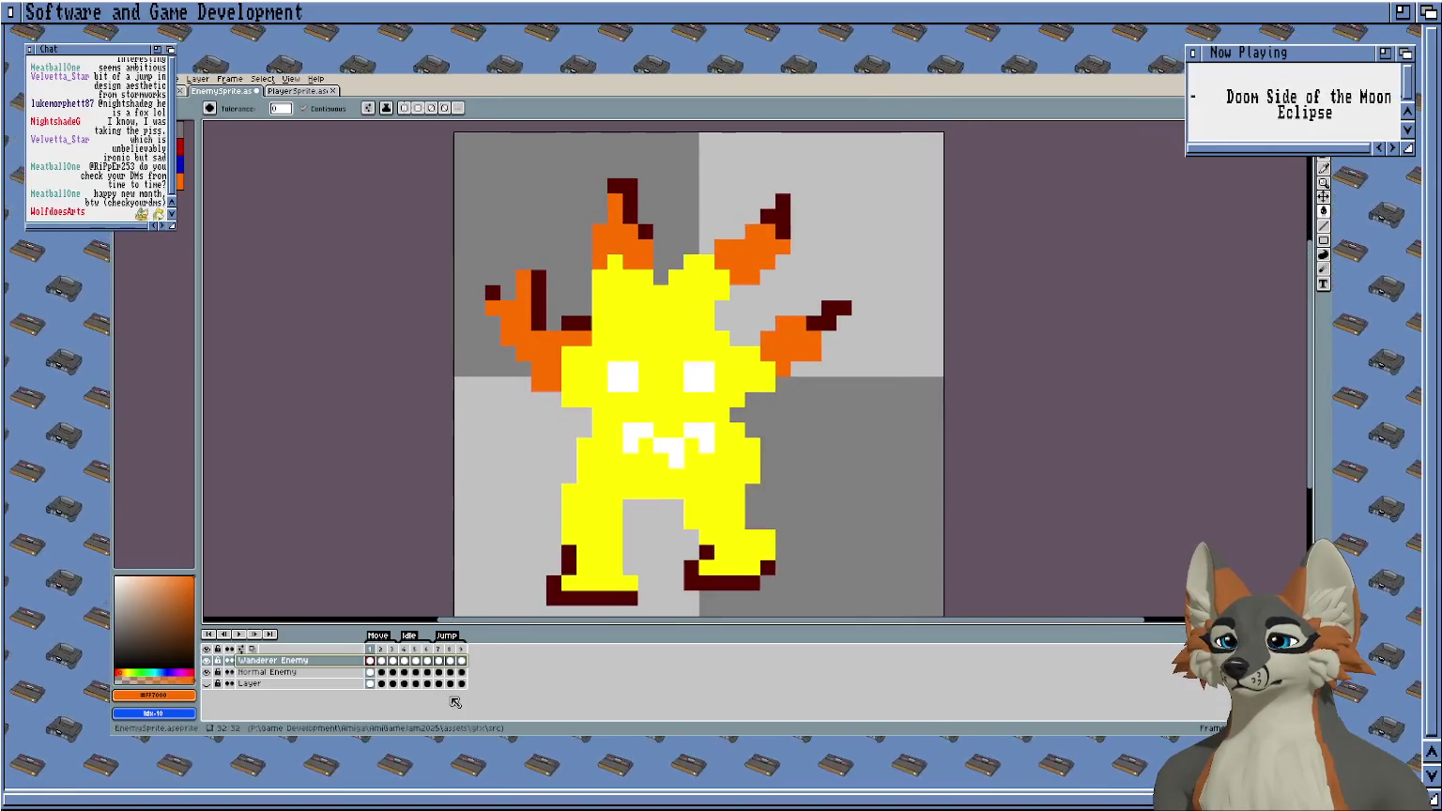
{"action": "scroll", "coordinate": [338, 405], "scroll_direction": "up", "scroll_amount": 1}
{"action": "scroll", "coordinate": [319, 286], "scroll_direction": "down", "scroll_amount": 1}
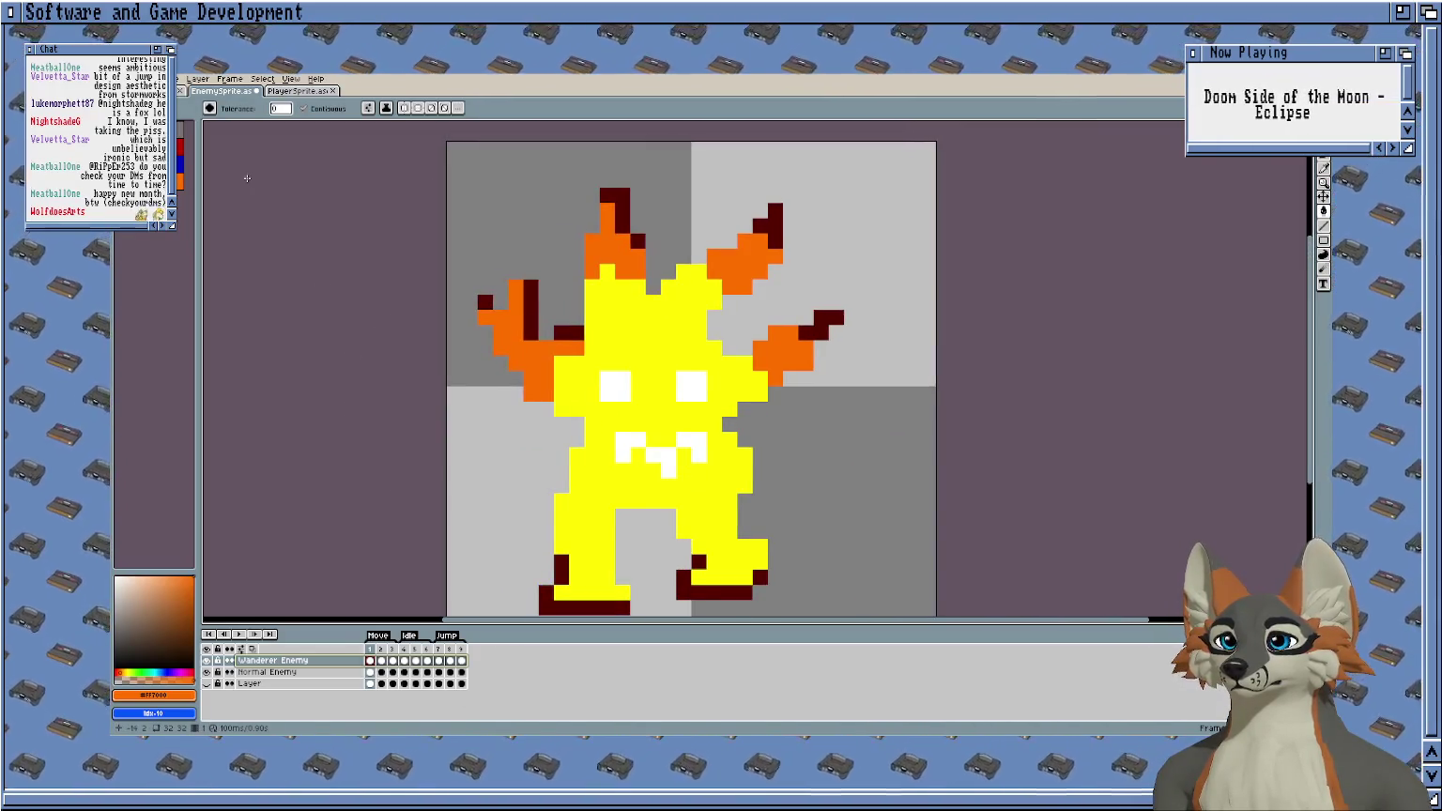
Swap to blue and bucket-fill frame 1's ears and arms blue.
{"action": "key", "text": "x"}
{"action": "left_click", "coordinate": [543, 377]}
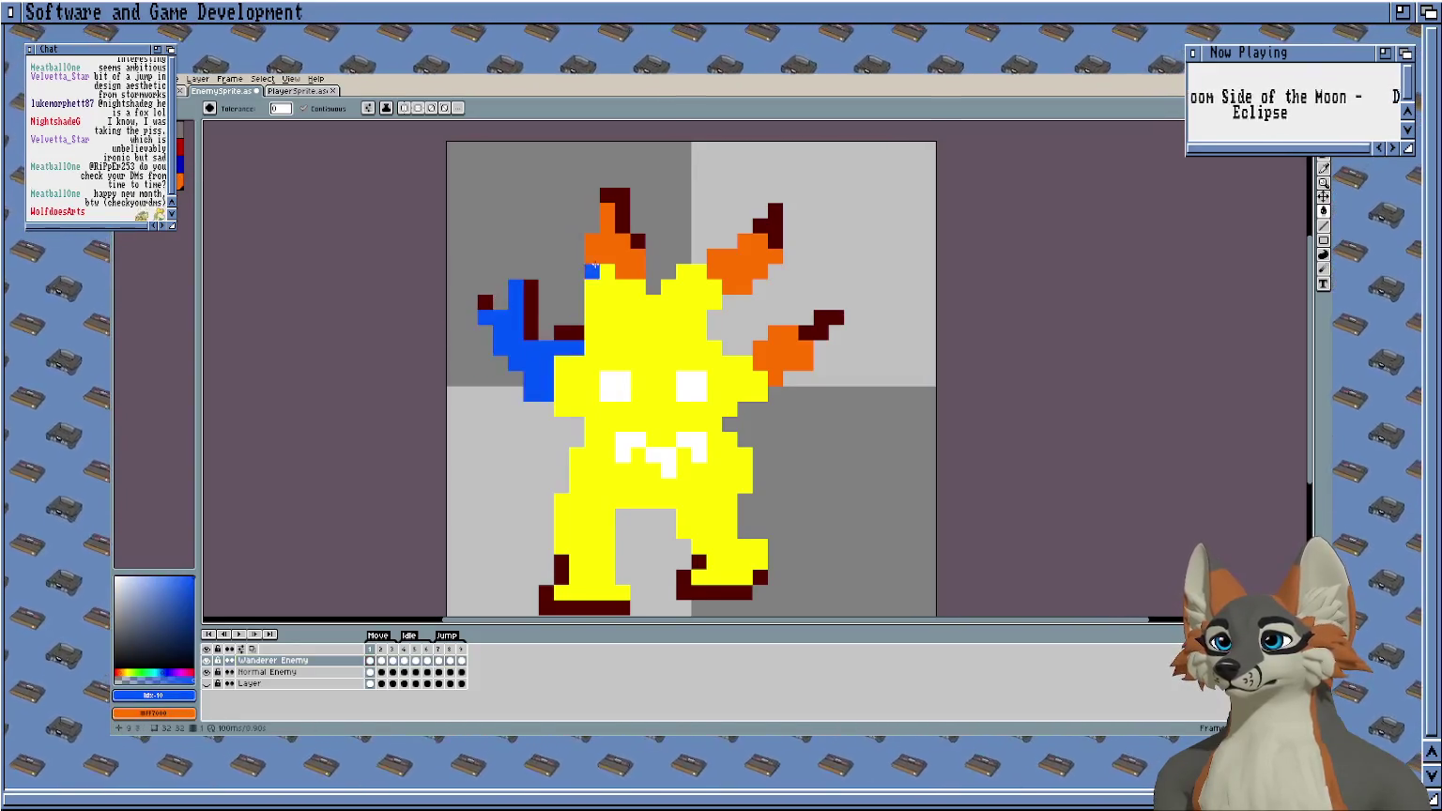
{"action": "left_click", "coordinate": [608, 249]}
{"action": "left_click", "coordinate": [735, 260]}
{"action": "left_click", "coordinate": [784, 349]}
{"action": "left_click_drag", "start_coordinate": [615, 363], "coordinate": [591, 358]}
Bucket-fill the ears and arms blue in frames 2 and 3.
{"action": "key", "text": "Right"}
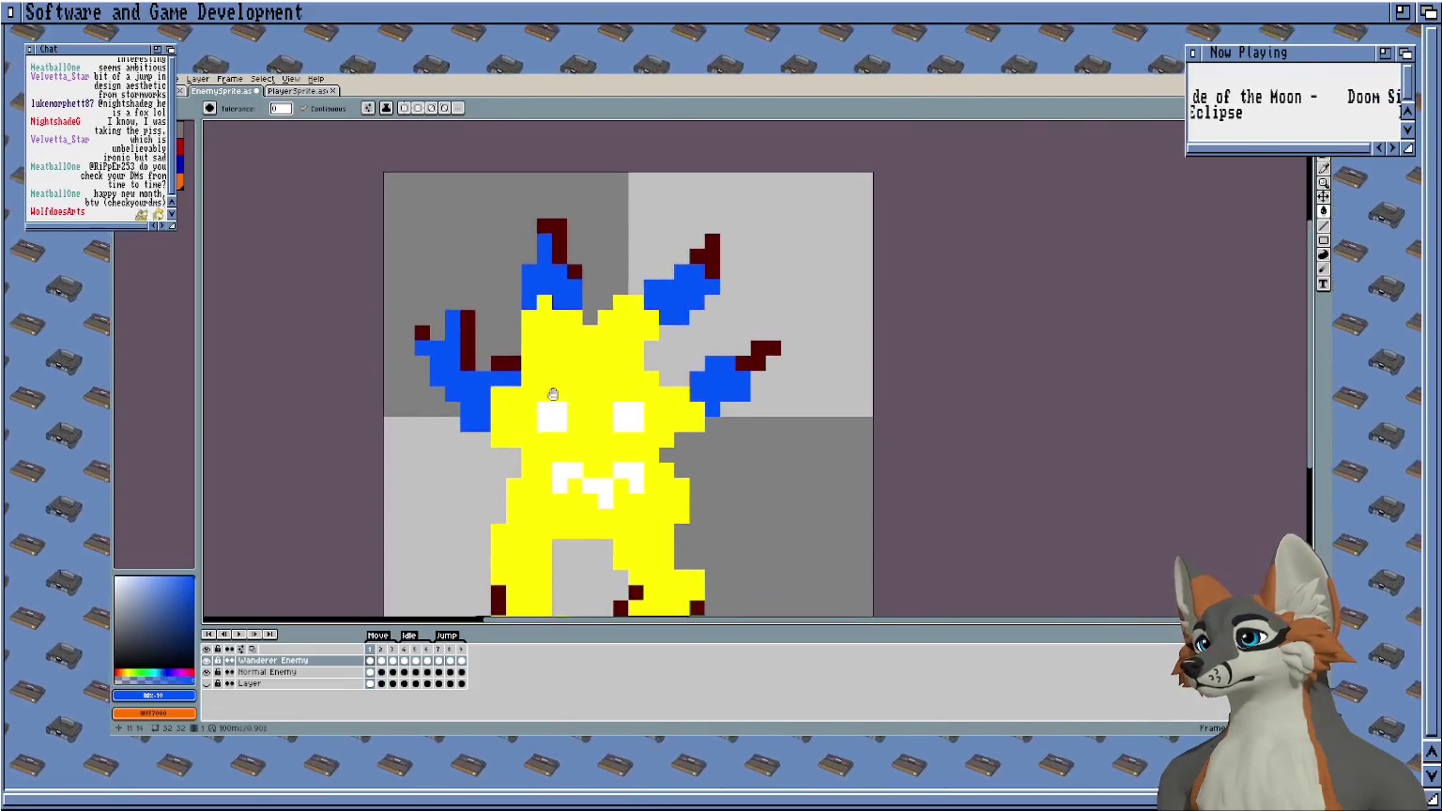
{"action": "key", "text": "ctrl+z"}
{"action": "key", "text": "ctrl+z"}
{"action": "key", "text": "ctrl+z"}
{"action": "left_click", "coordinate": [483, 371]}
{"action": "left_click", "coordinate": [583, 268]}
{"action": "left_click", "coordinate": [704, 281]}
{"action": "left_click", "coordinate": [774, 380]}
{"action": "key", "text": "Right"}
{"action": "left_click", "coordinate": [511, 394]}
{"action": "left_click", "coordinate": [588, 302]}
{"action": "left_click", "coordinate": [691, 310]}
{"action": "left_click", "coordinate": [796, 382]}
Bucket-fill the ears and arms blue in frames 4 and 5.
{"action": "key", "text": "Right"}
{"action": "left_click", "coordinate": [477, 366]}
{"action": "left_click", "coordinate": [582, 267]}
{"action": "left_click", "coordinate": [674, 290]}
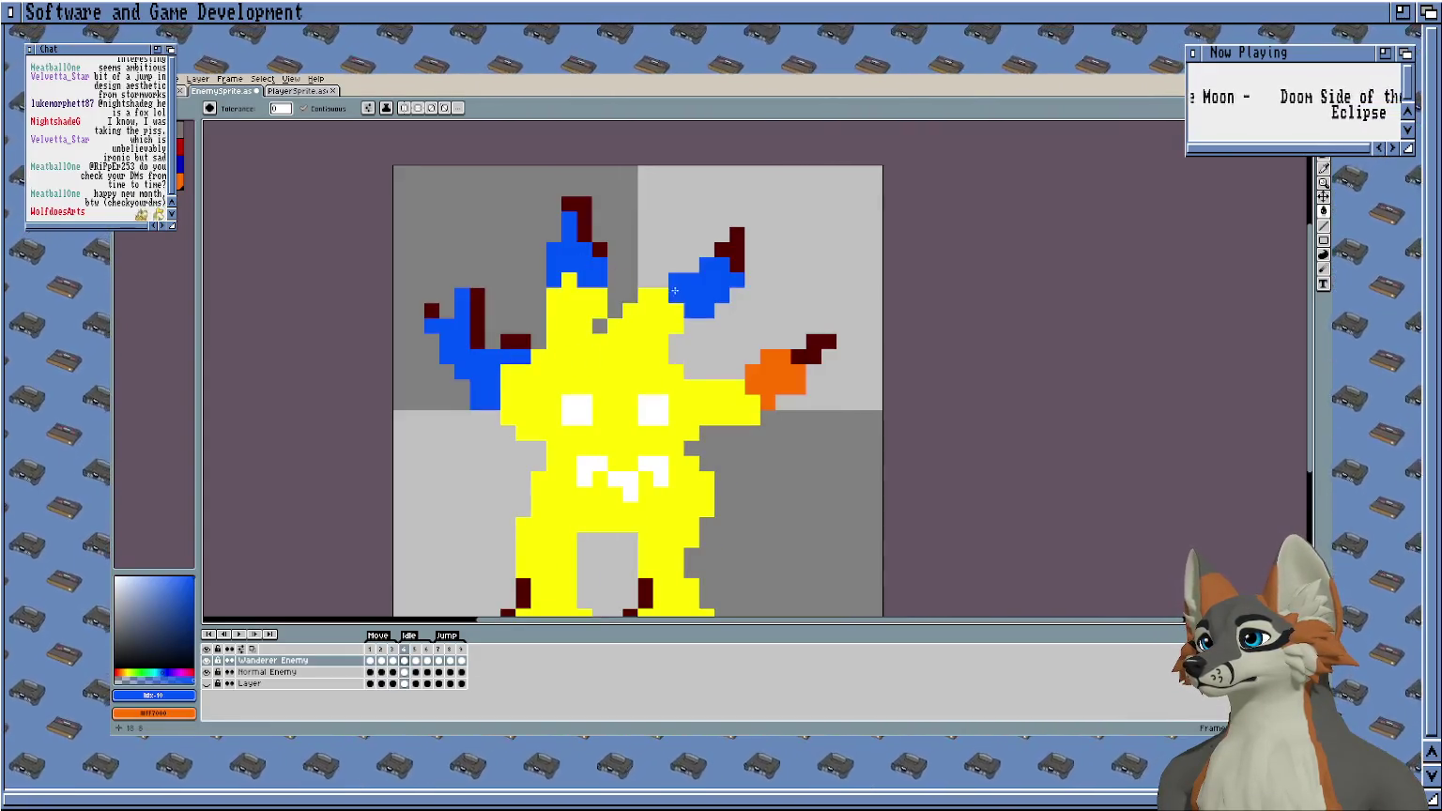
{"action": "left_click", "coordinate": [794, 380]}
{"action": "key", "text": "Right"}
{"action": "left_click", "coordinate": [511, 385]}
{"action": "left_click", "coordinate": [568, 286]}
{"action": "left_click", "coordinate": [690, 282]}
{"action": "left_click", "coordinate": [766, 402]}
Bucket-fill the ears and arms blue in frames 6 and 7.
{"action": "key", "text": "Right"}
{"action": "left_click", "coordinate": [474, 337]}
{"action": "left_click", "coordinate": [577, 235]}
{"action": "left_click", "coordinate": [690, 268]}
{"action": "left_click", "coordinate": [791, 371]}
{"action": "key", "text": "Right"}
{"action": "left_click", "coordinate": [474, 370]}
{"action": "left_click", "coordinate": [554, 268]}
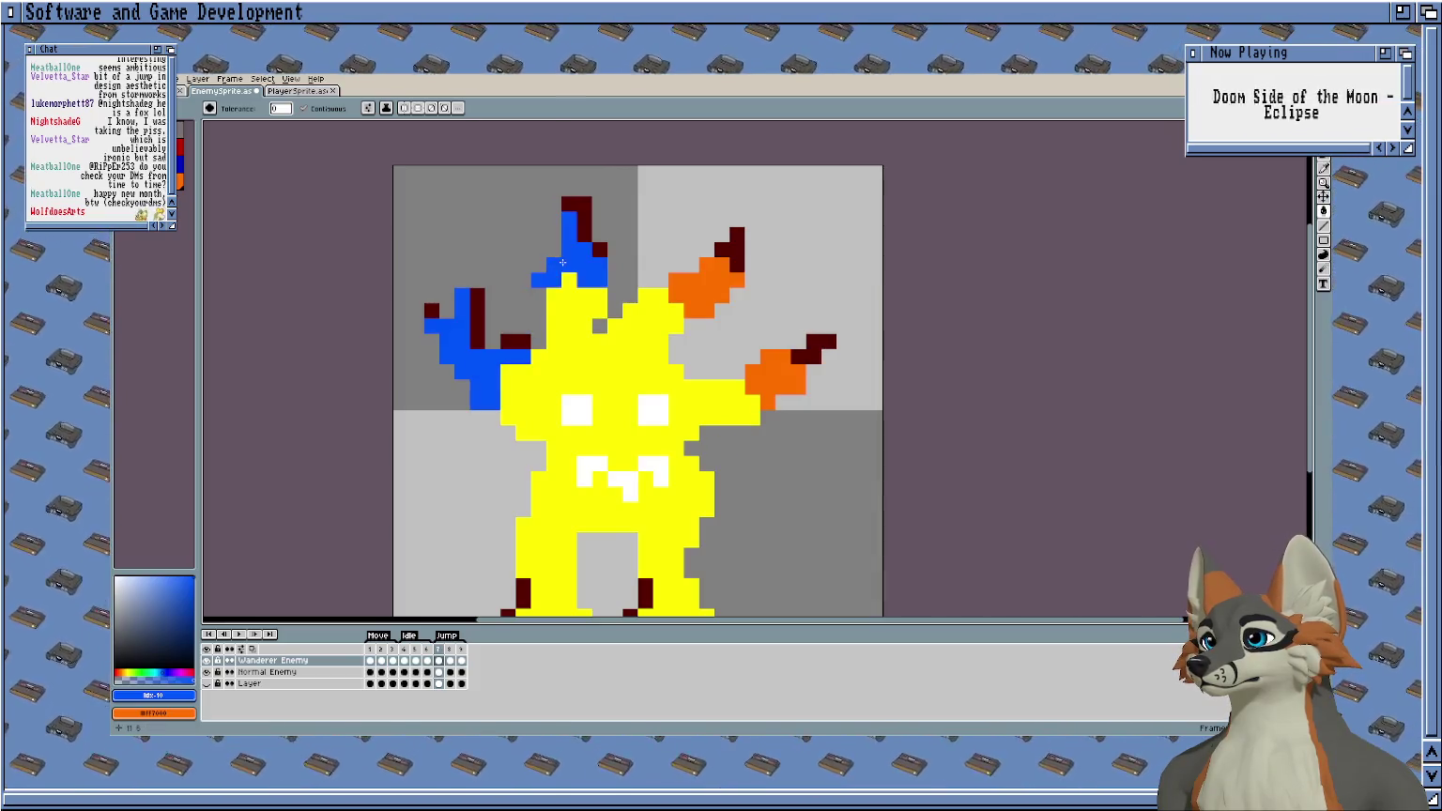
{"action": "left_click", "coordinate": [705, 286]}
{"action": "left_click", "coordinate": [765, 380]}
Bucket-fill the ears and arms blue in frames 8 and 9.
{"action": "key", "text": "Right"}
{"action": "left_click", "coordinate": [474, 371]}
{"action": "left_click", "coordinate": [568, 249]}
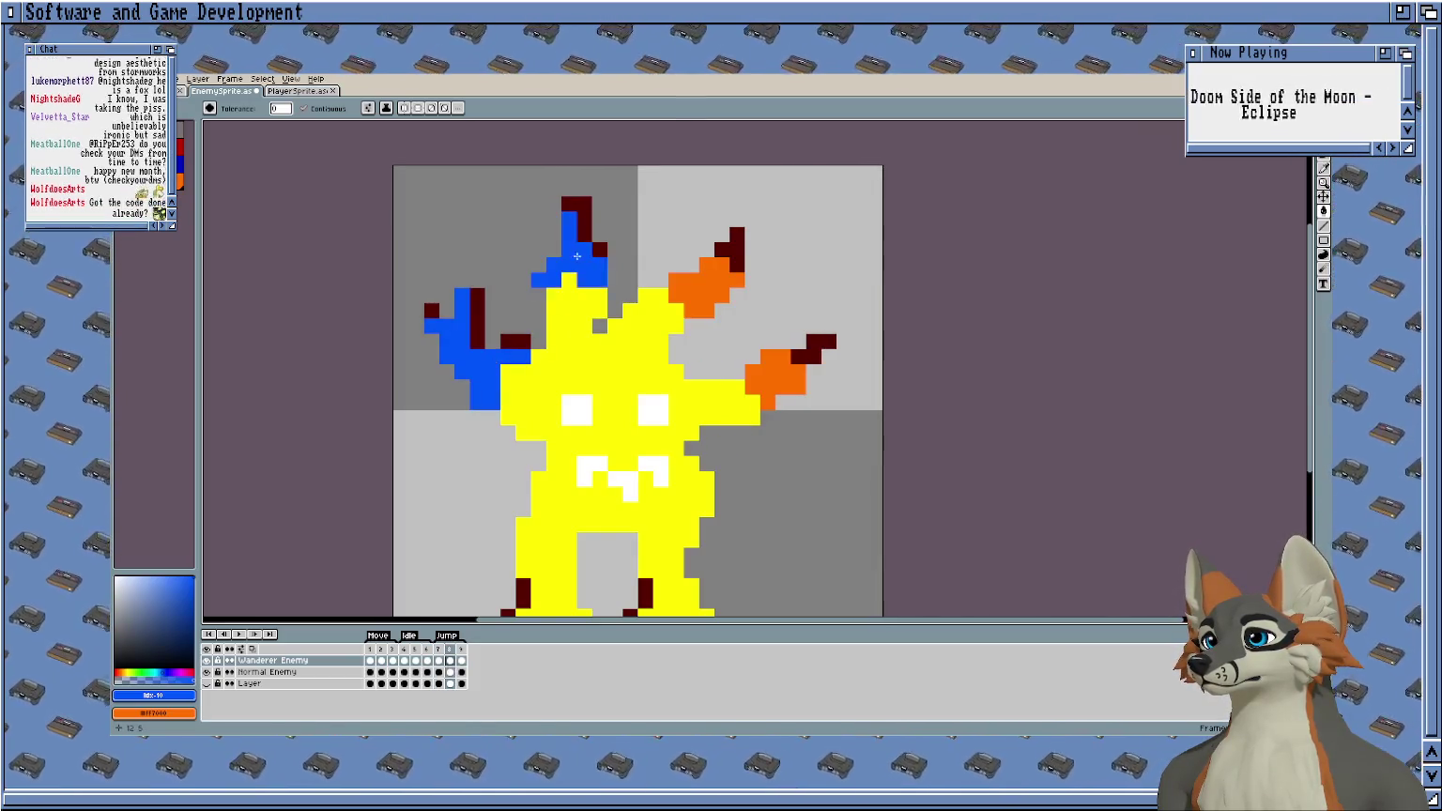
{"action": "left_click", "coordinate": [697, 288]}
{"action": "left_click", "coordinate": [774, 375]}
{"action": "key", "text": "Right"}
{"action": "left_click", "coordinate": [474, 371]}
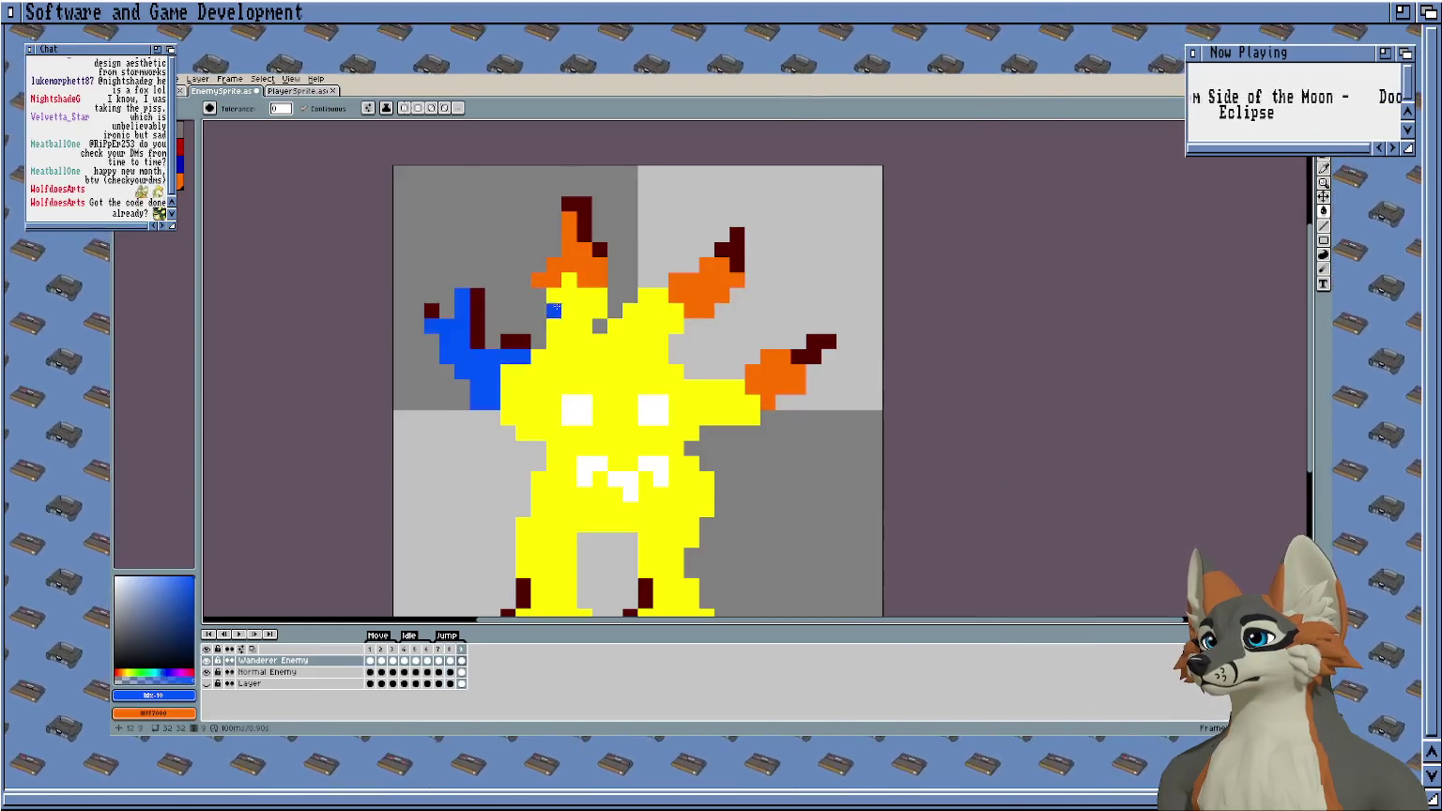
{"action": "left_click", "coordinate": [568, 249]}
{"action": "left_click", "coordinate": [699, 282]}
{"action": "left_click", "coordinate": [774, 376]}
Swap to orange and bucket-fill the yellow body orange across the frames.
{"action": "key", "text": "Left"}
{"action": "key", "text": "Left"}
{"action": "key", "text": "Right"}
{"action": "key", "text": "Right"}
{"action": "key", "text": "Right"}
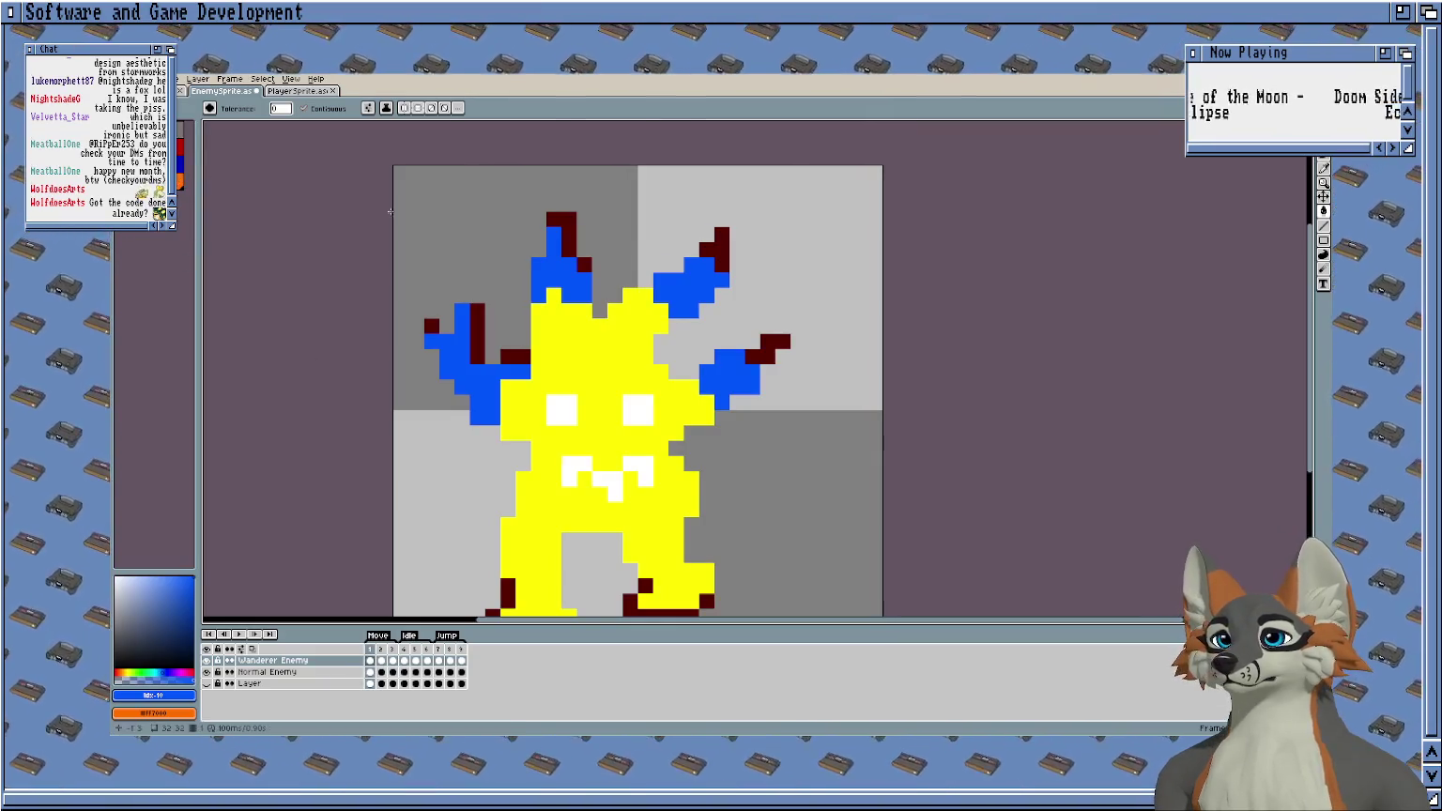
{"action": "key", "text": "x"}
{"action": "key", "text": "Right"}
{"action": "key", "text": "Right"}
{"action": "key", "text": "Right"}
{"action": "left_click", "coordinate": [601, 369]}
{"action": "key", "text": "Right"}
{"action": "key", "text": "Right"}
{"action": "key", "text": "Right"}
{"action": "key", "text": "Right"}
{"action": "key", "text": "Right"}
{"action": "left_click", "coordinate": [605, 372]}
{"action": "key", "text": "Right"}
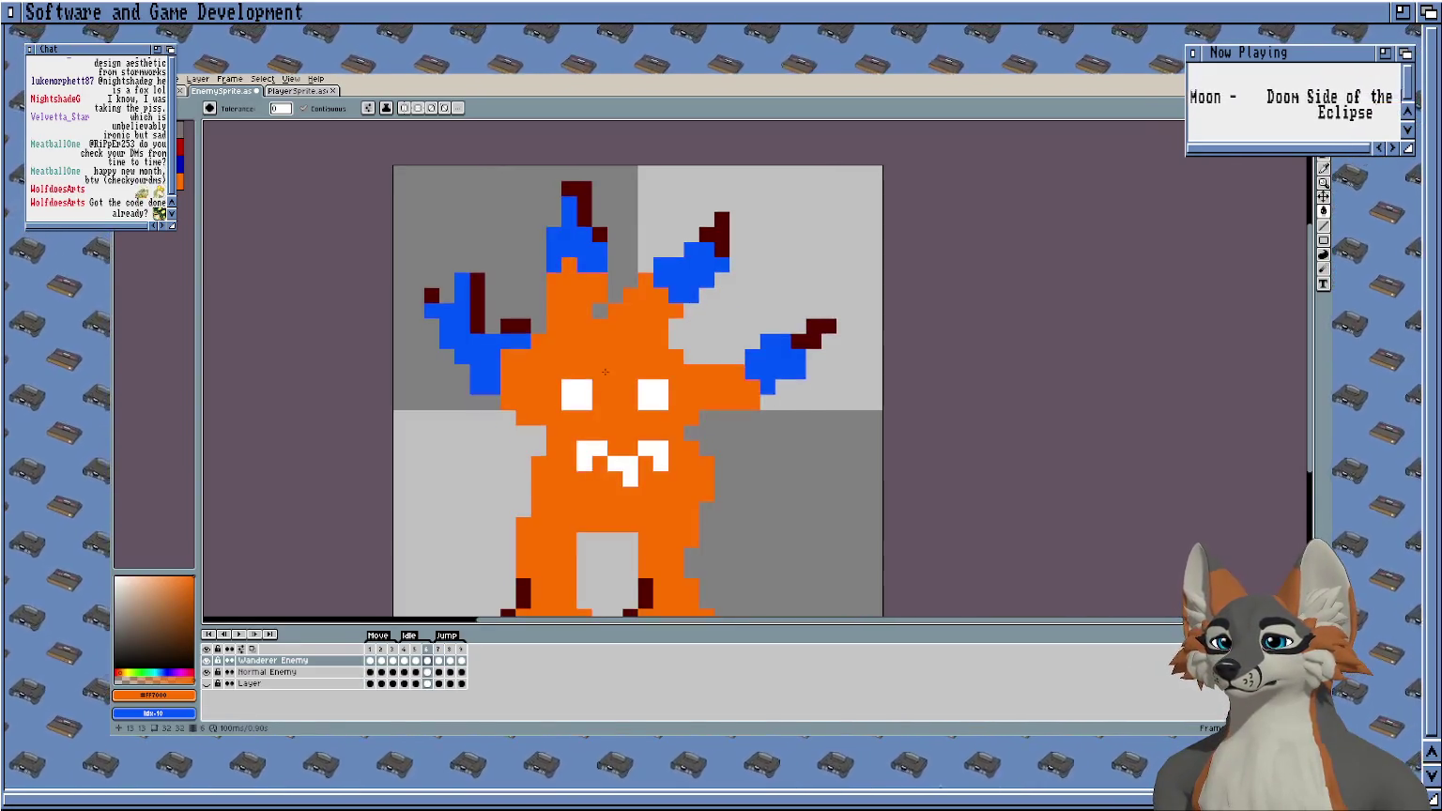
{"action": "key", "text": "Right"}
{"action": "key", "text": "Right"}
{"action": "key", "text": "Left"}
{"action": "key", "text": "Left"}
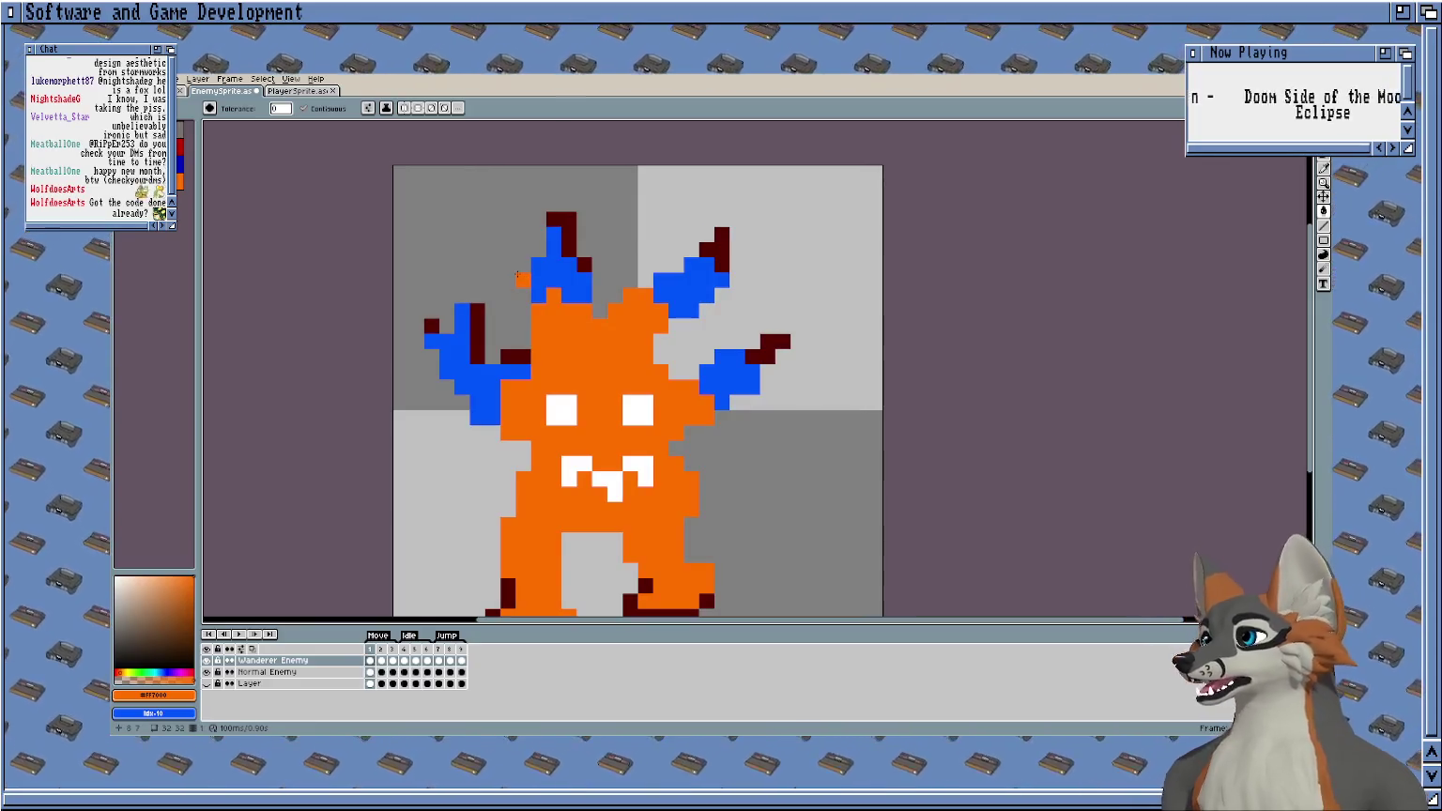
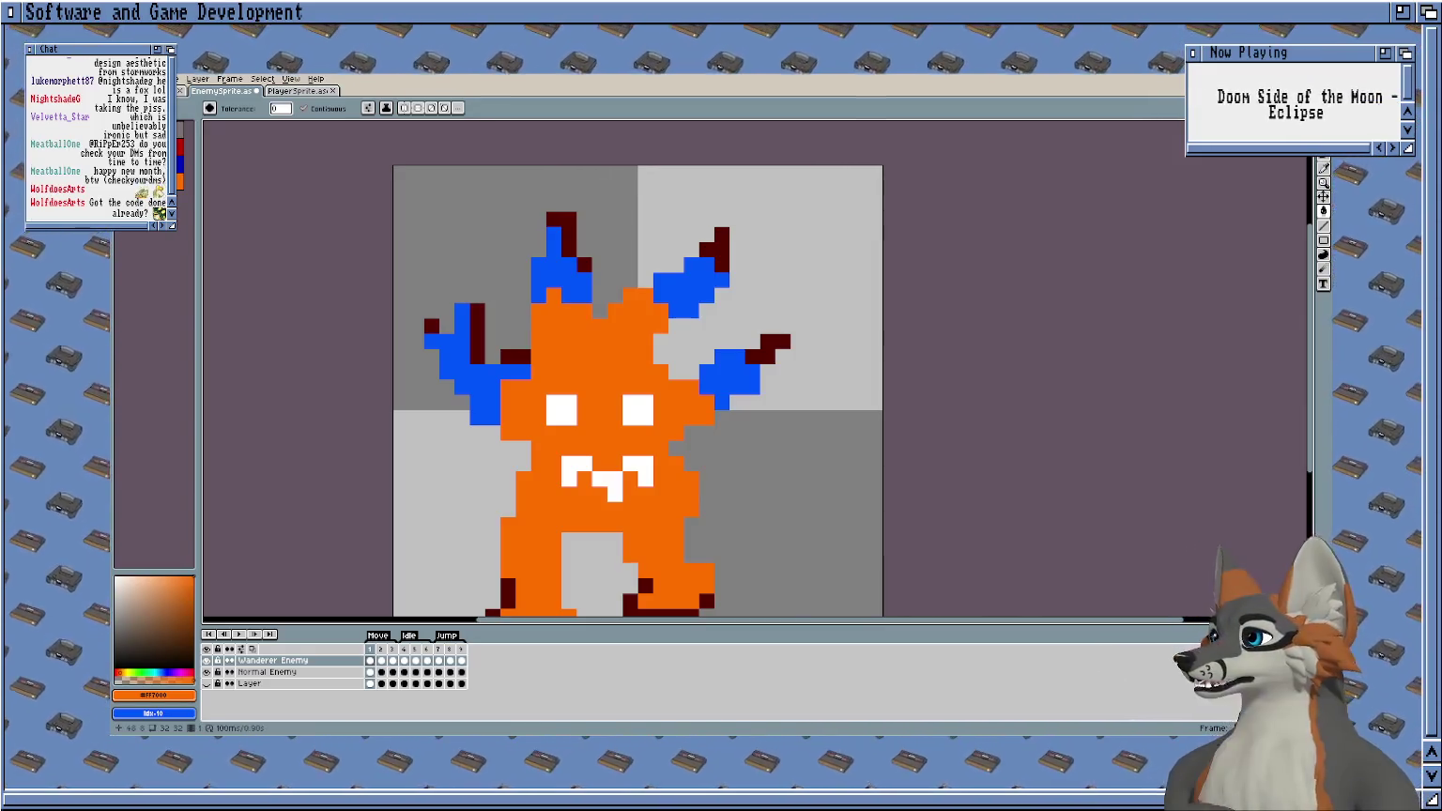
Undo the stray orange background fill and choose yellow from the palette.
{"action": "left_click", "coordinate": [1089, 282]}
{"action": "left_click_drag", "start_coordinate": [967, 315], "coordinate": [1045, 273]}
{"action": "key", "text": "ctrl+z"}
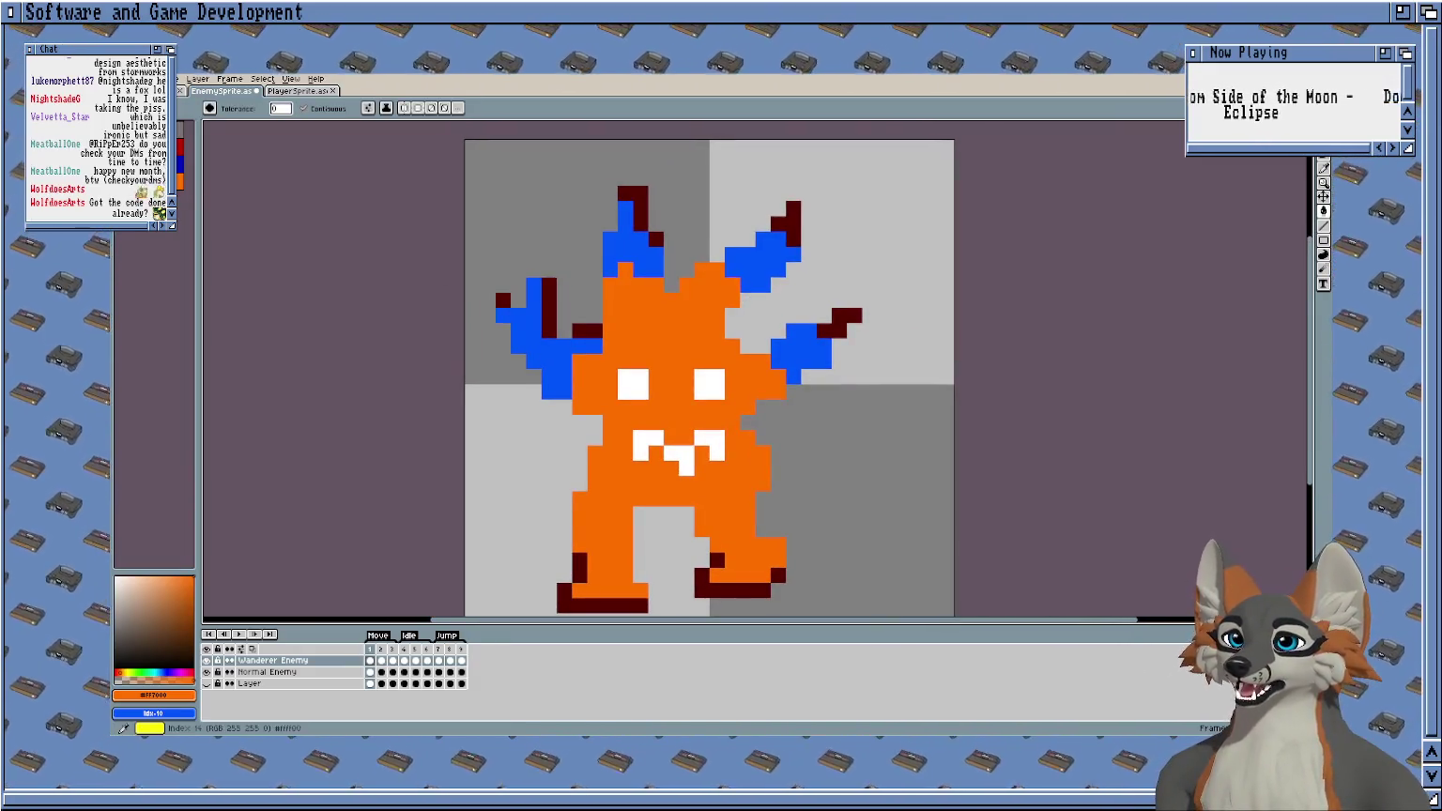
{"action": "left_click", "coordinate": [141, 188]}
{"action": "scroll", "coordinate": [685, 316], "scroll_direction": "up", "scroll_amount": 1}
{"action": "scroll", "coordinate": [643, 316], "scroll_direction": "up", "scroll_amount": 1}
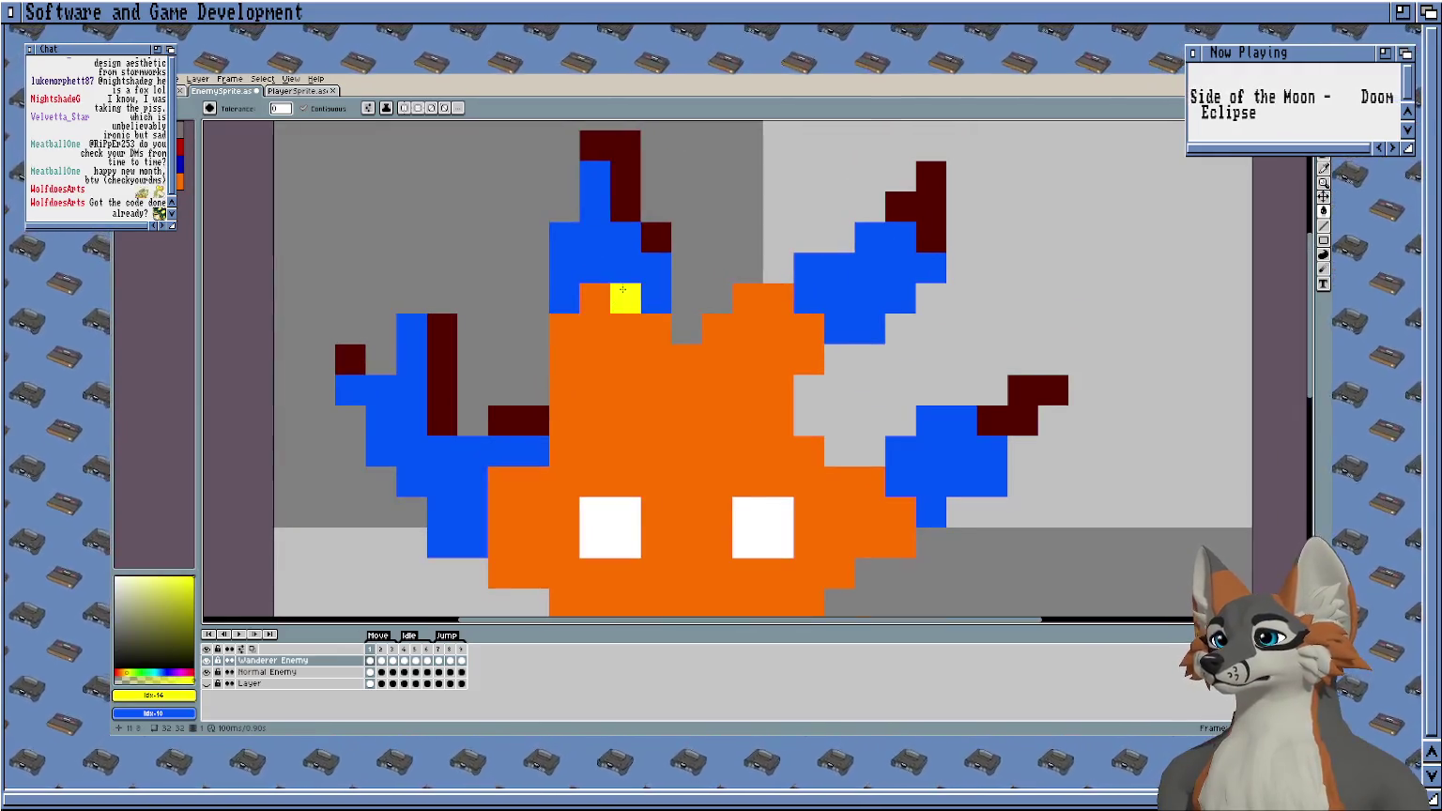
Fill the top spike yellow and undo the accidental yellow fill on the body.
{"action": "left_click", "coordinate": [594, 237]}
{"action": "left_click", "coordinate": [502, 479]}
{"action": "key", "text": "v"}
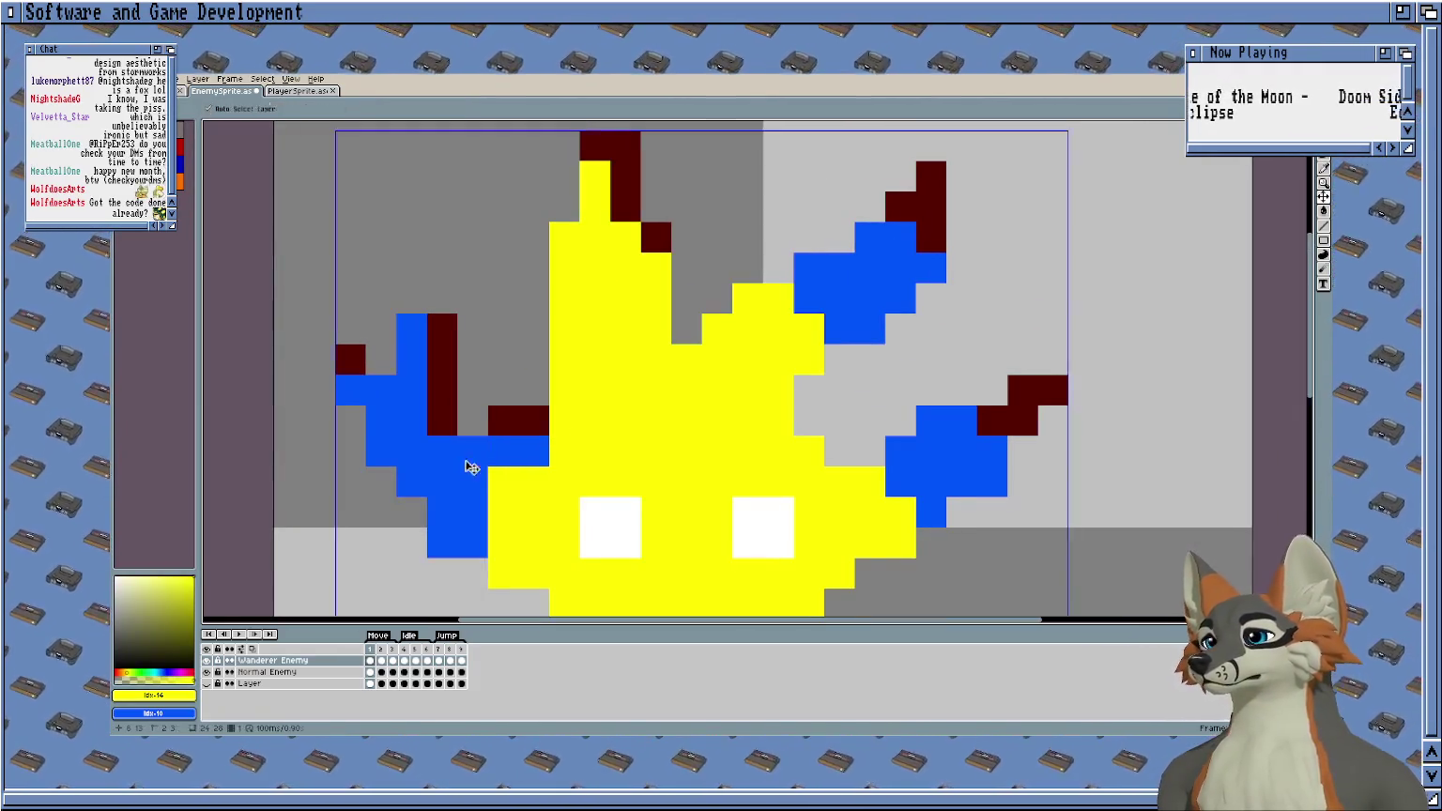
{"action": "key", "text": "ctrl+z"}
{"action": "key", "text": "ctrl+z"}
{"action": "key", "text": "ctrl+z"}
{"action": "key", "text": "ctrl+z"}
{"action": "key", "text": "ctrl+z"}
{"action": "scroll", "coordinate": [547, 372], "scroll_direction": "down", "scroll_amount": 1}
{"action": "key", "text": "g"}
Fill the left arm, top spike, upper-right spike and right arm yellow on frame 2.
{"action": "left_click", "coordinate": [530, 384]}
{"action": "left_click", "coordinate": [615, 291]}
{"action": "left_click", "coordinate": [746, 315]}
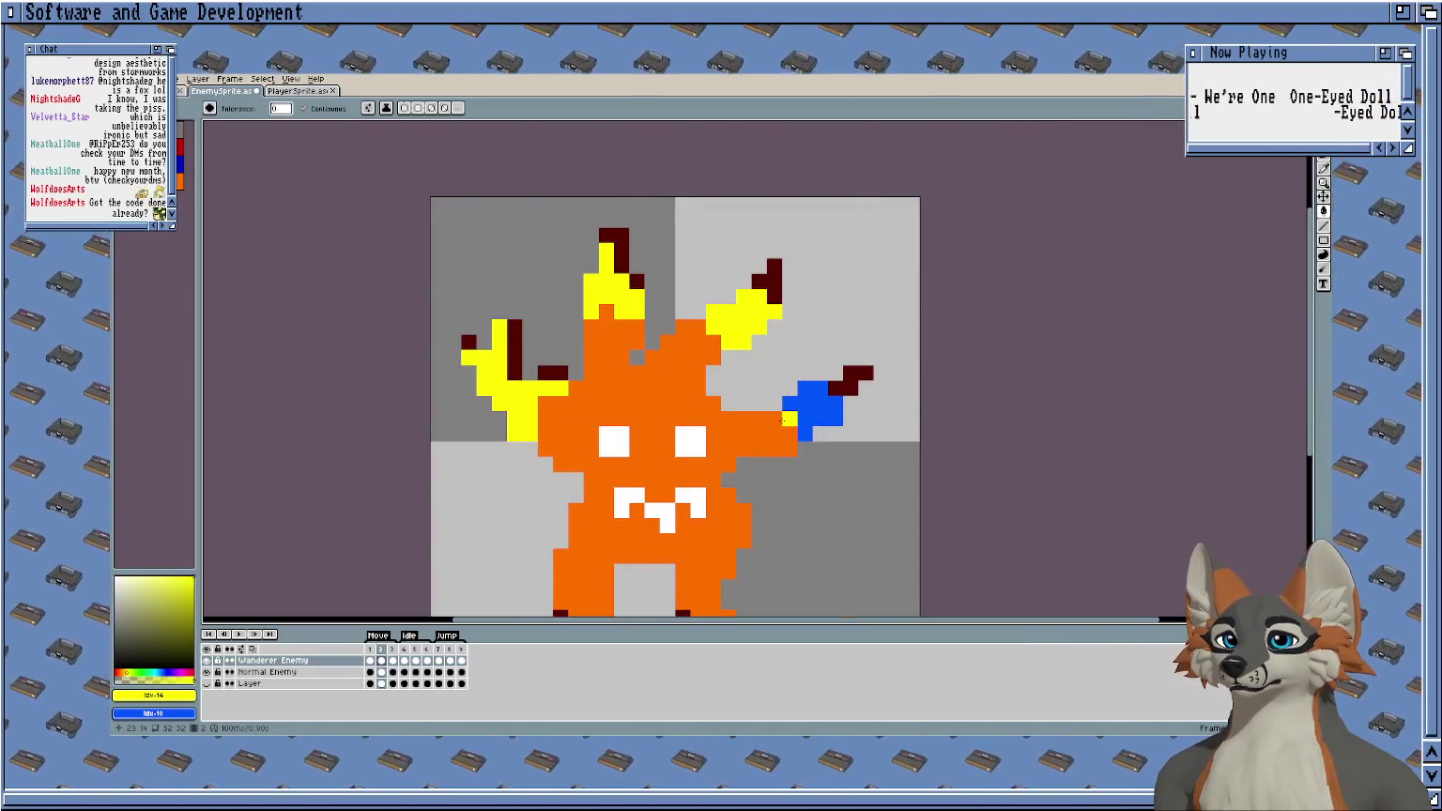
{"action": "left_click", "coordinate": [798, 408]}
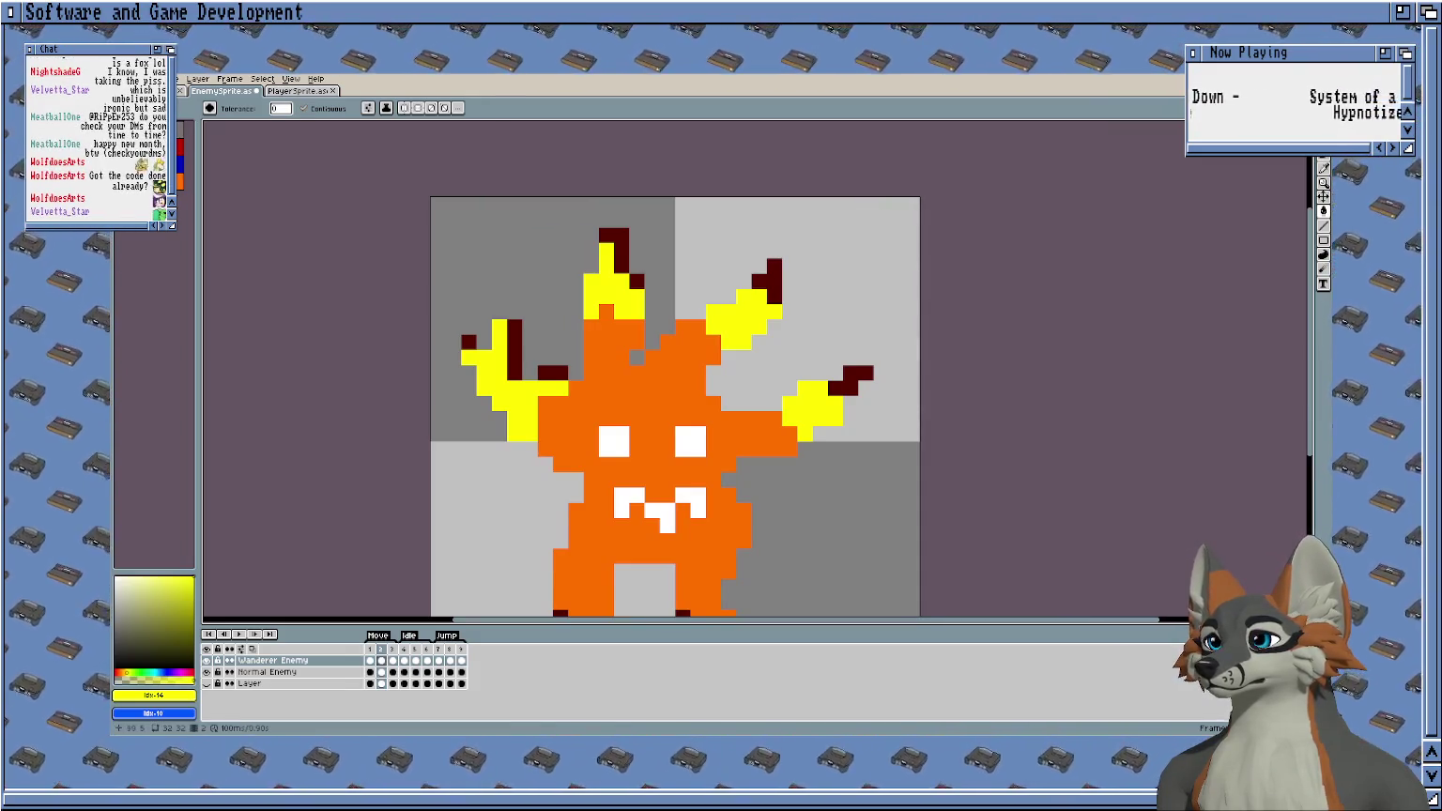
{"action": "key", "text": "Return"}
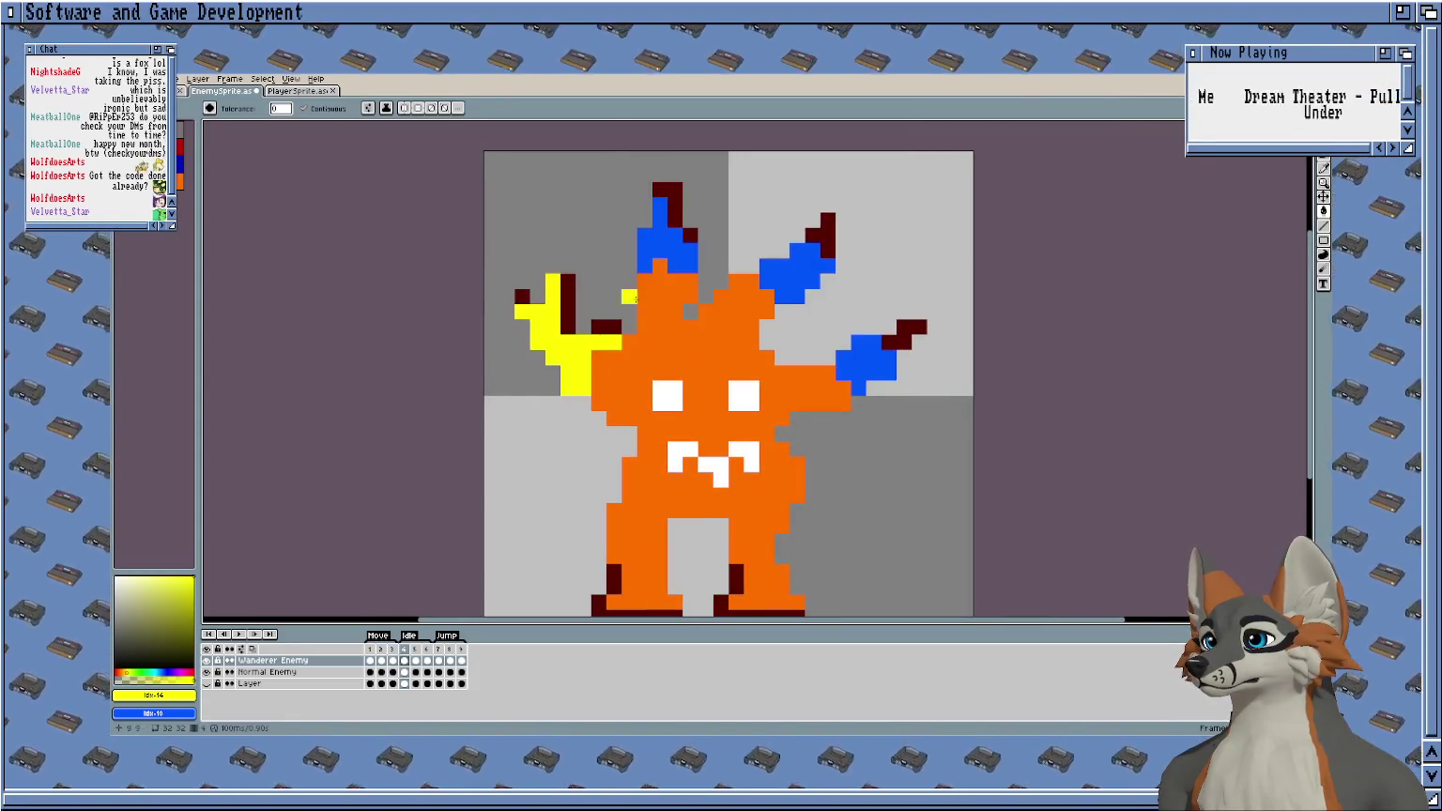
Fill the left, top and right blue horns yellow on frame 3 and the next frame.
{"action": "left_click", "coordinate": [675, 251]}
{"action": "left_click", "coordinate": [798, 259]}
{"action": "left_click", "coordinate": [843, 344]}
{"action": "key", "text": "Right"}
{"action": "left_click", "coordinate": [559, 345]}
{"action": "left_click", "coordinate": [554, 328]}
{"action": "left_click", "coordinate": [638, 225]}
Fill frame 6's left, top, upper-right and right horns yellow.
{"action": "key", "text": "Right"}
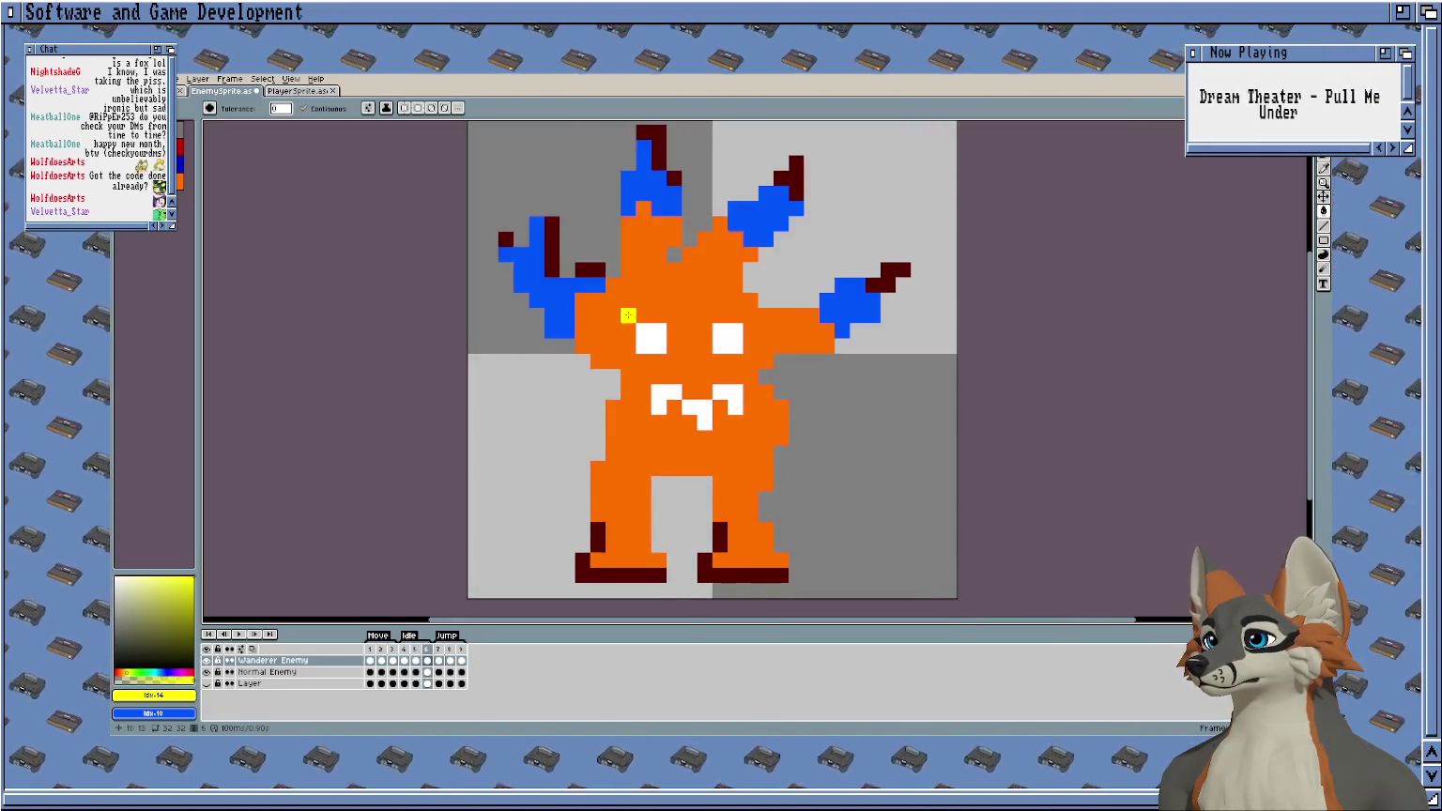
{"action": "left_click", "coordinate": [560, 300]}
{"action": "left_click", "coordinate": [657, 197]}
{"action": "left_click", "coordinate": [765, 216]}
{"action": "left_click", "coordinate": [826, 295]}
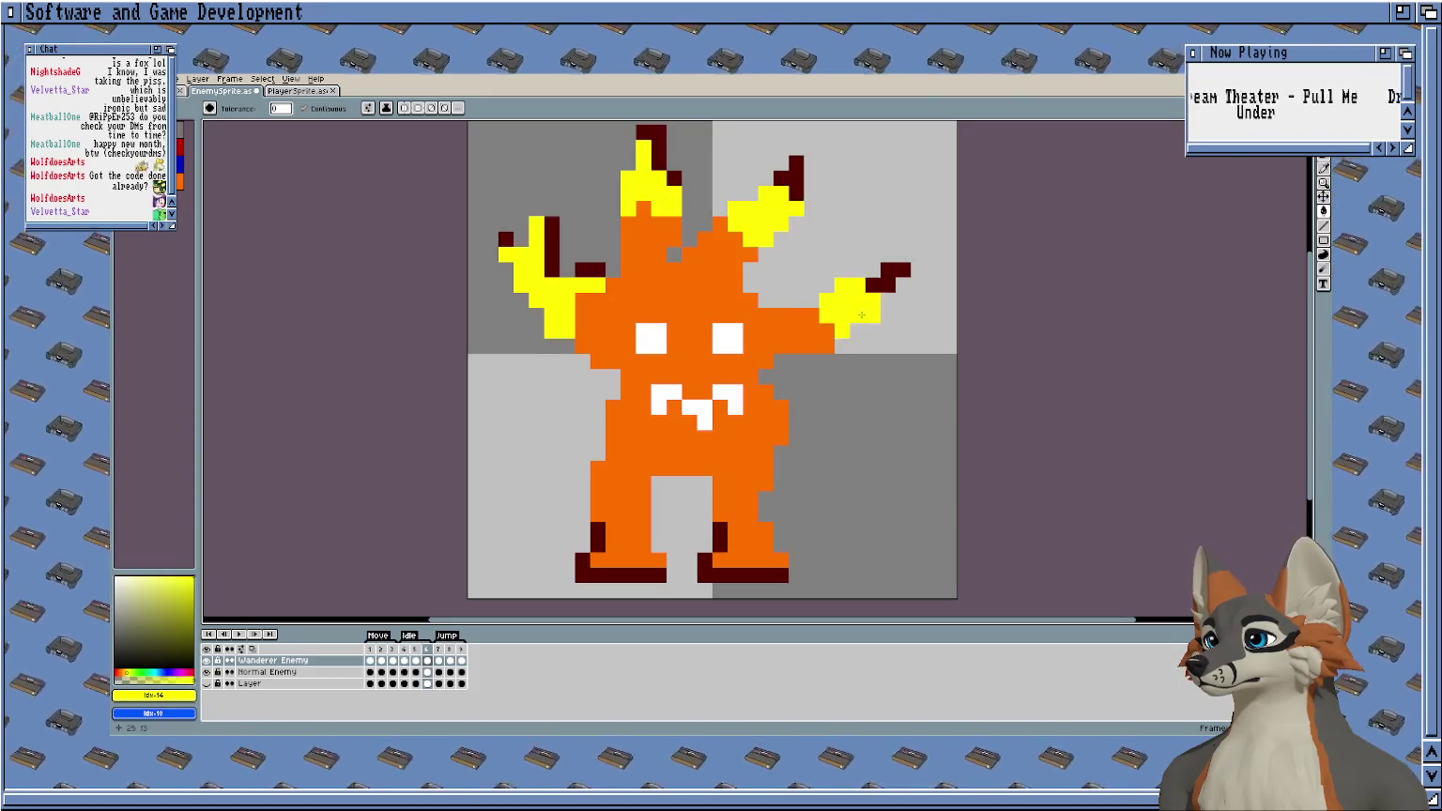
Fill the remaining blue horns yellow on frame 7.
{"action": "key", "text": "Right"}
{"action": "left_click", "coordinate": [554, 300]}
{"action": "left_click", "coordinate": [643, 201]}
{"action": "left_click", "coordinate": [756, 214]}
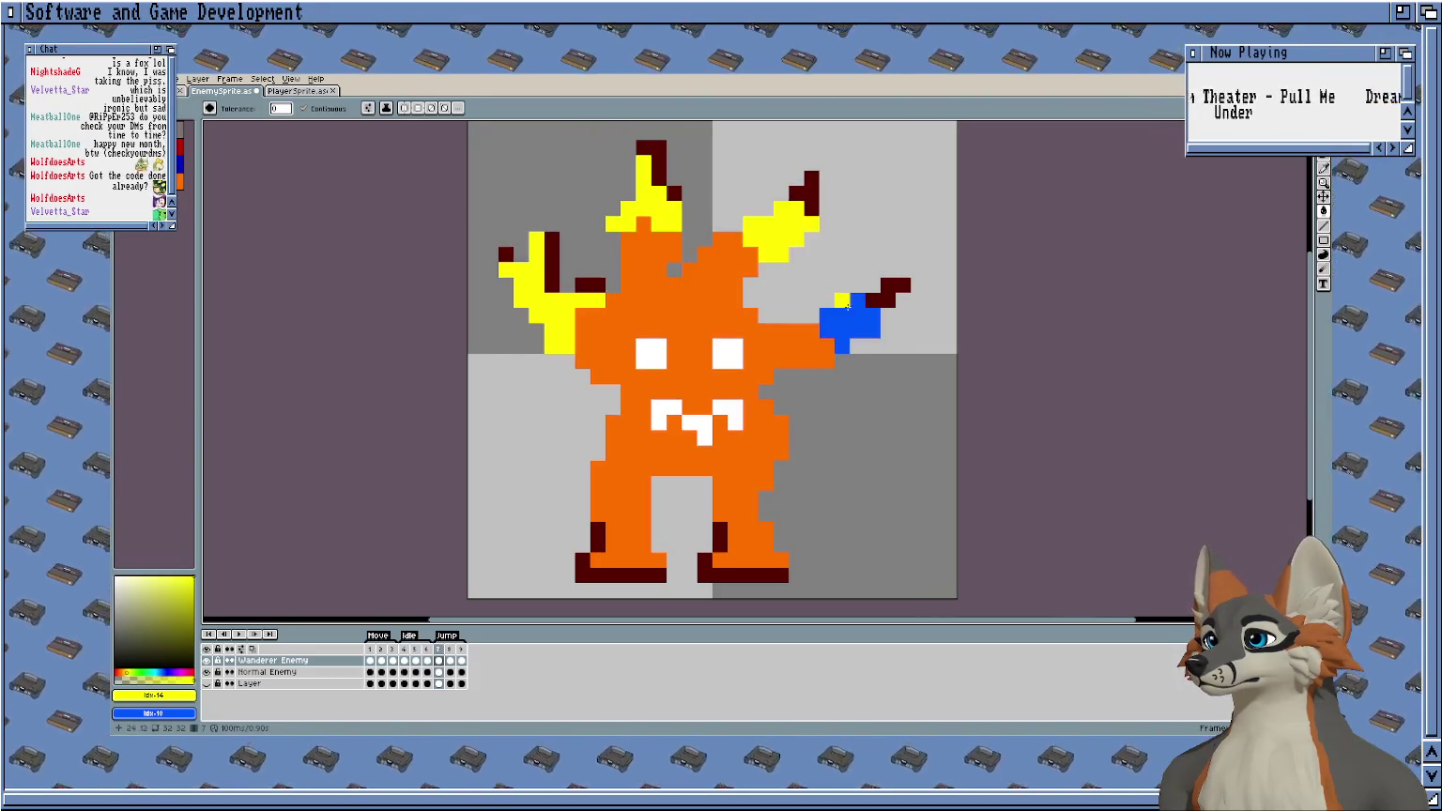
{"action": "left_click", "coordinate": [845, 305]}
Fill frame 8's left, top, upper-right and right horns yellow.
{"action": "key", "text": "Right"}
{"action": "left_click", "coordinate": [553, 300]}
{"action": "left_click", "coordinate": [669, 214]}
{"action": "left_click", "coordinate": [765, 216]}
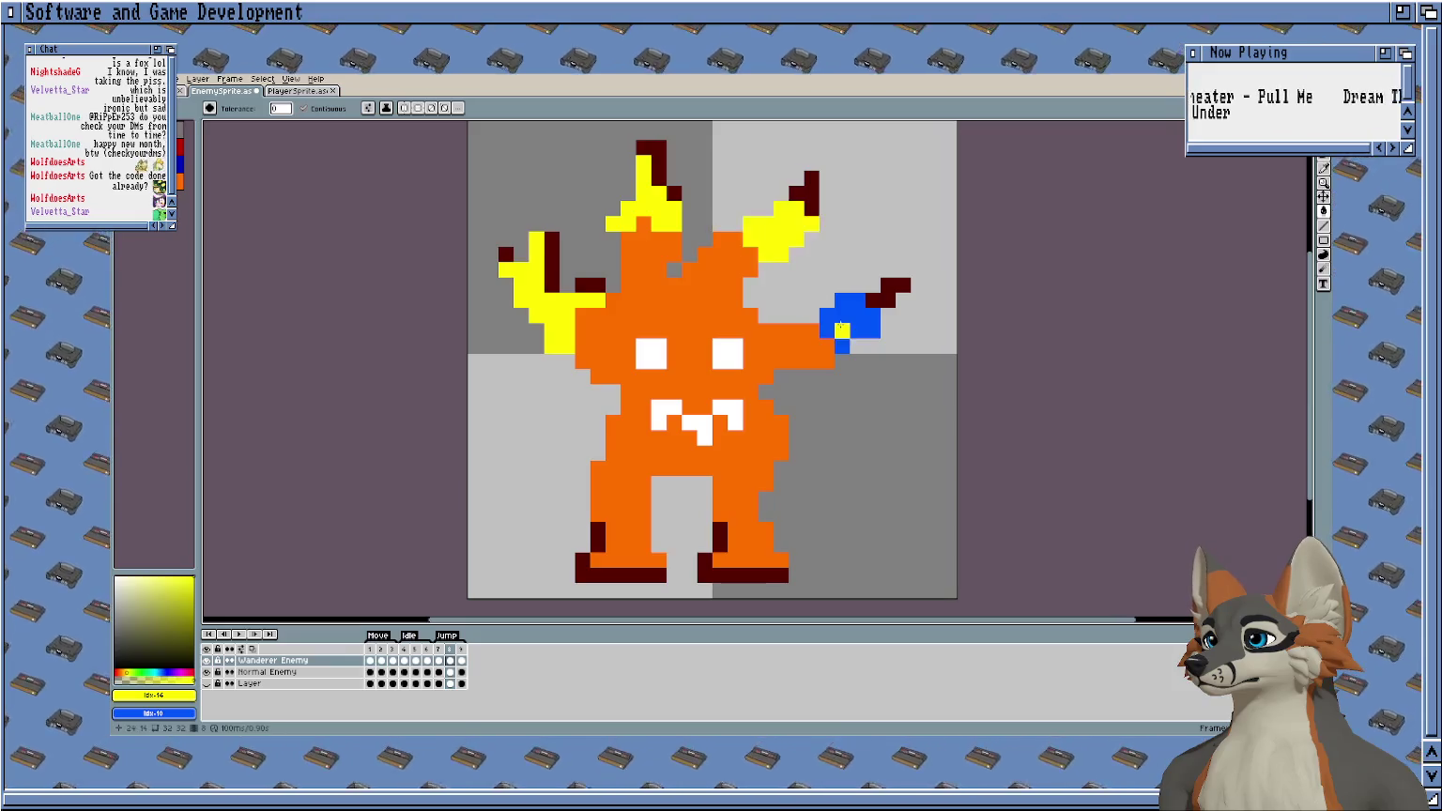
{"action": "left_click", "coordinate": [845, 309]}
Fill frame 9's four blue horns yellow, finishing on frame 9.
{"action": "key", "text": "Right"}
{"action": "left_click", "coordinate": [564, 299]}
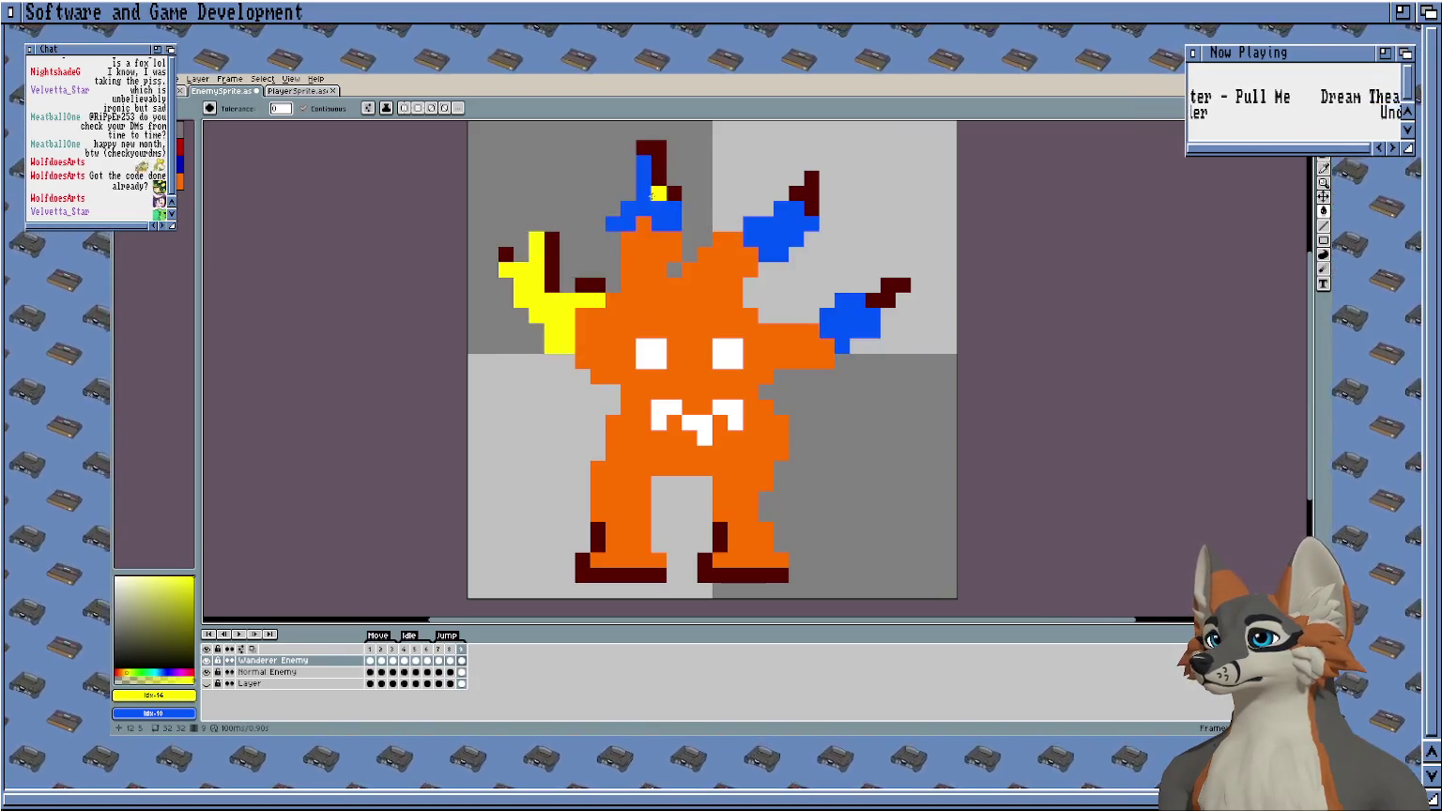
{"action": "left_click", "coordinate": [650, 195]}
{"action": "left_click", "coordinate": [781, 224]}
{"action": "left_click", "coordinate": [842, 316]}
{"action": "key", "text": "Right"}
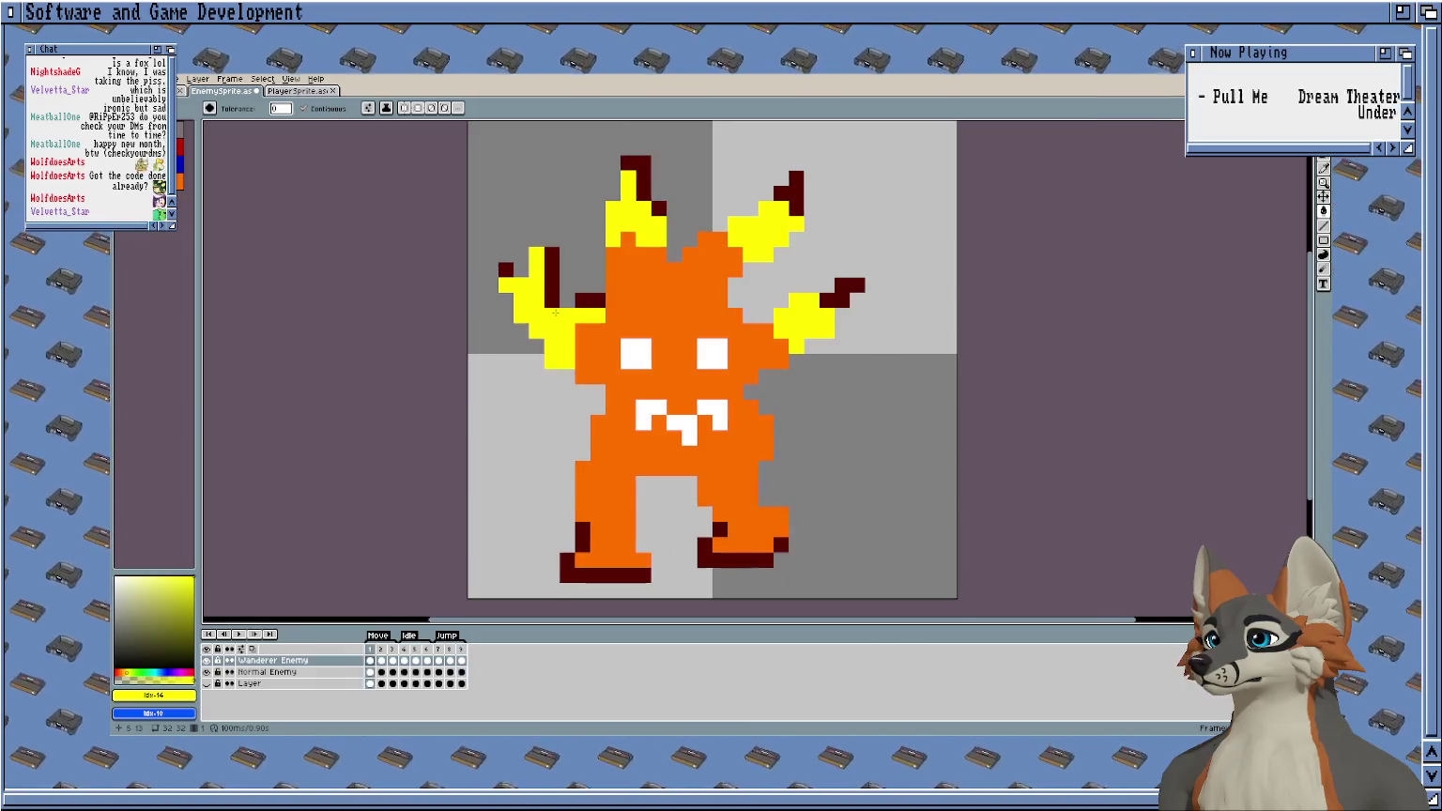
{"action": "key", "text": "Left"}
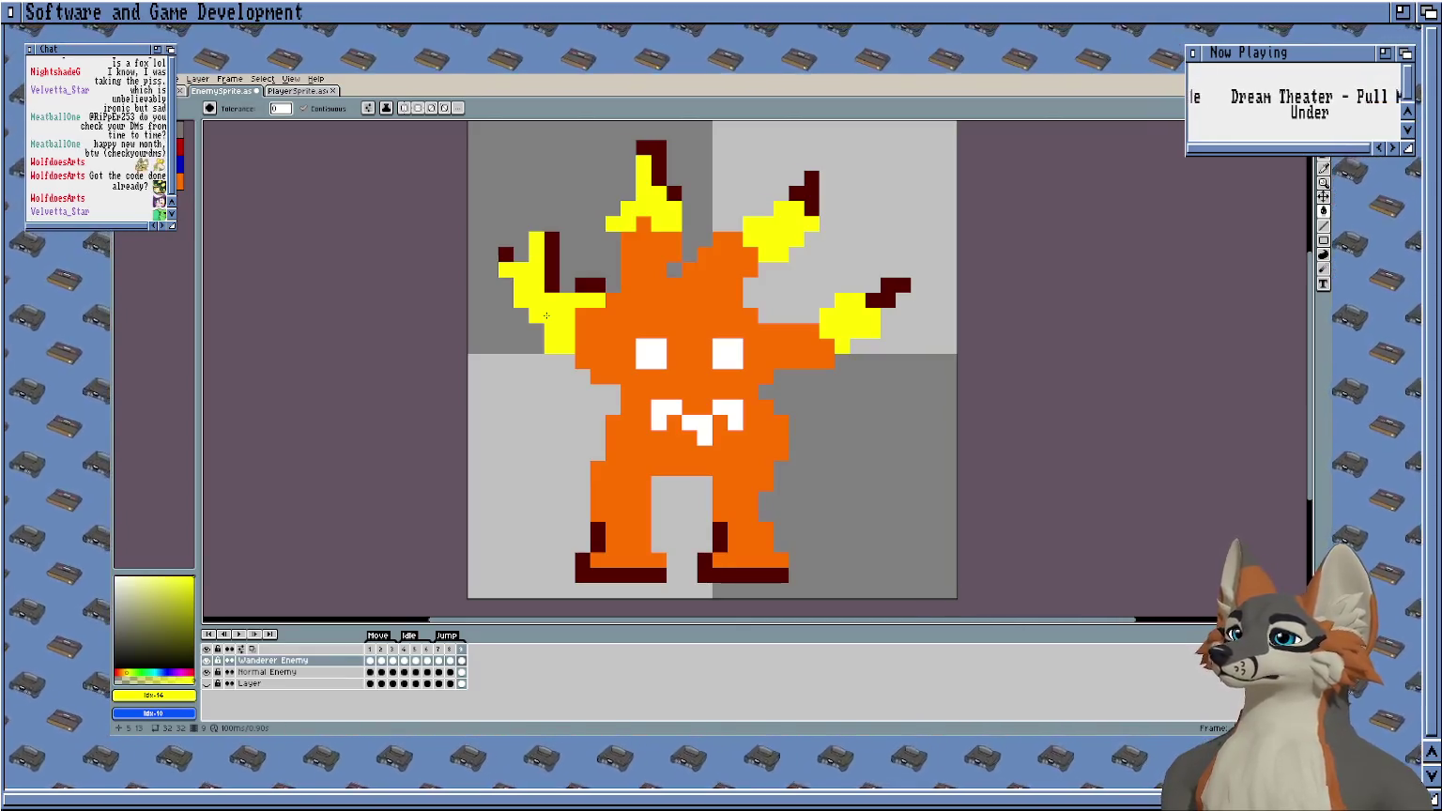
{"action": "scroll", "coordinate": [544, 263], "scroll_direction": "down", "scroll_amount": 1}
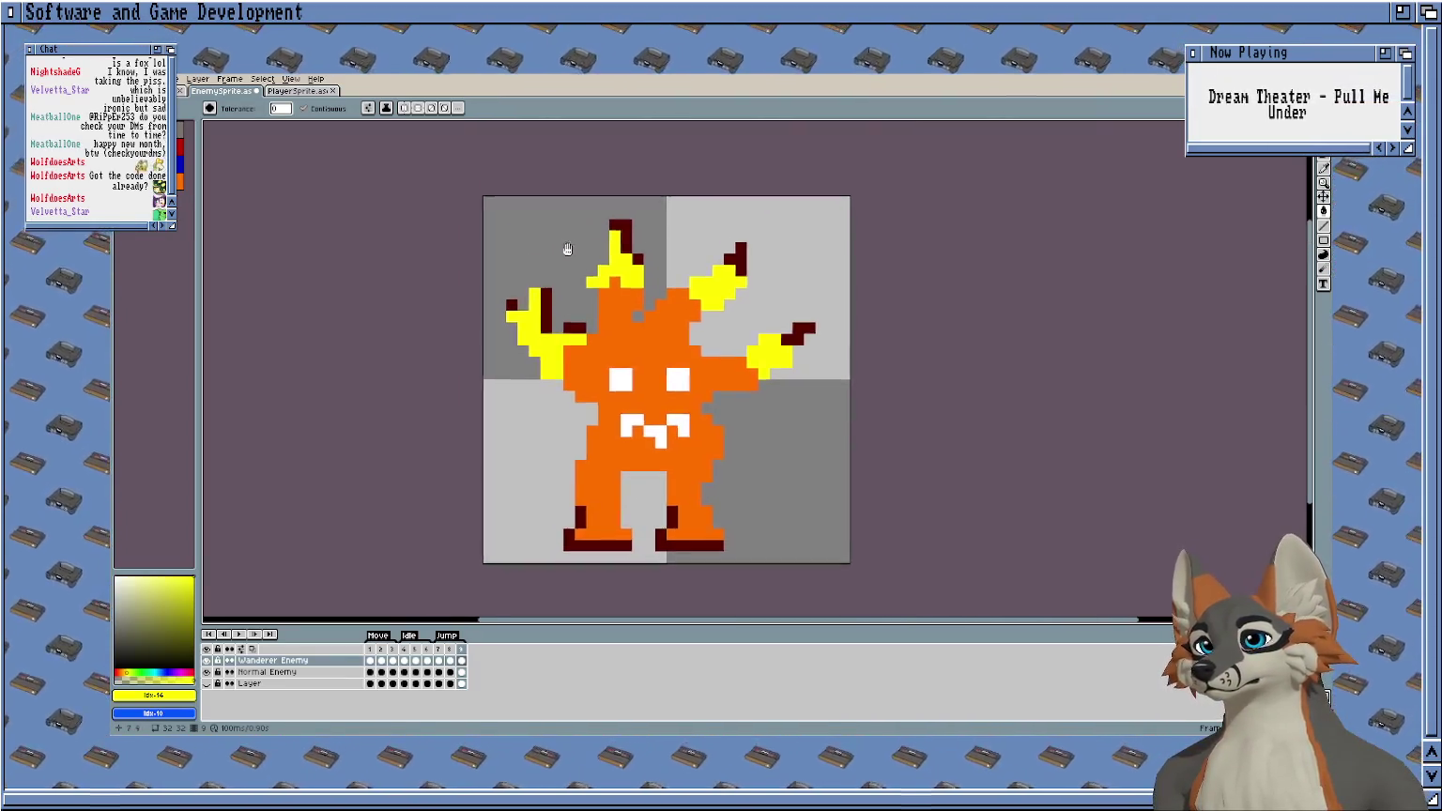
Open level1.aseprite from Recent files and compare it with the EnemySprite tab.
{"action": "scroll", "coordinate": [569, 225], "scroll_direction": "up", "scroll_amount": 1}
{"action": "left_click_drag", "start_coordinate": [569, 223], "coordinate": [534, 210]}
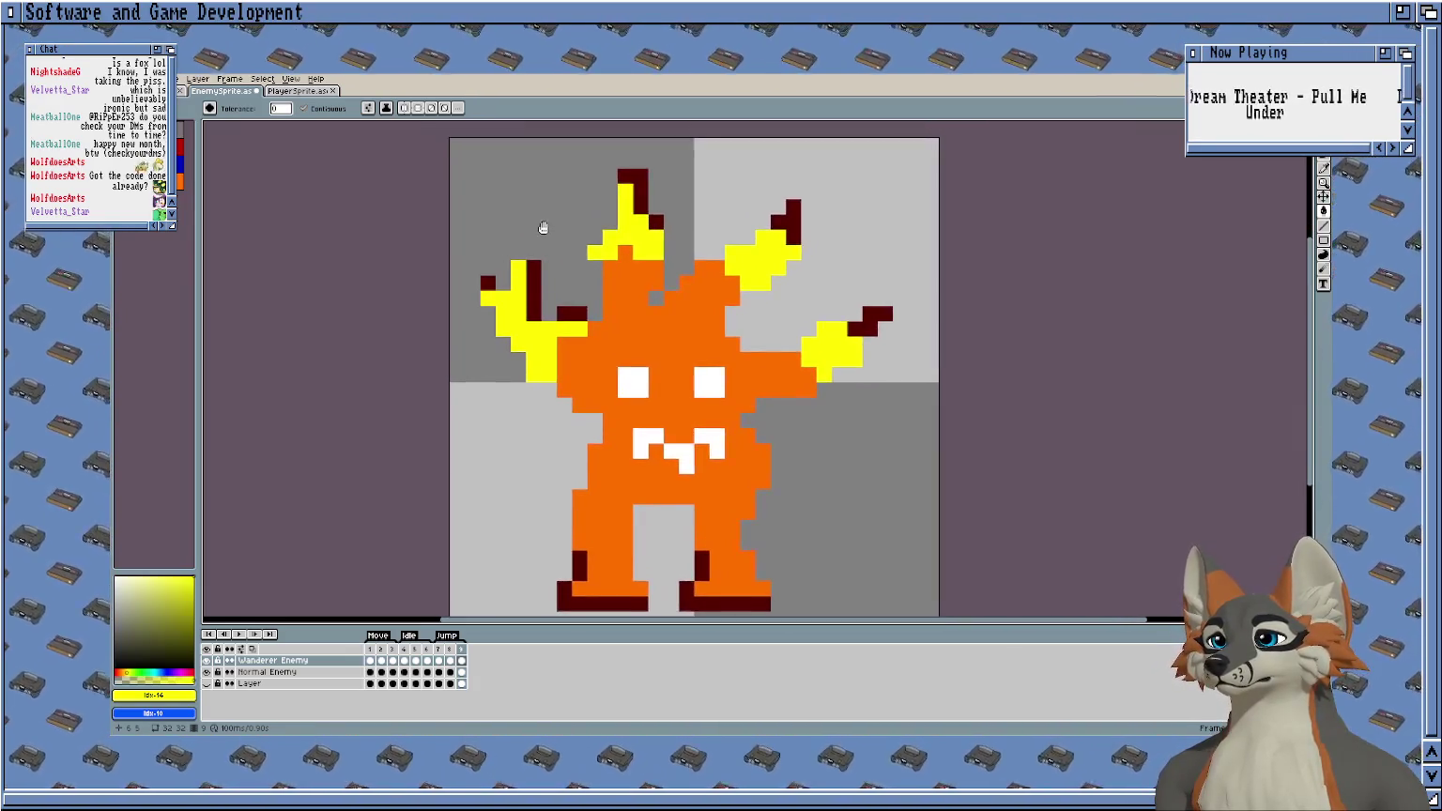
{"action": "left_click", "coordinate": [180, 90]}
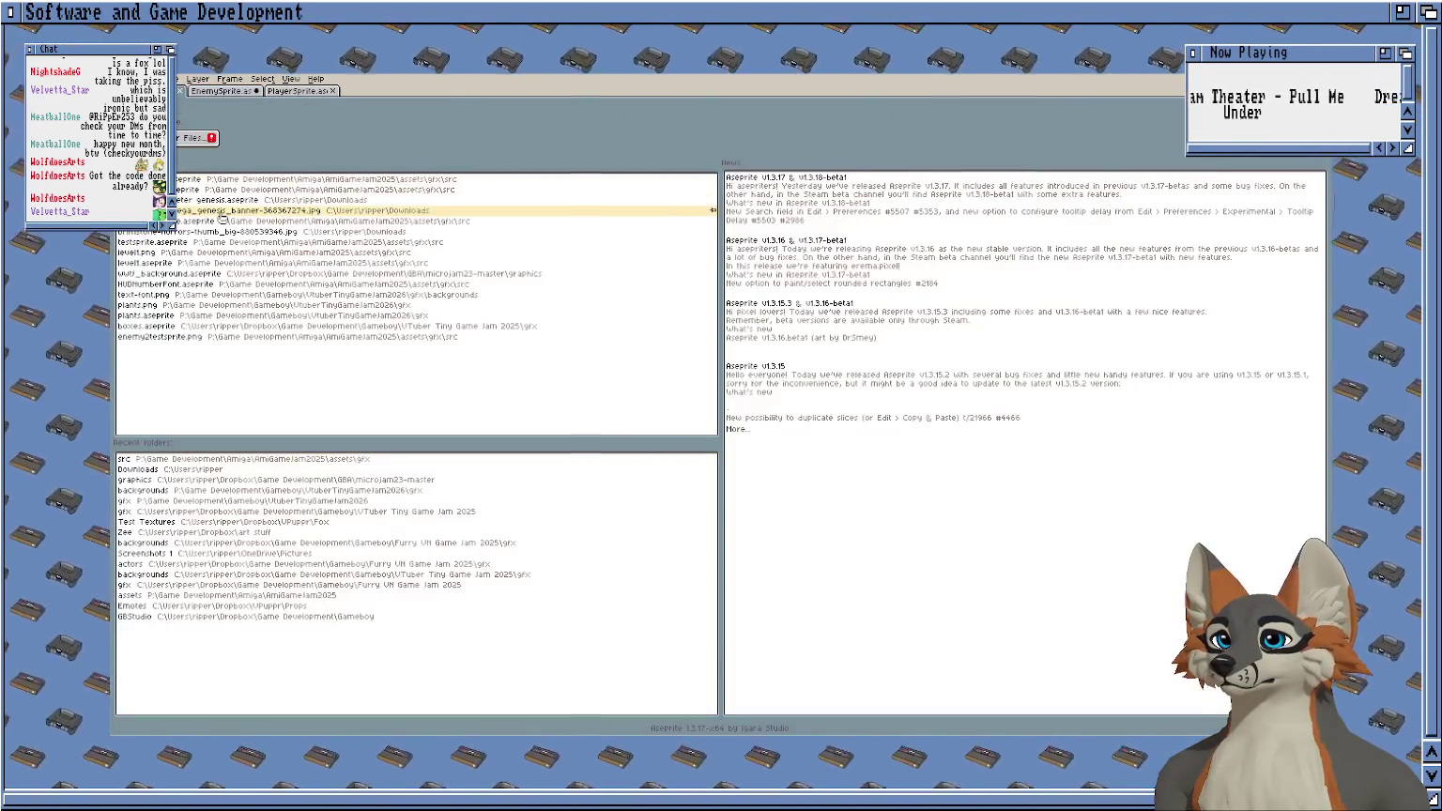
{"action": "left_click", "coordinate": [165, 253]}
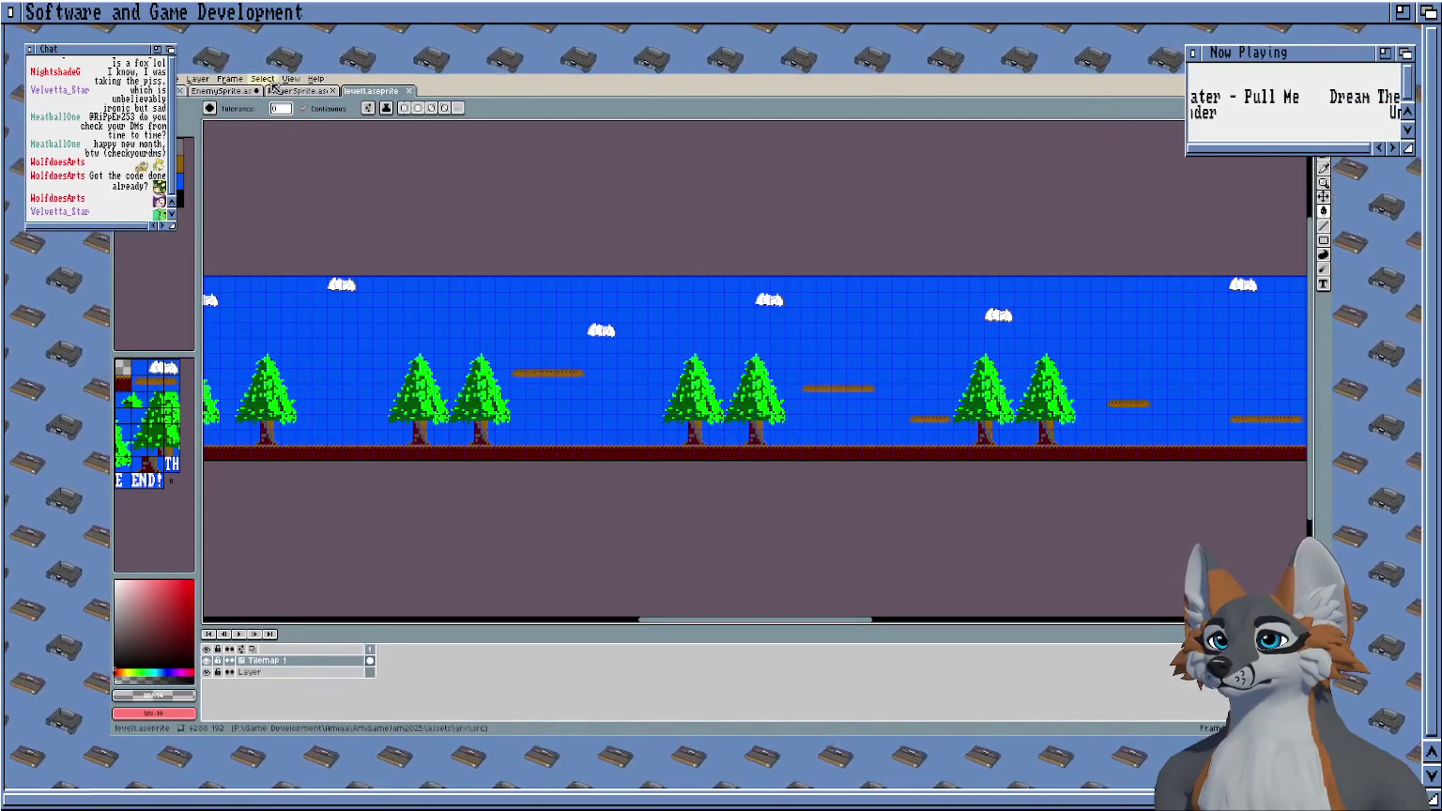
{"action": "left_click", "coordinate": [238, 93]}
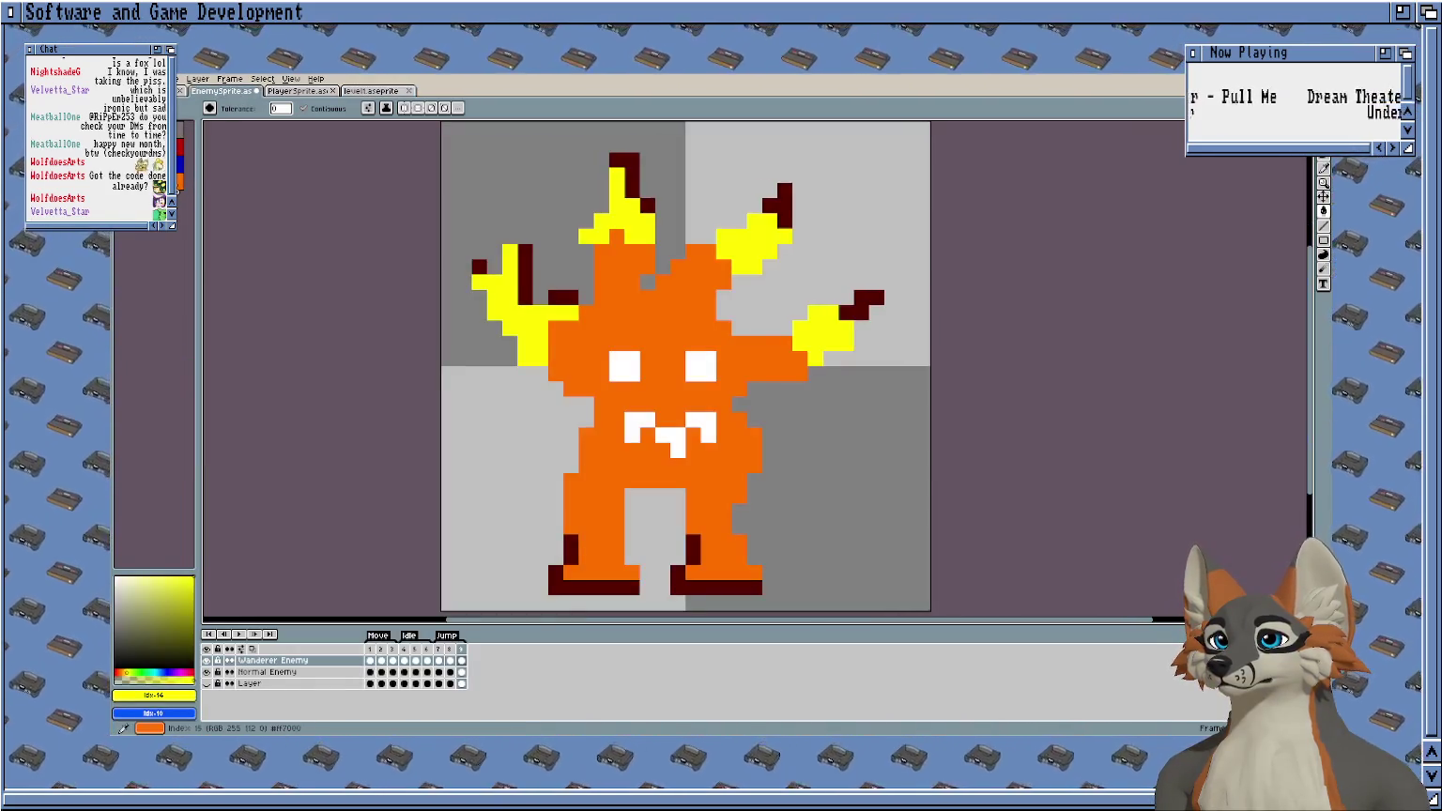
{"action": "left_click", "coordinate": [364, 91]}
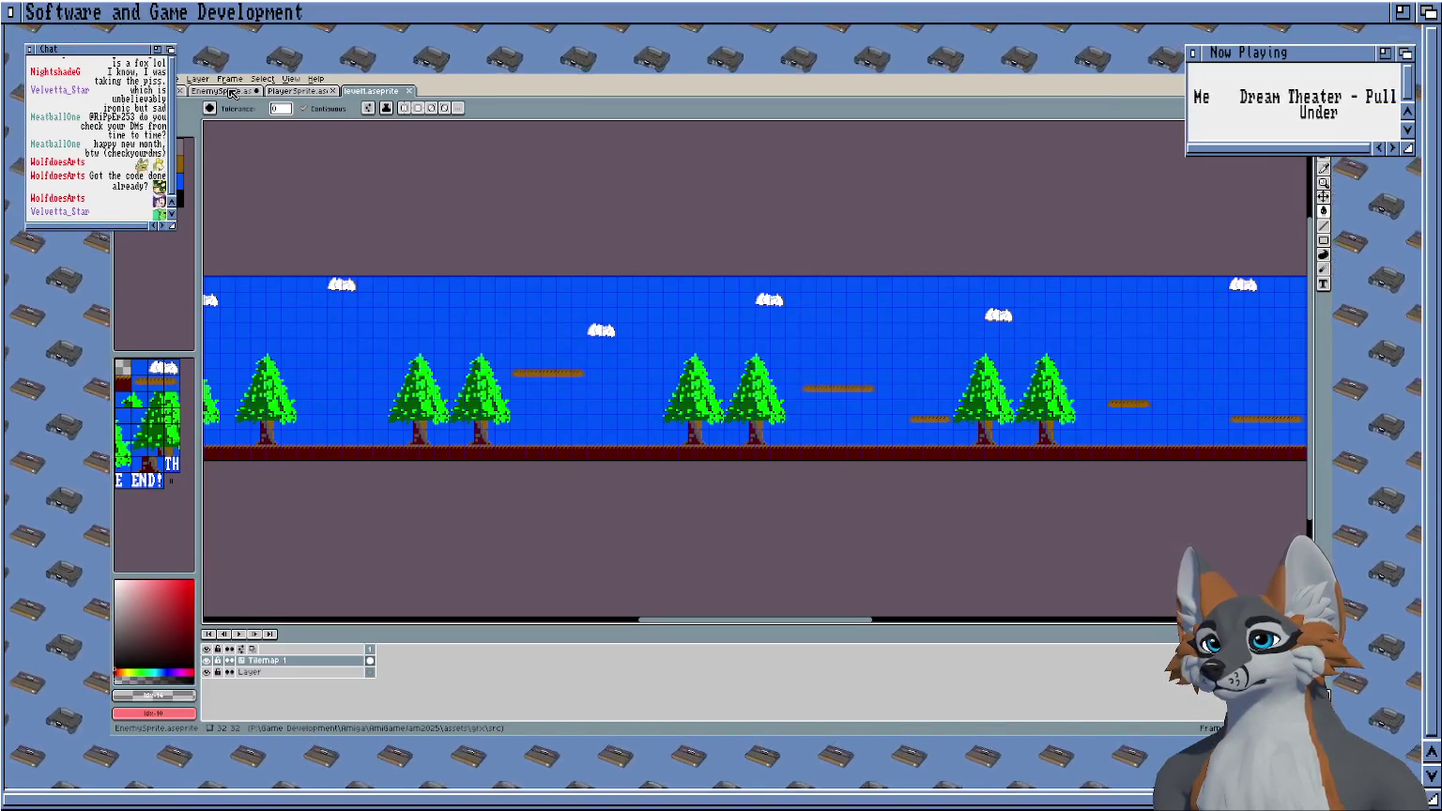
{"action": "left_click_drag", "start_coordinate": [275, 186], "coordinate": [420, 222]}
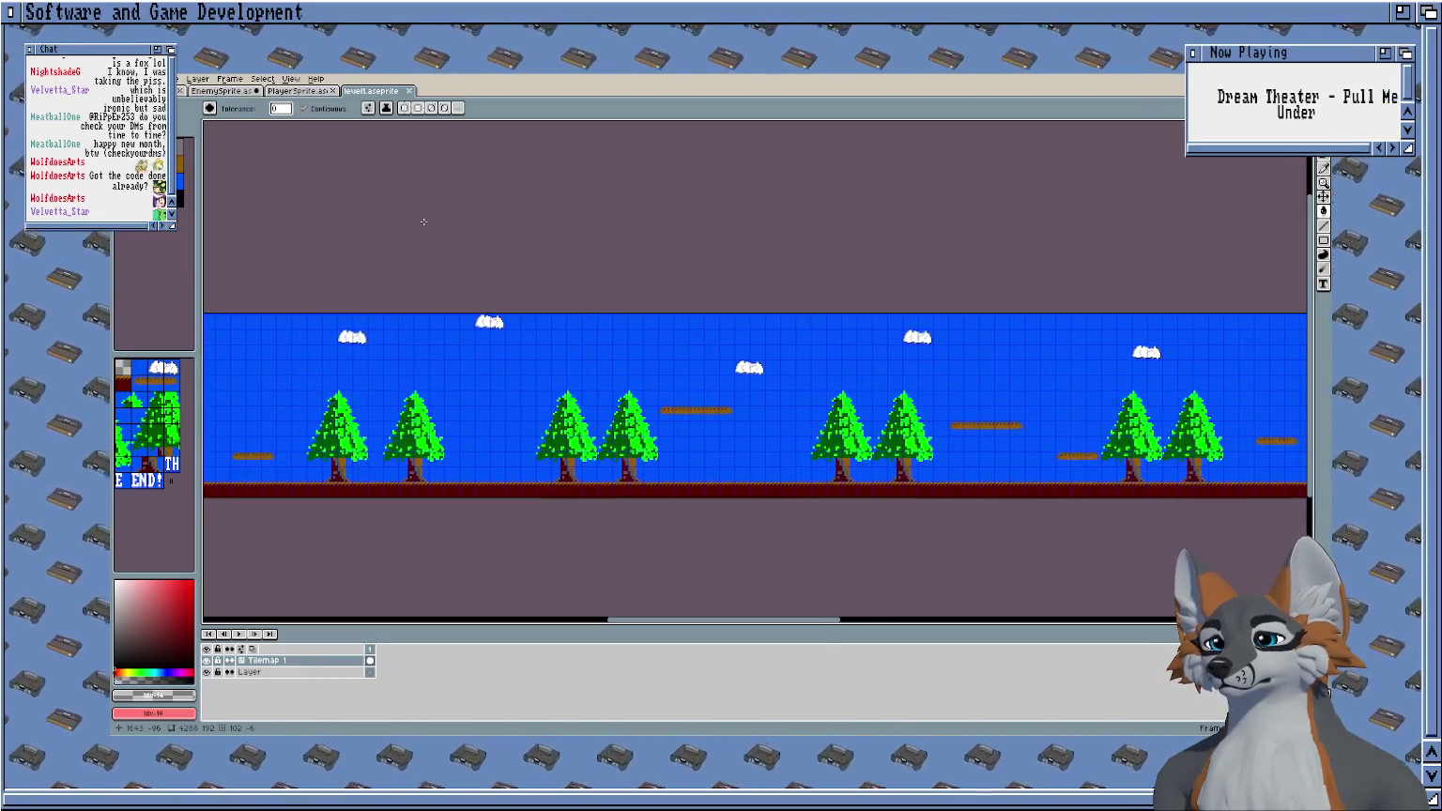
Move level palette colours to positions 3 and 6, remapping the palette.
{"action": "left_click", "coordinate": [185, 192]}
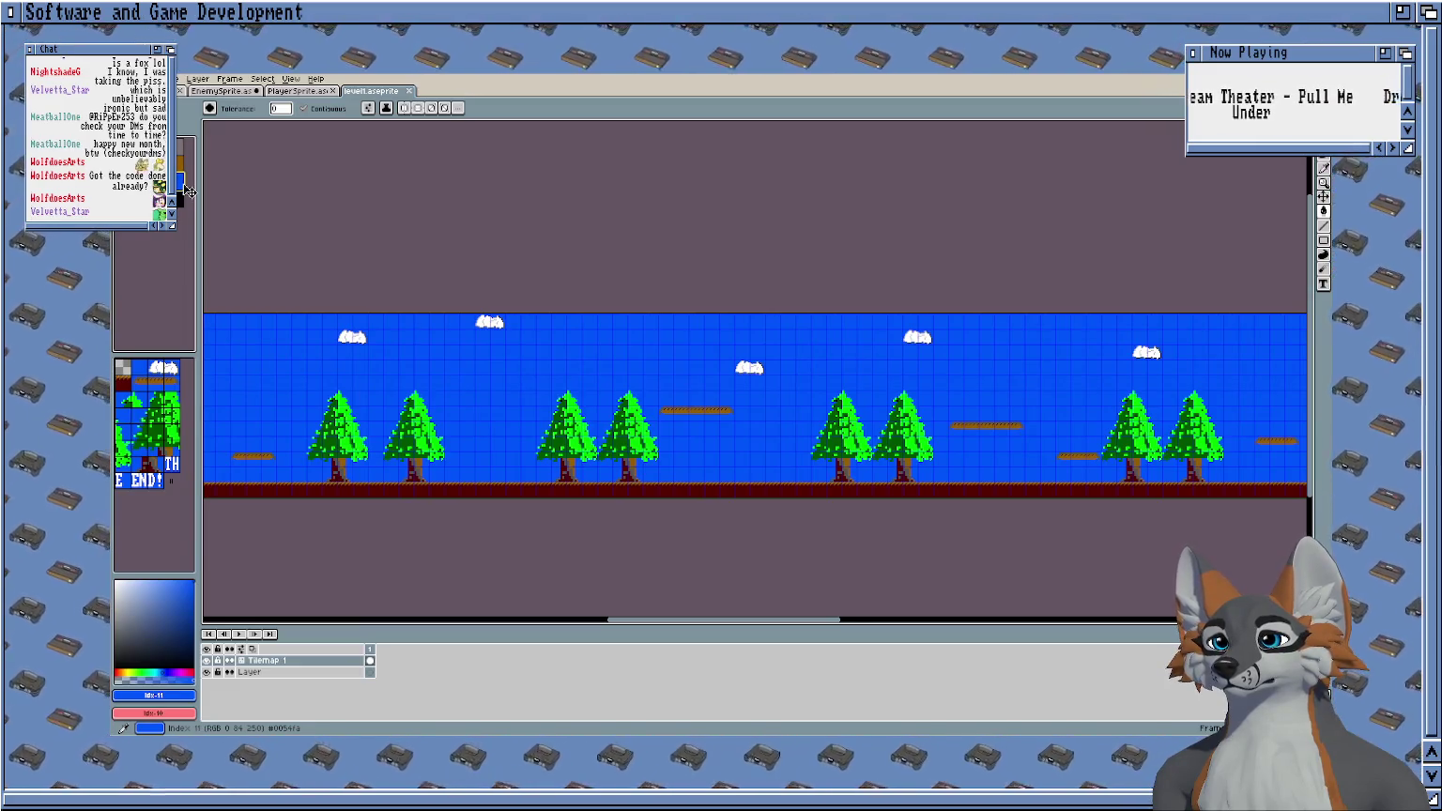
{"action": "left_click_drag", "start_coordinate": [187, 191], "coordinate": [183, 158]}
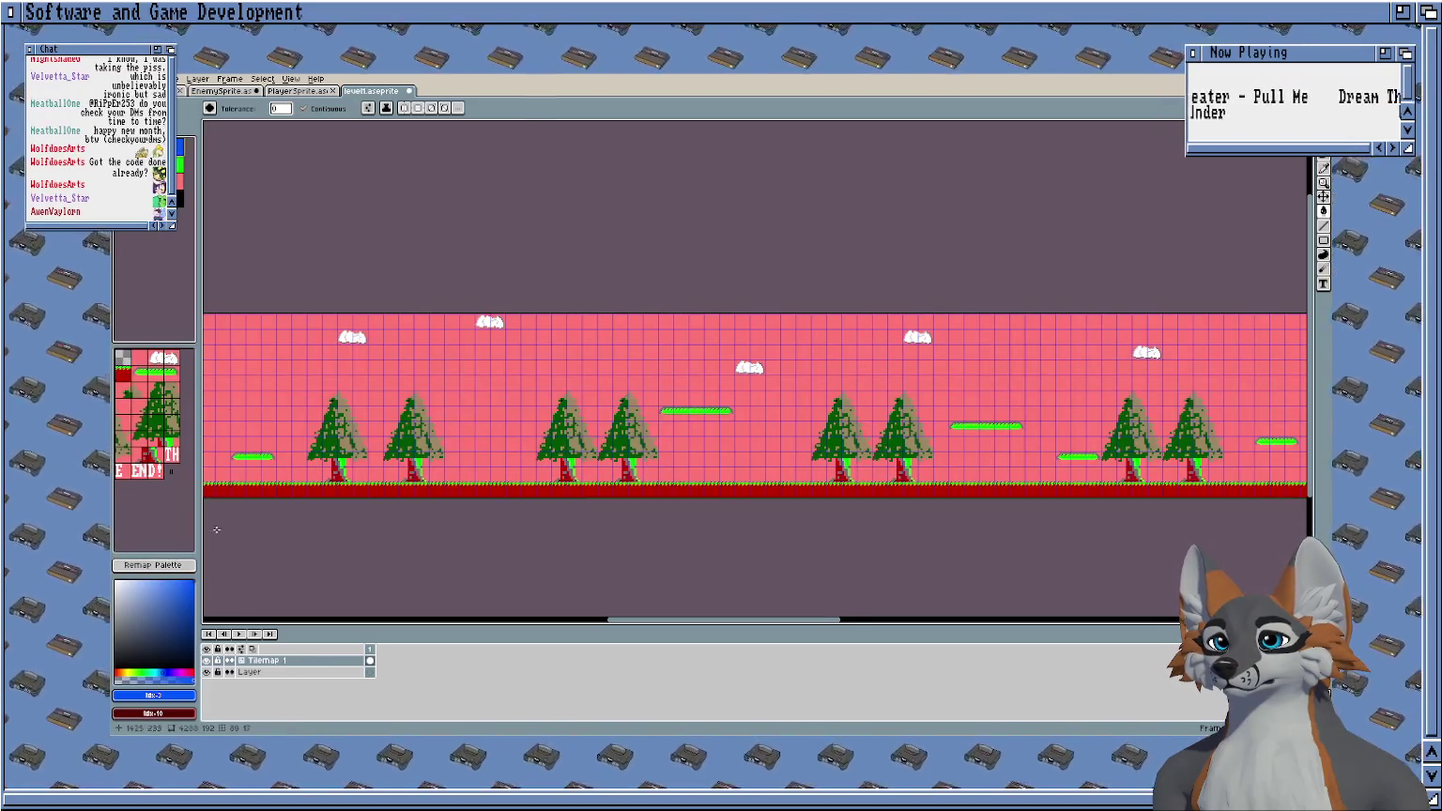
{"action": "left_click", "coordinate": [153, 564]}
{"action": "scroll", "coordinate": [258, 199], "scroll_direction": "left", "scroll_amount": 2}
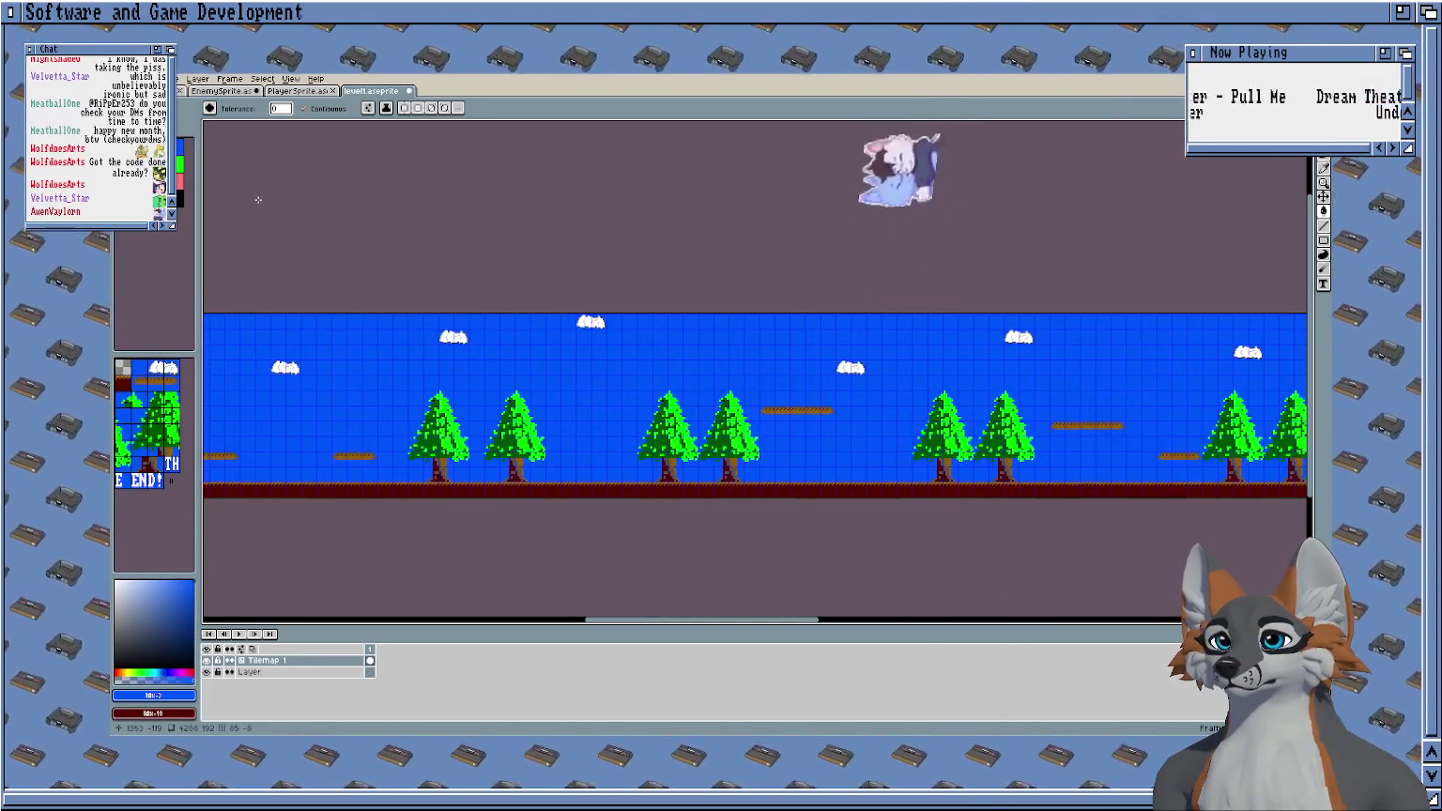
{"action": "left_click_drag", "start_coordinate": [187, 200], "coordinate": [183, 176]}
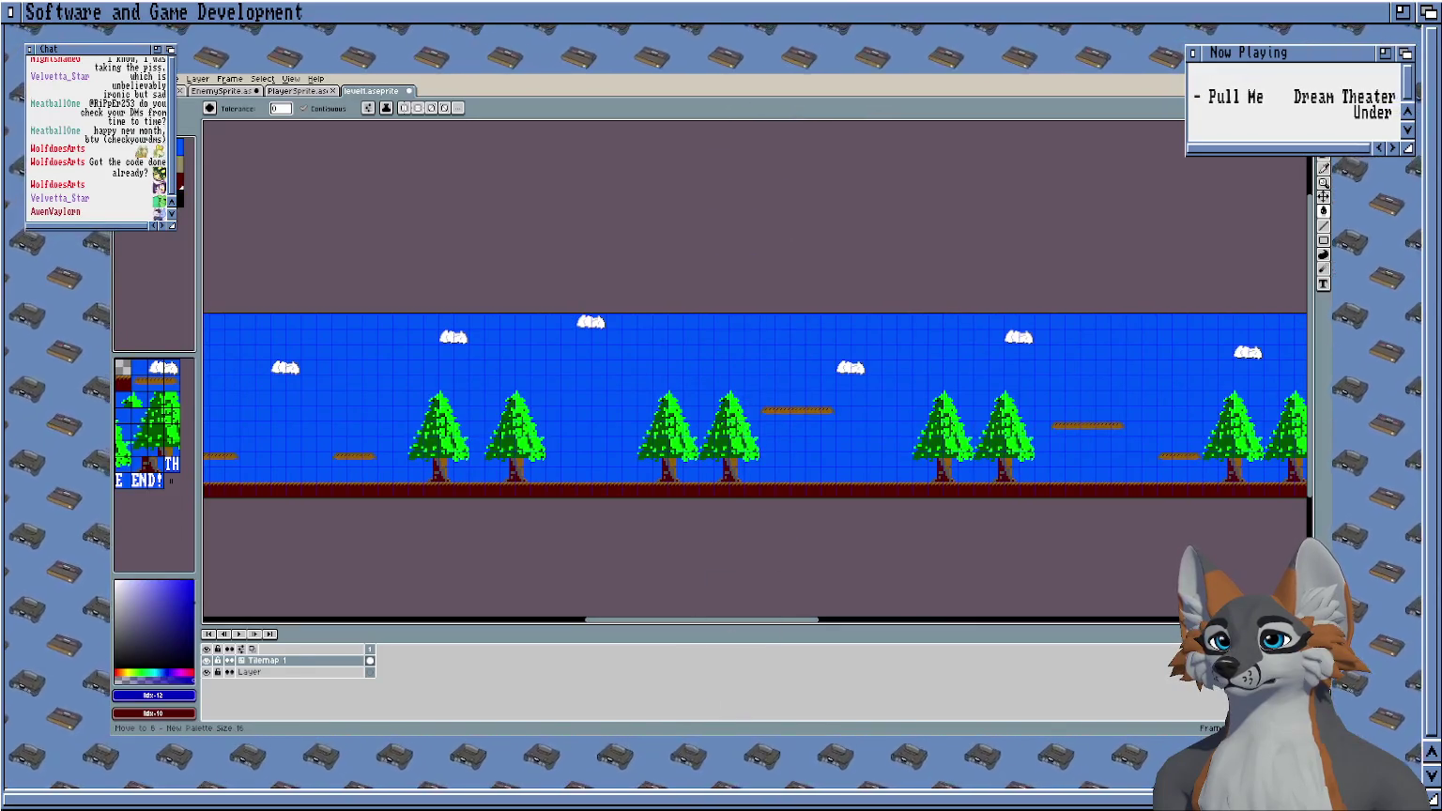
{"action": "left_click", "coordinate": [179, 148]}
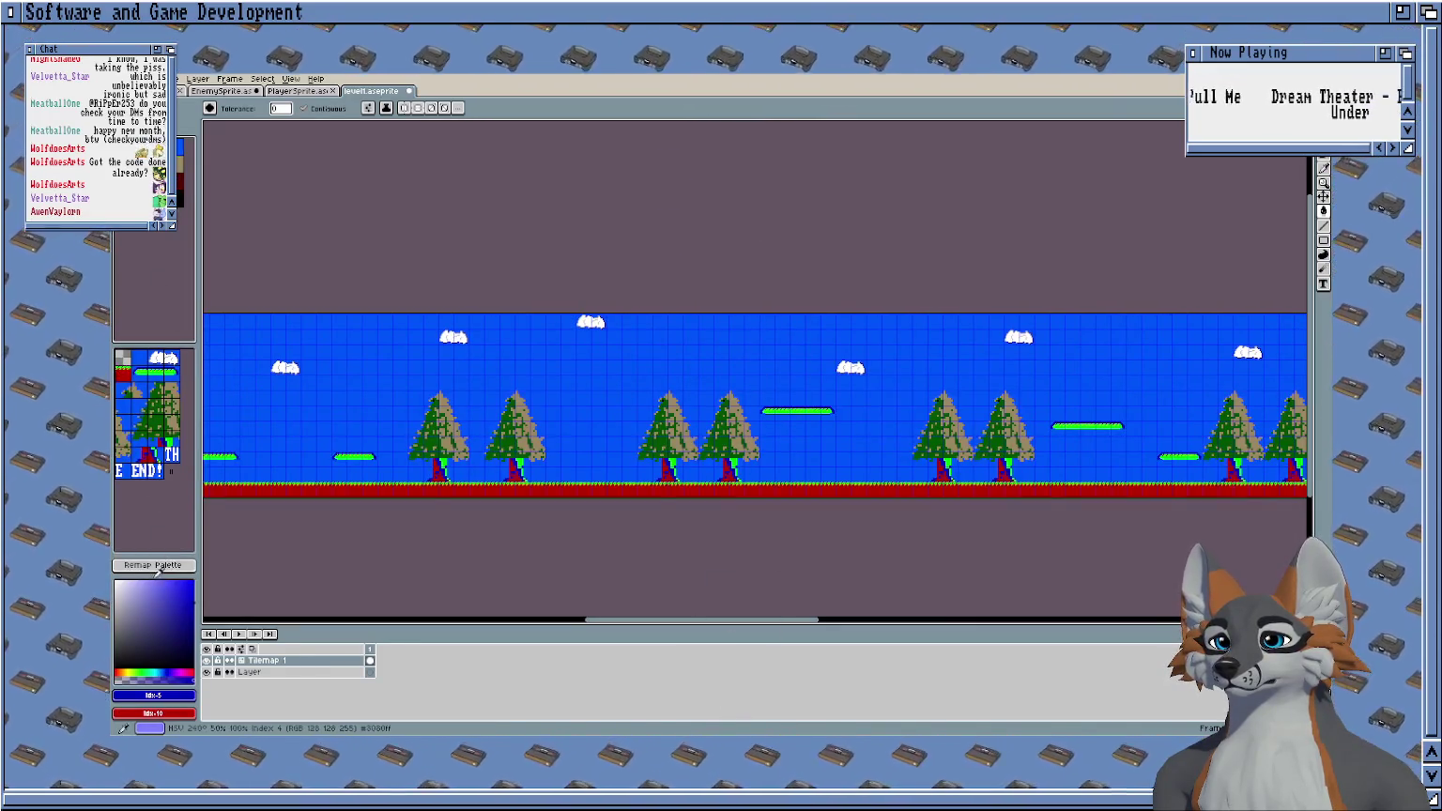
{"action": "left_click", "coordinate": [193, 149]}
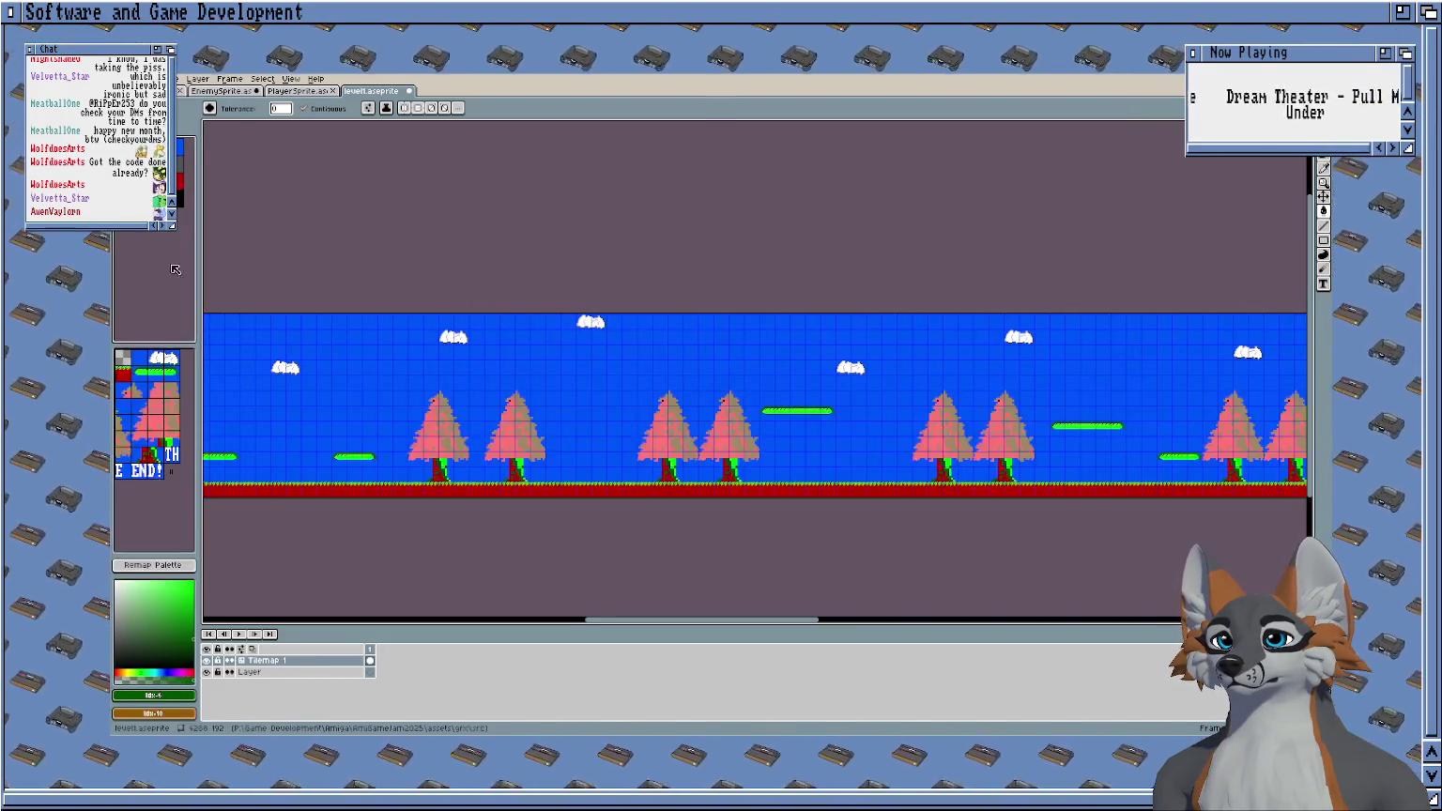
{"action": "left_click", "coordinate": [150, 563]}
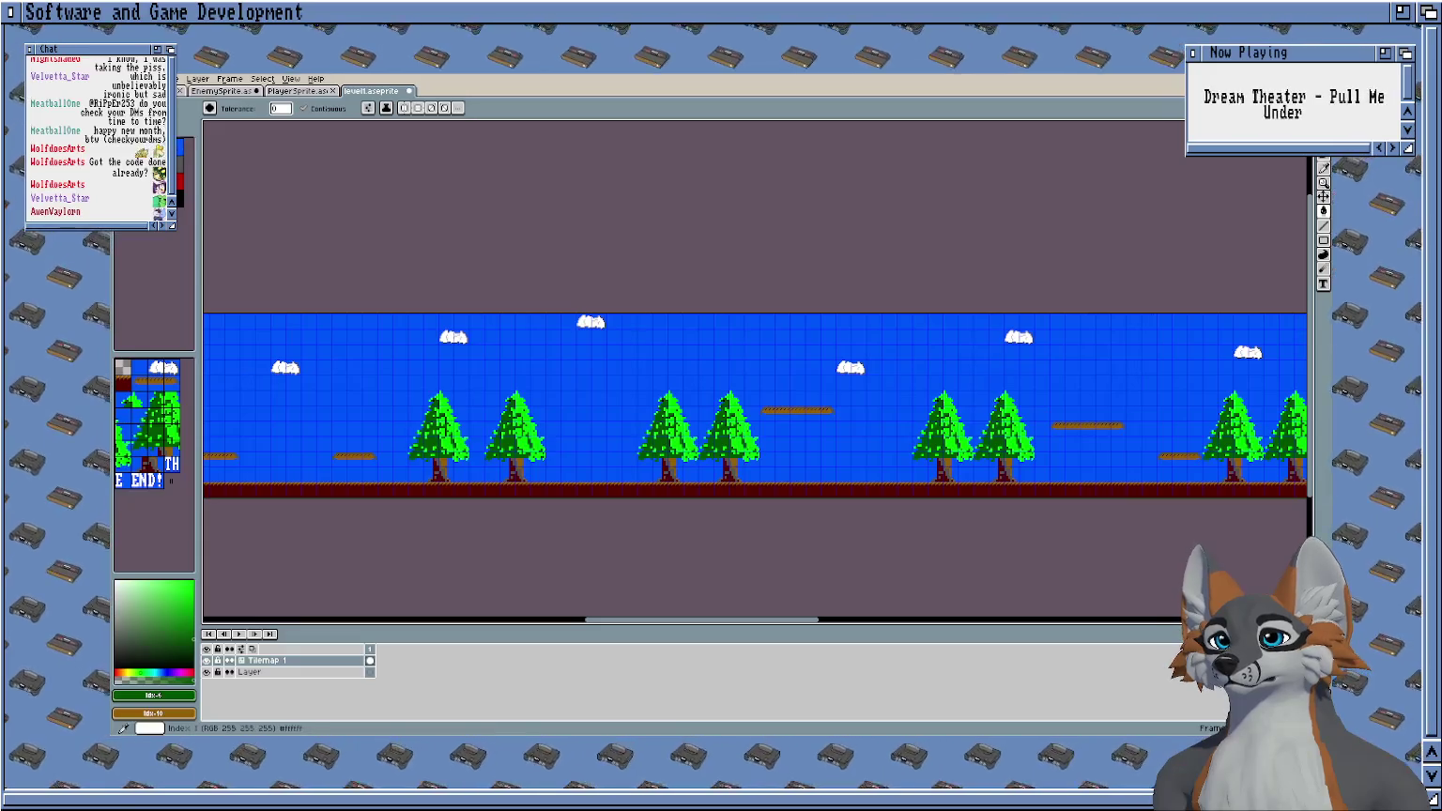
Reorder more palette colours, undo the last move, and remap to restore the level's colours.
{"action": "left_click", "coordinate": [179, 140]}
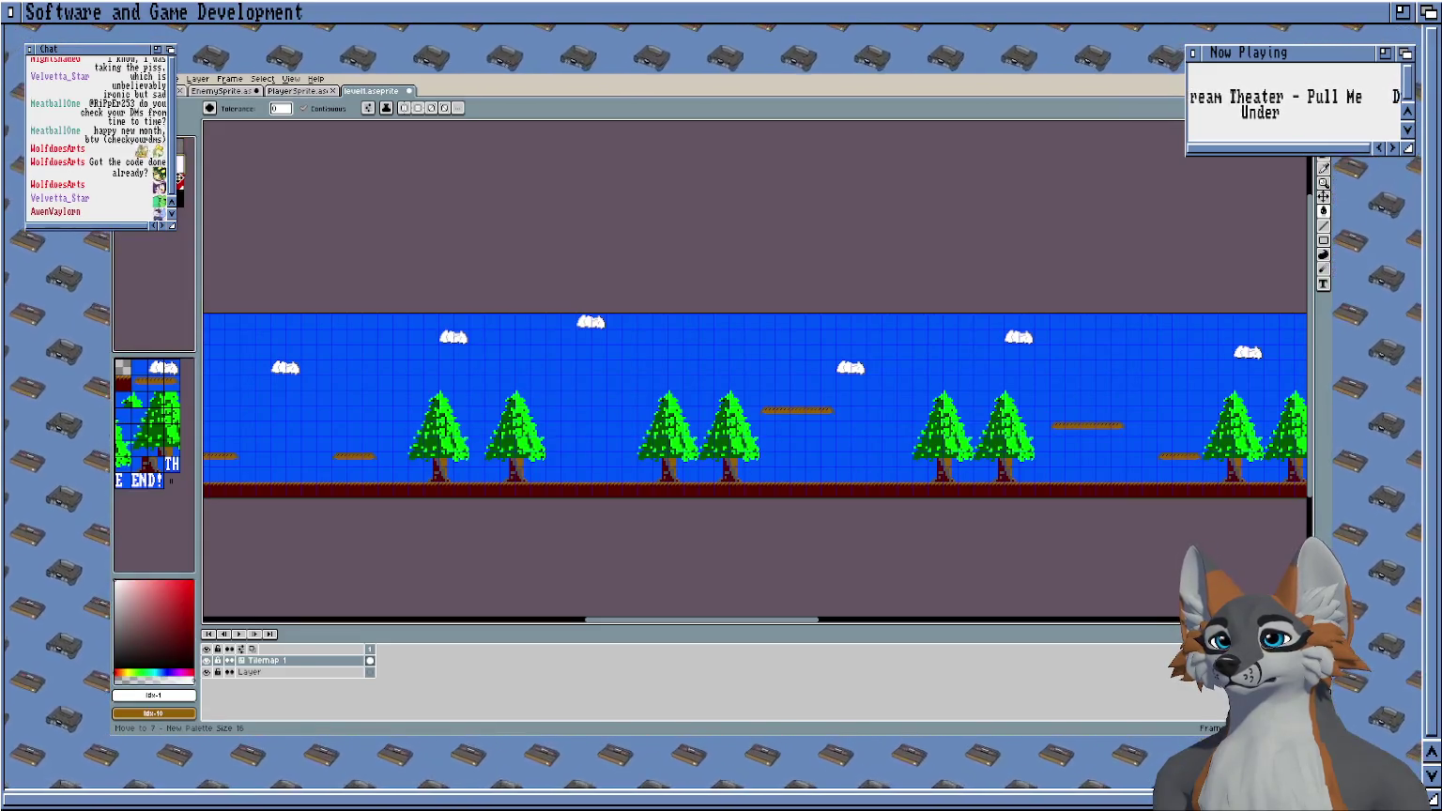
{"action": "left_click_drag", "start_coordinate": [160, 188], "coordinate": [148, 276]}
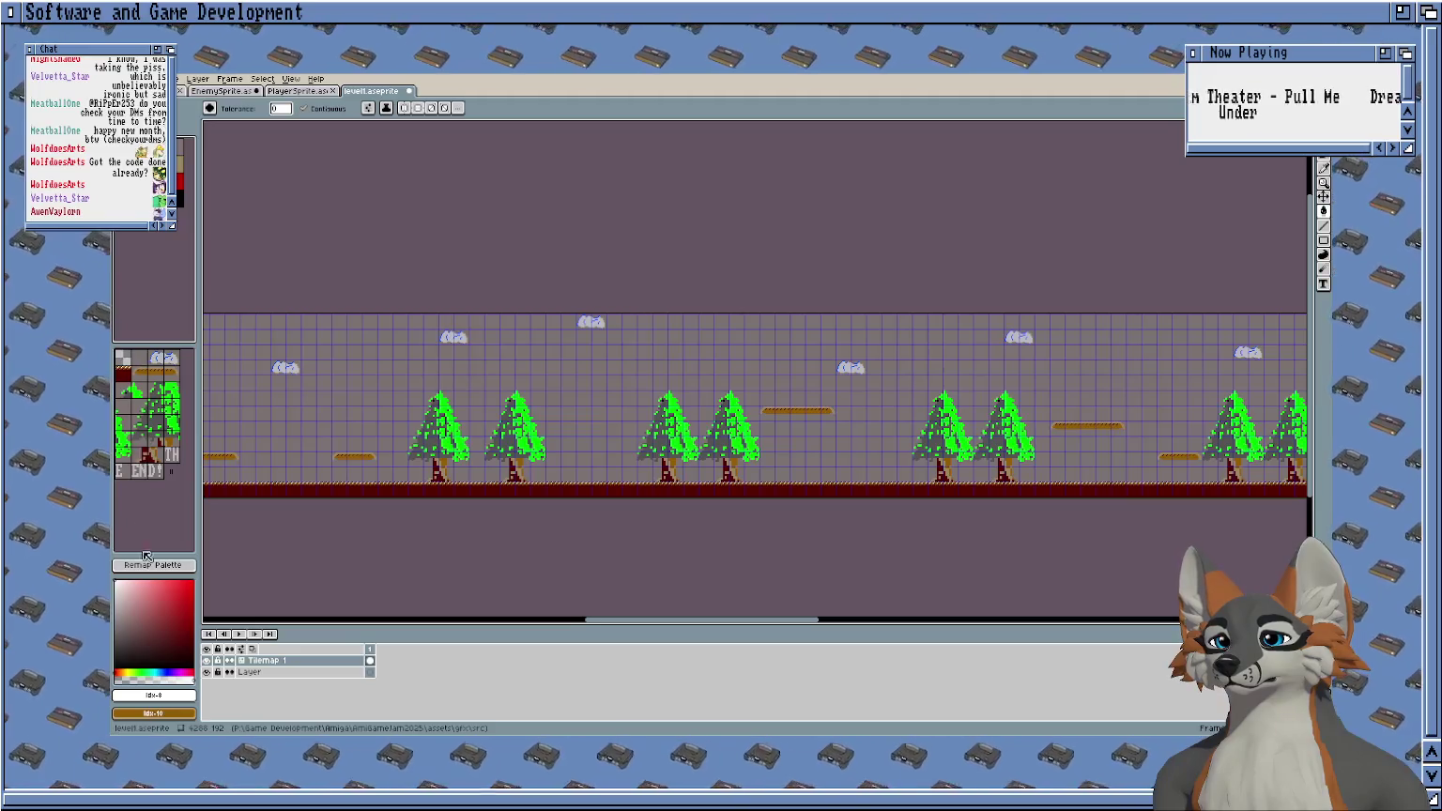
{"action": "left_click", "coordinate": [148, 563]}
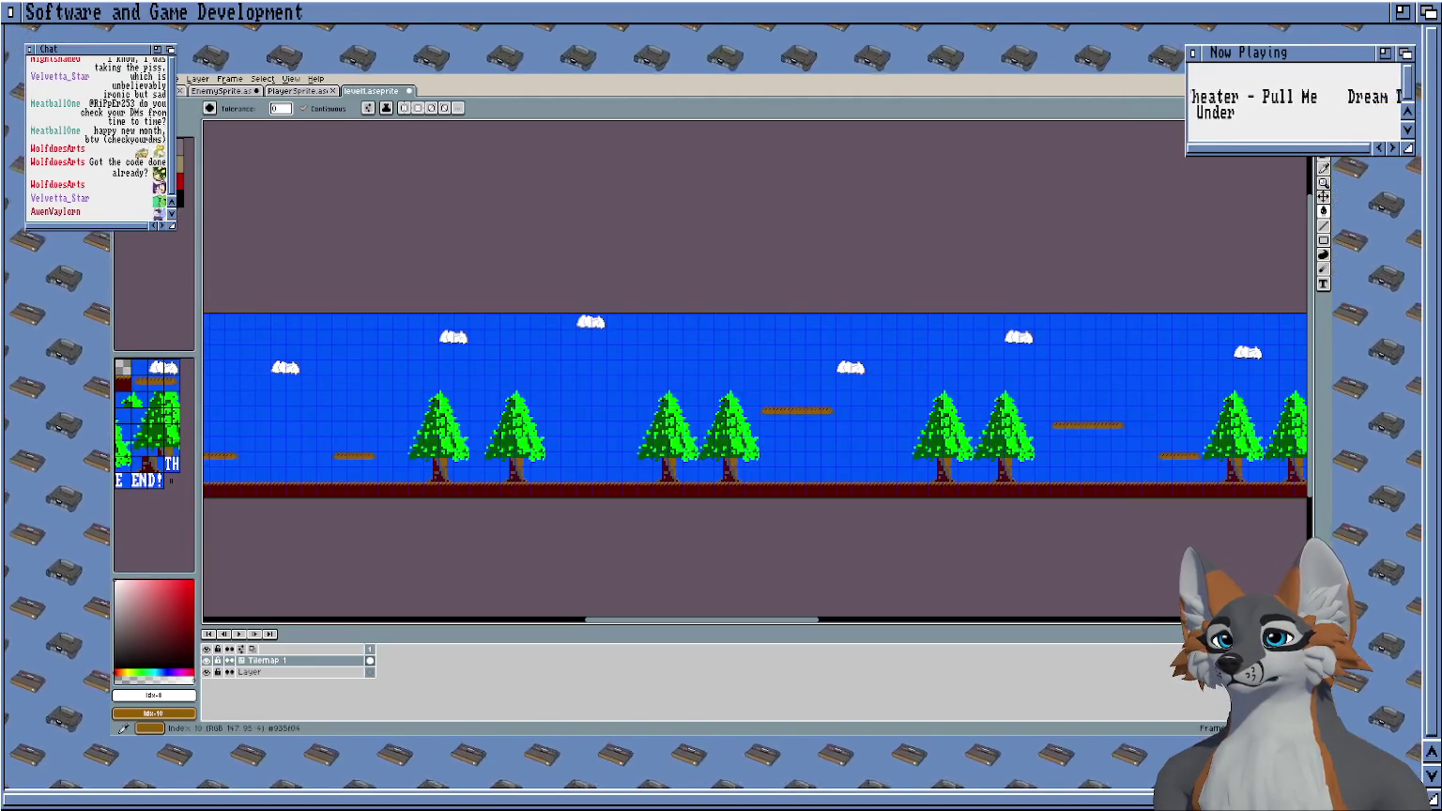
{"action": "key", "text": "bracketright"}
{"action": "left_click_drag", "start_coordinate": [182, 178], "coordinate": [180, 170]}
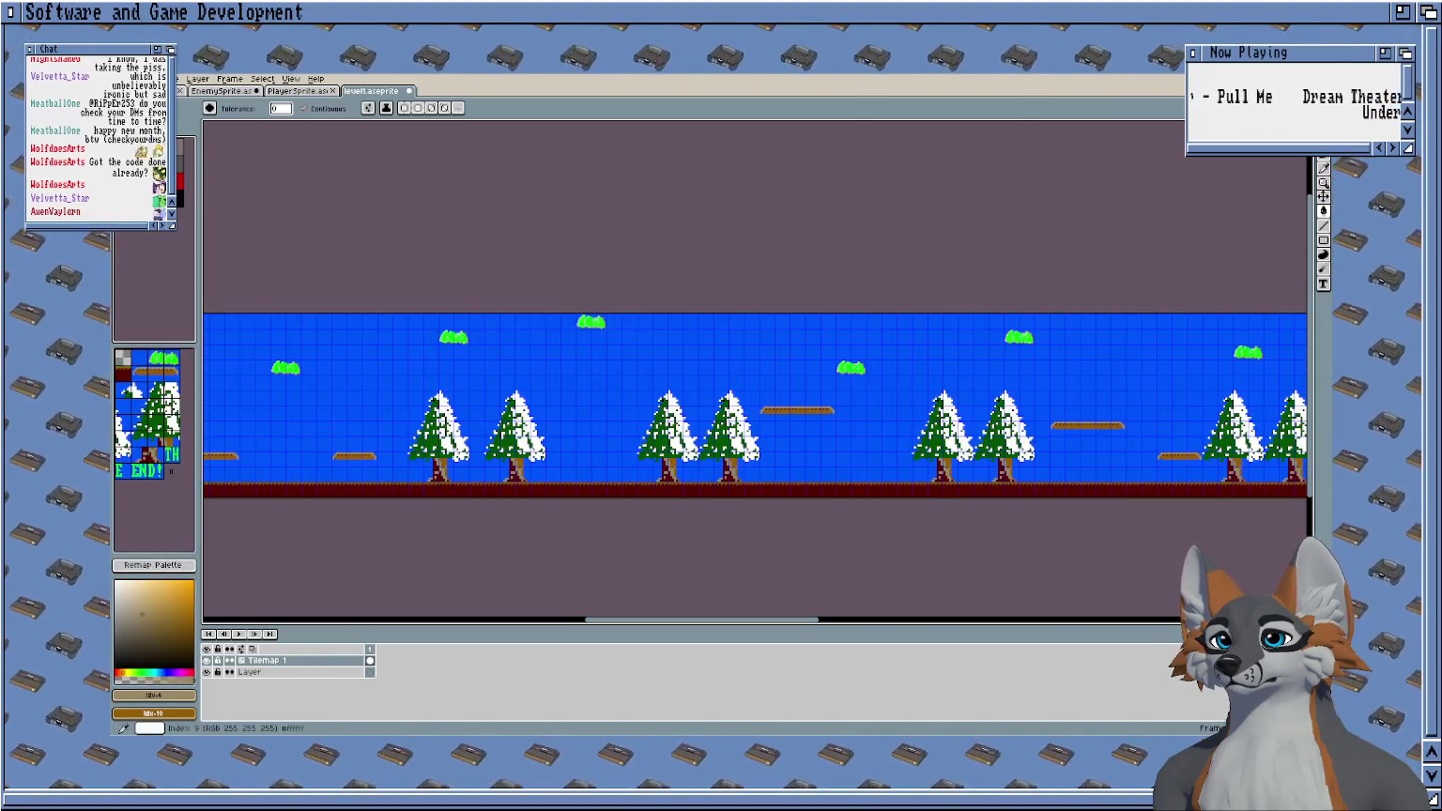
{"action": "key", "text": "ctrl+z"}
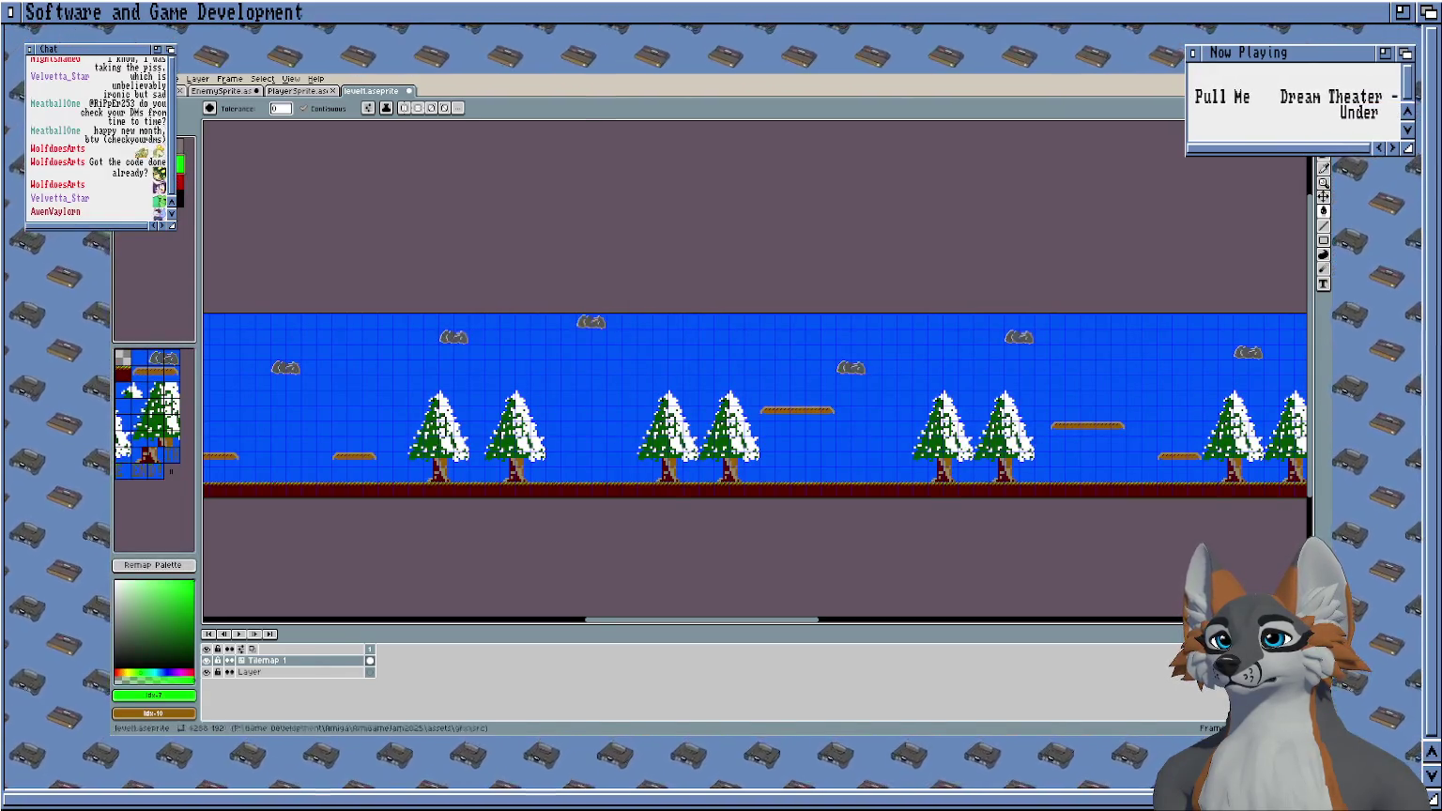
{"action": "left_click", "coordinate": [167, 566]}
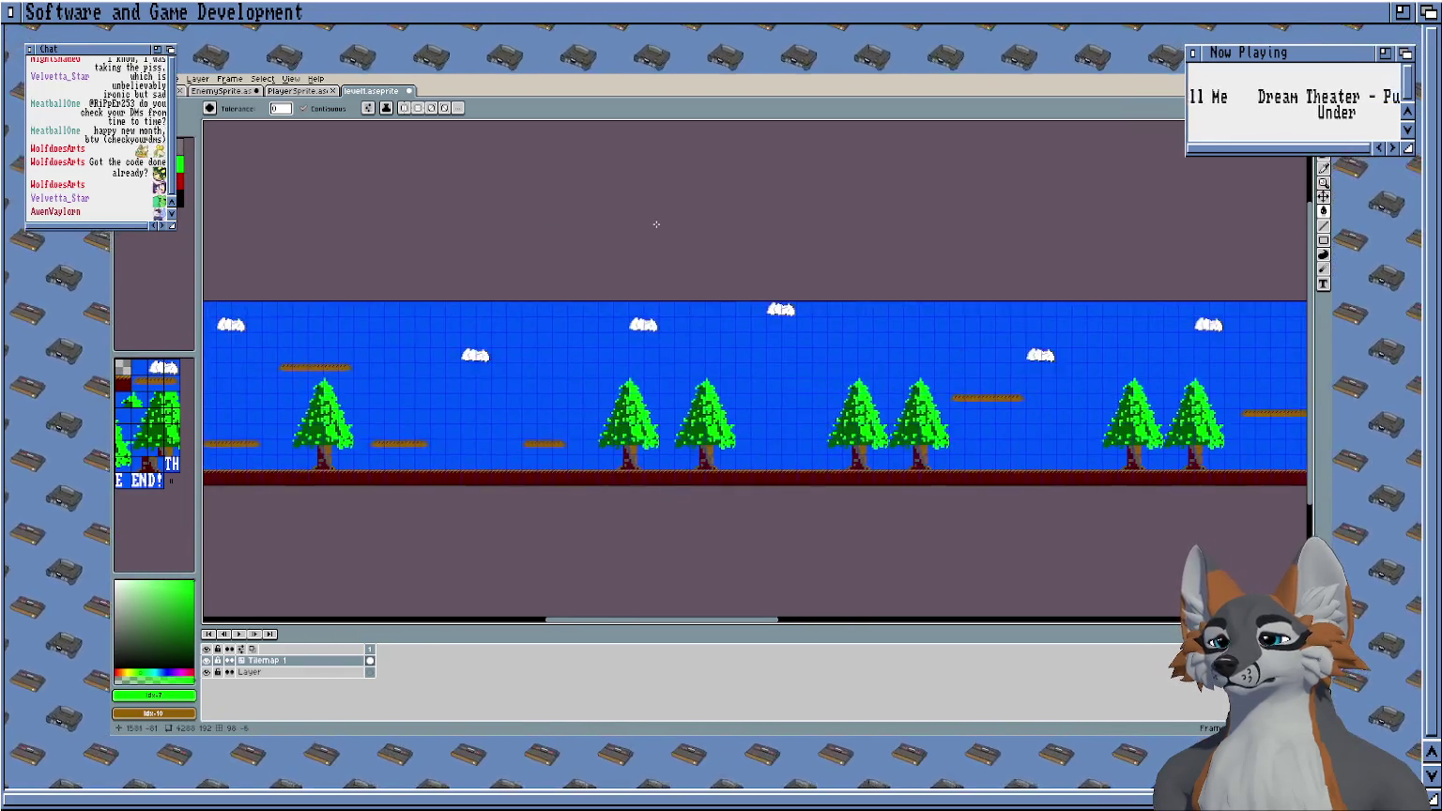
Undo and redo the colour remap while inspecting the level map.
{"action": "scroll", "coordinate": [399, 232], "scroll_direction": "down", "scroll_amount": 2}
{"action": "scroll", "coordinate": [363, 230], "scroll_direction": "up", "scroll_amount": 2}
{"action": "scroll", "coordinate": [363, 230], "scroll_direction": "down", "scroll_amount": 1}
{"action": "scroll", "coordinate": [422, 233], "scroll_direction": "left", "scroll_amount": 3}
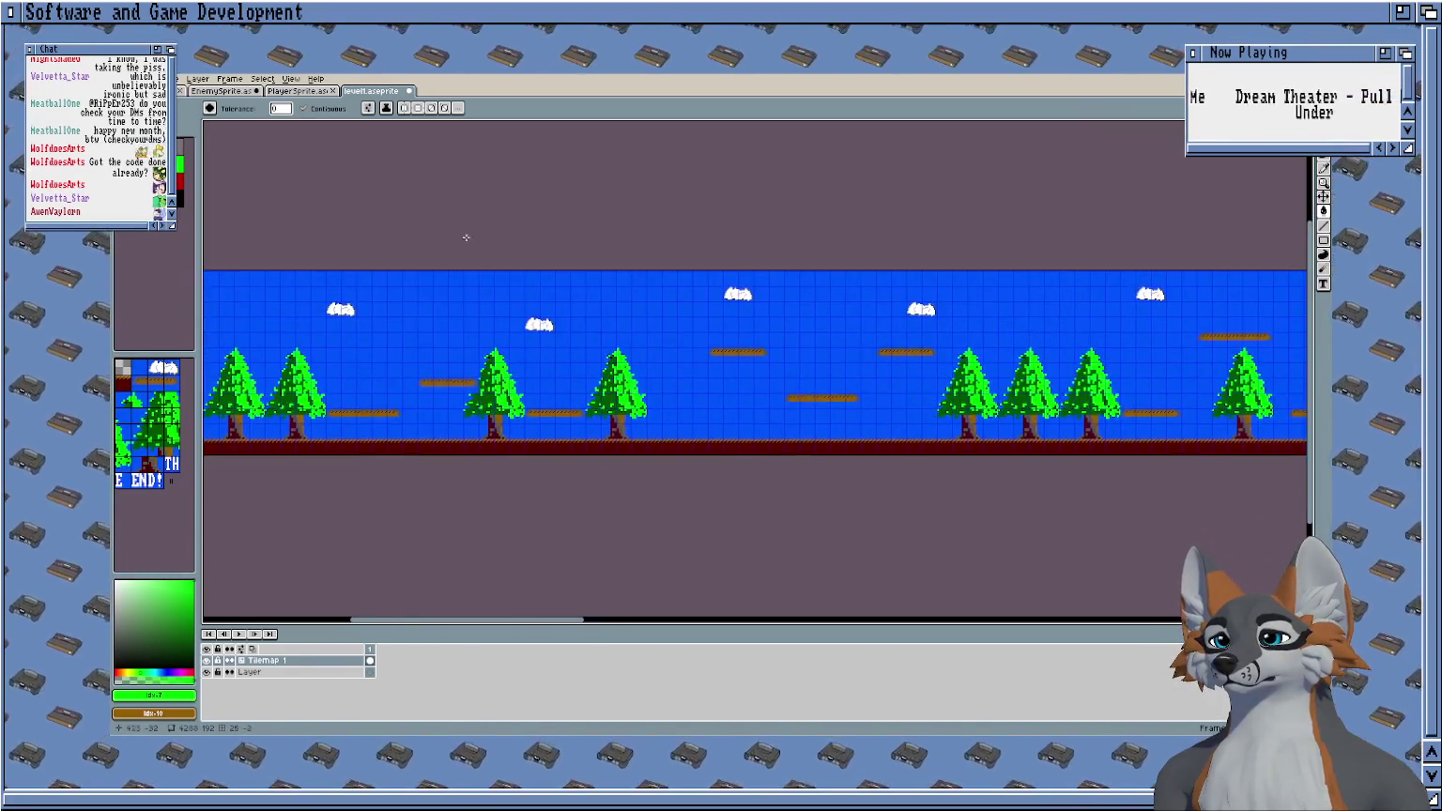
{"action": "scroll", "coordinate": [465, 220], "scroll_direction": "left", "scroll_amount": 4}
{"action": "left_click", "coordinate": [178, 180]}
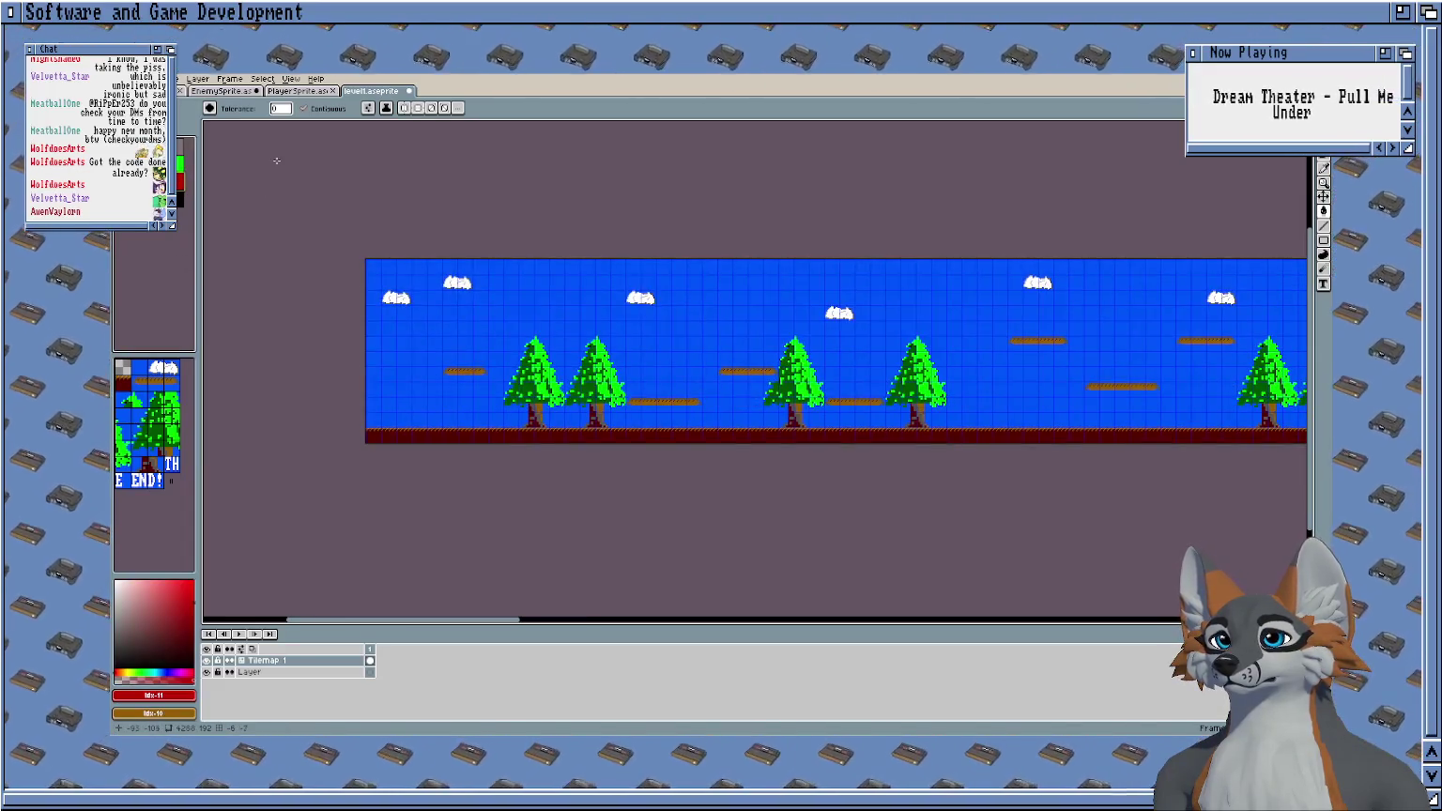
{"action": "scroll", "coordinate": [277, 161], "scroll_direction": "down", "scroll_amount": 2}
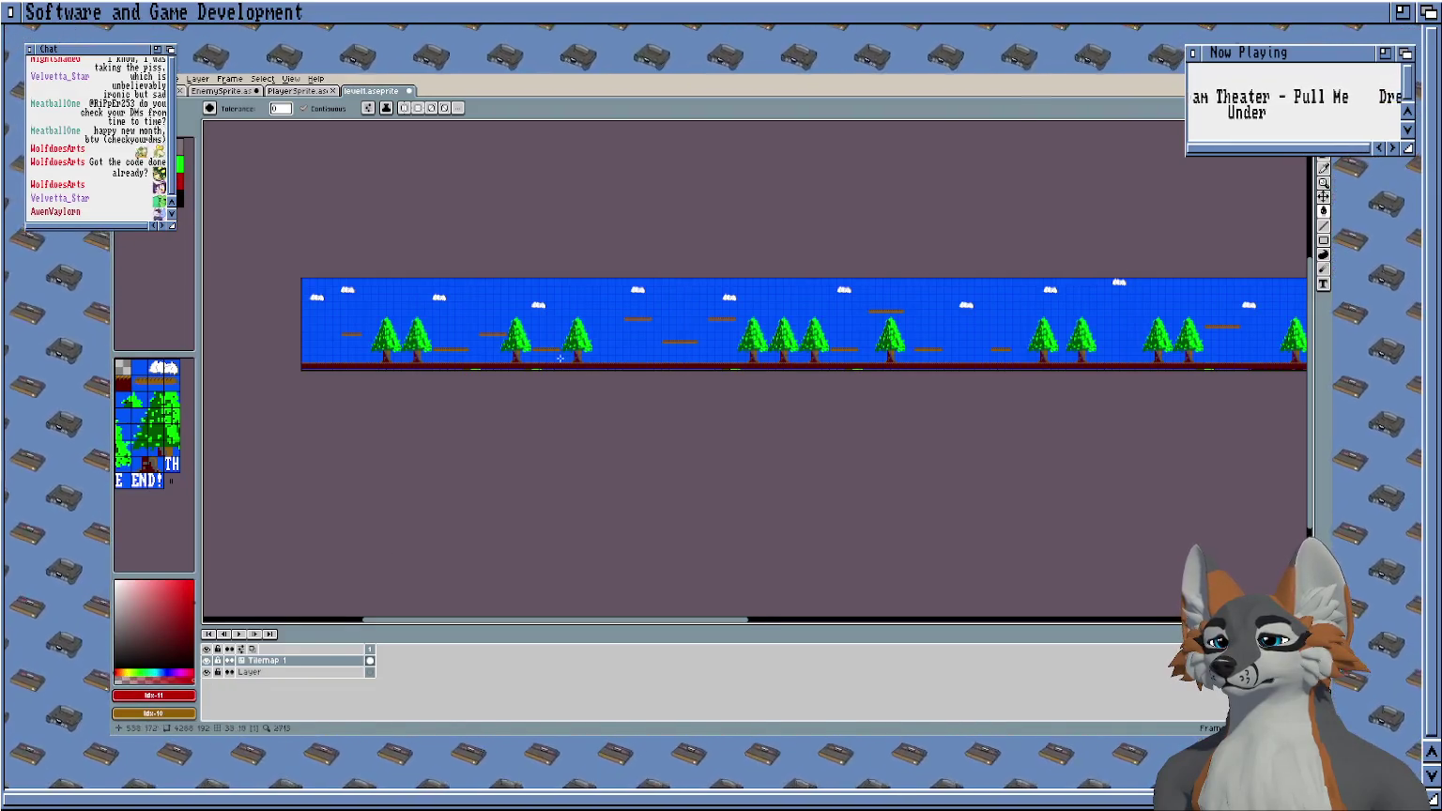
{"action": "scroll", "coordinate": [559, 357], "scroll_direction": "up", "scroll_amount": 2}
{"action": "left_click_drag", "start_coordinate": [773, 160], "coordinate": [476, 158]}
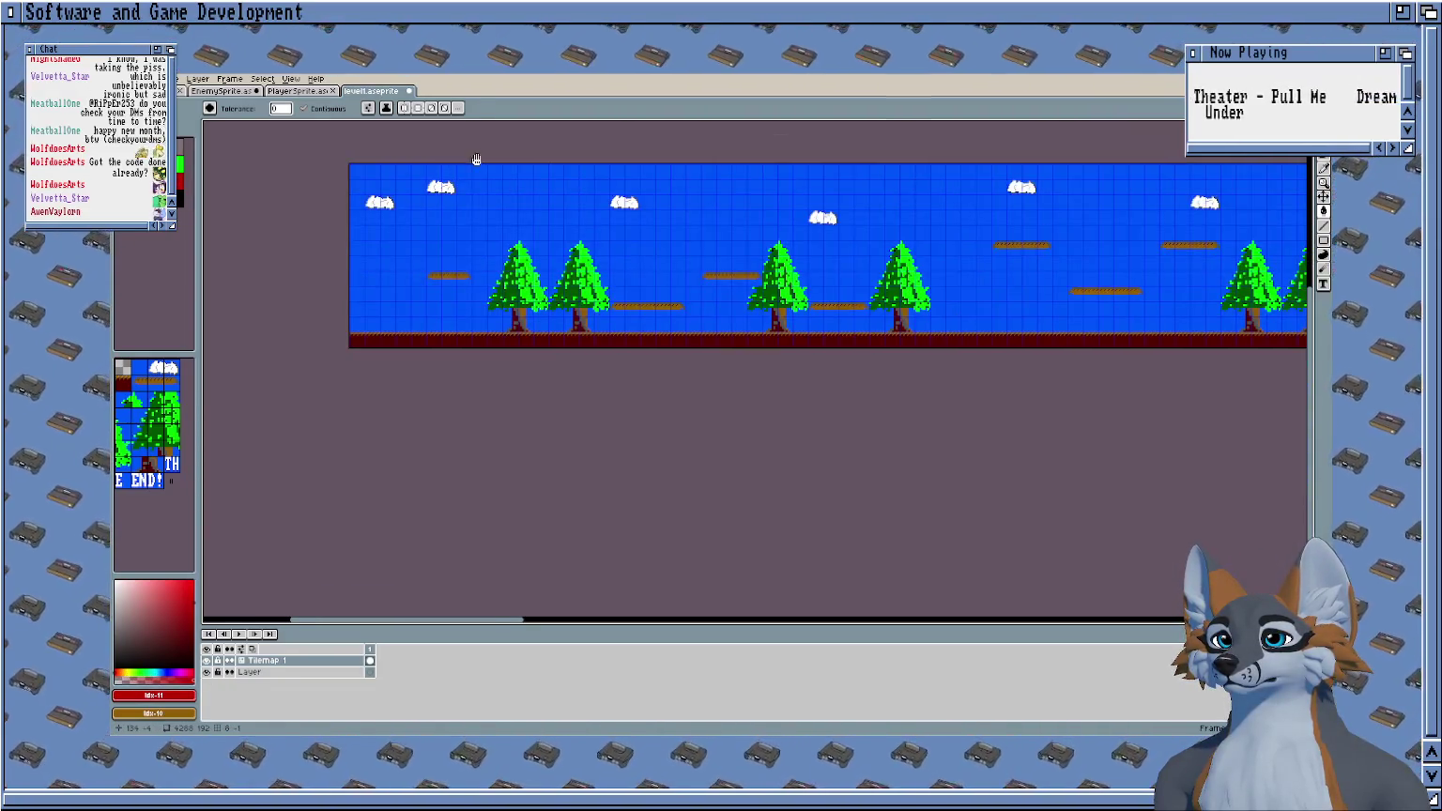
{"action": "scroll", "coordinate": [476, 158], "scroll_direction": "up", "scroll_amount": 1}
{"action": "scroll", "coordinate": [274, 188], "scroll_direction": "down", "scroll_amount": 1}
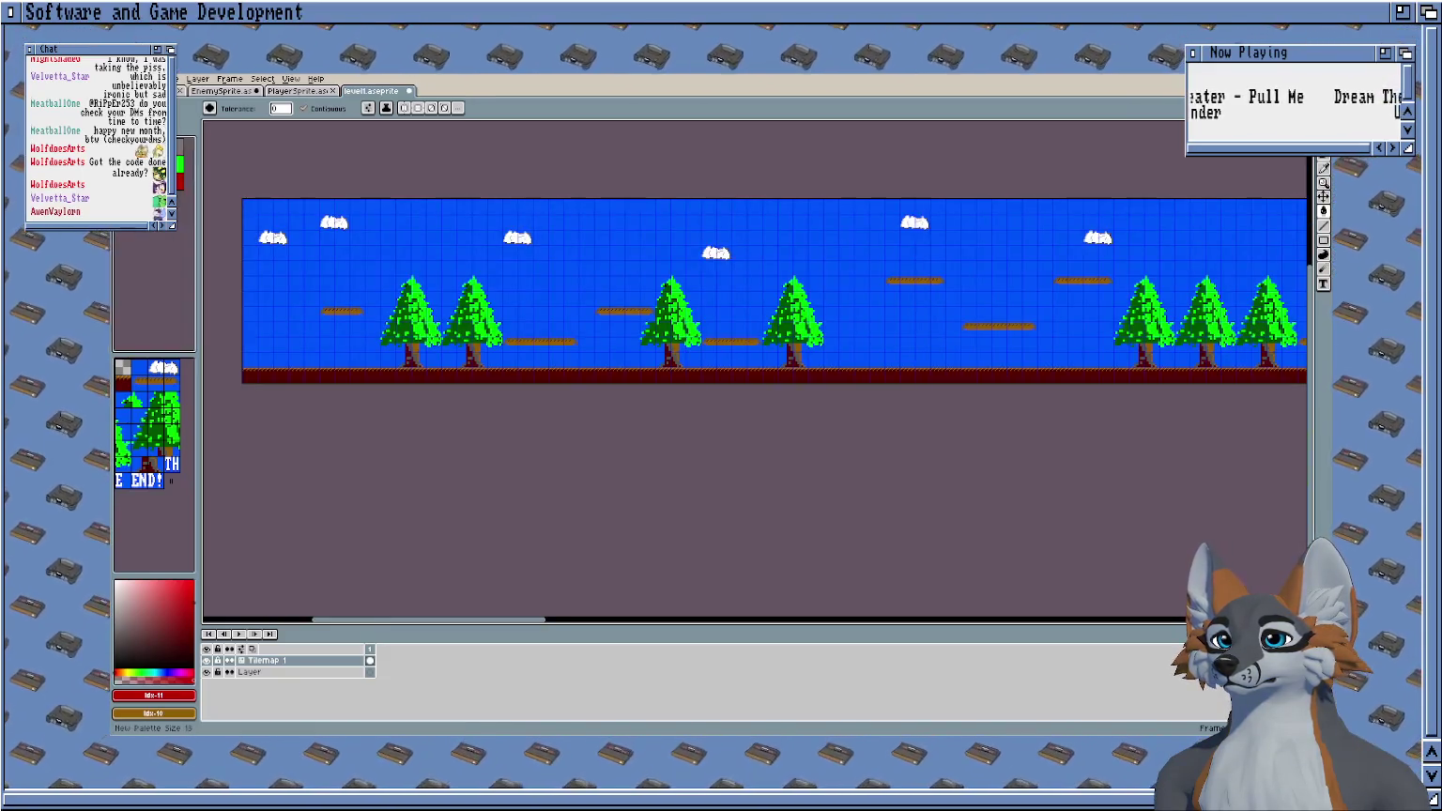
{"action": "key", "text": "ctrl+z"}
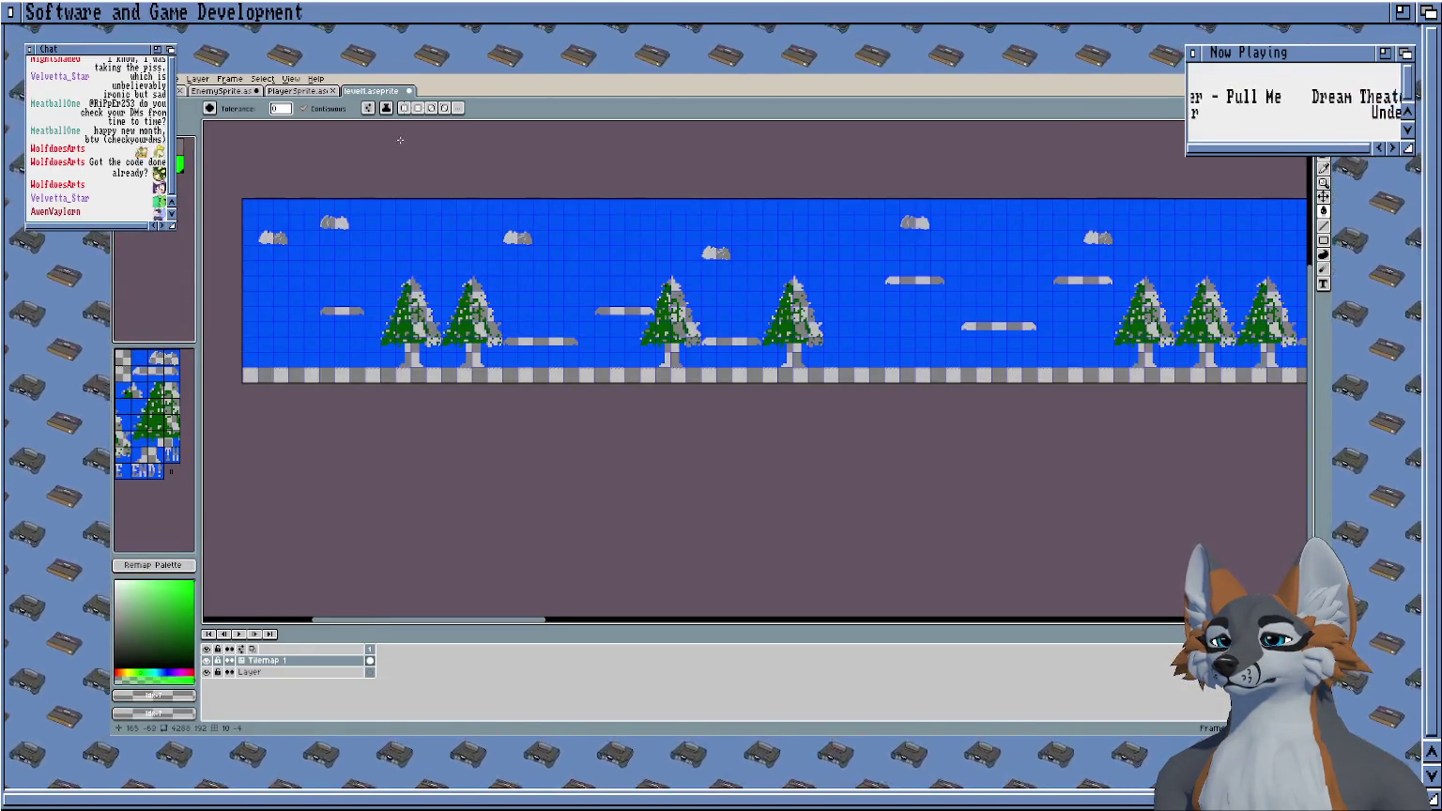
{"action": "key", "text": "ctrl+y"}
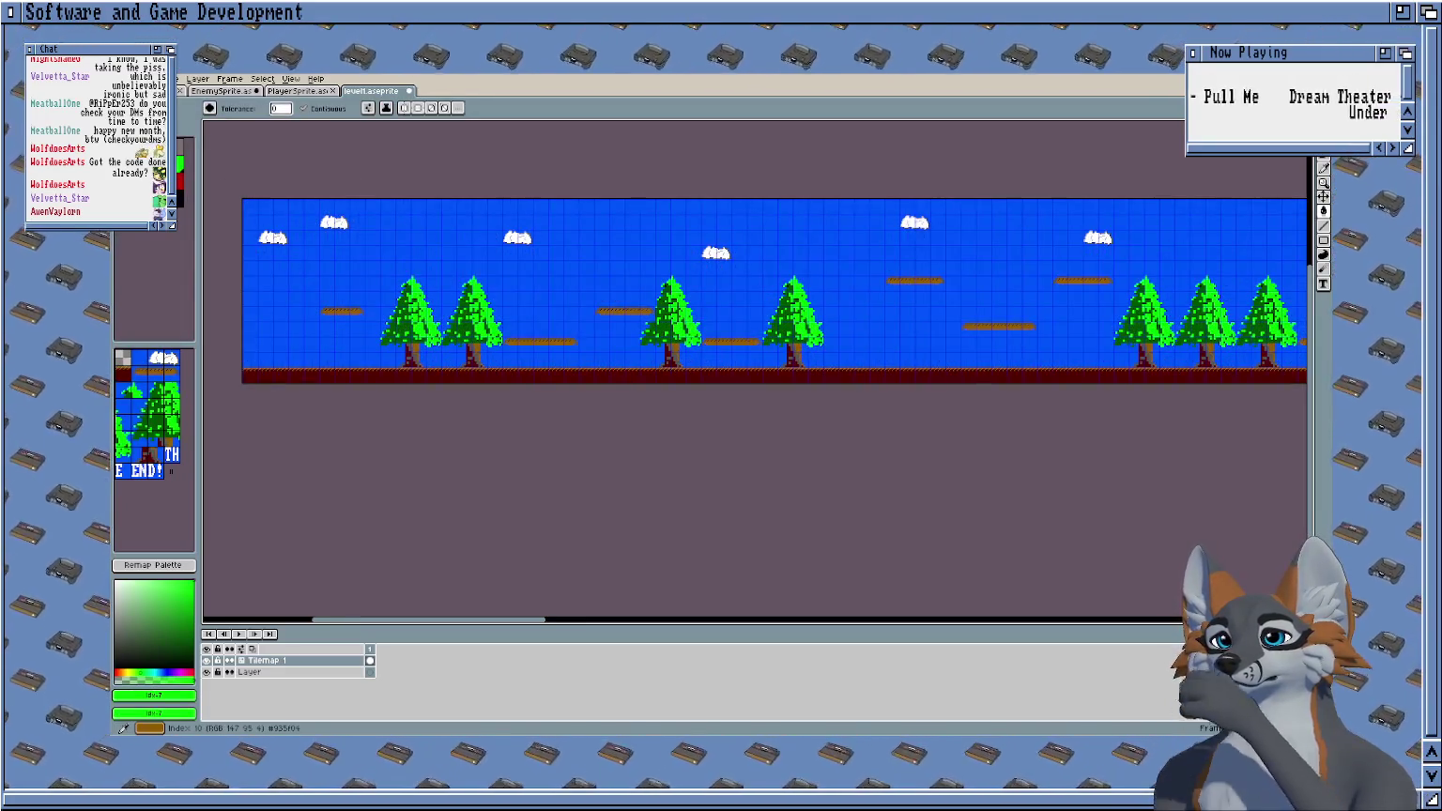
Move the grey palette colour to slot 15 and remap the palette.
{"action": "left_click_drag", "start_coordinate": [353, 141], "coordinate": [325, 169]}
{"action": "left_click", "coordinate": [188, 159]}
{"action": "left_click_drag", "start_coordinate": [188, 159], "coordinate": [180, 199]}
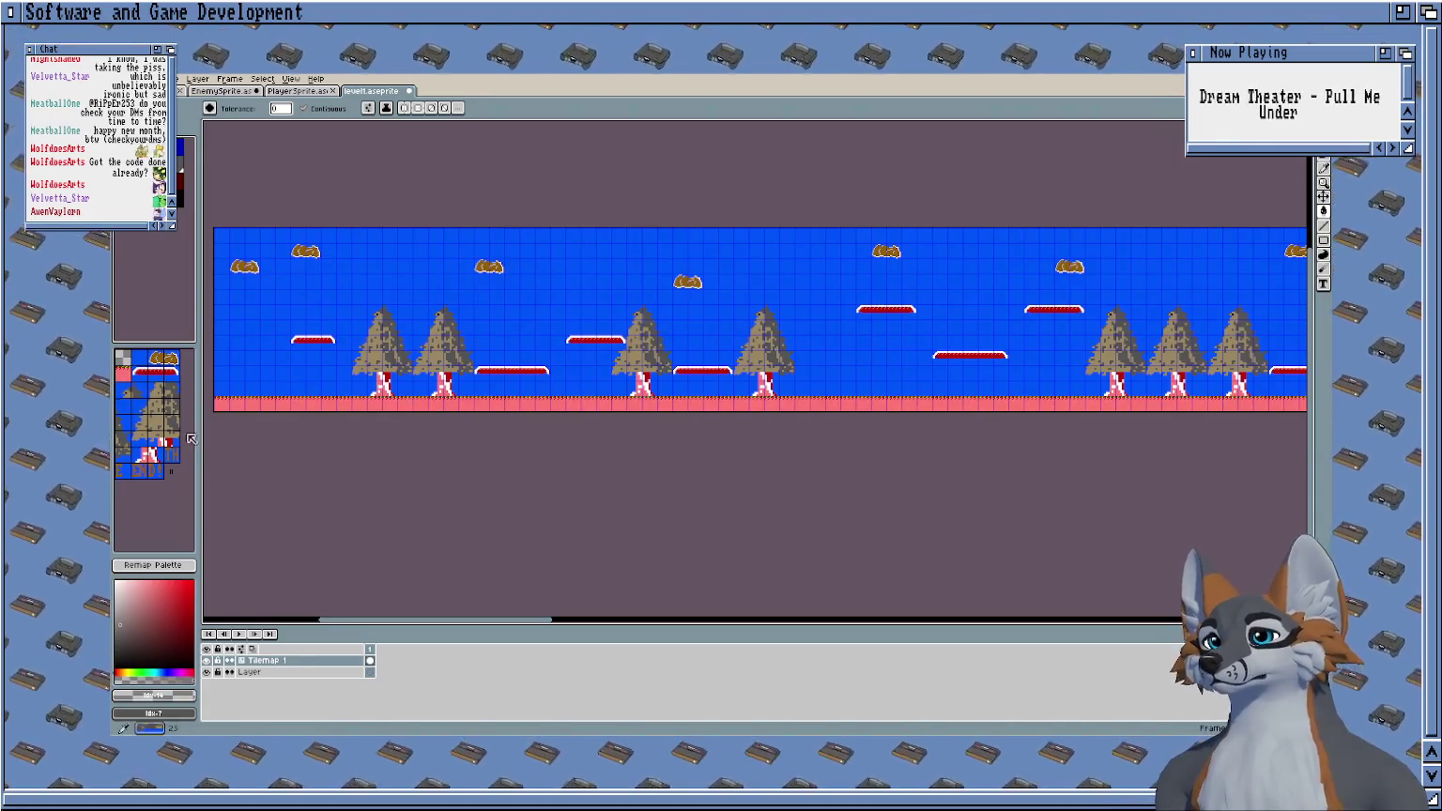
{"action": "left_click", "coordinate": [177, 565]}
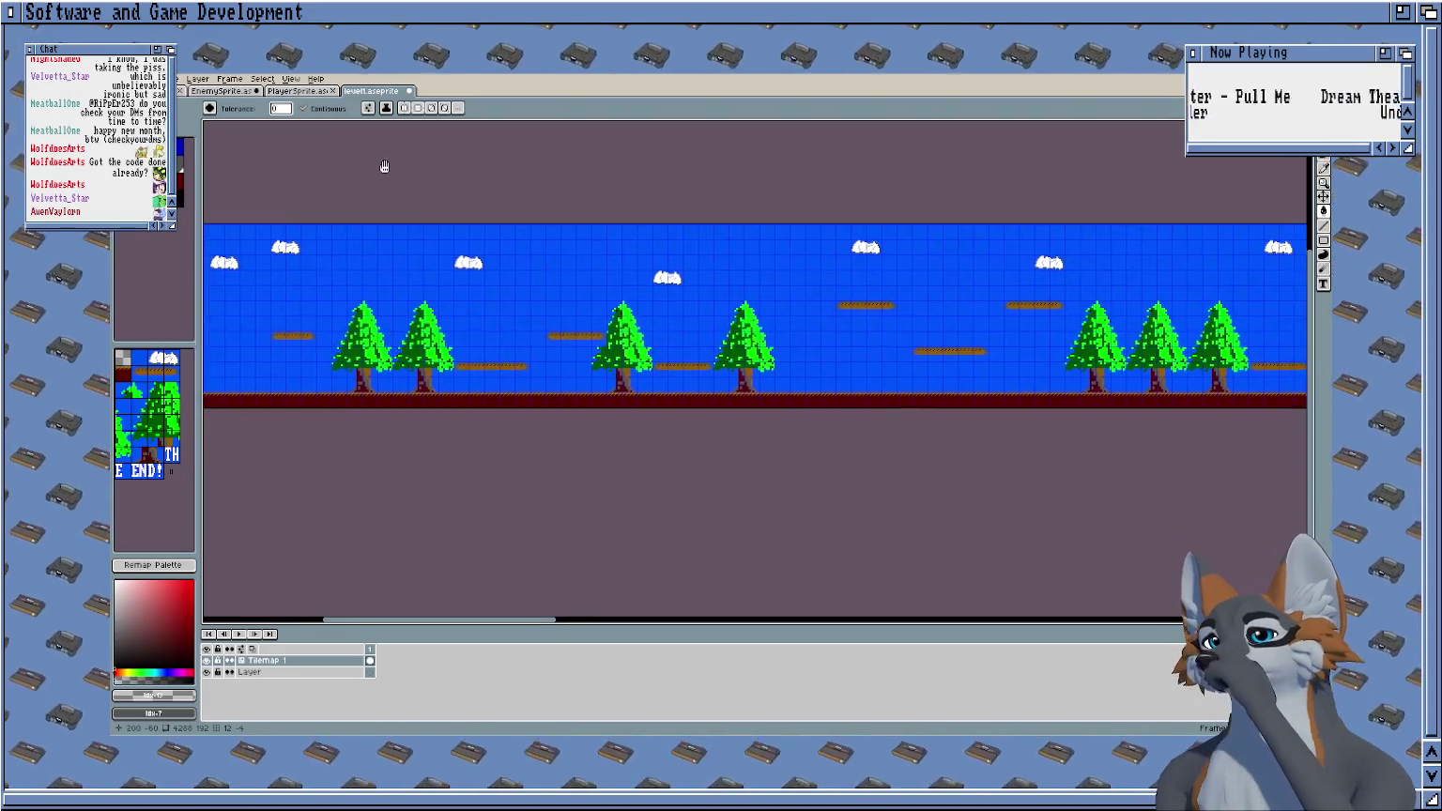
Pan and zoom around the level to check the trees, platforms and clouds.
{"action": "scroll", "coordinate": [381, 168], "scroll_direction": "right", "scroll_amount": 1}
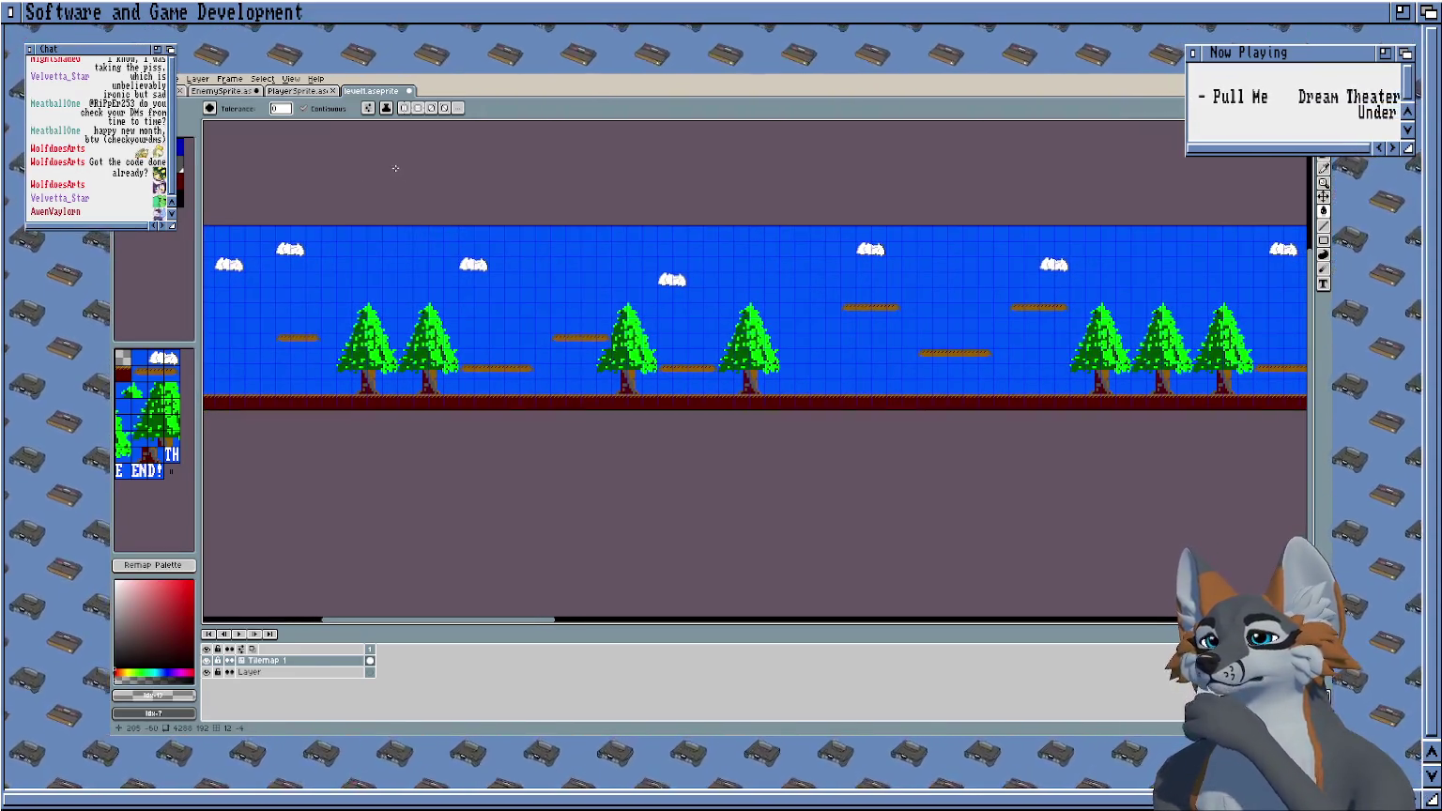
{"action": "scroll", "coordinate": [420, 179], "scroll_direction": "down", "scroll_amount": 2}
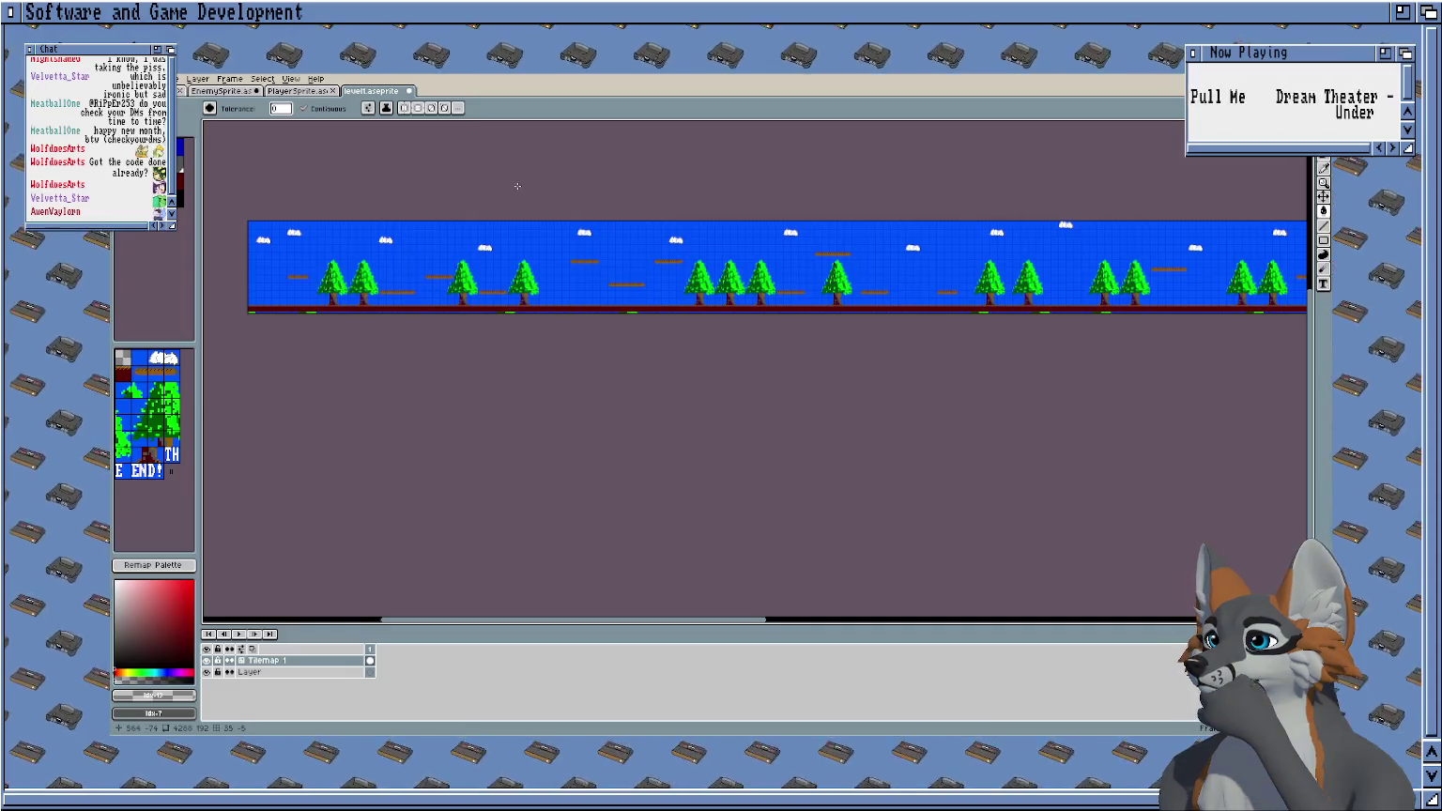
{"action": "scroll", "coordinate": [526, 179], "scroll_direction": "up", "scroll_amount": 1}
{"action": "scroll", "coordinate": [624, 202], "scroll_direction": "up", "scroll_amount": 2}
{"action": "scroll", "coordinate": [726, 197], "scroll_direction": "up", "scroll_amount": 1}
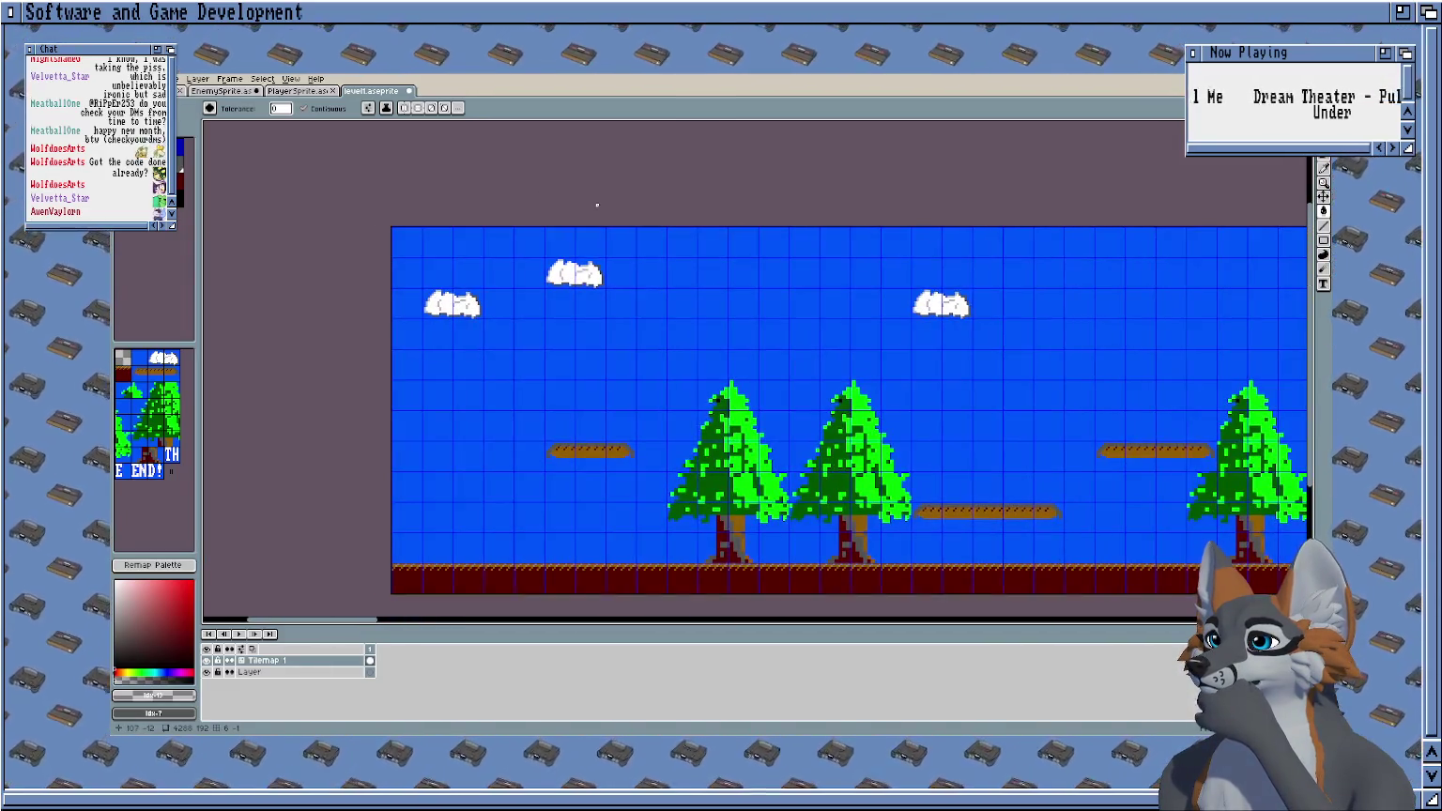
{"action": "left_click_drag", "start_coordinate": [597, 205], "coordinate": [608, 164]}
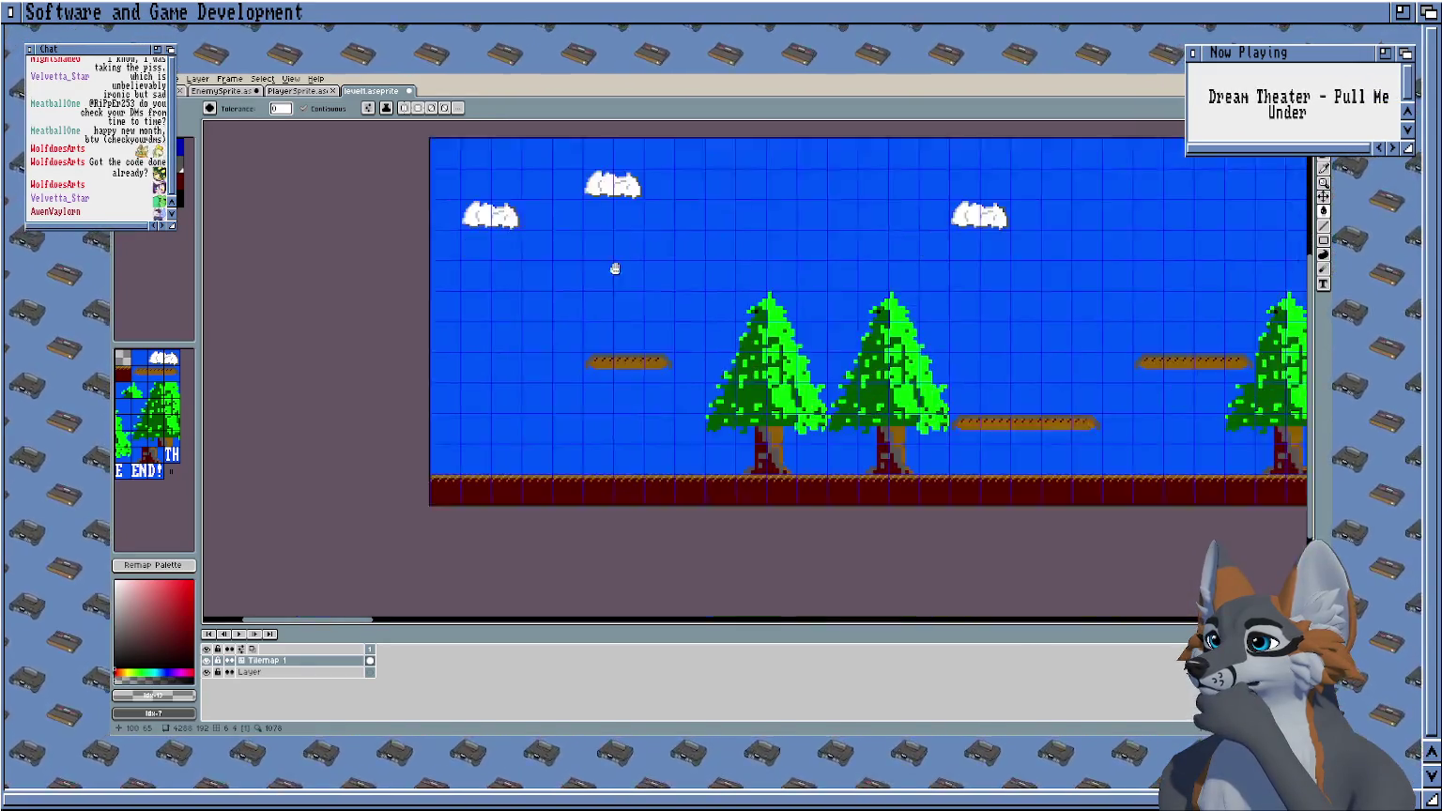
{"action": "scroll", "coordinate": [605, 270], "scroll_direction": "up", "scroll_amount": 2}
{"action": "left_click_drag", "start_coordinate": [601, 242], "coordinate": [560, 228]}
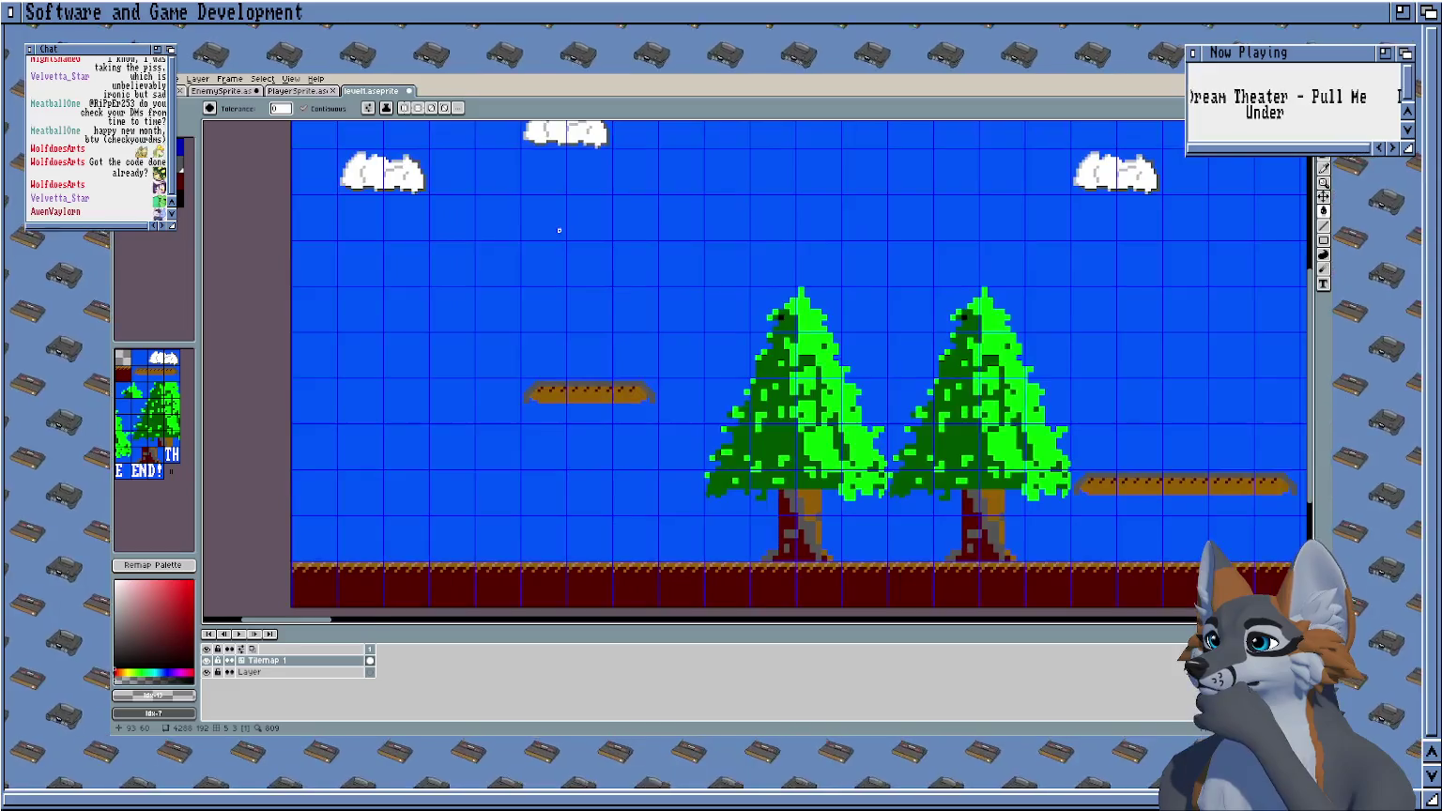
{"action": "scroll", "coordinate": [561, 229], "scroll_direction": "down", "scroll_amount": 2}
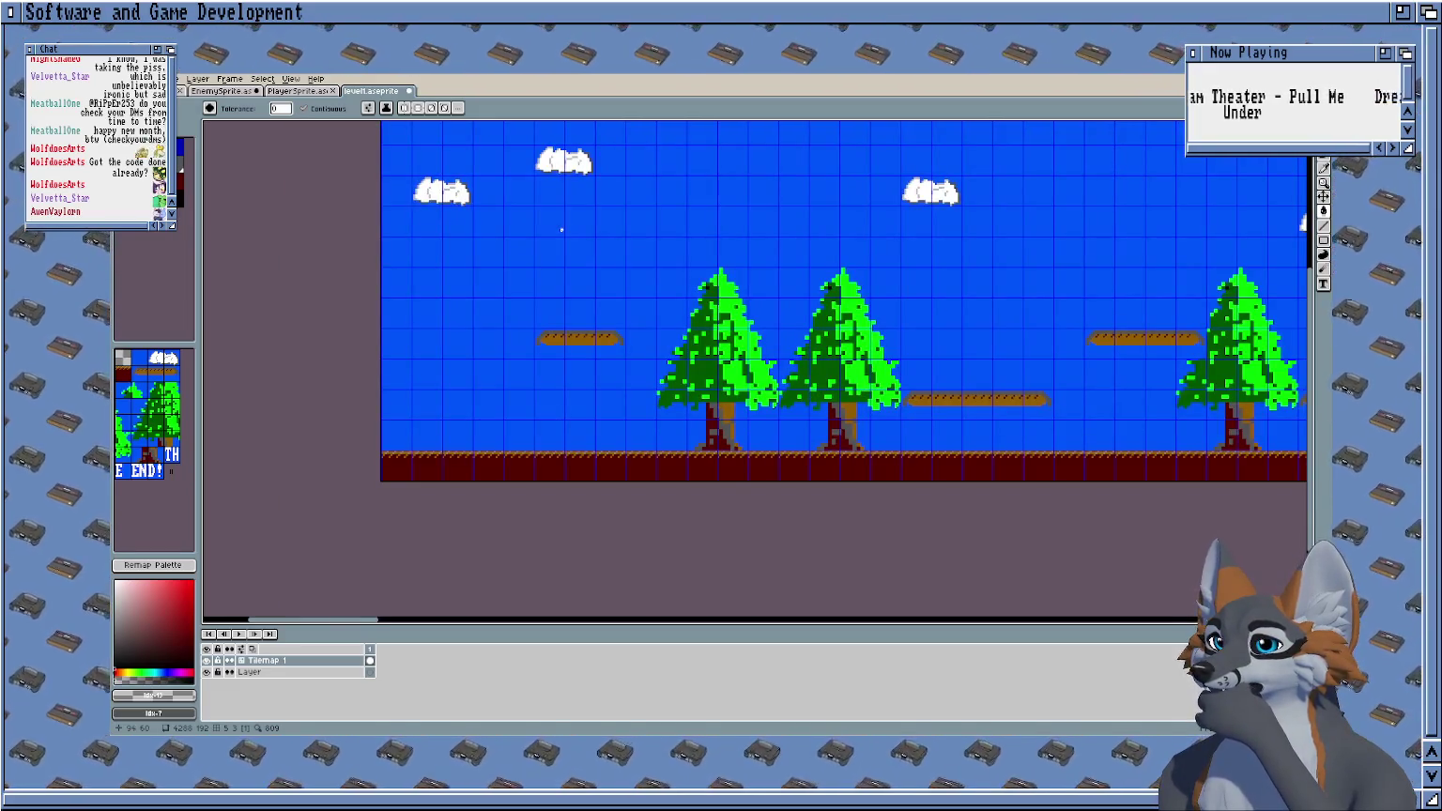
{"action": "scroll", "coordinate": [561, 229], "scroll_direction": "down", "scroll_amount": 1}
{"action": "scroll", "coordinate": [540, 235], "scroll_direction": "down", "scroll_amount": 1}
{"action": "scroll", "coordinate": [476, 250], "scroll_direction": "down", "scroll_amount": 1}
{"action": "left_click_drag", "start_coordinate": [449, 285], "coordinate": [329, 341]}
{"action": "scroll", "coordinate": [396, 310], "scroll_direction": "up", "scroll_amount": 2}
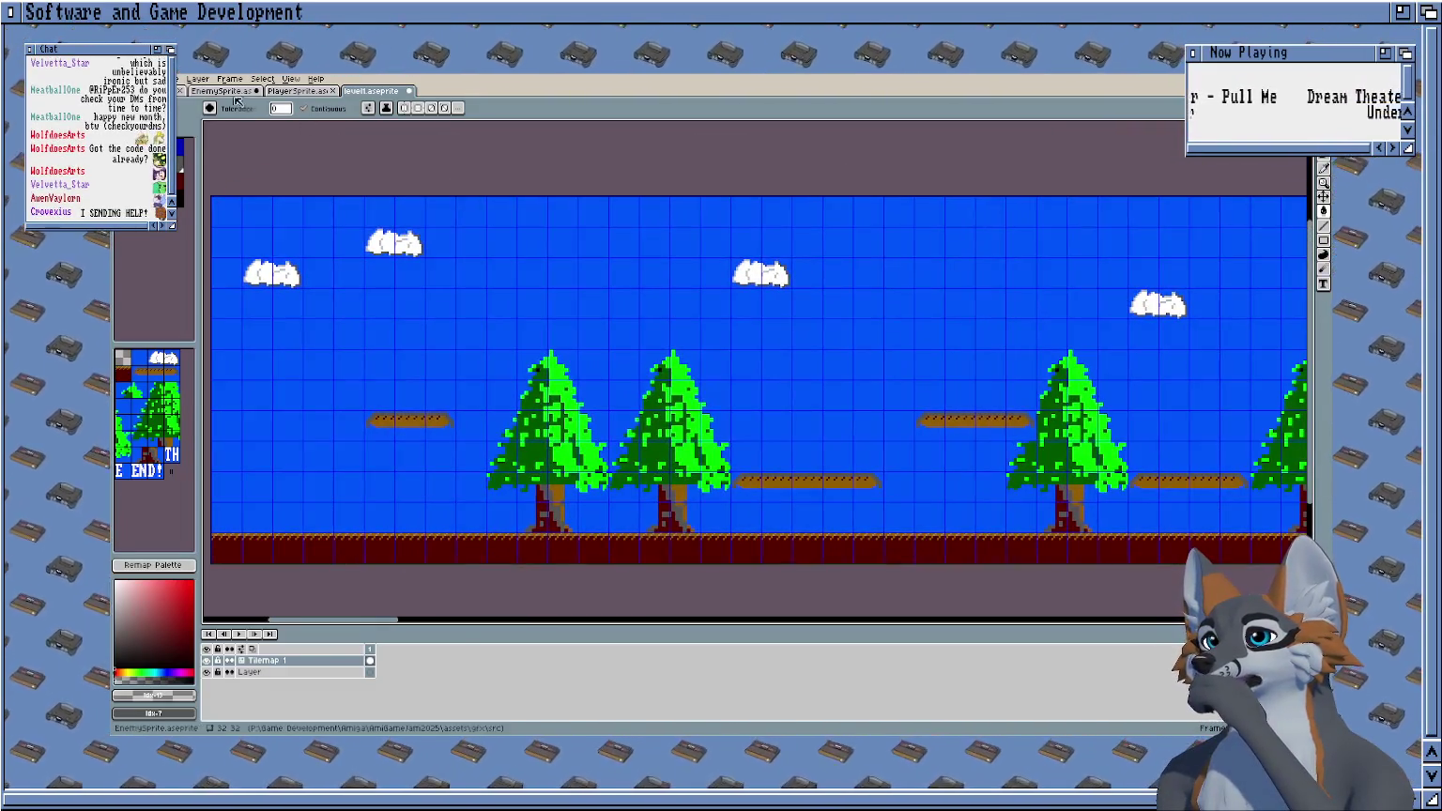
Sample the enemy's yellow on EnemySprite and browse the palette options without changes.
{"action": "key", "text": "ctrl+Tab"}
{"action": "scroll", "coordinate": [441, 193], "scroll_direction": "down", "scroll_amount": 1}
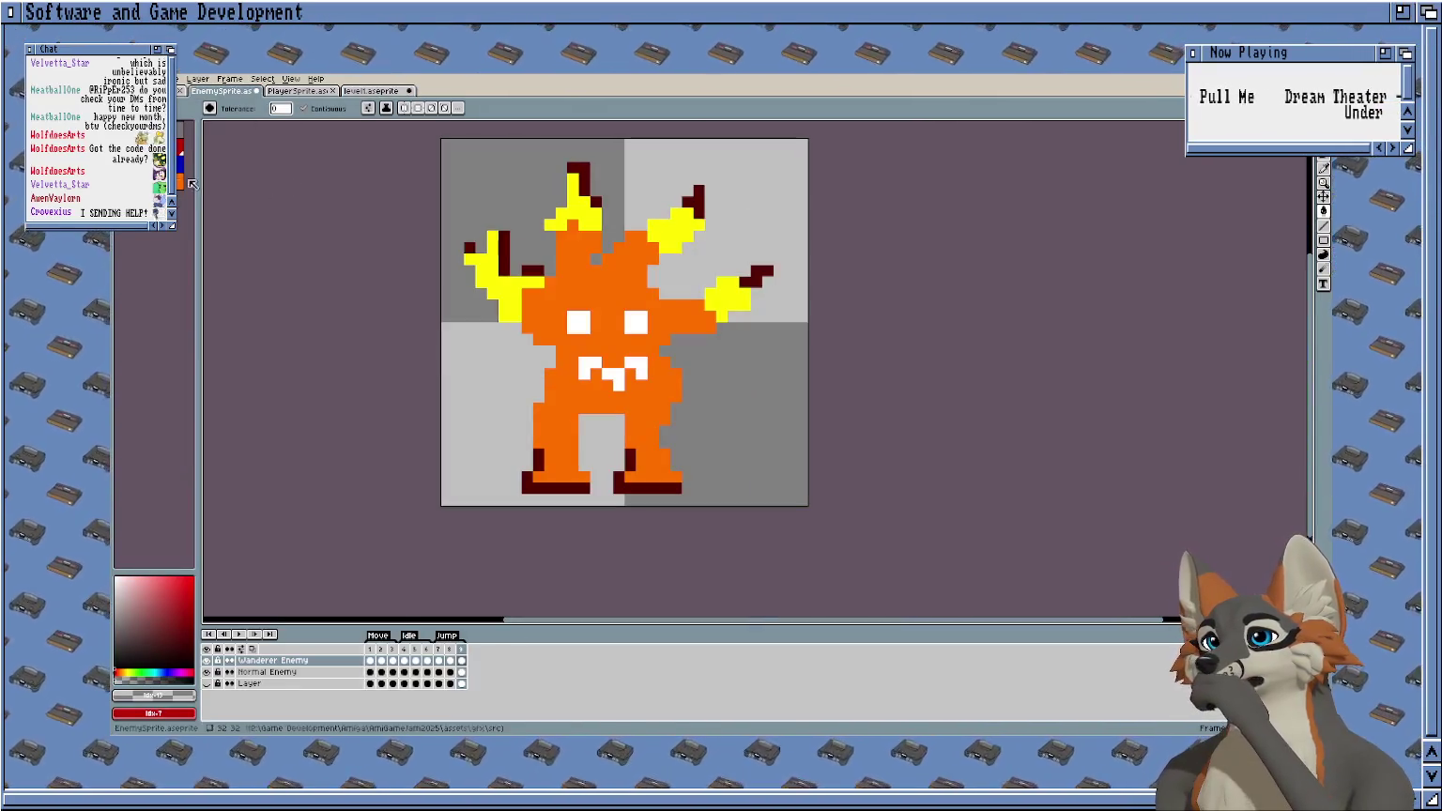
{"action": "left_click", "coordinate": [497, 248], "text": "alt"}
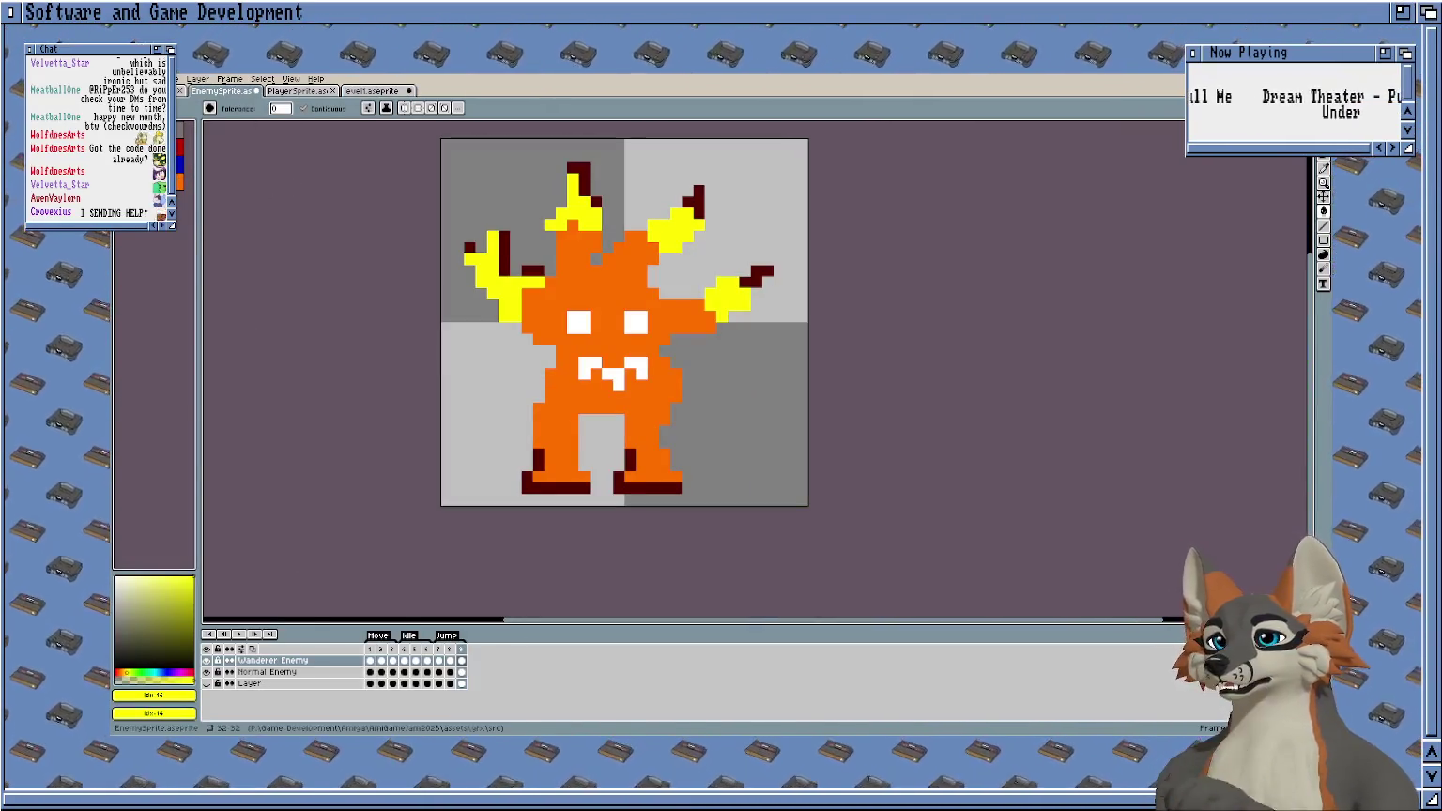
{"action": "key", "text": "]"}
{"action": "left_click", "coordinate": [186, 121]}
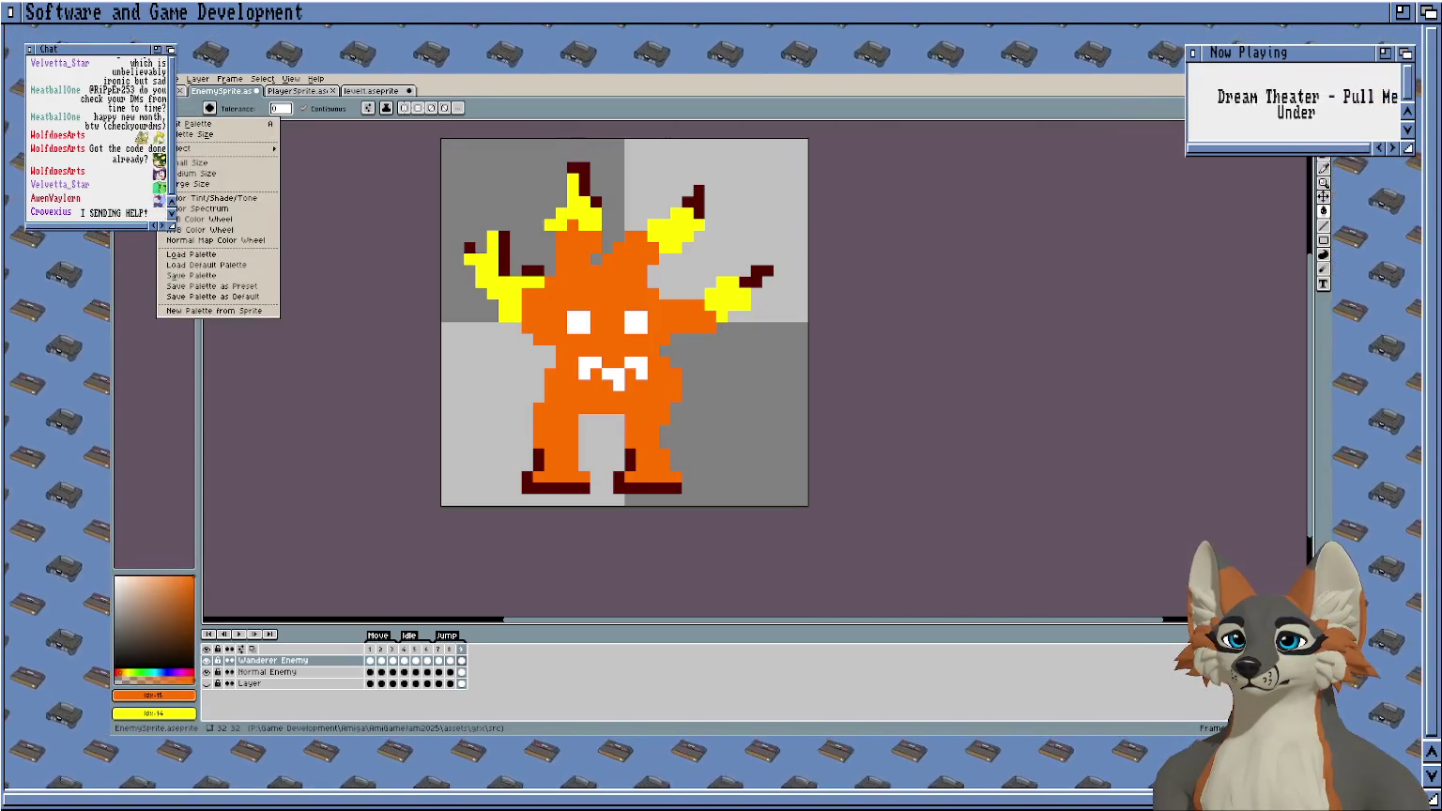
{"action": "mouse_move", "coordinate": [197, 148]}
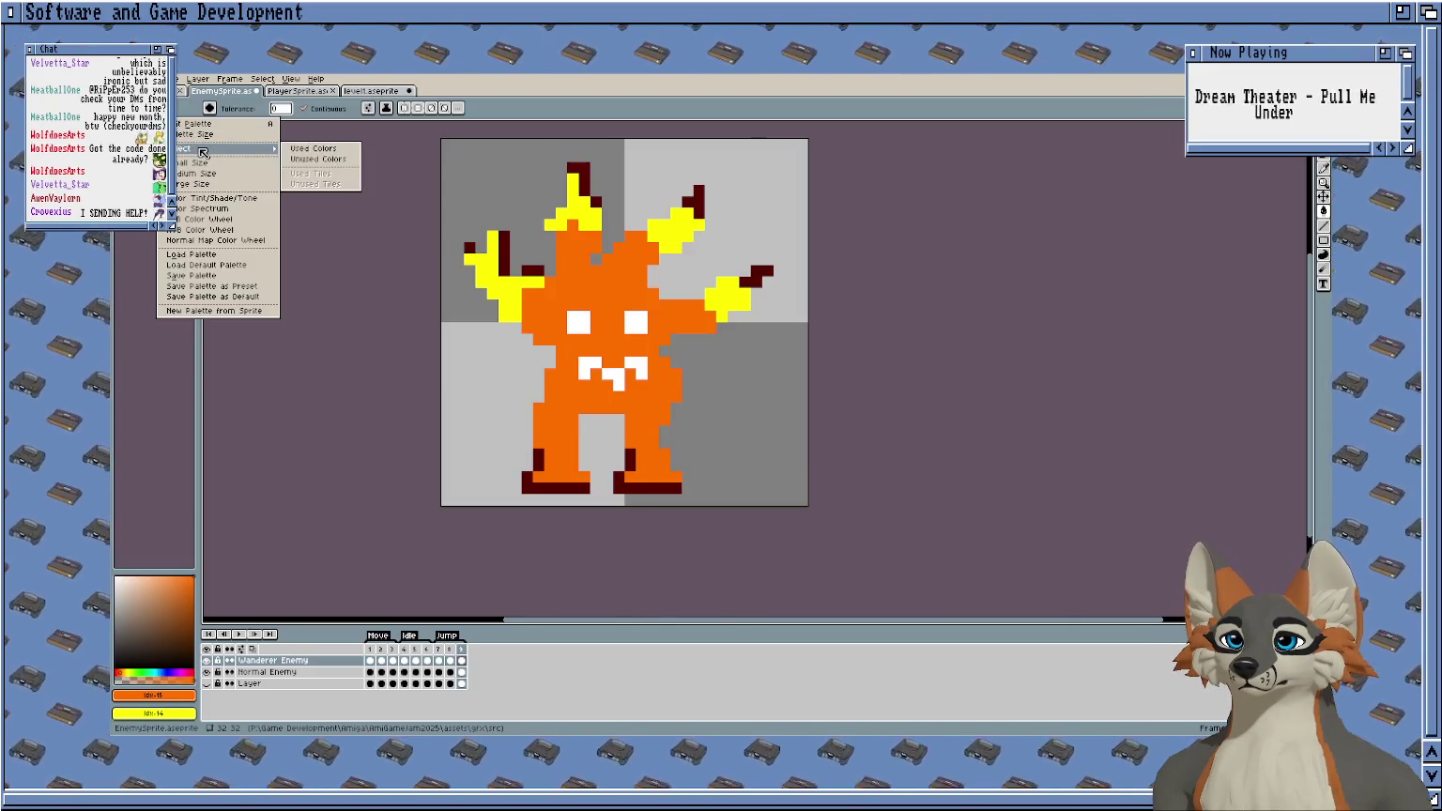
{"action": "left_click", "coordinate": [197, 206]}
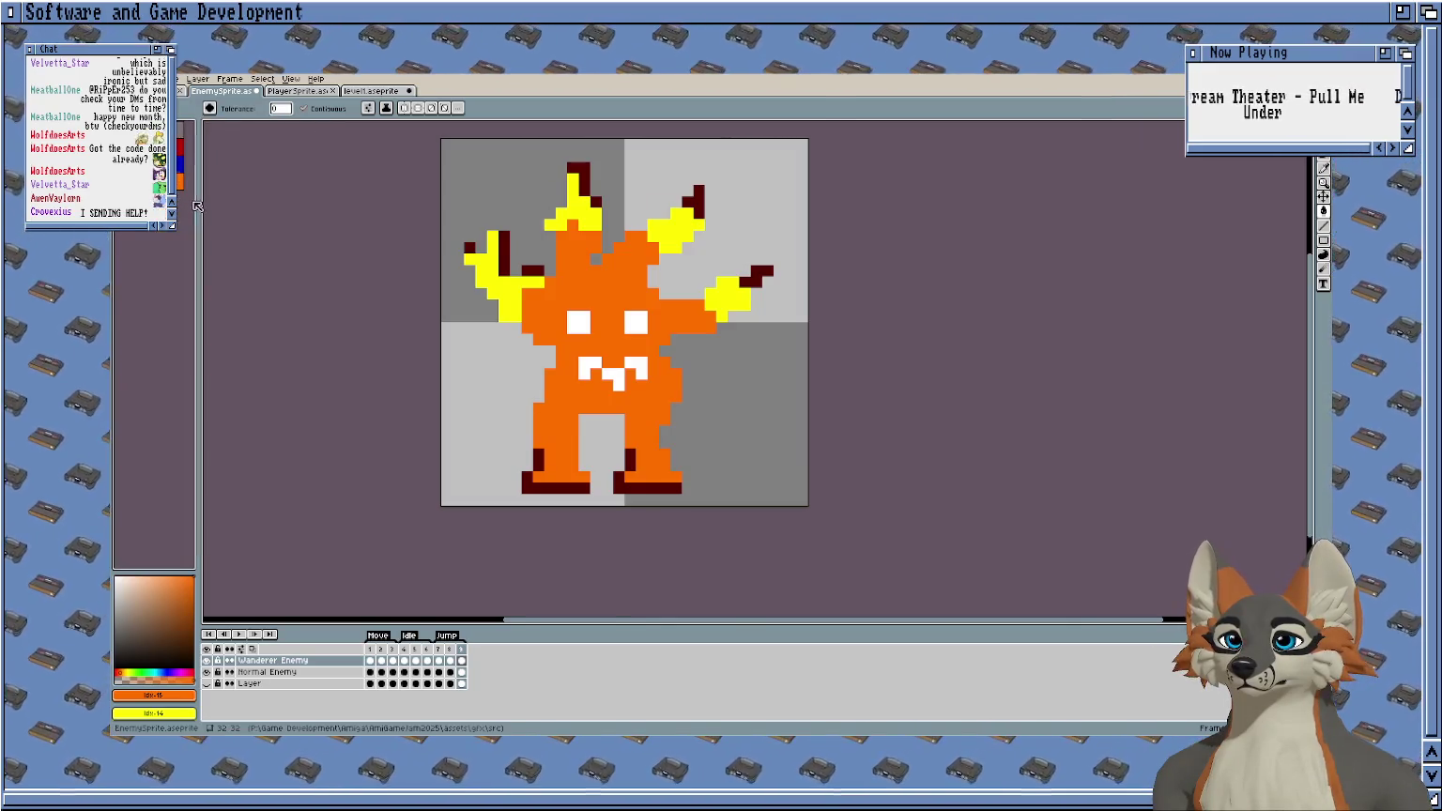
Delete level1's unused palette colours and remap so the level keeps its colours.
{"action": "left_click", "coordinate": [358, 94]}
{"action": "left_click", "coordinate": [169, 111]}
{"action": "mouse_move", "coordinate": [186, 148]}
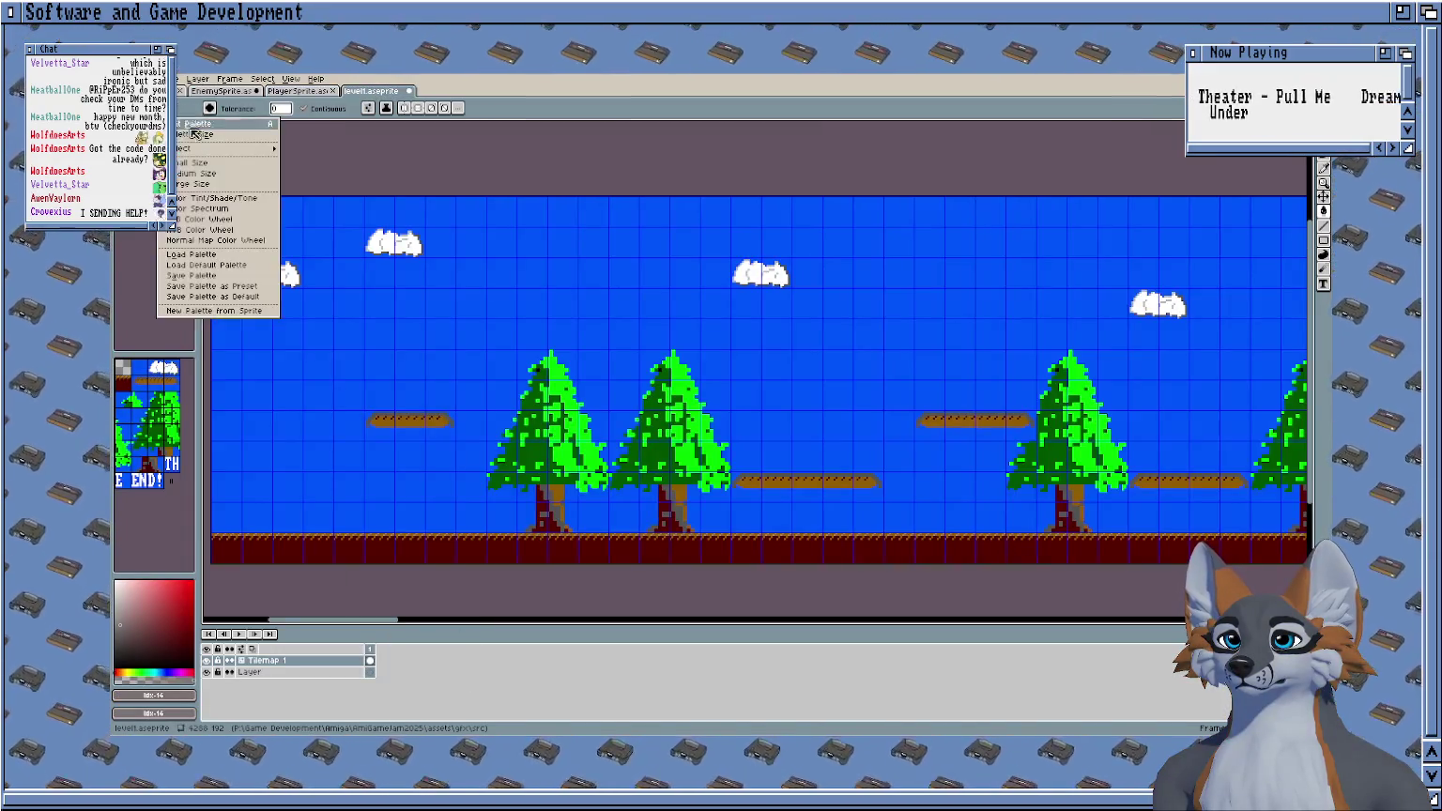
{"action": "left_click", "coordinate": [335, 160]}
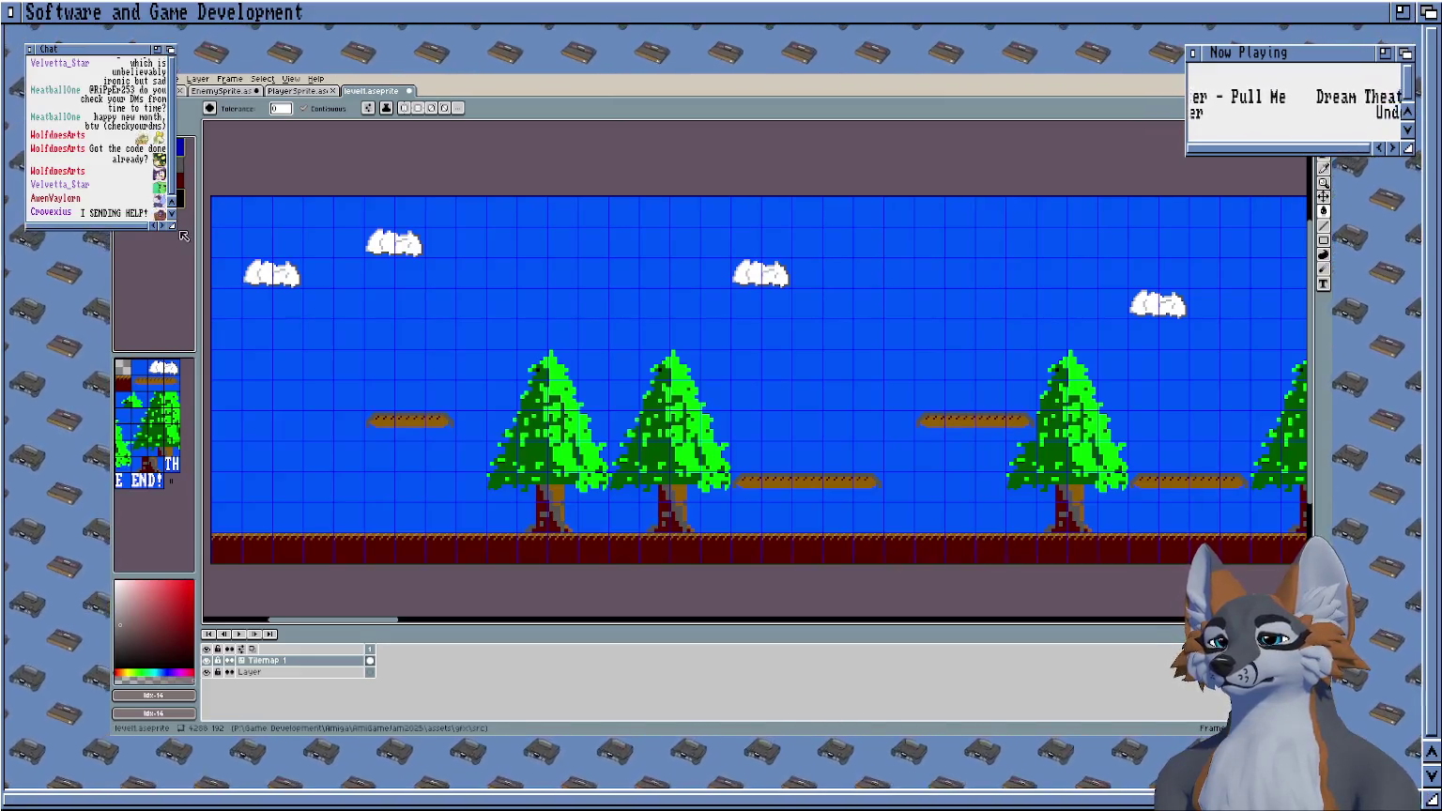
{"action": "key", "text": "Delete"}
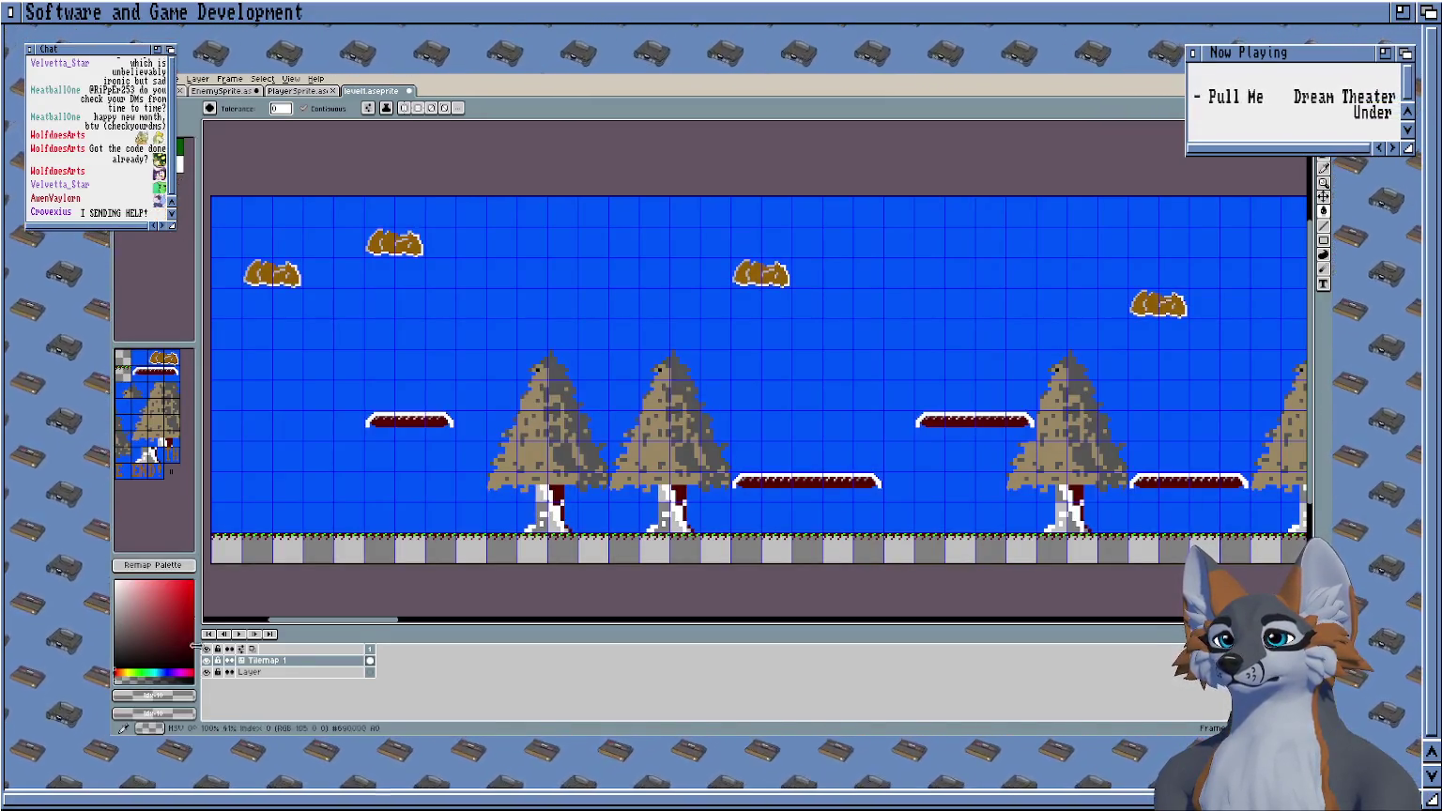
{"action": "left_click", "coordinate": [178, 565]}
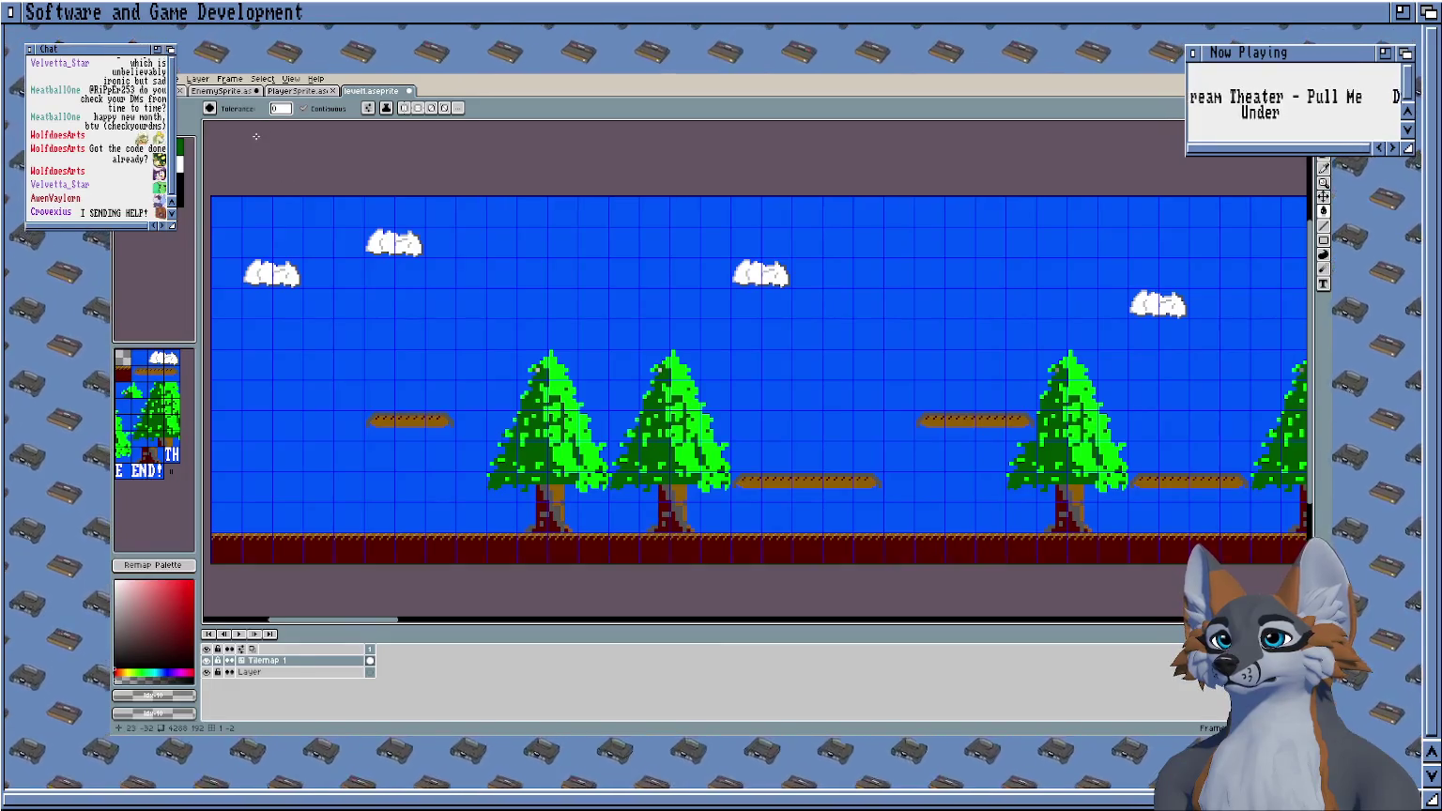
{"action": "left_click", "coordinate": [230, 92]}
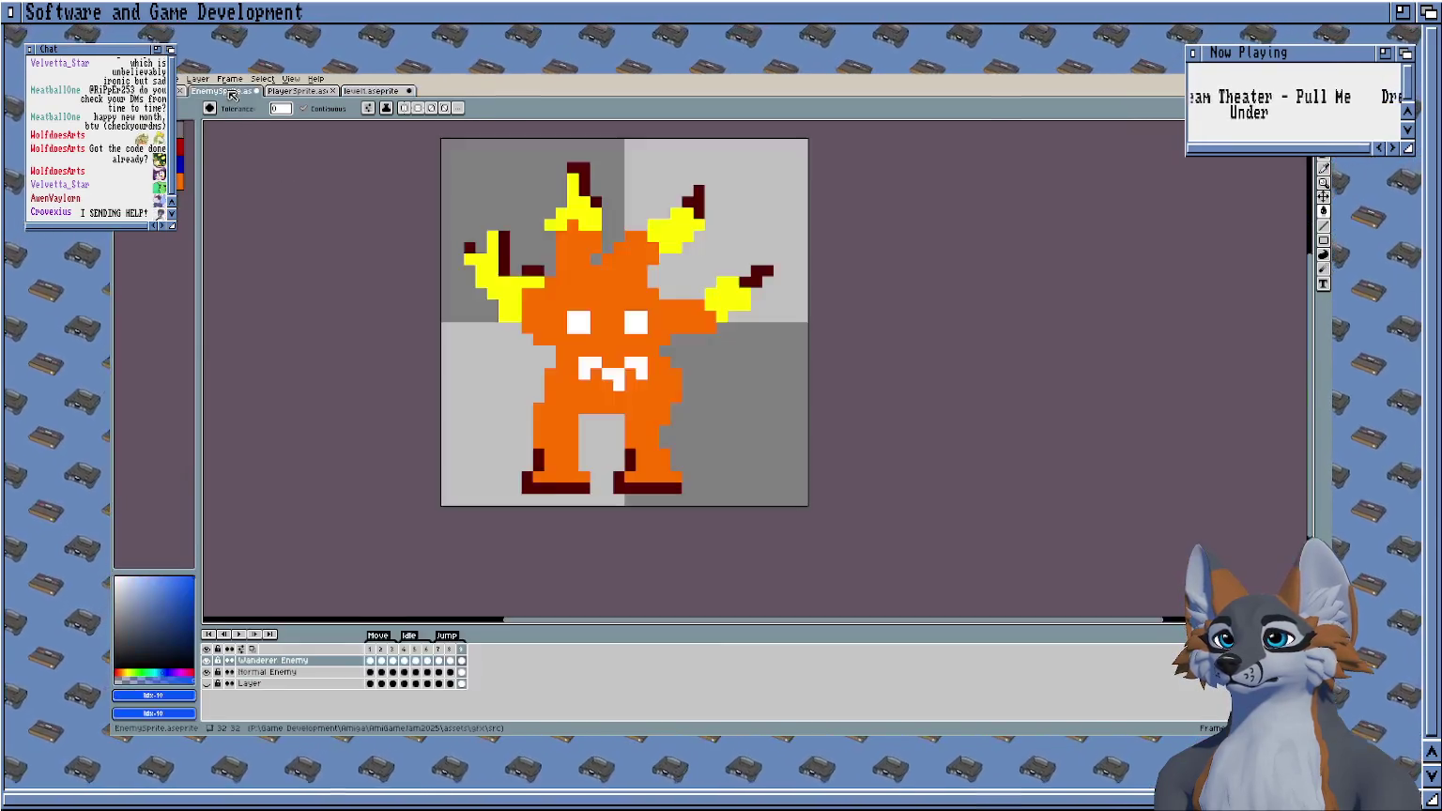
Set the foreground colour to yellow, hex ffff00.
{"action": "left_click", "coordinate": [174, 699]}
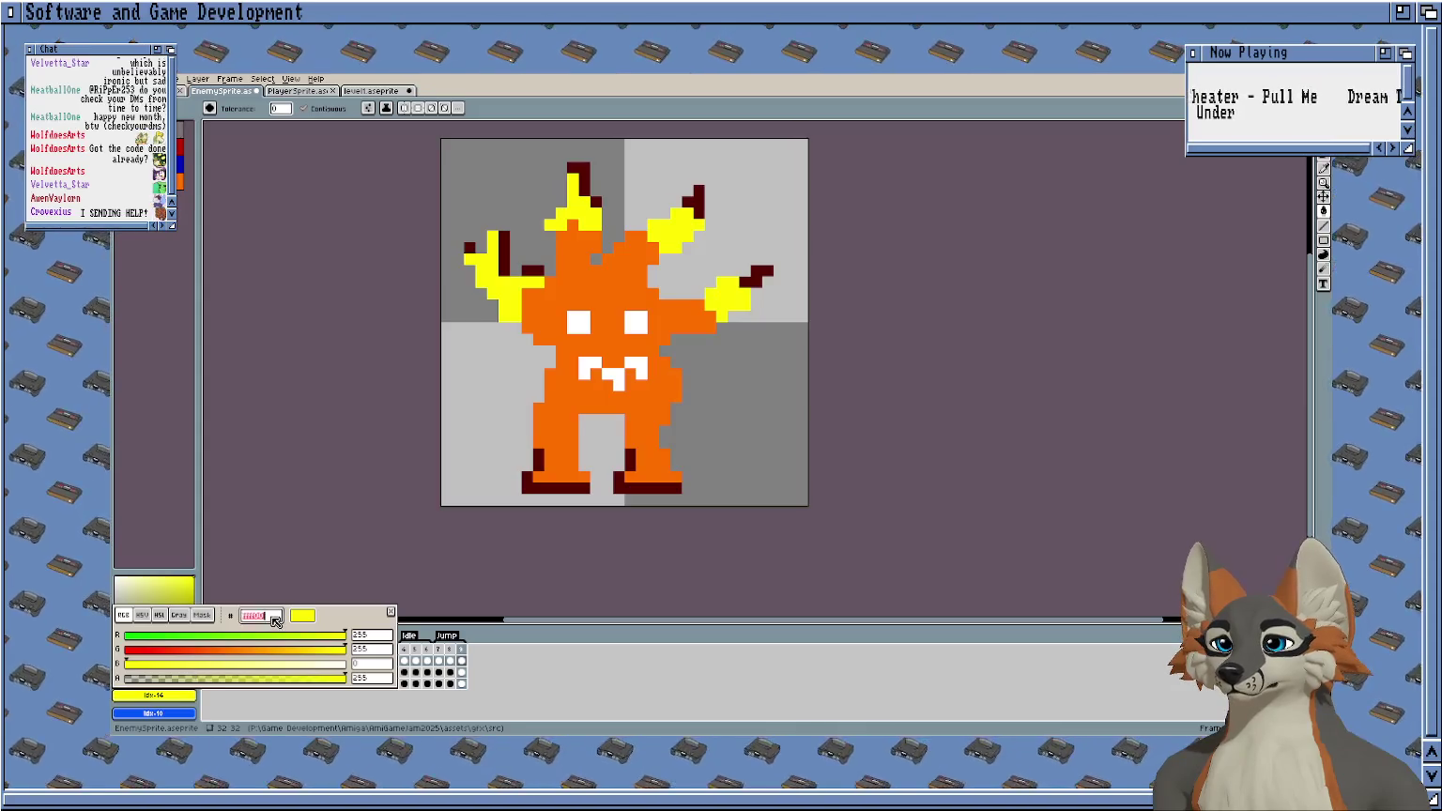
{"action": "key", "text": "Escape"}
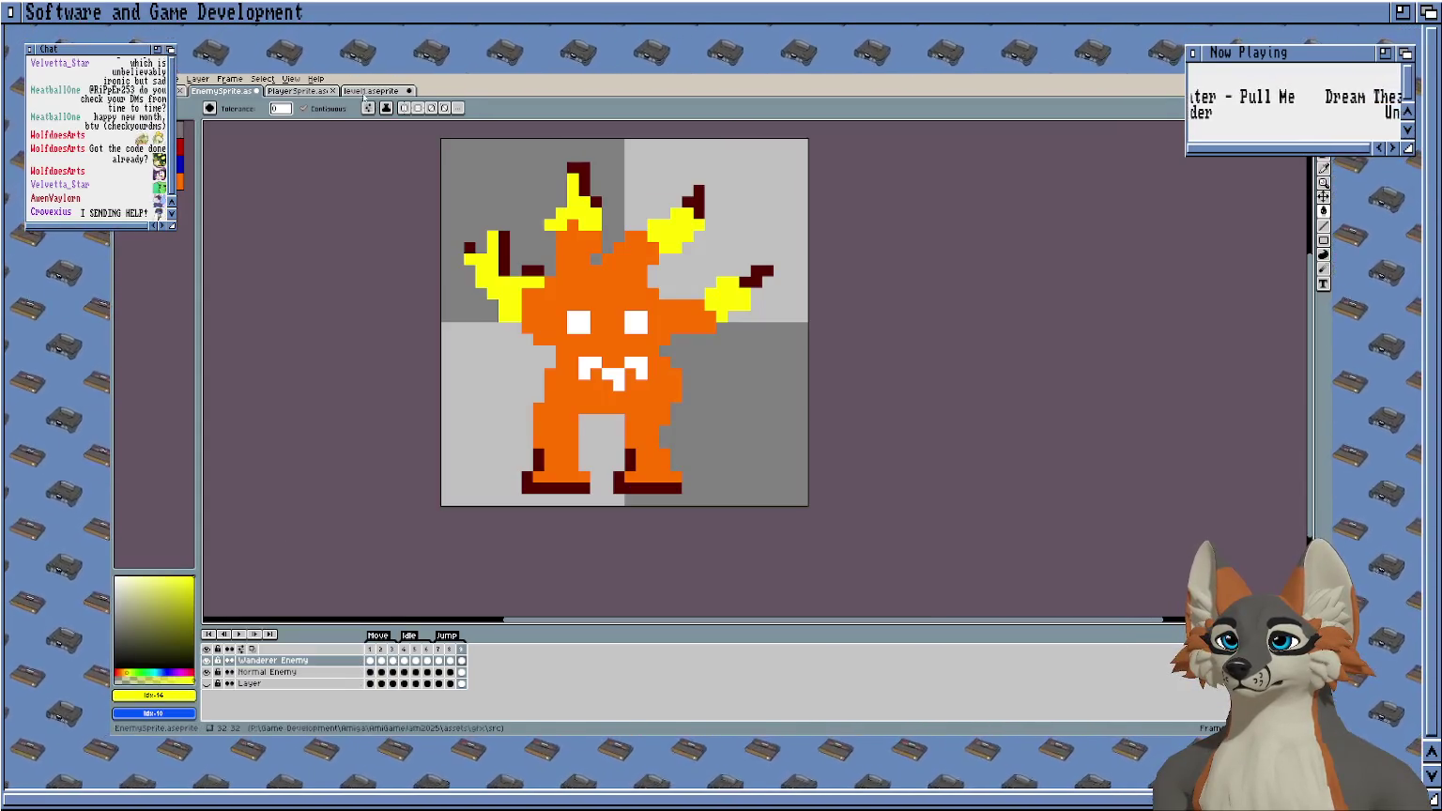
{"action": "key", "text": "ctrl+shift+Tab"}
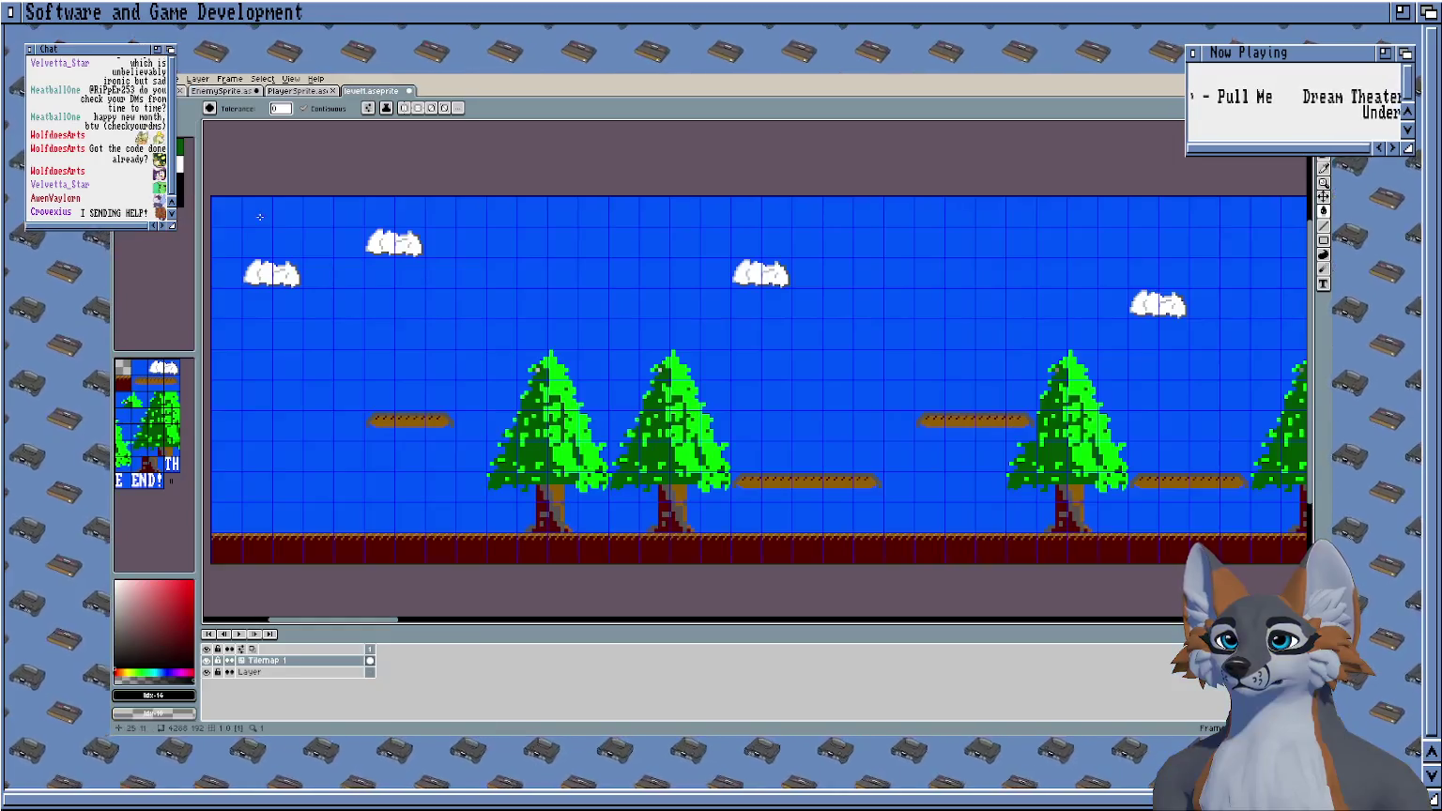
{"action": "left_click", "coordinate": [181, 184]}
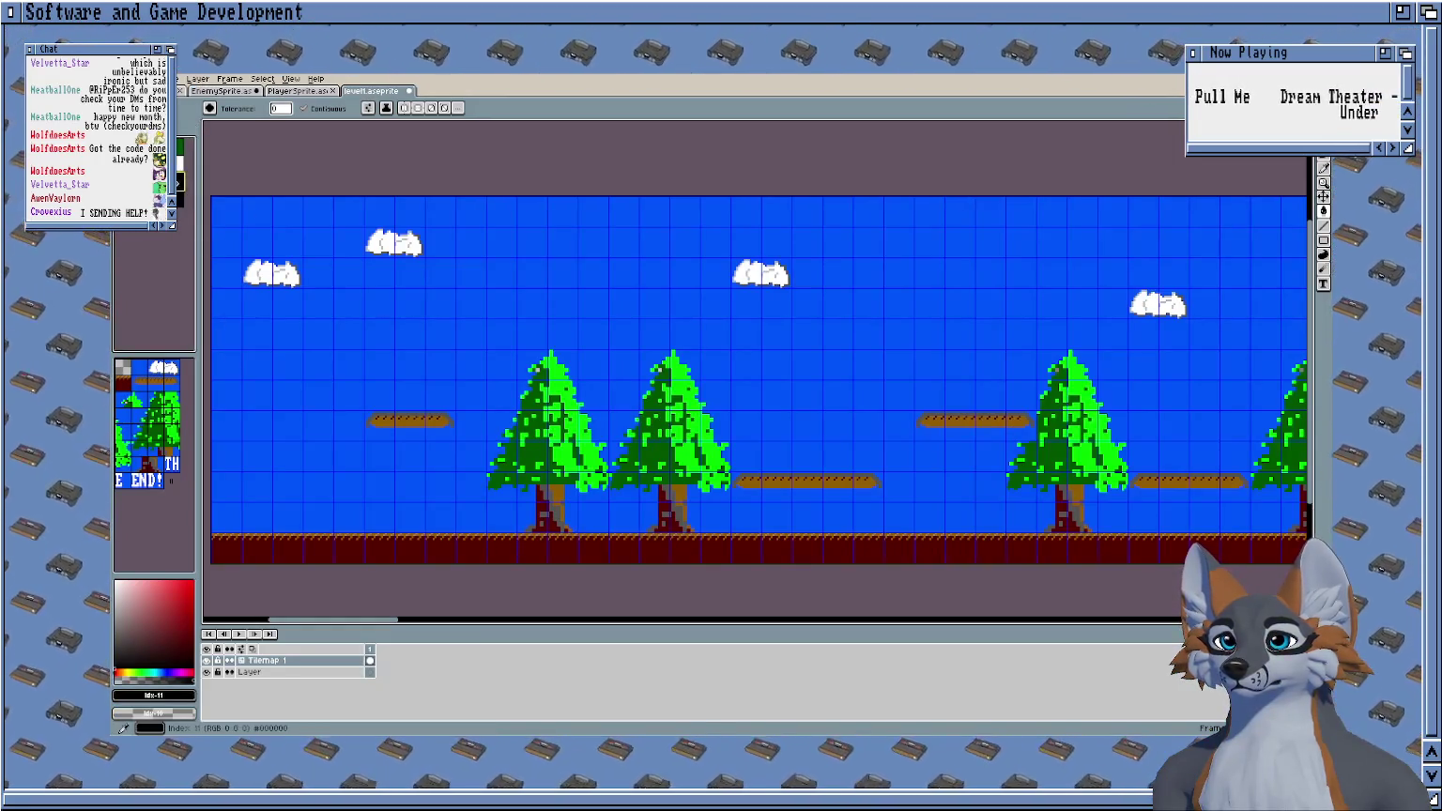
{"action": "left_click", "coordinate": [182, 175]}
{"action": "left_click", "coordinate": [187, 696]}
{"action": "double_click", "coordinate": [259, 615]}
{"action": "type", "text": "ffff00"}
{"action": "key", "text": "Return"}
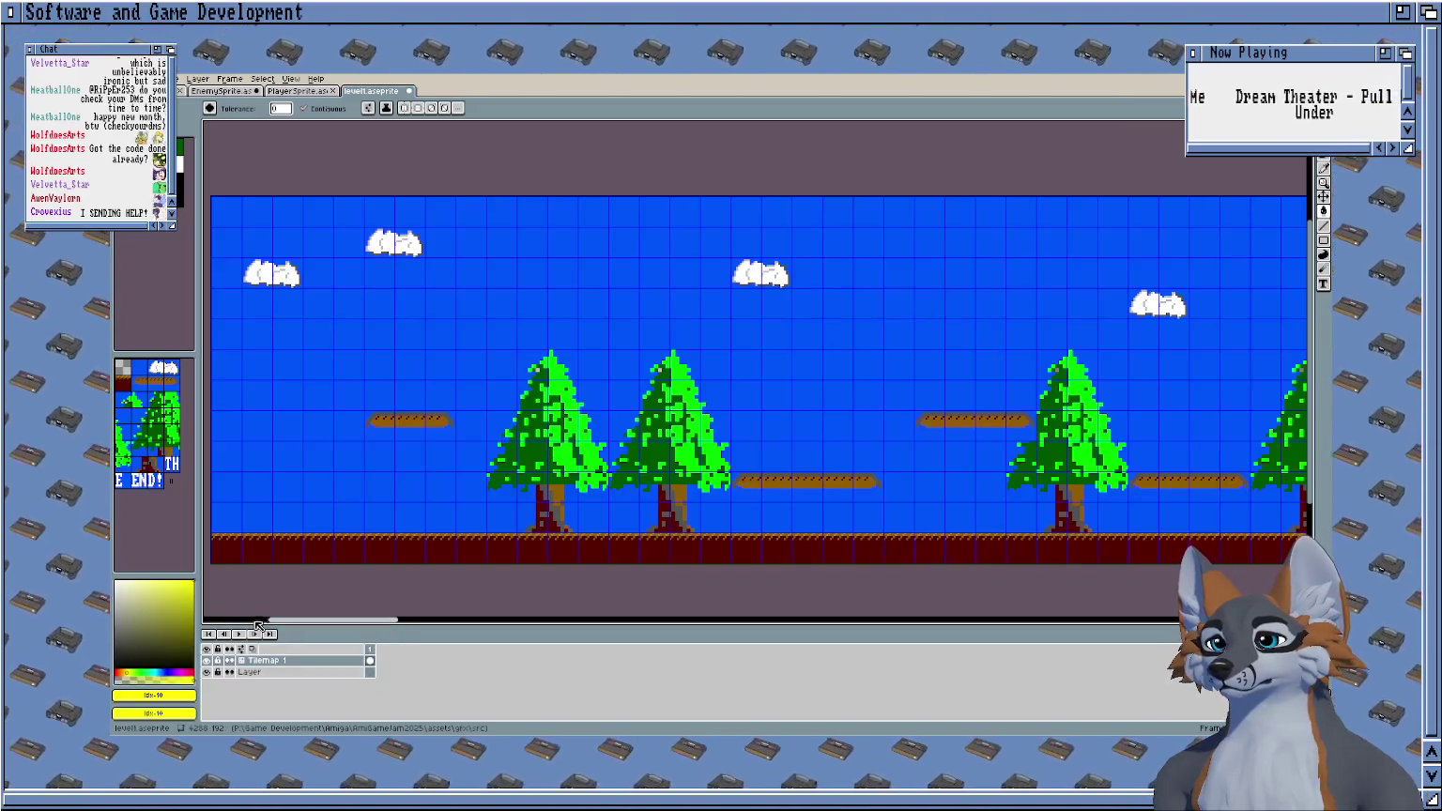
Save level1.aseprite with Ctrl+S.
{"action": "left_click", "coordinate": [220, 91]}
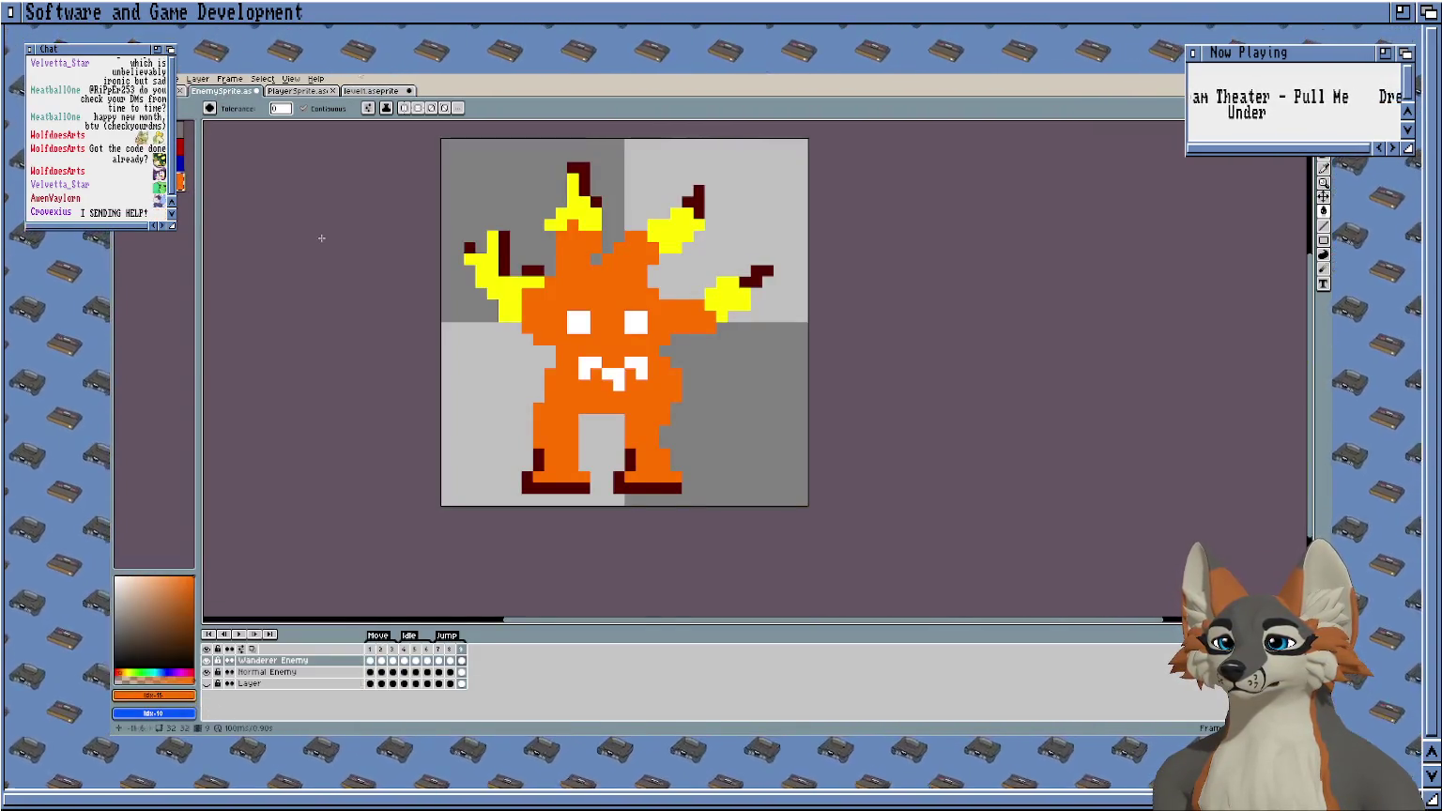
{"action": "left_click", "coordinate": [372, 91]}
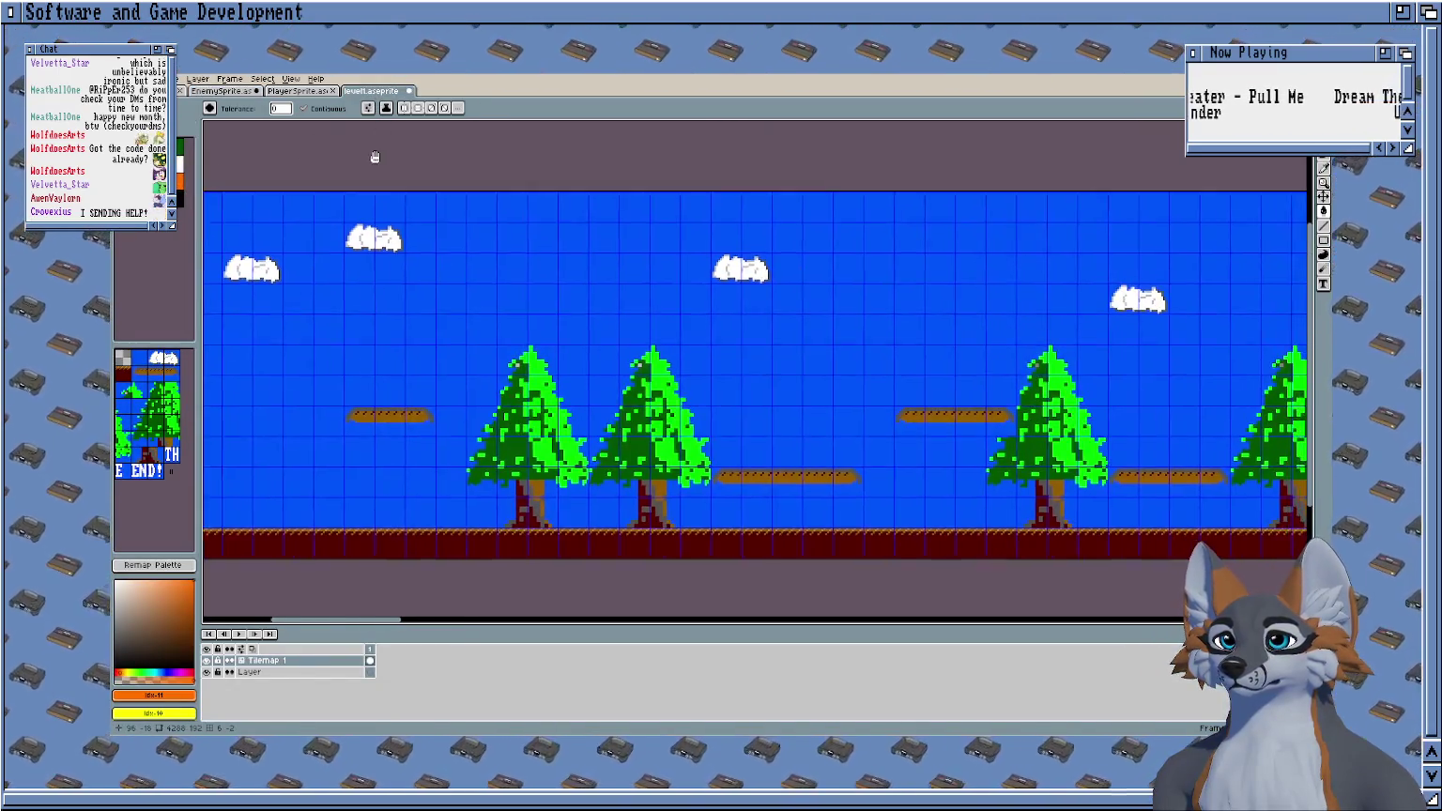
{"action": "key", "text": "ctrl+s"}
{"action": "scroll", "coordinate": [361, 162], "scroll_direction": "down", "scroll_amount": 1}
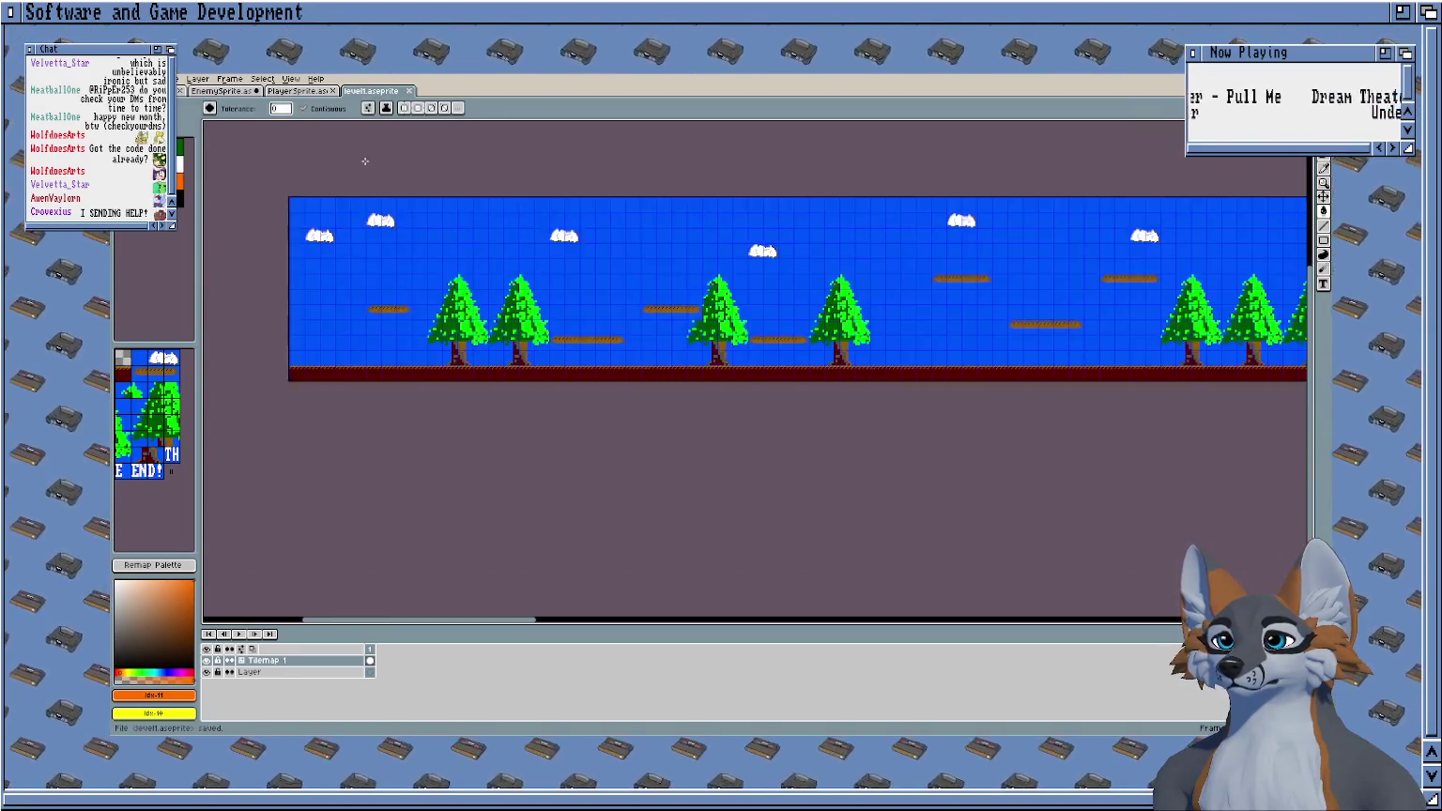
{"action": "scroll", "coordinate": [361, 155], "scroll_direction": "up", "scroll_amount": 1}
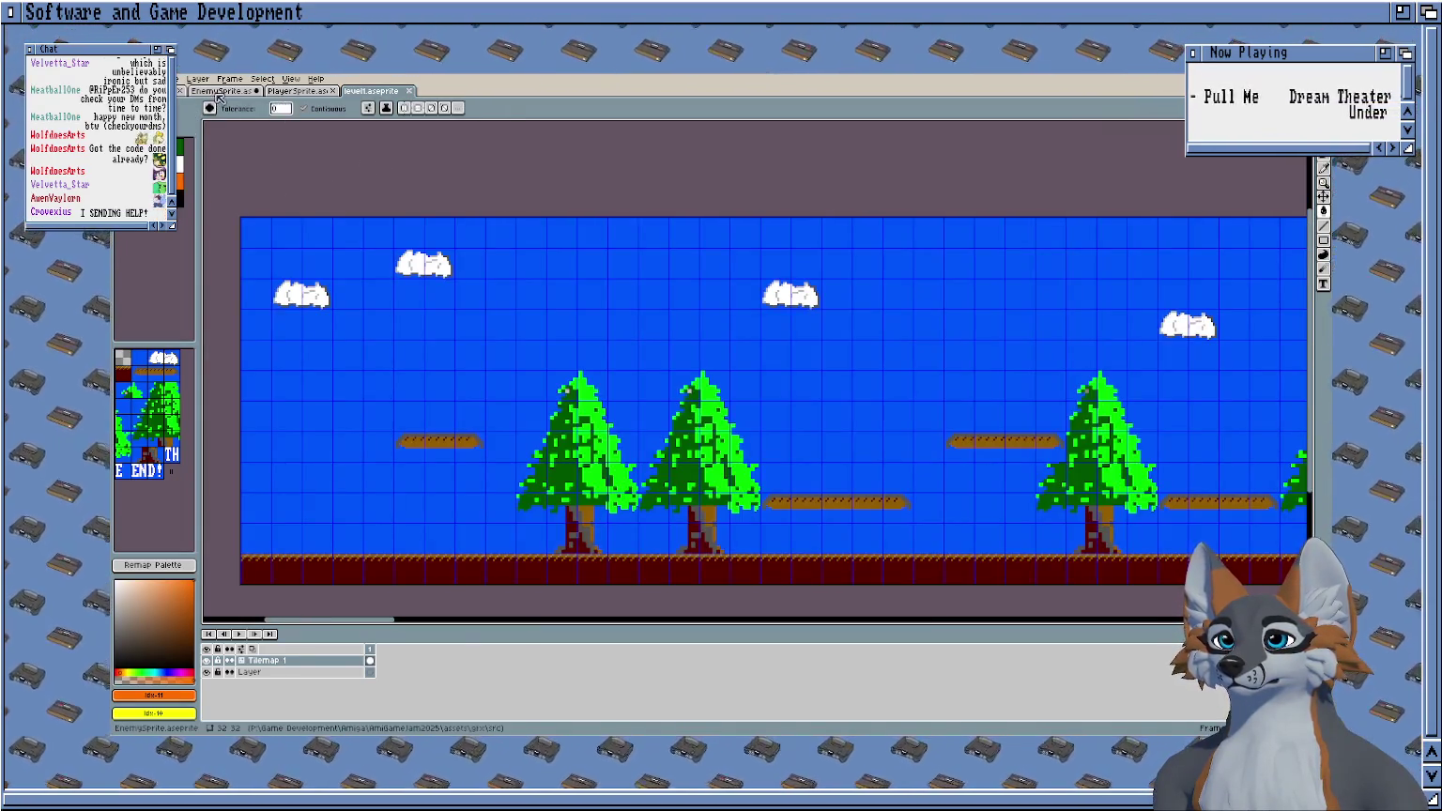
Load a palette into PlayerSprite via the palette options, making it tan and green.
{"action": "left_click", "coordinate": [299, 91]}
{"action": "key", "text": "ctrl+Tab"}
{"action": "left_click", "coordinate": [298, 91]}
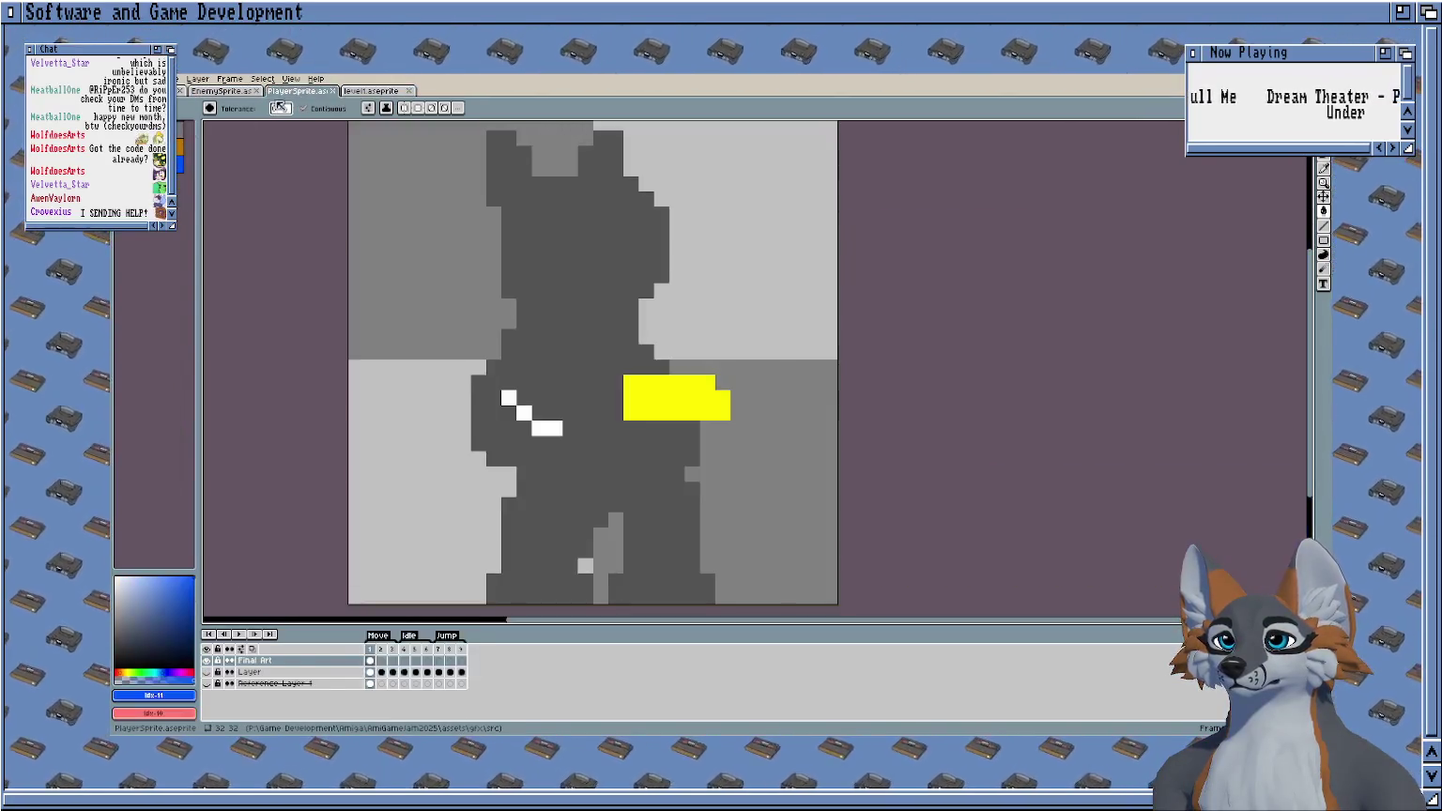
{"action": "left_click", "coordinate": [161, 110]}
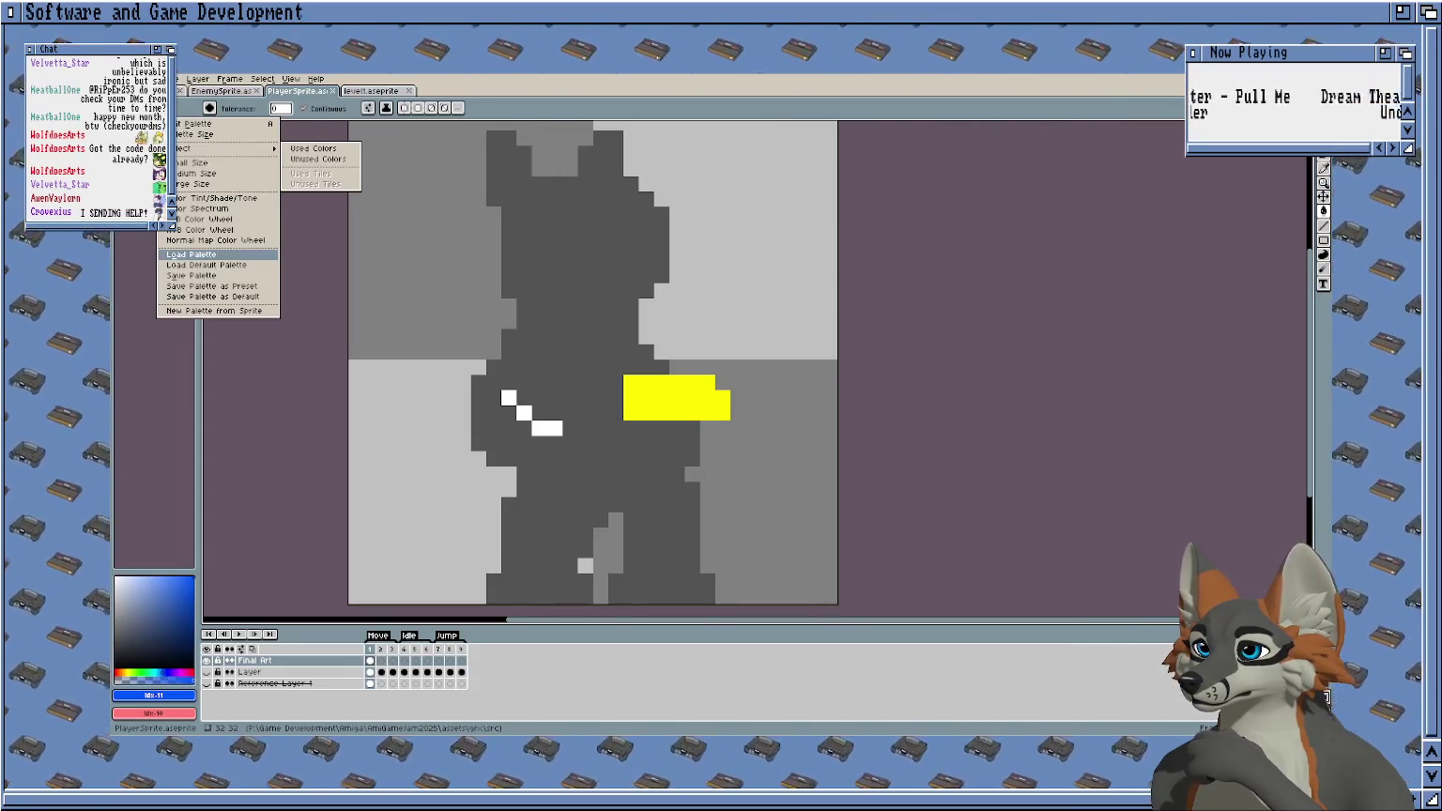
{"action": "scroll", "coordinate": [630, 273], "scroll_direction": "down", "scroll_amount": 1}
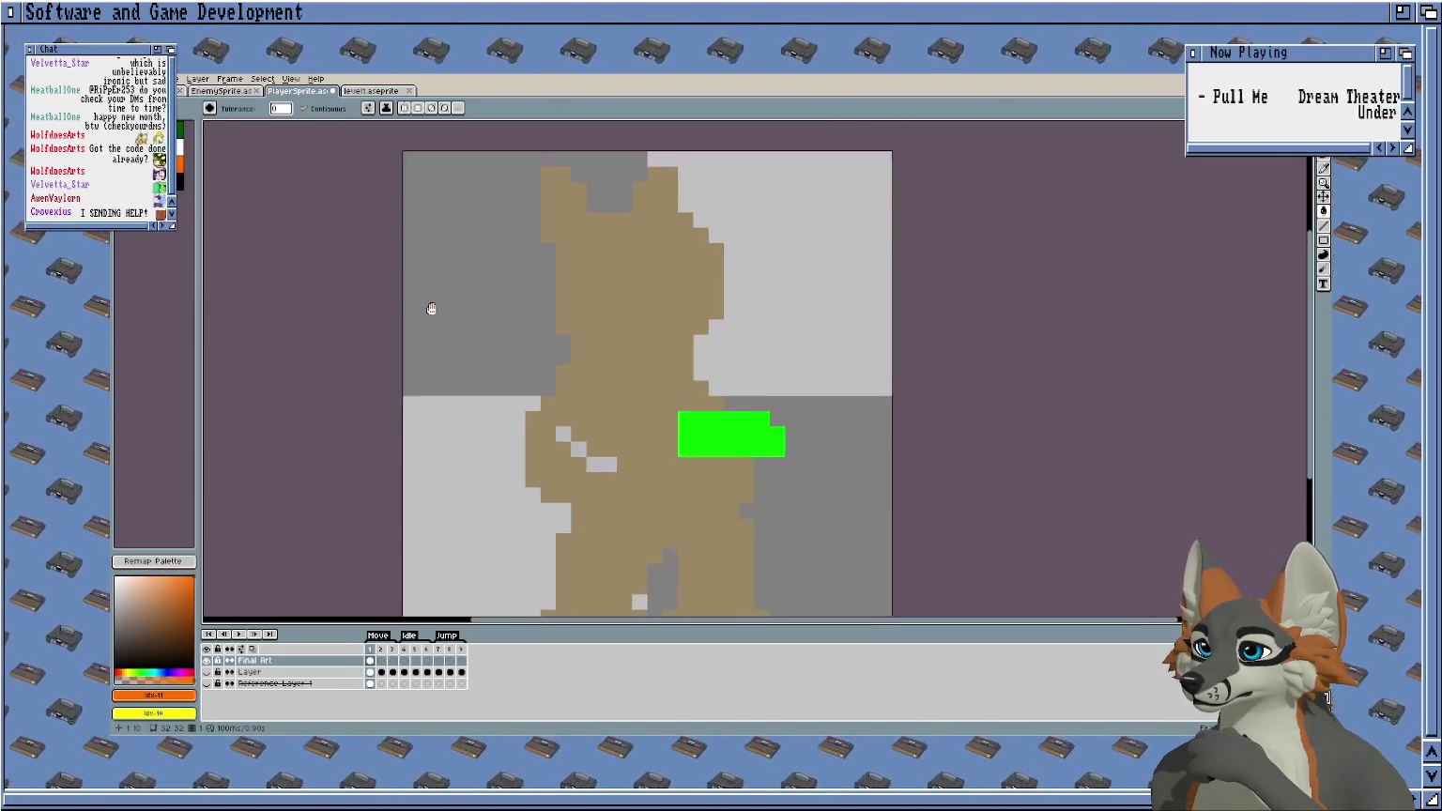
{"action": "scroll", "coordinate": [436, 256], "scroll_direction": "up", "scroll_amount": 1}
{"action": "scroll", "coordinate": [493, 248], "scroll_direction": "right", "scroll_amount": 2}
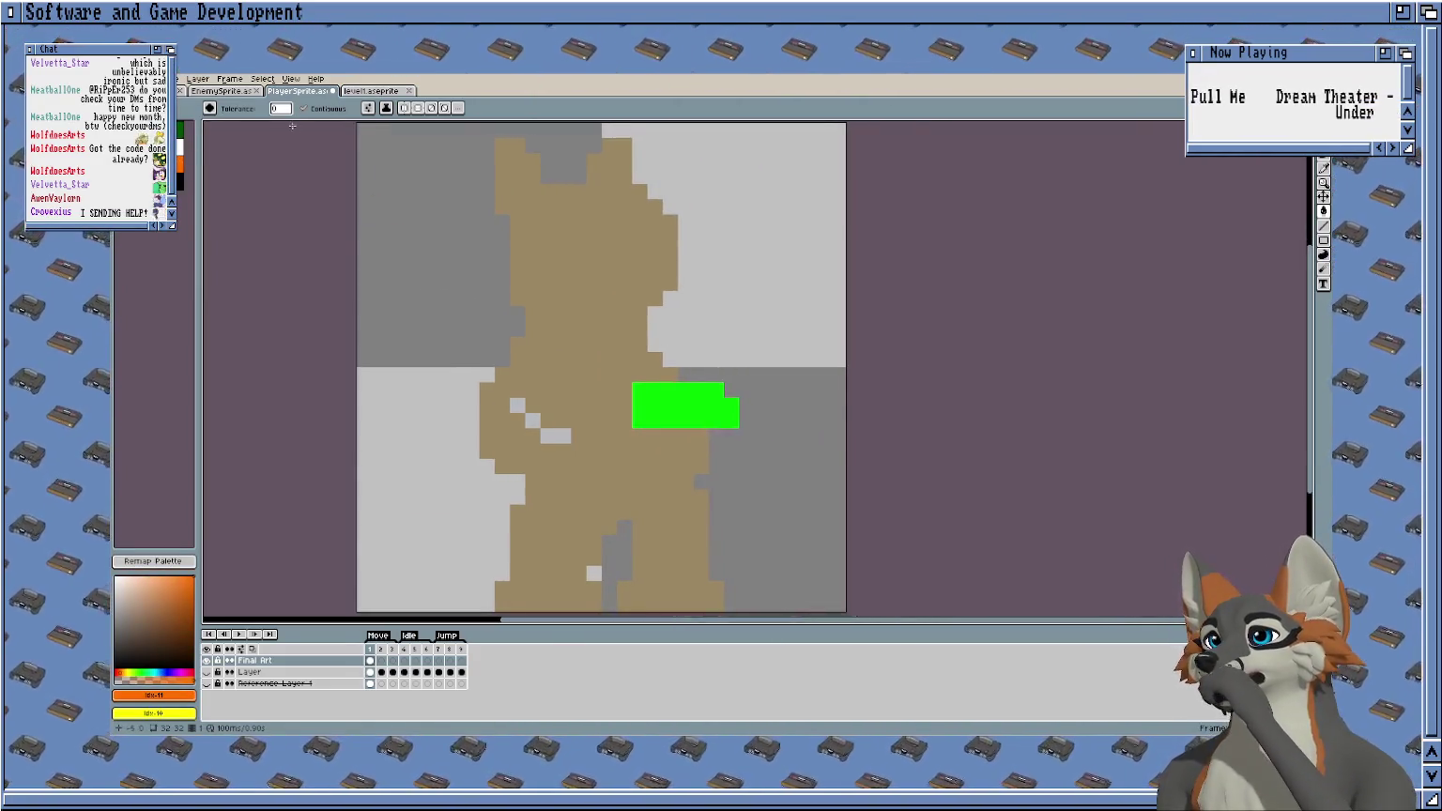
{"action": "left_click", "coordinate": [234, 96]}
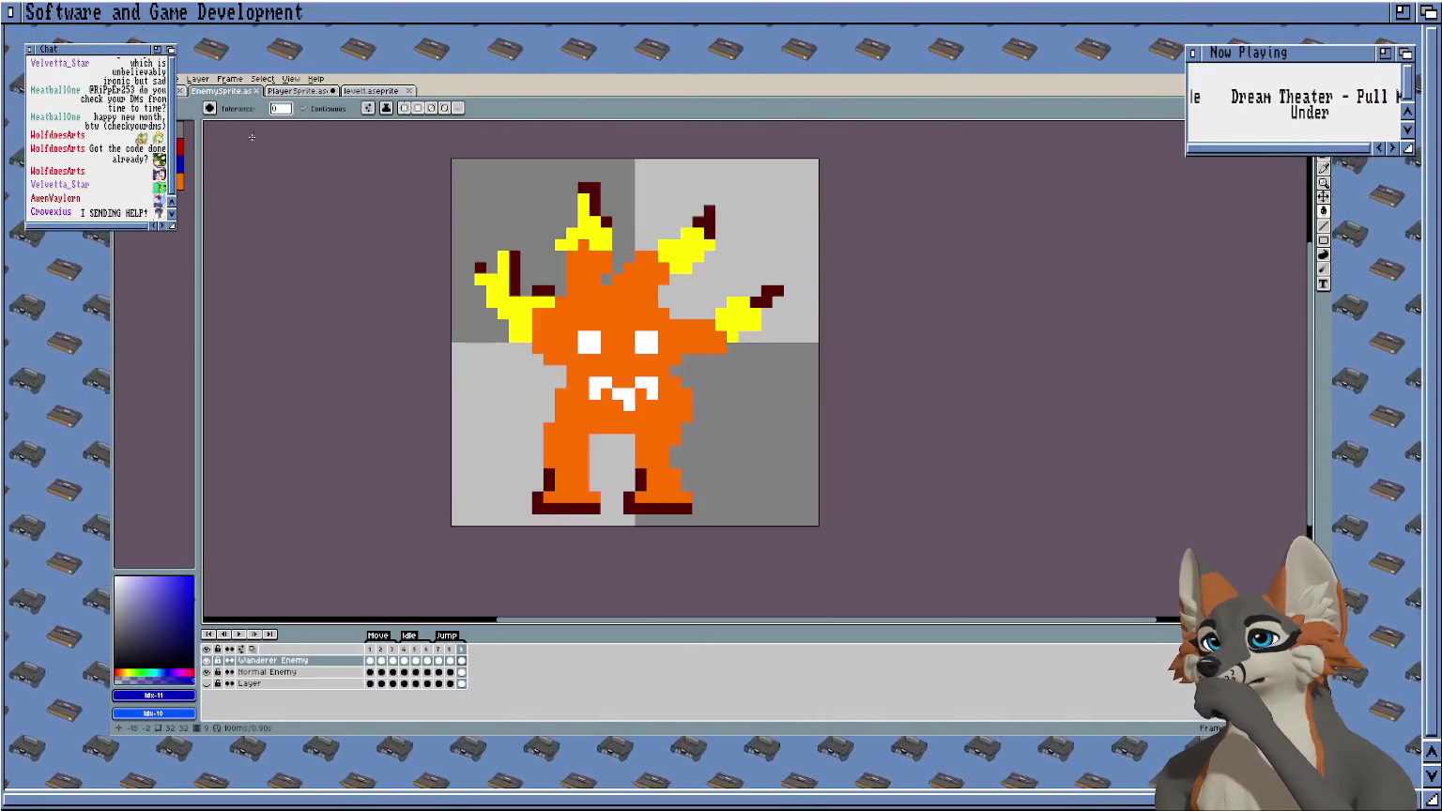
Try reordering EnemySprite's palette colours, then revert the sprite to its original colours.
{"action": "left_click", "coordinate": [164, 109]}
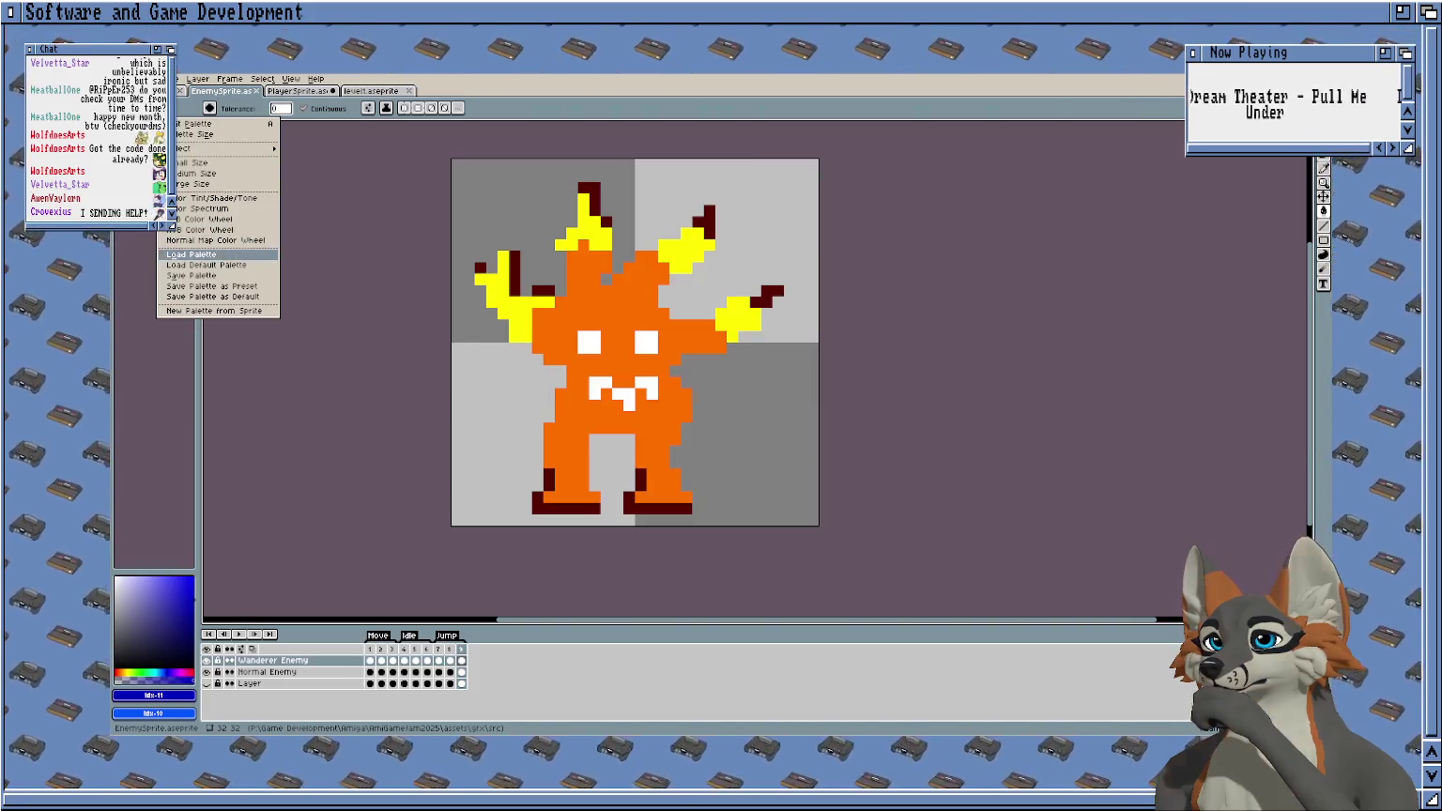
{"action": "key", "text": "Escape"}
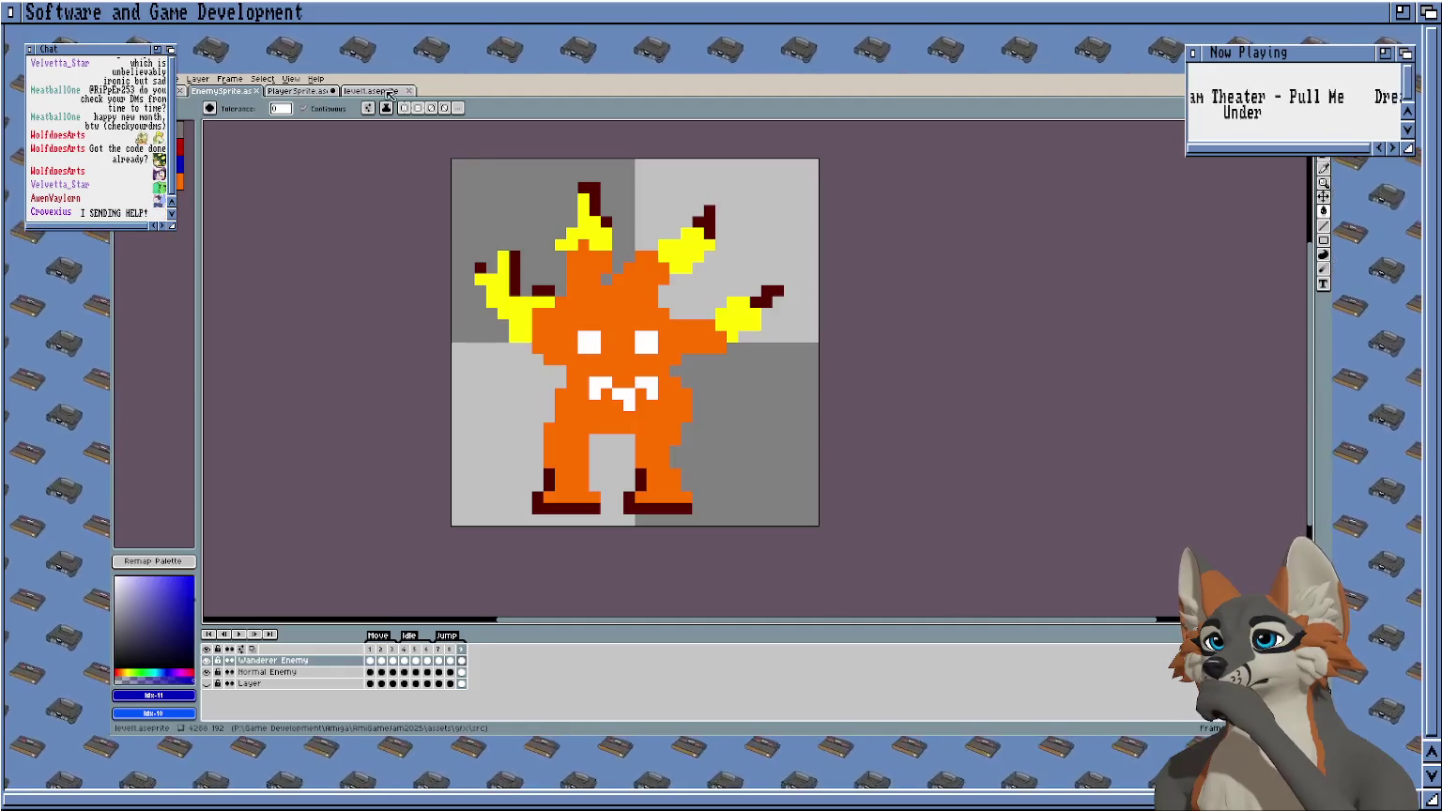
{"action": "left_click", "coordinate": [375, 92]}
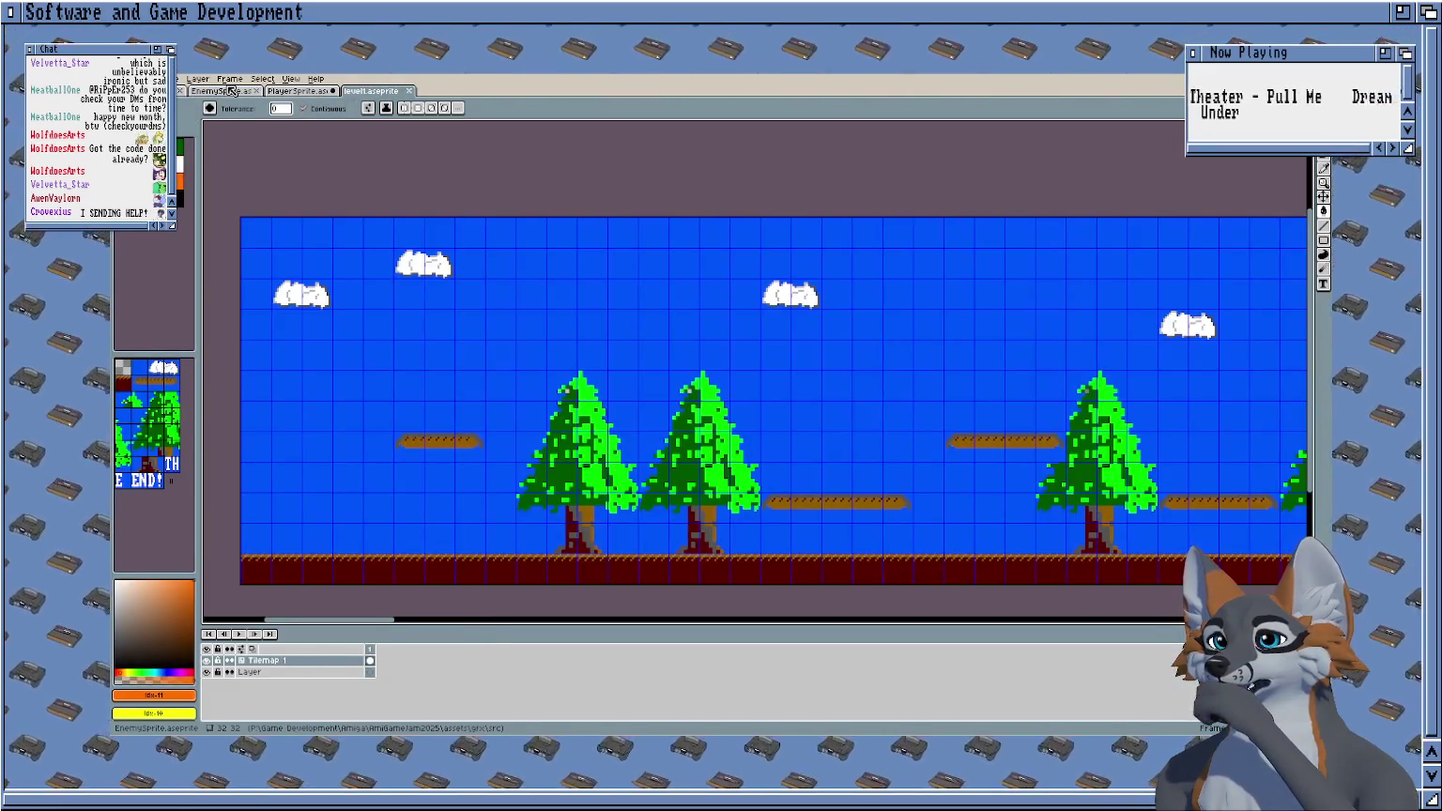
{"action": "left_click", "coordinate": [231, 91]}
{"action": "mouse_move", "coordinate": [179, 174]}
{"action": "left_mouse_down"}
{"action": "mouse_move", "coordinate": [178, 189]}
{"action": "mouse_move", "coordinate": [178, 150]}
{"action": "left_mouse_up"}
{"action": "left_click", "coordinate": [179, 560]}
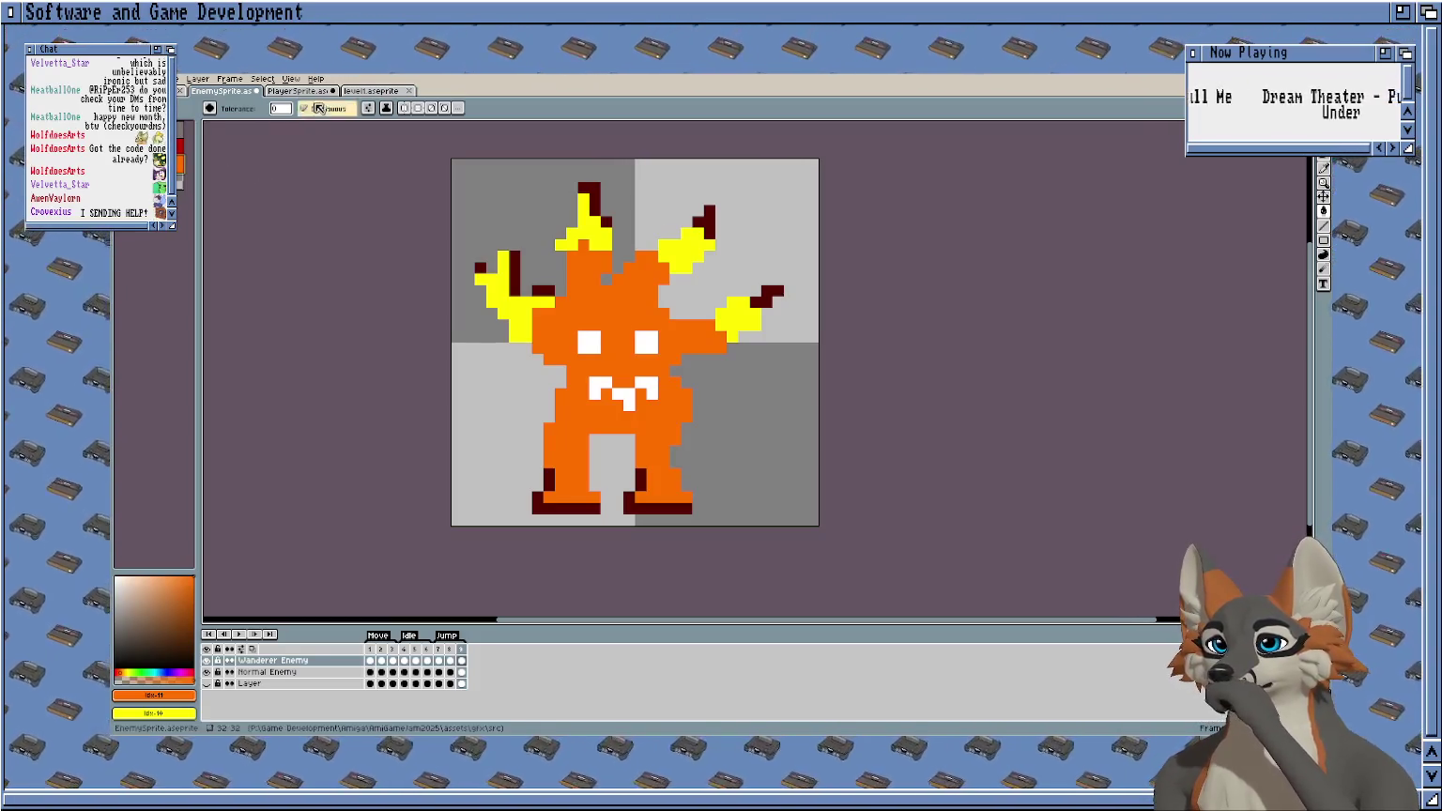
Flip between the level1, PlayerSprite and EnemySprite files, picking dark red as foreground colour.
{"action": "left_click", "coordinate": [371, 90]}
{"action": "left_click", "coordinate": [214, 91]}
{"action": "left_click", "coordinate": [179, 136]}
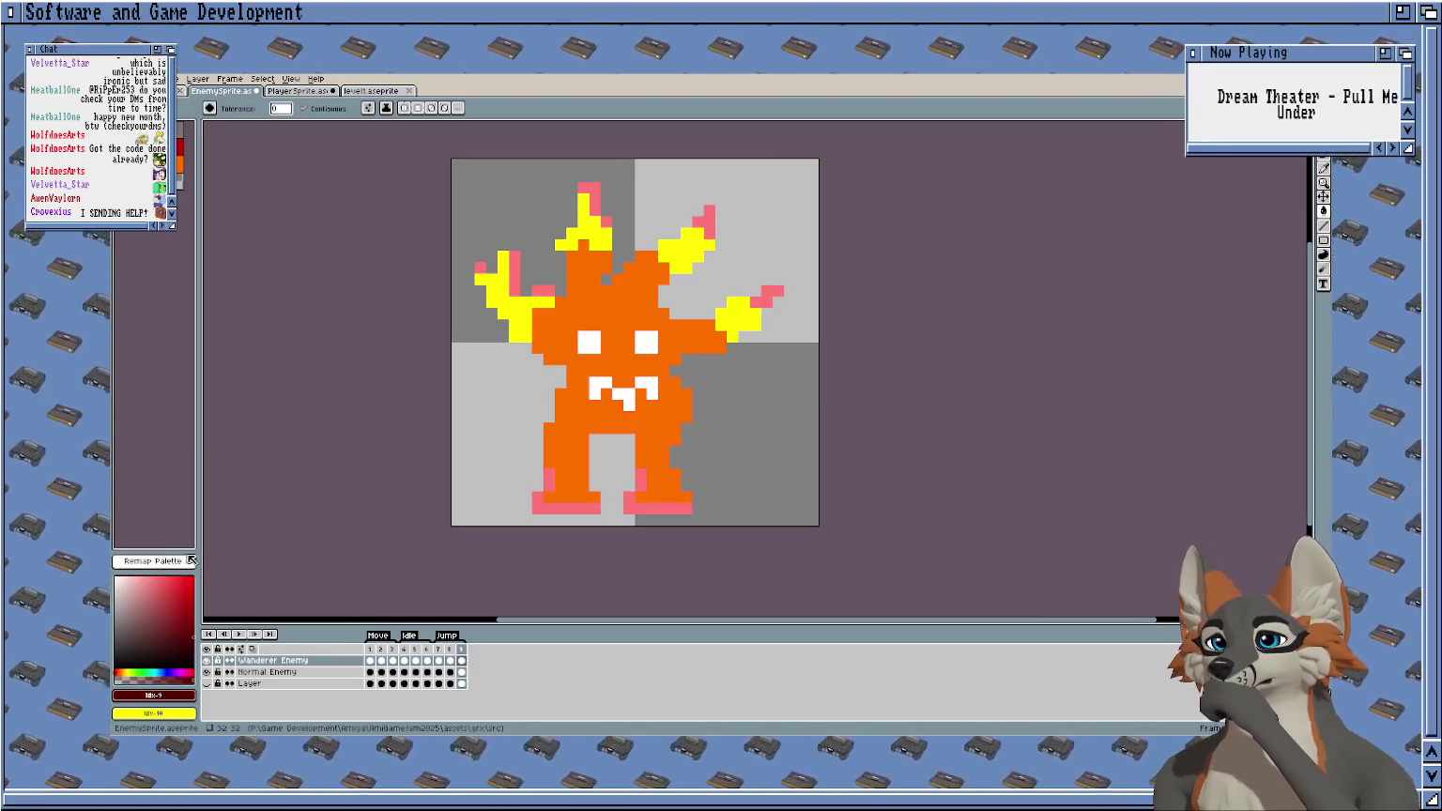
{"action": "left_click", "coordinate": [298, 91]}
{"action": "left_click", "coordinate": [380, 92]}
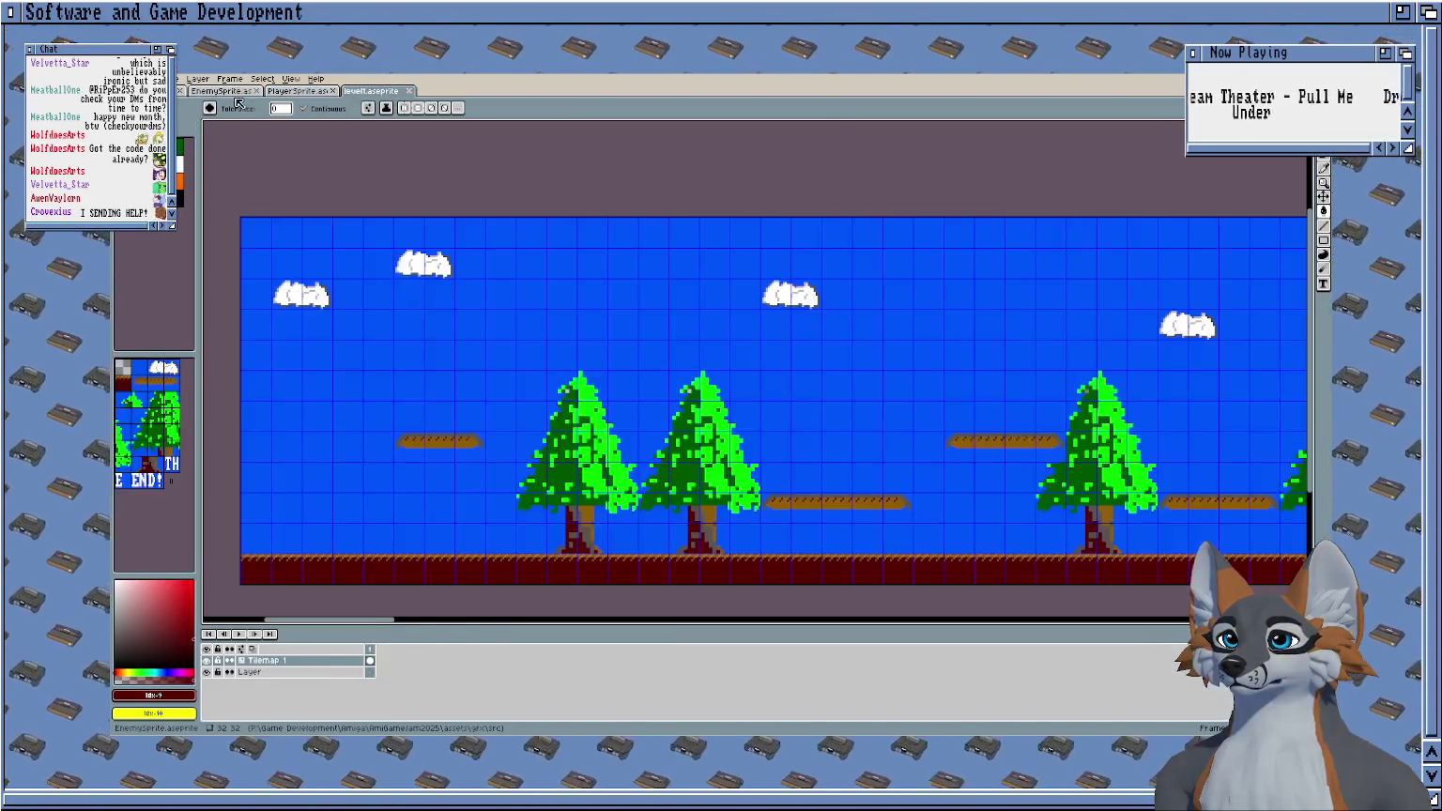
{"action": "left_click", "coordinate": [222, 91]}
Load the default palette into EnemySprite, undo it to restore white eyes, and return to level1.
{"action": "left_click", "coordinate": [167, 107]}
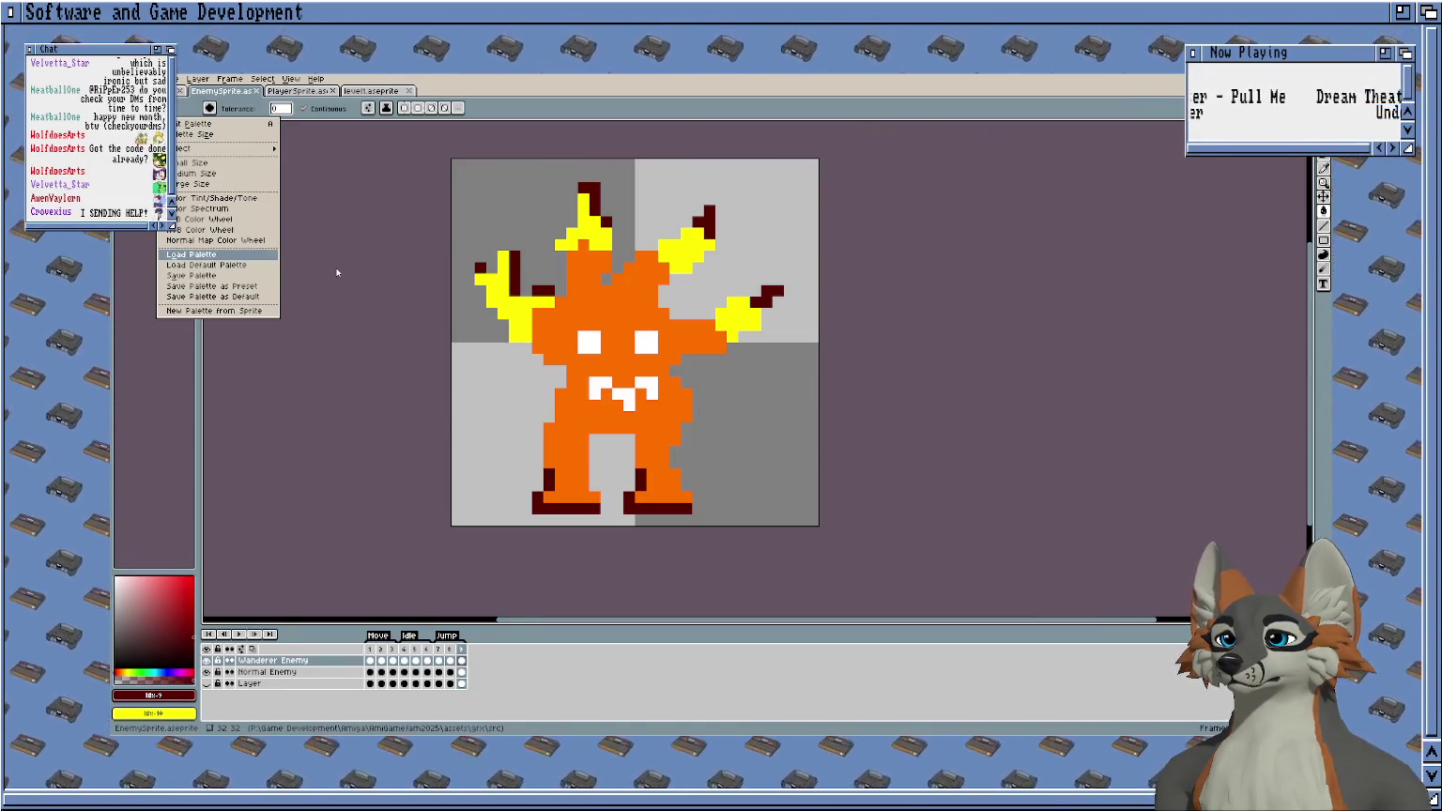
{"action": "left_click", "coordinate": [193, 254]}
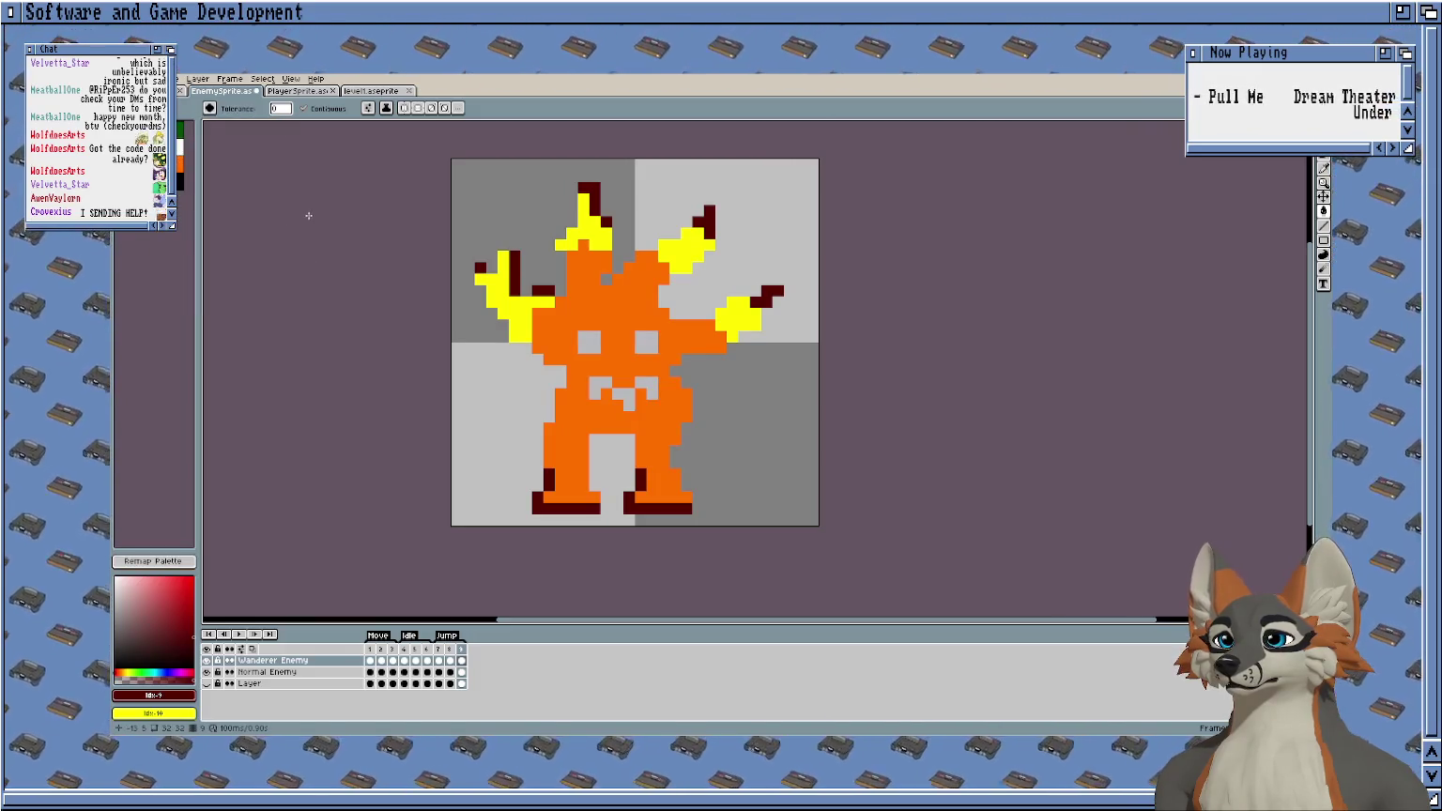
{"action": "scroll", "coordinate": [308, 215], "scroll_direction": "up", "scroll_amount": 1}
{"action": "left_click_drag", "start_coordinate": [324, 183], "coordinate": [251, 178]}
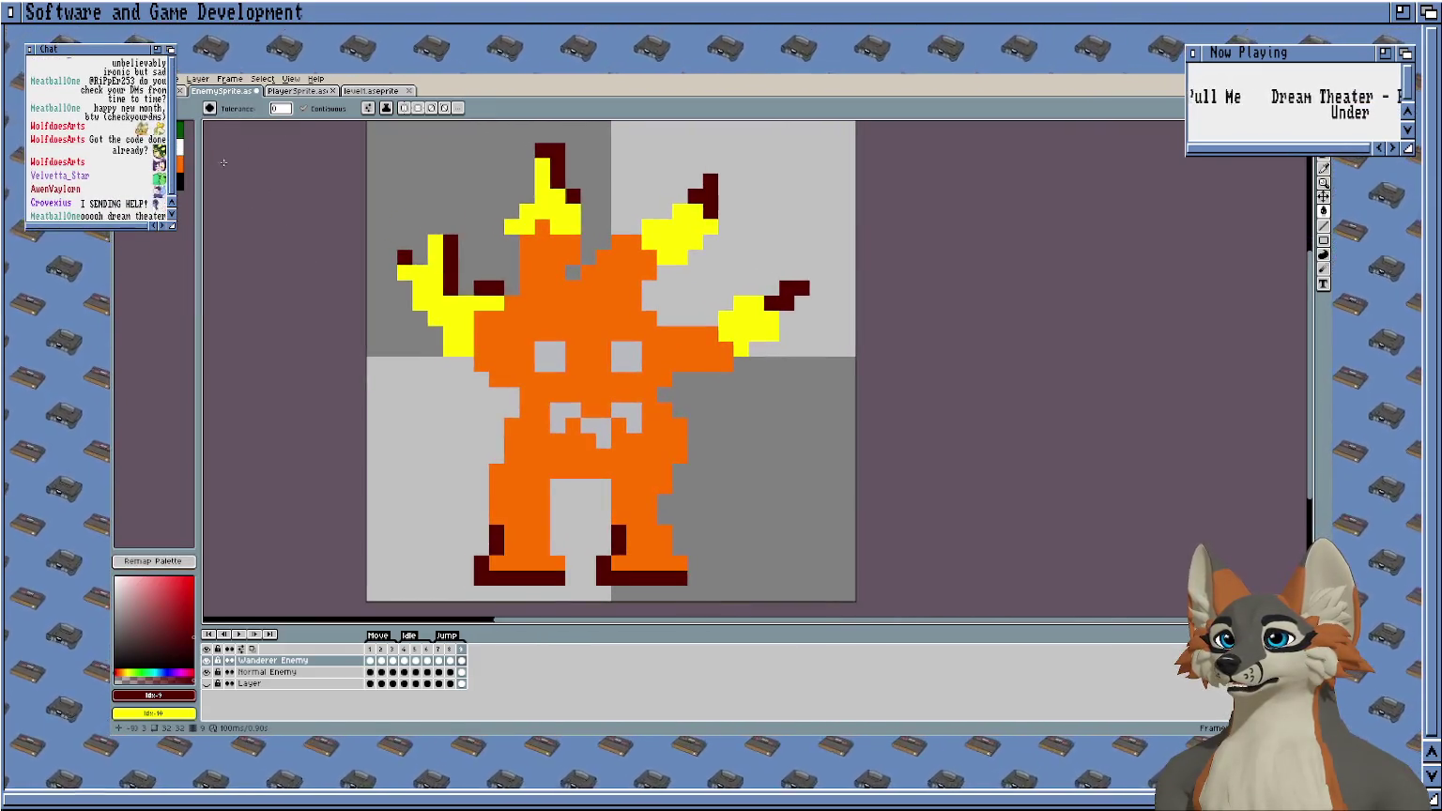
{"action": "key", "text": "v"}
{"action": "key", "text": "g"}
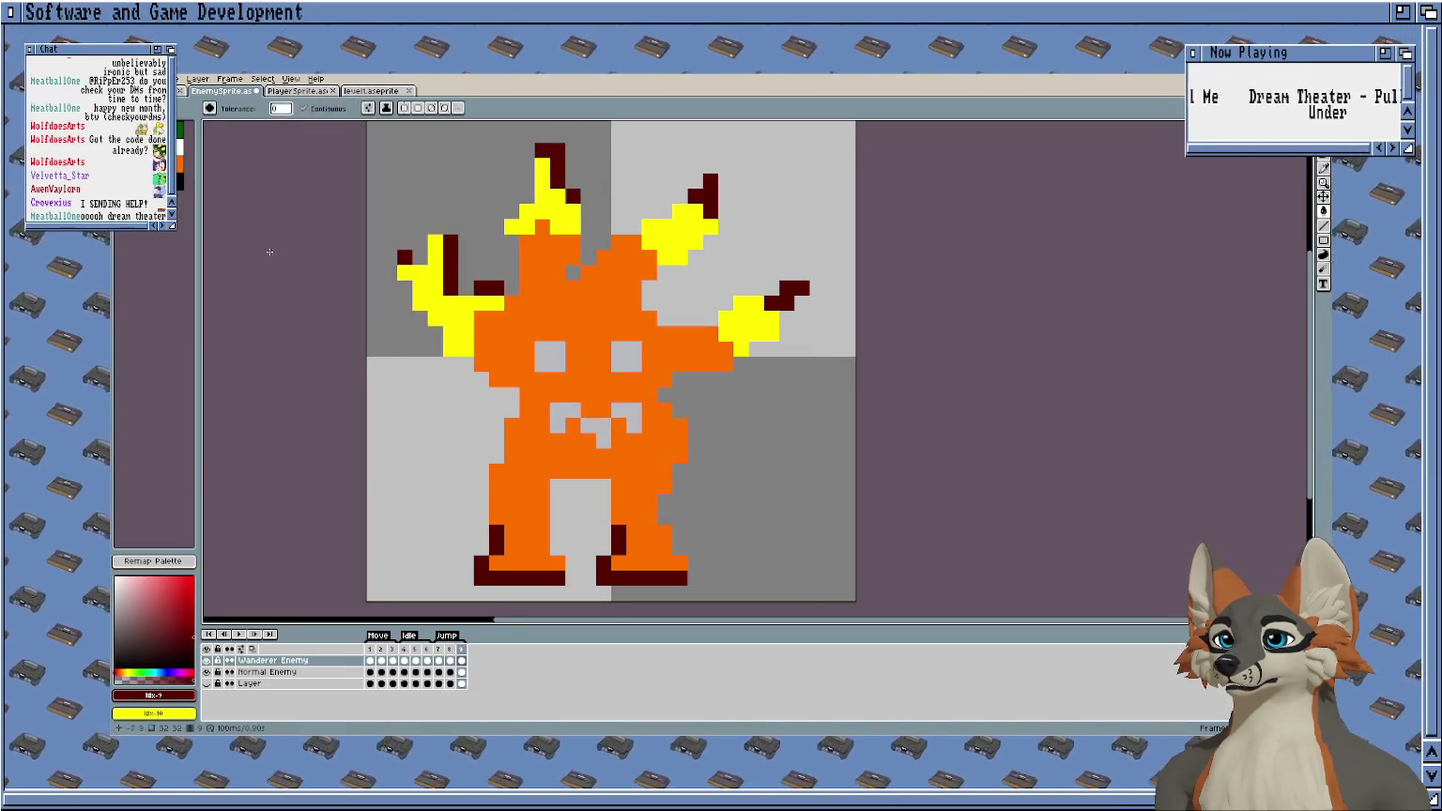
{"action": "key", "text": "ctrl+z"}
{"action": "left_click", "coordinate": [371, 90]}
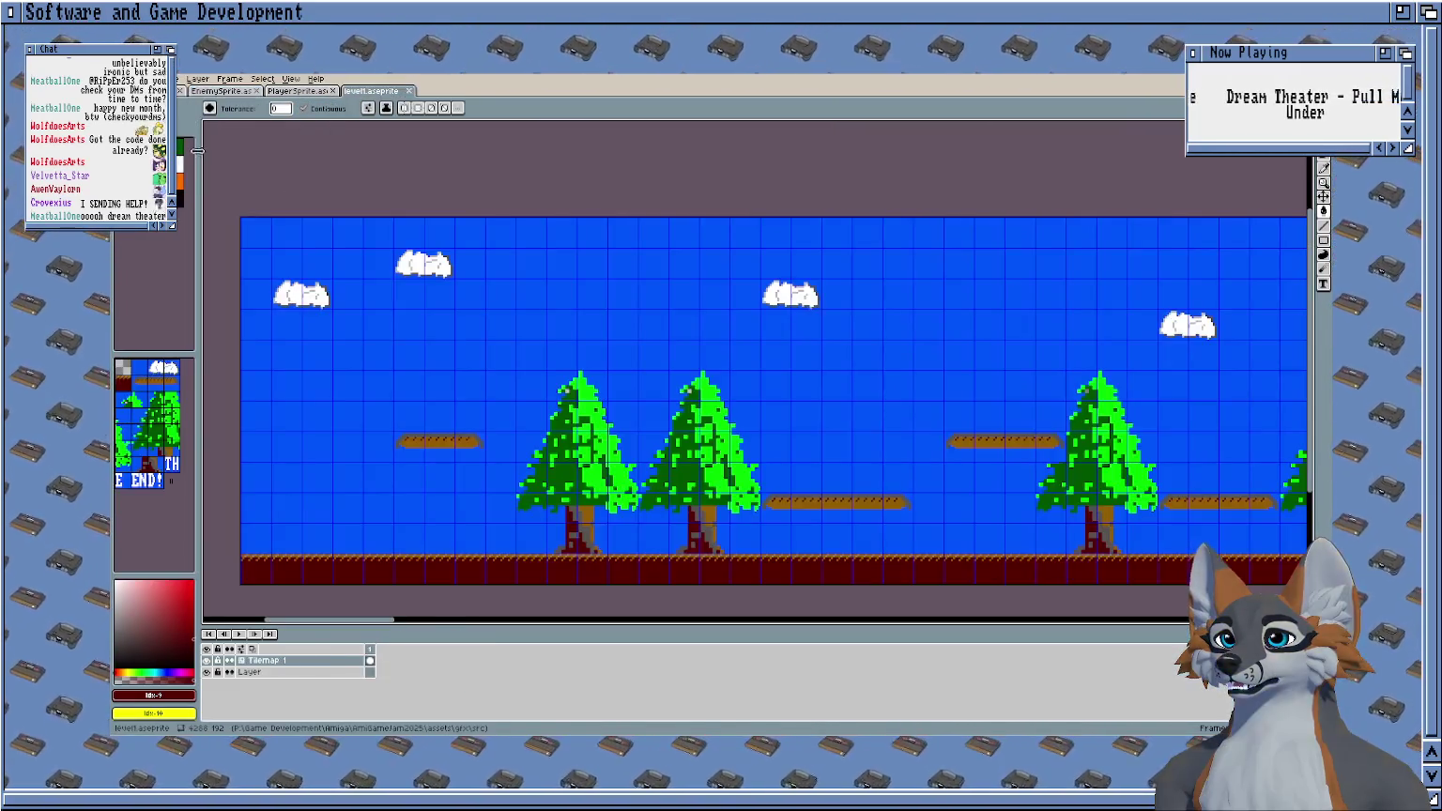
Move a level1 palette entry to slot 7, revert it, then reopen EnemySprite's palette options.
{"action": "left_click_drag", "start_coordinate": [188, 169], "coordinate": [181, 143]}
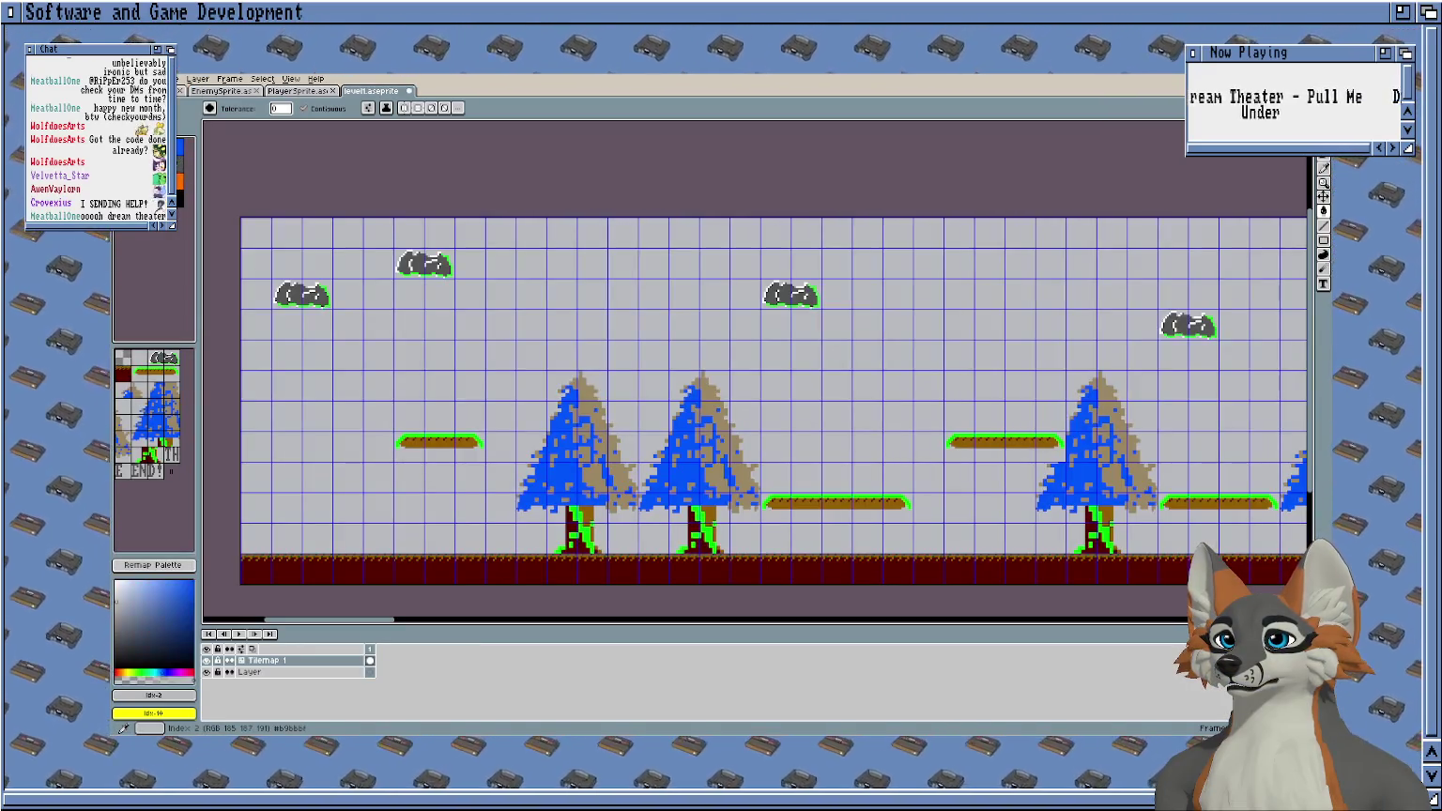
{"action": "left_click", "coordinate": [185, 567]}
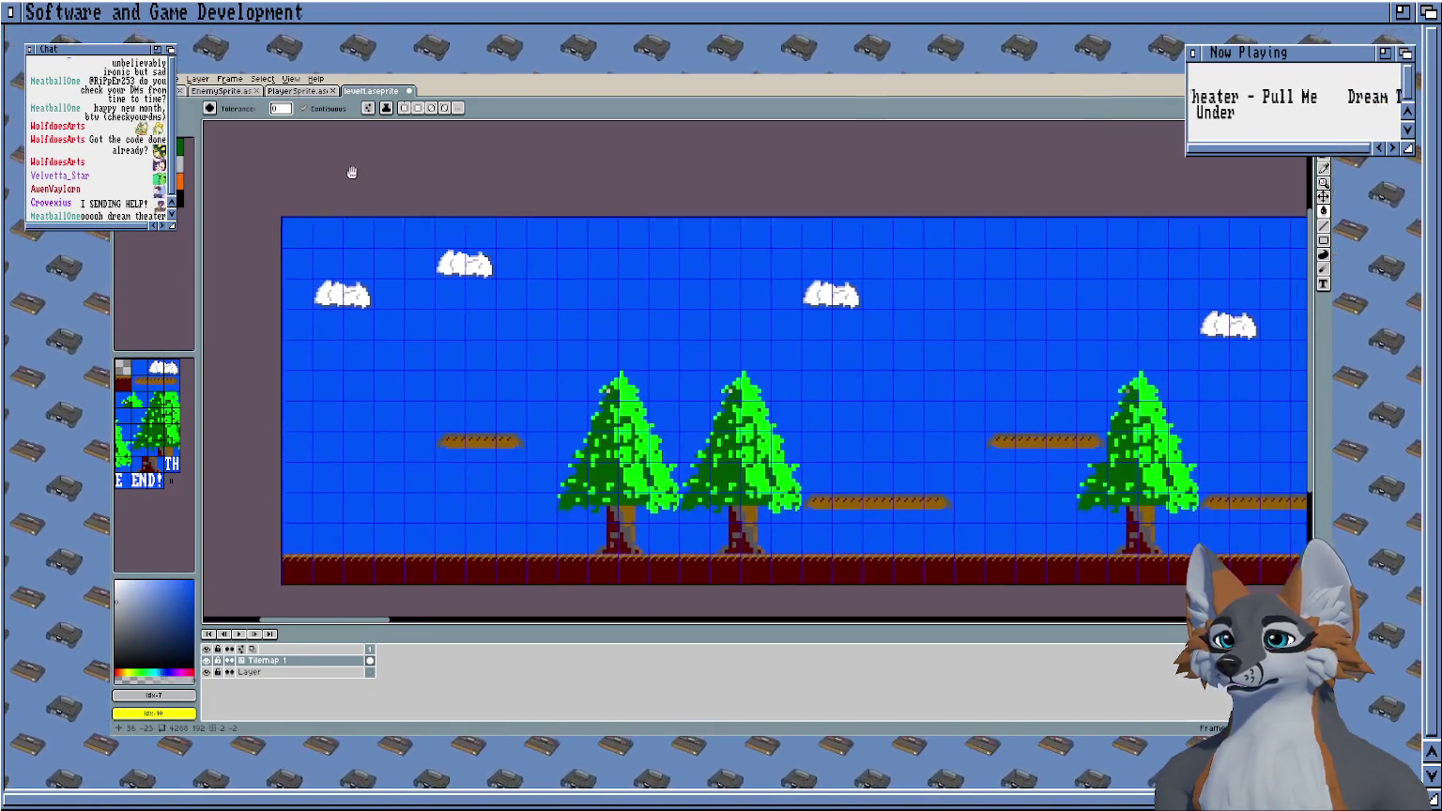
{"action": "left_click", "coordinate": [218, 91]}
{"action": "left_click", "coordinate": [191, 111]}
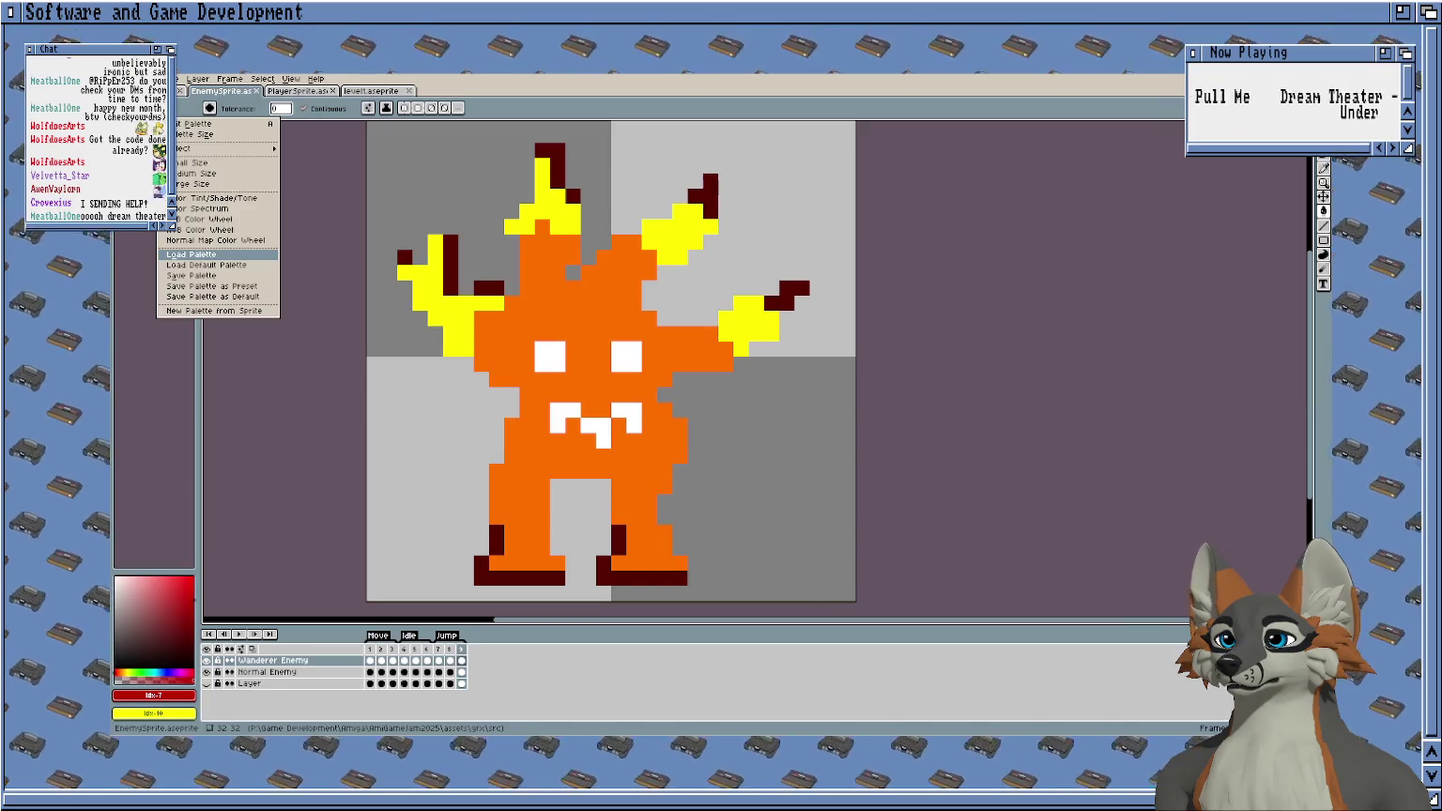
Load a different palette into EnemySprite, then load a saved palette into PlayerSprite and save.
{"action": "left_click", "coordinate": [206, 264]}
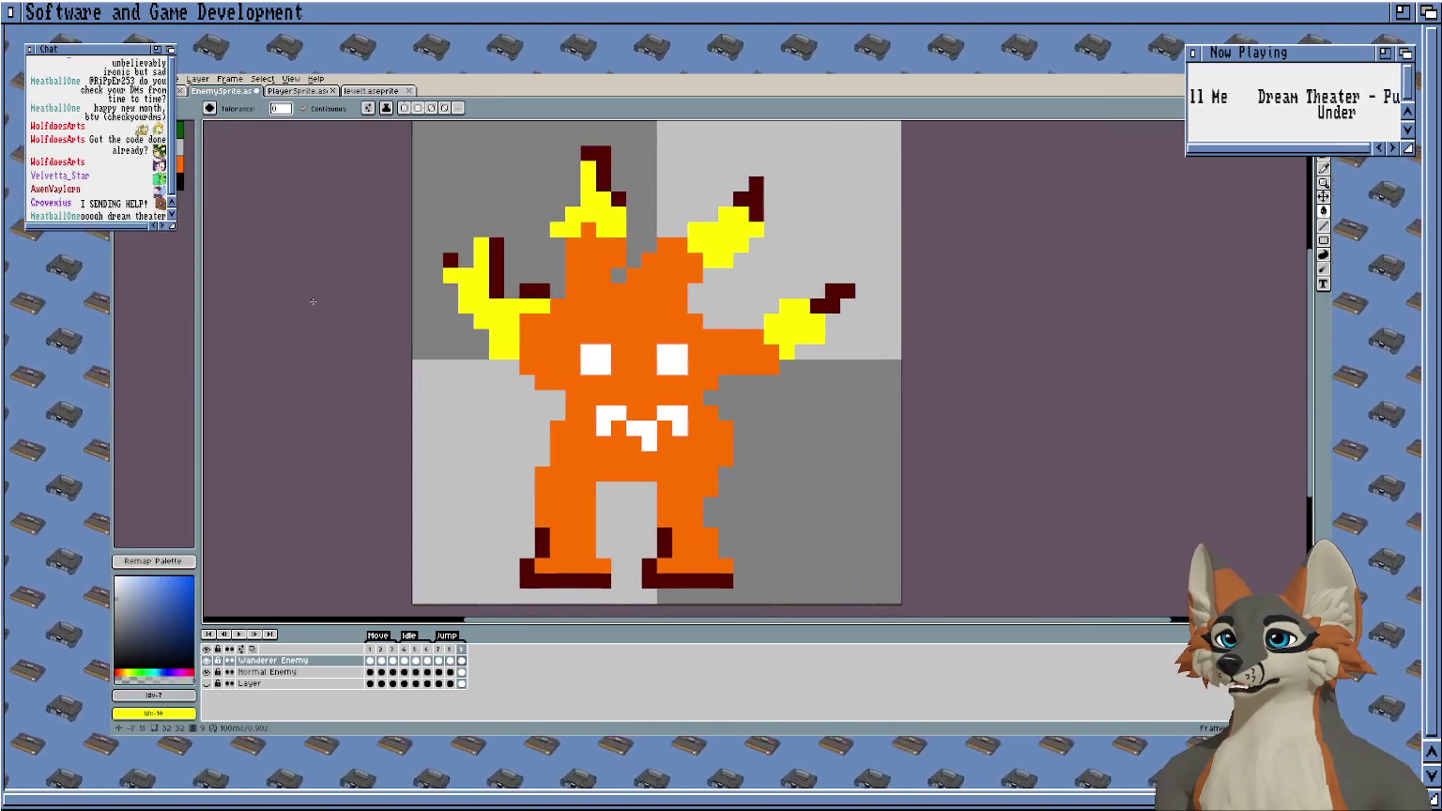
{"action": "left_click", "coordinate": [293, 91]}
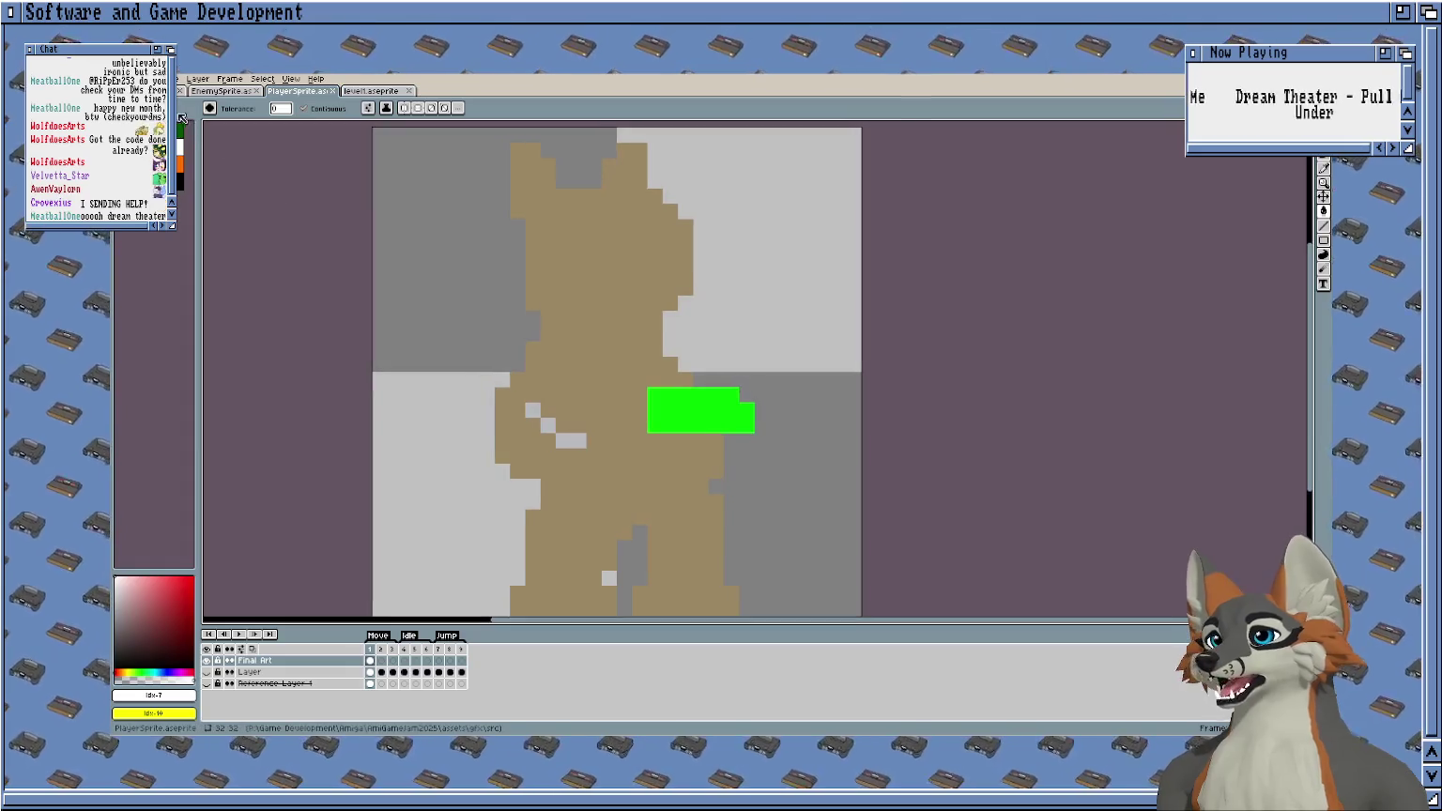
{"action": "left_click", "coordinate": [167, 110]}
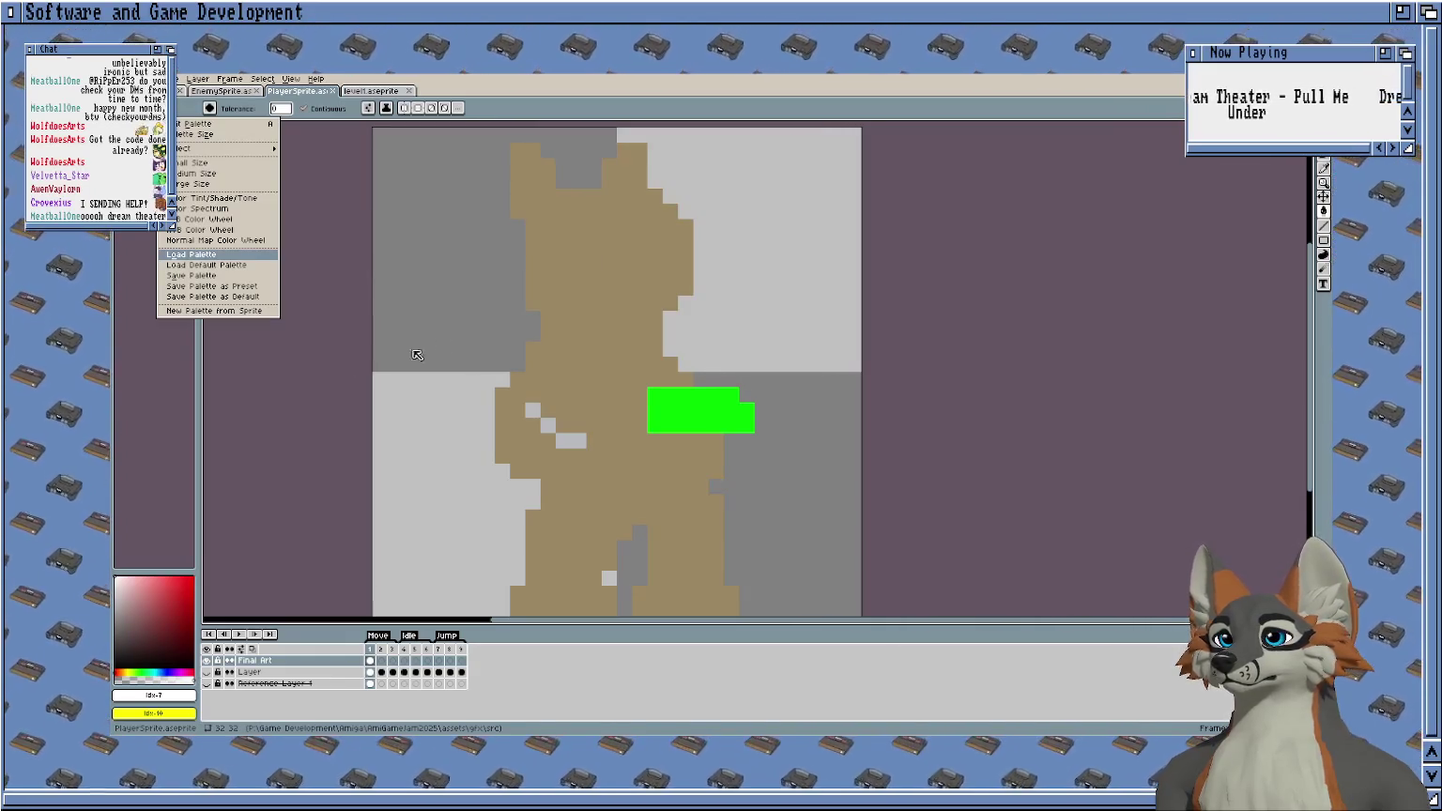
{"action": "left_click", "coordinate": [394, 329]}
{"action": "key", "text": "ctrl+s"}
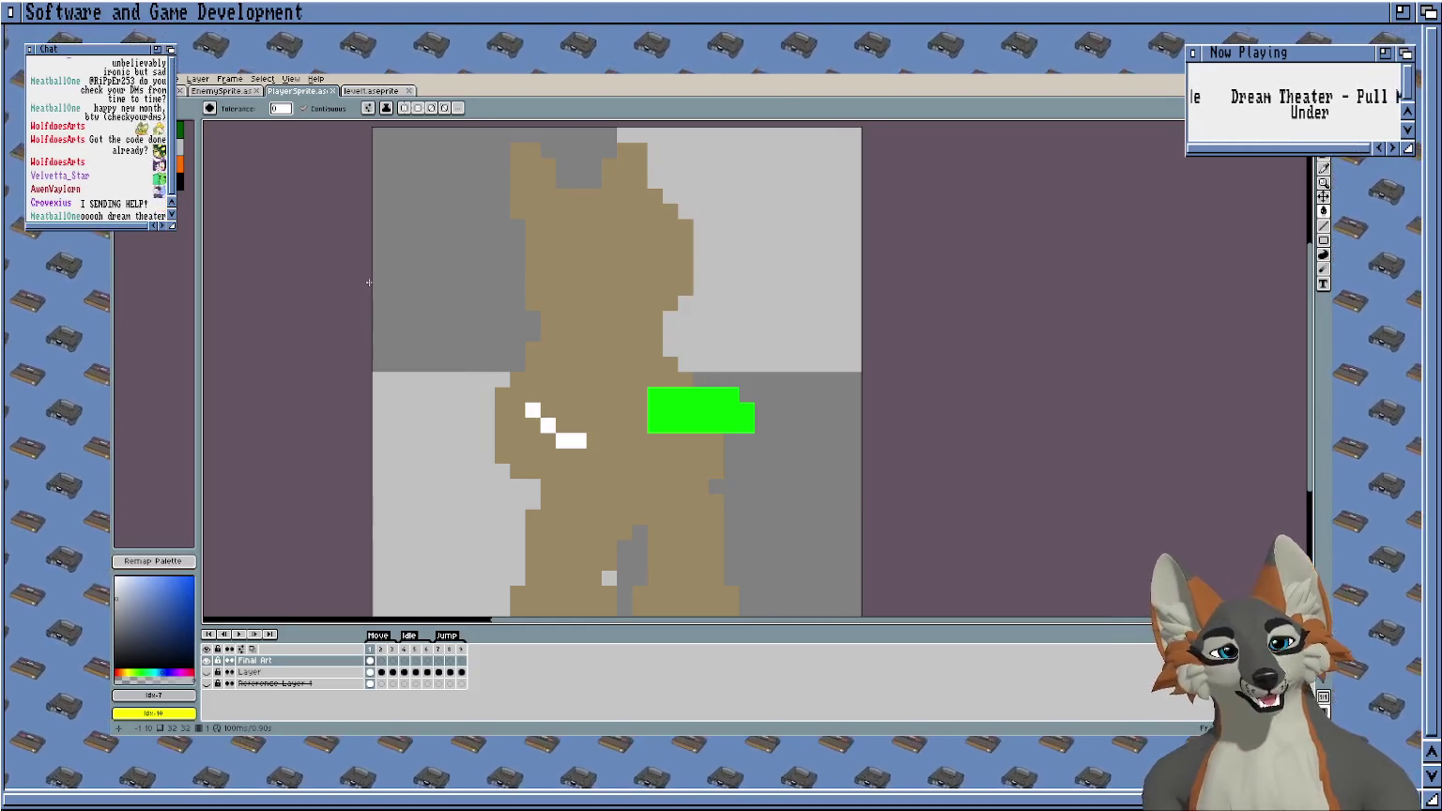
Pan around the level1 tilemap toward the THE END area, then return to PlayerSprite.
{"action": "left_click", "coordinate": [371, 90]}
{"action": "scroll", "coordinate": [371, 398], "scroll_direction": "down", "scroll_amount": 3}
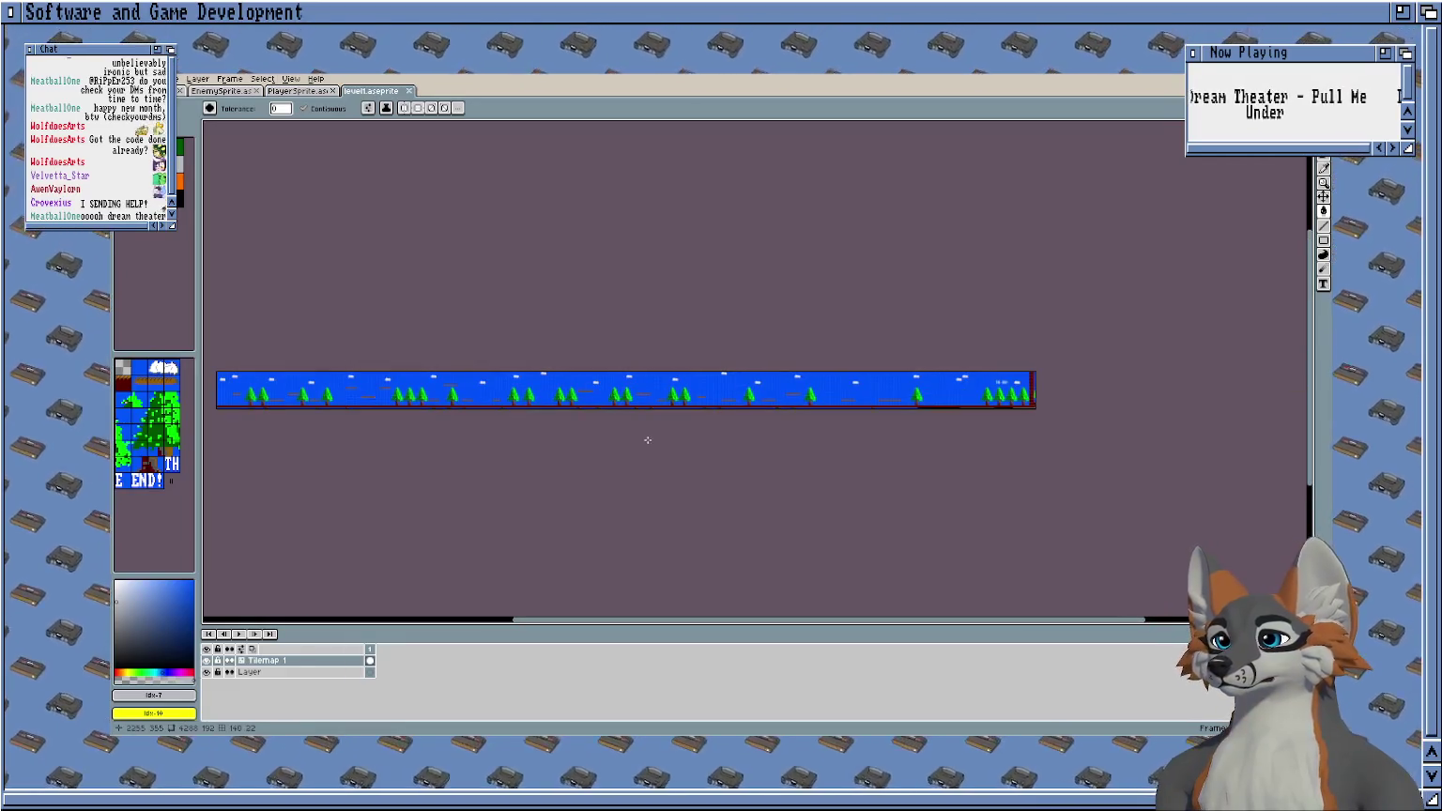
{"action": "scroll", "coordinate": [647, 439], "scroll_direction": "up", "scroll_amount": 1}
{"action": "scroll", "coordinate": [916, 342], "scroll_direction": "up", "scroll_amount": 3}
{"action": "scroll", "coordinate": [980, 416], "scroll_direction": "up", "scroll_amount": 2}
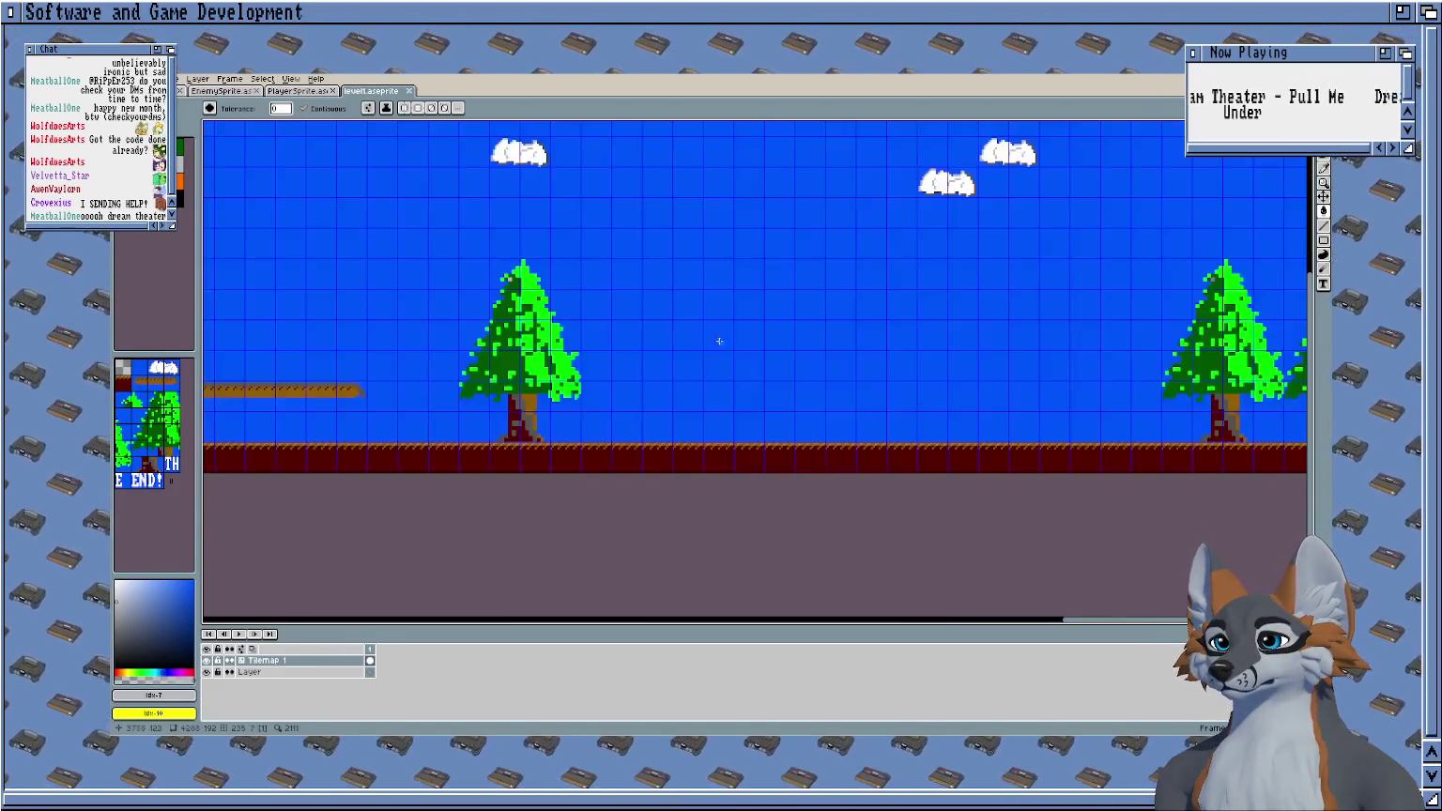
{"action": "left_click_drag", "start_coordinate": [1089, 259], "coordinate": [595, 273]}
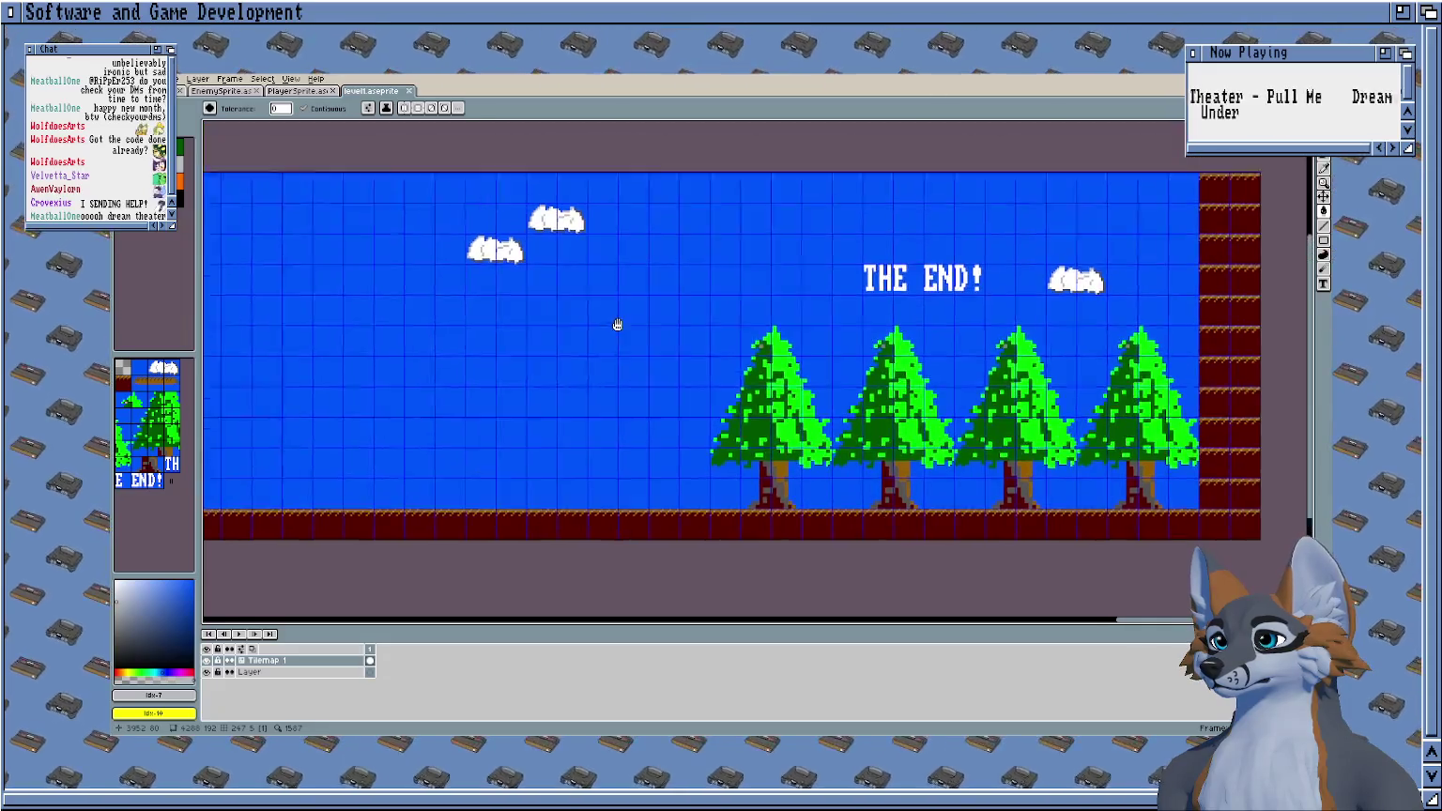
{"action": "scroll", "coordinate": [617, 322], "scroll_direction": "down", "scroll_amount": 2}
{"action": "scroll", "coordinate": [369, 405], "scroll_direction": "up", "scroll_amount": 1}
{"action": "scroll", "coordinate": [370, 405], "scroll_direction": "left", "scroll_amount": 5}
{"action": "scroll", "coordinate": [875, 354], "scroll_direction": "left", "scroll_amount": 5}
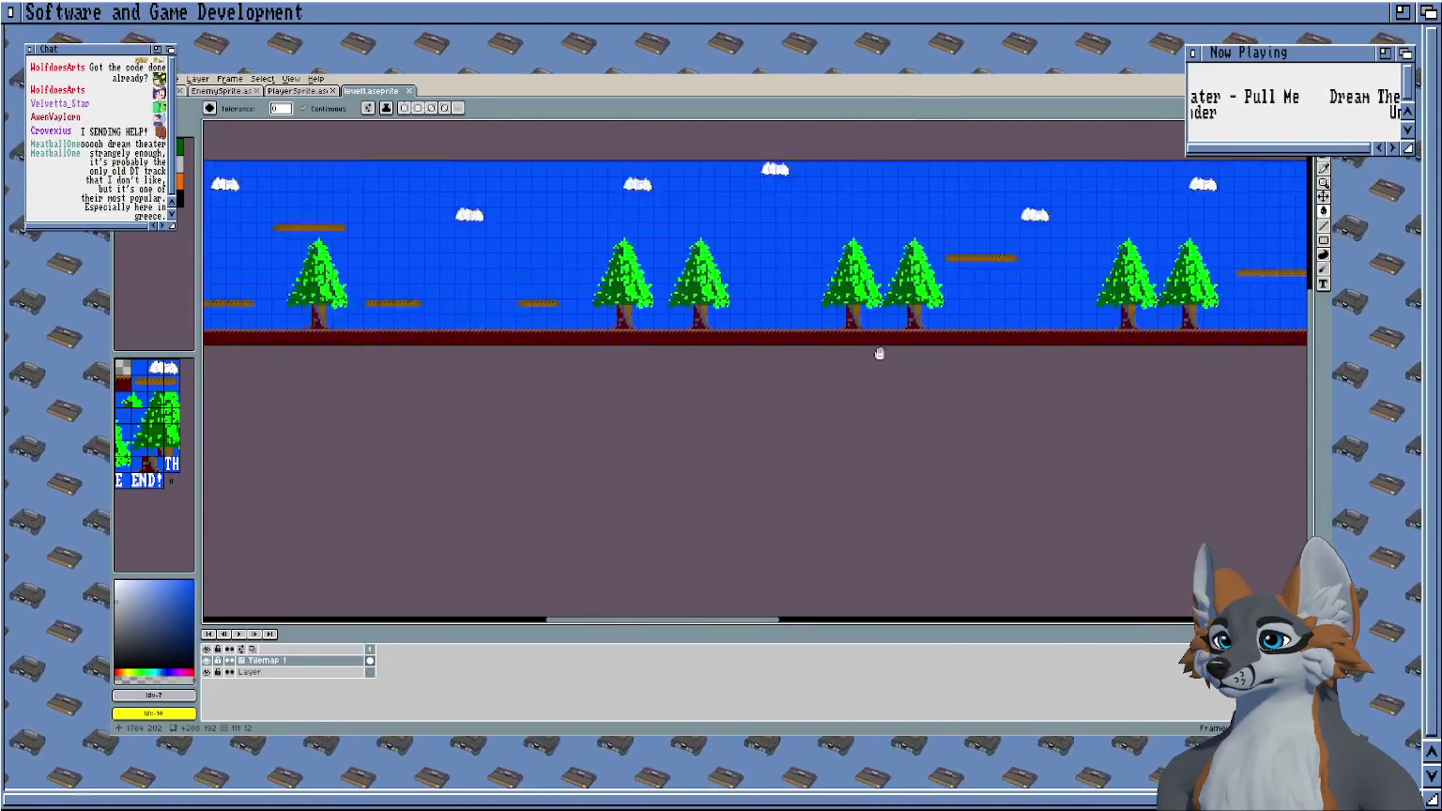
{"action": "scroll", "coordinate": [1123, 379], "scroll_direction": "left", "scroll_amount": 5}
{"action": "scroll", "coordinate": [929, 393], "scroll_direction": "left", "scroll_amount": 5}
{"action": "scroll", "coordinate": [789, 264], "scroll_direction": "up", "scroll_amount": 2}
{"action": "scroll", "coordinate": [612, 300], "scroll_direction": "right", "scroll_amount": 2}
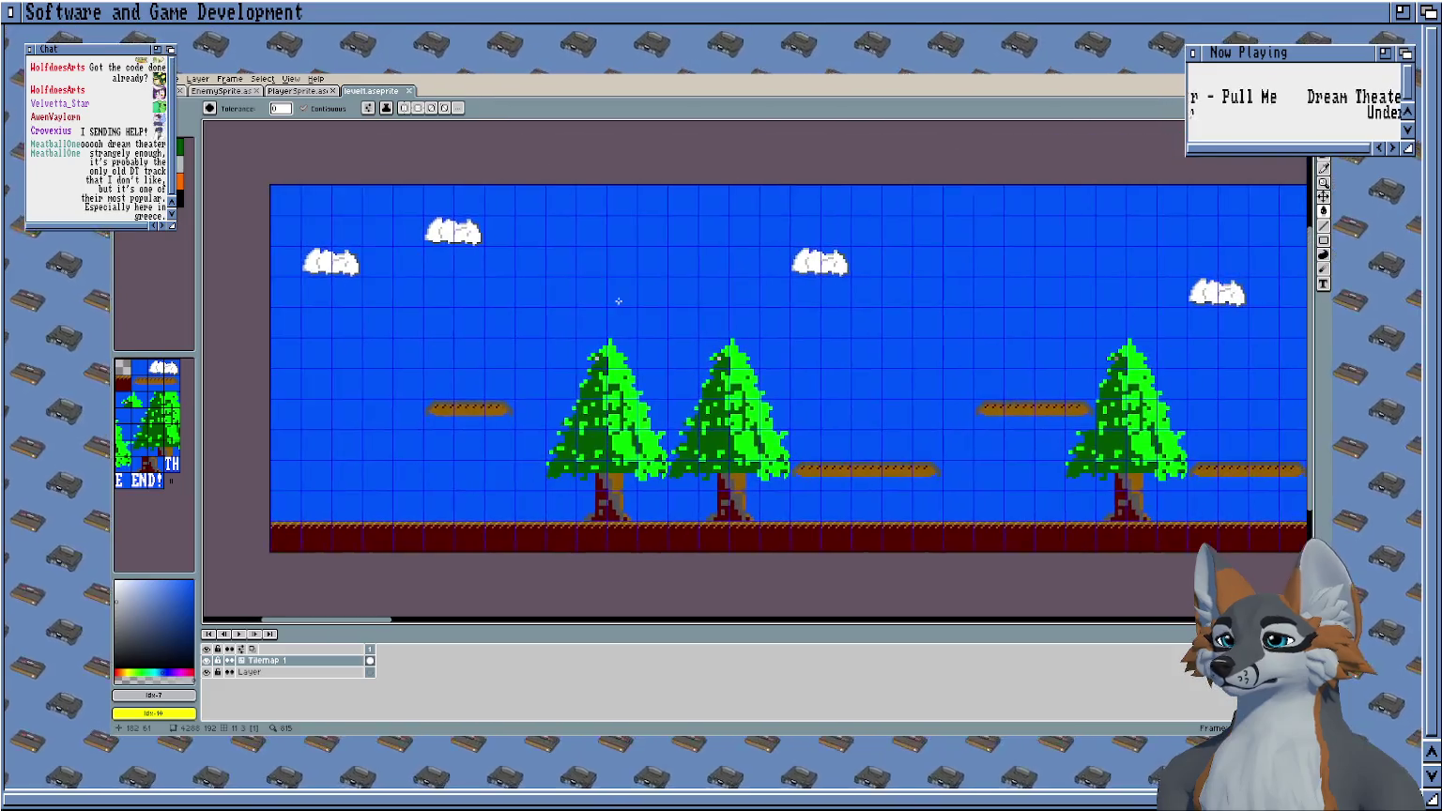
{"action": "left_click", "coordinate": [304, 91]}
{"action": "scroll", "coordinate": [563, 209], "scroll_direction": "left", "scroll_amount": 2}
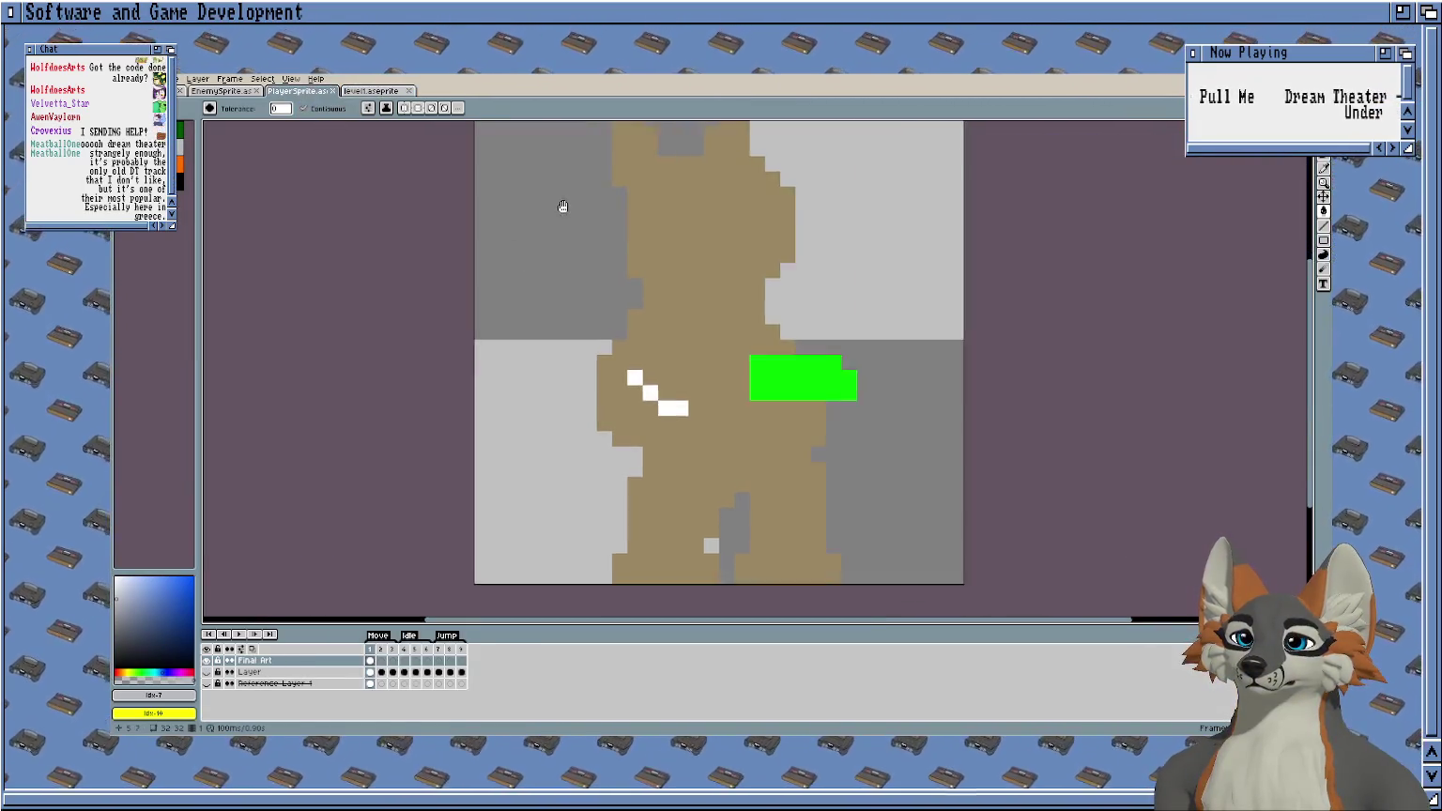
{"action": "scroll", "coordinate": [526, 208], "scroll_direction": "right", "scroll_amount": 2}
{"action": "scroll", "coordinate": [468, 208], "scroll_direction": "up", "scroll_amount": 1}
{"action": "key", "text": "ctrl+shift+Tab"}
{"action": "scroll", "coordinate": [473, 210], "scroll_direction": "right", "scroll_amount": 1}
{"action": "scroll", "coordinate": [483, 184], "scroll_direction": "left", "scroll_amount": 1}
{"action": "scroll", "coordinate": [482, 184], "scroll_direction": "up", "scroll_amount": 1}
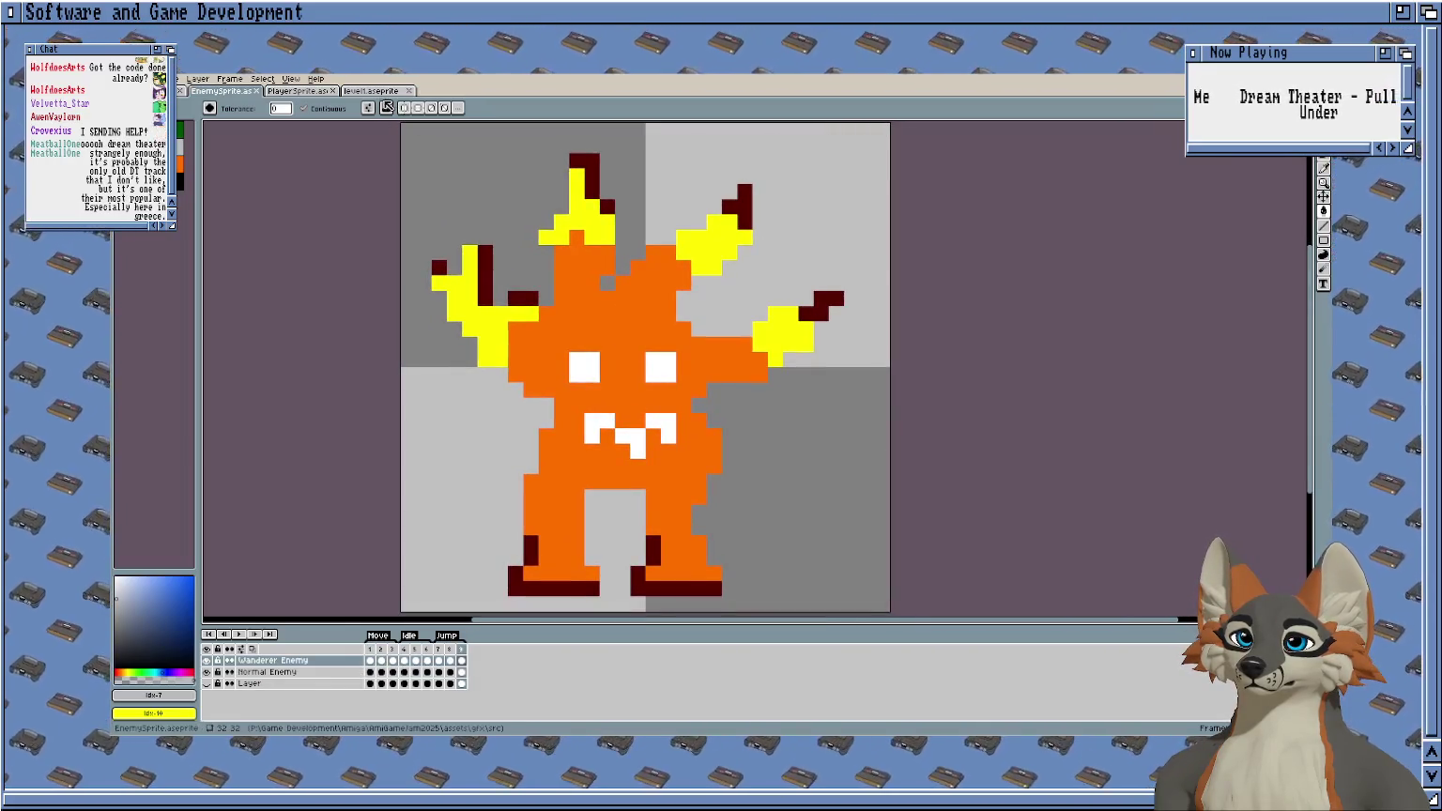
{"action": "left_click", "coordinate": [377, 97]}
{"action": "mouse_move", "coordinate": [428, 155]}
{"action": "left_mouse_down"}
{"action": "mouse_move", "coordinate": [381, 160]}
{"action": "mouse_move", "coordinate": [447, 161]}
{"action": "left_mouse_up"}
{"action": "scroll", "coordinate": [381, 160], "scroll_direction": "down", "scroll_amount": 1}
{"action": "scroll", "coordinate": [377, 155], "scroll_direction": "up", "scroll_amount": 1}
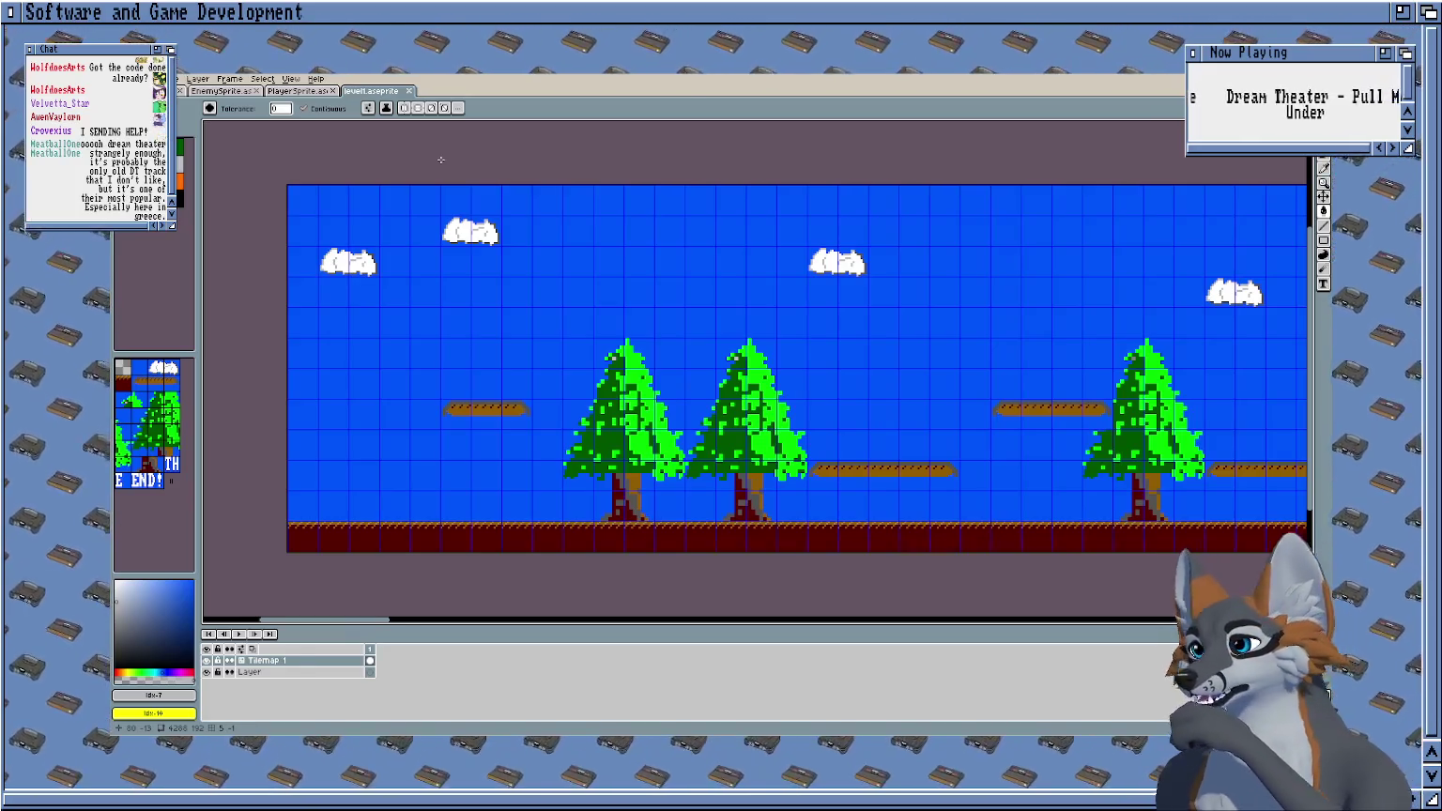
{"action": "left_click", "coordinate": [291, 91]}
{"action": "scroll", "coordinate": [399, 185], "scroll_direction": "down", "scroll_amount": 1}
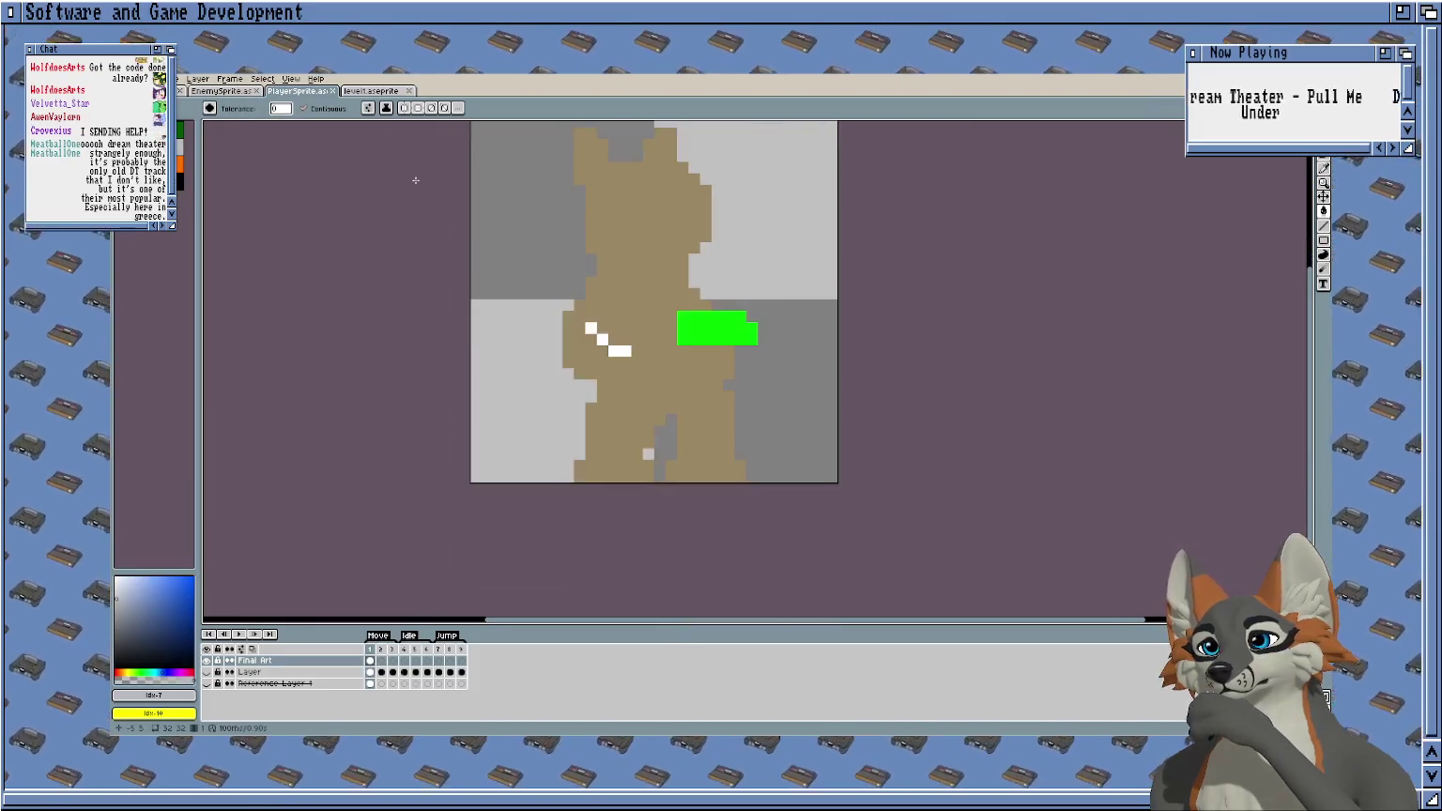
{"action": "scroll", "coordinate": [609, 512], "scroll_direction": "up", "scroll_amount": 1}
{"action": "scroll", "coordinate": [610, 506], "scroll_direction": "up", "scroll_amount": 1}
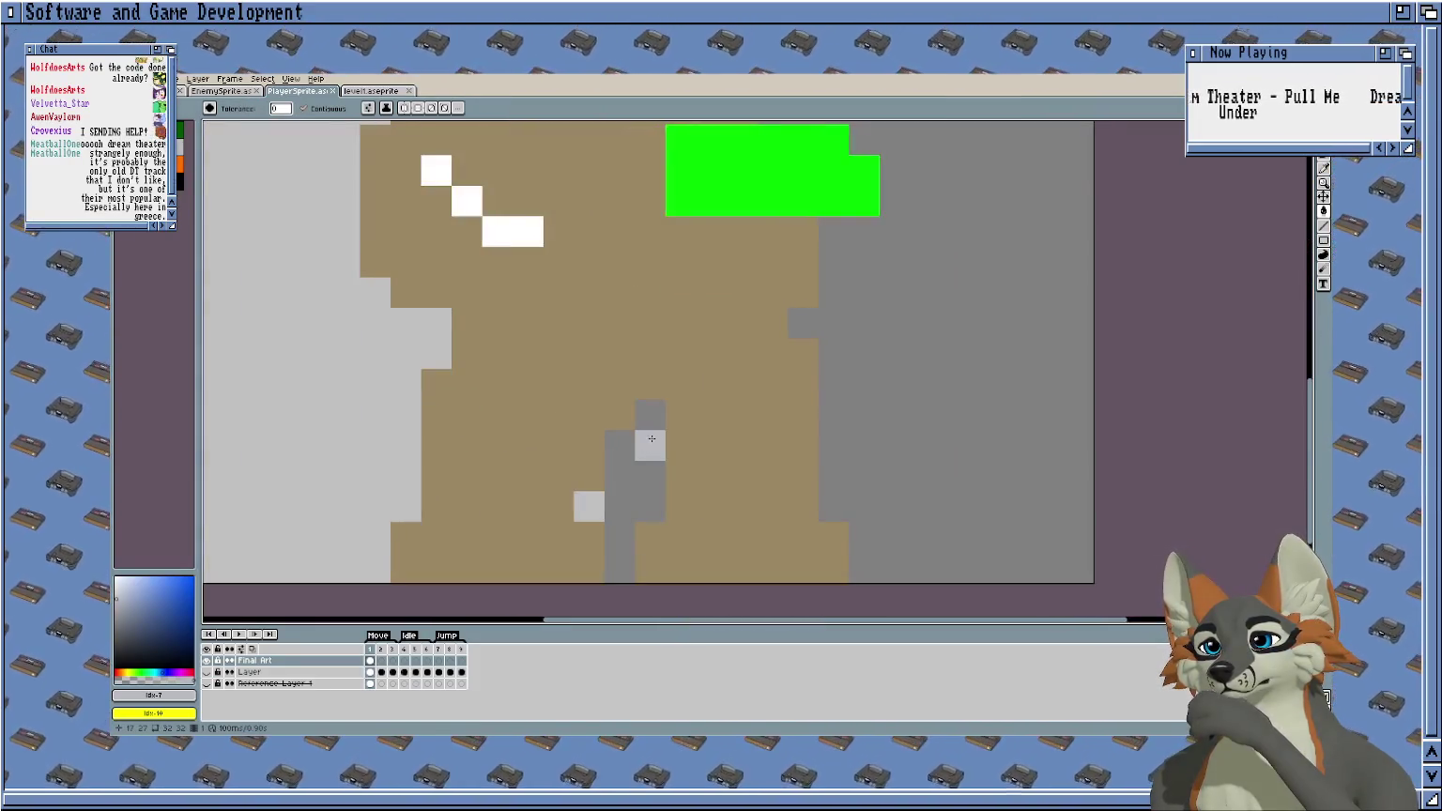
{"action": "scroll", "coordinate": [628, 450], "scroll_direction": "down", "scroll_amount": 1}
{"action": "scroll", "coordinate": [633, 439], "scroll_direction": "down", "scroll_amount": 1}
{"action": "scroll", "coordinate": [634, 439], "scroll_direction": "up", "scroll_amount": 1}
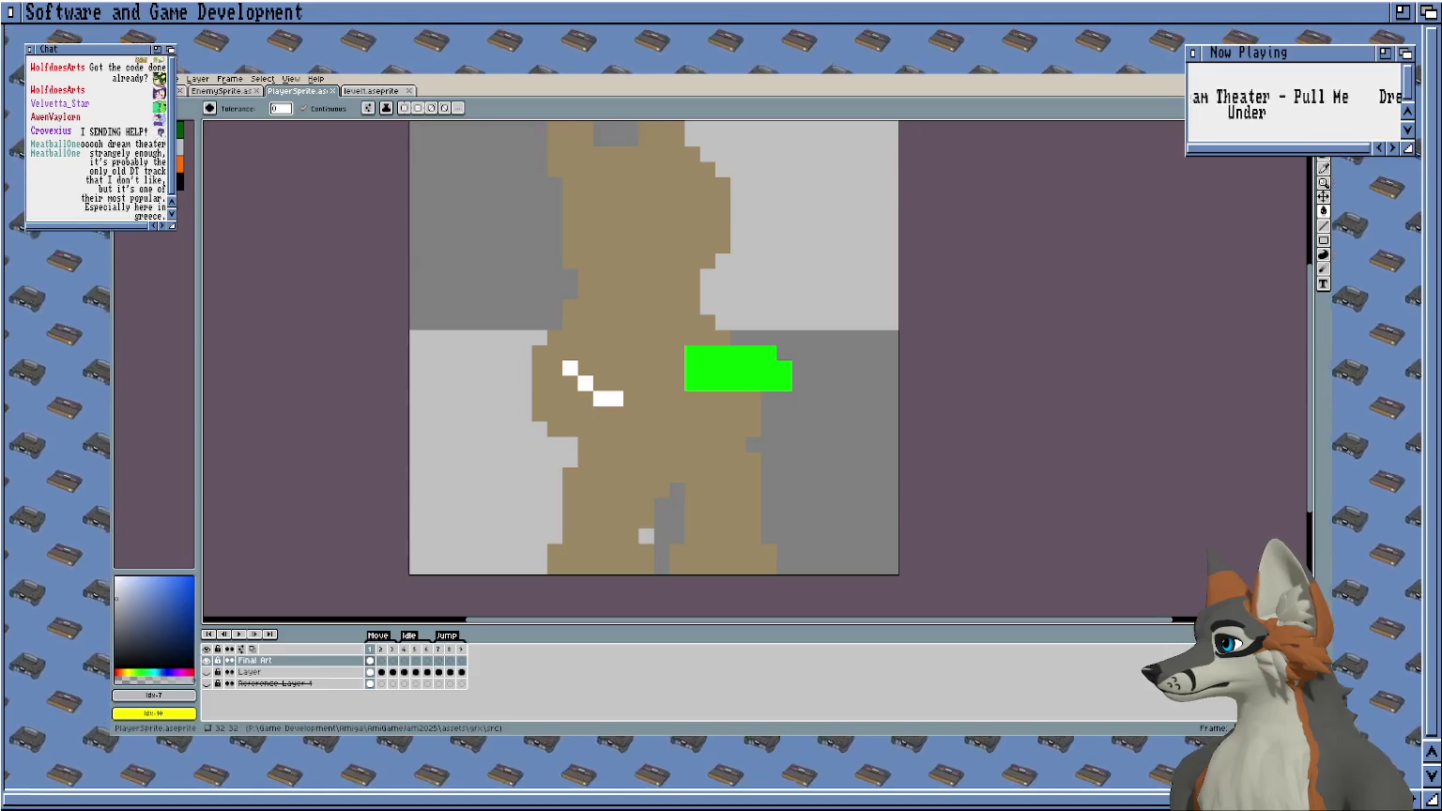
Switch to the pixel-perfect pencil and mix a dark navy blue drawing colour.
{"action": "scroll", "coordinate": [772, 250], "scroll_direction": "up", "scroll_amount": 2}
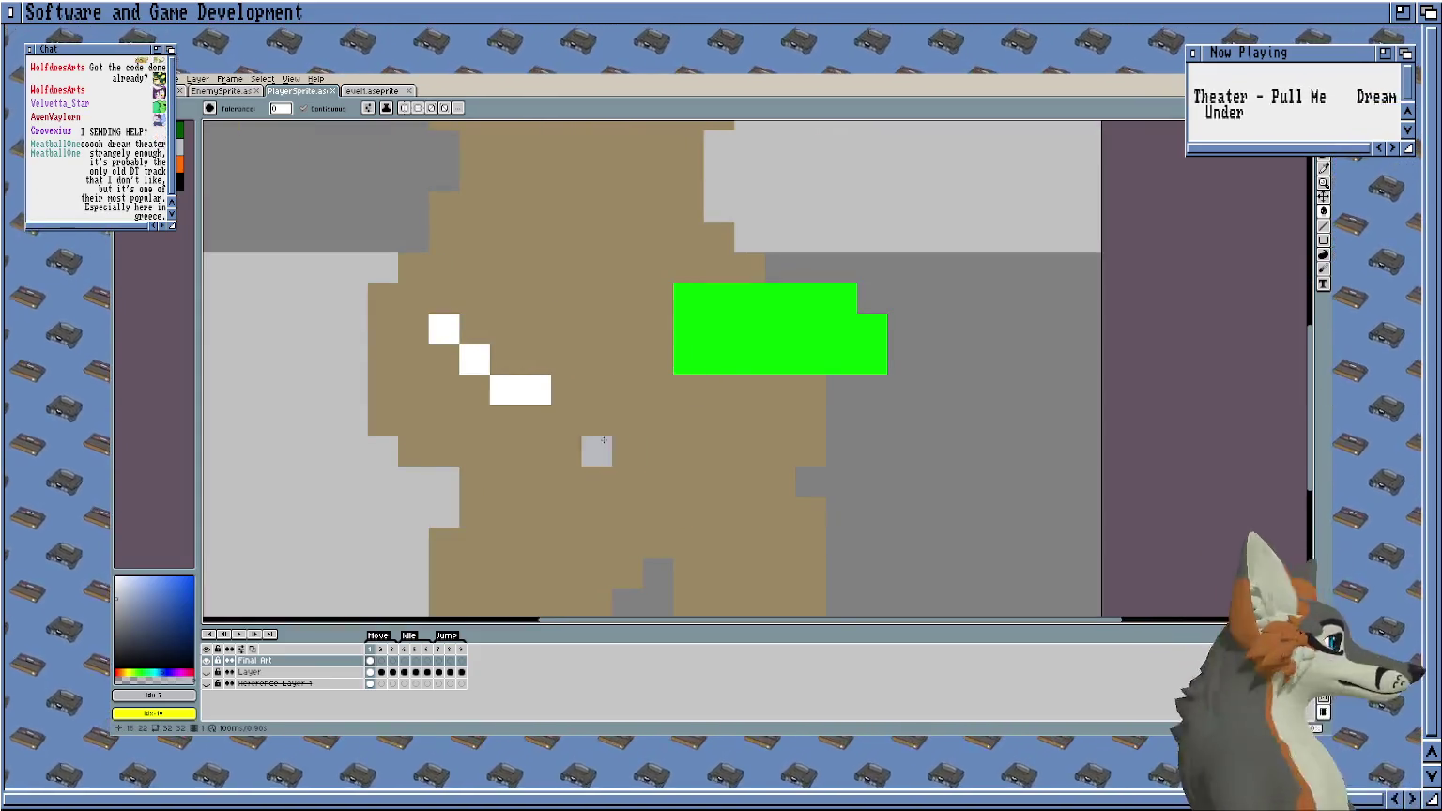
{"action": "key", "text": "b"}
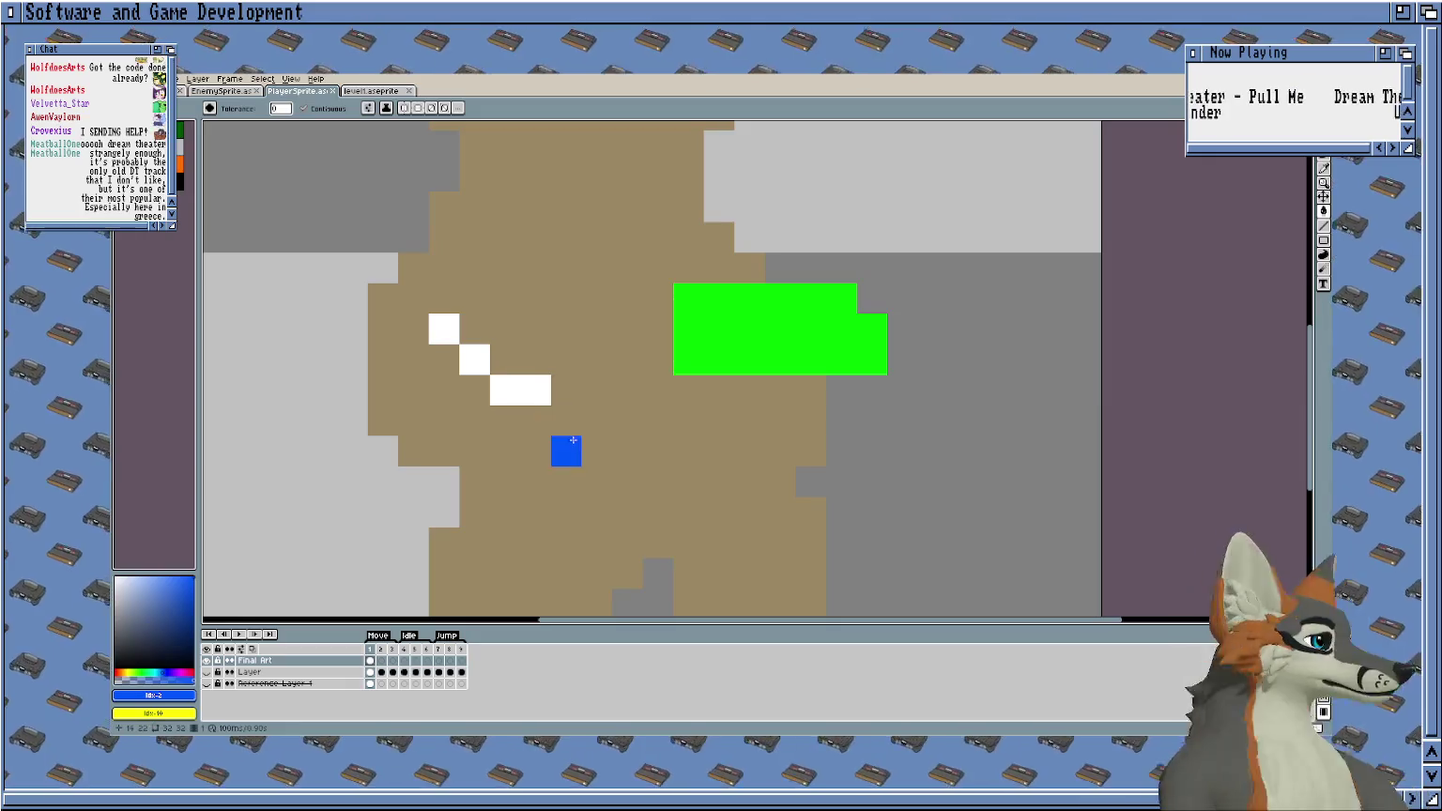
{"action": "left_click", "coordinate": [180, 180]}
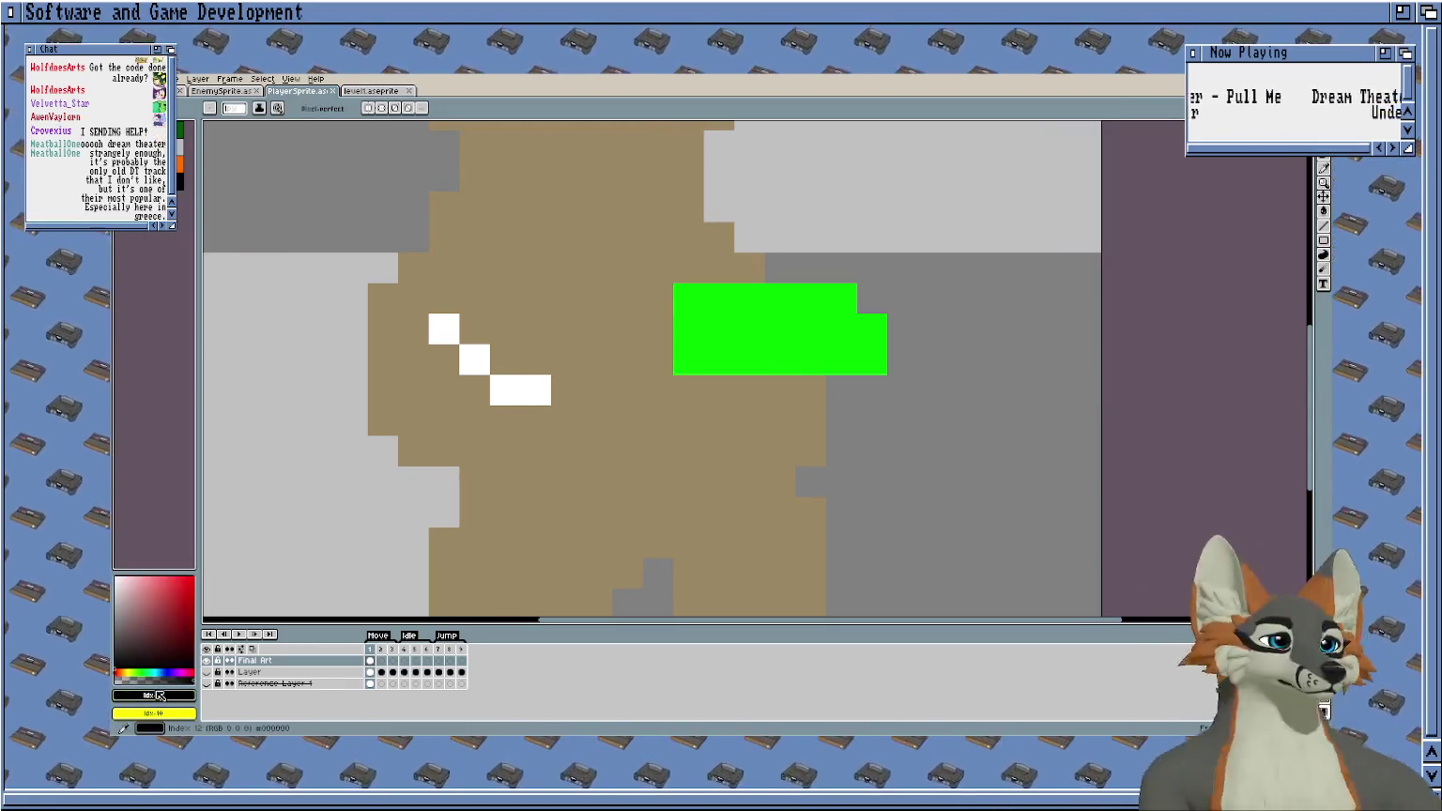
{"action": "left_click", "coordinate": [167, 673]}
{"action": "left_click", "coordinate": [187, 625]}
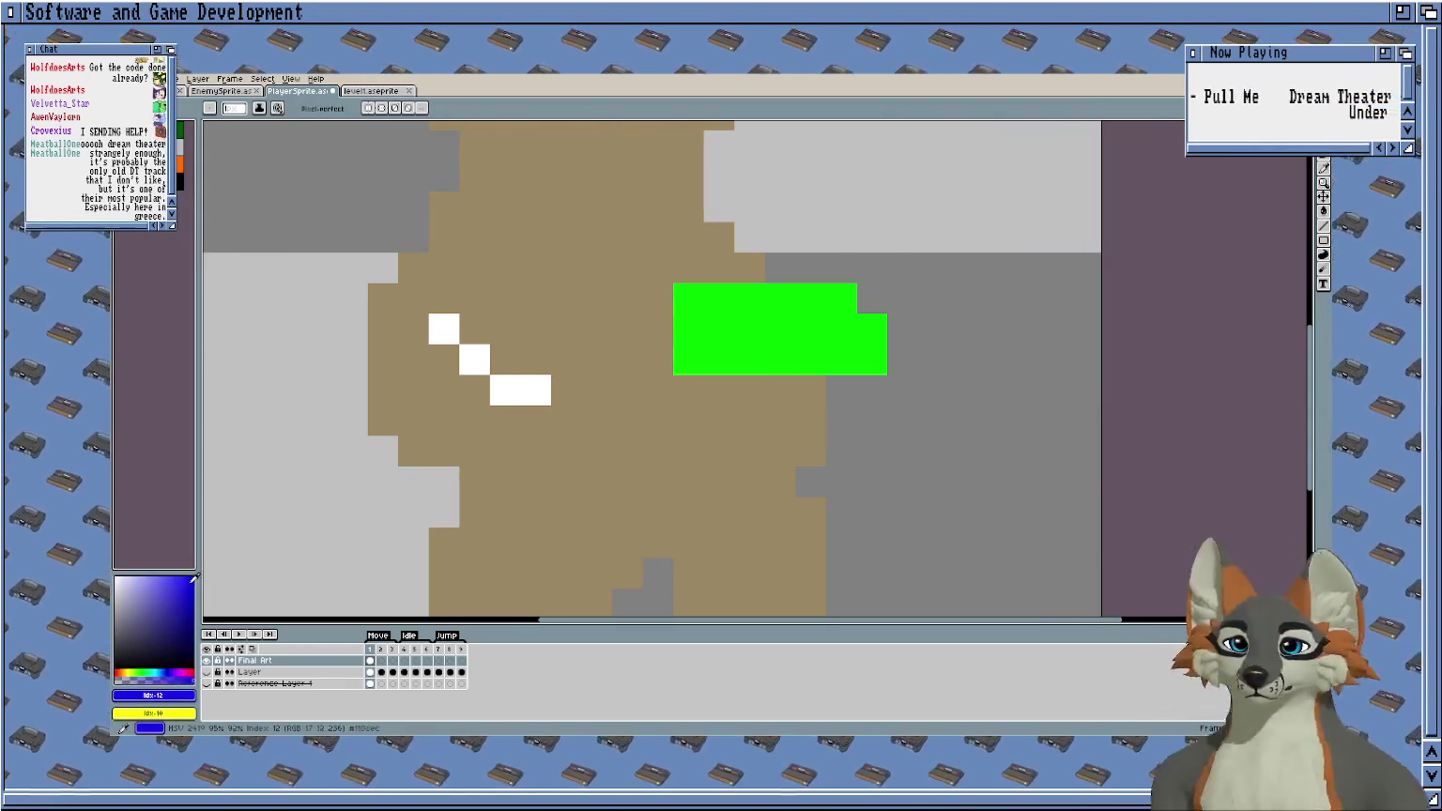
{"action": "left_click", "coordinate": [171, 669]}
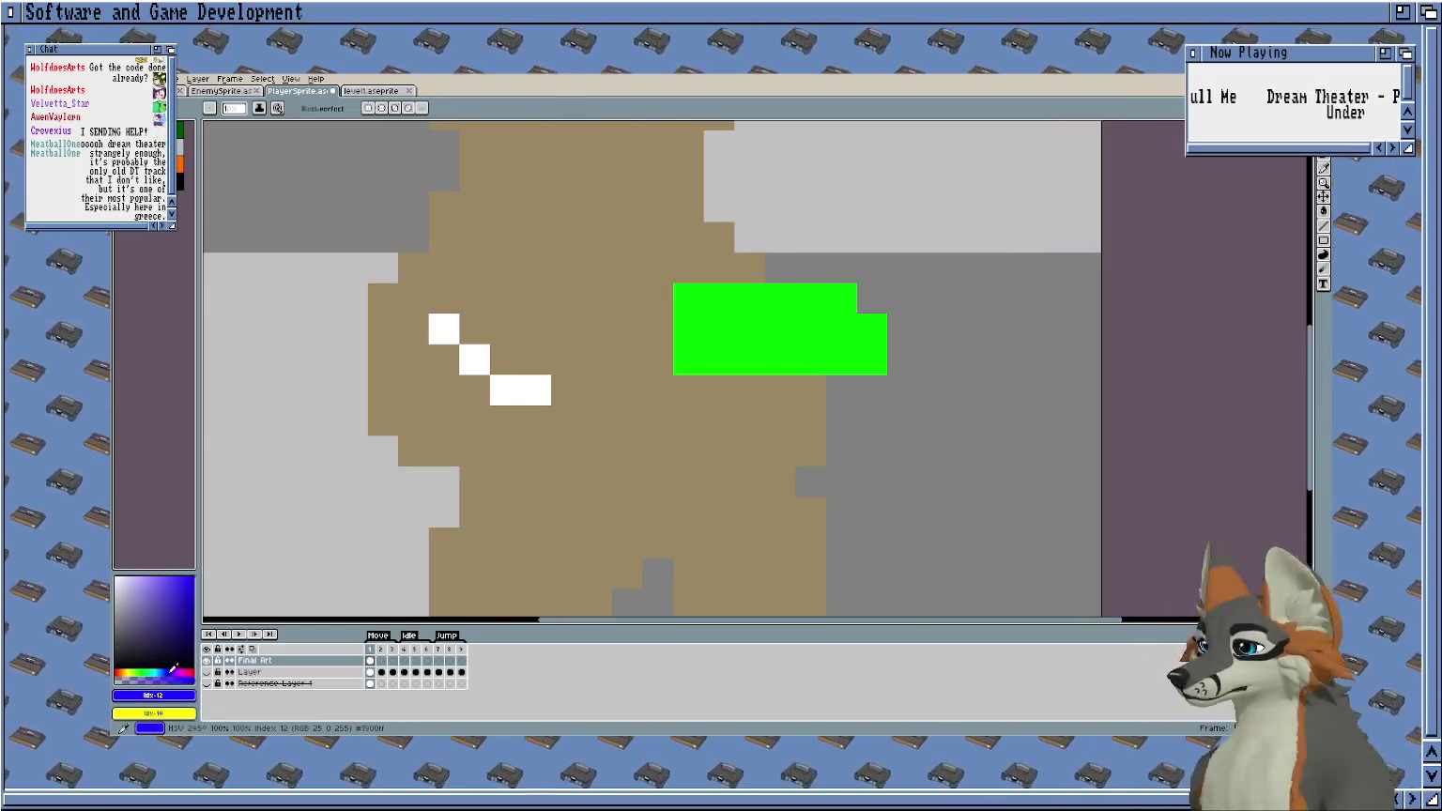
{"action": "left_click", "coordinate": [192, 604]}
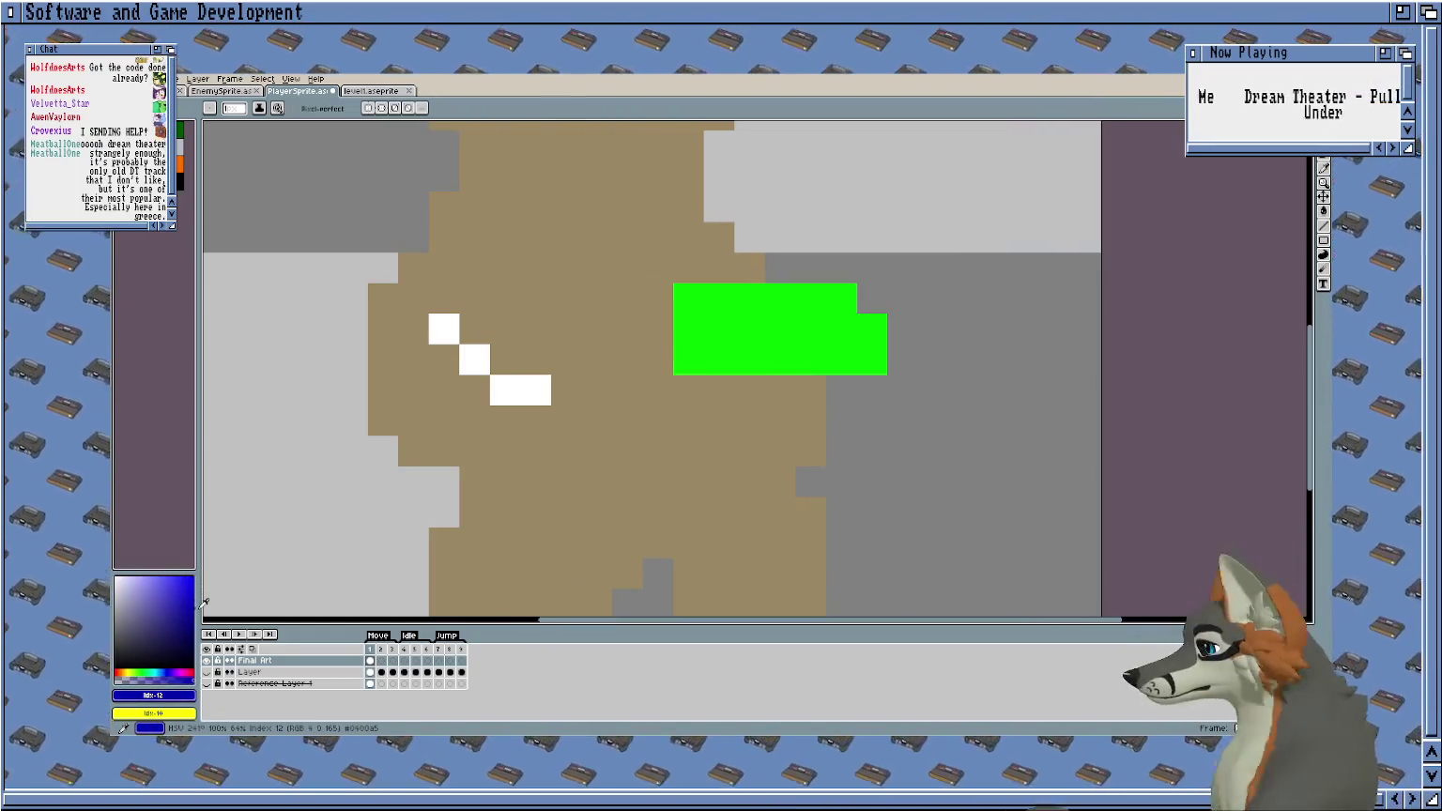
Paint the navy shirt's top edge across the chest and fill in the upper torso.
{"action": "left_click", "coordinate": [659, 425]}
{"action": "scroll", "coordinate": [648, 413], "scroll_direction": "down", "scroll_amount": 3}
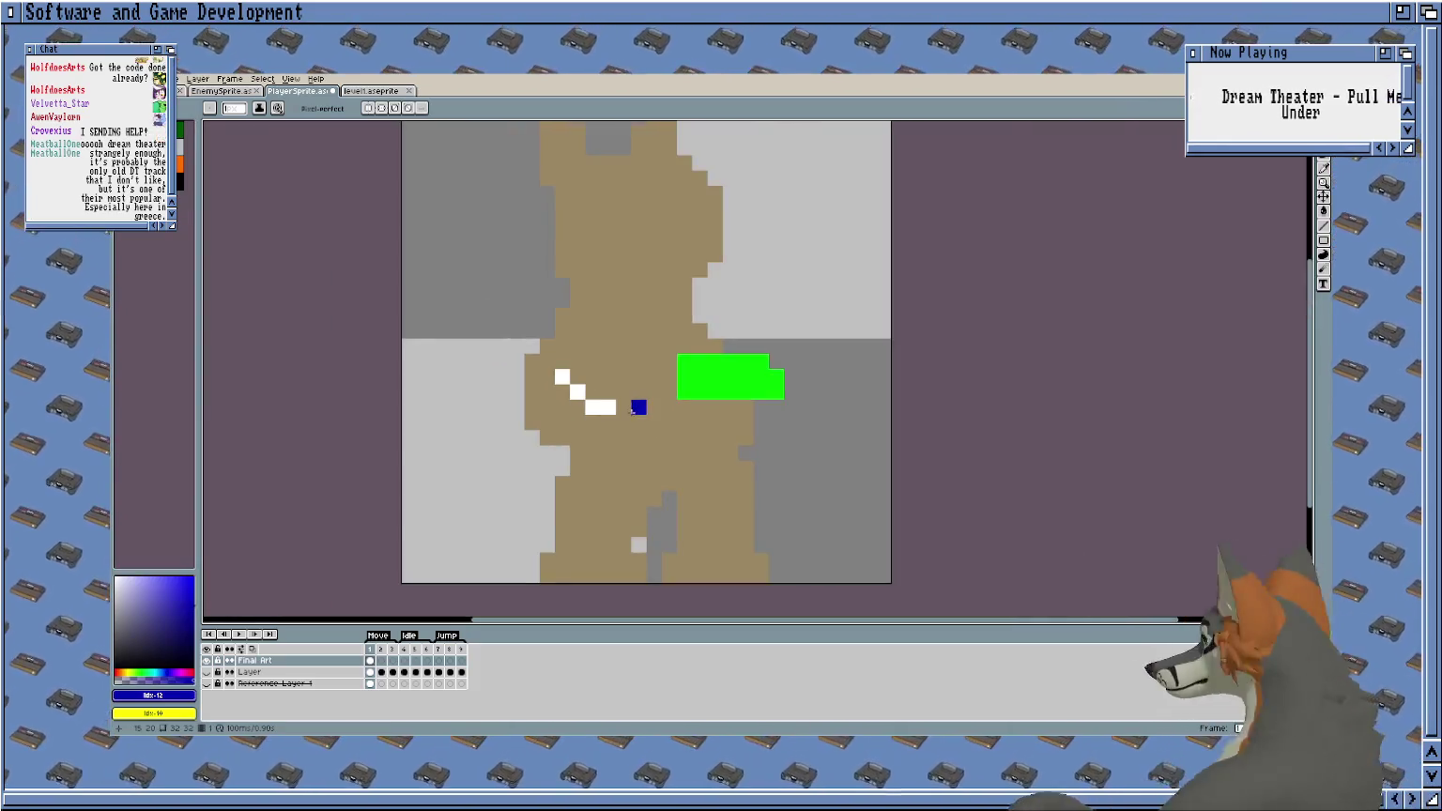
{"action": "scroll", "coordinate": [616, 388], "scroll_direction": "up", "scroll_amount": 2}
{"action": "scroll", "coordinate": [647, 415], "scroll_direction": "up", "scroll_amount": 1}
{"action": "scroll", "coordinate": [651, 403], "scroll_direction": "down", "scroll_amount": 1}
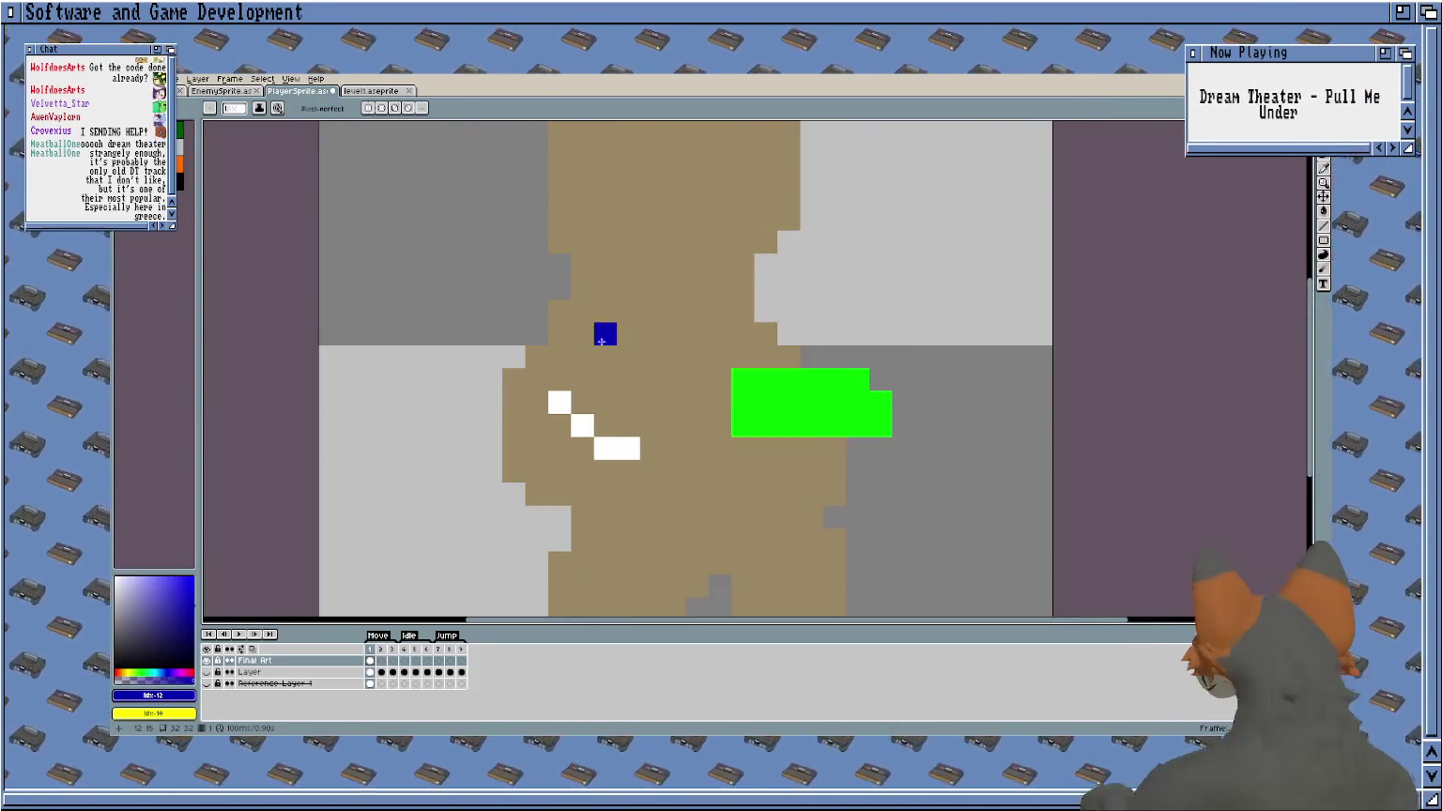
{"action": "mouse_move", "coordinate": [587, 326]}
{"action": "left_mouse_down"}
{"action": "mouse_move", "coordinate": [773, 351]}
{"action": "mouse_move", "coordinate": [559, 349]}
{"action": "left_mouse_up"}
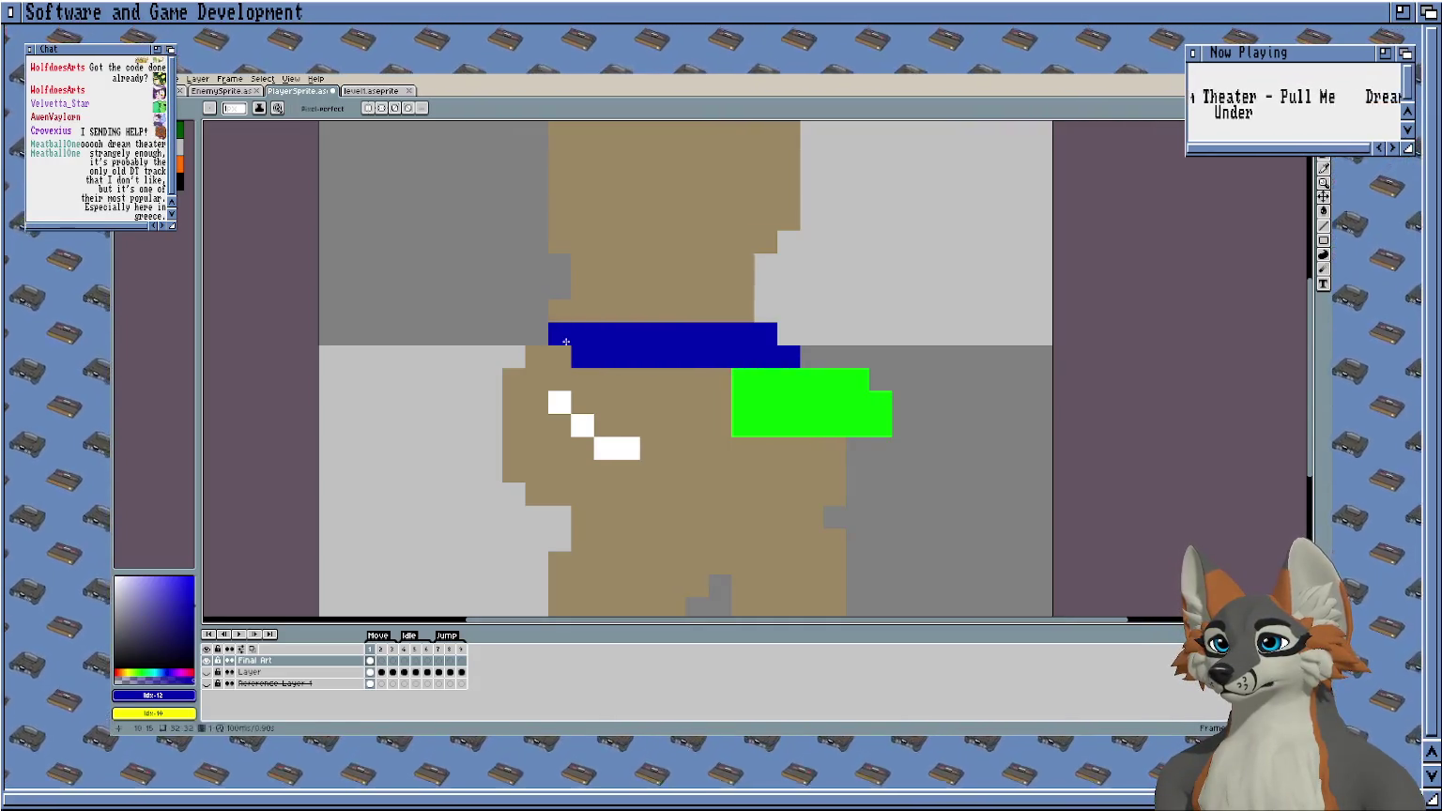
{"action": "scroll", "coordinate": [647, 402], "scroll_direction": "down", "scroll_amount": 2}
{"action": "mouse_move", "coordinate": [649, 470]}
{"action": "left_mouse_down"}
{"action": "mouse_move", "coordinate": [808, 462]}
{"action": "mouse_move", "coordinate": [678, 455]}
{"action": "left_mouse_up"}
{"action": "key", "text": "ctrl+z"}
{"action": "scroll", "coordinate": [796, 435], "scroll_direction": "up", "scroll_amount": 2}
{"action": "mouse_move", "coordinate": [840, 447]}
{"action": "left_mouse_down"}
{"action": "mouse_move", "coordinate": [600, 420]}
{"action": "mouse_move", "coordinate": [837, 412]}
{"action": "mouse_move", "coordinate": [595, 383]}
{"action": "mouse_move", "coordinate": [689, 348]}
{"action": "mouse_move", "coordinate": [503, 354]}
{"action": "mouse_move", "coordinate": [628, 296]}
{"action": "mouse_move", "coordinate": [599, 318]}
{"action": "mouse_move", "coordinate": [476, 284]}
{"action": "left_mouse_up"}
Fill navy around the white stripe, extend the shirt rows, and add a navy eye.
{"action": "scroll", "coordinate": [605, 322], "scroll_direction": "down", "scroll_amount": 2}
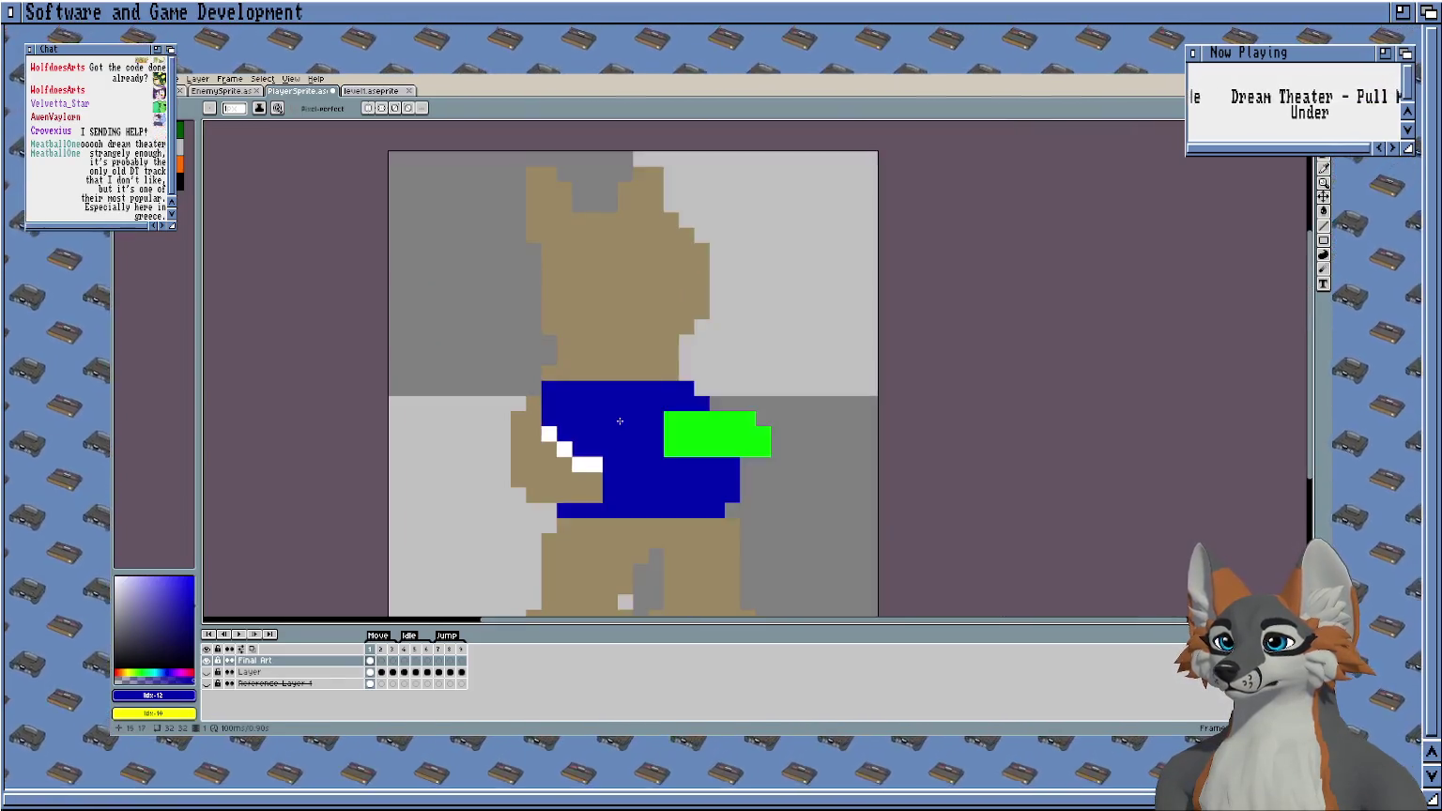
{"action": "scroll", "coordinate": [561, 228], "scroll_direction": "up", "scroll_amount": 2}
{"action": "left_click", "coordinate": [486, 355]}
{"action": "mouse_move", "coordinate": [486, 404]}
{"action": "left_mouse_down"}
{"action": "mouse_move", "coordinate": [456, 404]}
{"action": "mouse_move", "coordinate": [483, 497]}
{"action": "mouse_move", "coordinate": [576, 526]}
{"action": "mouse_move", "coordinate": [545, 473]}
{"action": "mouse_move", "coordinate": [606, 540]}
{"action": "left_mouse_up"}
{"action": "scroll", "coordinate": [478, 489], "scroll_direction": "down", "scroll_amount": 1}
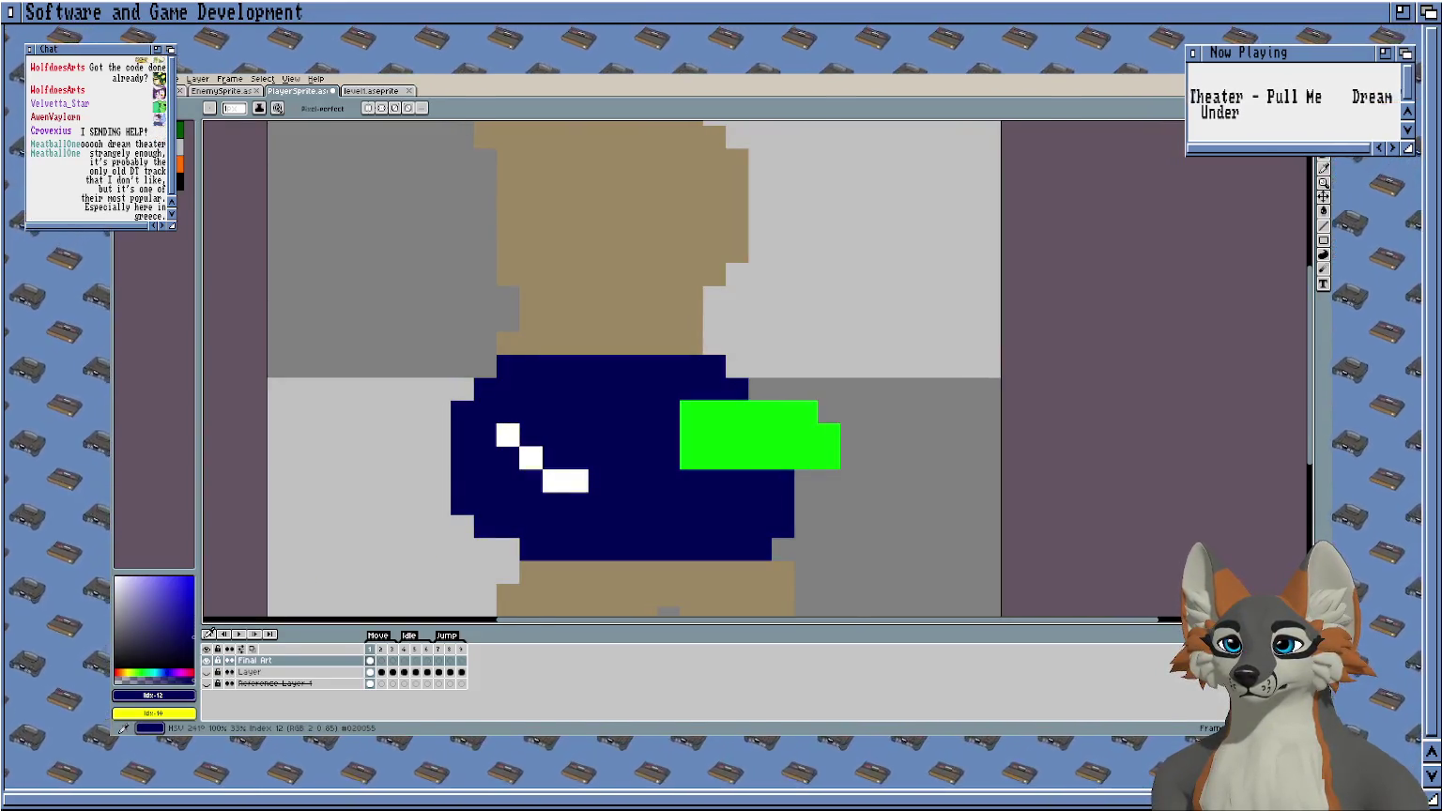
{"action": "scroll", "coordinate": [477, 328], "scroll_direction": "down", "scroll_amount": 2}
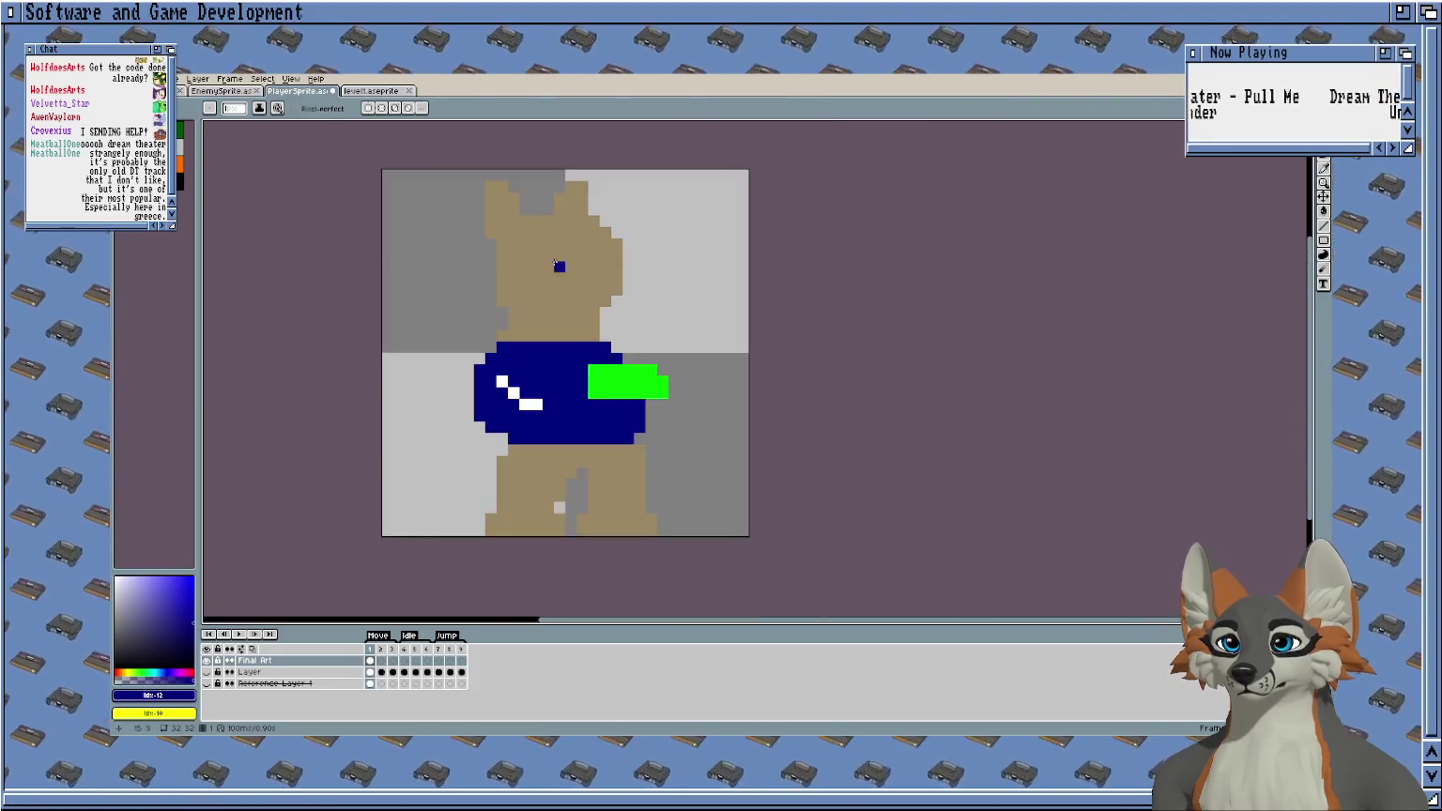
{"action": "scroll", "coordinate": [514, 312], "scroll_direction": "up", "scroll_amount": 3}
{"action": "left_click", "coordinate": [441, 357]}
{"action": "left_click_drag", "start_coordinate": [494, 347], "coordinate": [826, 359]}
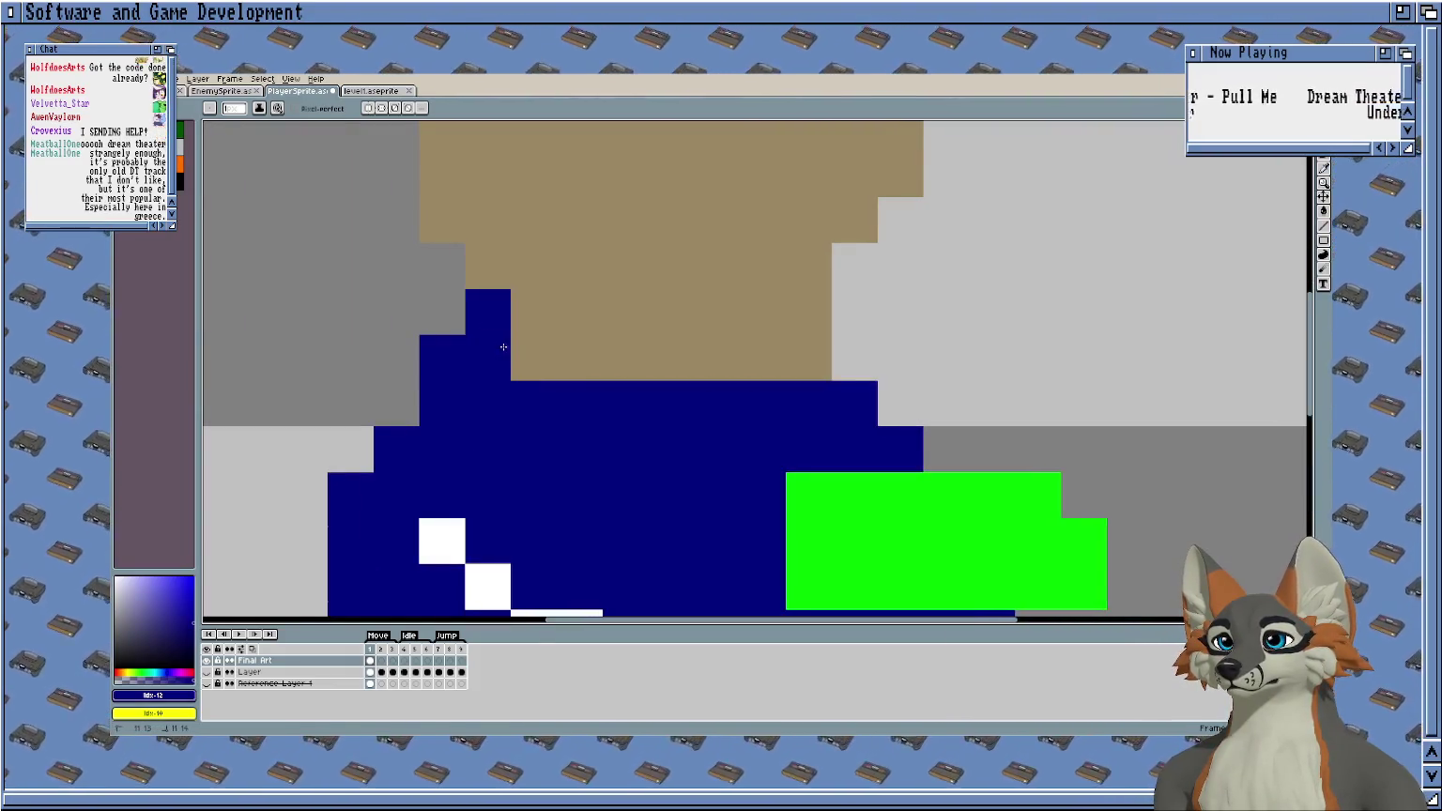
{"action": "scroll", "coordinate": [718, 389], "scroll_direction": "down", "scroll_amount": 5}
{"action": "left_click", "coordinate": [645, 288]}
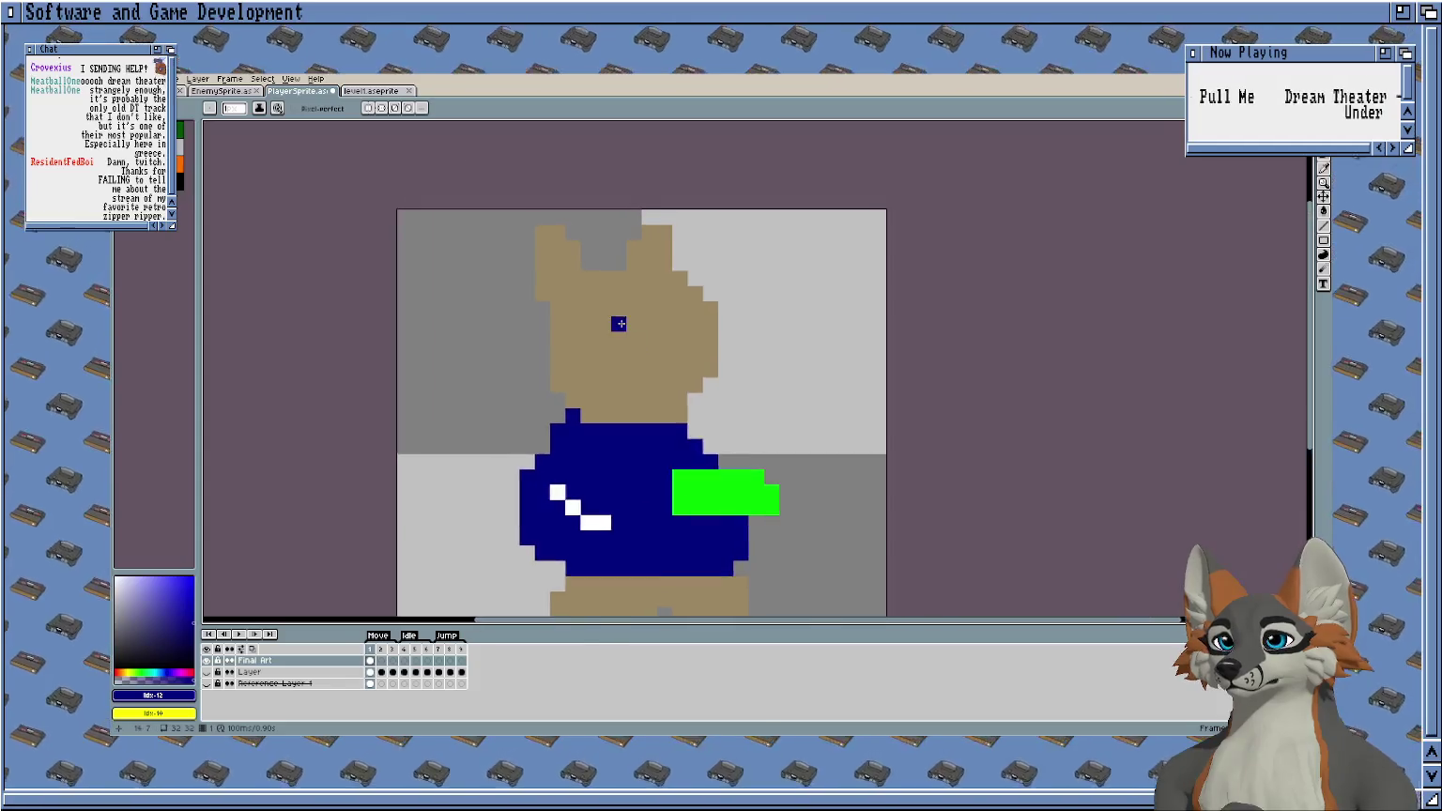
{"action": "scroll", "coordinate": [537, 336], "scroll_direction": "up", "scroll_amount": 2}
{"action": "left_click", "coordinate": [180, 177]}
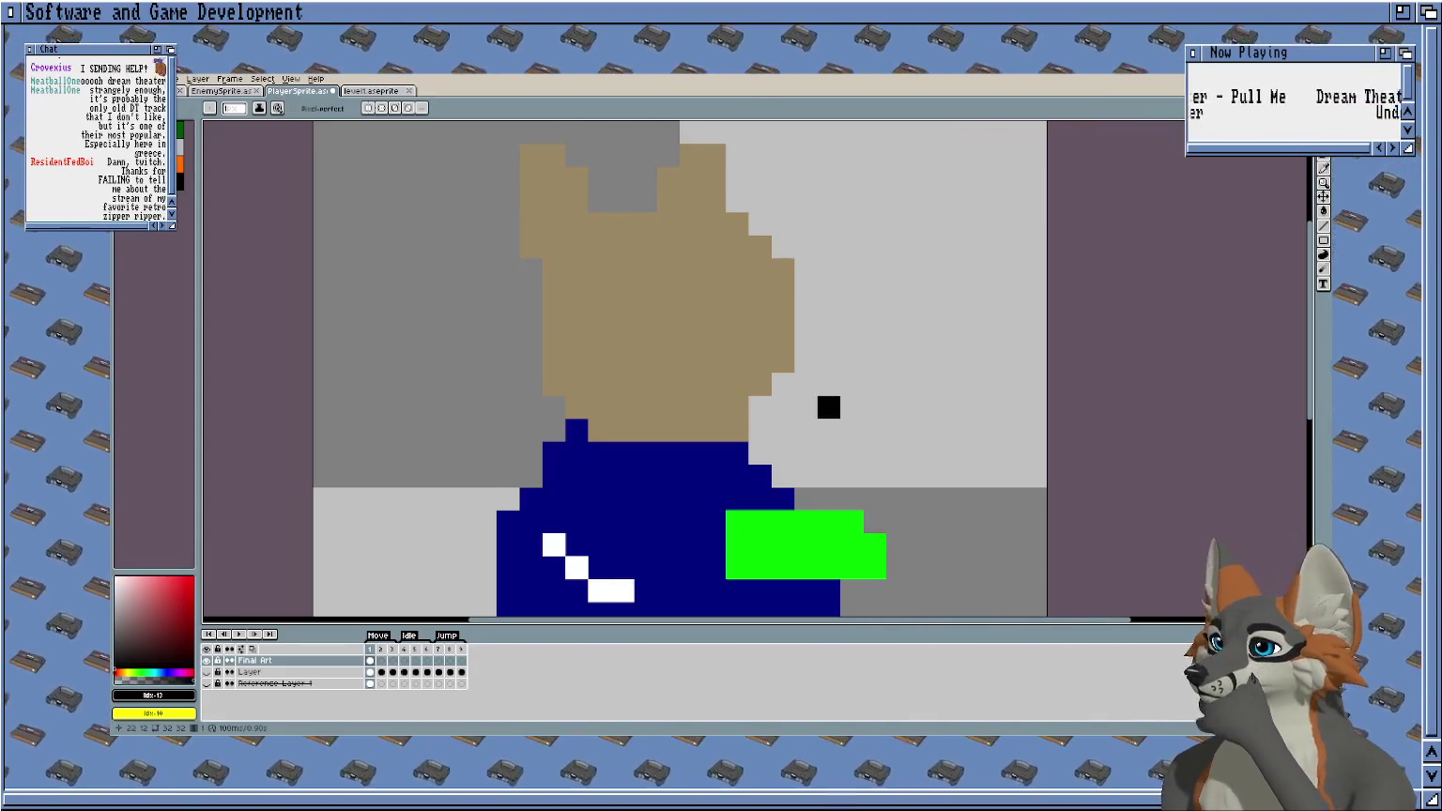
Pick orange from the palette and fill the tan head, including both ears, in orange.
{"action": "scroll", "coordinate": [799, 402], "scroll_direction": "right", "scroll_amount": 1}
{"action": "scroll", "coordinate": [621, 225], "scroll_direction": "down", "scroll_amount": 1}
{"action": "scroll", "coordinate": [271, 178], "scroll_direction": "down", "scroll_amount": 1}
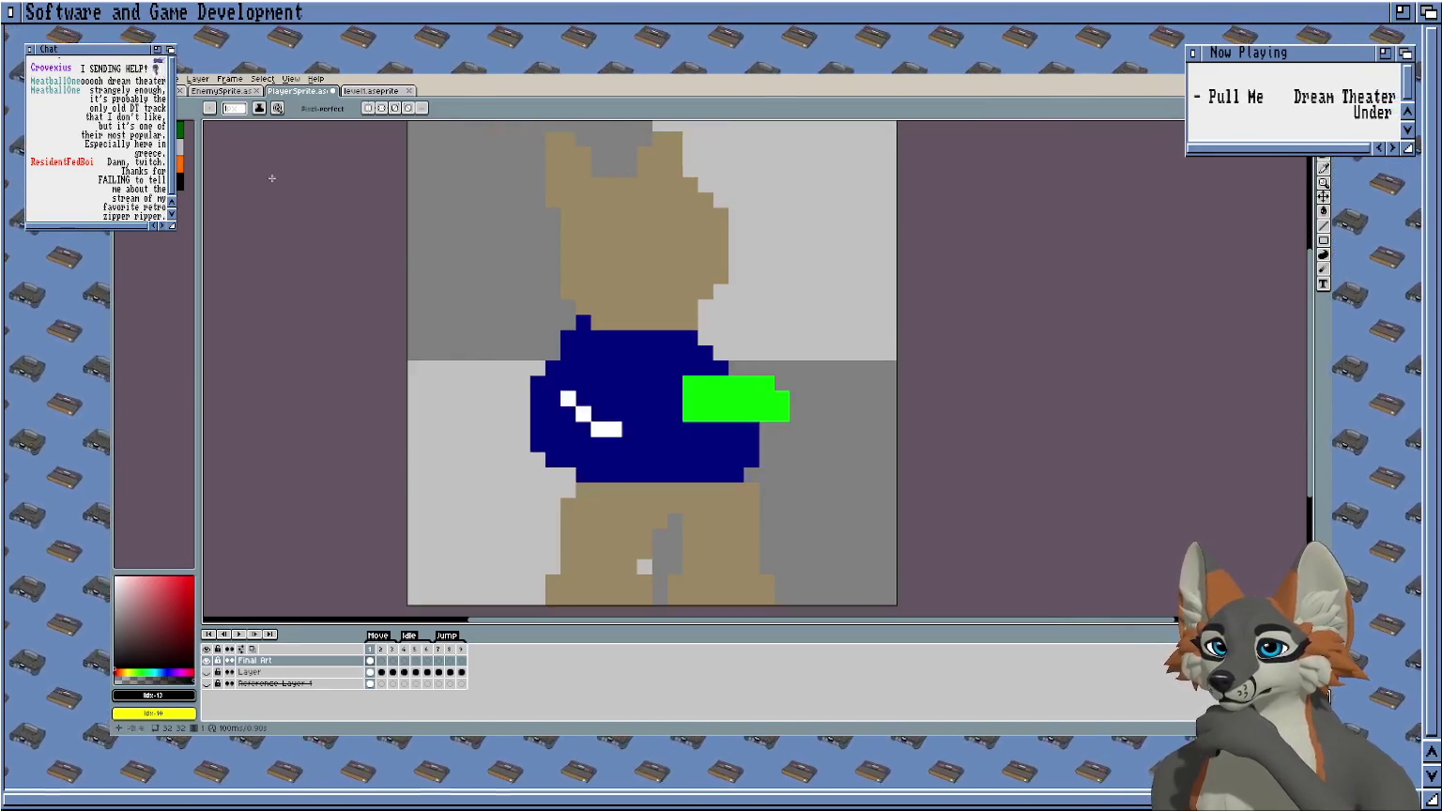
{"action": "left_click", "coordinate": [179, 166]}
{"action": "scroll", "coordinate": [676, 273], "scroll_direction": "up", "scroll_amount": 1}
{"action": "scroll", "coordinate": [691, 242], "scroll_direction": "down", "scroll_amount": 1}
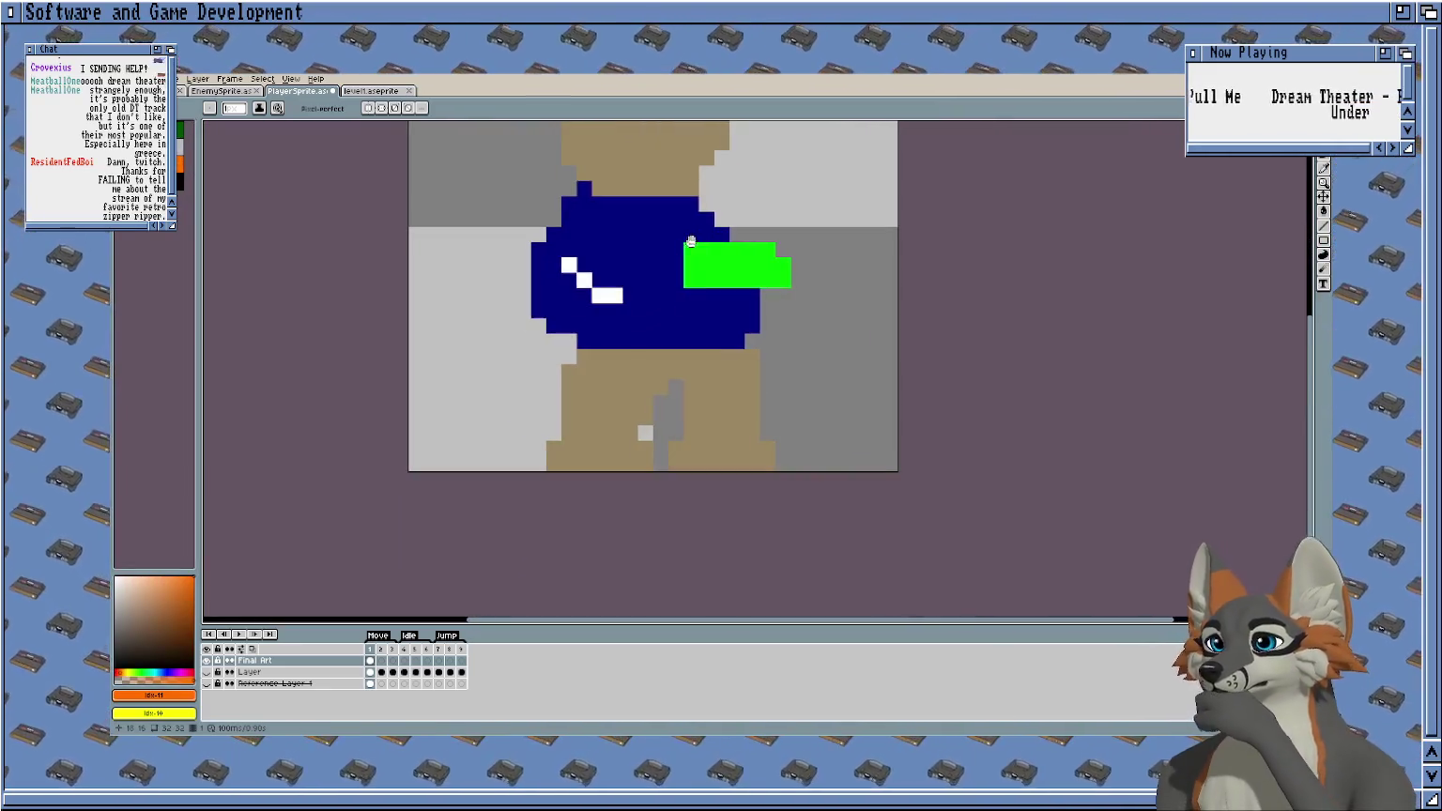
{"action": "scroll", "coordinate": [679, 406], "scroll_direction": "up", "scroll_amount": 2}
{"action": "scroll", "coordinate": [666, 428], "scroll_direction": "up", "scroll_amount": 3}
{"action": "scroll", "coordinate": [800, 372], "scroll_direction": "up", "scroll_amount": 1}
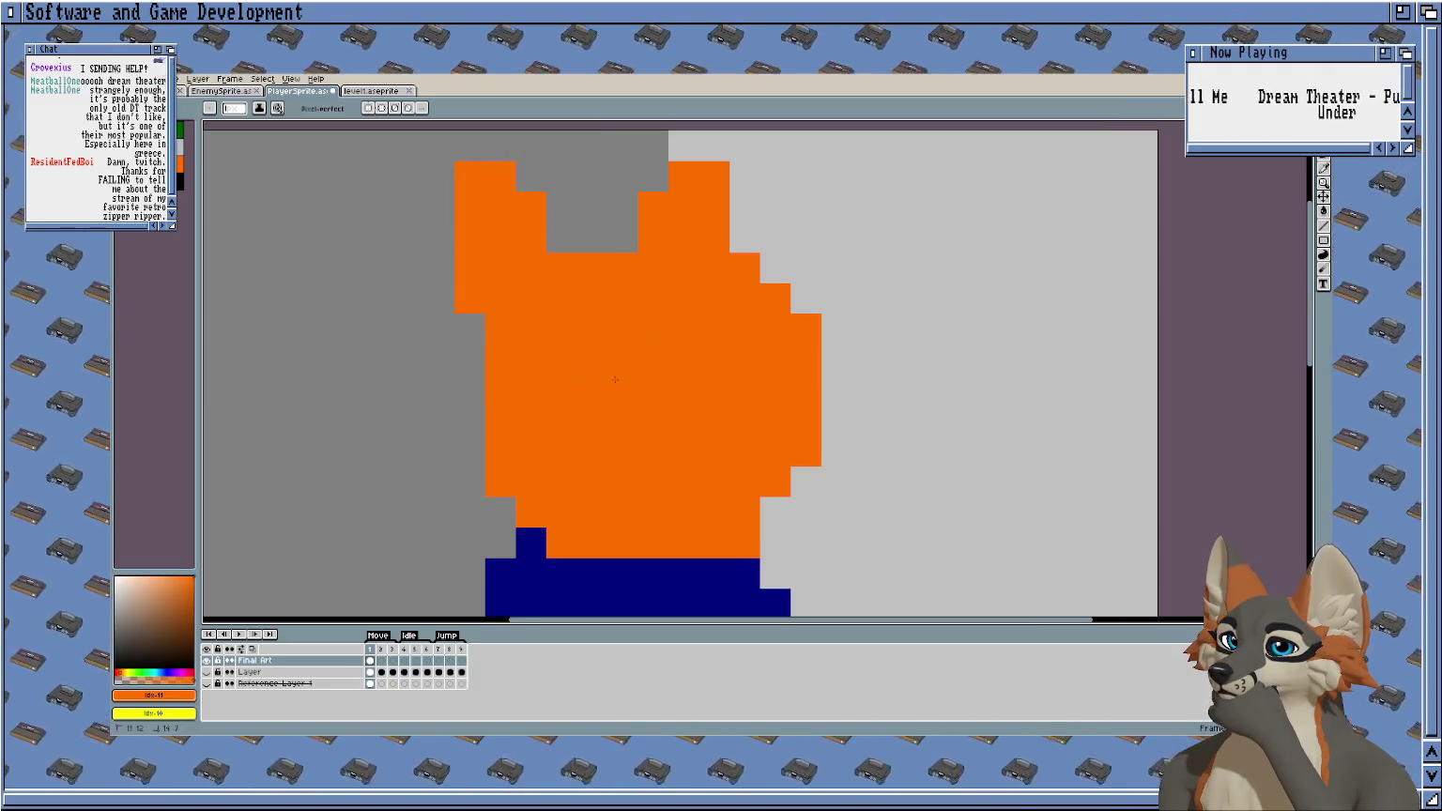
{"action": "mouse_move", "coordinate": [581, 395]}
{"action": "left_mouse_down"}
{"action": "mouse_move", "coordinate": [699, 408]}
{"action": "mouse_move", "coordinate": [672, 420]}
{"action": "left_mouse_up"}
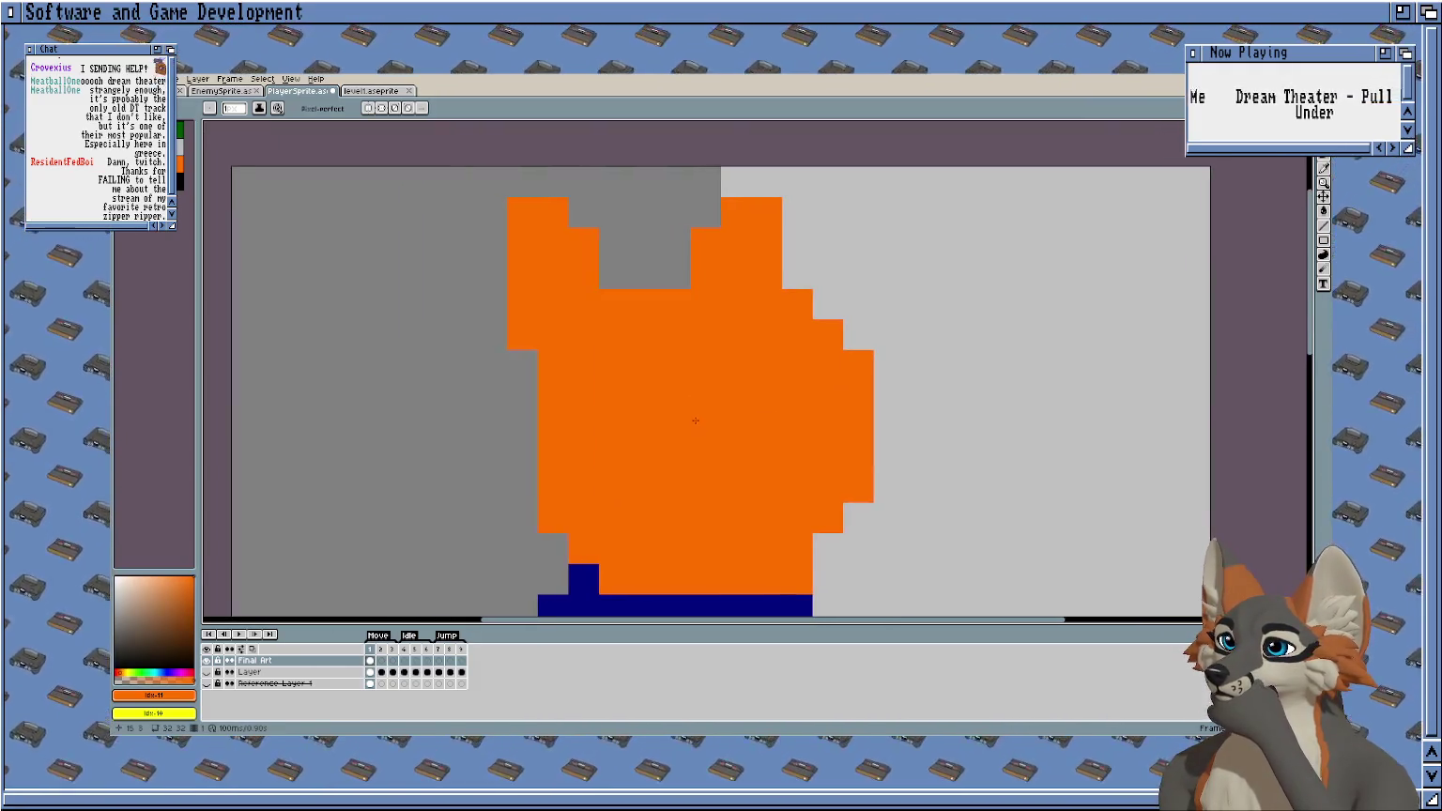
{"action": "scroll", "coordinate": [695, 420], "scroll_direction": "down", "scroll_amount": 1}
{"action": "left_click", "coordinate": [127, 124]}
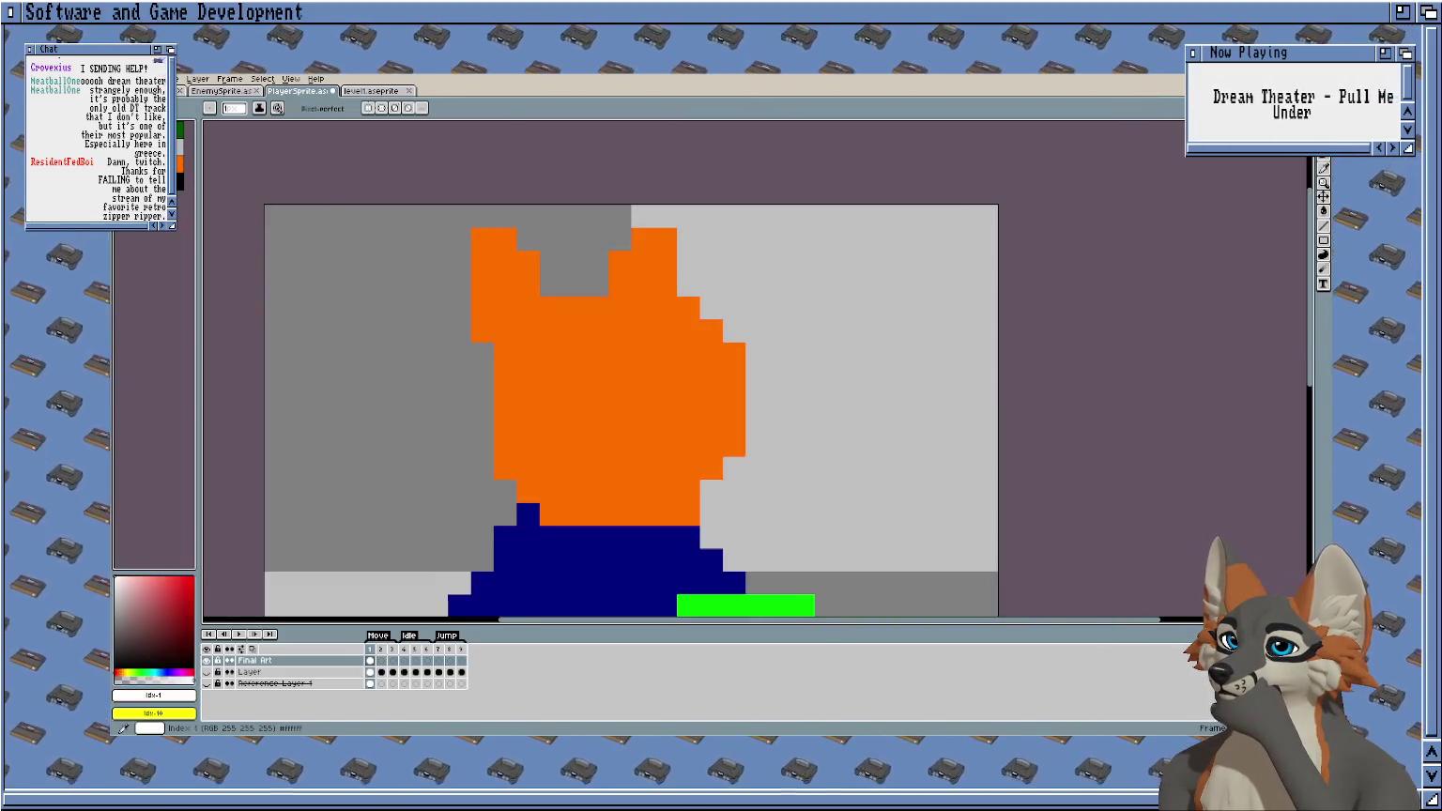
Paint a white muzzle across the lower face of the fox head.
{"action": "scroll", "coordinate": [687, 515], "scroll_direction": "up", "scroll_amount": 1}
{"action": "scroll", "coordinate": [729, 475], "scroll_direction": "up", "scroll_amount": 1}
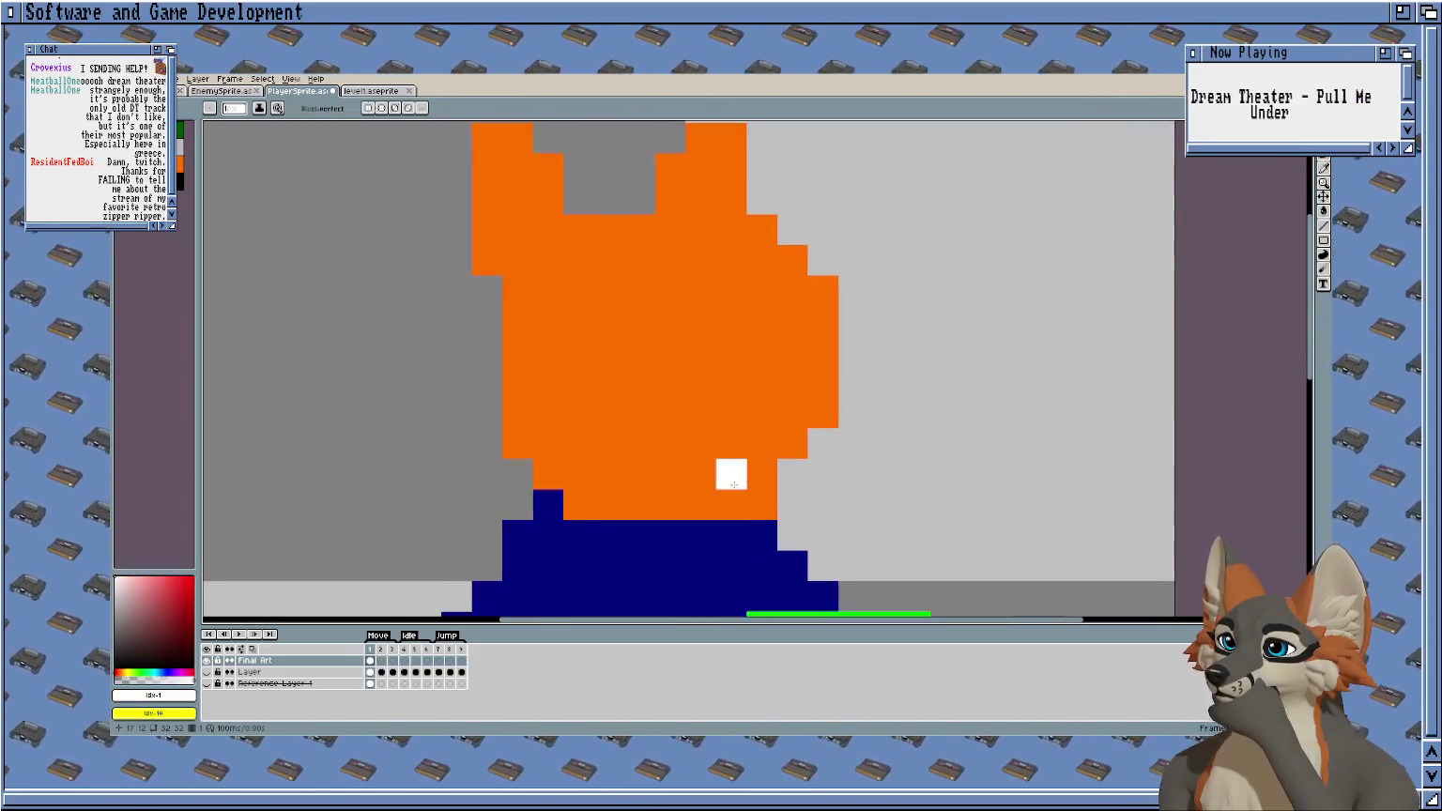
{"action": "scroll", "coordinate": [732, 507], "scroll_direction": "up", "scroll_amount": 1}
{"action": "mouse_move", "coordinate": [688, 498]}
{"action": "left_mouse_down"}
{"action": "mouse_move", "coordinate": [751, 409]}
{"action": "mouse_move", "coordinate": [811, 412]}
{"action": "mouse_move", "coordinate": [779, 511]}
{"action": "mouse_move", "coordinate": [773, 374]}
{"action": "mouse_move", "coordinate": [669, 387]}
{"action": "mouse_move", "coordinate": [545, 514]}
{"action": "left_mouse_up"}
{"action": "scroll", "coordinate": [784, 420], "scroll_direction": "right", "scroll_amount": 2}
{"action": "left_click", "coordinate": [757, 418]}
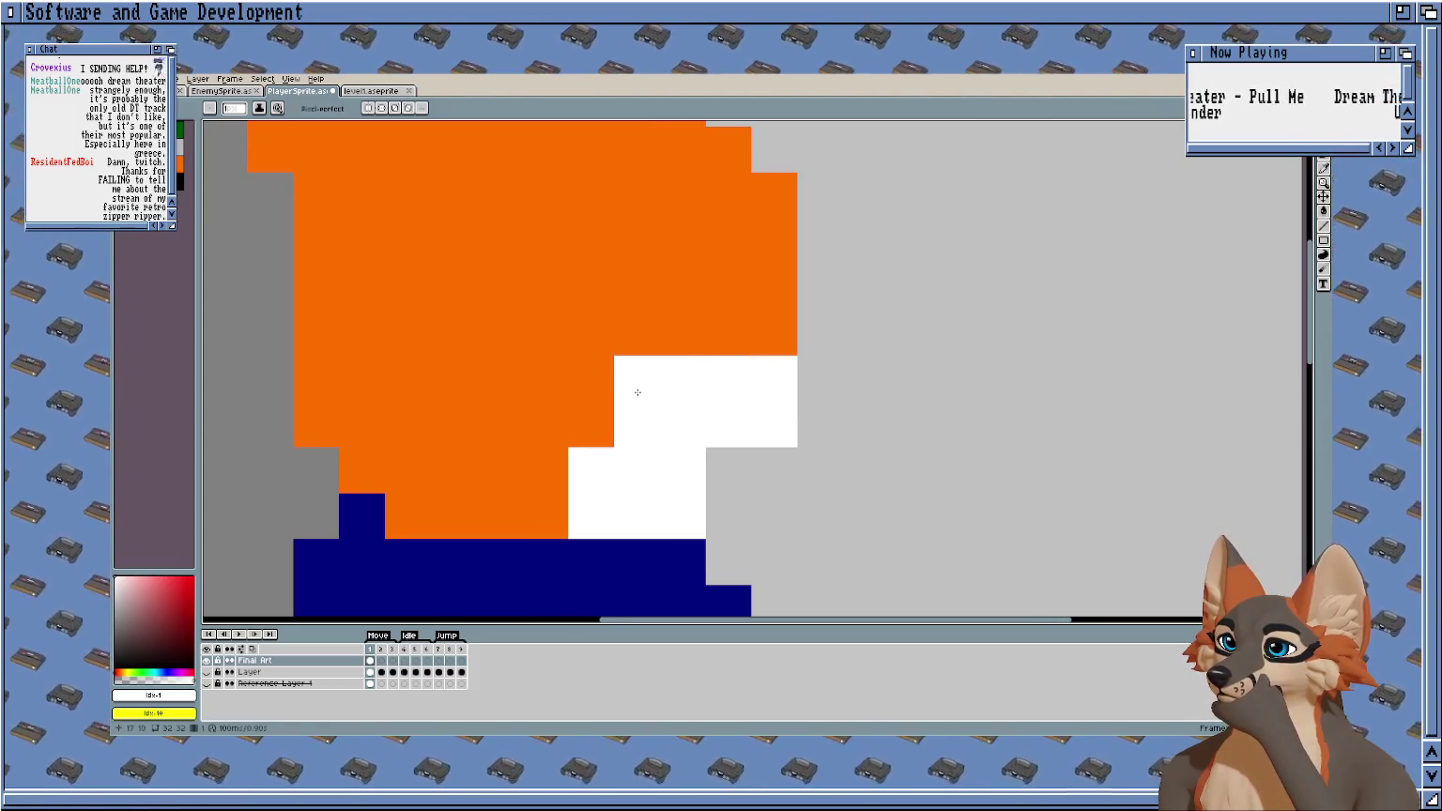
{"action": "scroll", "coordinate": [534, 389], "scroll_direction": "down", "scroll_amount": 1}
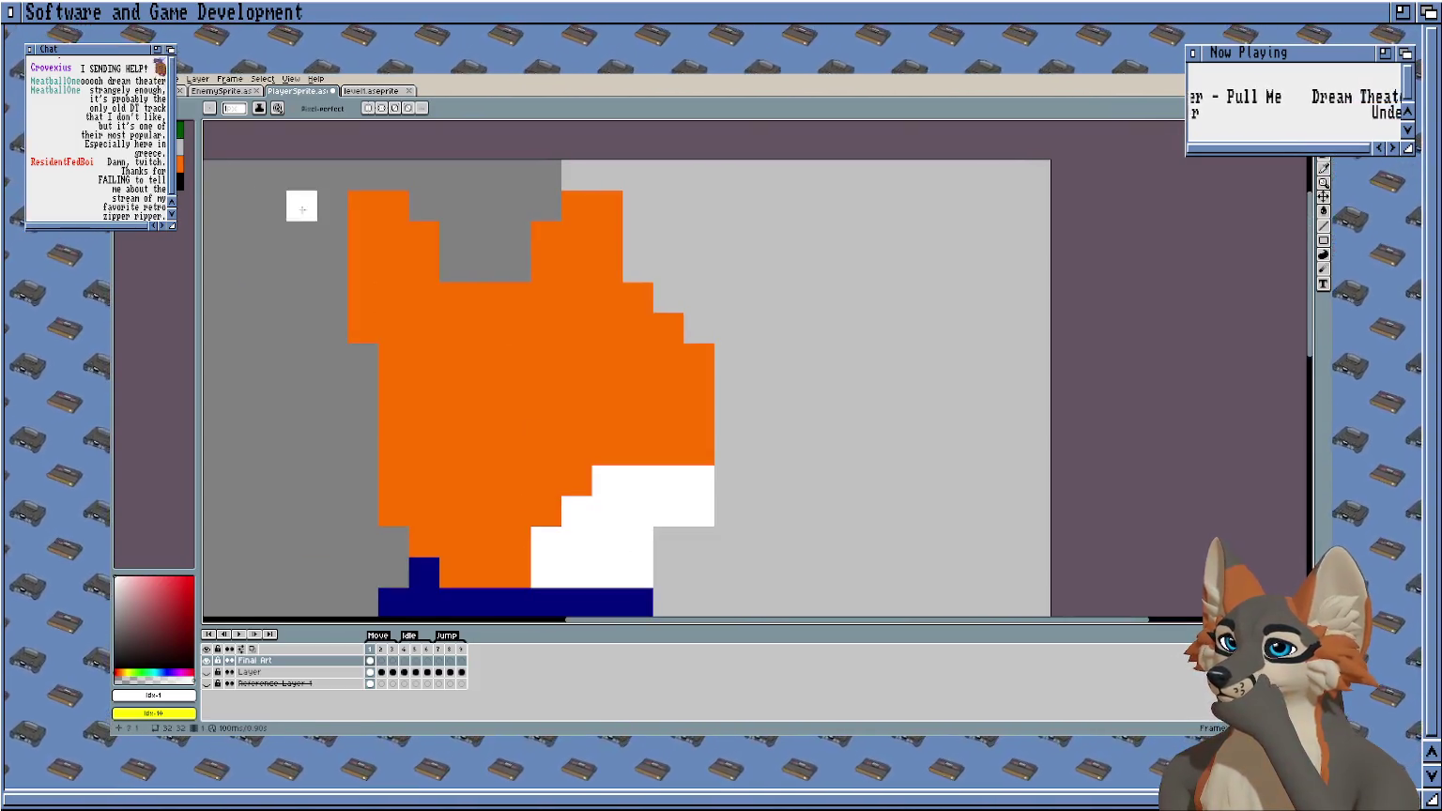
Paint a dark red eye and a black nose at the snout tip.
{"action": "left_click", "coordinate": [180, 180]}
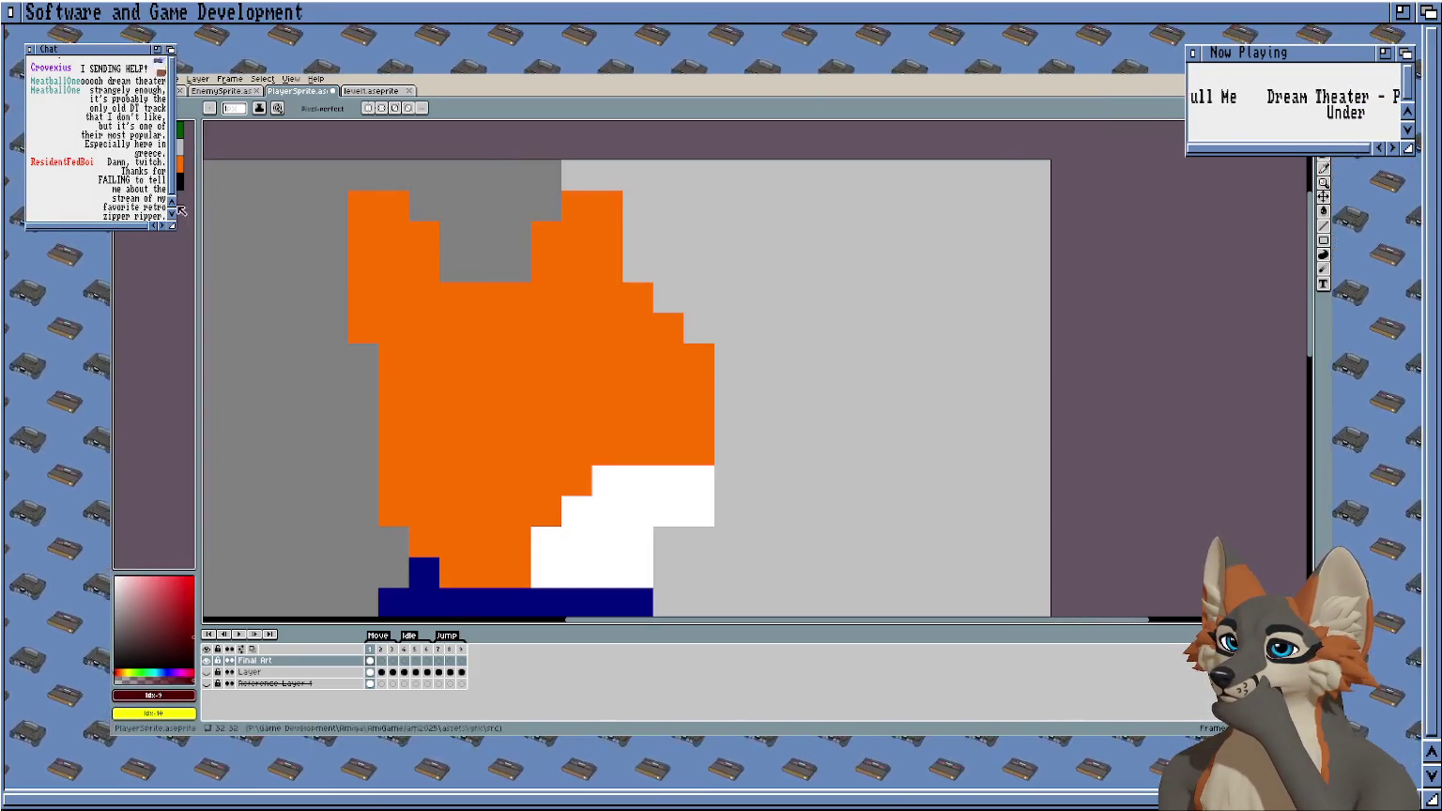
{"action": "left_click", "coordinate": [519, 400]}
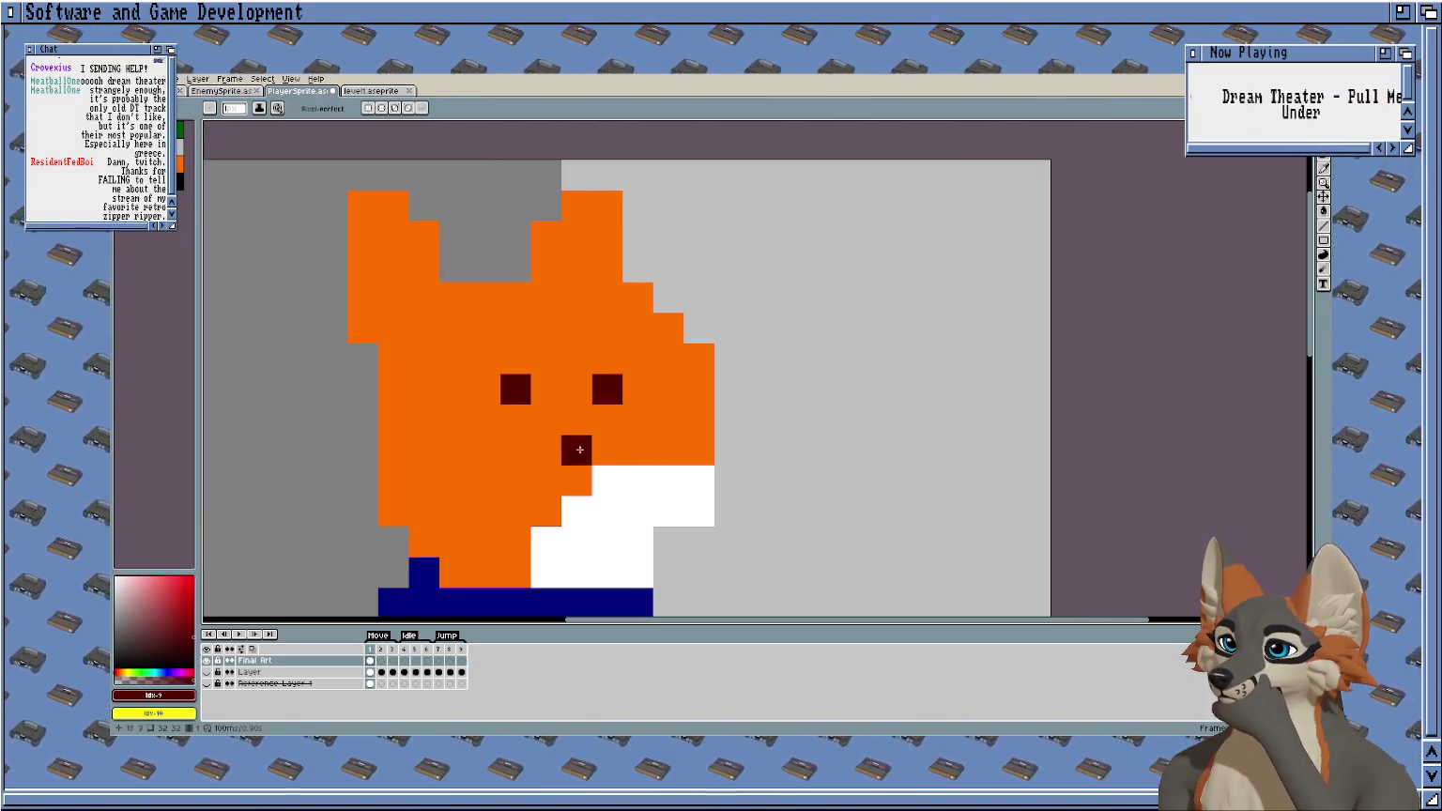
{"action": "left_click", "coordinate": [179, 180]}
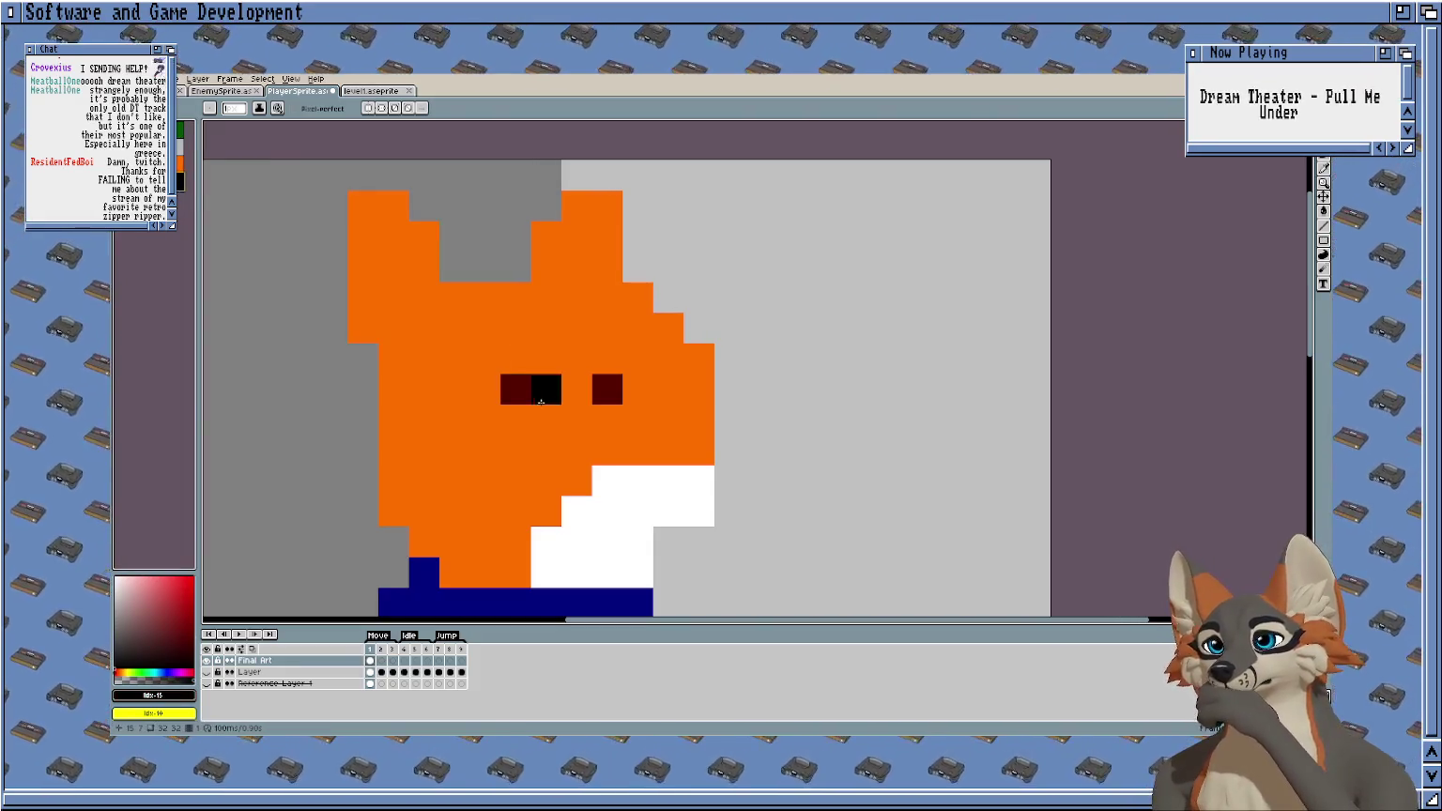
{"action": "left_click", "coordinate": [699, 451]}
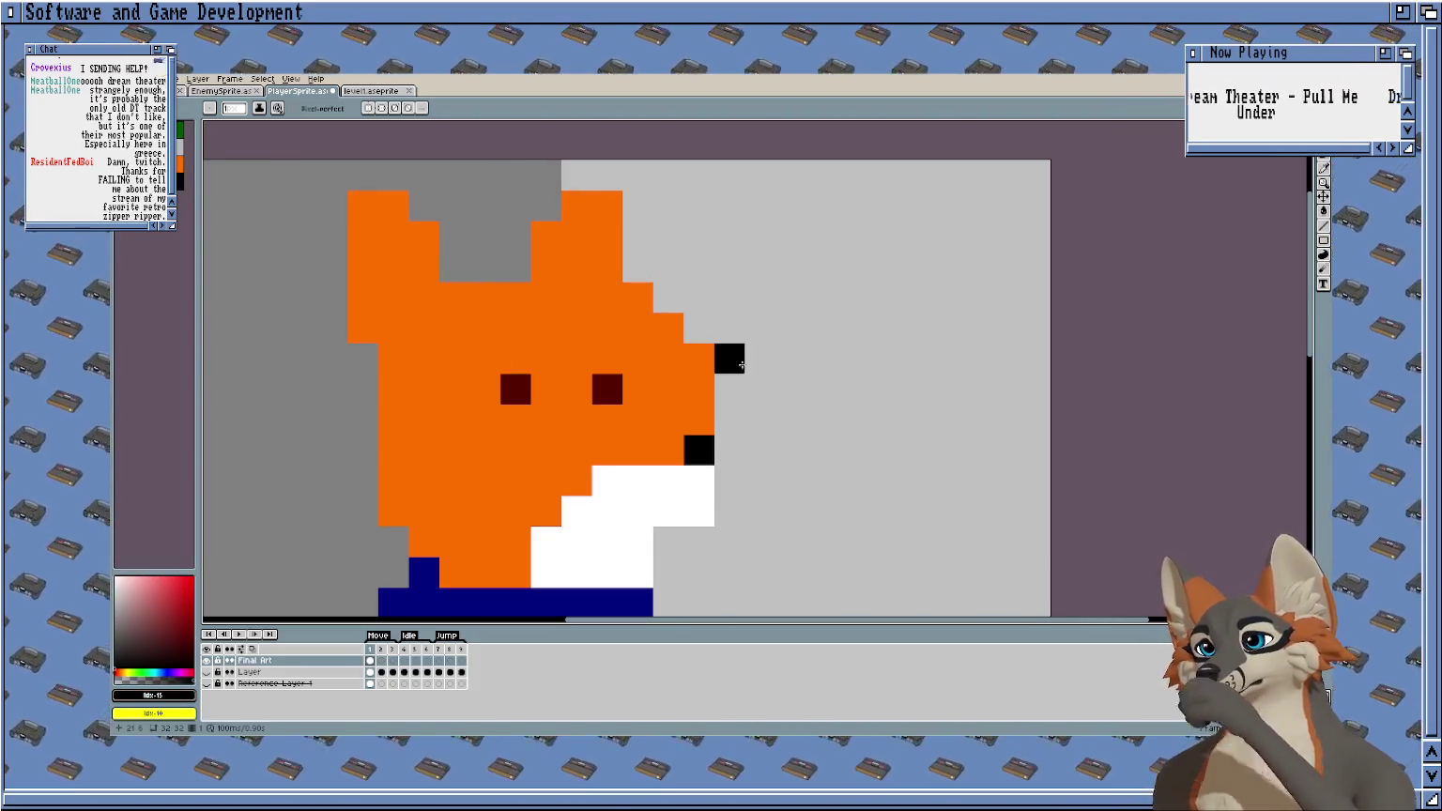
Erase two orange pixels to trim the snout, then return to the pencil.
{"action": "key", "text": "e"}
{"action": "left_click_drag", "start_coordinate": [699, 359], "coordinate": [700, 390]}
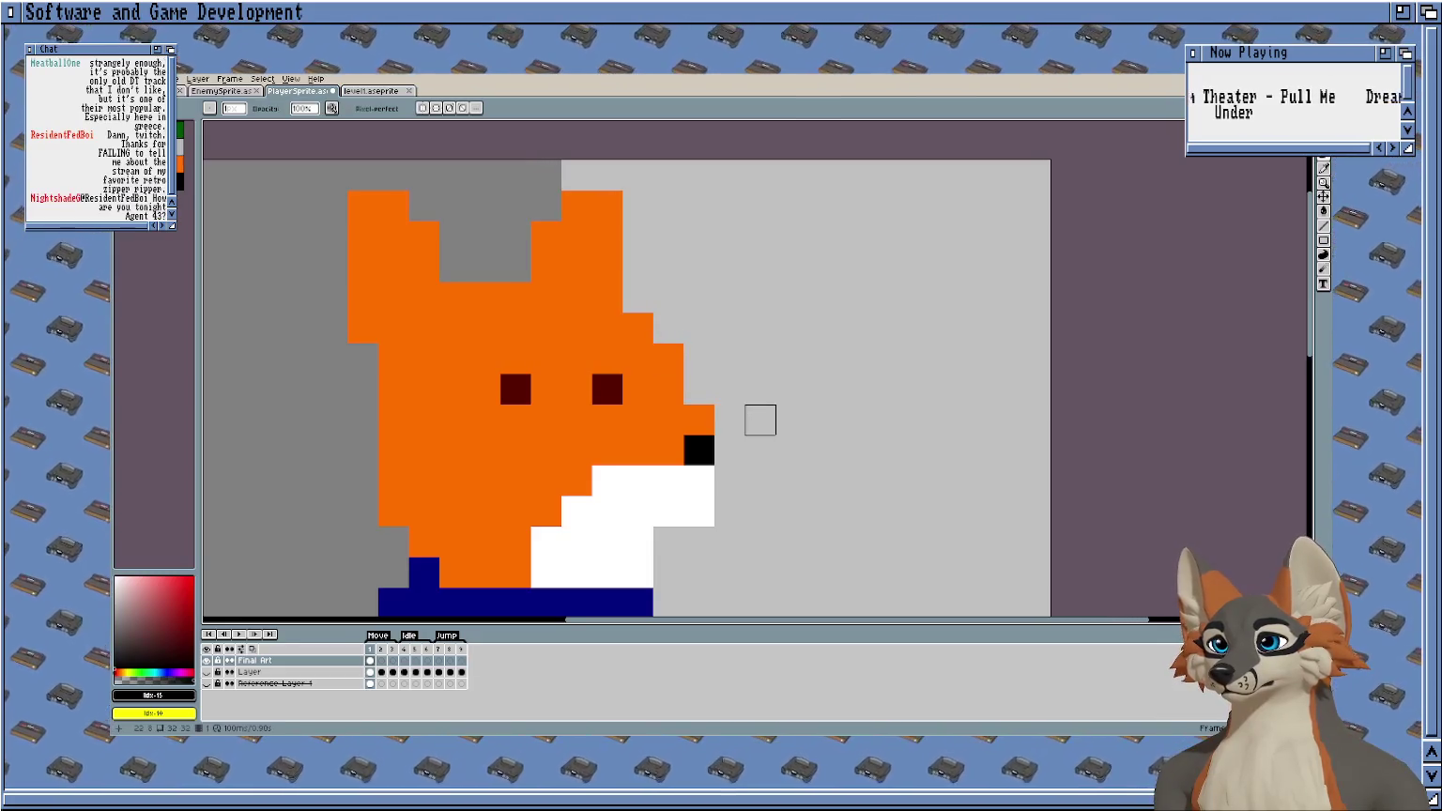
{"action": "scroll", "coordinate": [713, 422], "scroll_direction": "left", "scroll_amount": 3}
{"action": "key", "text": "b"}
{"action": "scroll", "coordinate": [716, 427], "scroll_direction": "down", "scroll_amount": 2}
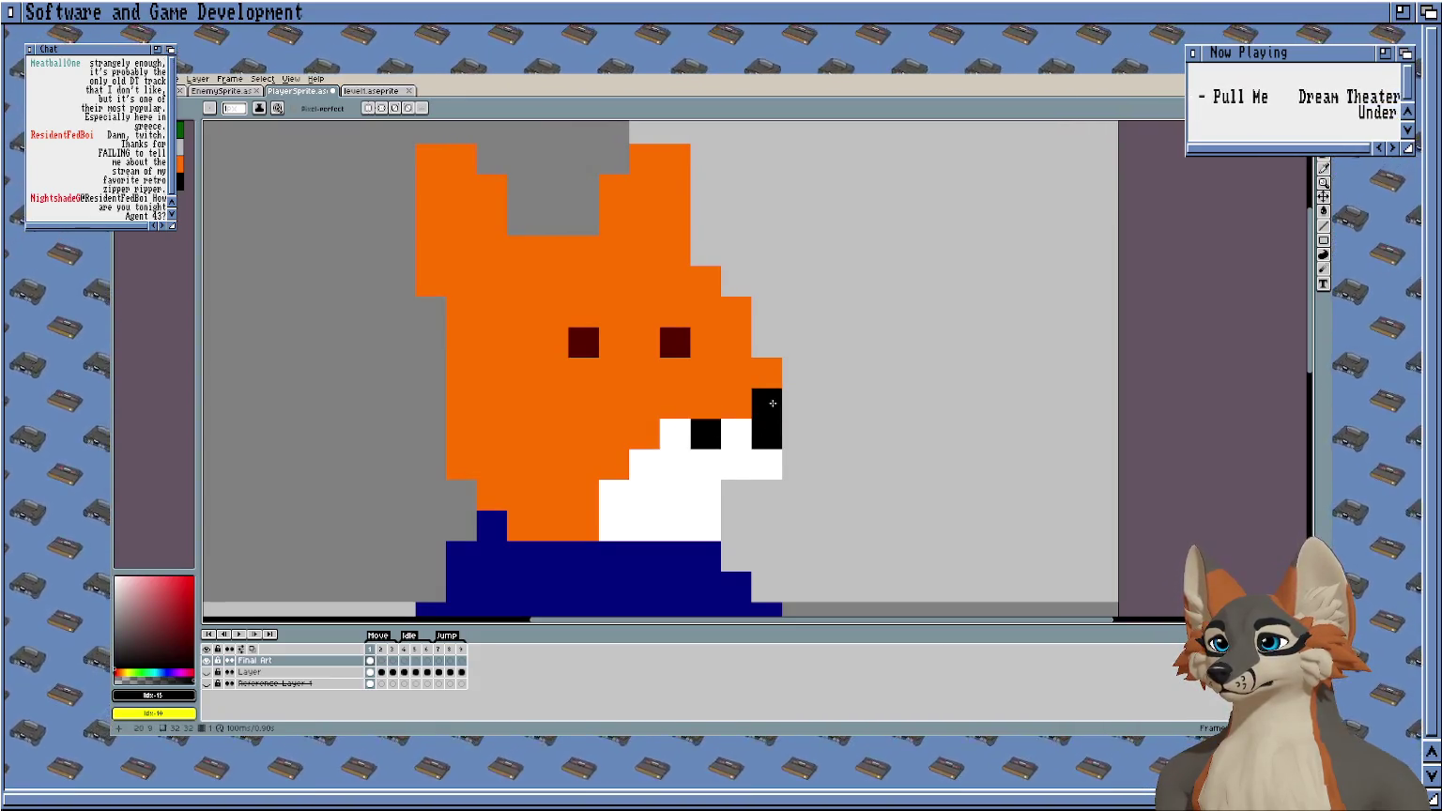
{"action": "scroll", "coordinate": [810, 400], "scroll_direction": "up", "scroll_amount": 1}
{"action": "scroll", "coordinate": [817, 378], "scroll_direction": "down", "scroll_amount": 1}
{"action": "scroll", "coordinate": [819, 373], "scroll_direction": "down", "scroll_amount": 3}
{"action": "scroll", "coordinate": [817, 375], "scroll_direction": "down", "scroll_amount": 1}
Paint an orange hand below the white sleeve.
{"action": "mouse_move", "coordinate": [843, 399]}
{"action": "left_mouse_down"}
{"action": "mouse_move", "coordinate": [788, 295]}
{"action": "mouse_move", "coordinate": [772, 293]}
{"action": "left_mouse_up"}
{"action": "scroll", "coordinate": [685, 376], "scroll_direction": "up", "scroll_amount": 3}
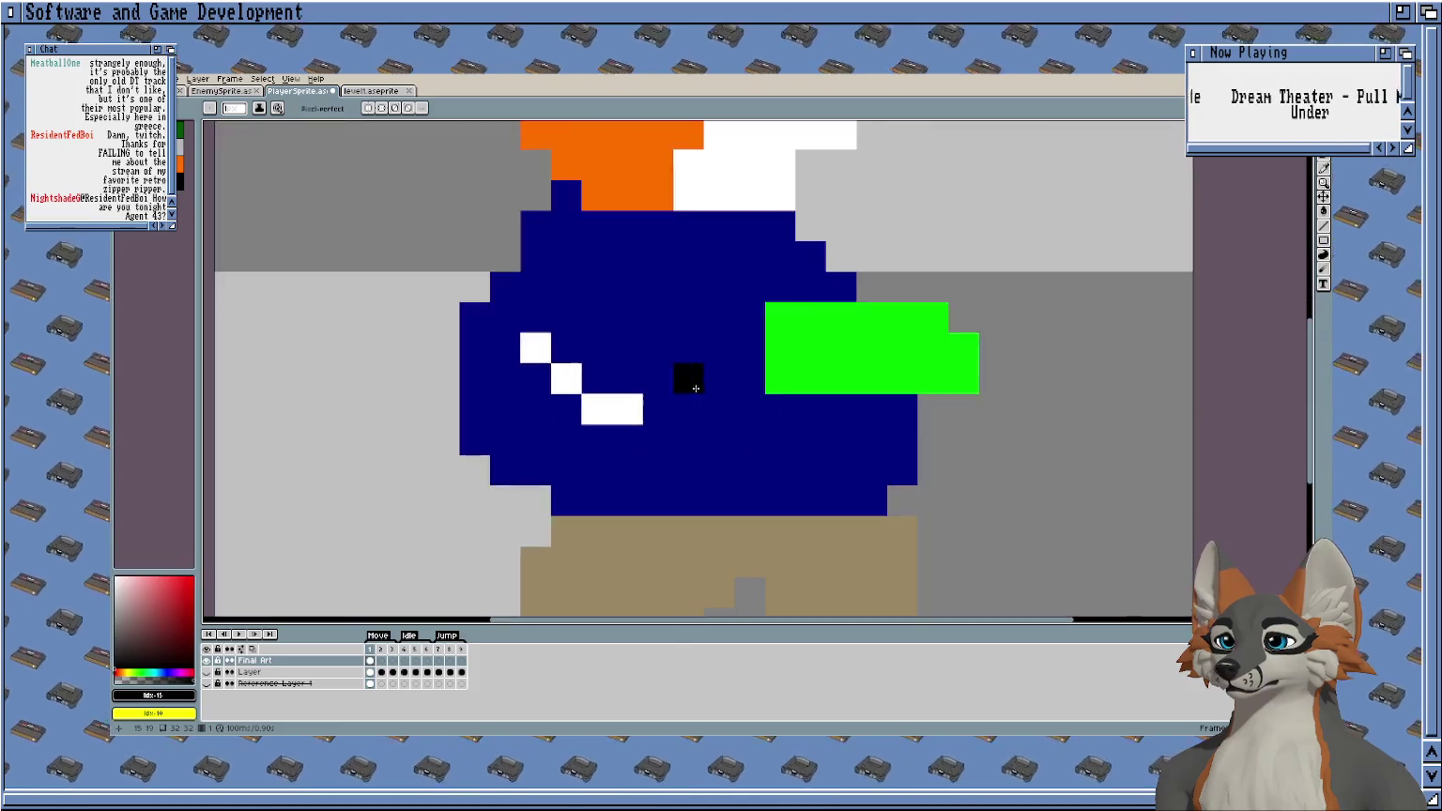
{"action": "scroll", "coordinate": [660, 436], "scroll_direction": "up", "scroll_amount": 2}
{"action": "left_click", "coordinate": [179, 162]}
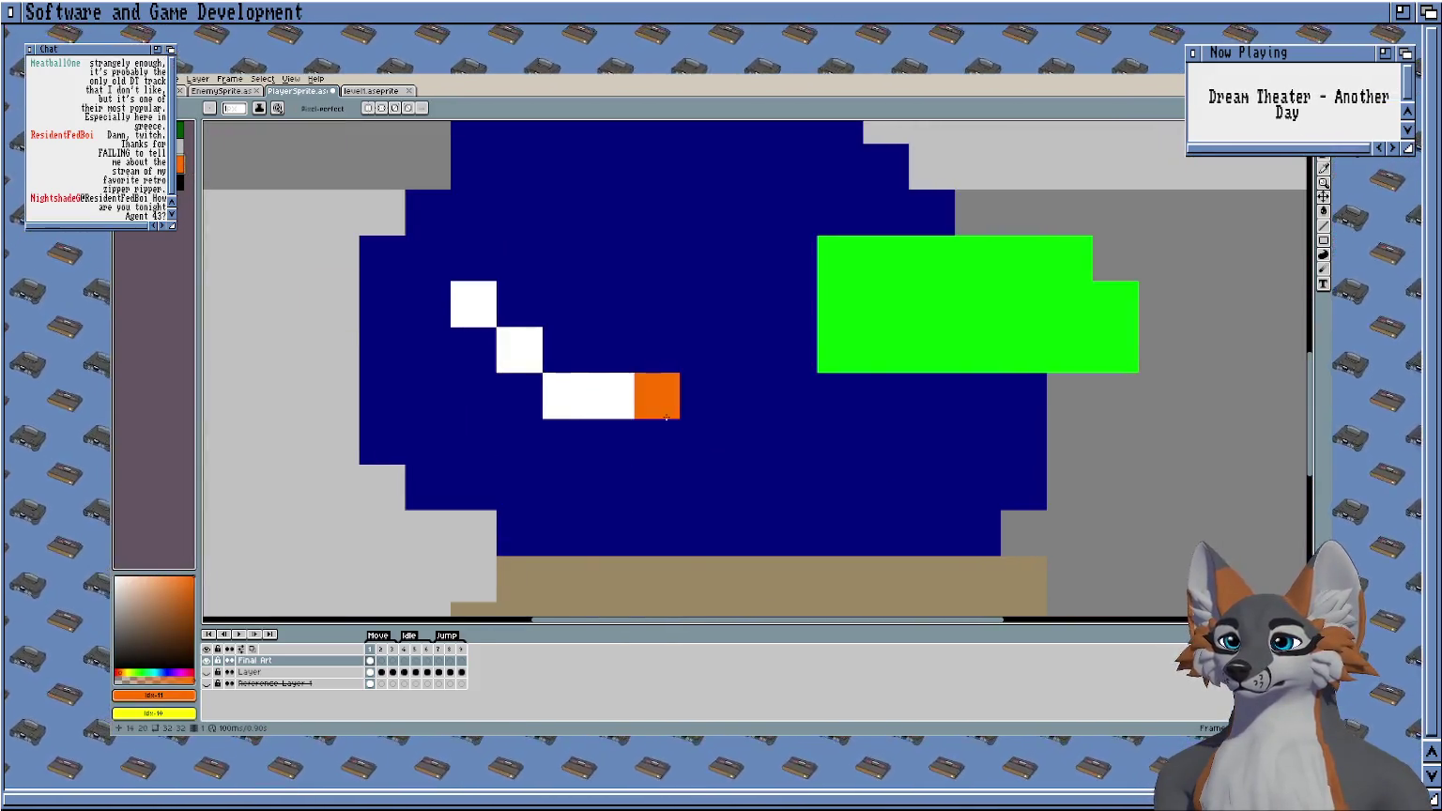
{"action": "scroll", "coordinate": [695, 397], "scroll_direction": "down", "scroll_amount": 2}
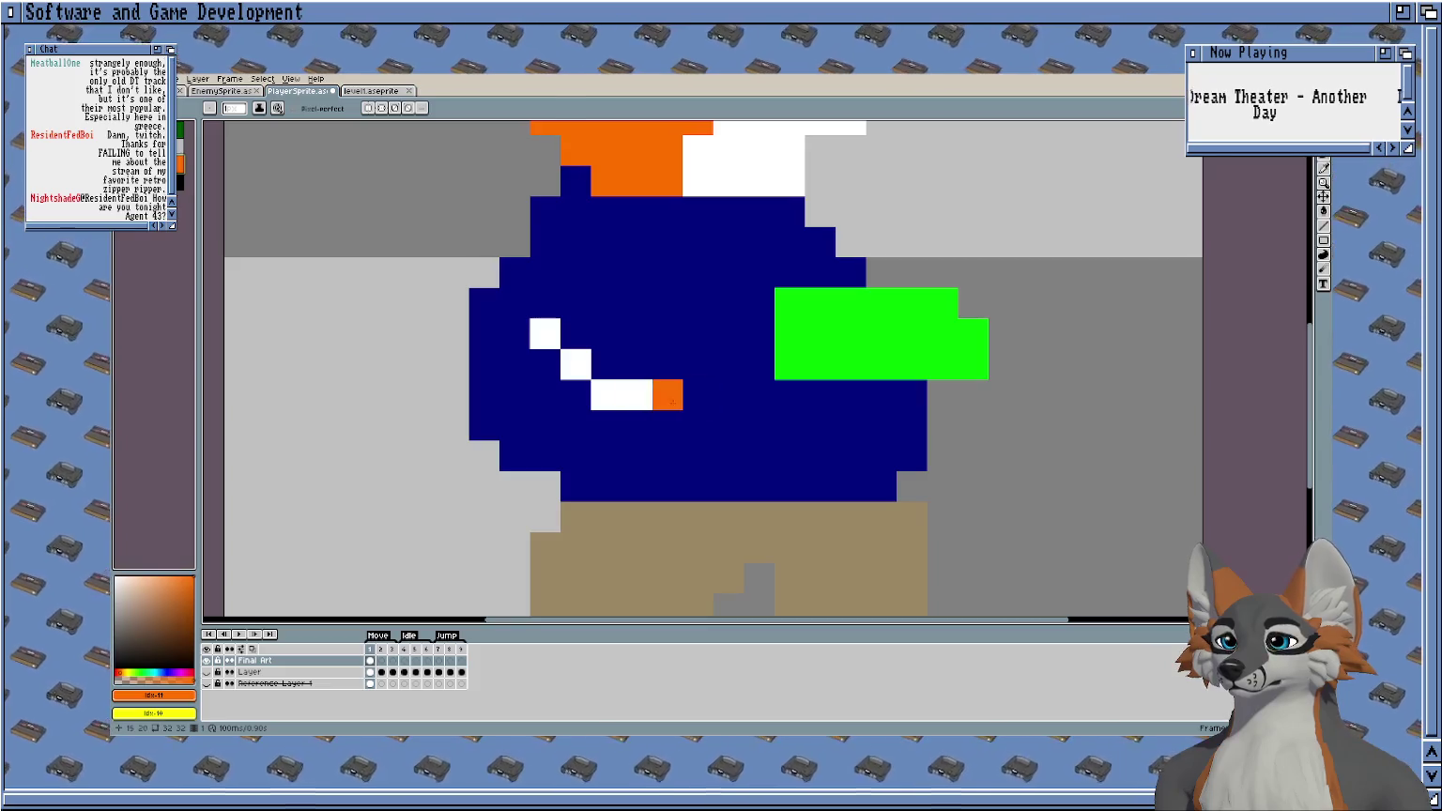
{"action": "left_click_drag", "start_coordinate": [636, 397], "coordinate": [642, 428]}
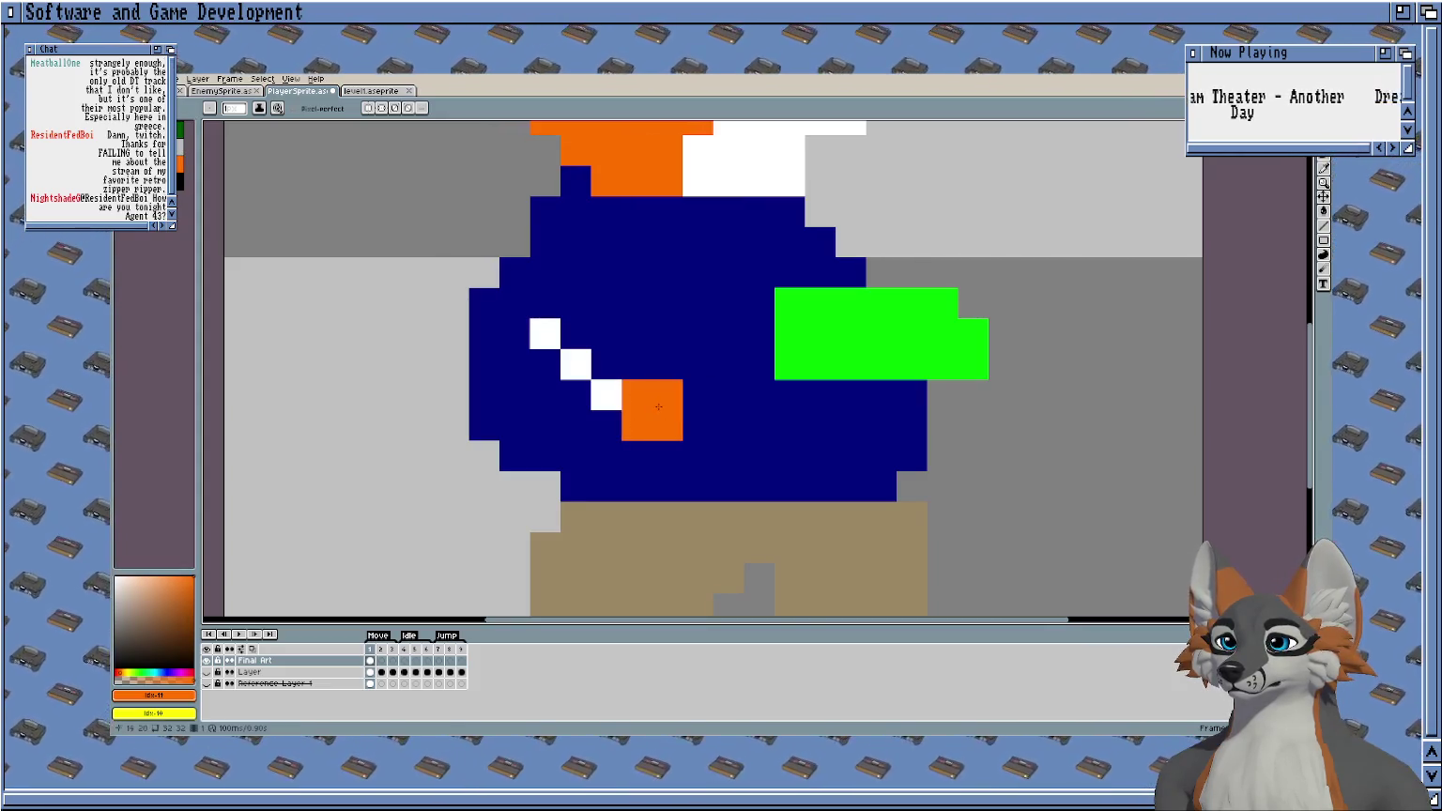
{"action": "scroll", "coordinate": [718, 401], "scroll_direction": "up", "scroll_amount": 1}
{"action": "scroll", "coordinate": [713, 405], "scroll_direction": "up", "scroll_amount": 1}
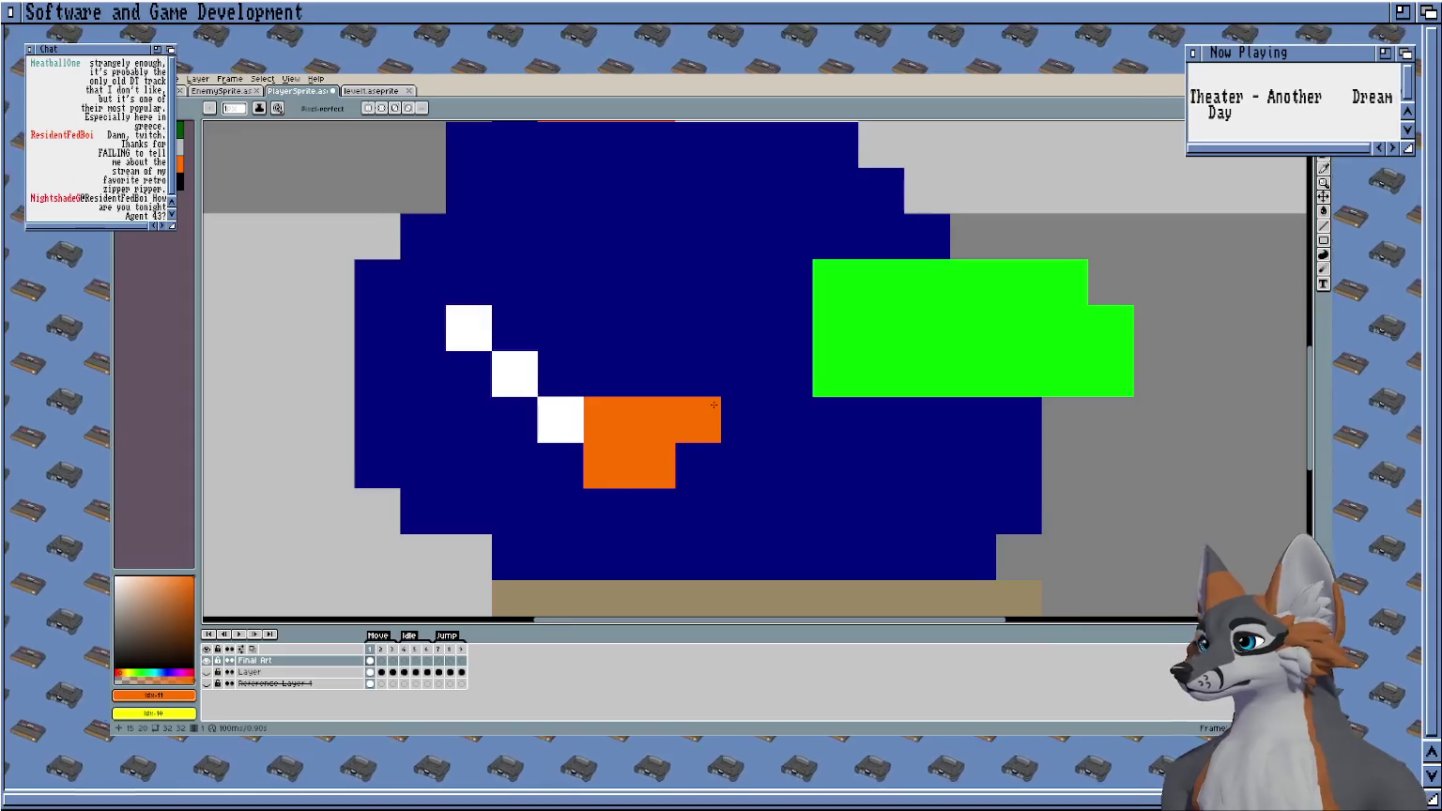
{"action": "left_click_drag", "start_coordinate": [713, 405], "coordinate": [664, 427]}
Add a small black block beside the hand and an orange pixel on the shirt.
{"action": "left_click", "coordinate": [179, 179]}
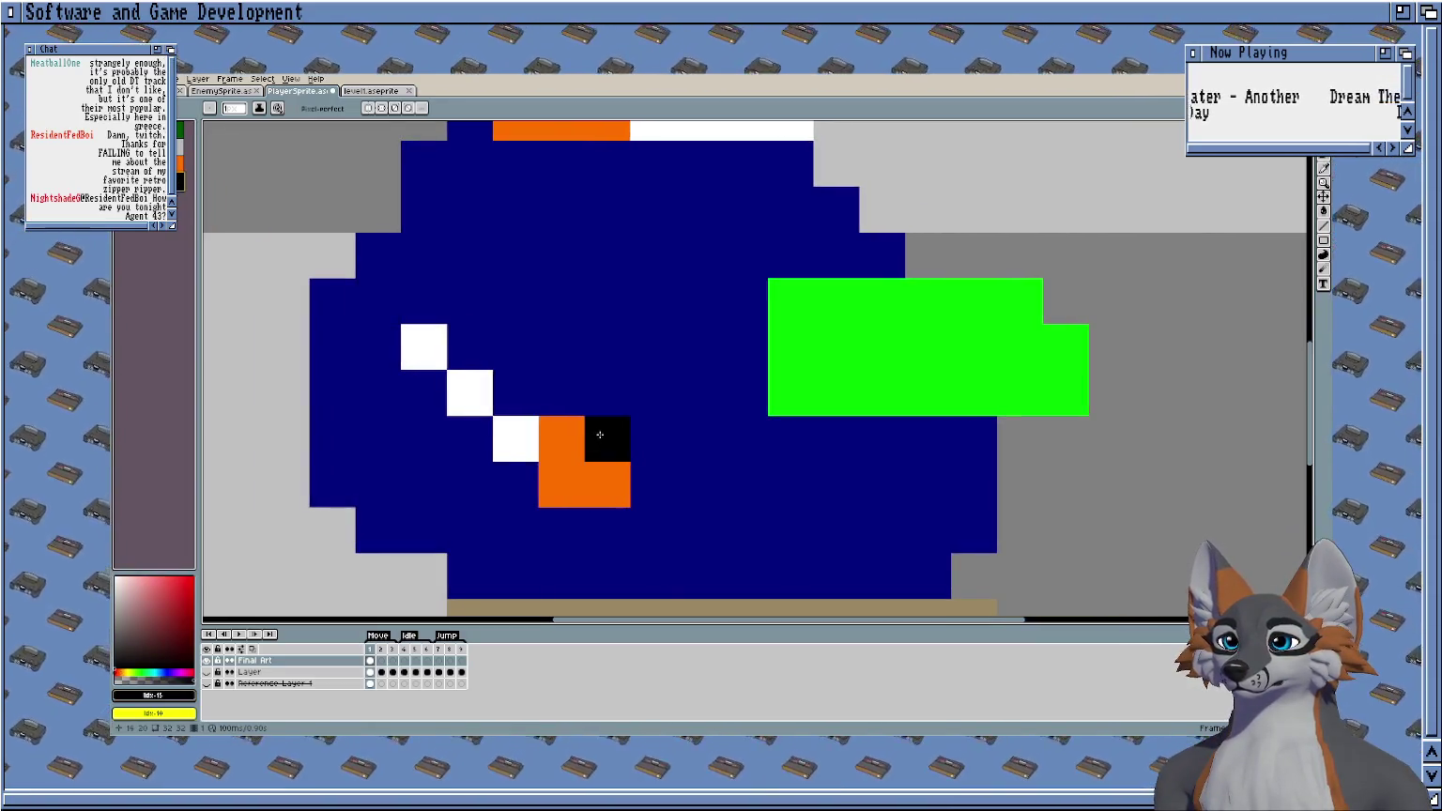
{"action": "left_click", "coordinate": [601, 436]}
{"action": "left_click_drag", "start_coordinate": [655, 455], "coordinate": [653, 499]}
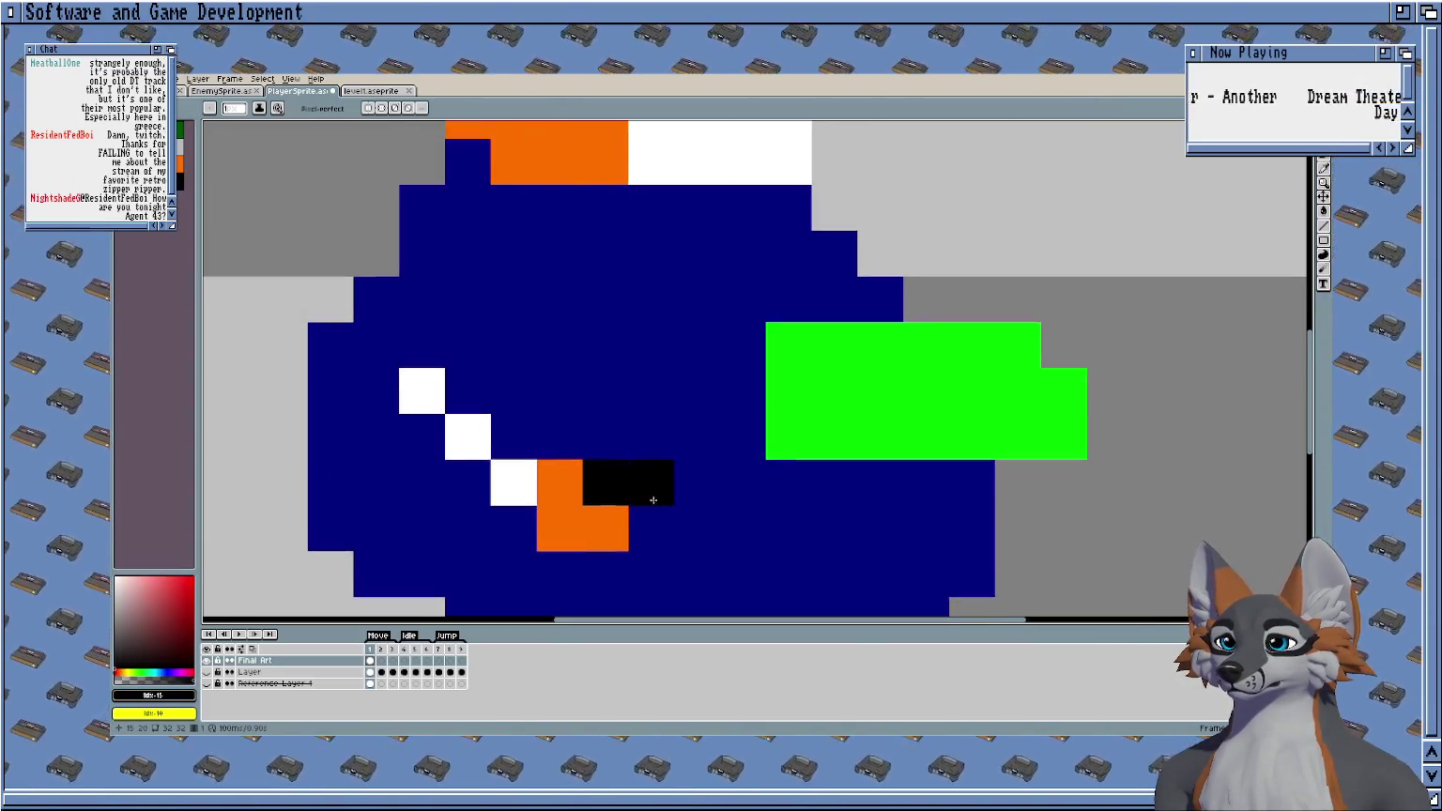
{"action": "left_click_drag", "start_coordinate": [606, 437], "coordinate": [651, 437]}
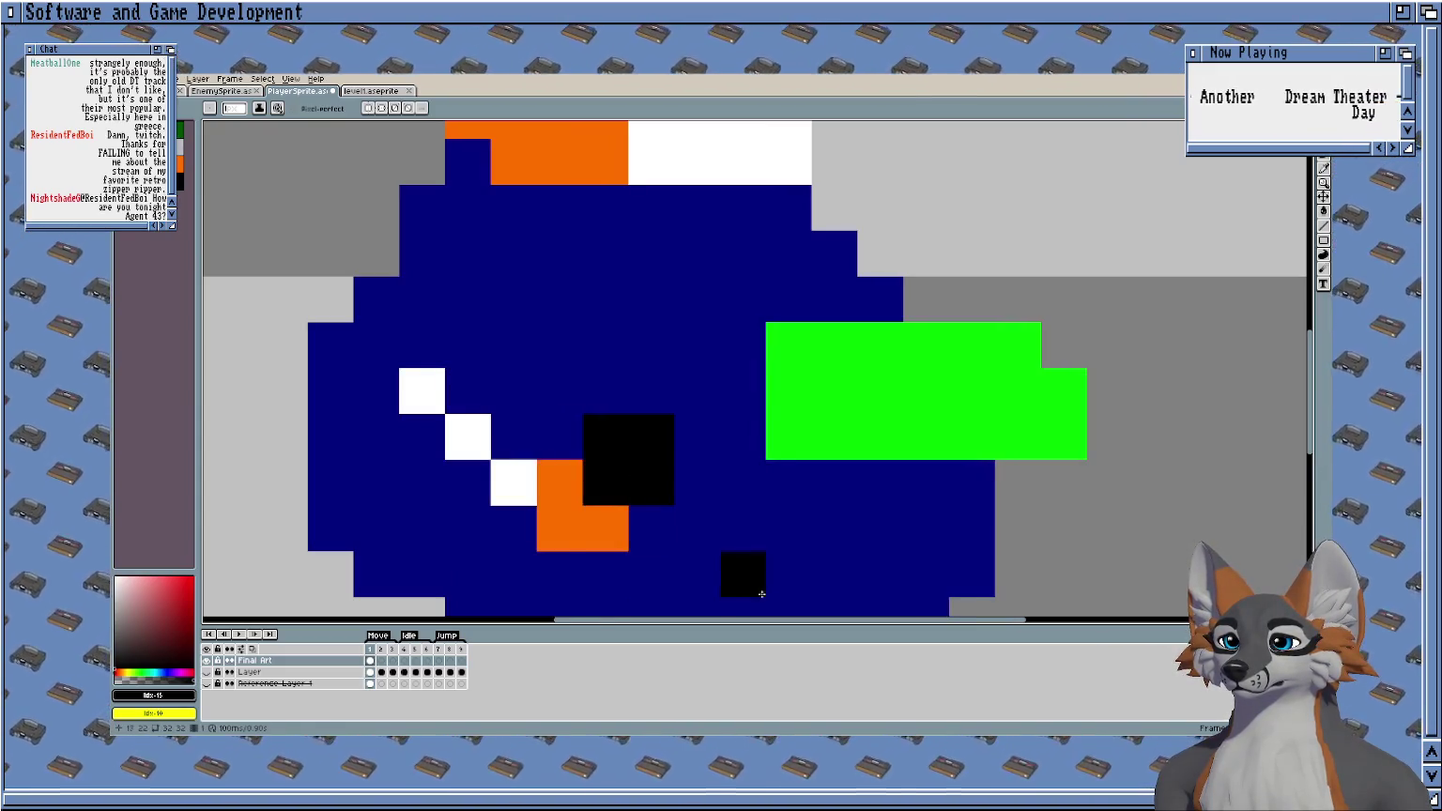
{"action": "left_click", "coordinate": [559, 481], "text": "alt"}
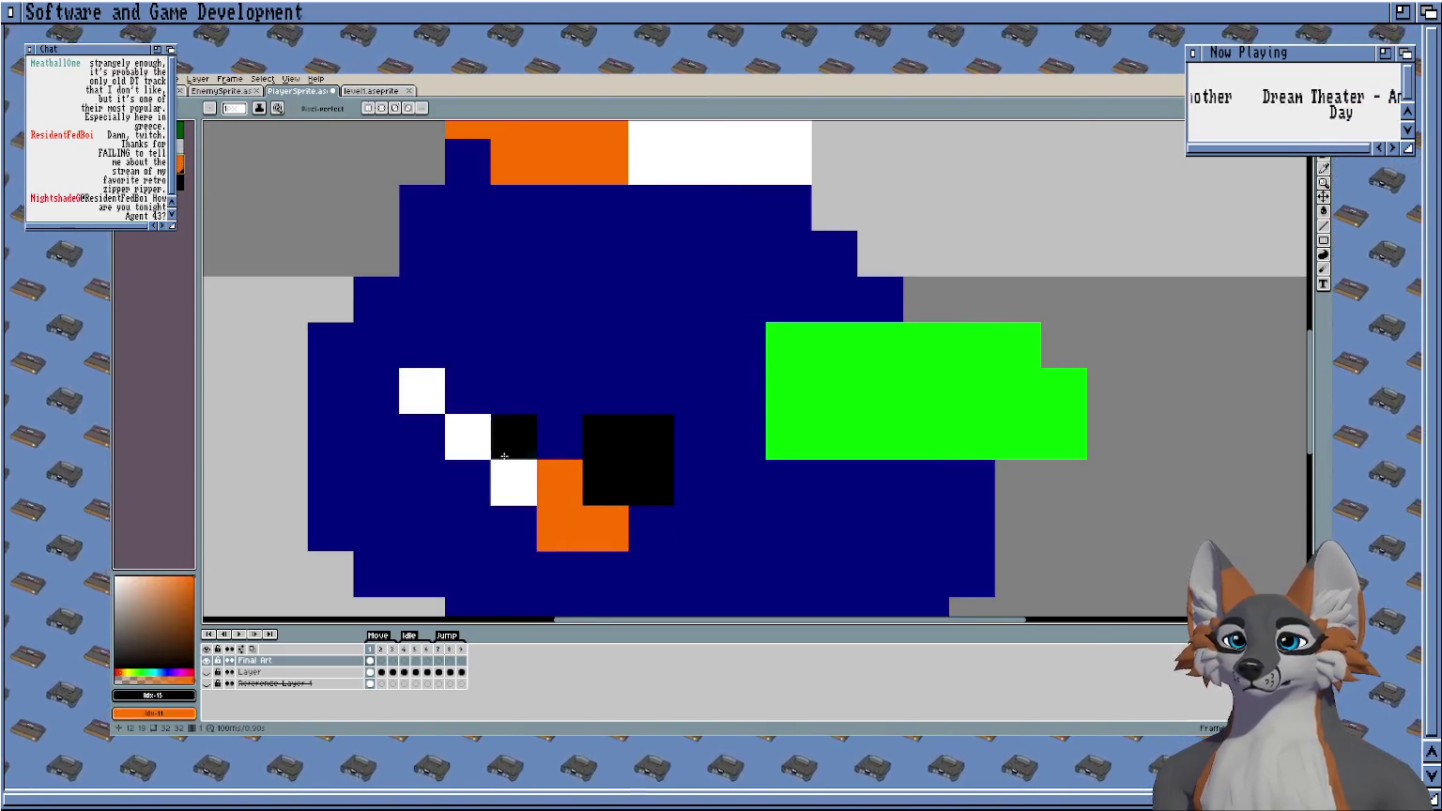
{"action": "left_click", "coordinate": [559, 437]}
{"action": "left_click", "coordinate": [647, 525]}
{"action": "key", "text": "ctrl+z"}
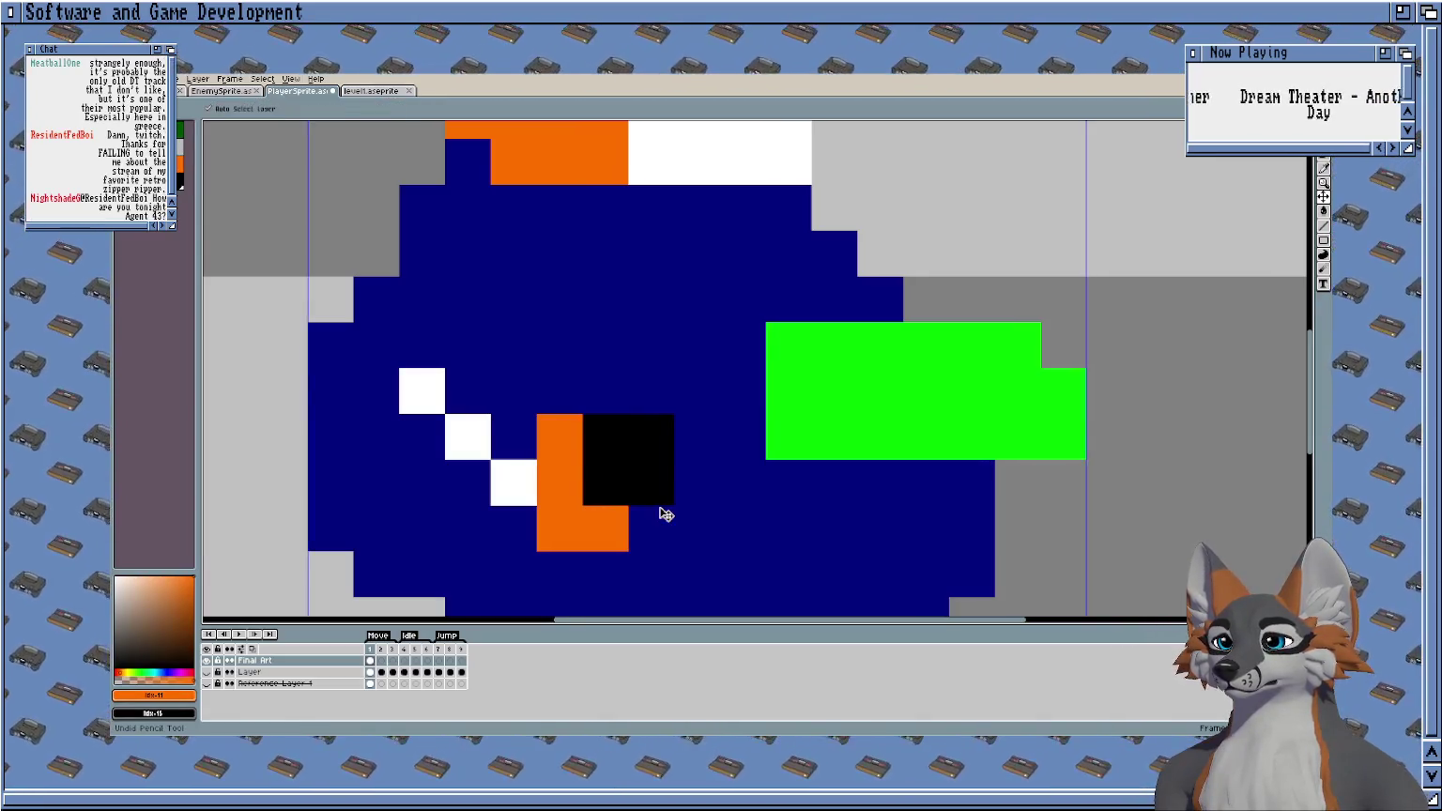
{"action": "key", "text": "ctrl+z"}
{"action": "key", "text": "ctrl+z"}
{"action": "key", "text": "ctrl+z"}
{"action": "key", "text": "ctrl+z"}
{"action": "left_click", "coordinate": [697, 436]}
Repaint the green arm block red to form the gun.
{"action": "scroll", "coordinate": [696, 436], "scroll_direction": "down", "scroll_amount": 2}
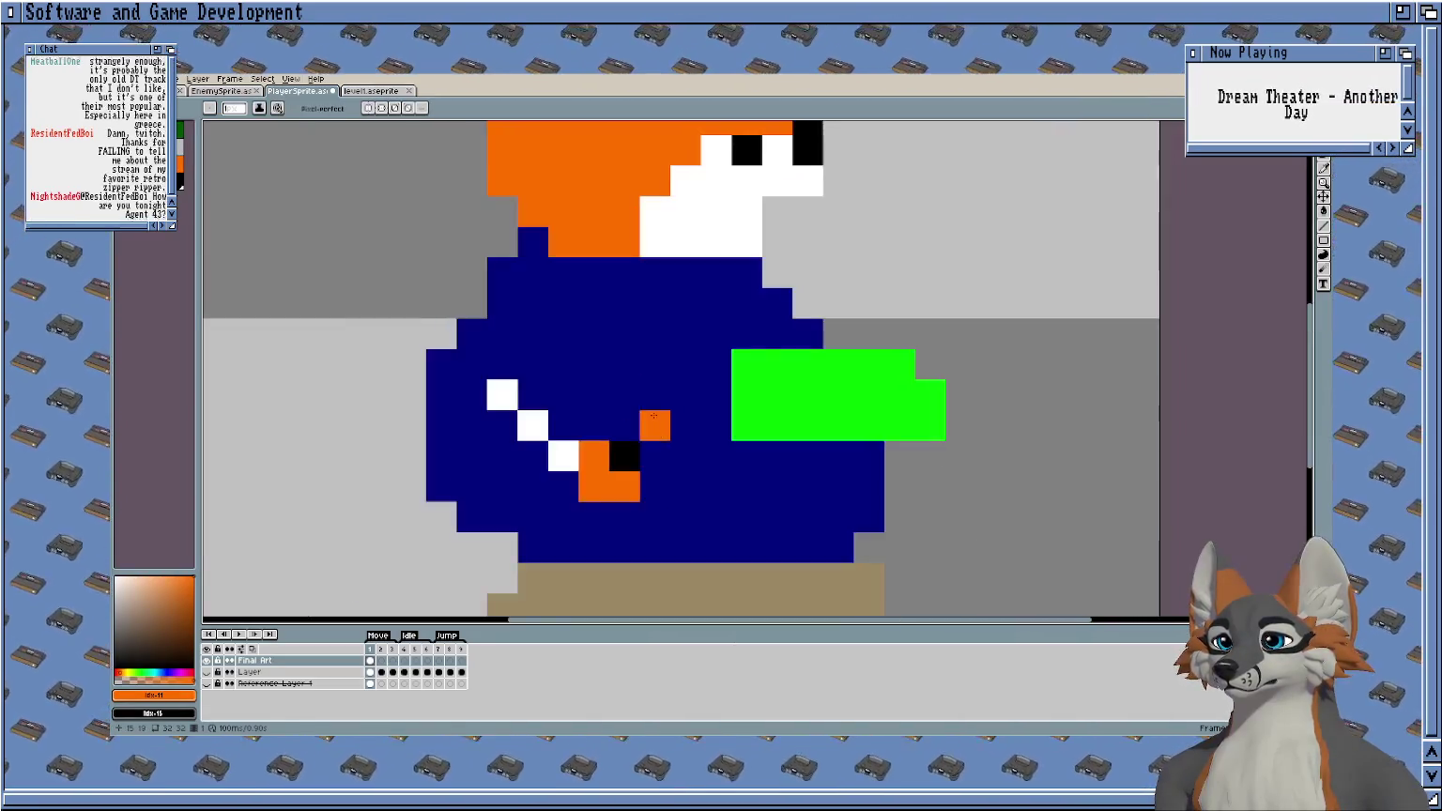
{"action": "scroll", "coordinate": [556, 423], "scroll_direction": "up", "scroll_amount": 2}
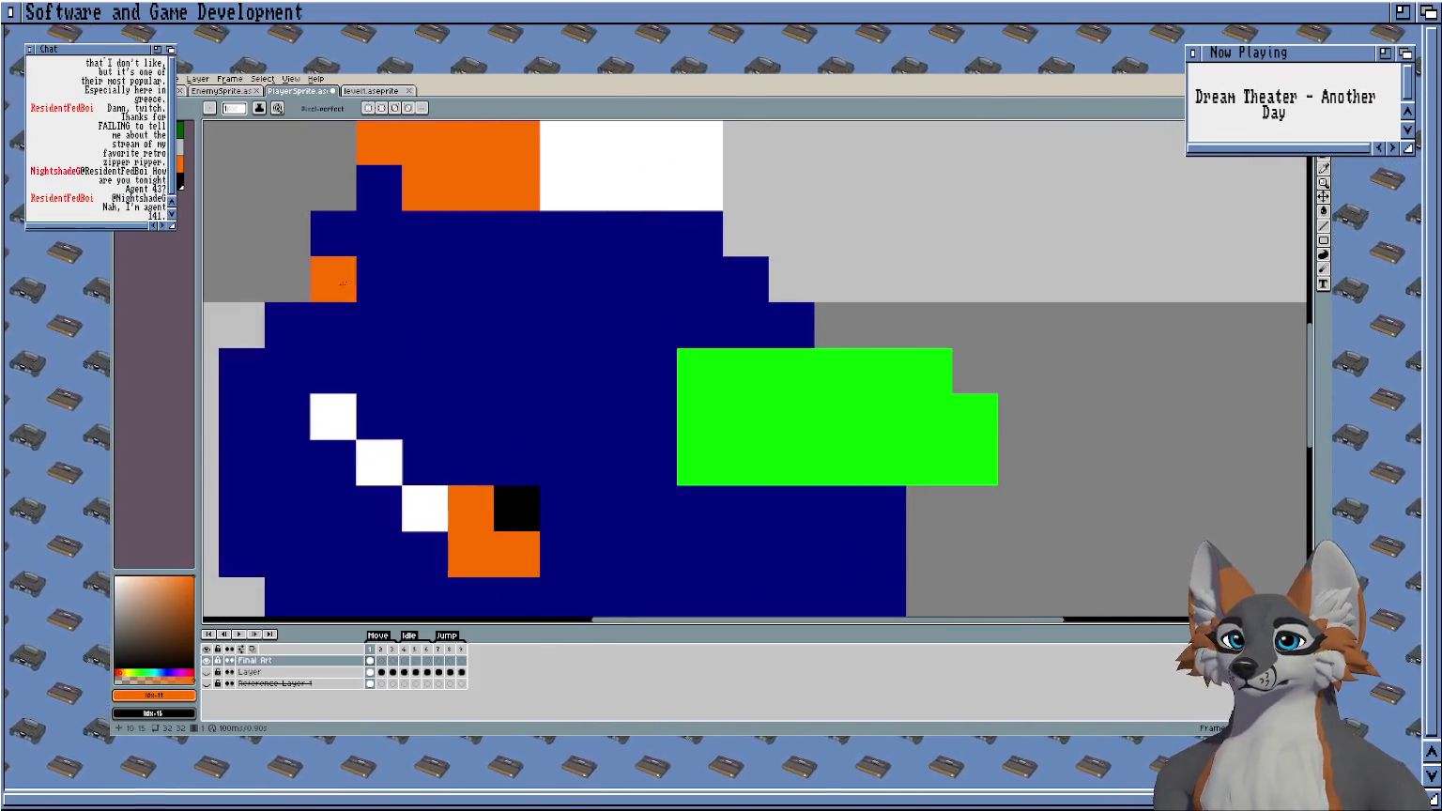
{"action": "scroll", "coordinate": [424, 323], "scroll_direction": "down", "scroll_amount": 2}
{"action": "left_click", "coordinate": [491, 443], "text": "alt"}
{"action": "left_click", "coordinate": [182, 613]}
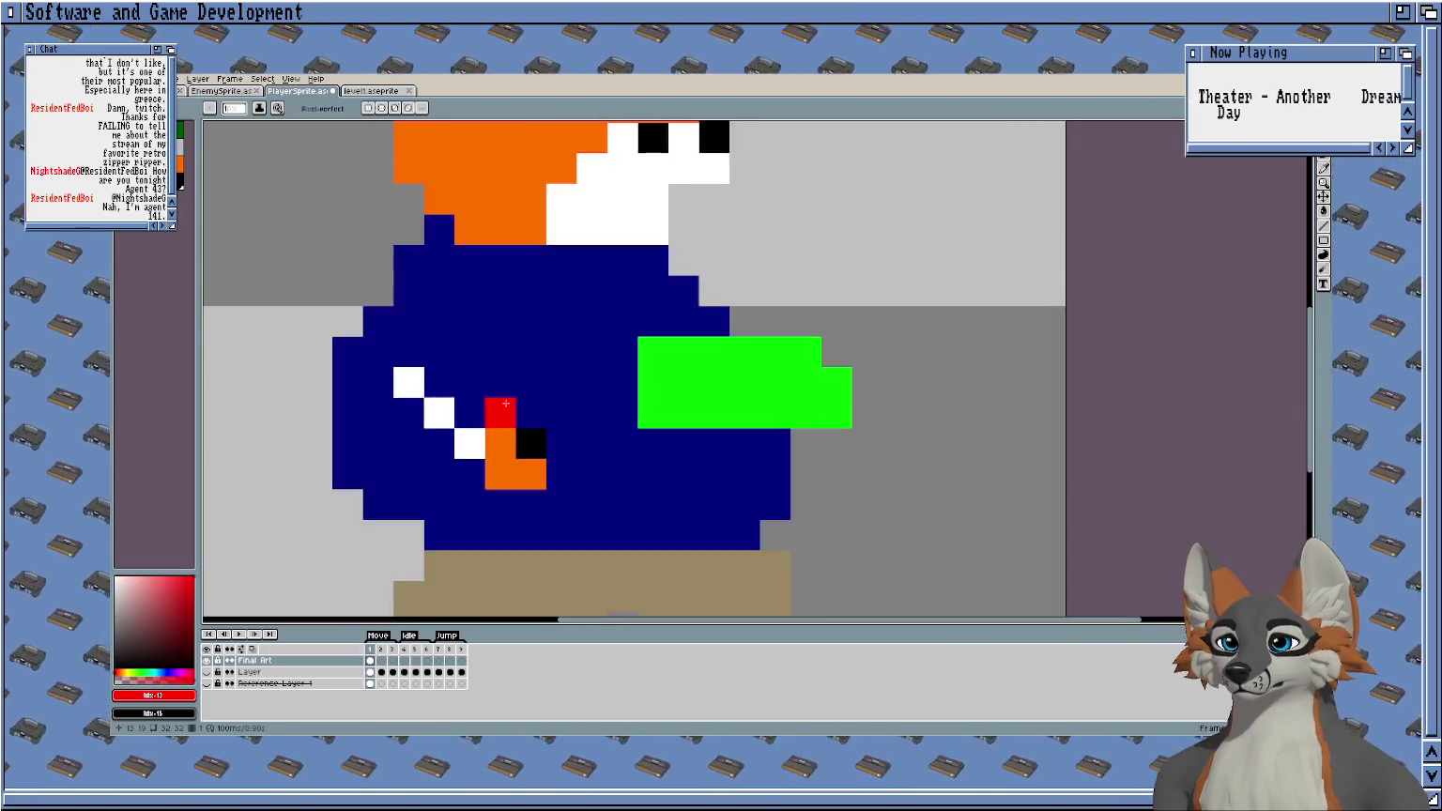
{"action": "scroll", "coordinate": [493, 409], "scroll_direction": "up", "scroll_amount": 1}
{"action": "scroll", "coordinate": [494, 429], "scroll_direction": "up", "scroll_amount": 1}
{"action": "mouse_move", "coordinate": [492, 456]}
{"action": "left_mouse_down"}
{"action": "mouse_move", "coordinate": [770, 368]}
{"action": "mouse_move", "coordinate": [580, 447]}
{"action": "mouse_move", "coordinate": [773, 441]}
{"action": "left_mouse_up"}
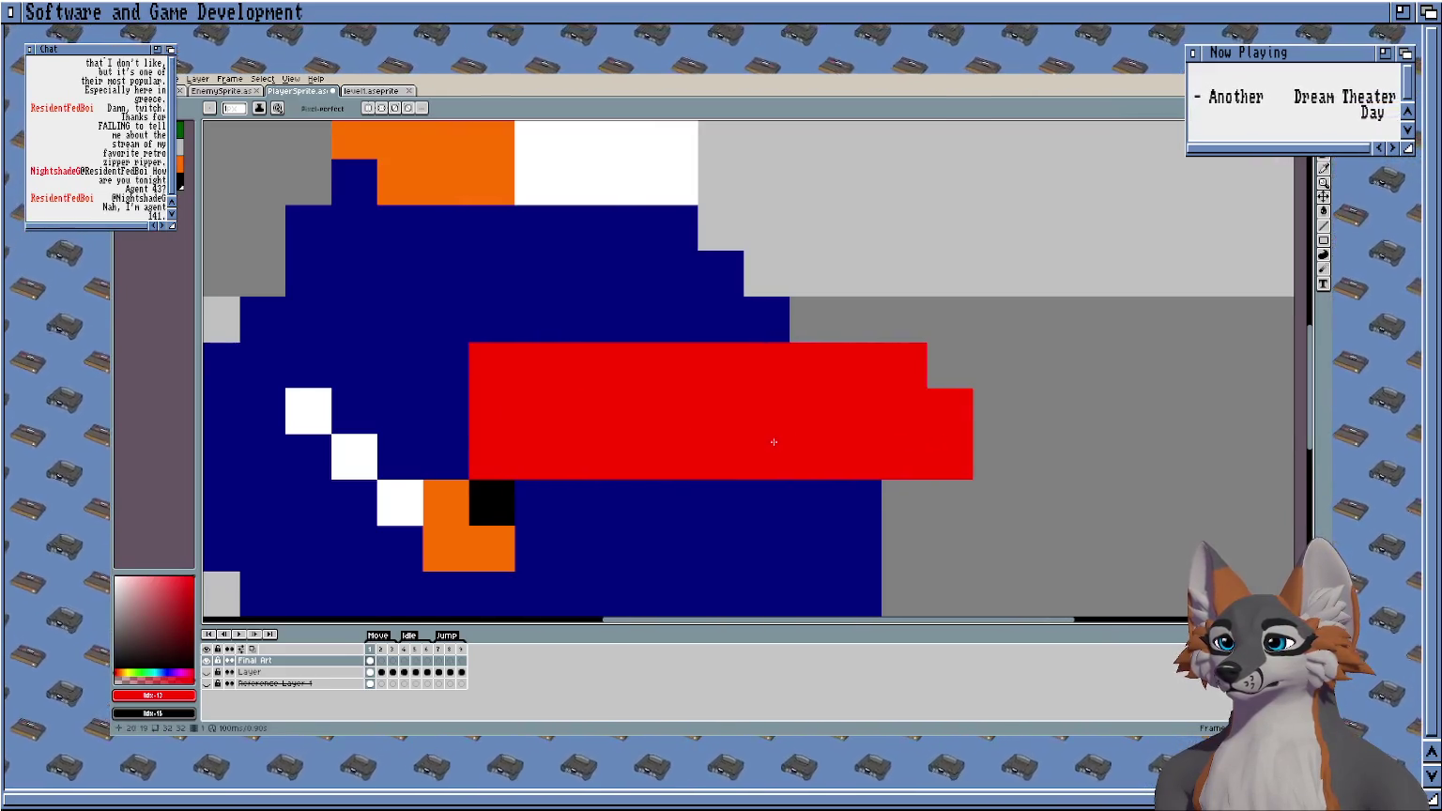
Draw the orange hand beneath the front of the red gun.
{"action": "scroll", "coordinate": [772, 441], "scroll_direction": "down", "scroll_amount": 1}
{"action": "scroll", "coordinate": [734, 494], "scroll_direction": "down", "scroll_amount": 1}
{"action": "scroll", "coordinate": [732, 495], "scroll_direction": "up", "scroll_amount": 1}
{"action": "scroll", "coordinate": [660, 496], "scroll_direction": "up", "scroll_amount": 1}
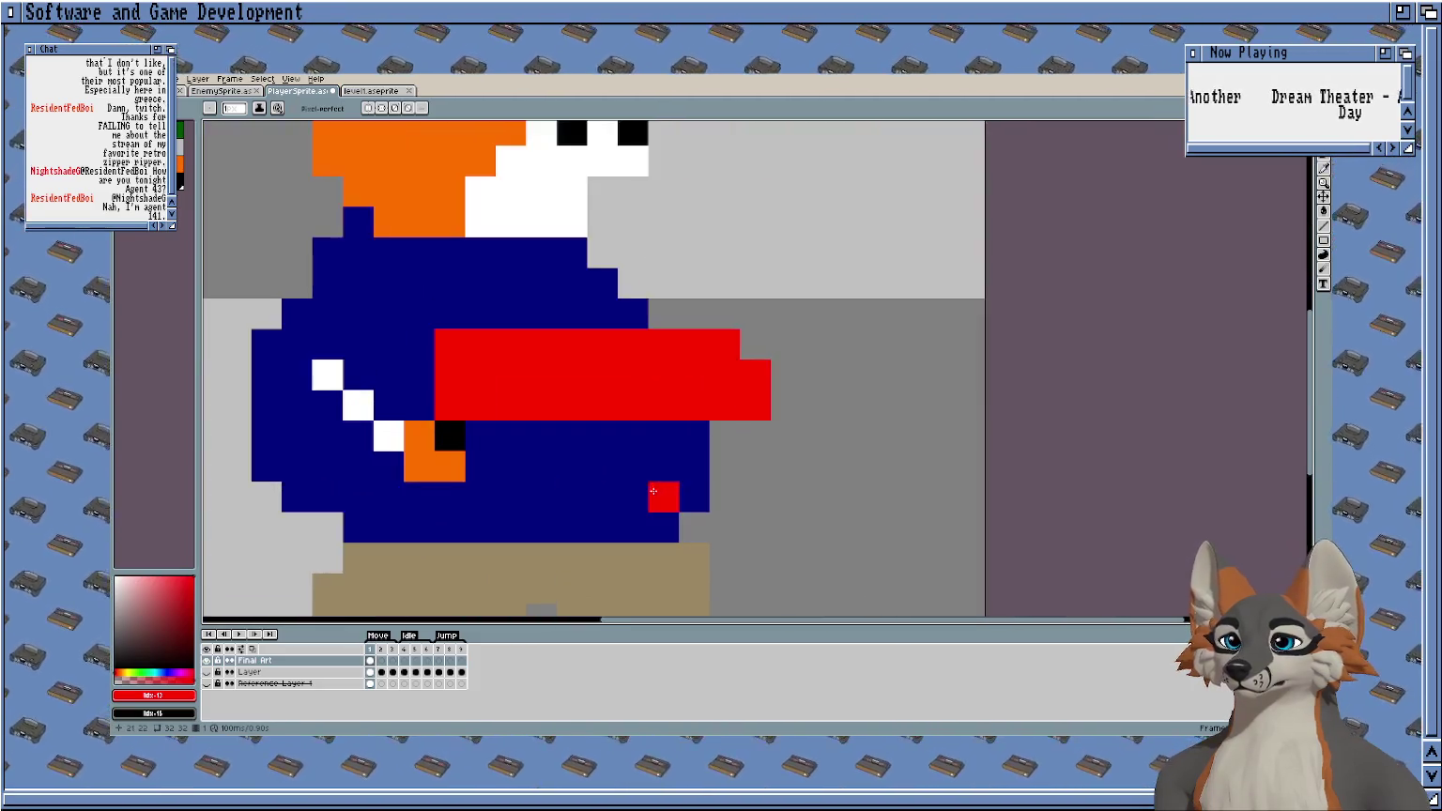
{"action": "left_click", "coordinate": [181, 165]}
{"action": "left_click", "coordinate": [635, 410]}
{"action": "scroll", "coordinate": [635, 410], "scroll_direction": "up", "scroll_amount": 1}
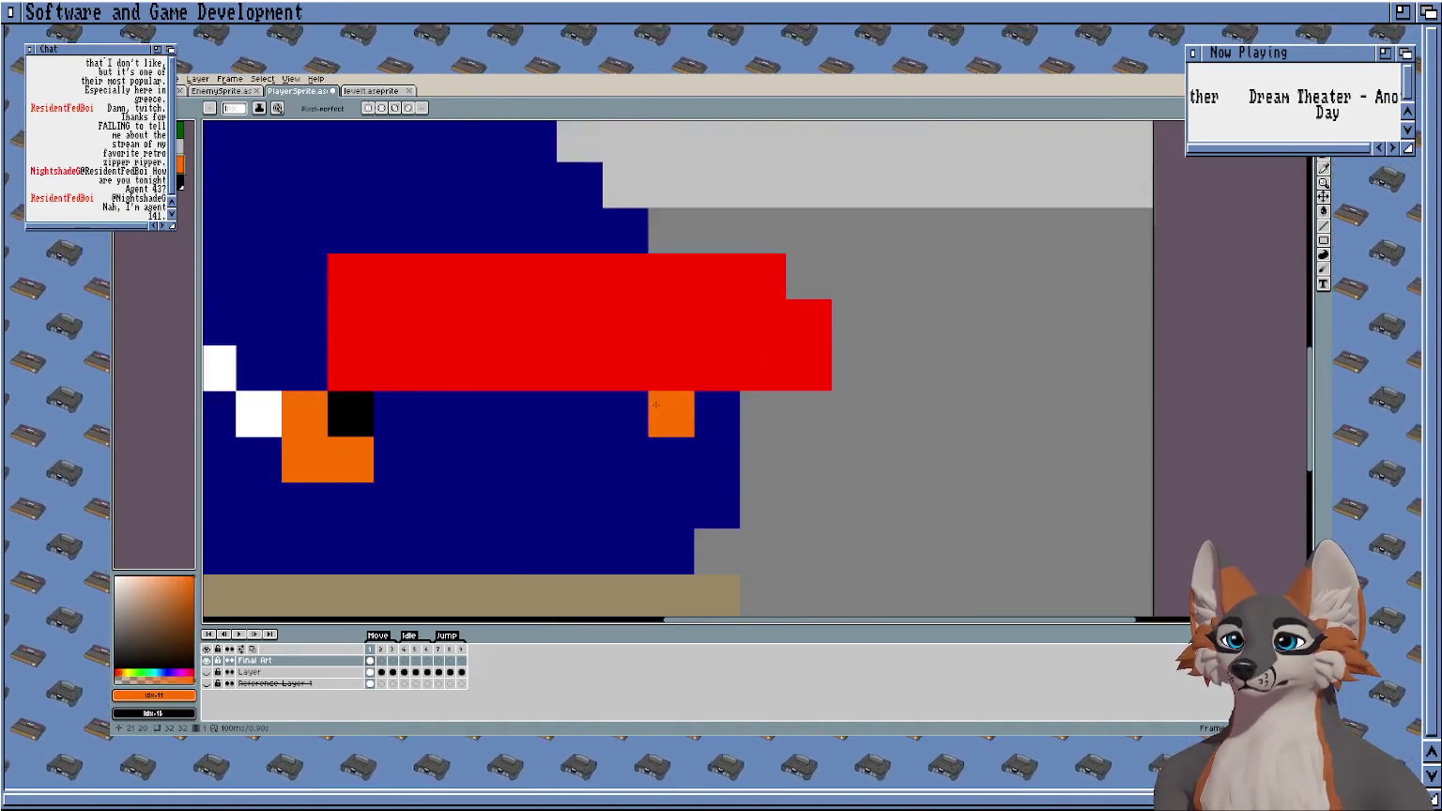
{"action": "scroll", "coordinate": [629, 419], "scroll_direction": "up", "scroll_amount": 1}
{"action": "left_click_drag", "start_coordinate": [629, 419], "coordinate": [563, 474]}
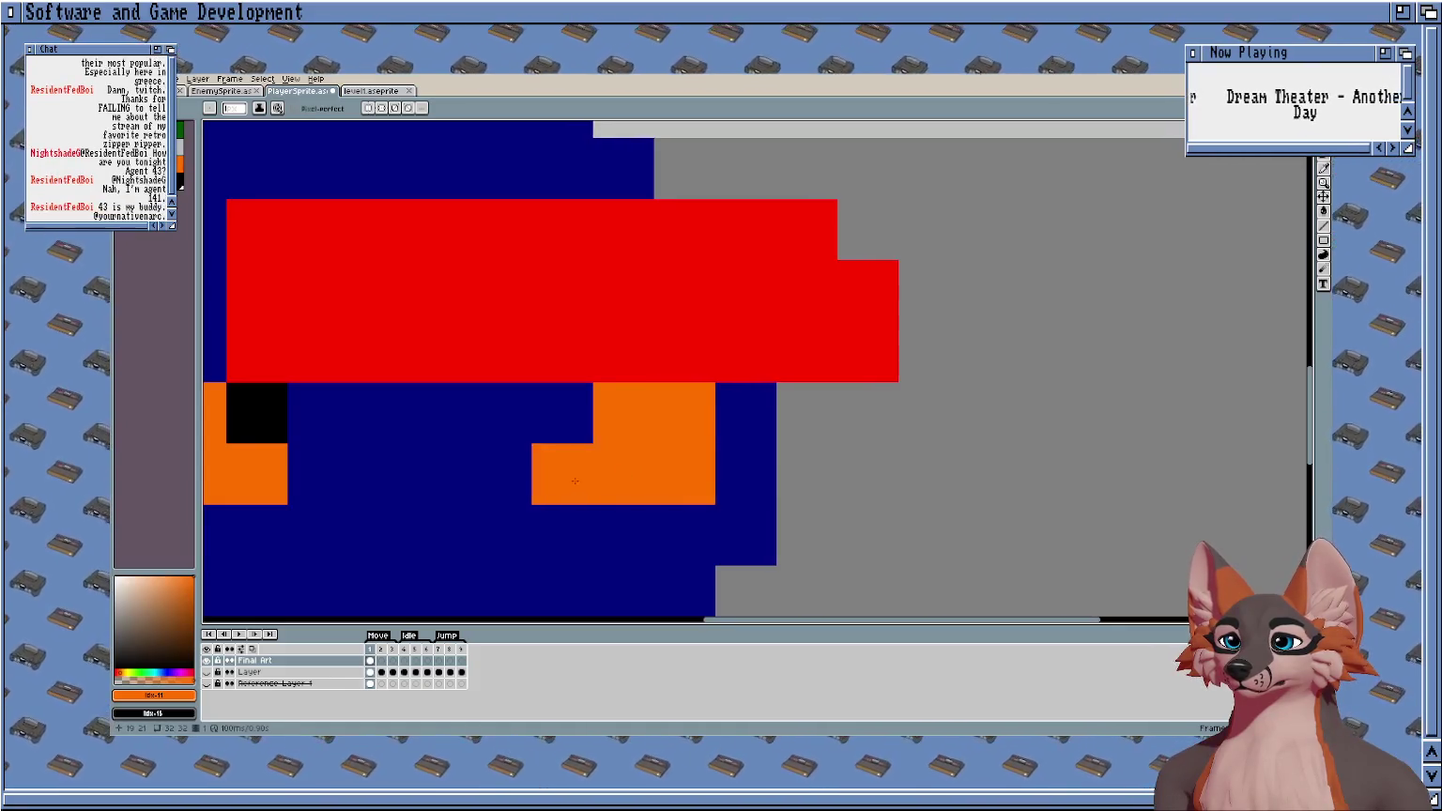
{"action": "scroll", "coordinate": [563, 474], "scroll_direction": "down", "scroll_amount": 1}
{"action": "scroll", "coordinate": [563, 474], "scroll_direction": "up", "scroll_amount": 1}
{"action": "scroll", "coordinate": [537, 486], "scroll_direction": "down", "scroll_amount": 1}
{"action": "left_click", "coordinate": [538, 486]}
{"action": "key", "text": "ctrl+z"}
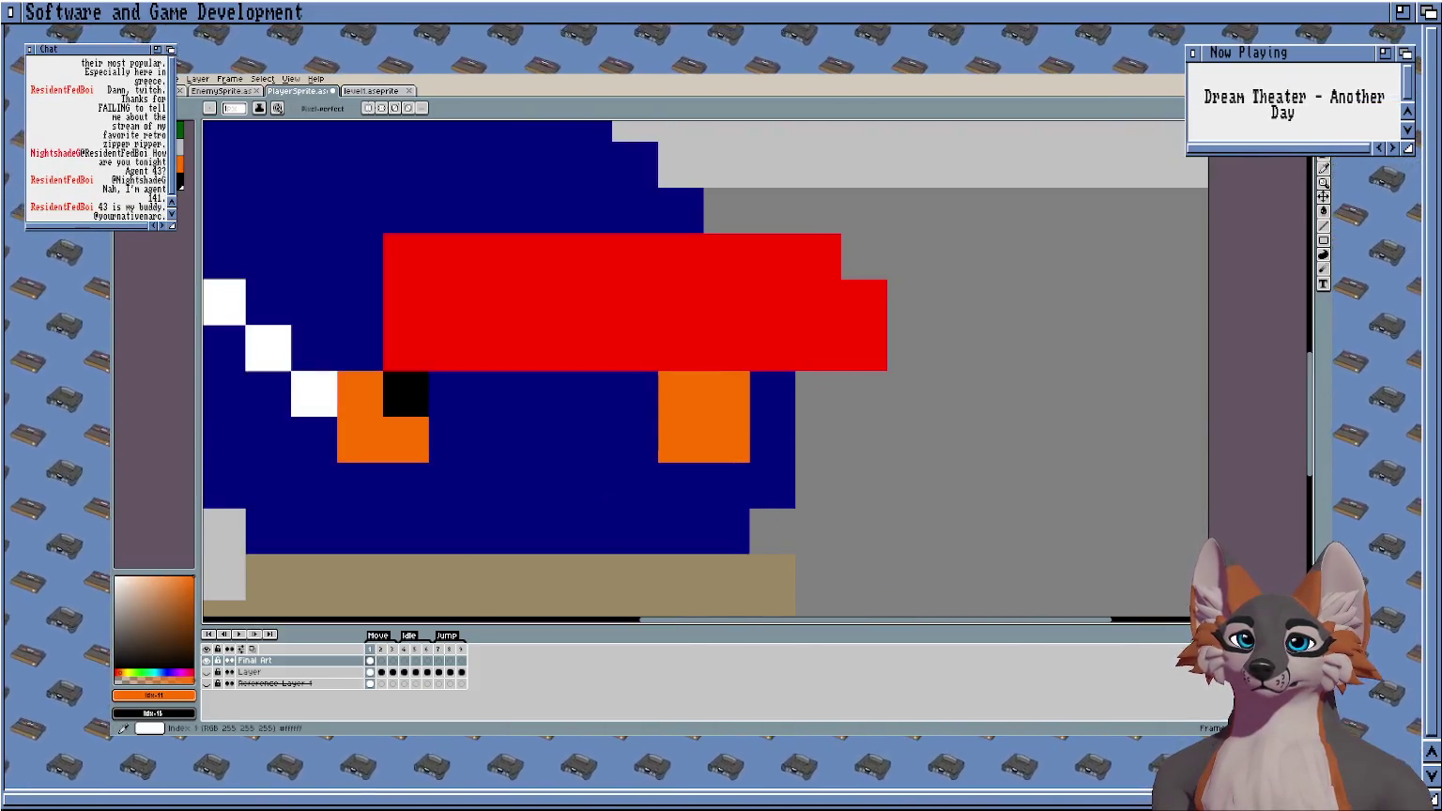
Add a white pixel just below the orange hand.
{"action": "left_click", "coordinate": [180, 147]}
{"action": "left_click", "coordinate": [727, 486]}
{"action": "scroll", "coordinate": [571, 478], "scroll_direction": "down", "scroll_amount": 3}
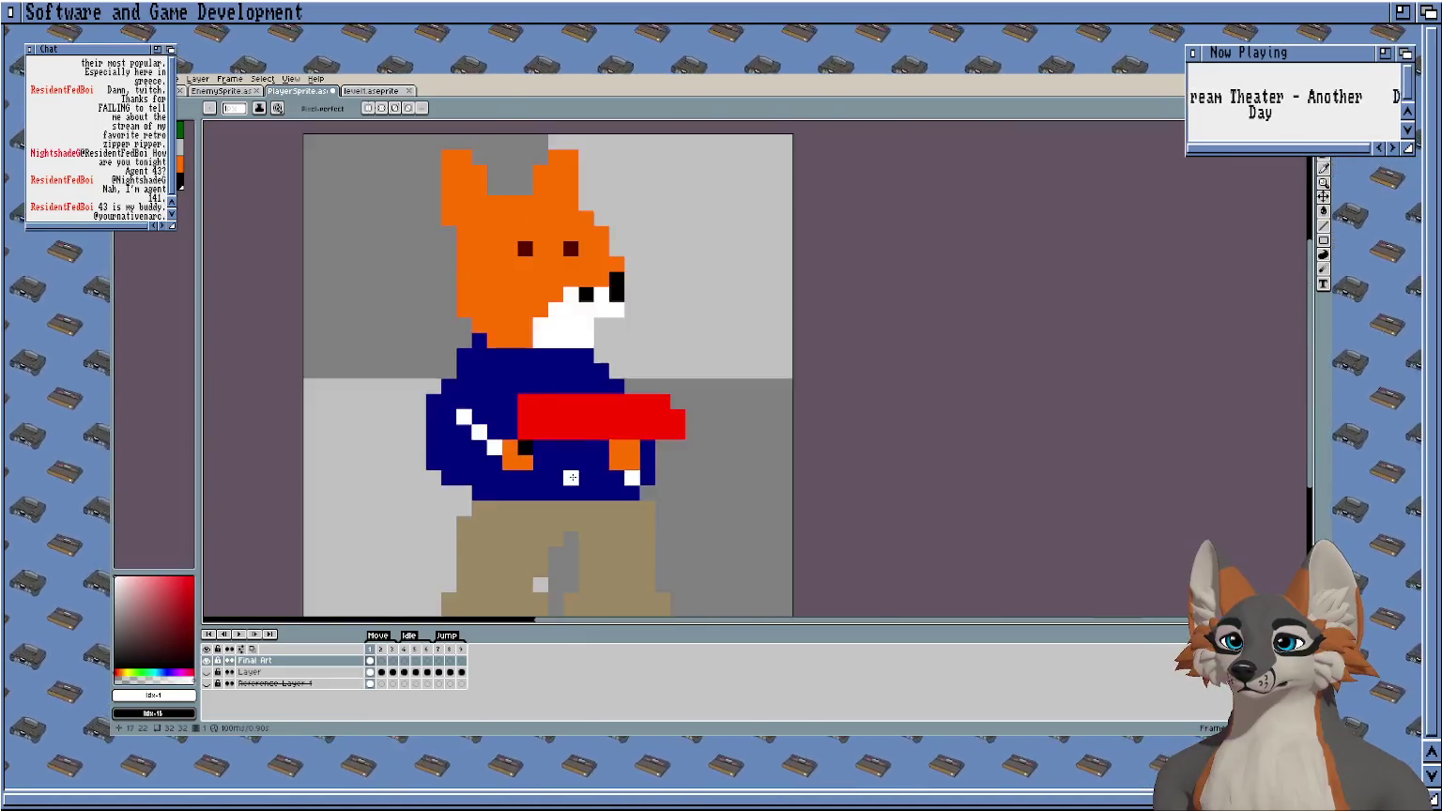
Add white pixels on the face and restore orange beside the black nose.
{"action": "scroll", "coordinate": [571, 478], "scroll_direction": "down", "scroll_amount": 1}
{"action": "scroll", "coordinate": [571, 477], "scroll_direction": "up", "scroll_amount": 2}
{"action": "scroll", "coordinate": [610, 432], "scroll_direction": "up", "scroll_amount": 1}
{"action": "scroll", "coordinate": [649, 397], "scroll_direction": "up", "scroll_amount": 2}
{"action": "left_click", "coordinate": [621, 386]}
{"action": "left_click", "coordinate": [714, 341]}
{"action": "scroll", "coordinate": [610, 413], "scroll_direction": "down", "scroll_amount": 2}
{"action": "left_click", "coordinate": [630, 394]}
{"action": "scroll", "coordinate": [645, 419], "scroll_direction": "up", "scroll_amount": 2}
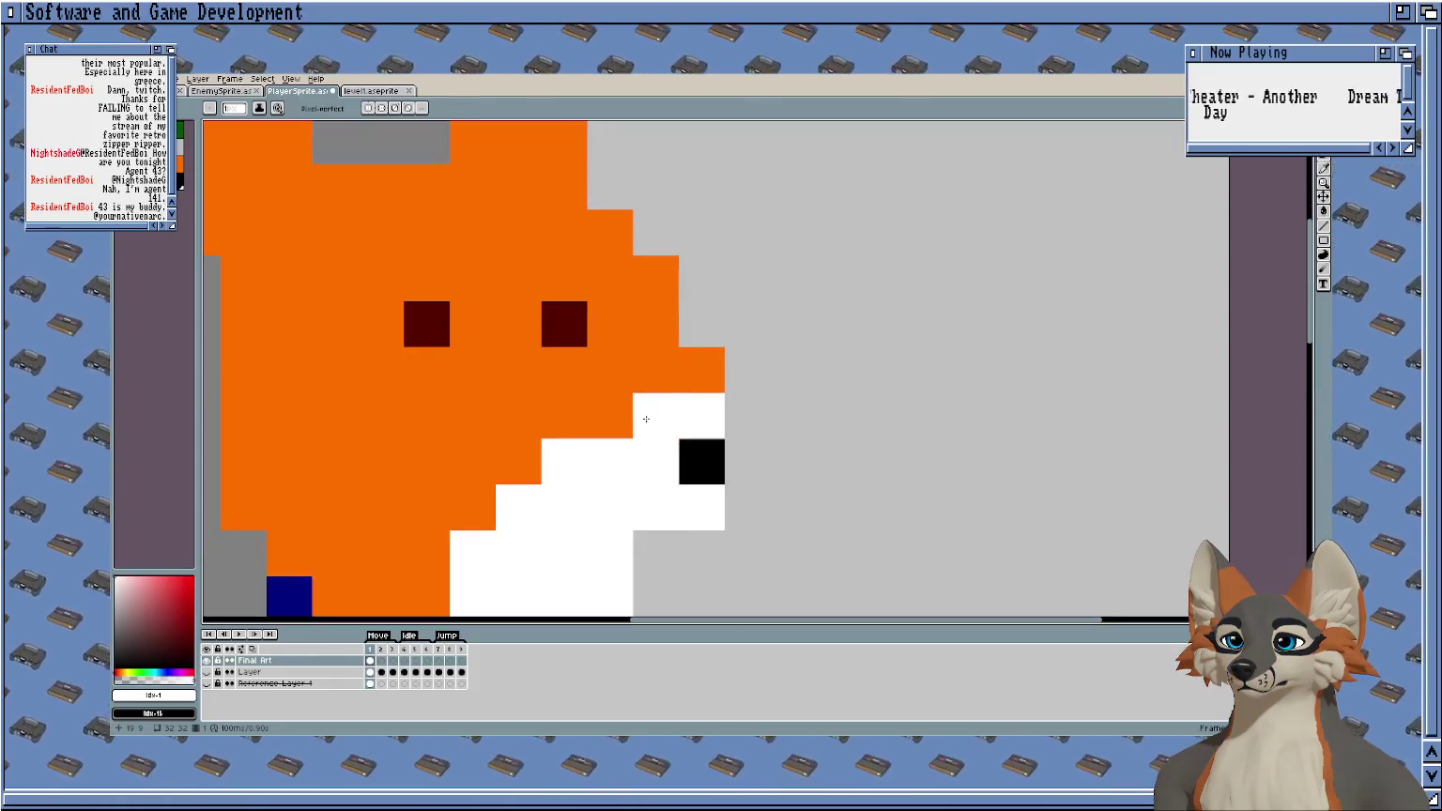
{"action": "left_click_drag", "start_coordinate": [645, 419], "coordinate": [702, 416]}
{"action": "scroll", "coordinate": [638, 469], "scroll_direction": "down", "scroll_amount": 1}
{"action": "scroll", "coordinate": [533, 375], "scroll_direction": "up", "scroll_amount": 1}
{"action": "scroll", "coordinate": [550, 385], "scroll_direction": "down", "scroll_amount": 2}
Sample black from the nose and paint brows above both eyes.
{"action": "key", "text": "i"}
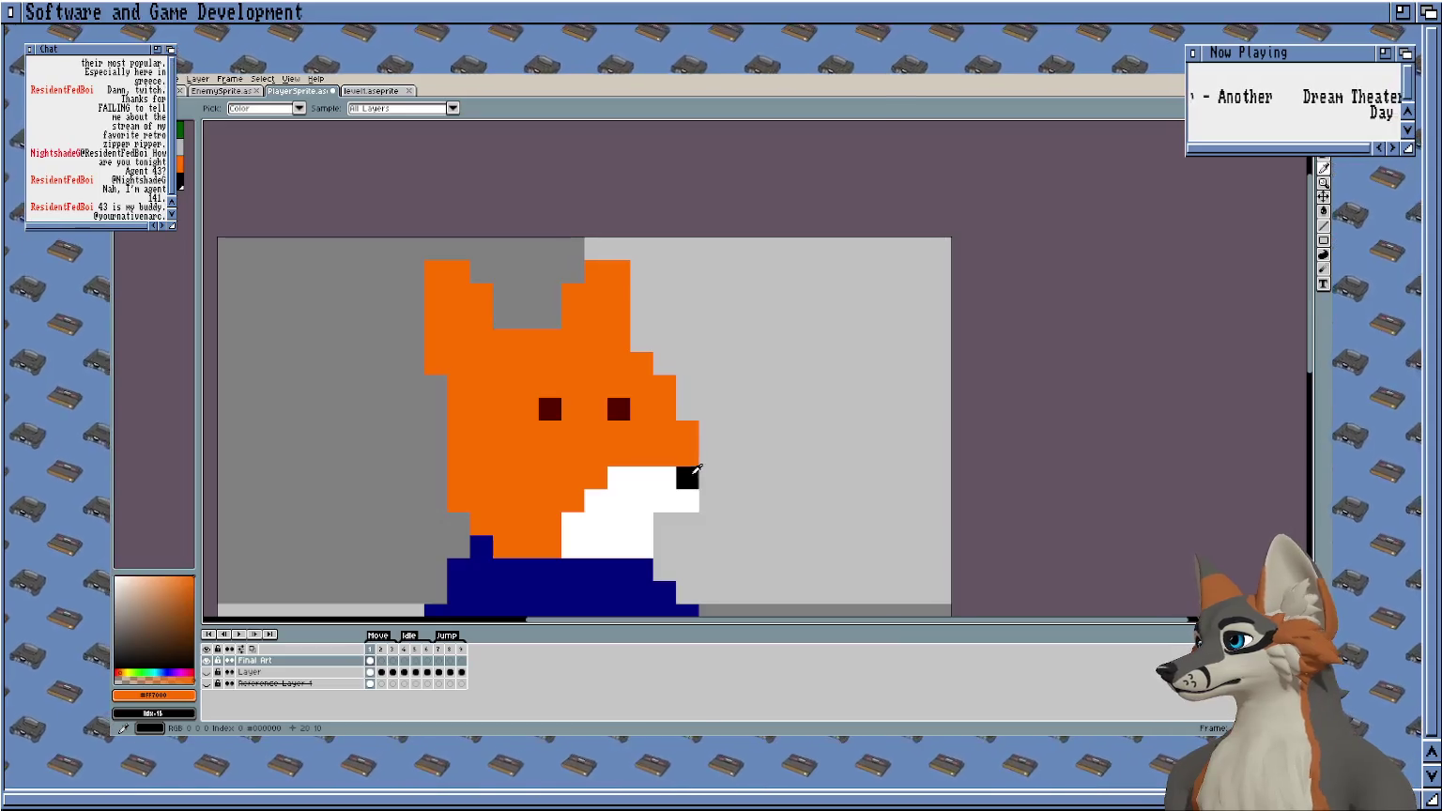
{"action": "left_click", "coordinate": [697, 469], "text": "alt"}
{"action": "scroll", "coordinate": [530, 389], "scroll_direction": "up", "scroll_amount": 1}
{"action": "left_click", "coordinate": [524, 384]}
{"action": "left_click", "coordinate": [615, 384]}
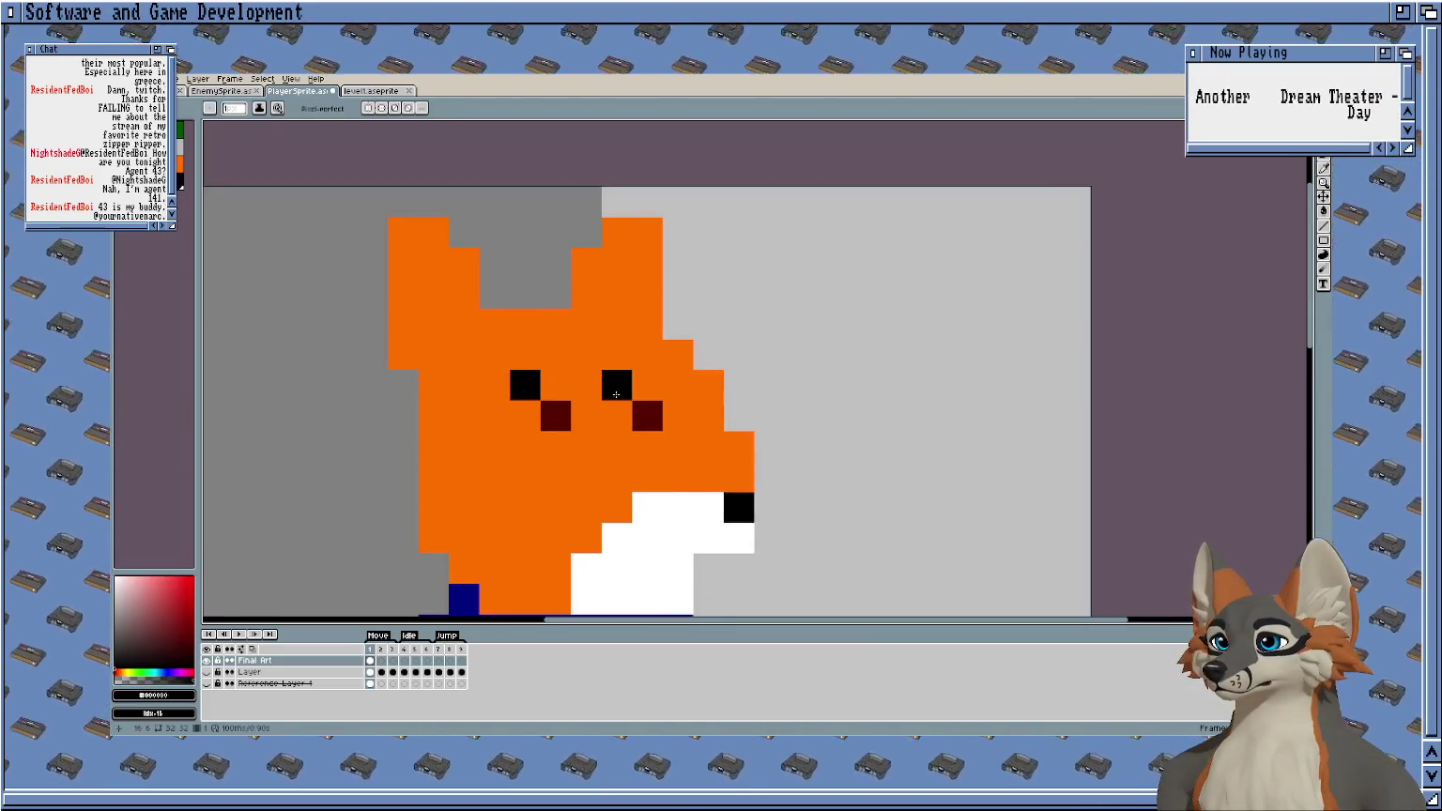
{"action": "scroll", "coordinate": [616, 394], "scroll_direction": "down", "scroll_amount": 2}
{"action": "scroll", "coordinate": [574, 347], "scroll_direction": "up", "scroll_amount": 2}
Extend both eyes down one pixel in dark red #550000.
{"action": "left_click", "coordinate": [574, 347]}
{"action": "left_click", "coordinate": [573, 329], "text": "alt"}
{"action": "left_click", "coordinate": [573, 359]}
{"action": "left_click_drag", "start_coordinate": [604, 328], "coordinate": [666, 358]}
{"action": "key", "text": "v"}
{"action": "key", "text": "ctrl+z"}
{"action": "key", "text": "ctrl+z"}
{"action": "key", "text": "ctrl+z"}
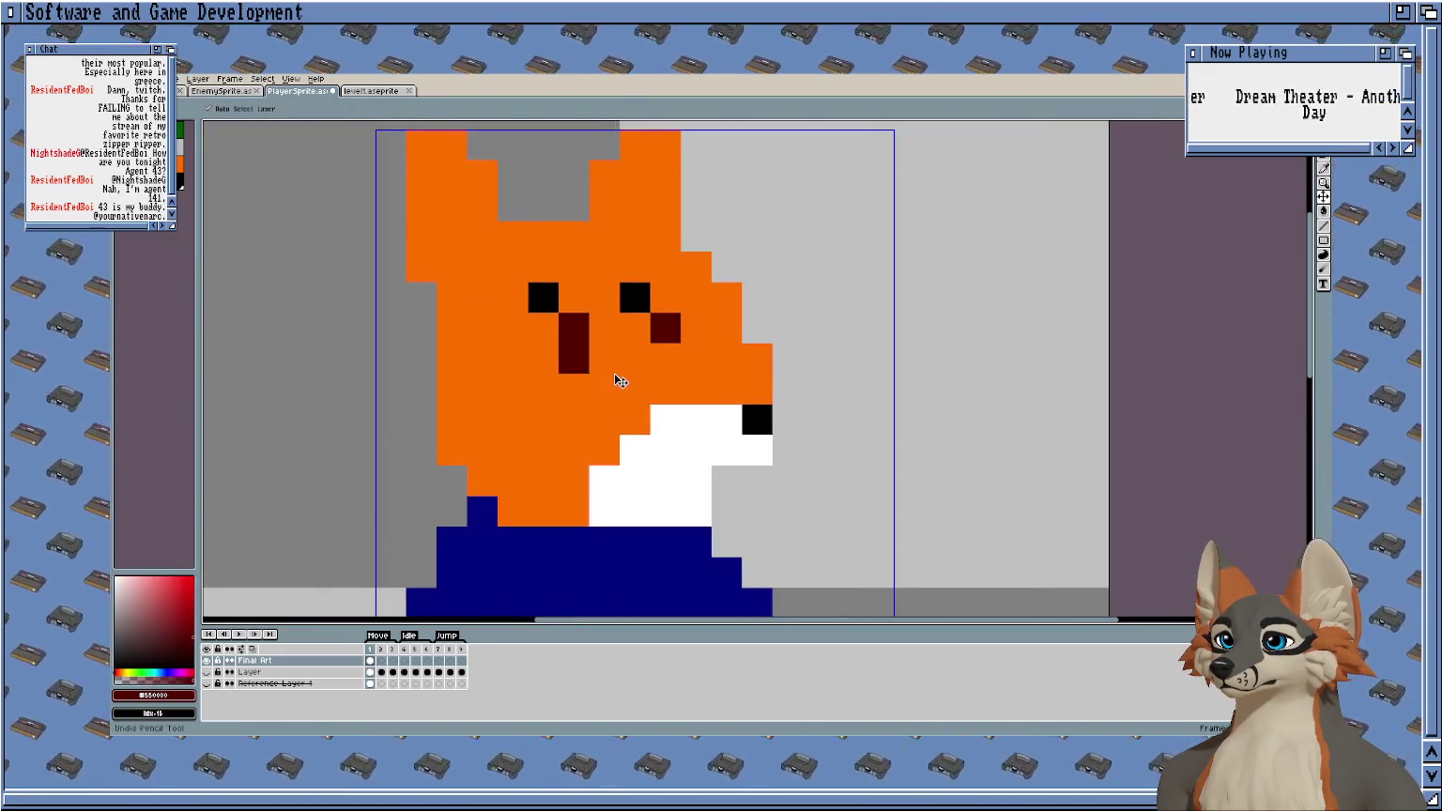
{"action": "key", "text": "b"}
{"action": "left_click", "coordinate": [601, 364]}
{"action": "key", "text": "ctrl+z"}
{"action": "left_click", "coordinate": [574, 358]}
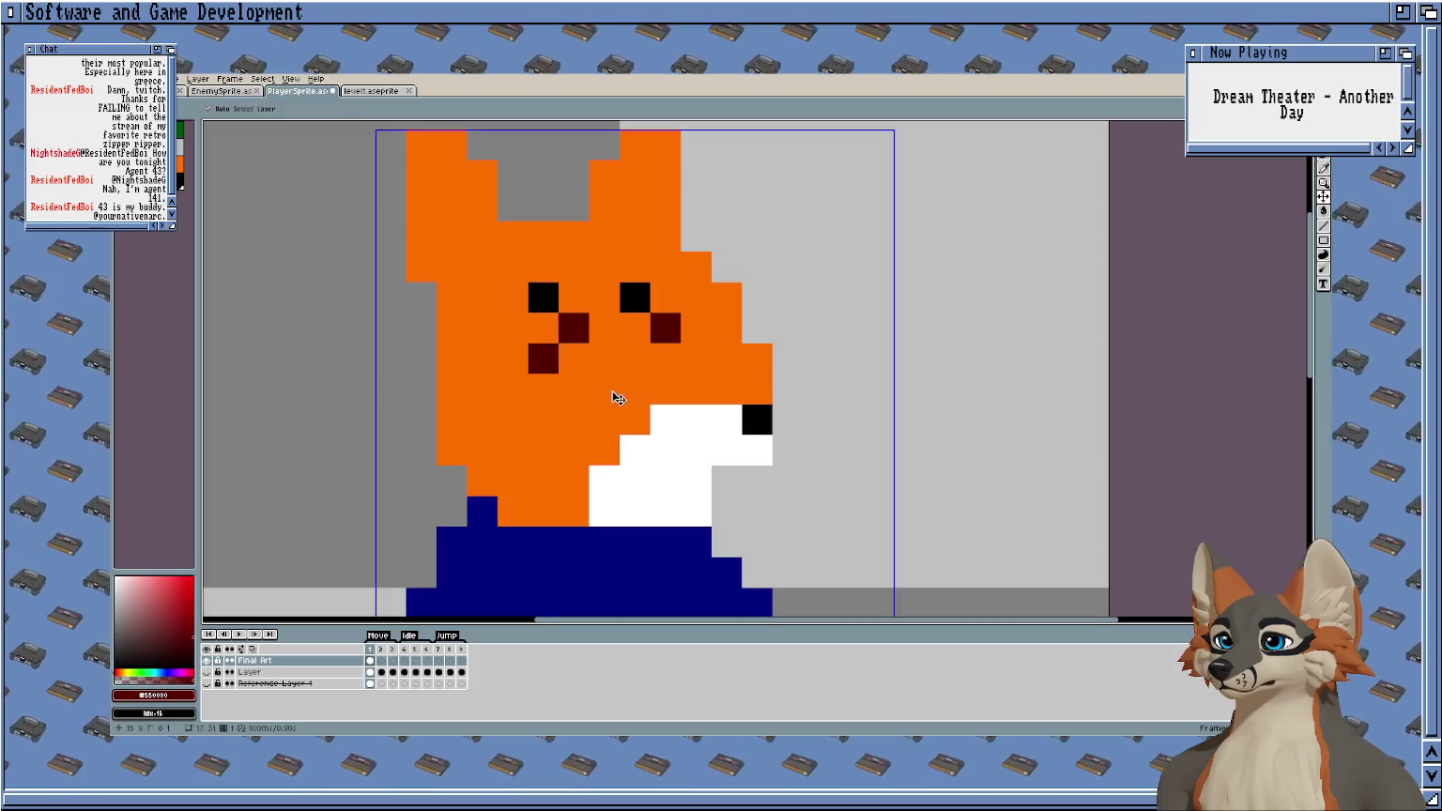
{"action": "left_click", "coordinate": [666, 421]}
{"action": "key", "text": "ctrl+z"}
{"action": "left_click", "coordinate": [666, 358]}
{"action": "scroll", "coordinate": [662, 370], "scroll_direction": "down", "scroll_amount": 1}
{"action": "scroll", "coordinate": [662, 371], "scroll_direction": "down", "scroll_amount": 2}
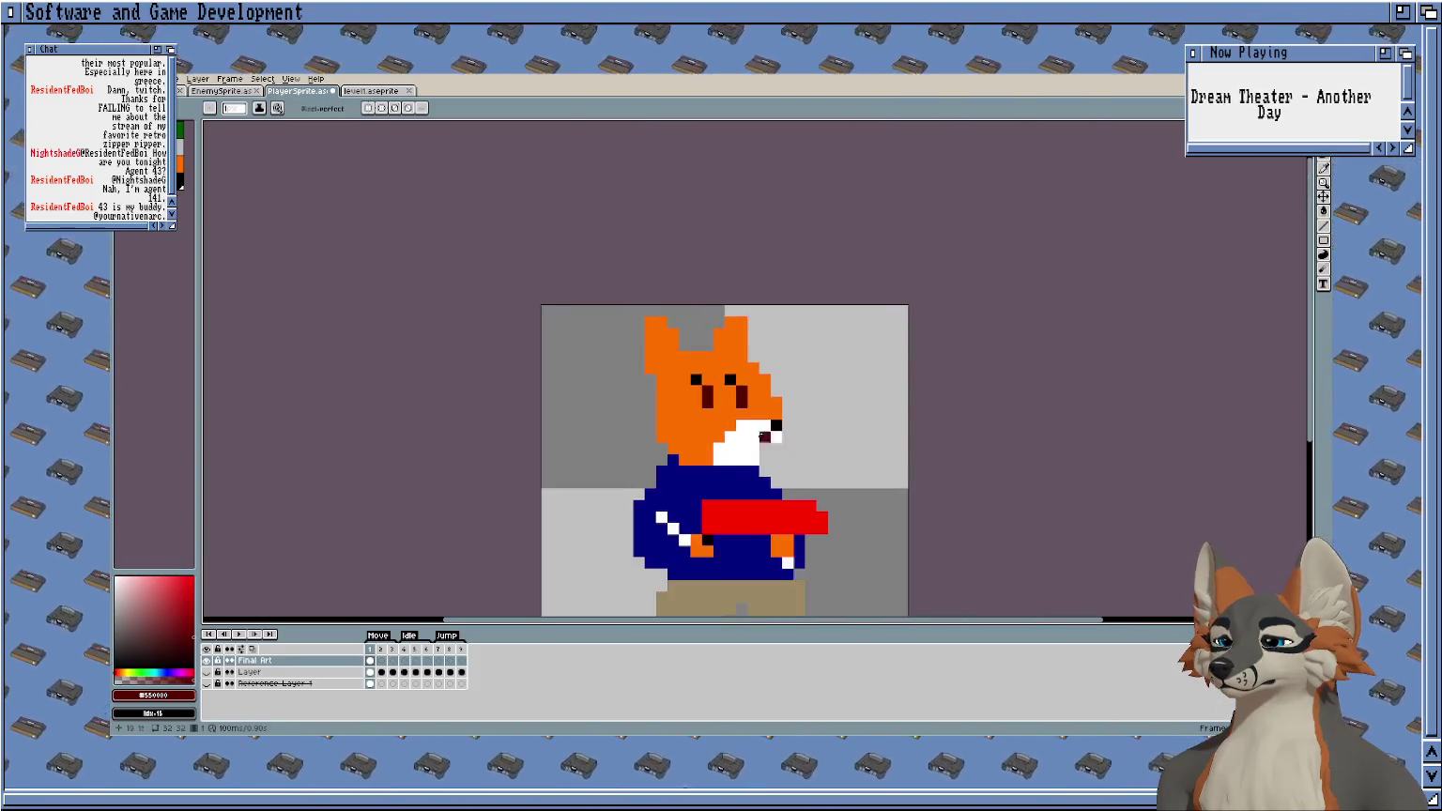
{"action": "scroll", "coordinate": [606, 366], "scroll_direction": "up", "scroll_amount": 3}
Widen the black nose and clear stray orange pixels at the head's edge.
{"action": "left_click", "coordinate": [703, 305], "text": "alt"}
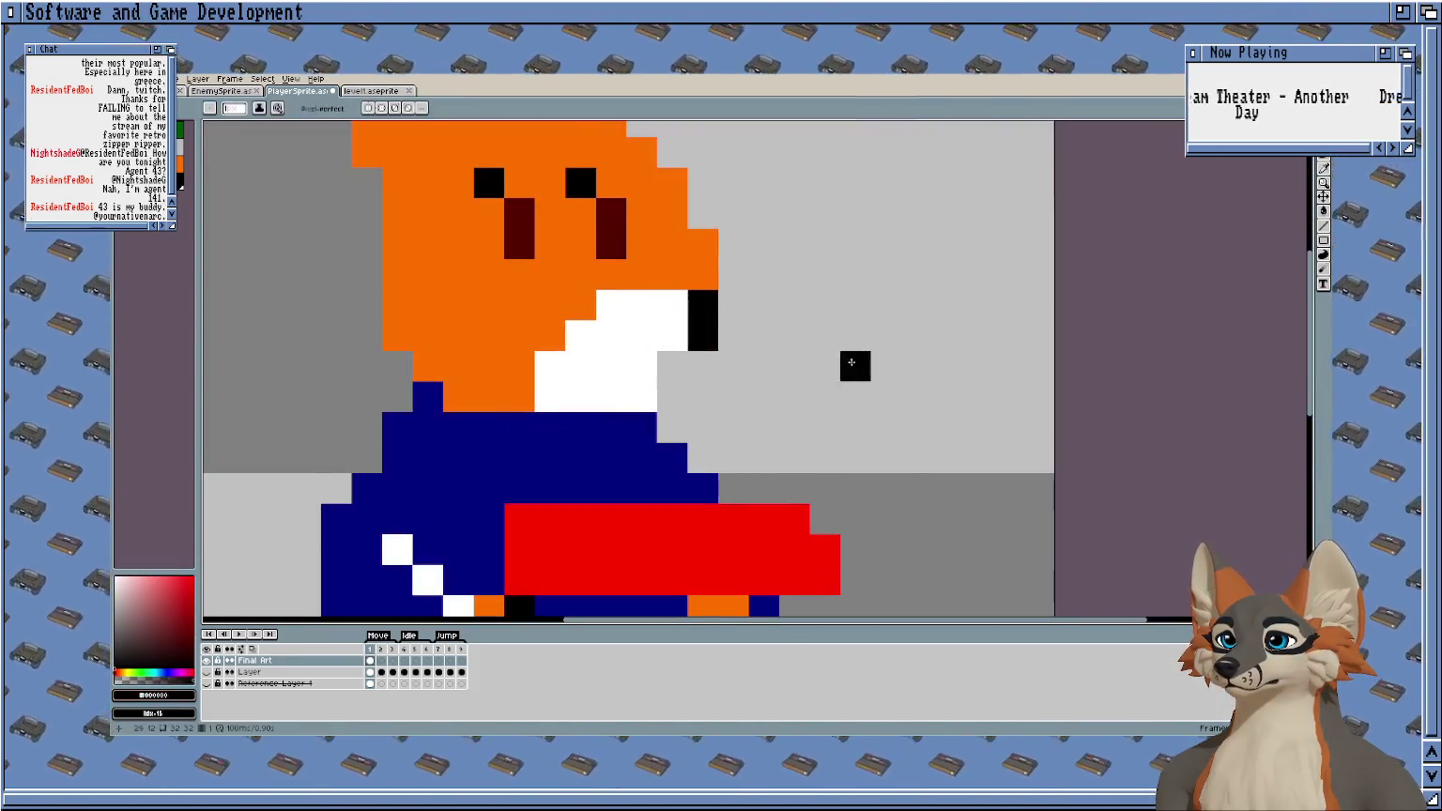
{"action": "right_click", "coordinate": [672, 335]}
{"action": "left_click", "coordinate": [703, 335]}
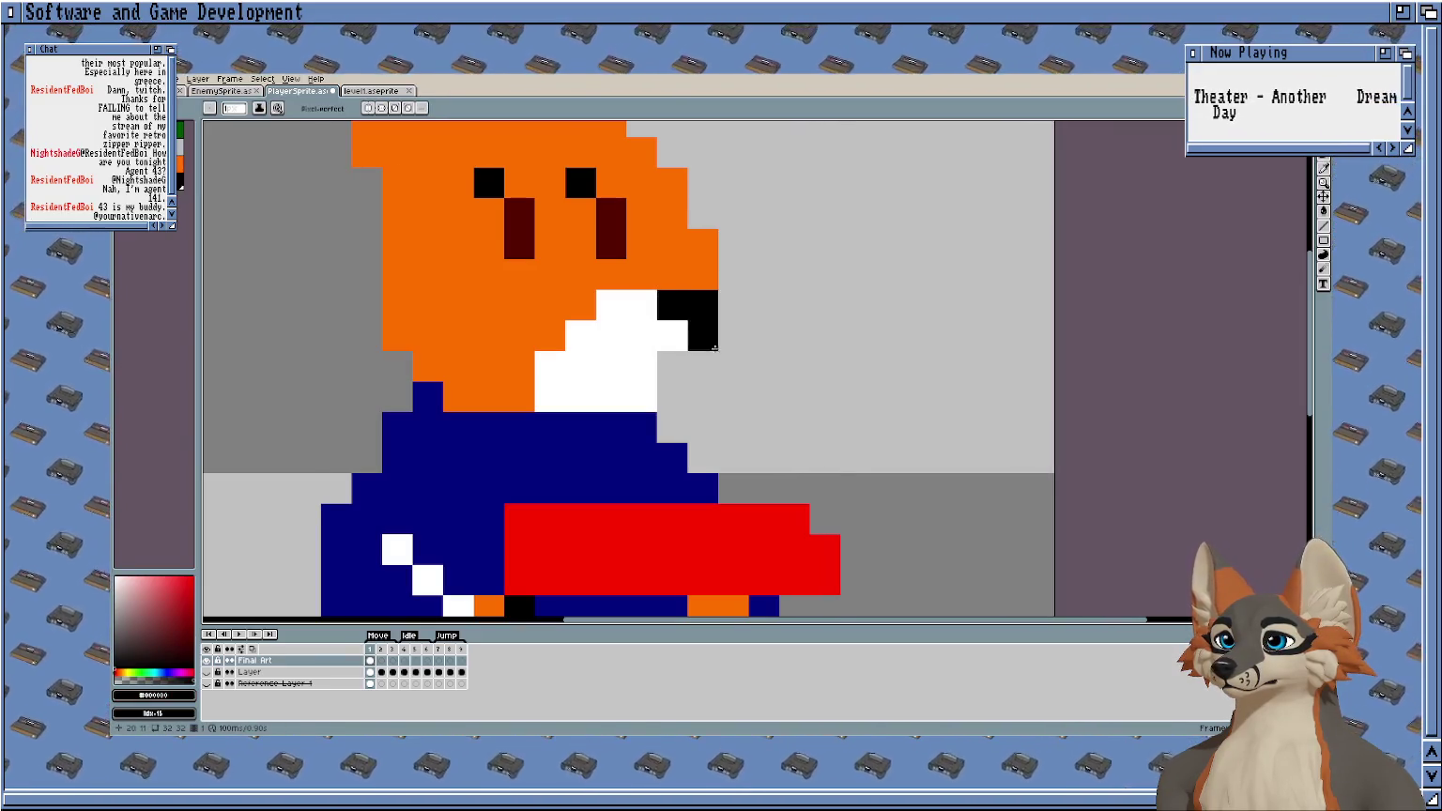
{"action": "left_click_drag", "start_coordinate": [712, 336], "coordinate": [777, 448]}
{"action": "key", "text": "ctrl+z"}
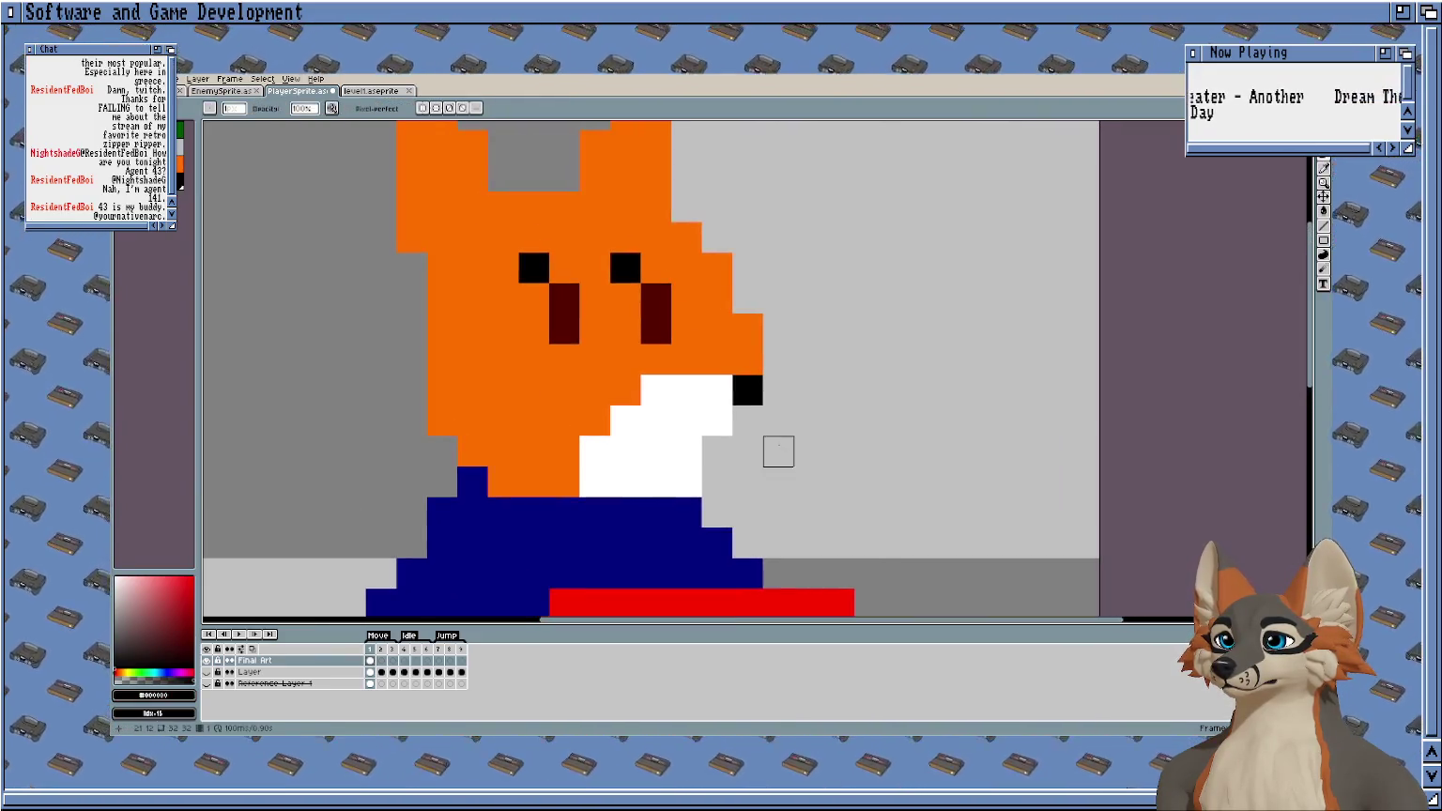
{"action": "scroll", "coordinate": [802, 447], "scroll_direction": "down", "scroll_amount": 1}
{"action": "scroll", "coordinate": [756, 357], "scroll_direction": "up", "scroll_amount": 1}
{"action": "right_click", "coordinate": [763, 347]}
{"action": "right_click", "coordinate": [731, 317]}
{"action": "scroll", "coordinate": [822, 378], "scroll_direction": "down", "scroll_amount": 2}
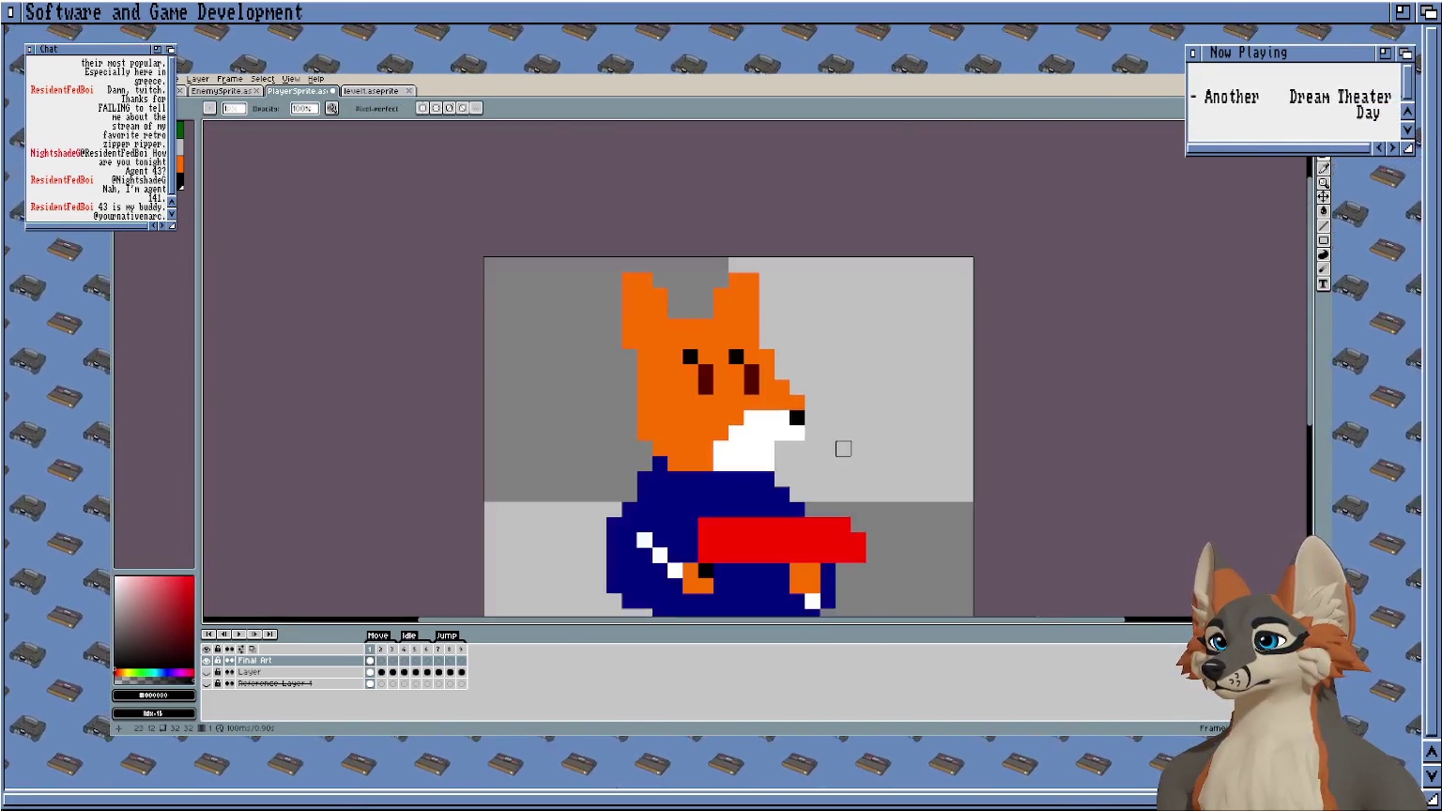
{"action": "left_click_drag", "start_coordinate": [846, 469], "coordinate": [773, 473]}
{"action": "scroll", "coordinate": [772, 473], "scroll_direction": "up", "scroll_amount": 2}
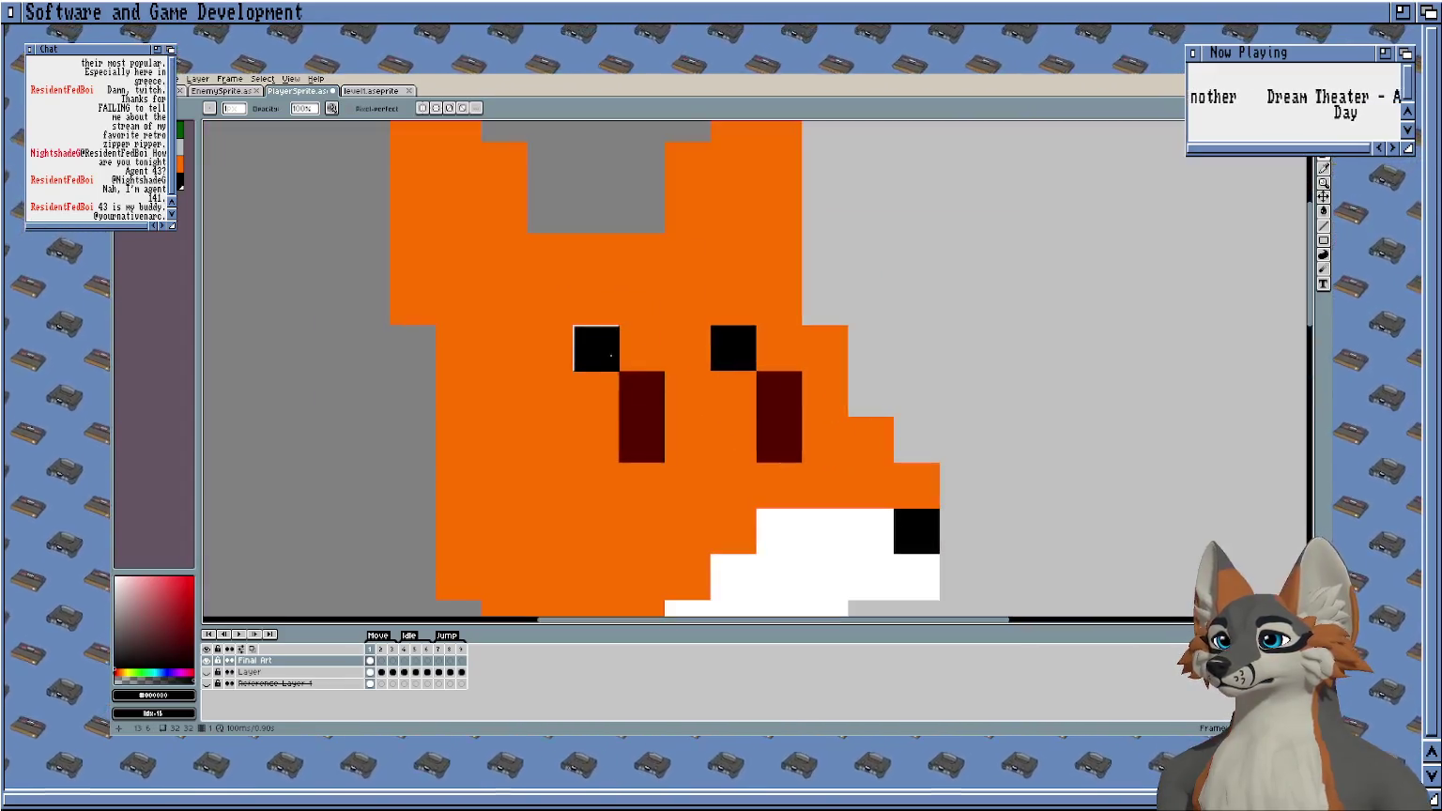
{"action": "left_click", "coordinate": [768, 514]}
{"action": "scroll", "coordinate": [917, 427], "scroll_direction": "down", "scroll_amount": 1}
Choose white, then yellow, as the drawing colour.
{"action": "left_click", "coordinate": [824, 502], "text": "alt"}
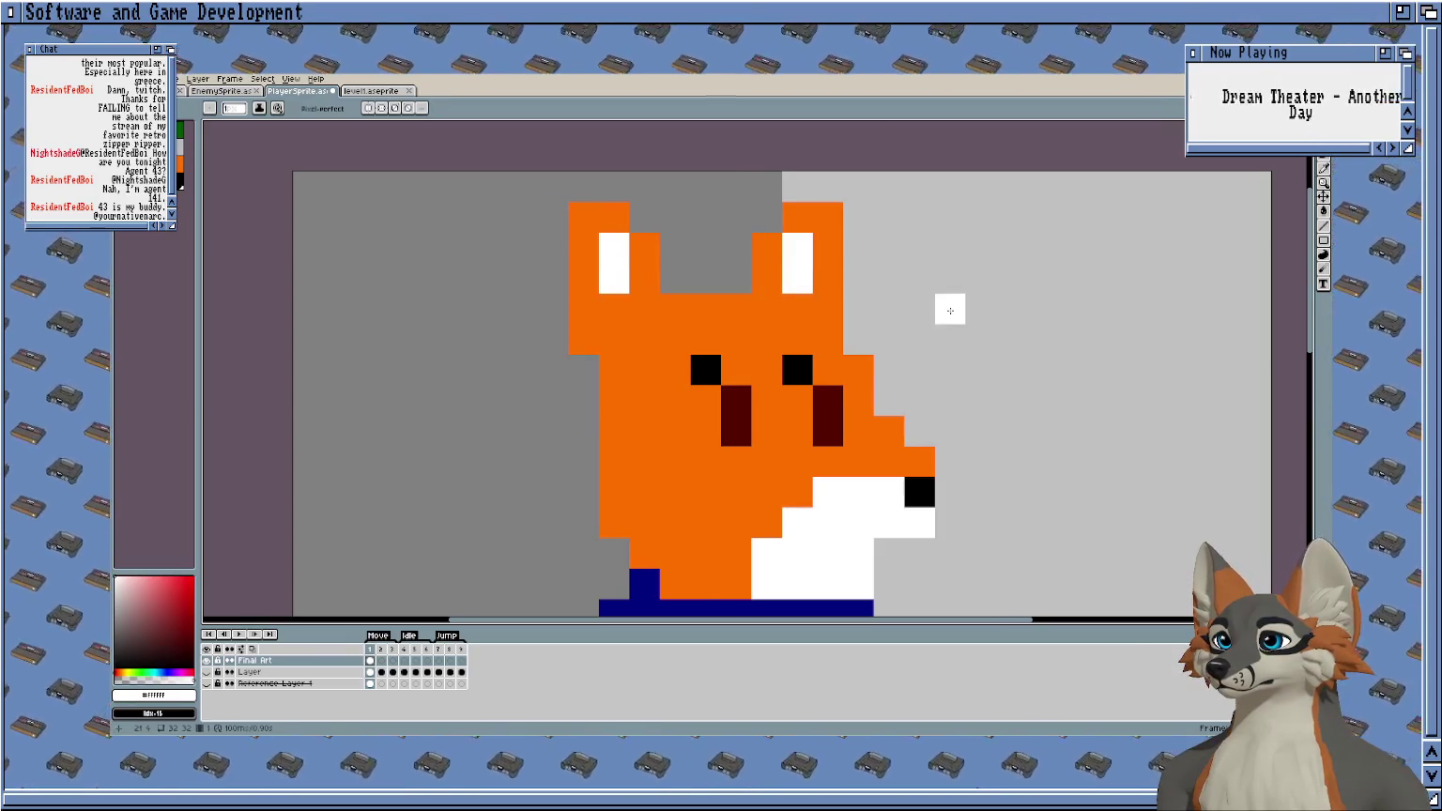
{"action": "scroll", "coordinate": [950, 310], "scroll_direction": "down", "scroll_amount": 2}
{"action": "scroll", "coordinate": [797, 450], "scroll_direction": "down", "scroll_amount": 1}
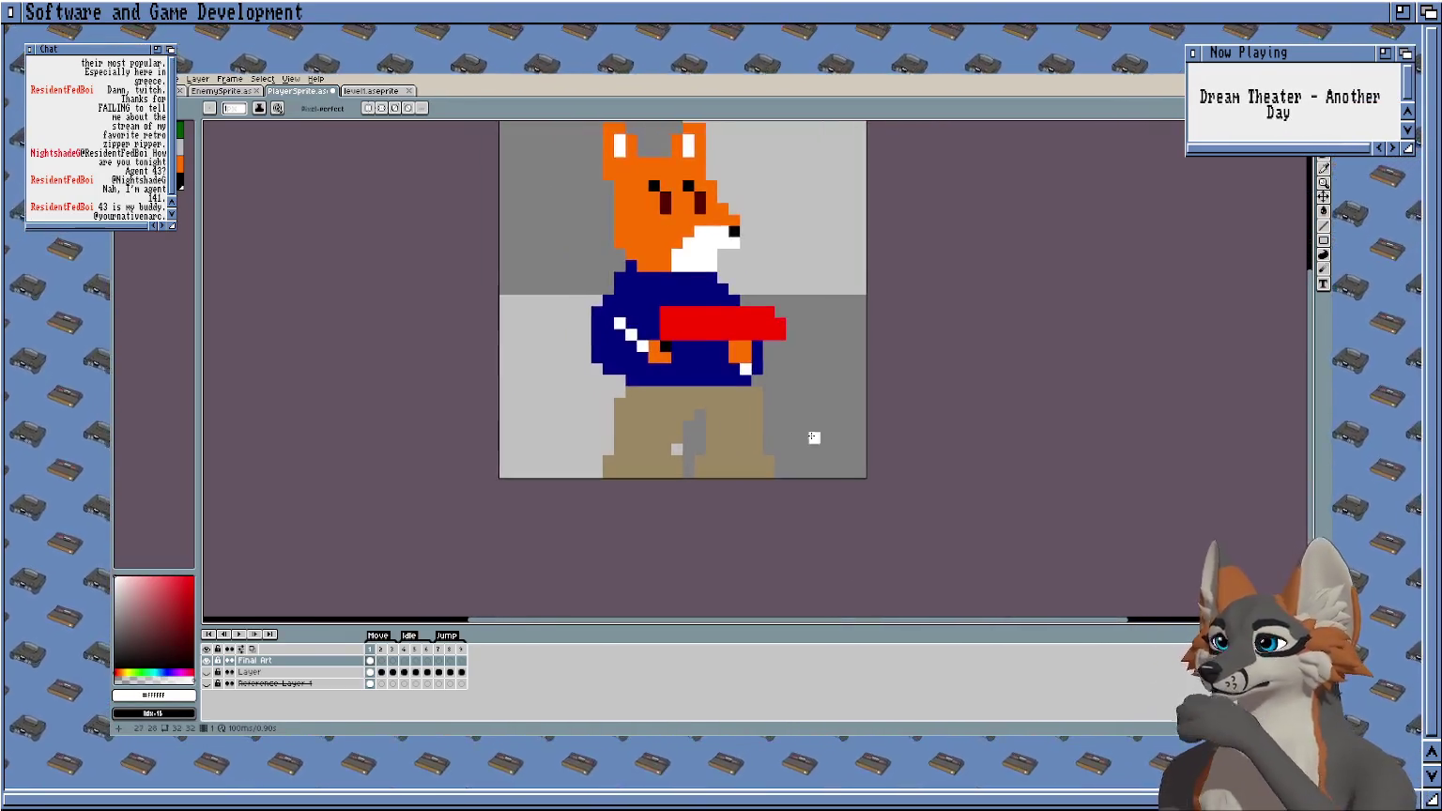
{"action": "scroll", "coordinate": [814, 438], "scroll_direction": "up", "scroll_amount": 1}
{"action": "scroll", "coordinate": [801, 422], "scroll_direction": "up", "scroll_amount": 1}
{"action": "left_click", "coordinate": [171, 150]}
Add a yellow pixel on the pants, then paint a black strip on the left boot.
{"action": "mouse_move", "coordinate": [518, 422]}
{"action": "left_mouse_down"}
{"action": "mouse_move", "coordinate": [595, 427]}
{"action": "mouse_move", "coordinate": [619, 494]}
{"action": "left_mouse_up"}
{"action": "left_click", "coordinate": [620, 495]}
{"action": "left_click", "coordinate": [181, 203]}
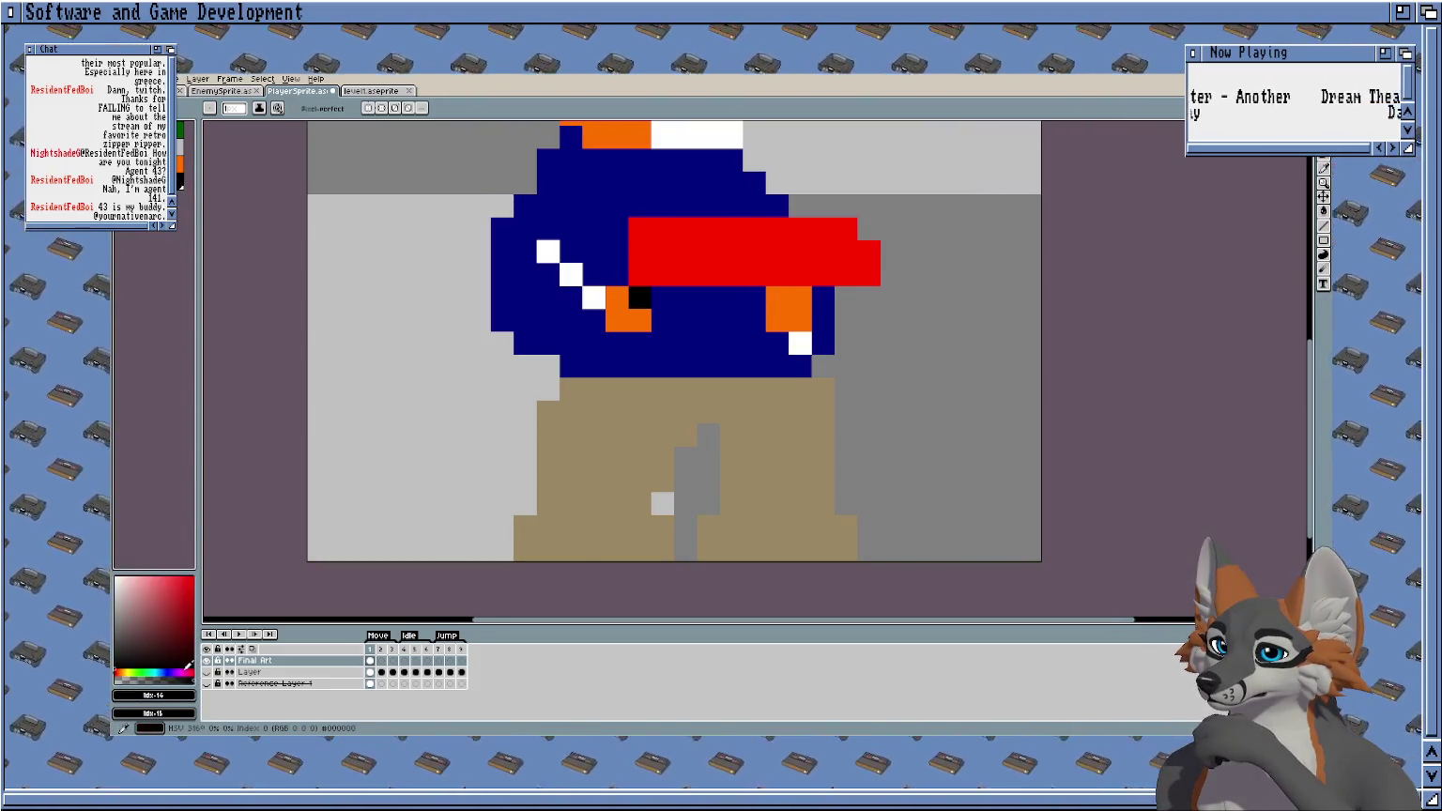
{"action": "left_click", "coordinate": [181, 167]}
{"action": "left_click", "coordinate": [182, 184]}
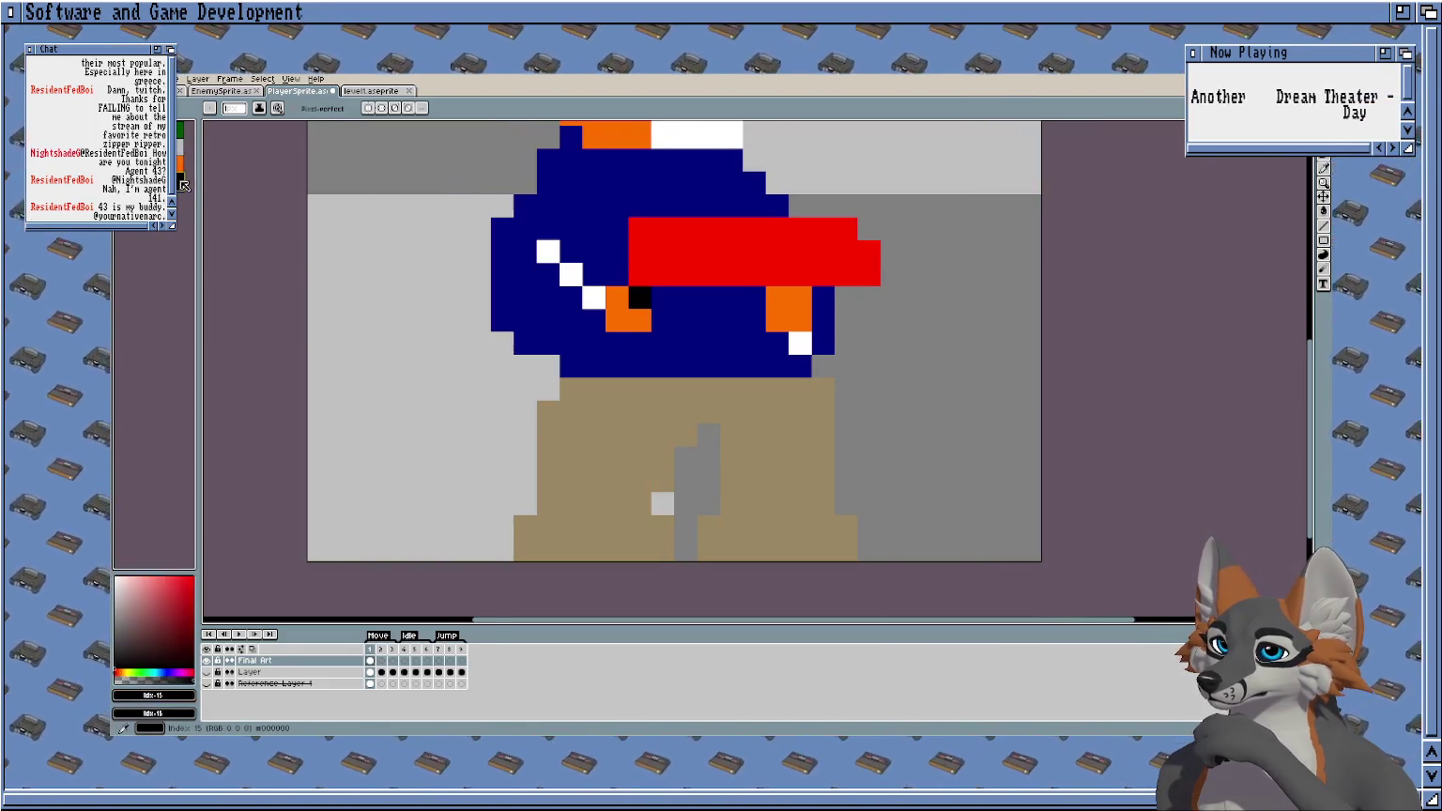
{"action": "left_click_drag", "start_coordinate": [552, 524], "coordinate": [569, 525]}
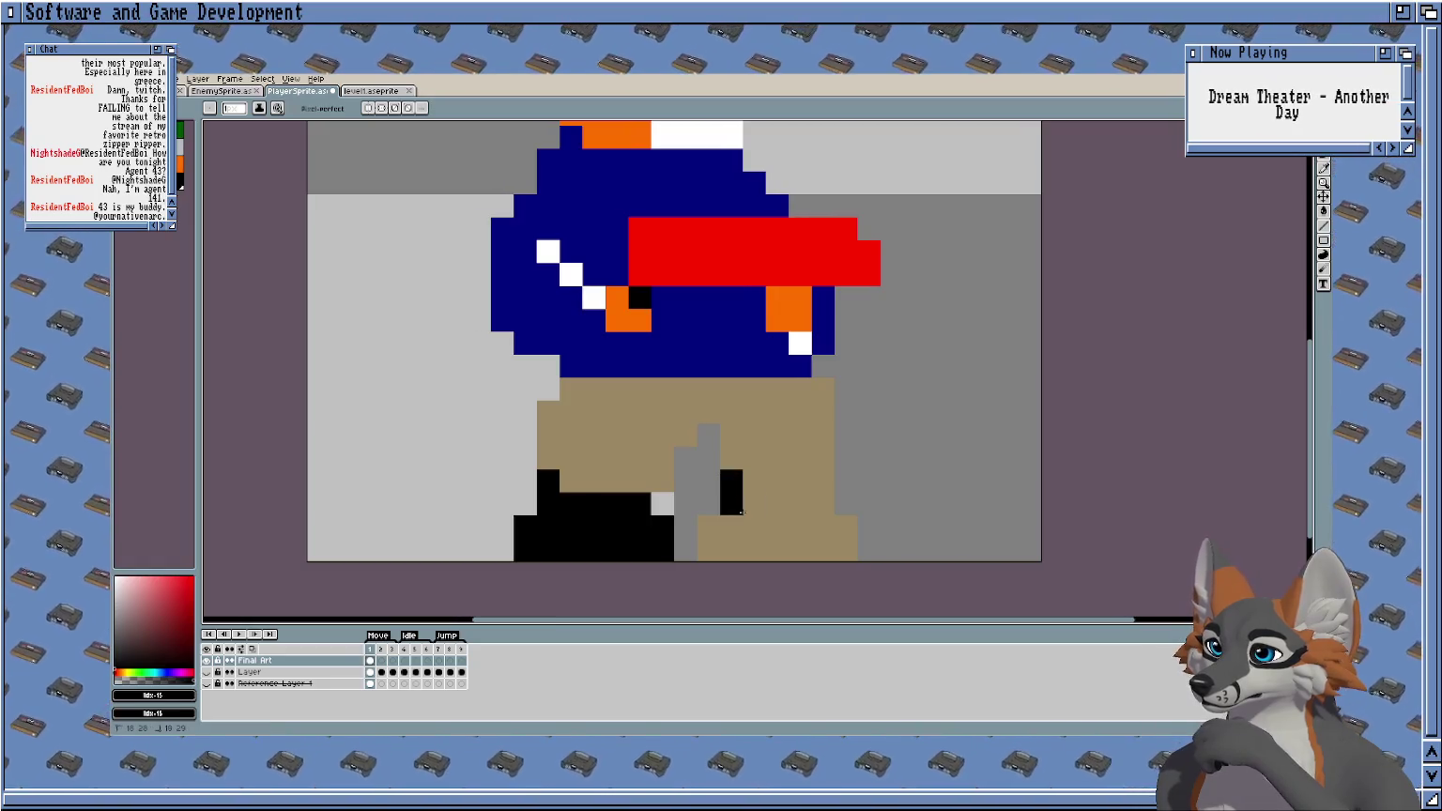
Paint the right boot black, then select the Eraser.
{"action": "left_click_drag", "start_coordinate": [837, 525], "coordinate": [737, 531]}
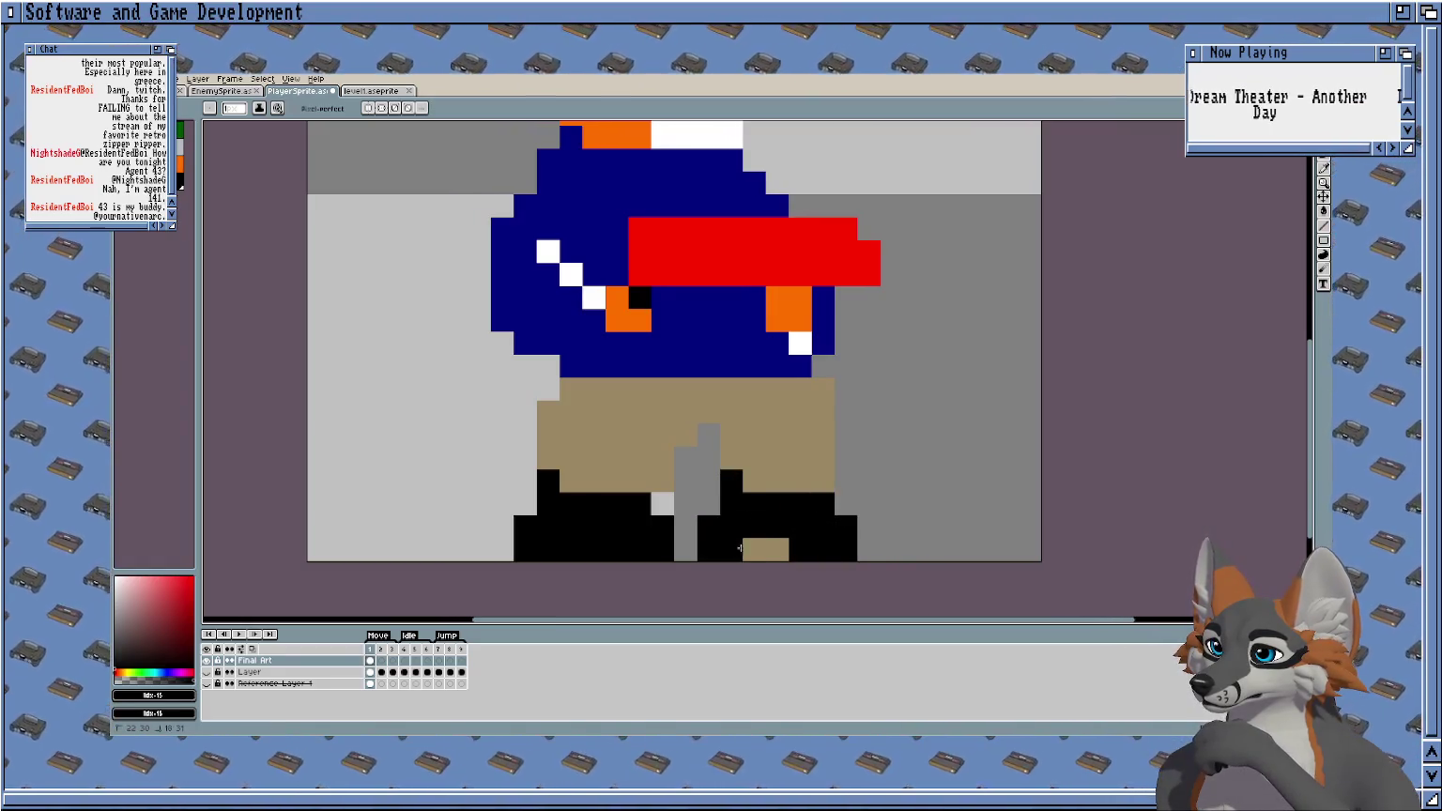
{"action": "left_click_drag", "start_coordinate": [760, 483], "coordinate": [672, 509]}
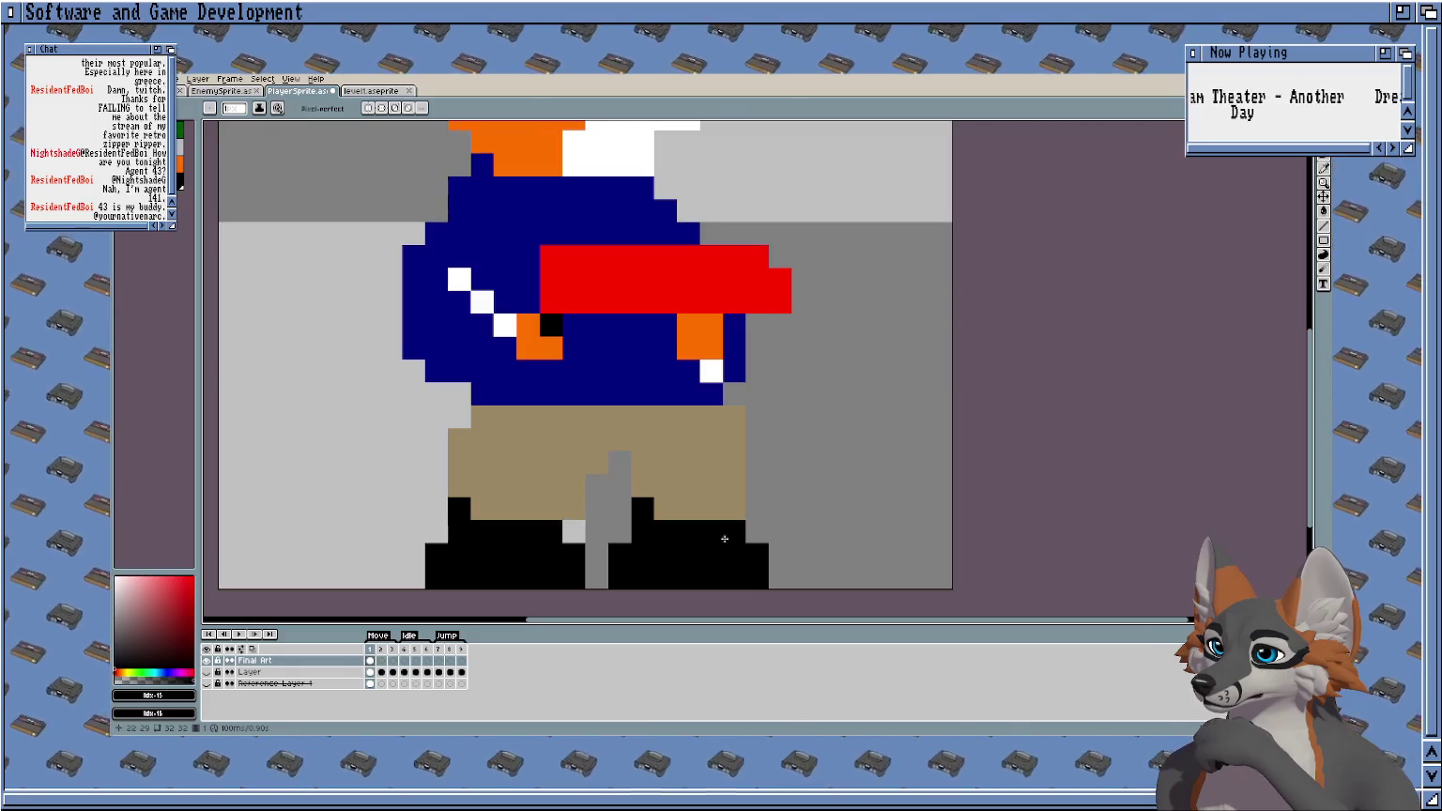
{"action": "scroll", "coordinate": [724, 538], "scroll_direction": "down", "scroll_amount": 2}
{"action": "scroll", "coordinate": [724, 539], "scroll_direction": "up", "scroll_amount": 2}
{"action": "scroll", "coordinate": [657, 498], "scroll_direction": "up", "scroll_amount": 1}
{"action": "key", "text": "e"}
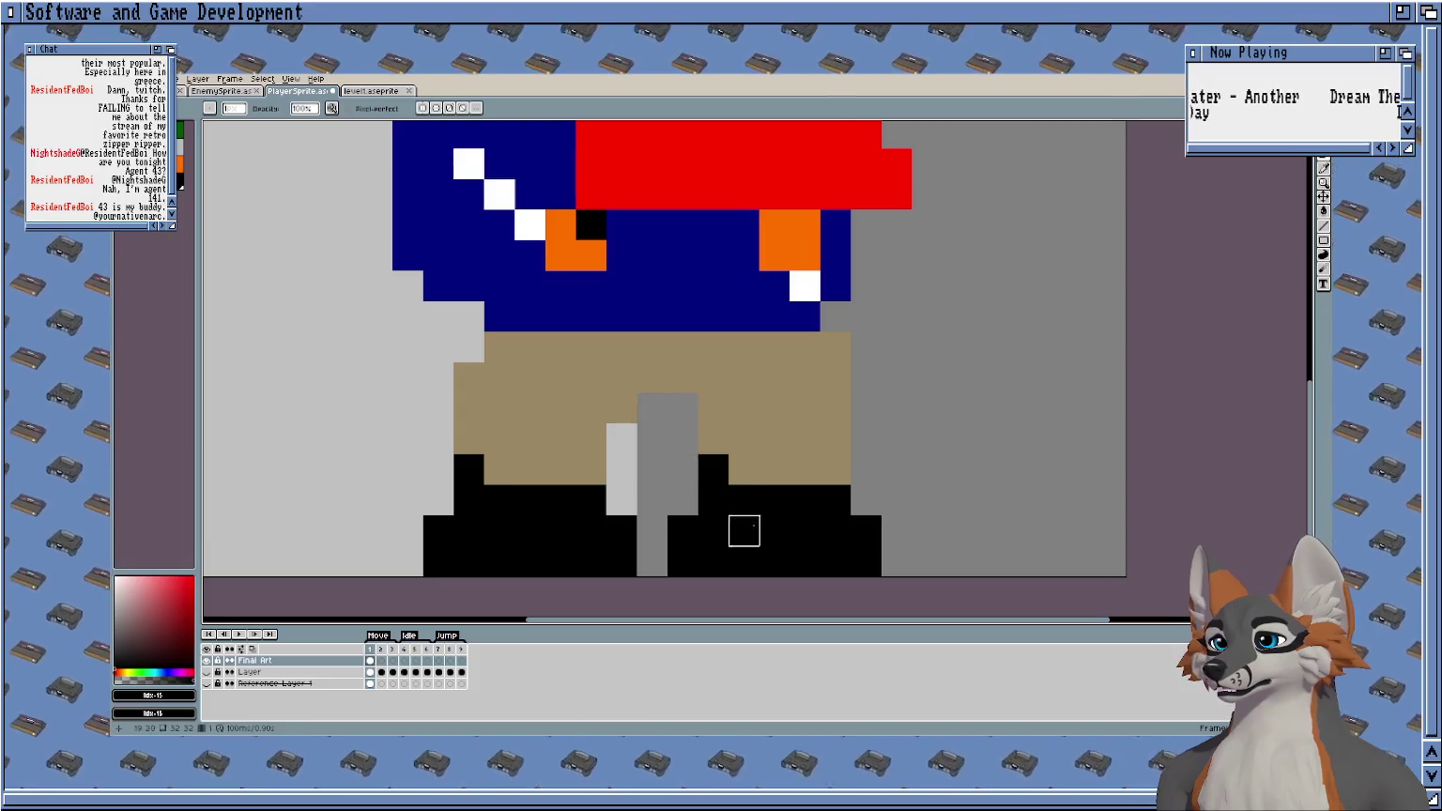
{"action": "scroll", "coordinate": [714, 438], "scroll_direction": "down", "scroll_amount": 2}
{"action": "scroll", "coordinate": [757, 441], "scroll_direction": "down", "scroll_amount": 1}
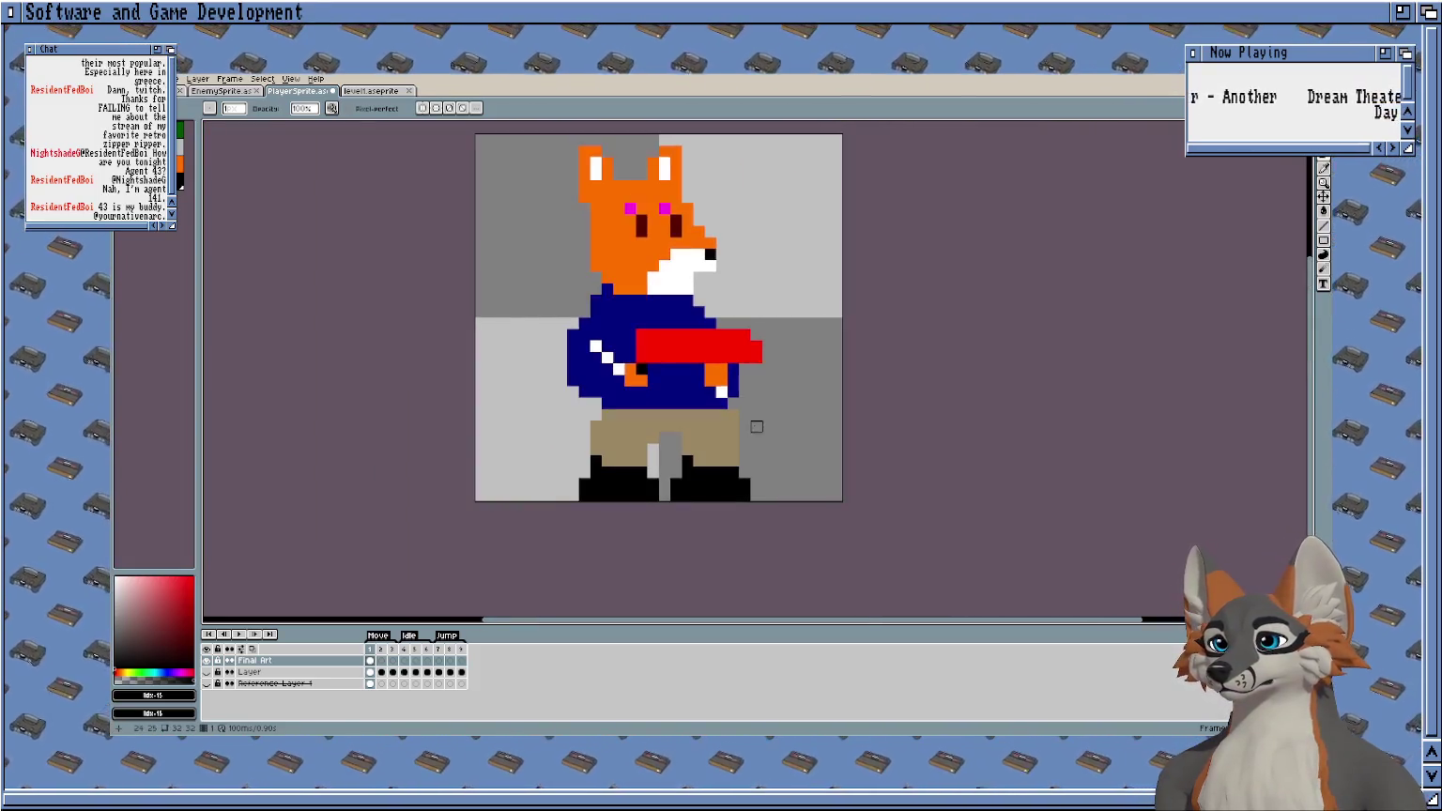
Try a magenta bucket fill on the pants, then undo it.
{"action": "key", "text": "b"}
{"action": "scroll", "coordinate": [664, 414], "scroll_direction": "up", "scroll_amount": 2}
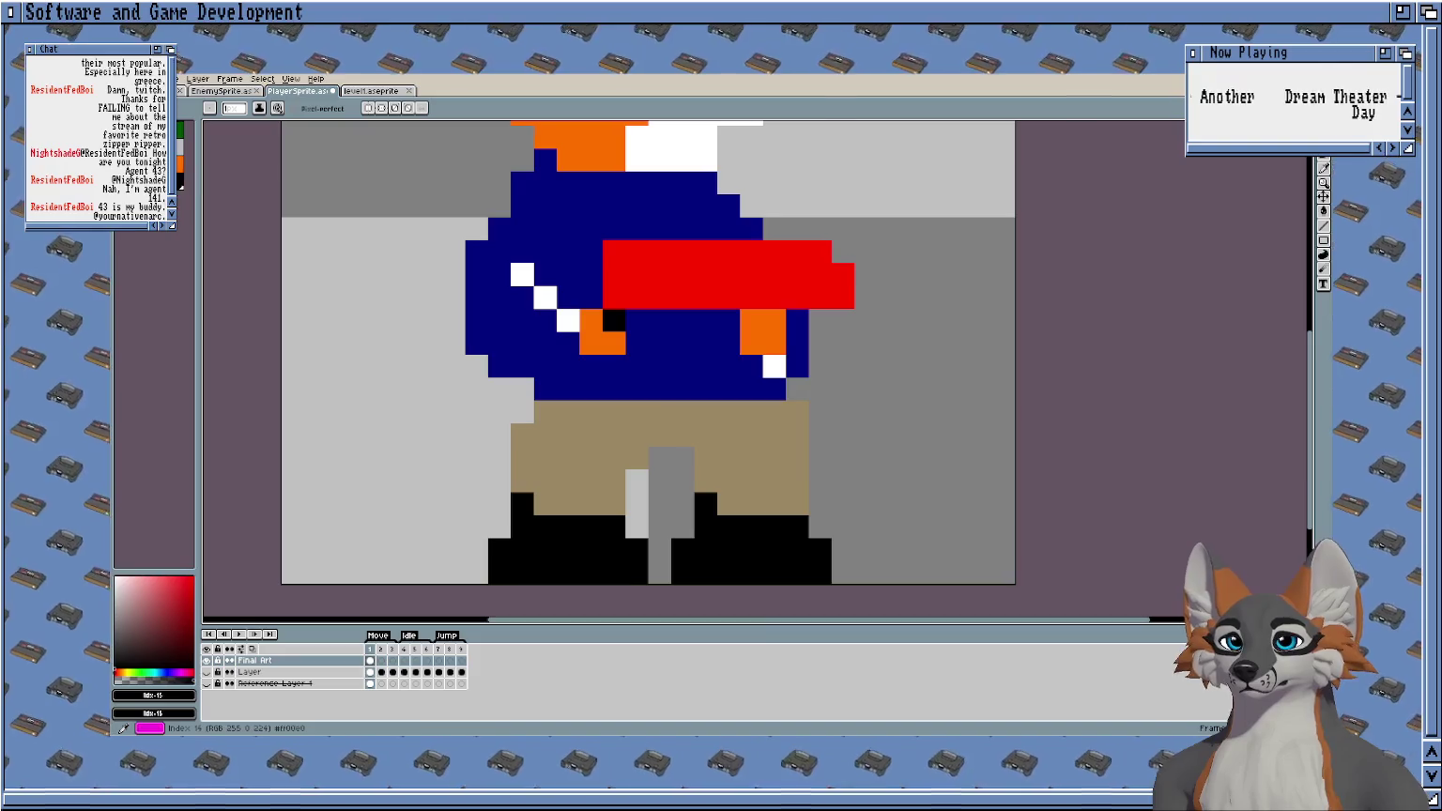
{"action": "left_click", "coordinate": [165, 150]}
{"action": "key", "text": "g"}
{"action": "left_click", "coordinate": [585, 459]}
{"action": "scroll", "coordinate": [801, 486], "scroll_direction": "down", "scroll_amount": 4}
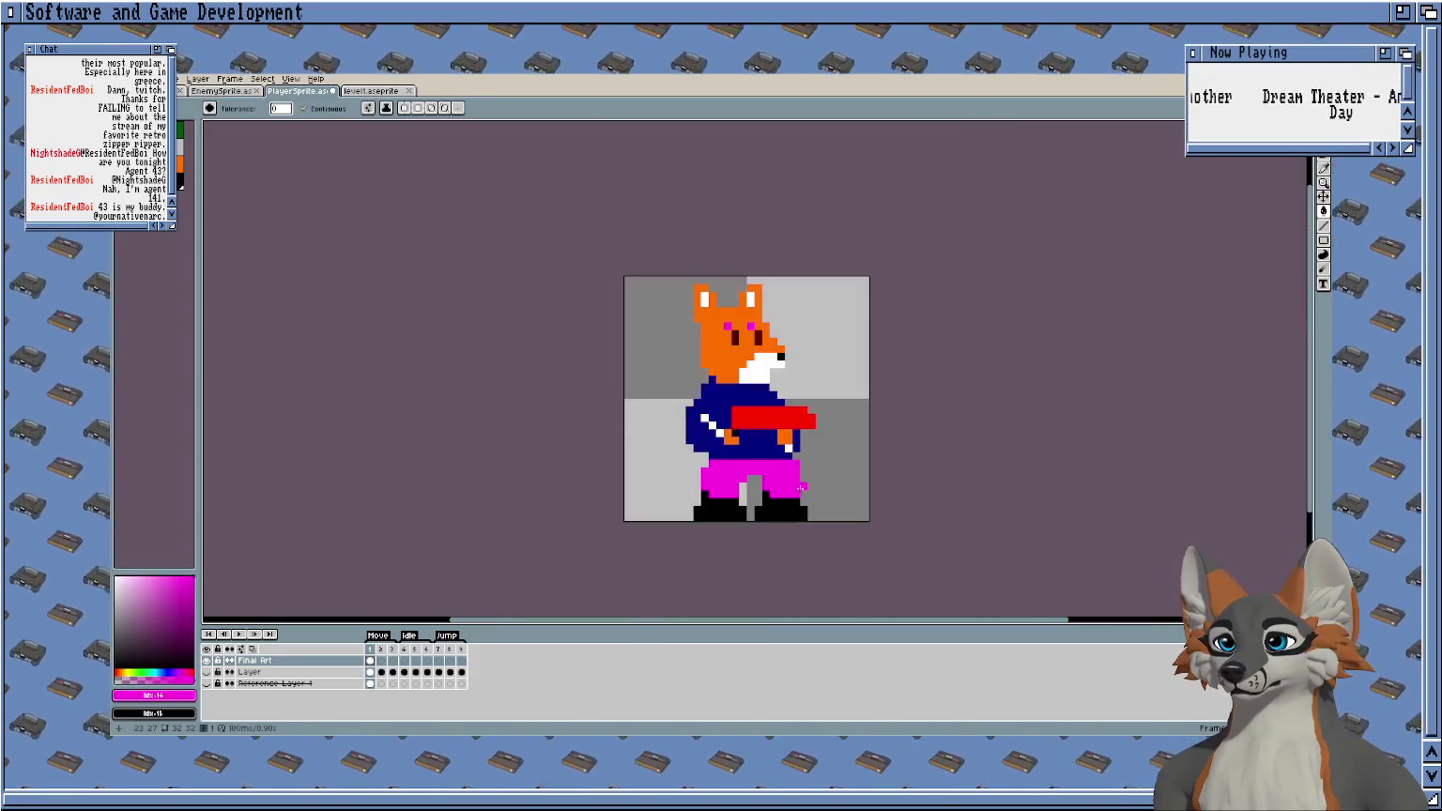
{"action": "key", "text": "ctrl+z"}
Repaint both magenta brow pixels black.
{"action": "scroll", "coordinate": [824, 450], "scroll_direction": "up", "scroll_amount": 3}
{"action": "scroll", "coordinate": [748, 364], "scroll_direction": "up", "scroll_amount": 2}
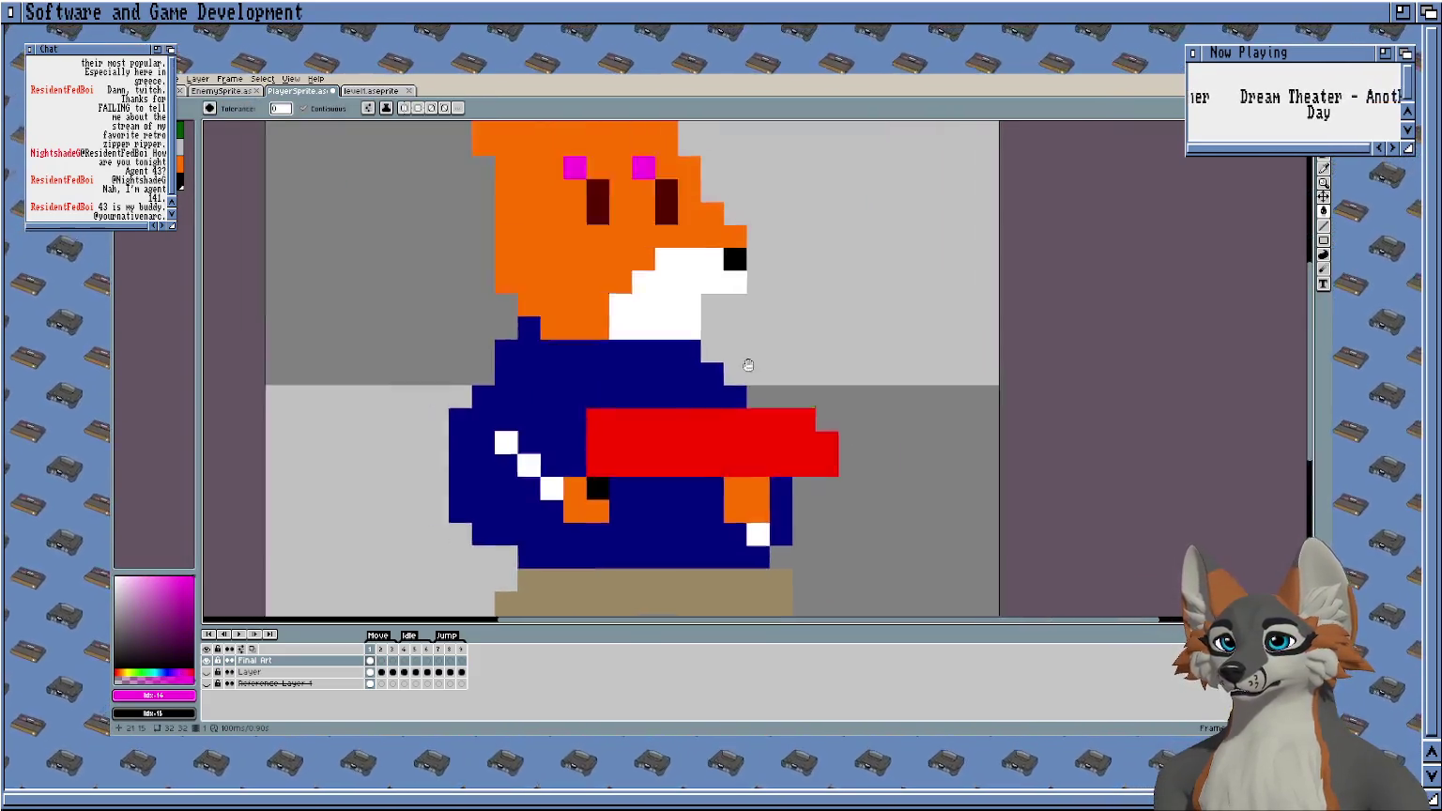
{"action": "left_click_drag", "start_coordinate": [748, 363], "coordinate": [753, 429]}
{"action": "scroll", "coordinate": [600, 213], "scroll_direction": "up", "scroll_amount": 1}
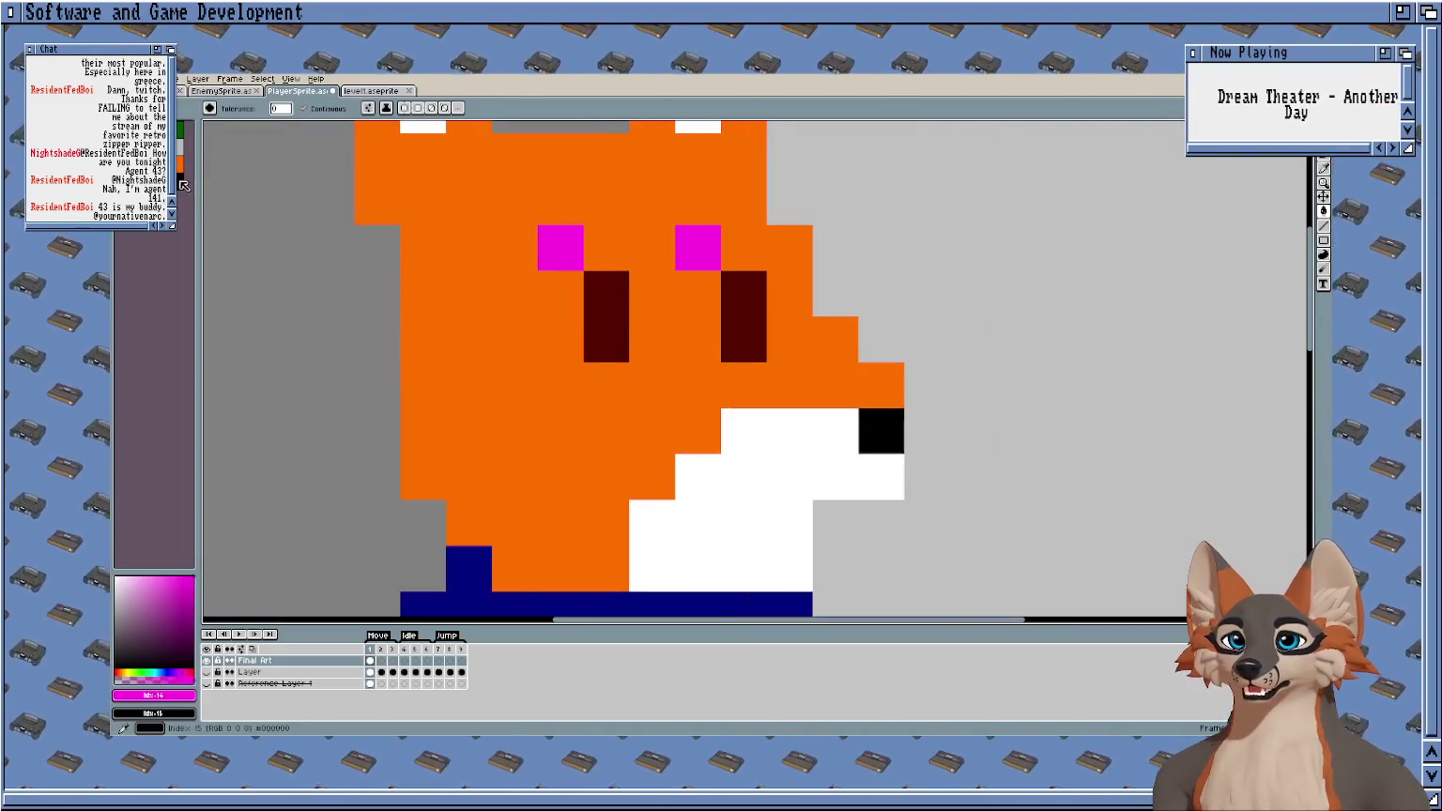
{"action": "left_click", "coordinate": [181, 181]}
{"action": "left_click", "coordinate": [548, 236]}
{"action": "key", "text": "b"}
{"action": "left_click", "coordinate": [697, 248]}
{"action": "scroll", "coordinate": [691, 375], "scroll_direction": "down", "scroll_amount": 1}
{"action": "scroll", "coordinate": [493, 221], "scroll_direction": "down", "scroll_amount": 1}
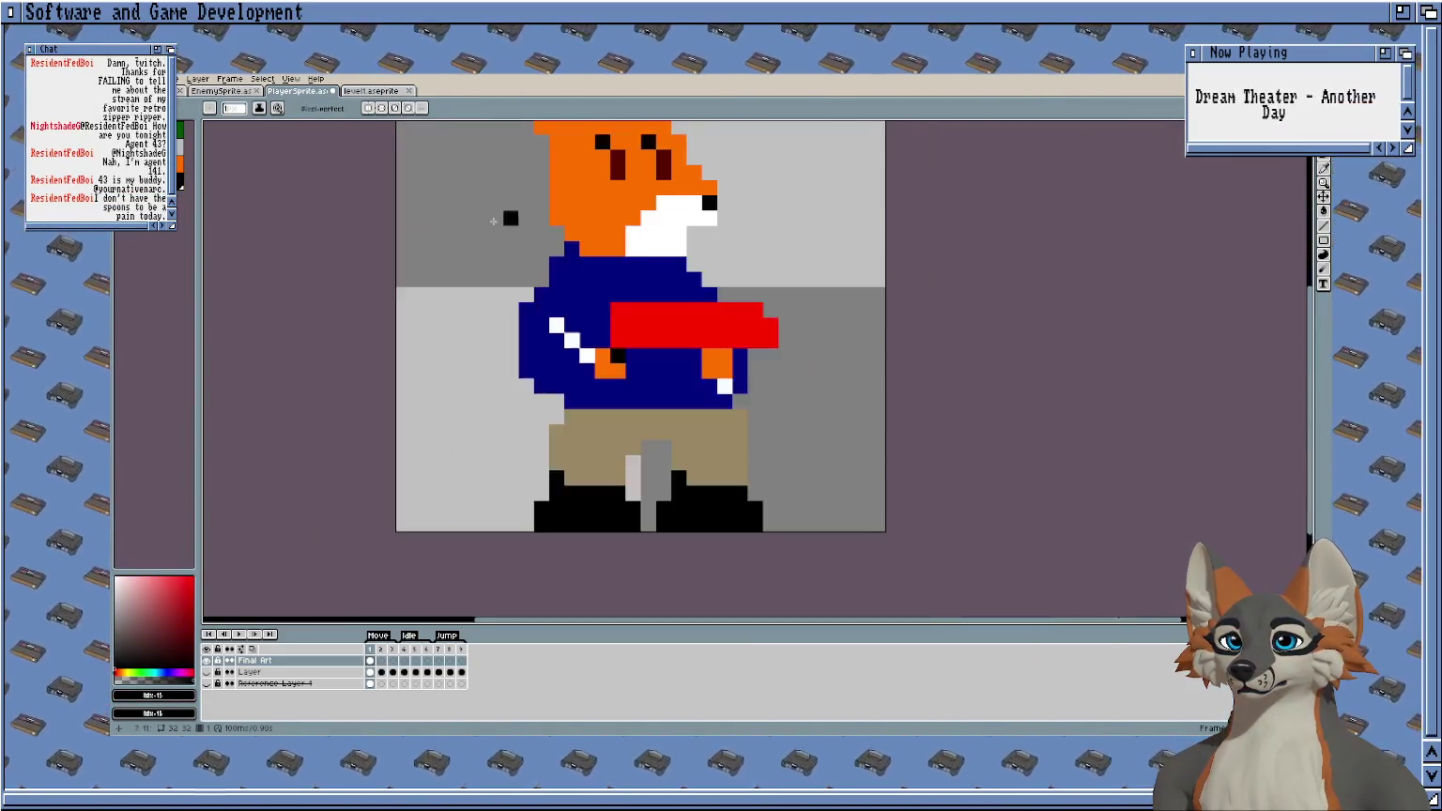
Bucket-fill the tan pants with magenta.
{"action": "left_click", "coordinate": [180, 188]}
{"action": "key", "text": "g"}
{"action": "left_click", "coordinate": [566, 460]}
{"action": "scroll", "coordinate": [887, 495], "scroll_direction": "up", "scroll_amount": 2}
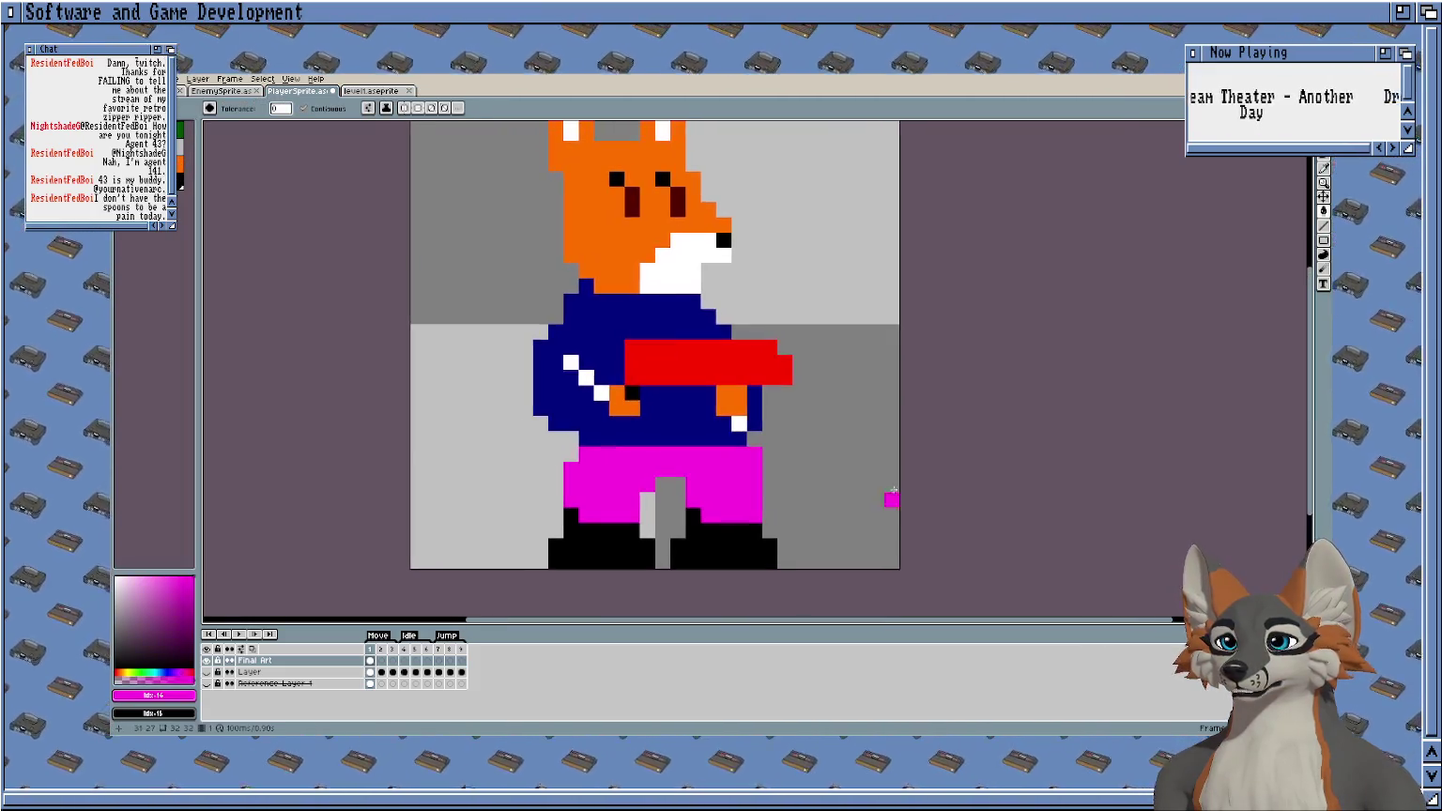
{"action": "scroll", "coordinate": [820, 353], "scroll_direction": "down", "scroll_amount": 1}
{"action": "scroll", "coordinate": [835, 335], "scroll_direction": "up", "scroll_amount": 1}
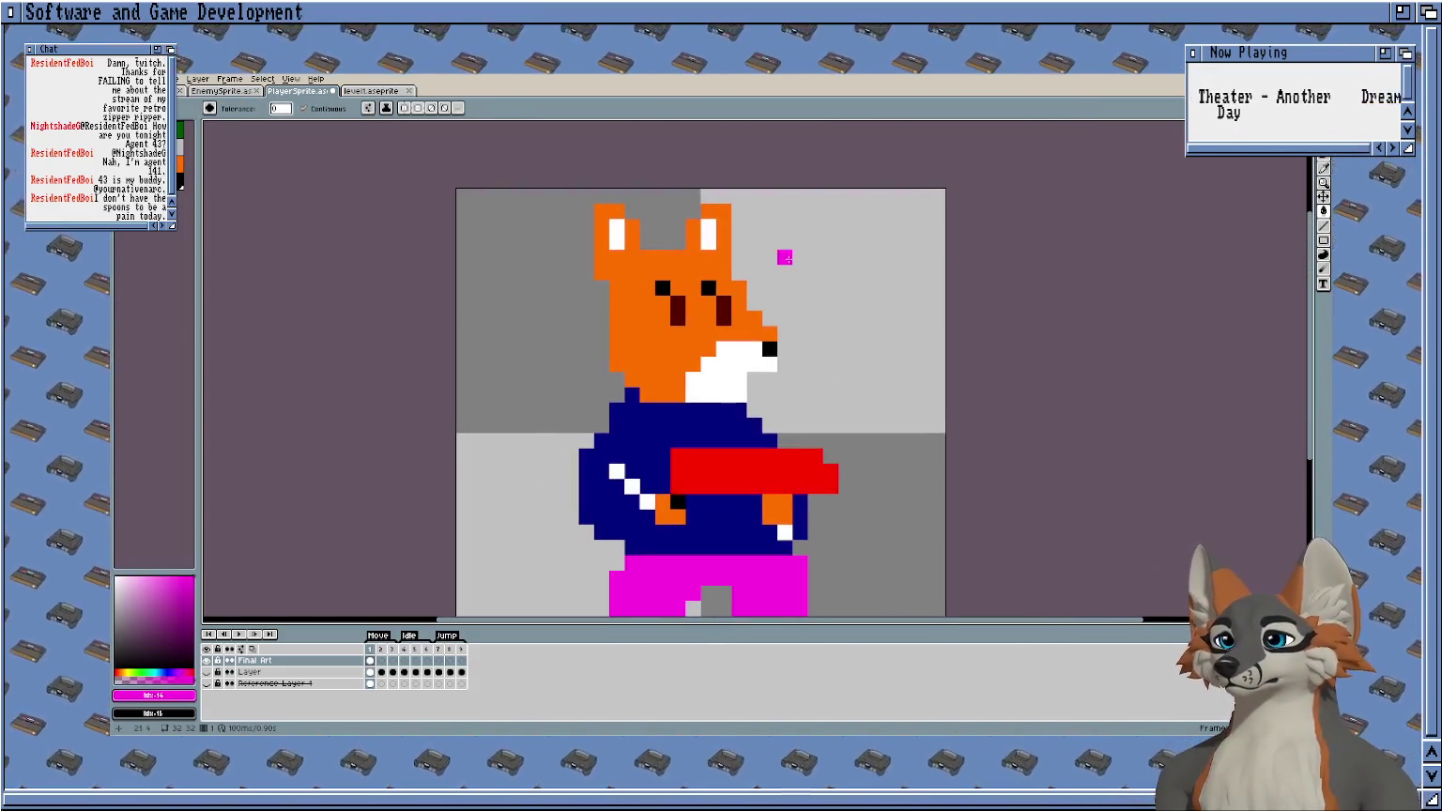
Marquee-select the fox's head area, then bring its lower body and legs into view.
{"action": "left_click_drag", "start_coordinate": [825, 201], "coordinate": [575, 450]}
{"action": "left_click", "coordinate": [721, 292]}
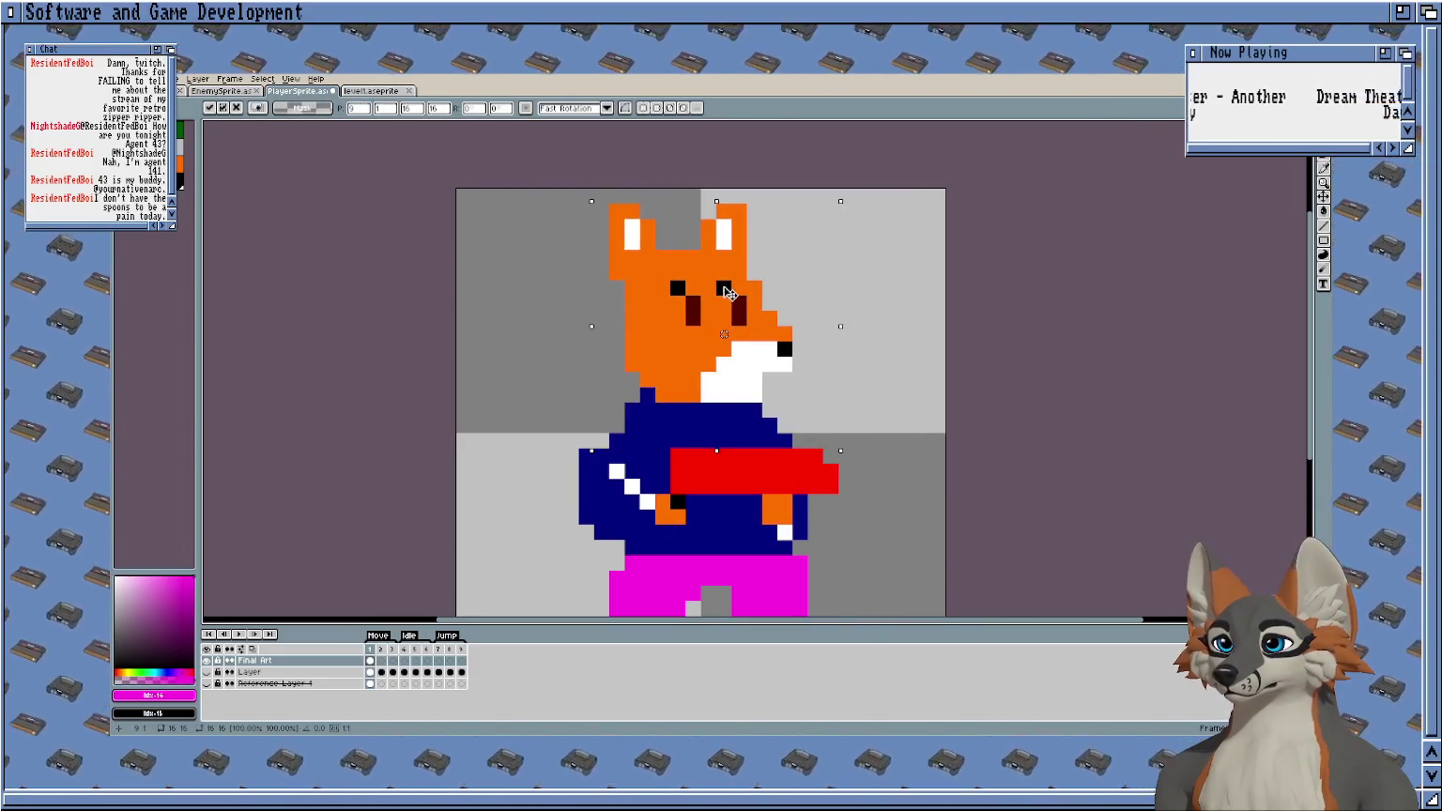
{"action": "key", "text": "e"}
{"action": "scroll", "coordinate": [596, 459], "scroll_direction": "up", "scroll_amount": 3}
{"action": "left_click_drag", "start_coordinate": [577, 481], "coordinate": [563, 360]}
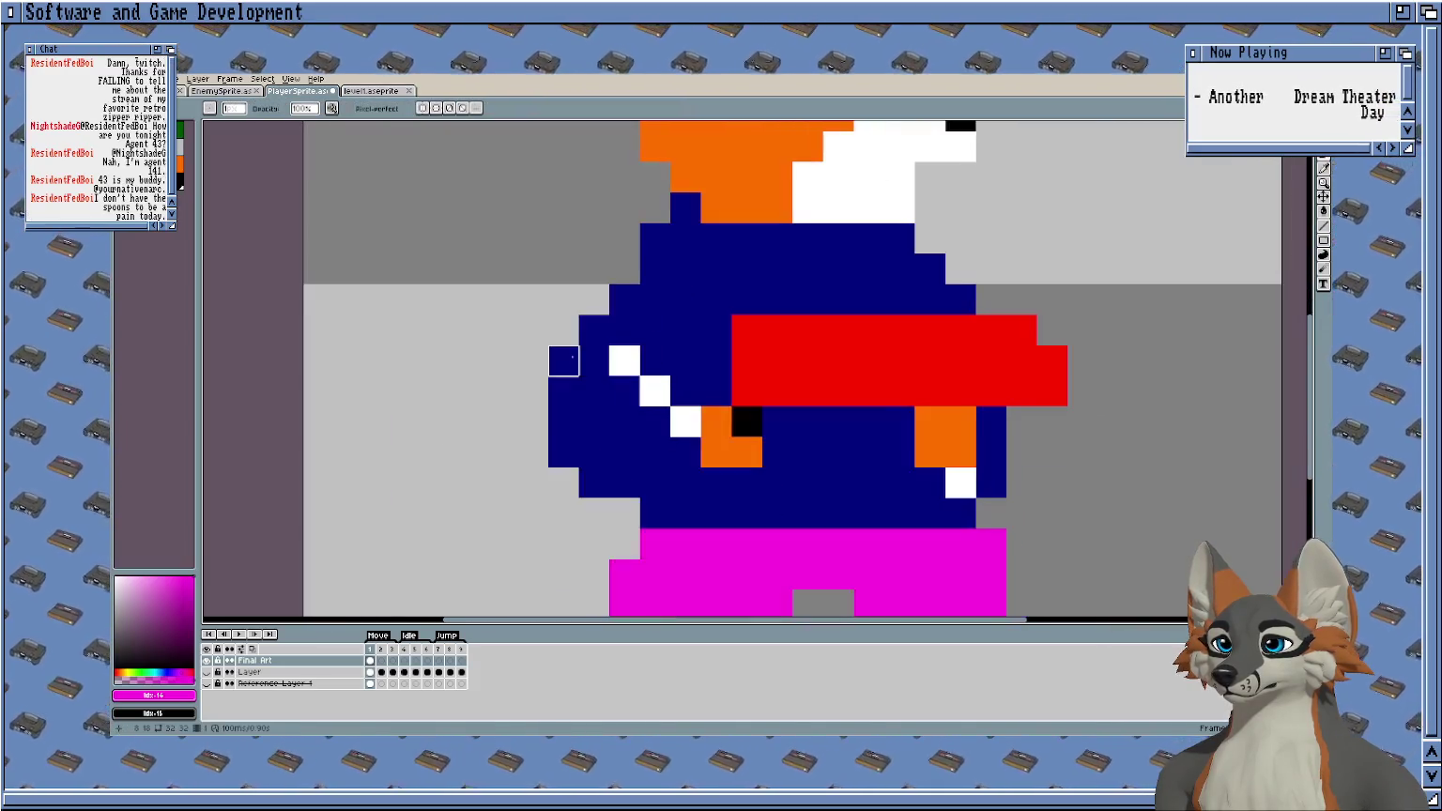
{"action": "scroll", "coordinate": [566, 507], "scroll_direction": "down", "scroll_amount": 1}
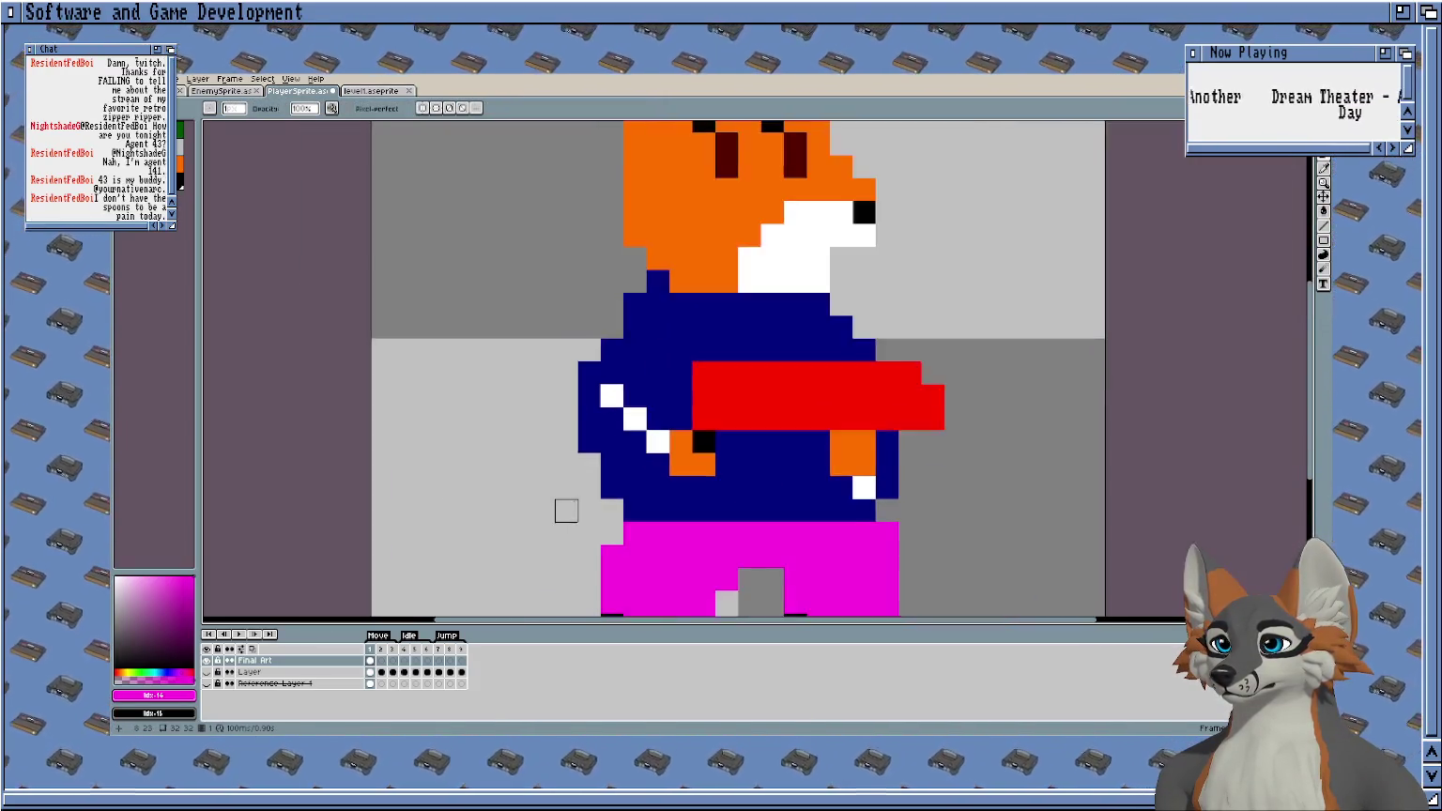
{"action": "scroll", "coordinate": [566, 507], "scroll_direction": "down", "scroll_amount": 1}
{"action": "scroll", "coordinate": [540, 432], "scroll_direction": "down", "scroll_amount": 1}
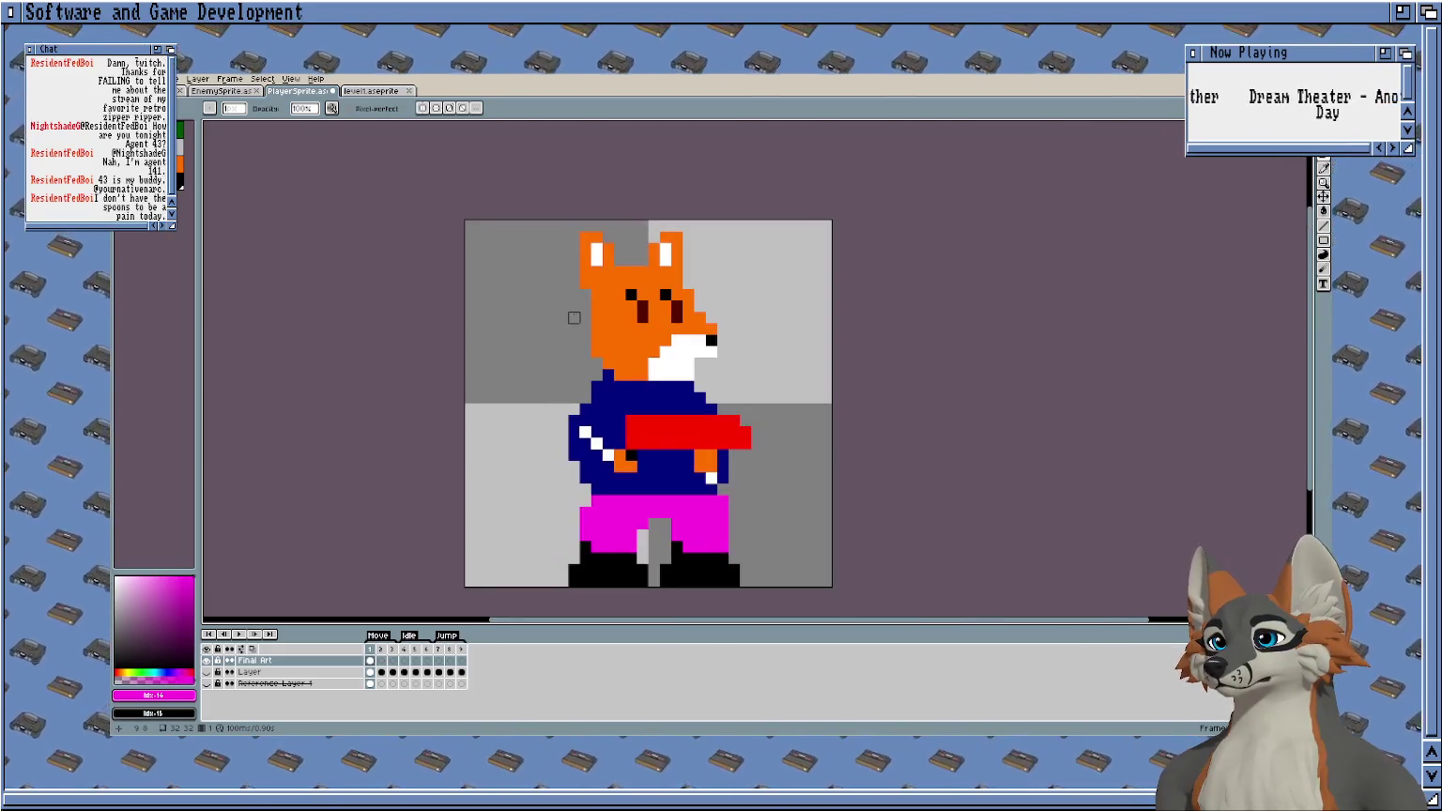
{"action": "mouse_move", "coordinate": [551, 340]}
{"action": "left_mouse_down"}
{"action": "mouse_move", "coordinate": [563, 315]}
{"action": "mouse_move", "coordinate": [498, 312]}
{"action": "mouse_move", "coordinate": [540, 361]}
{"action": "mouse_move", "coordinate": [573, 351]}
{"action": "left_mouse_up"}
Paint the red gun's top-left corner pixel navy with the Pencil.
{"action": "scroll", "coordinate": [563, 315], "scroll_direction": "down", "scroll_amount": 1}
{"action": "scroll", "coordinate": [563, 315], "scroll_direction": "up", "scroll_amount": 1}
{"action": "scroll", "coordinate": [599, 353], "scroll_direction": "up", "scroll_amount": 1}
{"action": "scroll", "coordinate": [608, 360], "scroll_direction": "down", "scroll_amount": 1}
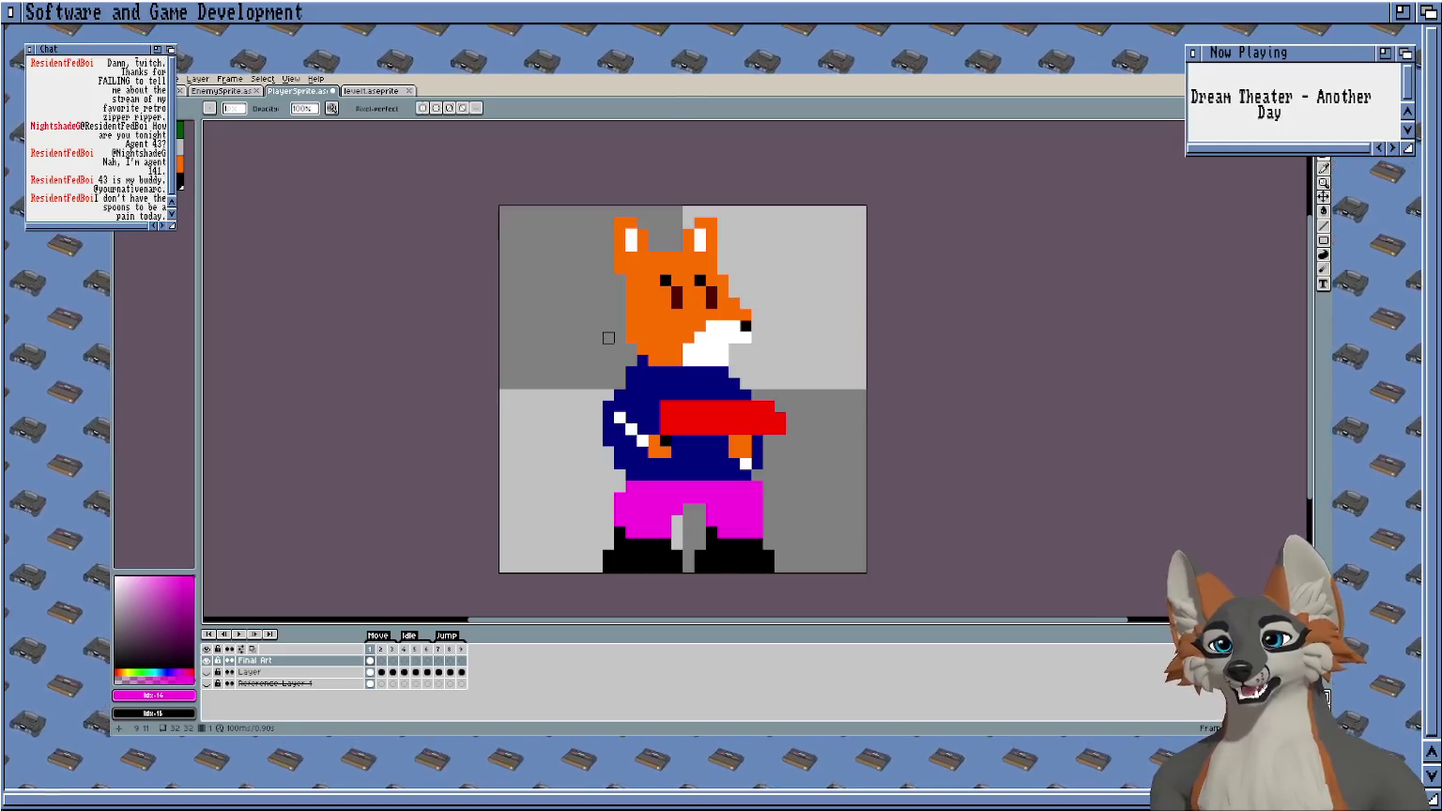
{"action": "scroll", "coordinate": [714, 394], "scroll_direction": "up", "scroll_amount": 3}
{"action": "scroll", "coordinate": [602, 319], "scroll_direction": "up", "scroll_amount": 1}
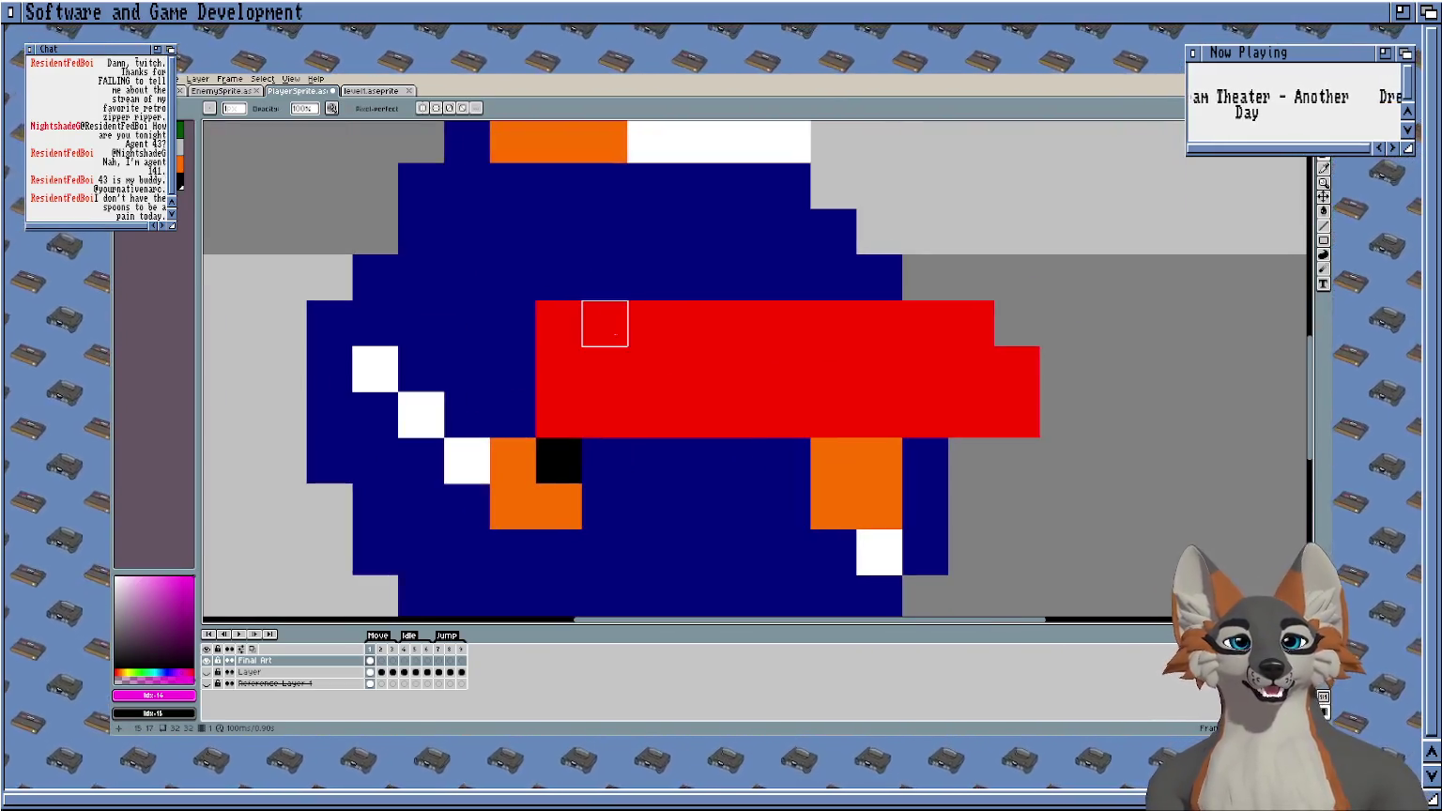
{"action": "key", "text": "9"}
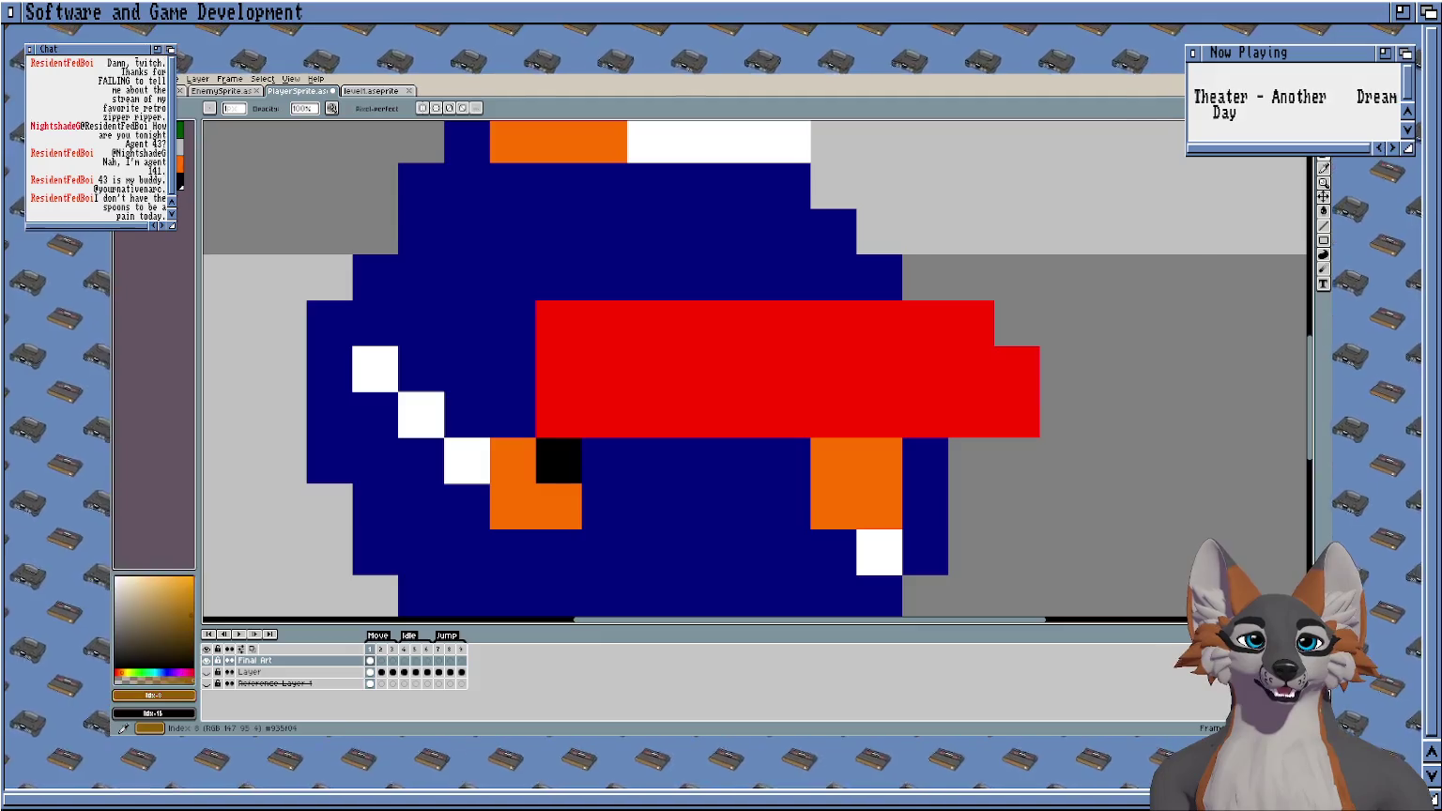
{"action": "key", "text": "9"}
{"action": "key", "text": "b"}
{"action": "left_click", "coordinate": [566, 324]}
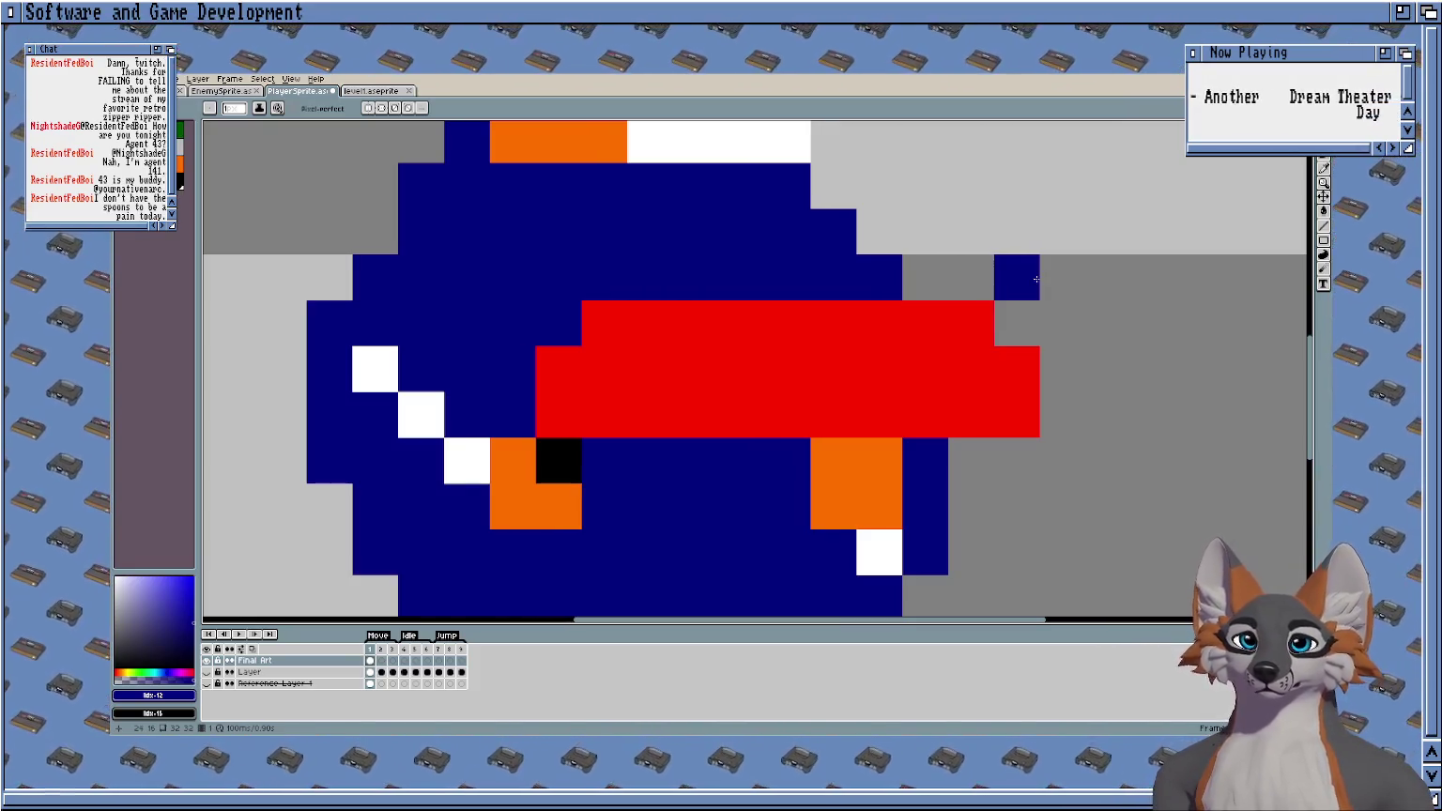
Paint a white 2x2 patch on the fox's navy chest.
{"action": "scroll", "coordinate": [1036, 278], "scroll_direction": "down", "scroll_amount": 2}
{"action": "scroll", "coordinate": [1028, 280], "scroll_direction": "down", "scroll_amount": 1}
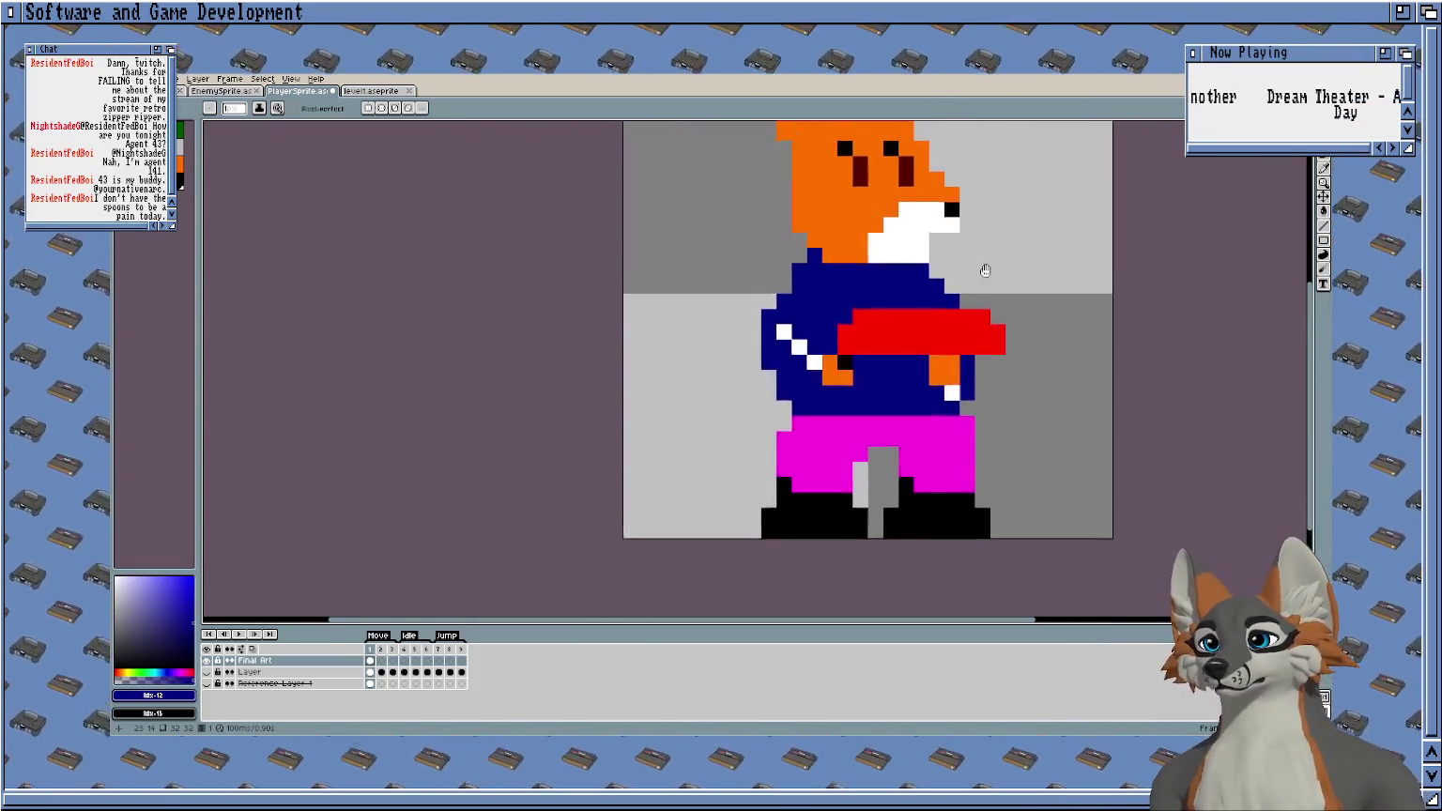
{"action": "scroll", "coordinate": [808, 272], "scroll_direction": "down", "scroll_amount": 1}
{"action": "scroll", "coordinate": [794, 296], "scroll_direction": "up", "scroll_amount": 2}
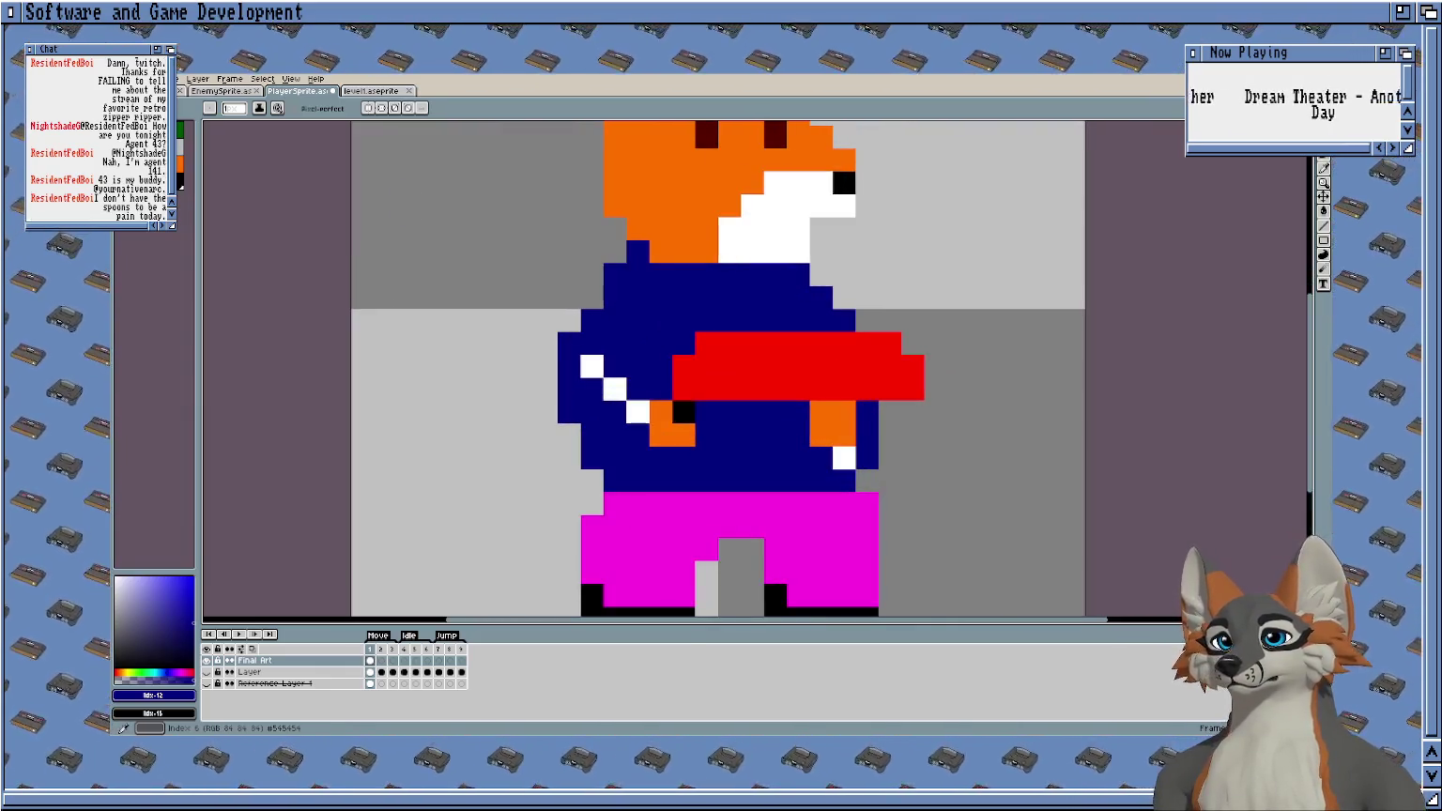
{"action": "left_click", "coordinate": [592, 366], "text": "alt"}
{"action": "scroll", "coordinate": [618, 314], "scroll_direction": "up", "scroll_amount": 3}
{"action": "left_click", "coordinate": [700, 298]}
{"action": "left_click", "coordinate": [792, 272]}
{"action": "scroll", "coordinate": [788, 394], "scroll_direction": "down", "scroll_amount": 2}
{"action": "scroll", "coordinate": [804, 376], "scroll_direction": "up", "scroll_amount": 1}
{"action": "scroll", "coordinate": [804, 376], "scroll_direction": "down", "scroll_amount": 1}
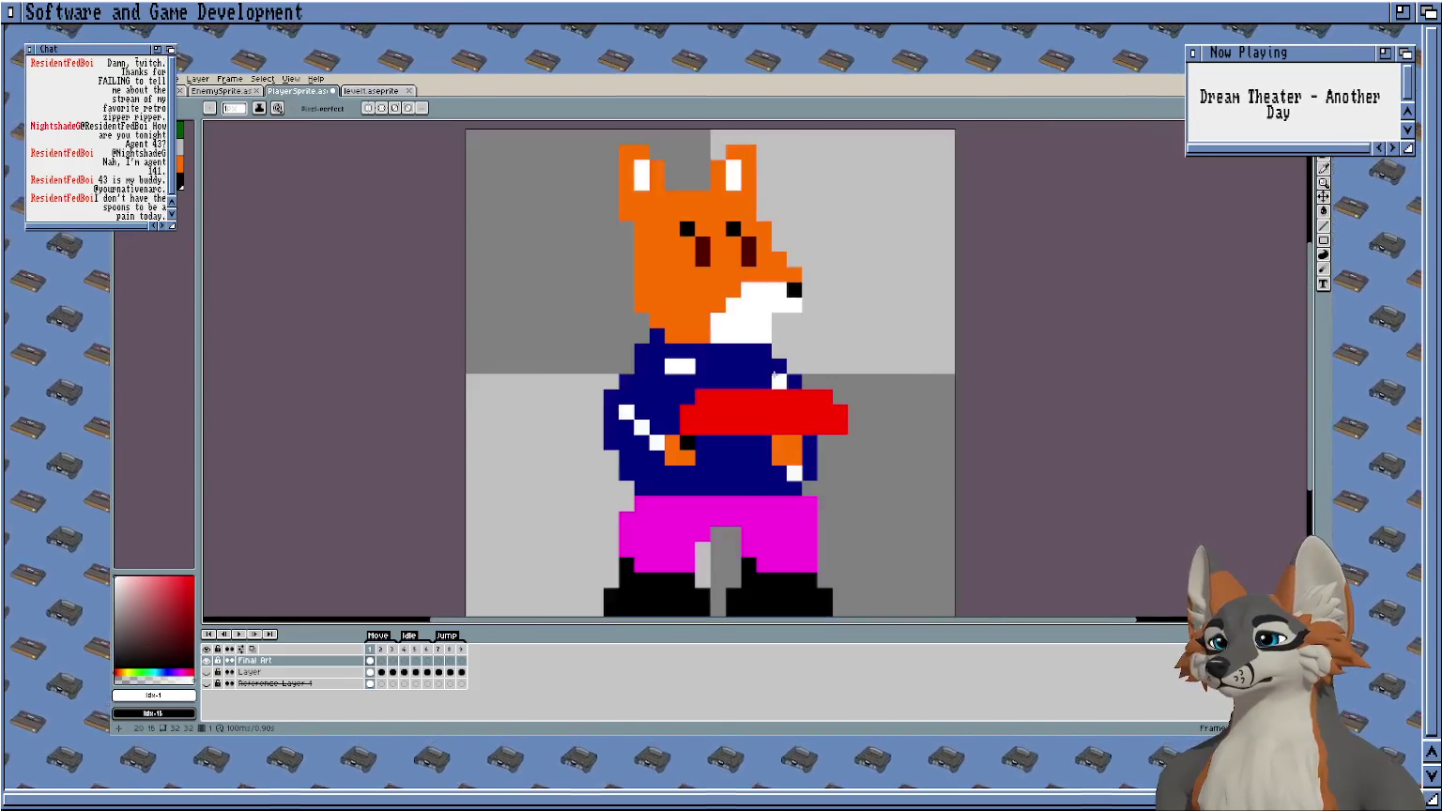
{"action": "scroll", "coordinate": [698, 381], "scroll_direction": "up", "scroll_amount": 1}
{"action": "scroll", "coordinate": [698, 381], "scroll_direction": "up", "scroll_amount": 1}
{"action": "left_click_drag", "start_coordinate": [672, 388], "coordinate": [697, 387]}
Paint a vertical white stripe across the red gun.
{"action": "scroll", "coordinate": [697, 381], "scroll_direction": "down", "scroll_amount": 3}
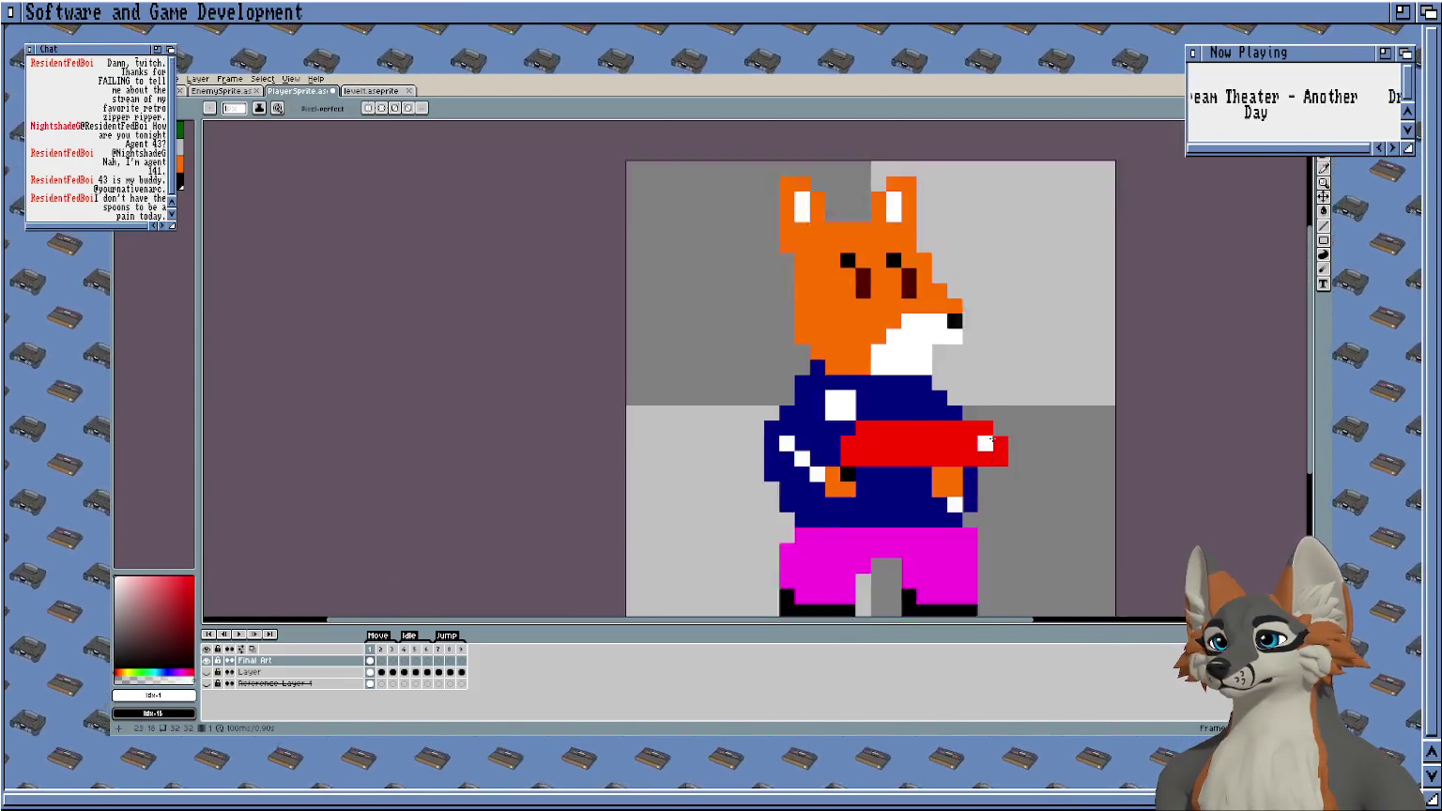
{"action": "scroll", "coordinate": [938, 376], "scroll_direction": "down", "scroll_amount": 1}
{"action": "mouse_move", "coordinate": [1023, 380]}
{"action": "left_mouse_down"}
{"action": "mouse_move", "coordinate": [833, 348]}
{"action": "mouse_move", "coordinate": [854, 338]}
{"action": "left_mouse_up"}
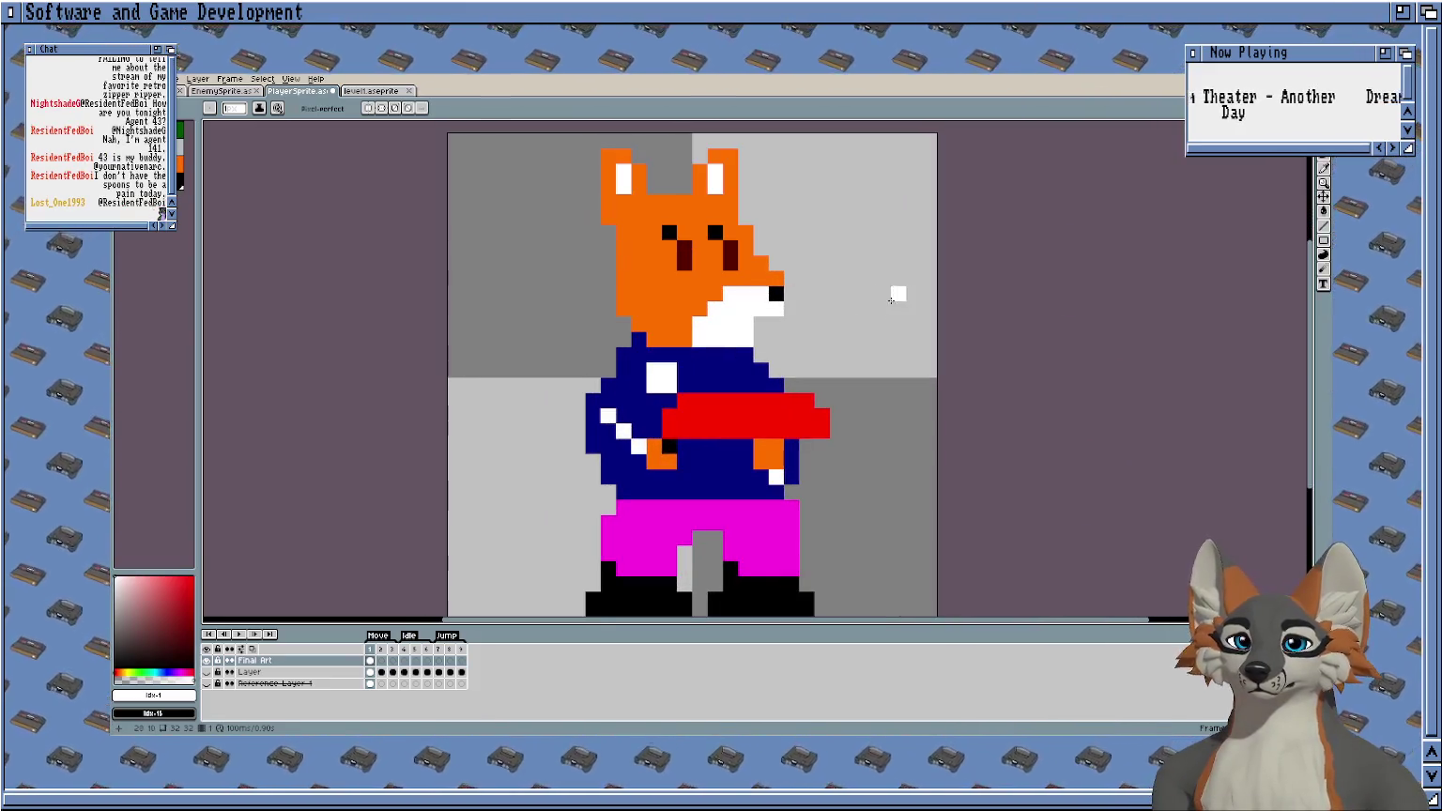
{"action": "scroll", "coordinate": [833, 366], "scroll_direction": "up", "scroll_amount": 2}
{"action": "left_click_drag", "start_coordinate": [633, 355], "coordinate": [632, 417]}
{"action": "left_click", "coordinate": [789, 385]}
{"action": "scroll", "coordinate": [796, 383], "scroll_direction": "down", "scroll_amount": 1}
{"action": "scroll", "coordinate": [796, 383], "scroll_direction": "down", "scroll_amount": 1}
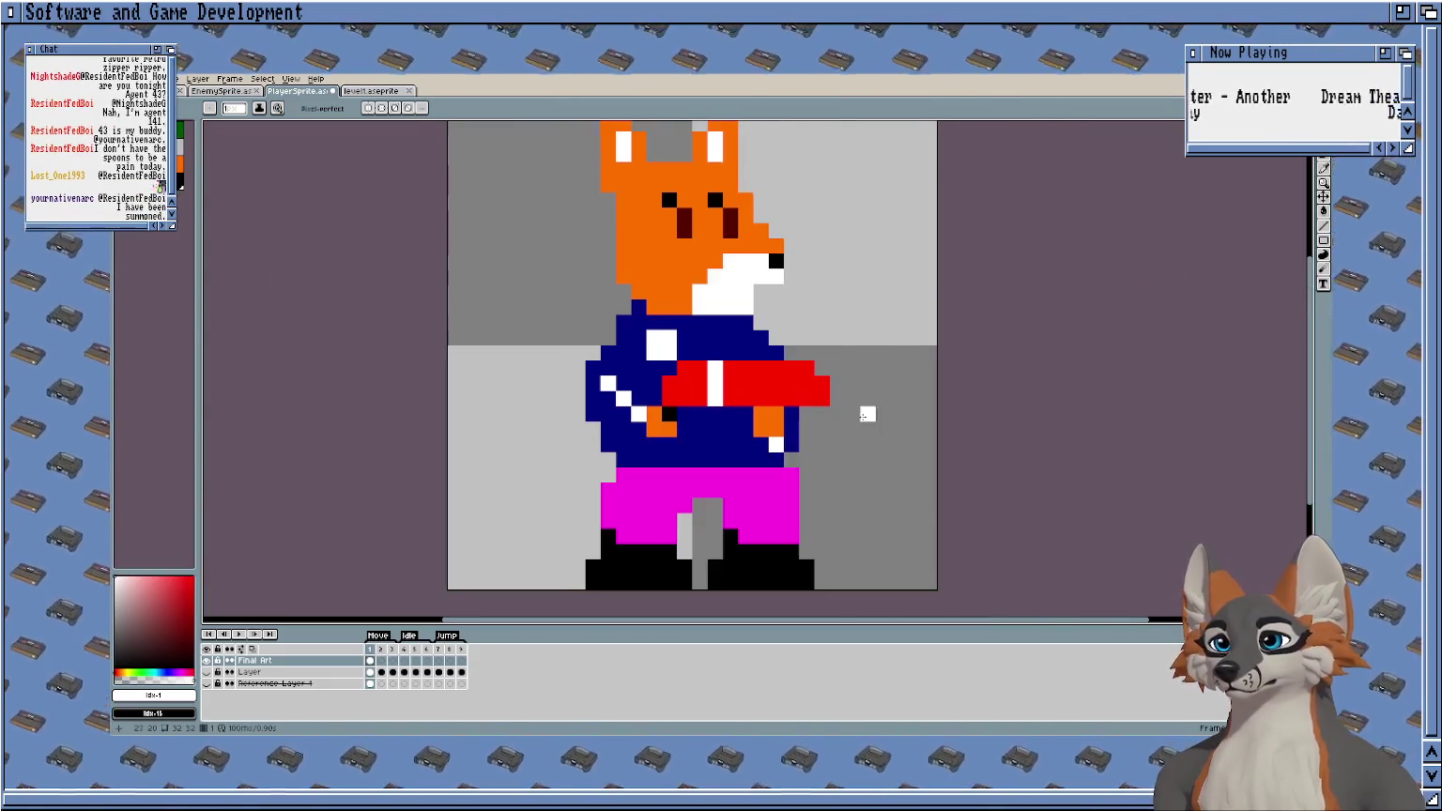
{"action": "scroll", "coordinate": [863, 408], "scroll_direction": "up", "scroll_amount": 2}
{"action": "scroll", "coordinate": [695, 432], "scroll_direction": "up", "scroll_amount": 1}
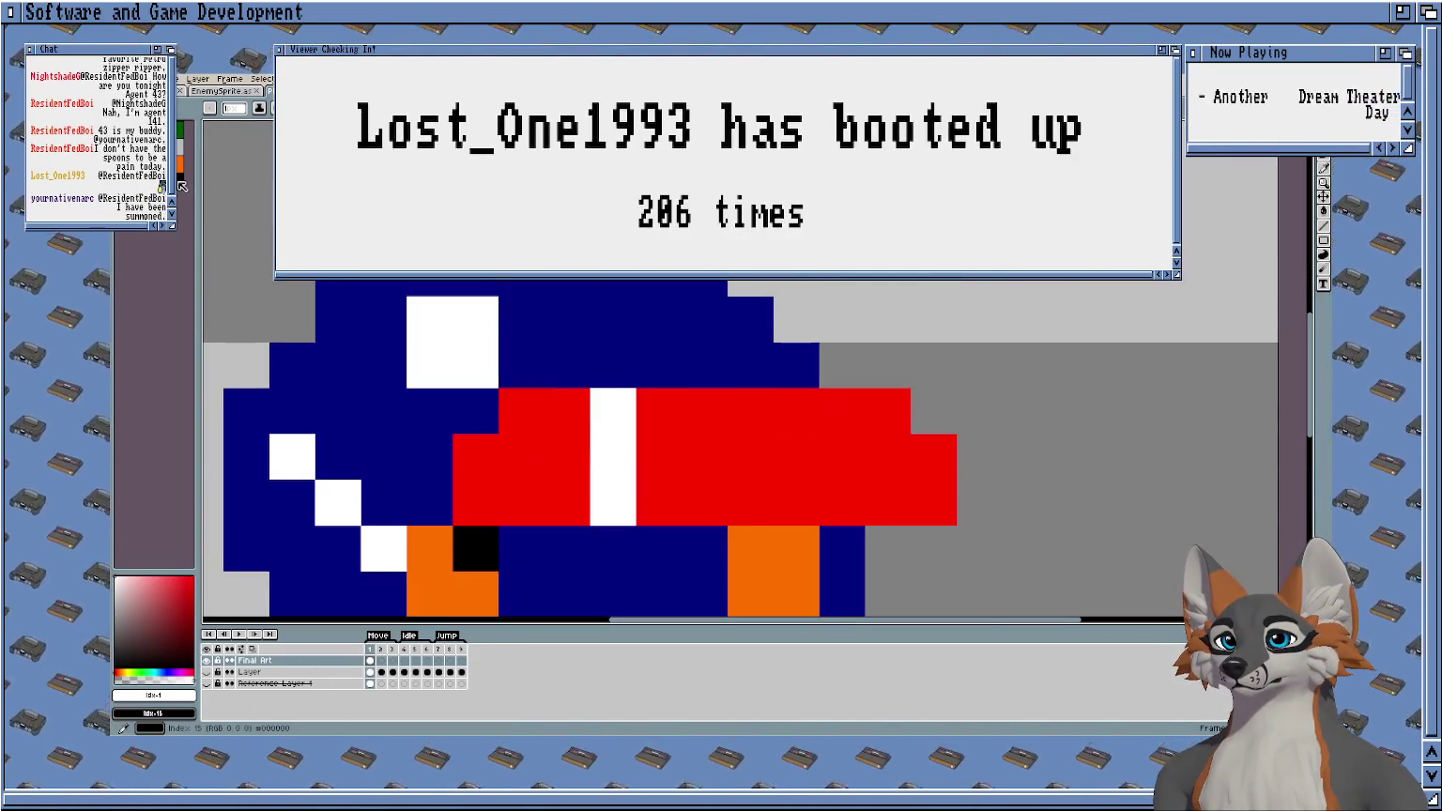
Paint two black muzzle pixels at the gun's tip.
{"action": "key", "text": "x"}
{"action": "left_click", "coordinate": [933, 457]}
{"action": "left_click", "coordinate": [933, 502]}
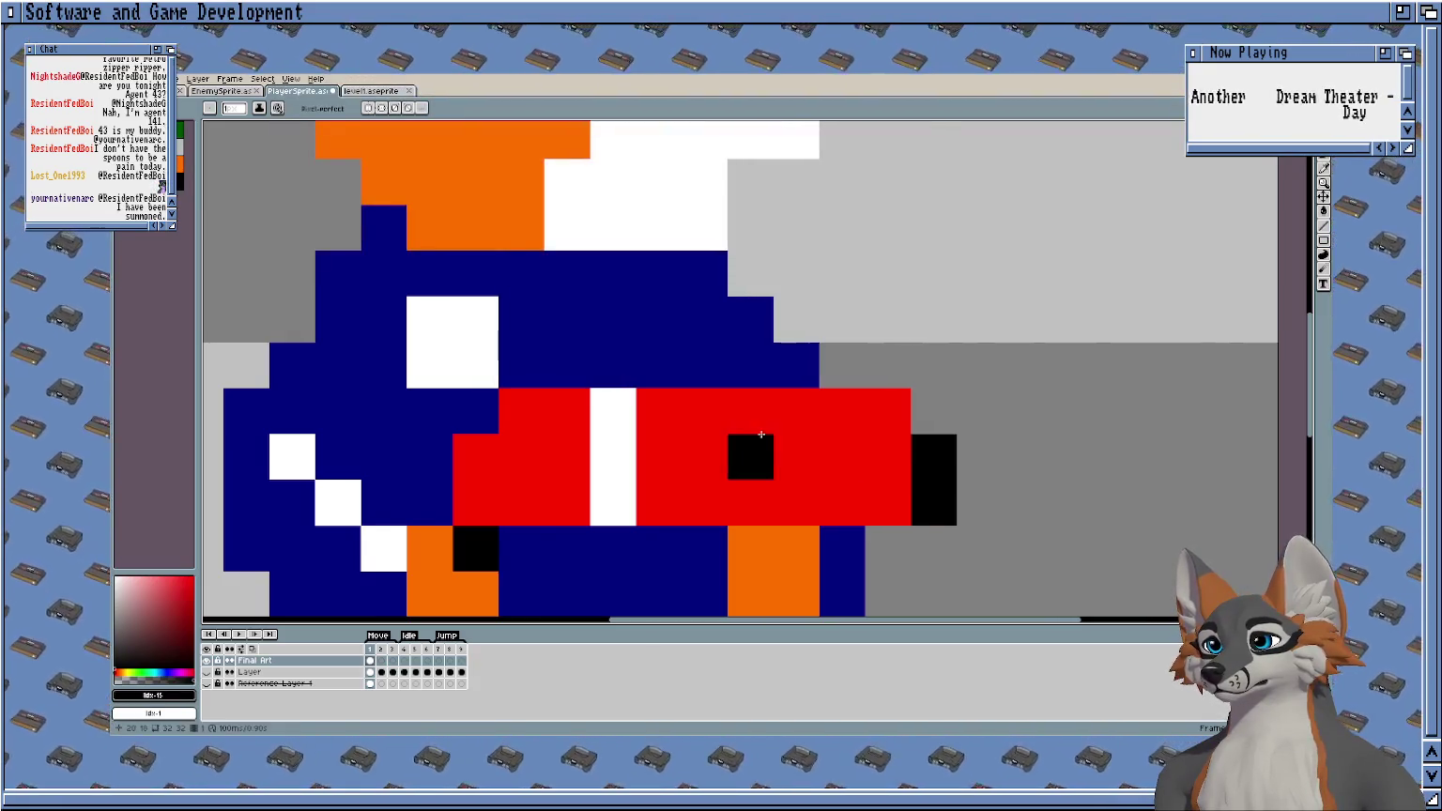
{"action": "scroll", "coordinate": [760, 434], "scroll_direction": "down", "scroll_amount": 2}
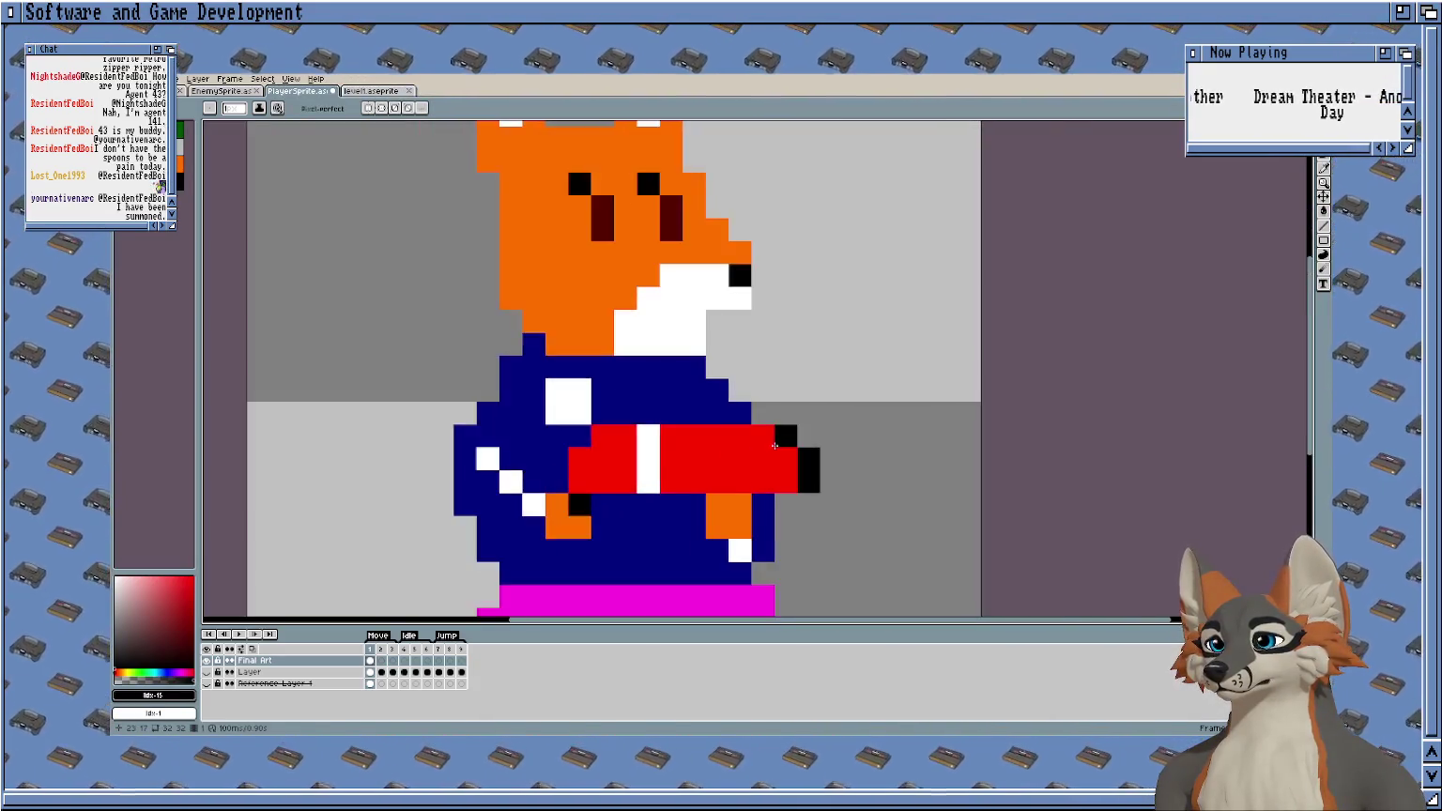
{"action": "scroll", "coordinate": [774, 445], "scroll_direction": "up", "scroll_amount": 2}
Undo the last edit and return to the Pencil tool.
{"action": "key", "text": "e"}
{"action": "scroll", "coordinate": [750, 439], "scroll_direction": "down", "scroll_amount": 2}
{"action": "key", "text": "ctrl+z"}
{"action": "key", "text": "v"}
{"action": "scroll", "coordinate": [910, 449], "scroll_direction": "up", "scroll_amount": 1}
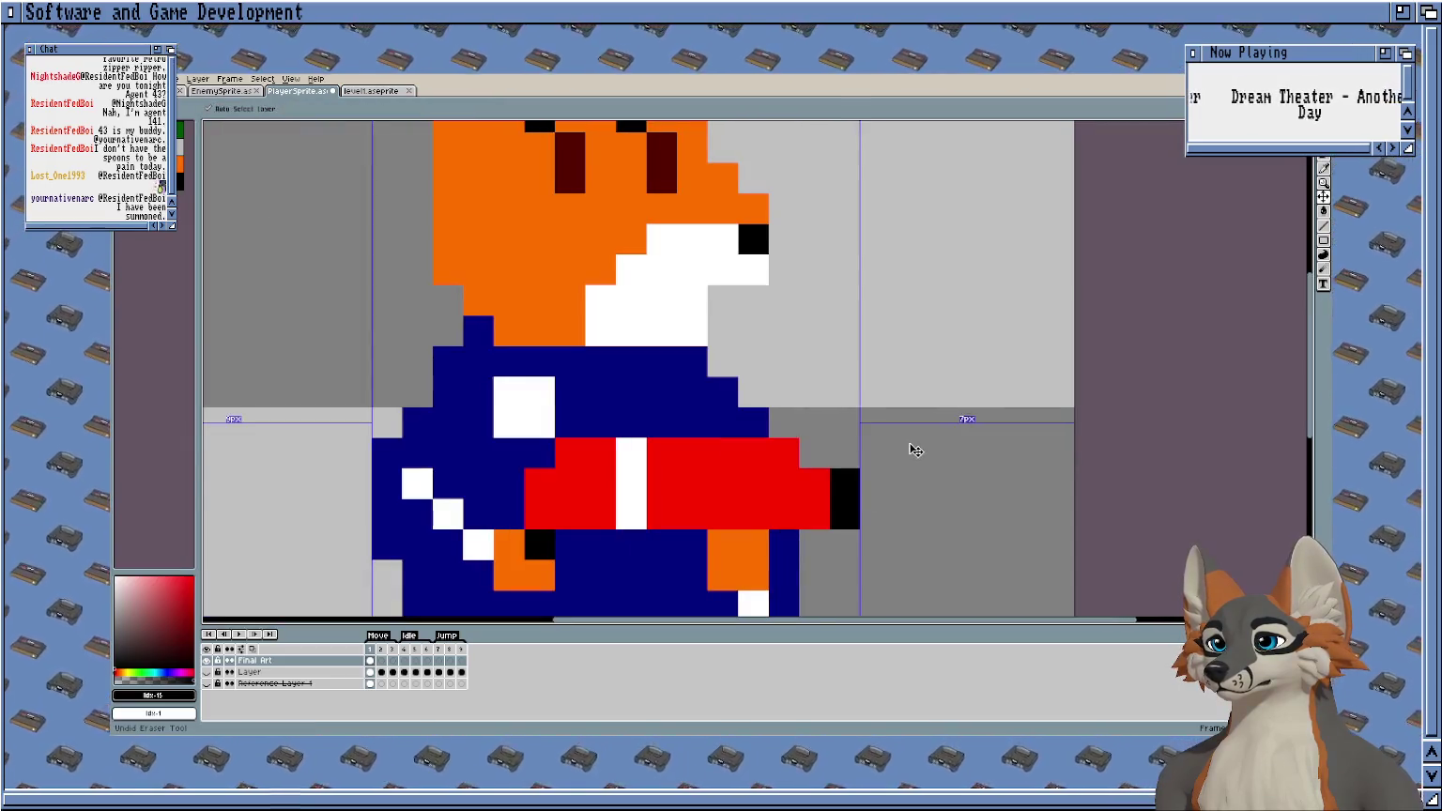
{"action": "key", "text": "b"}
{"action": "scroll", "coordinate": [901, 448], "scroll_direction": "down", "scroll_amount": 3}
{"action": "scroll", "coordinate": [873, 353], "scroll_direction": "up", "scroll_amount": 3}
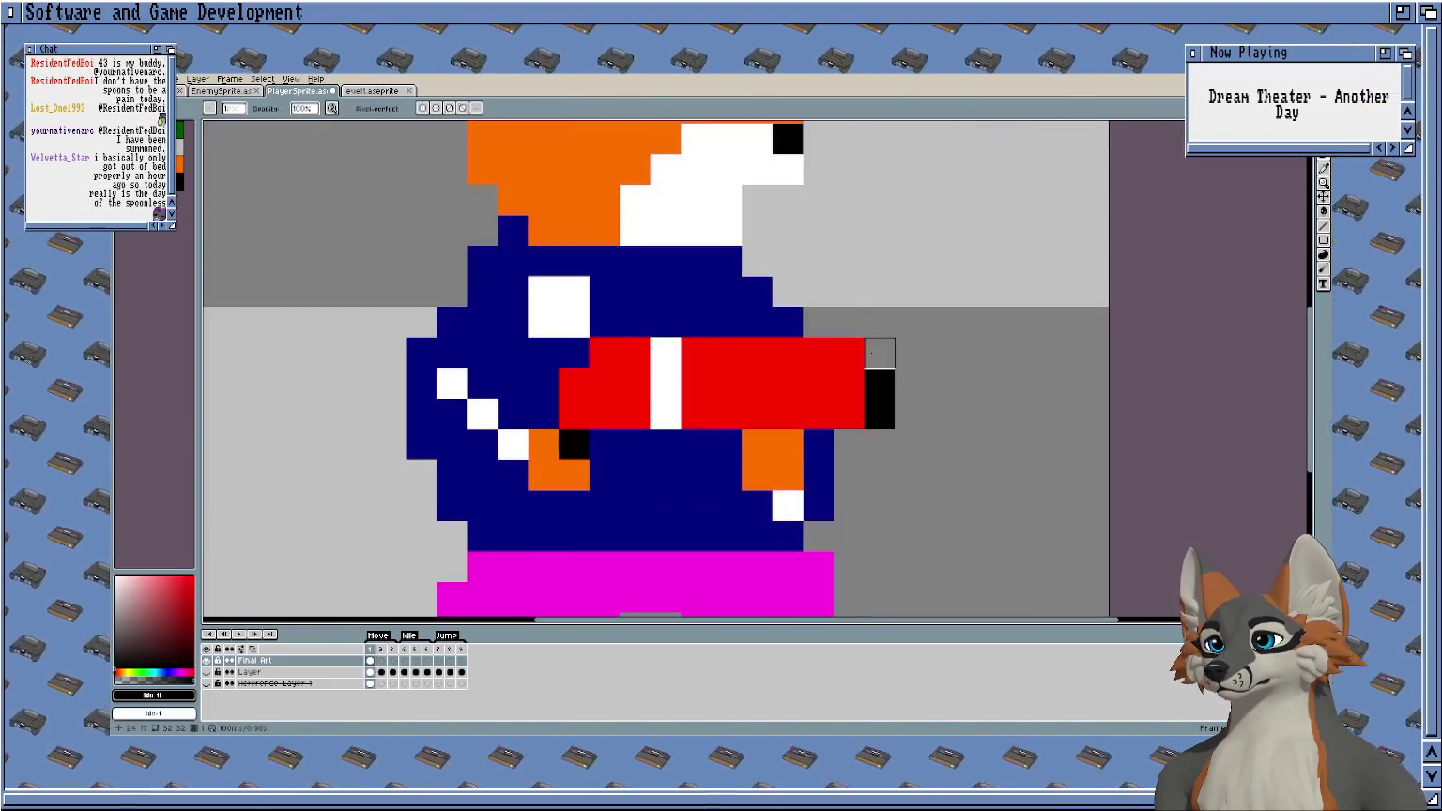
{"action": "scroll", "coordinate": [939, 383], "scroll_direction": "down", "scroll_amount": 2}
{"action": "scroll", "coordinate": [929, 413], "scroll_direction": "down", "scroll_amount": 1}
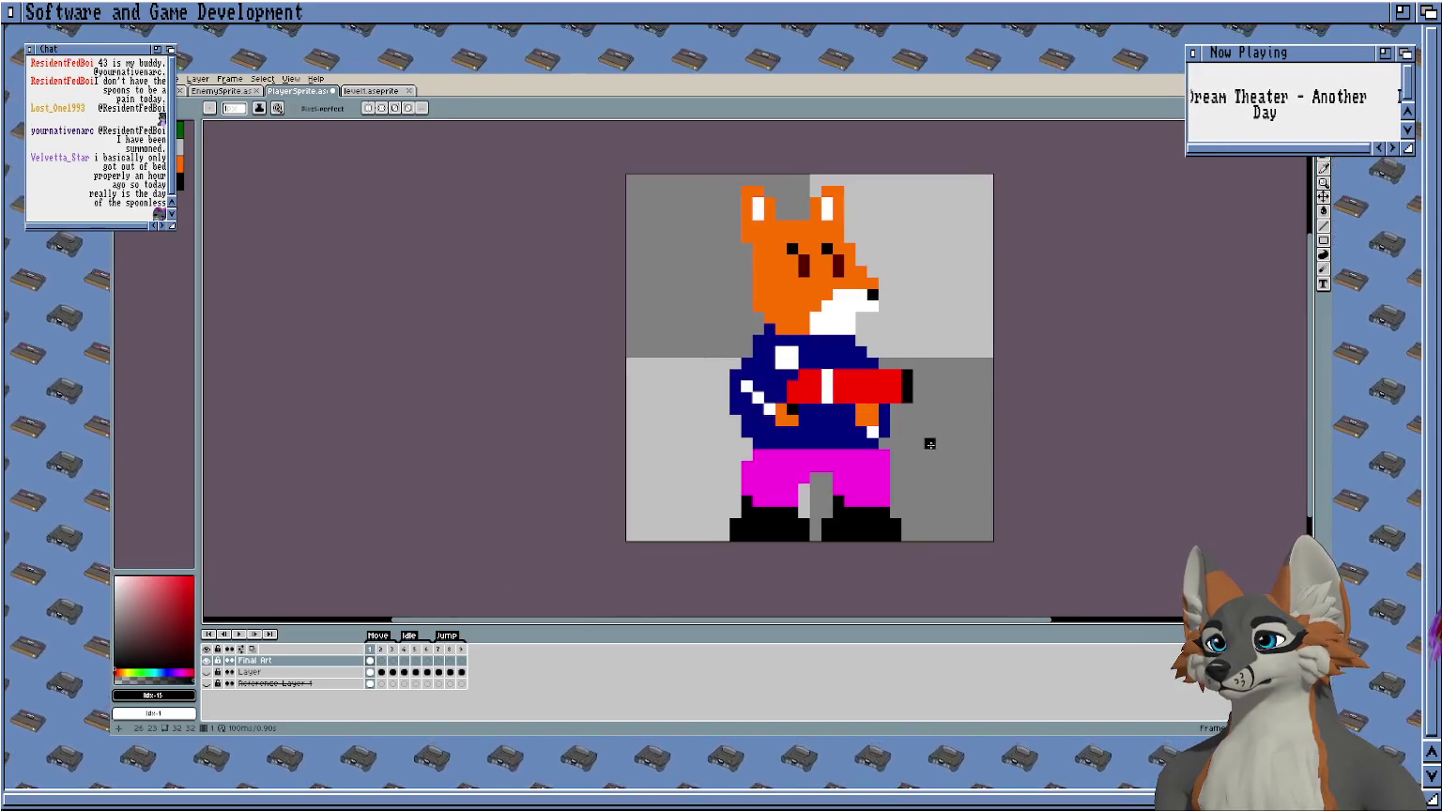
Recentre the fox, restore magenta as the drawing colour, and open the level1 document.
{"action": "left_click_drag", "start_coordinate": [878, 338], "coordinate": [750, 280]}
{"action": "scroll", "coordinate": [750, 280], "scroll_direction": "up", "scroll_amount": 1}
{"action": "left_click_drag", "start_coordinate": [714, 228], "coordinate": [742, 230]}
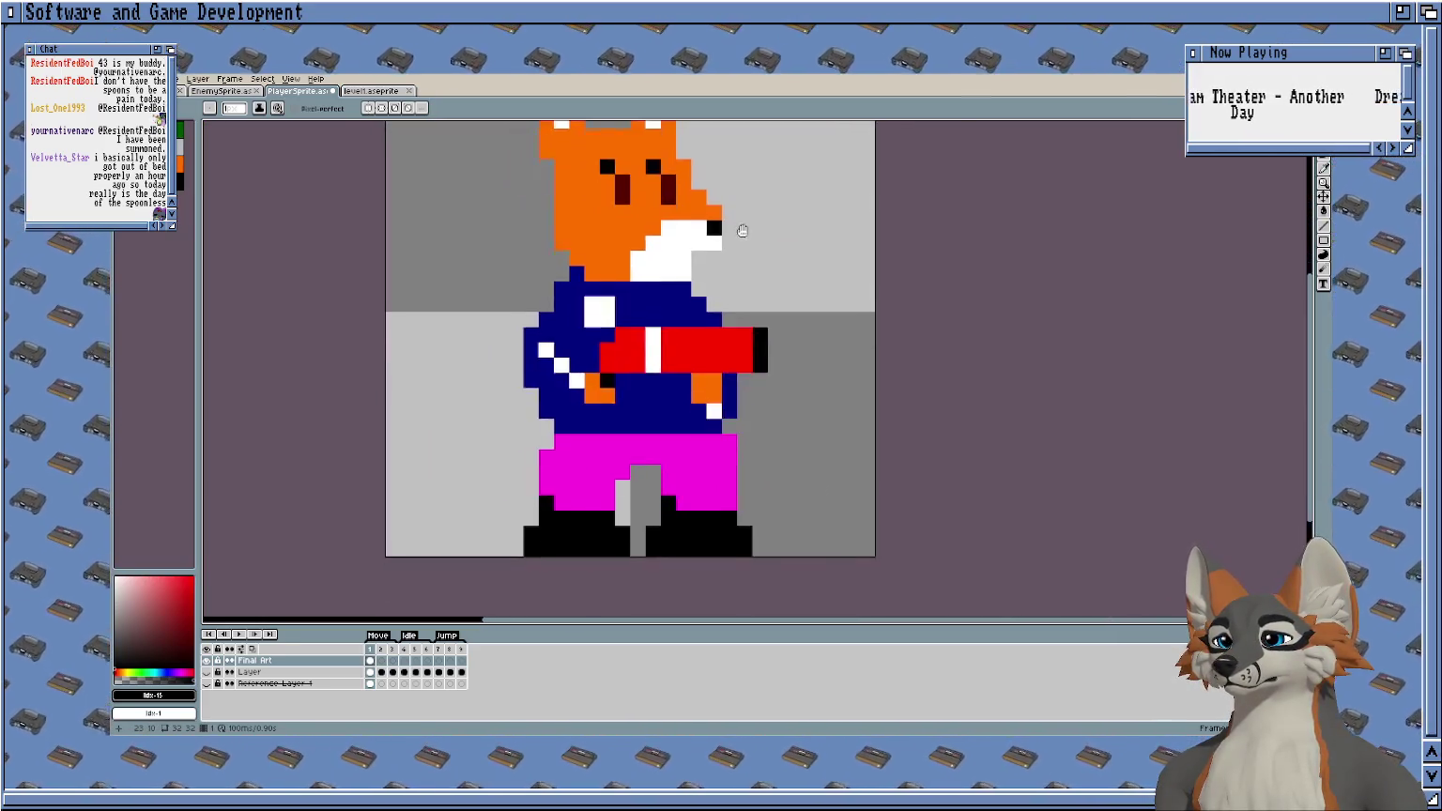
{"action": "scroll", "coordinate": [742, 231], "scroll_direction": "down", "scroll_amount": 1}
{"action": "key", "text": "9"}
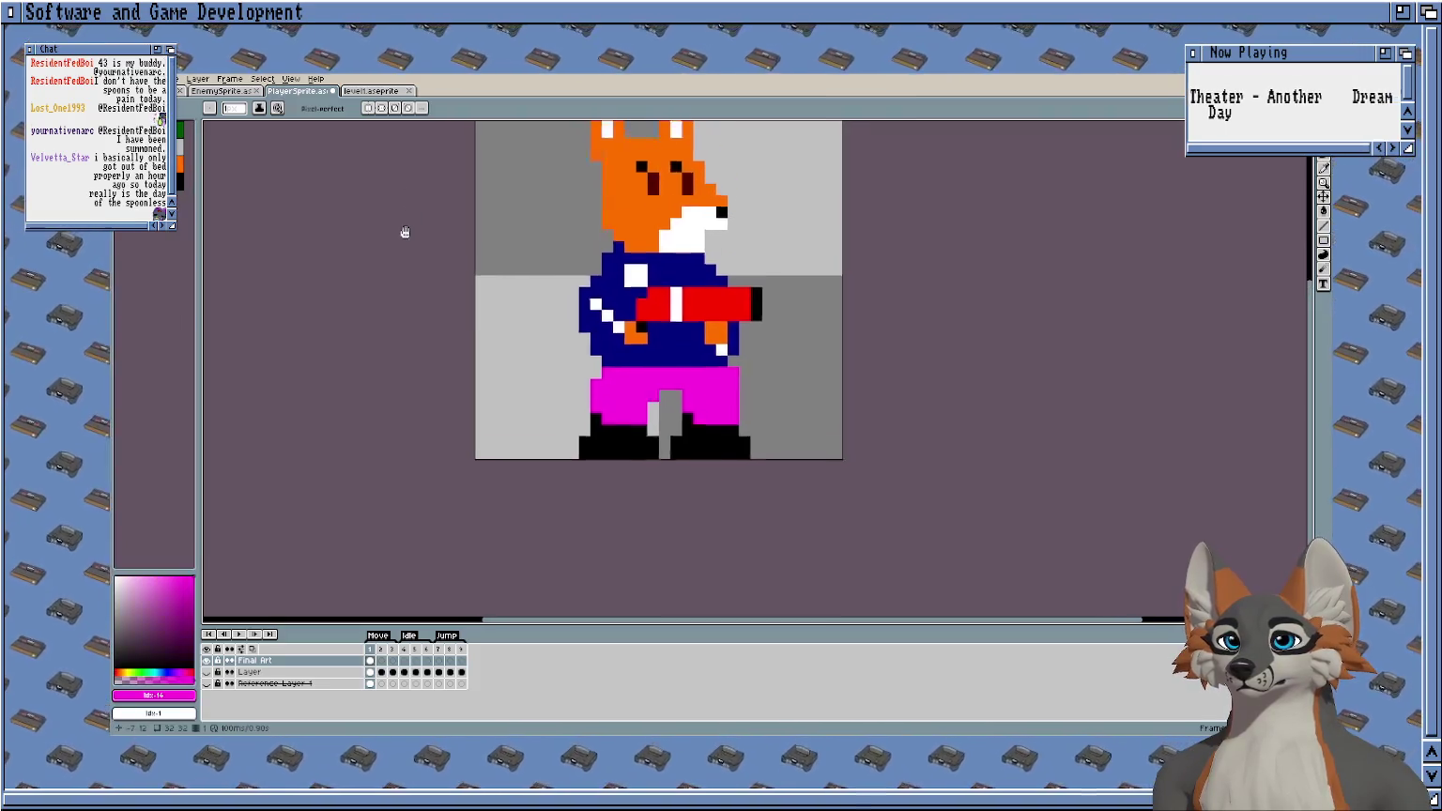
{"action": "left_click", "coordinate": [368, 91]}
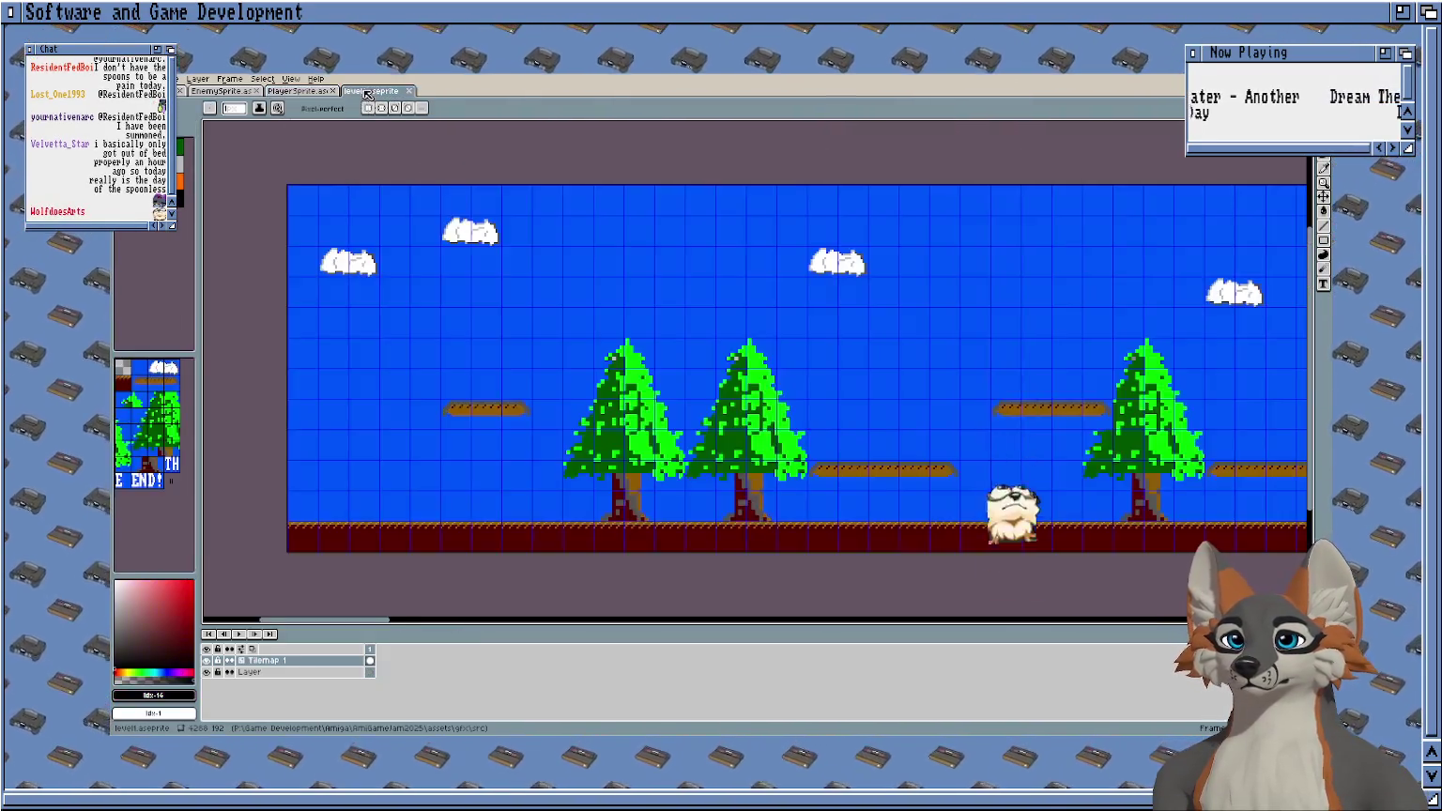
{"action": "left_click", "coordinate": [167, 109]}
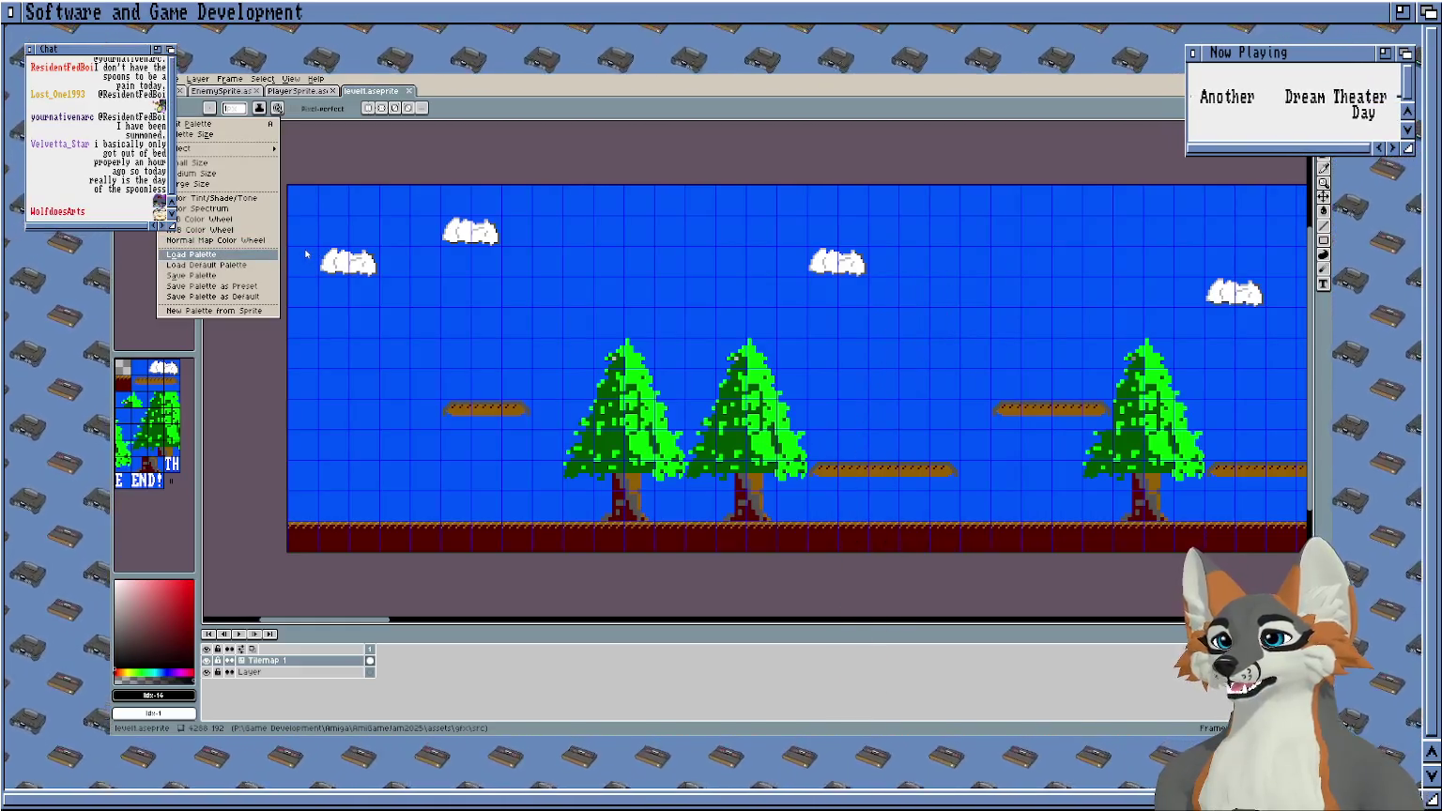
{"action": "key", "text": "Escape"}
{"action": "key", "text": "ctrl+shift+Tab"}
{"action": "scroll", "coordinate": [704, 436], "scroll_direction": "up", "scroll_amount": 3}
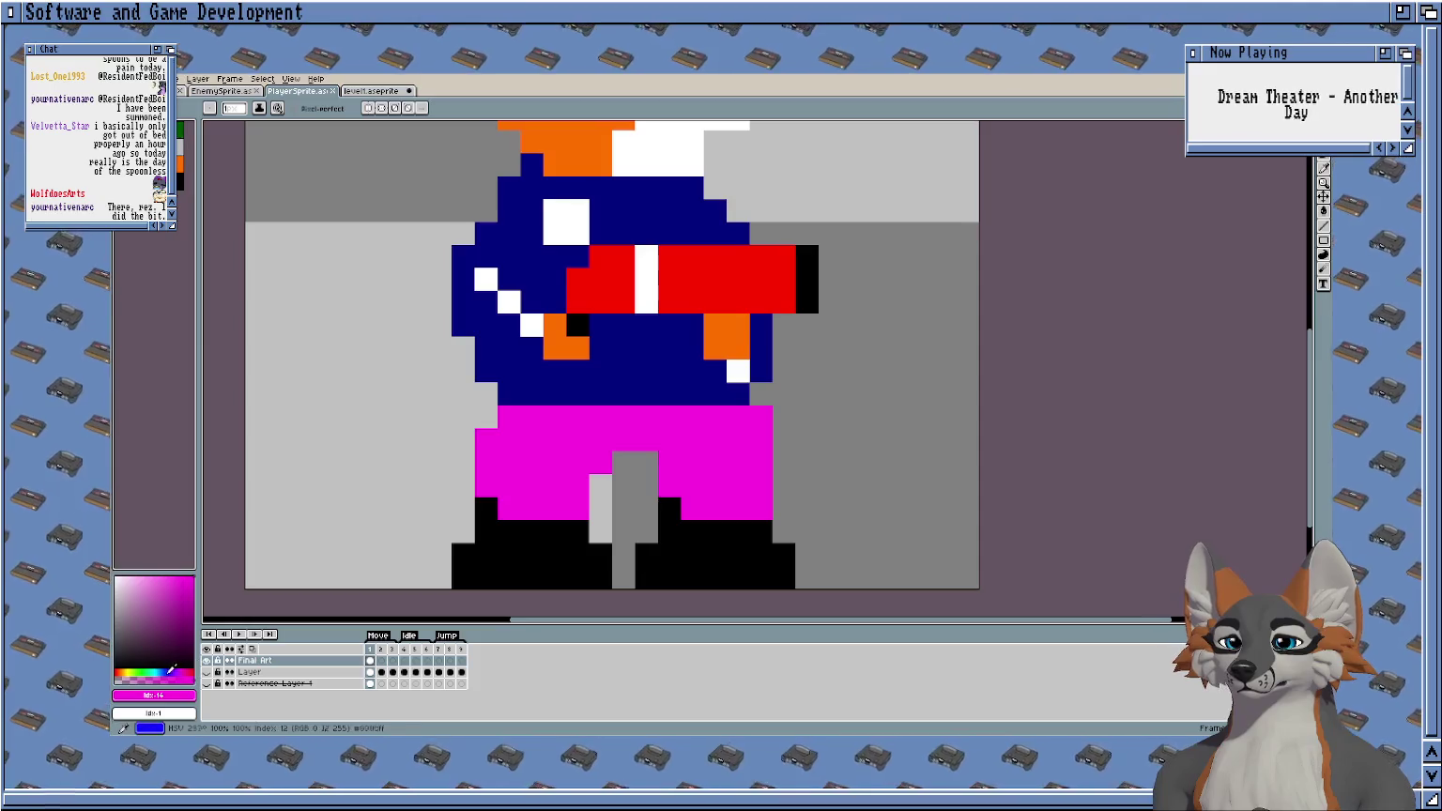
{"action": "left_click_drag", "start_coordinate": [171, 669], "coordinate": [157, 667]}
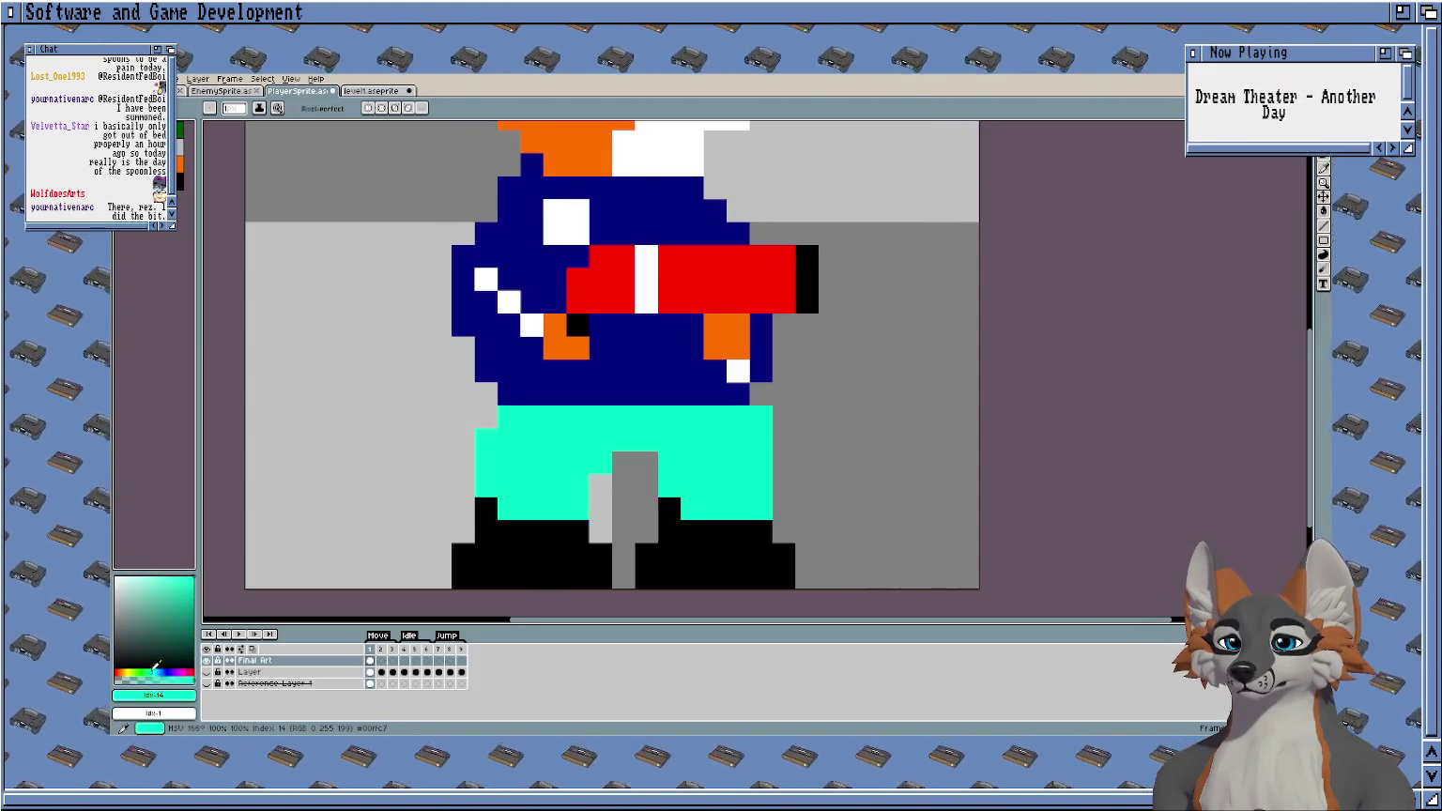
{"action": "left_click_drag", "start_coordinate": [146, 662], "coordinate": [202, 617]}
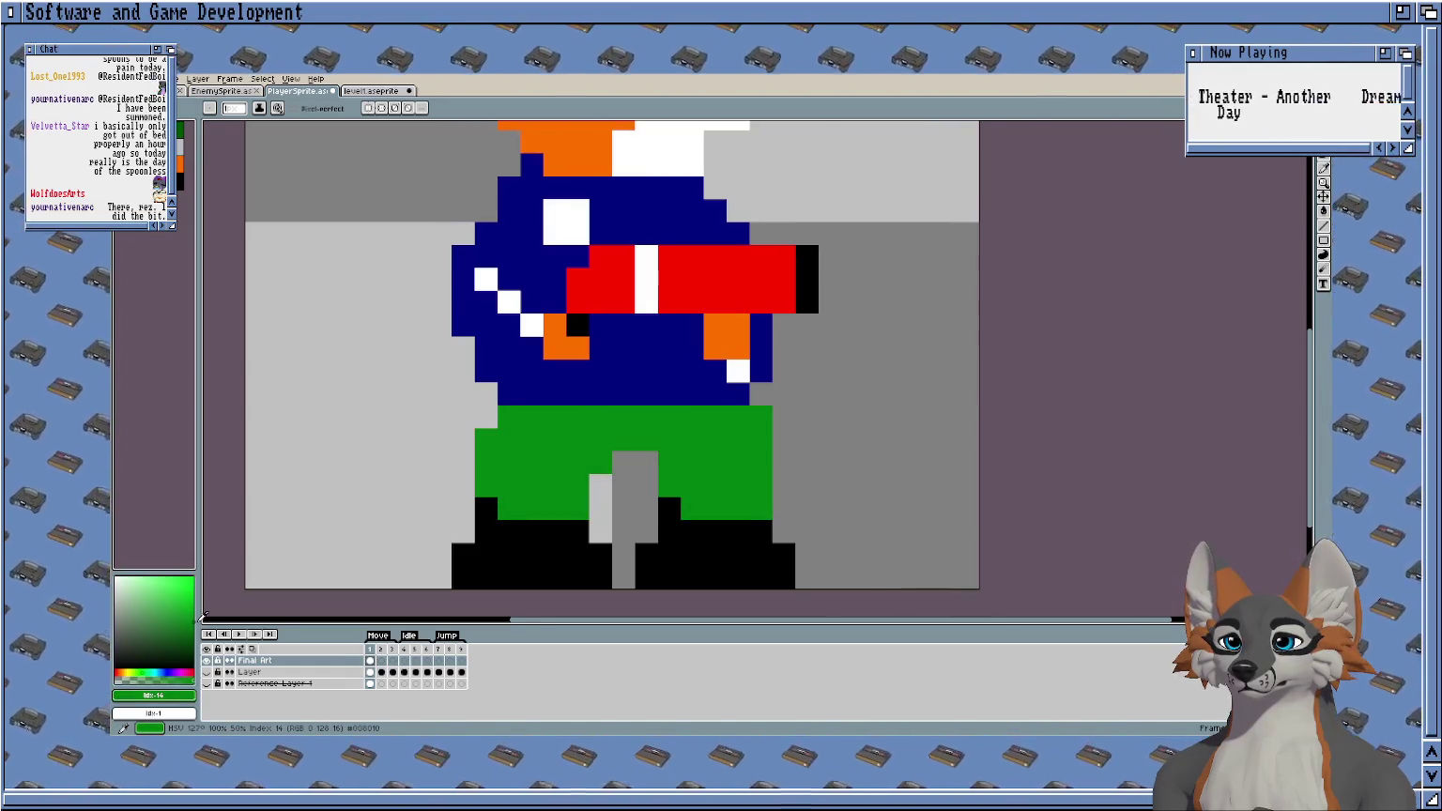
{"action": "scroll", "coordinate": [394, 366], "scroll_direction": "down", "scroll_amount": 3}
{"action": "mouse_move", "coordinate": [399, 333]}
{"action": "left_mouse_down"}
{"action": "mouse_move", "coordinate": [468, 374]}
{"action": "mouse_move", "coordinate": [581, 398]}
{"action": "left_mouse_up"}
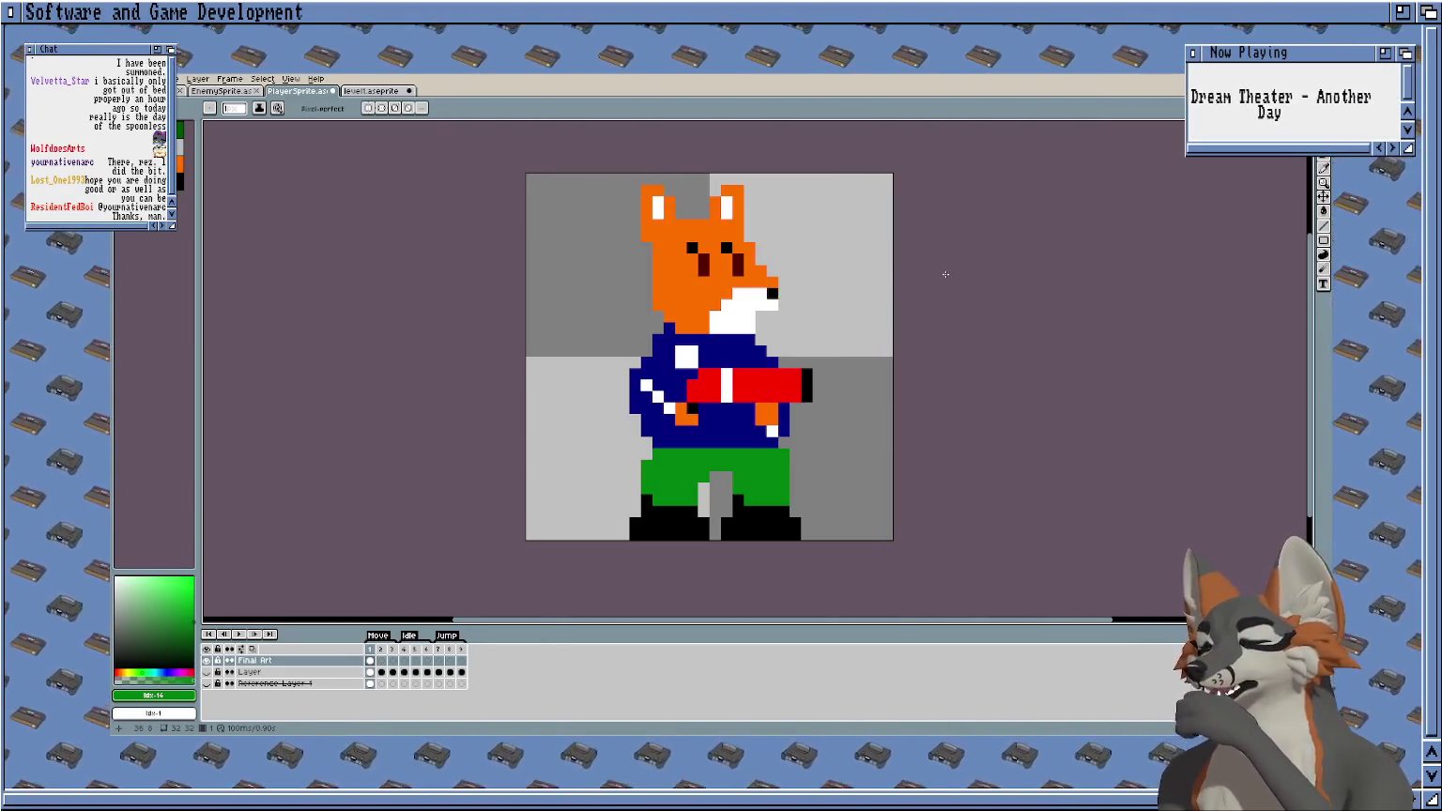
{"action": "mouse_move", "coordinate": [966, 267]}
{"action": "left_mouse_down"}
{"action": "mouse_move", "coordinate": [899, 293]}
{"action": "mouse_move", "coordinate": [895, 264]}
{"action": "mouse_move", "coordinate": [977, 270]}
{"action": "mouse_move", "coordinate": [824, 225]}
{"action": "left_mouse_up"}
Zoom in and paint the lower row of the white shirt patch navy.
{"action": "scroll", "coordinate": [739, 238], "scroll_direction": "up", "scroll_amount": 2}
{"action": "scroll", "coordinate": [850, 260], "scroll_direction": "down", "scroll_amount": 2}
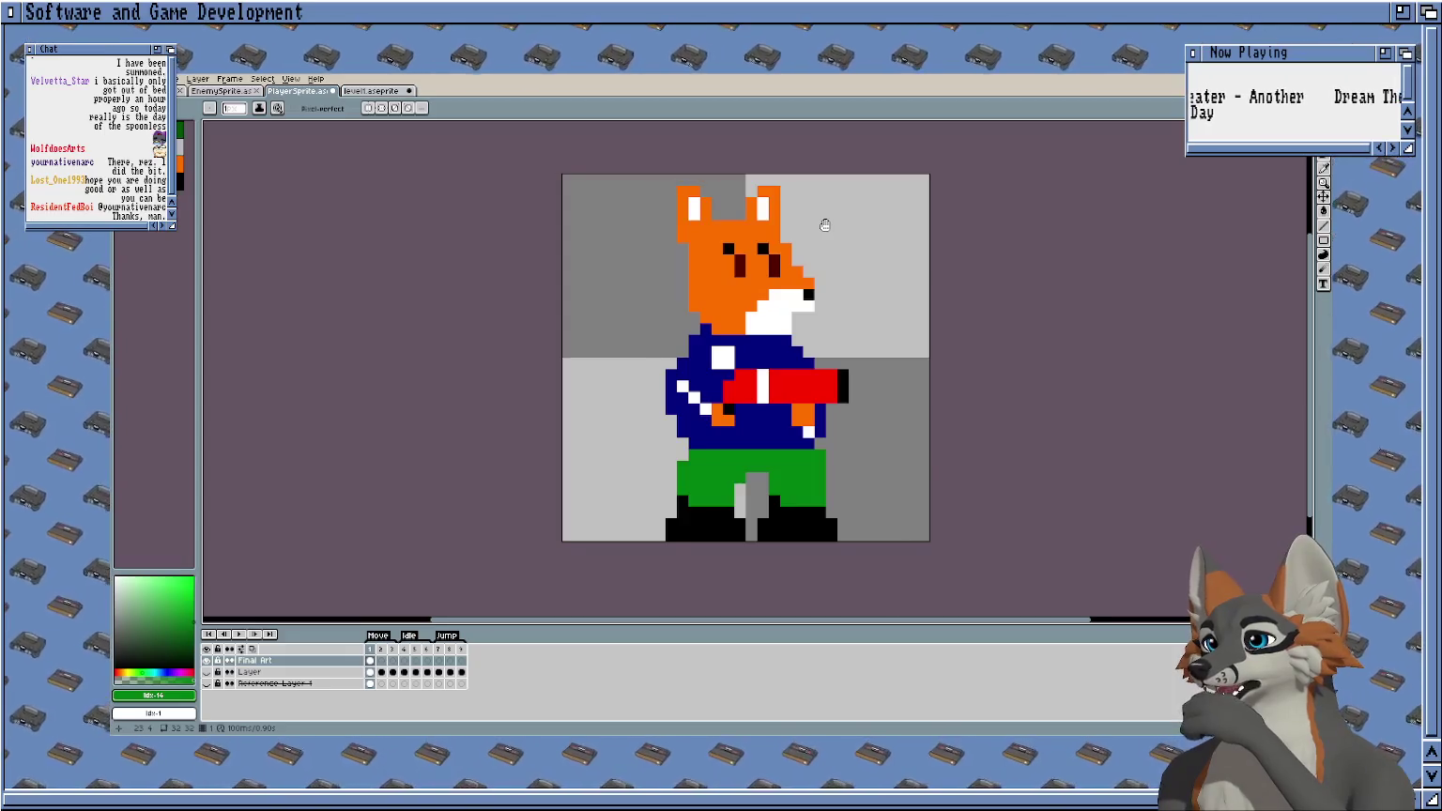
{"action": "scroll", "coordinate": [811, 225], "scroll_direction": "up", "scroll_amount": 1}
{"action": "scroll", "coordinate": [811, 225], "scroll_direction": "up", "scroll_amount": 2}
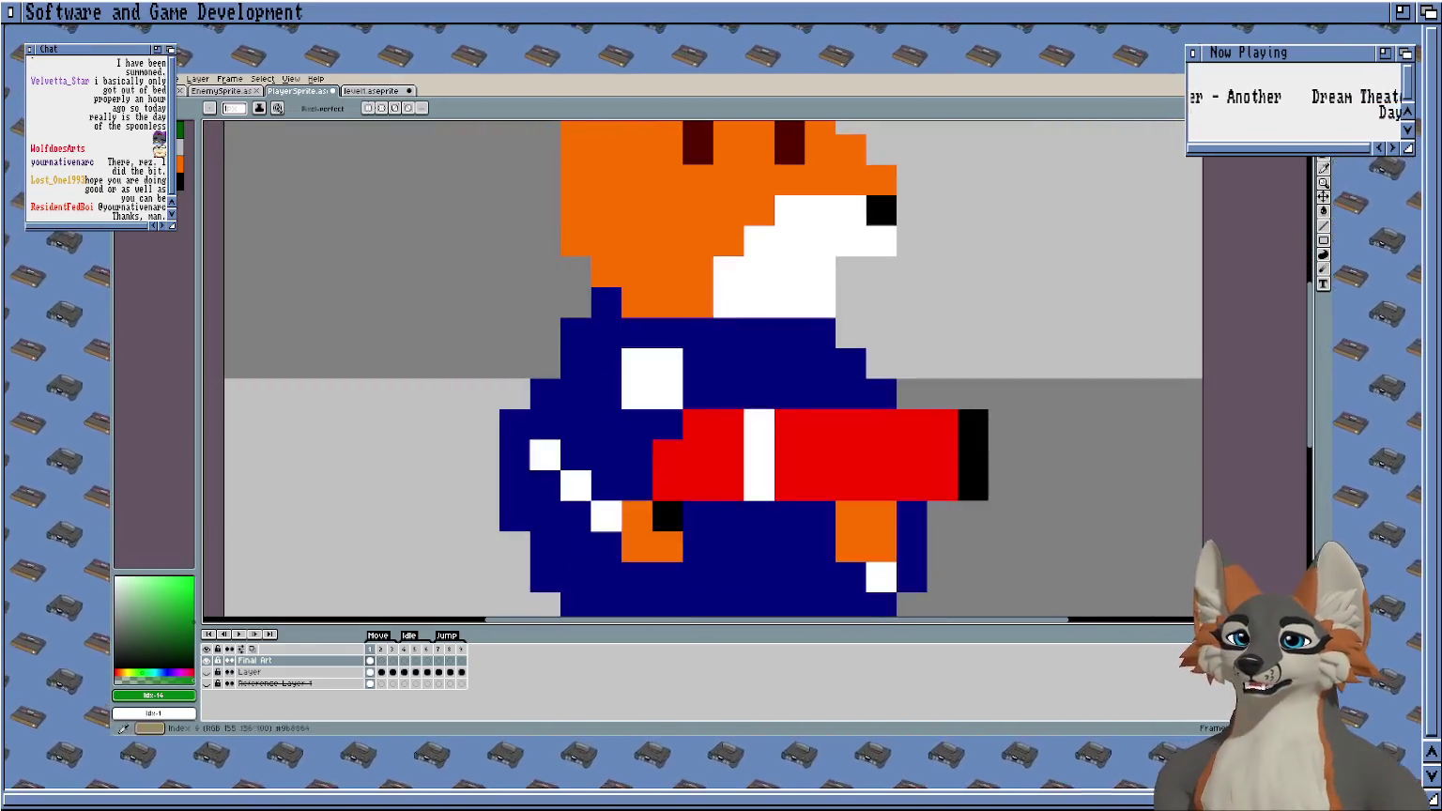
{"action": "scroll", "coordinate": [817, 446], "scroll_direction": "up", "scroll_amount": 1}
{"action": "left_click_drag", "start_coordinate": [516, 342], "coordinate": [455, 343]}
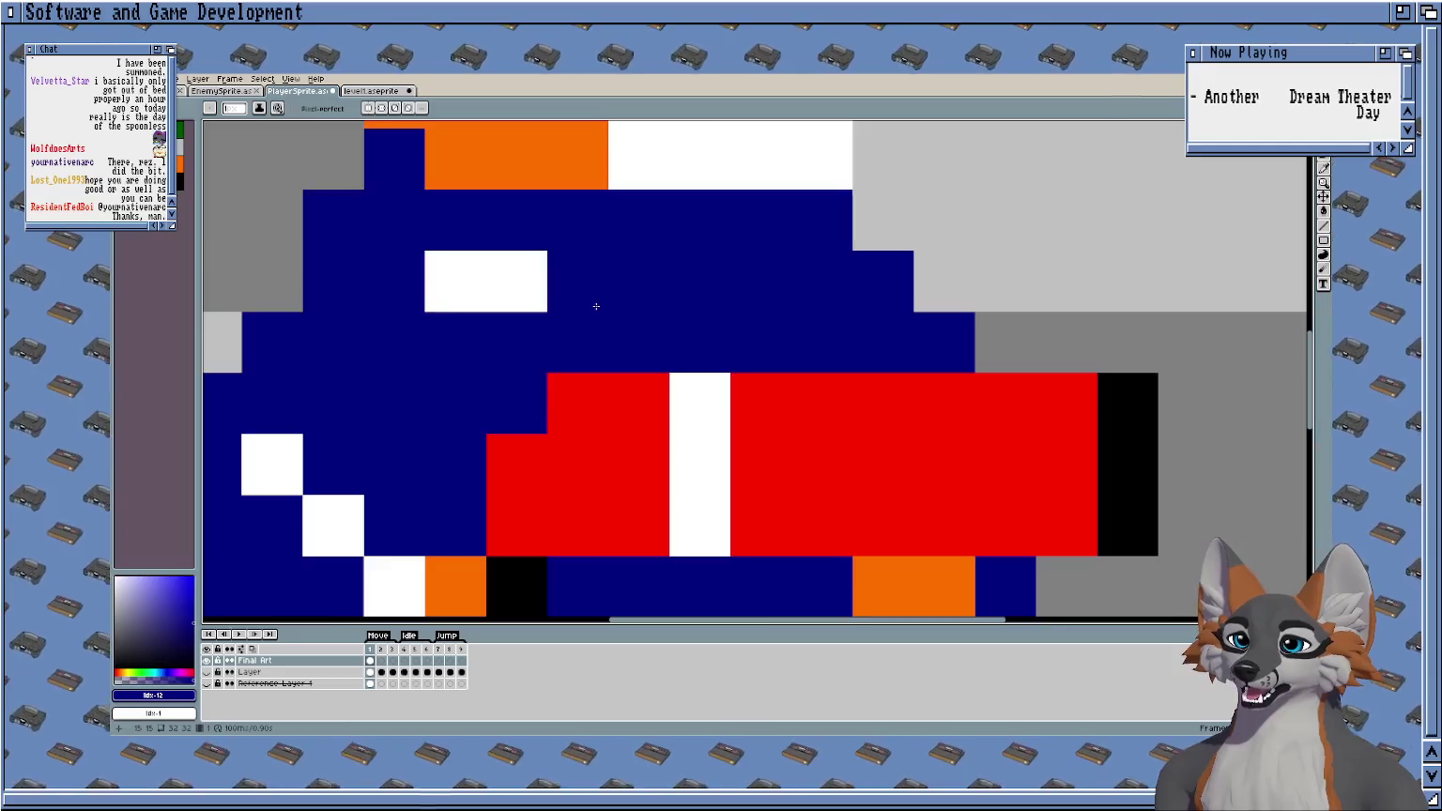
Check the thin two-pixel stripe and save PlayerSprite.aseprite.
{"action": "scroll", "coordinate": [695, 292], "scroll_direction": "down", "scroll_amount": 1}
{"action": "scroll", "coordinate": [695, 291], "scroll_direction": "down", "scroll_amount": 3}
{"action": "scroll", "coordinate": [695, 290], "scroll_direction": "down", "scroll_amount": 2}
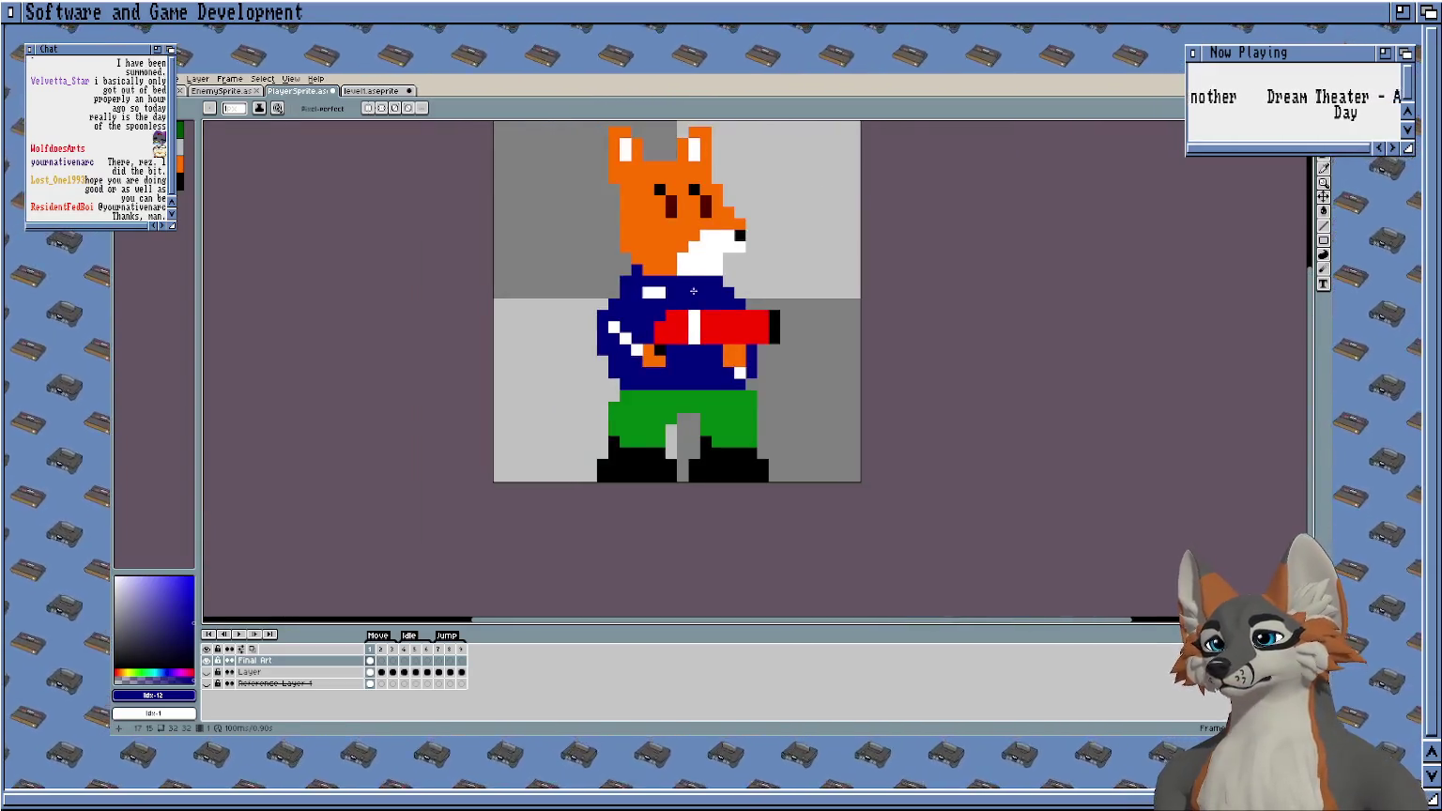
{"action": "scroll", "coordinate": [693, 291], "scroll_direction": "up", "scroll_amount": 1}
{"action": "scroll", "coordinate": [693, 292], "scroll_direction": "up", "scroll_amount": 2}
{"action": "scroll", "coordinate": [694, 292], "scroll_direction": "down", "scroll_amount": 2}
{"action": "scroll", "coordinate": [694, 292], "scroll_direction": "down", "scroll_amount": 1}
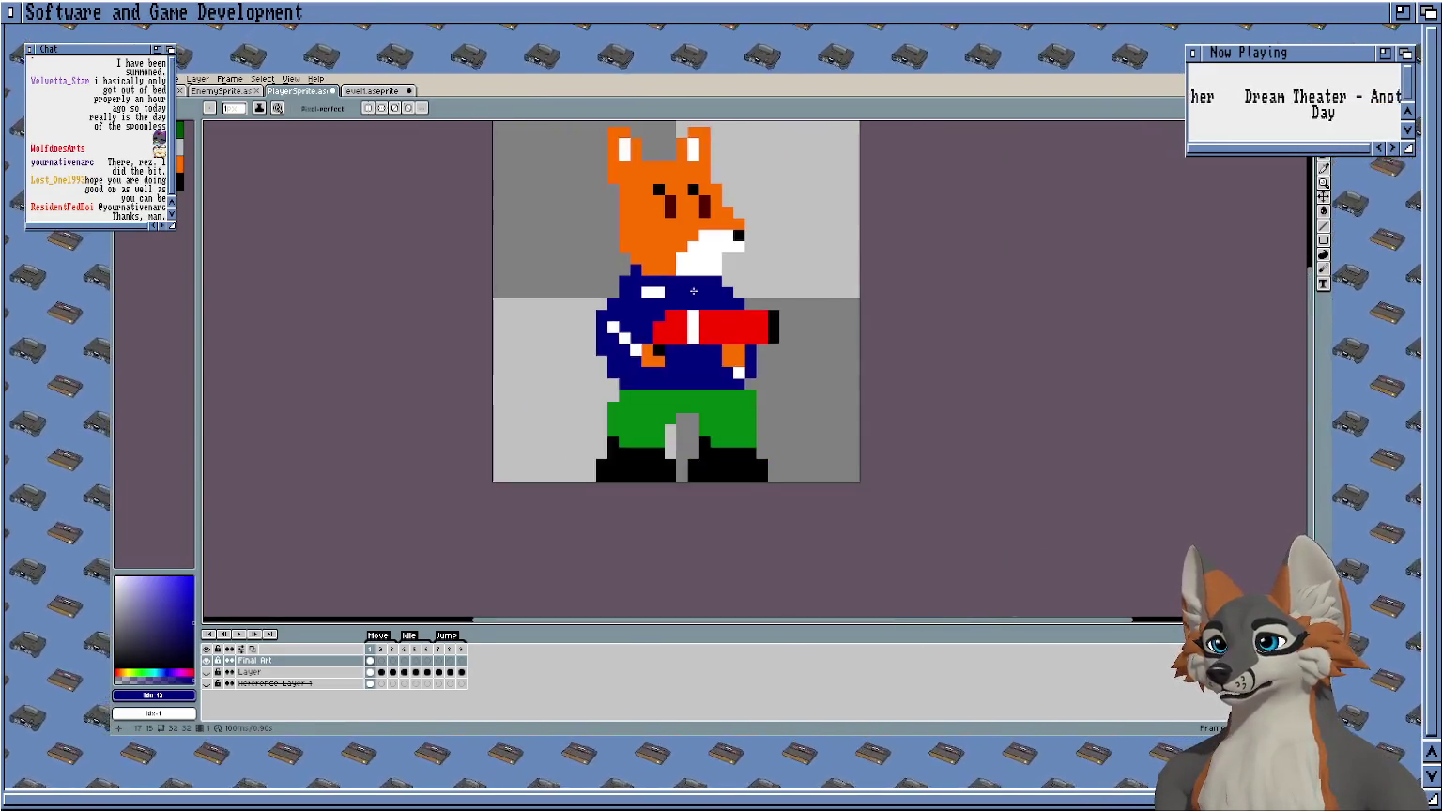
{"action": "scroll", "coordinate": [767, 401], "scroll_direction": "up", "scroll_amount": 3}
{"action": "scroll", "coordinate": [767, 400], "scroll_direction": "up", "scroll_amount": 1}
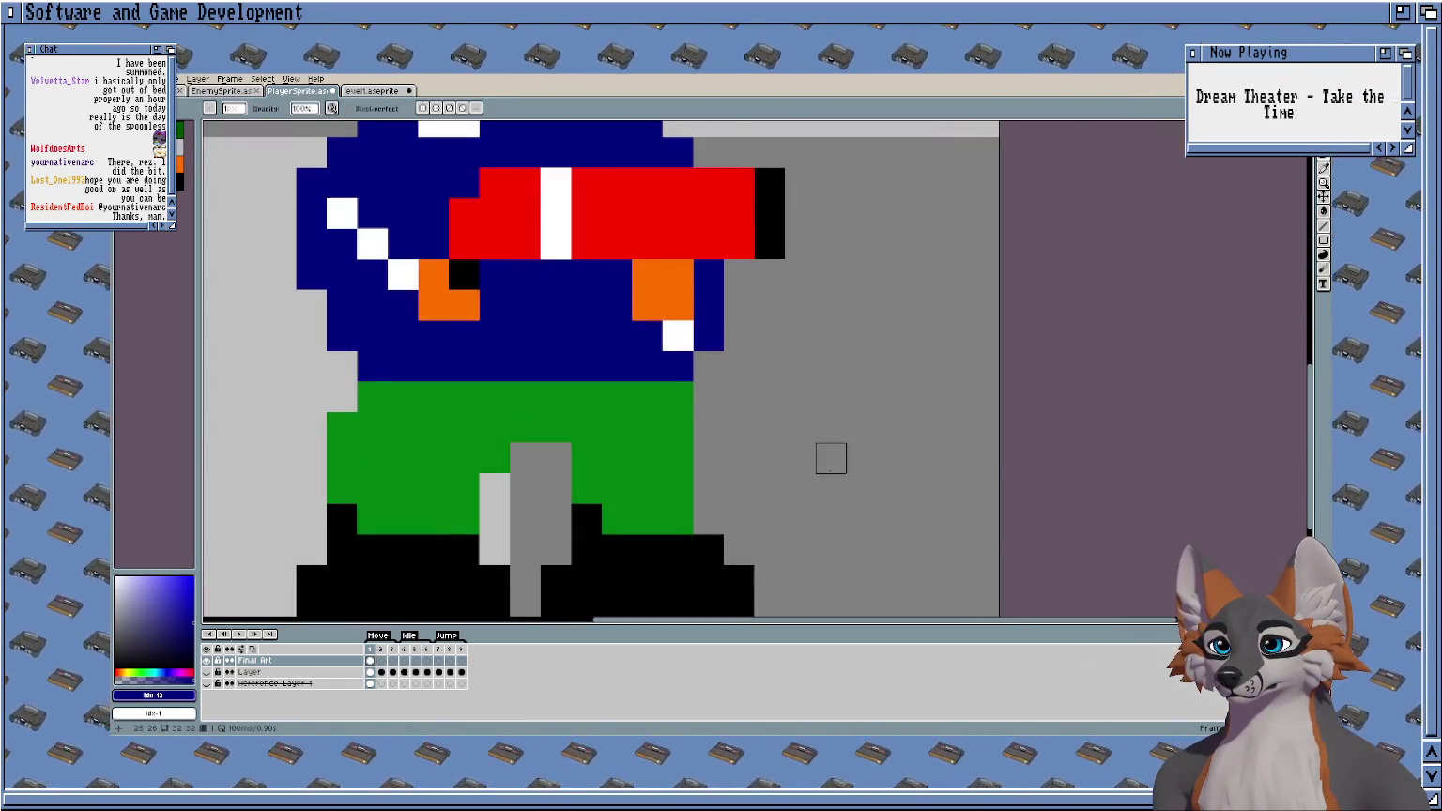
{"action": "scroll", "coordinate": [828, 458], "scroll_direction": "down", "scroll_amount": 2}
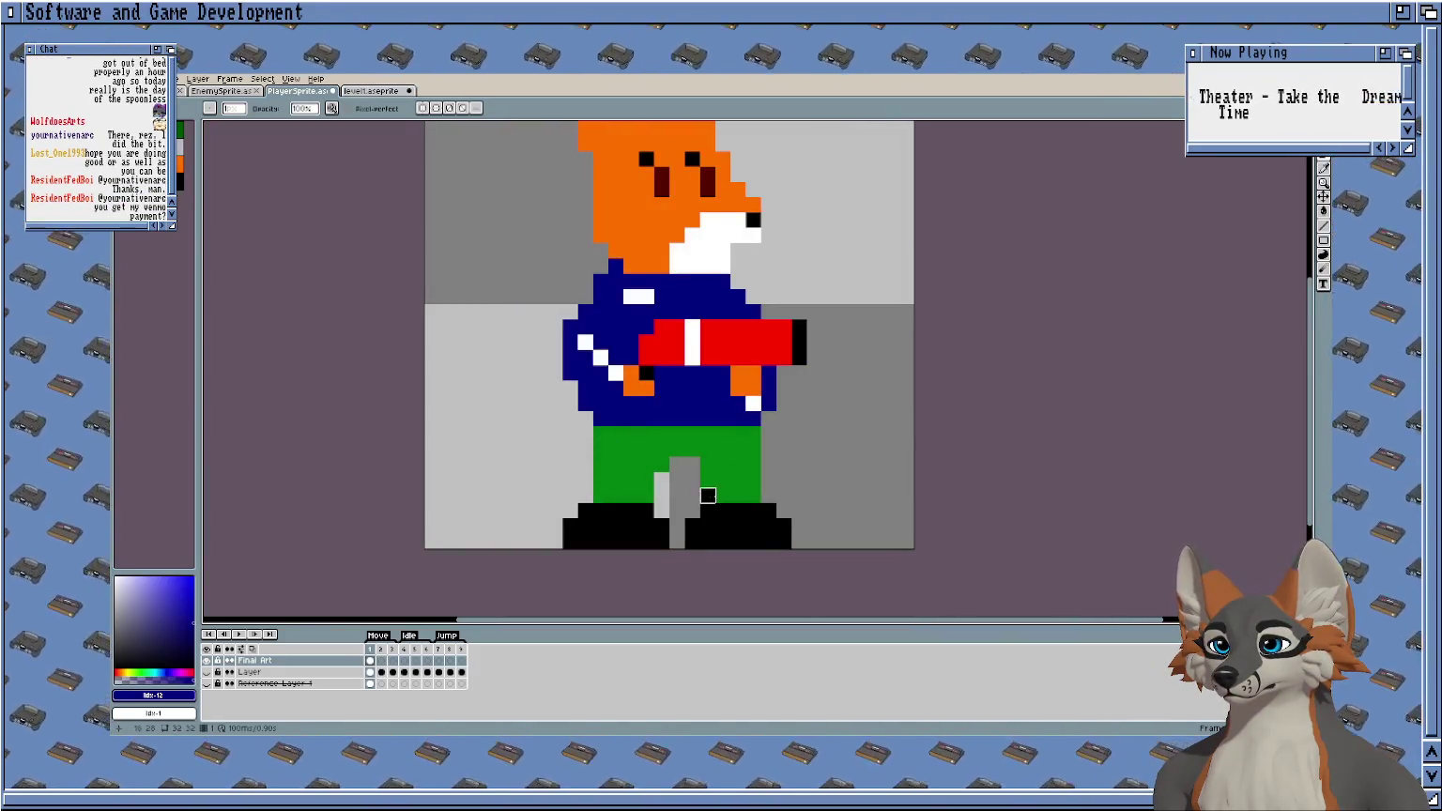
{"action": "scroll", "coordinate": [827, 430], "scroll_direction": "down", "scroll_amount": 1}
{"action": "key", "text": "ctrl+s"}
{"action": "scroll", "coordinate": [774, 465], "scroll_direction": "up", "scroll_amount": 1}
{"action": "scroll", "coordinate": [820, 450], "scroll_direction": "up", "scroll_amount": 1}
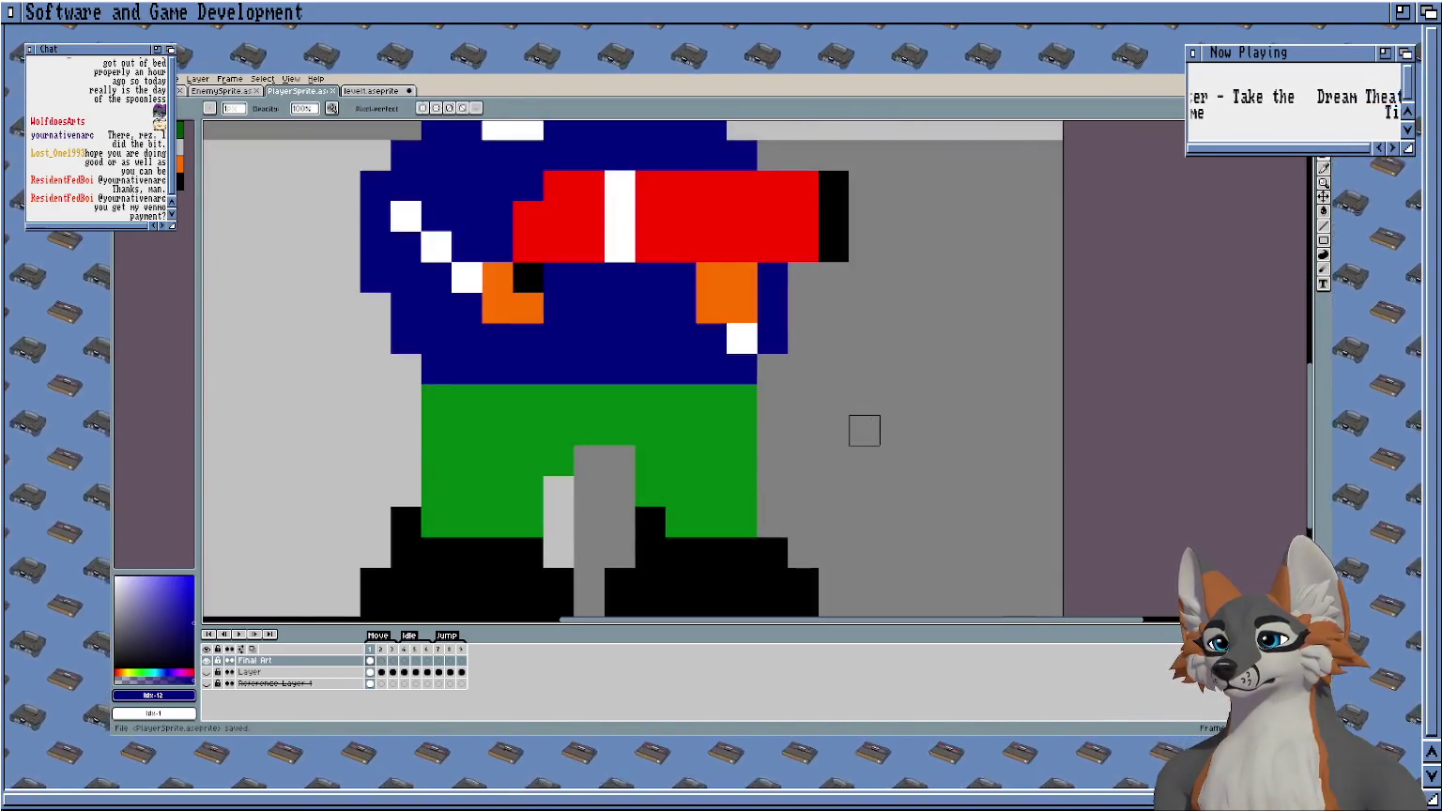
{"action": "scroll", "coordinate": [864, 430], "scroll_direction": "down", "scroll_amount": 1}
{"action": "scroll", "coordinate": [865, 428], "scroll_direction": "down", "scroll_amount": 1}
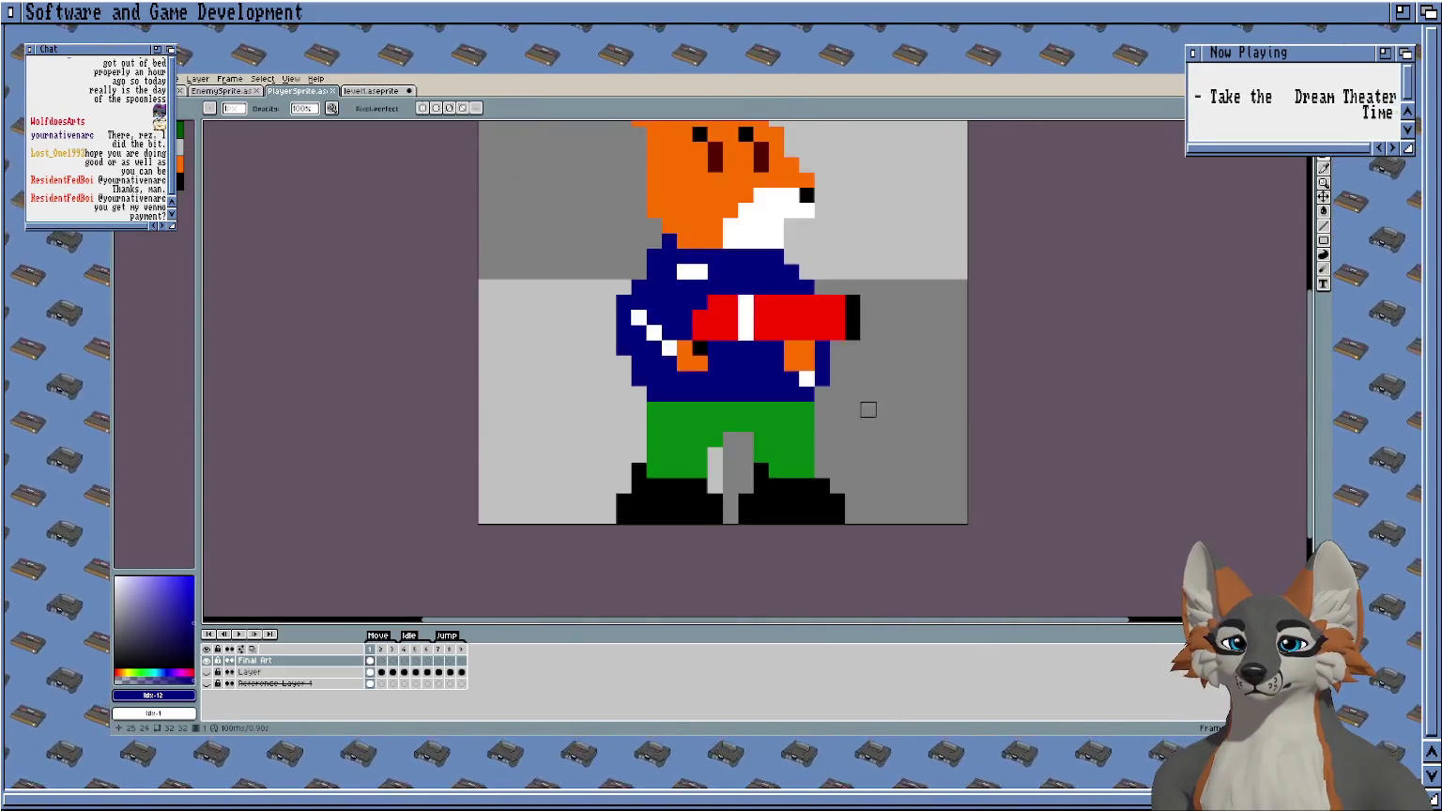
Save the sprite again and show the sketch layer beneath the fox.
{"action": "key", "text": "b"}
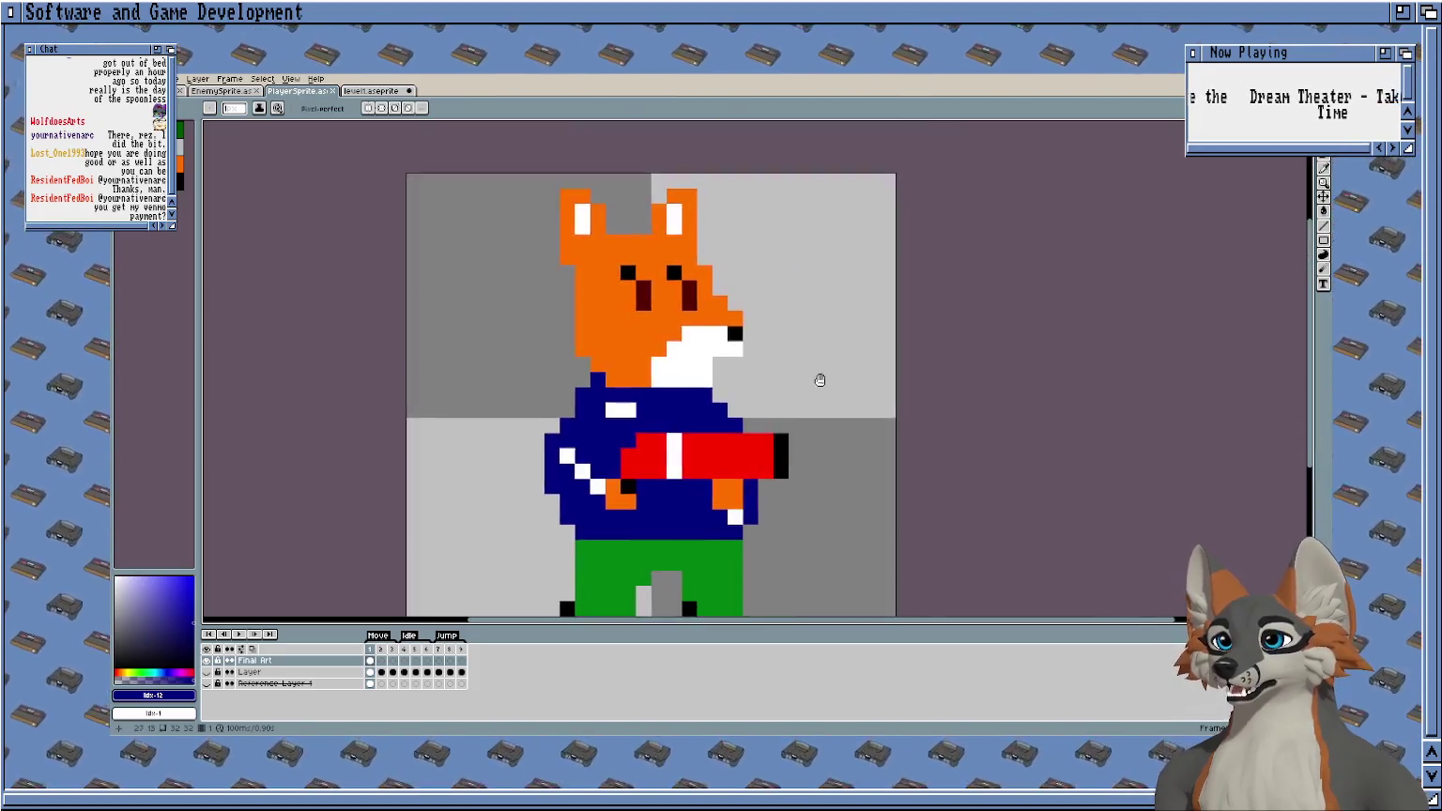
{"action": "scroll", "coordinate": [788, 393], "scroll_direction": "up", "scroll_amount": 3}
{"action": "key", "text": "e"}
{"action": "scroll", "coordinate": [765, 392], "scroll_direction": "down", "scroll_amount": 3}
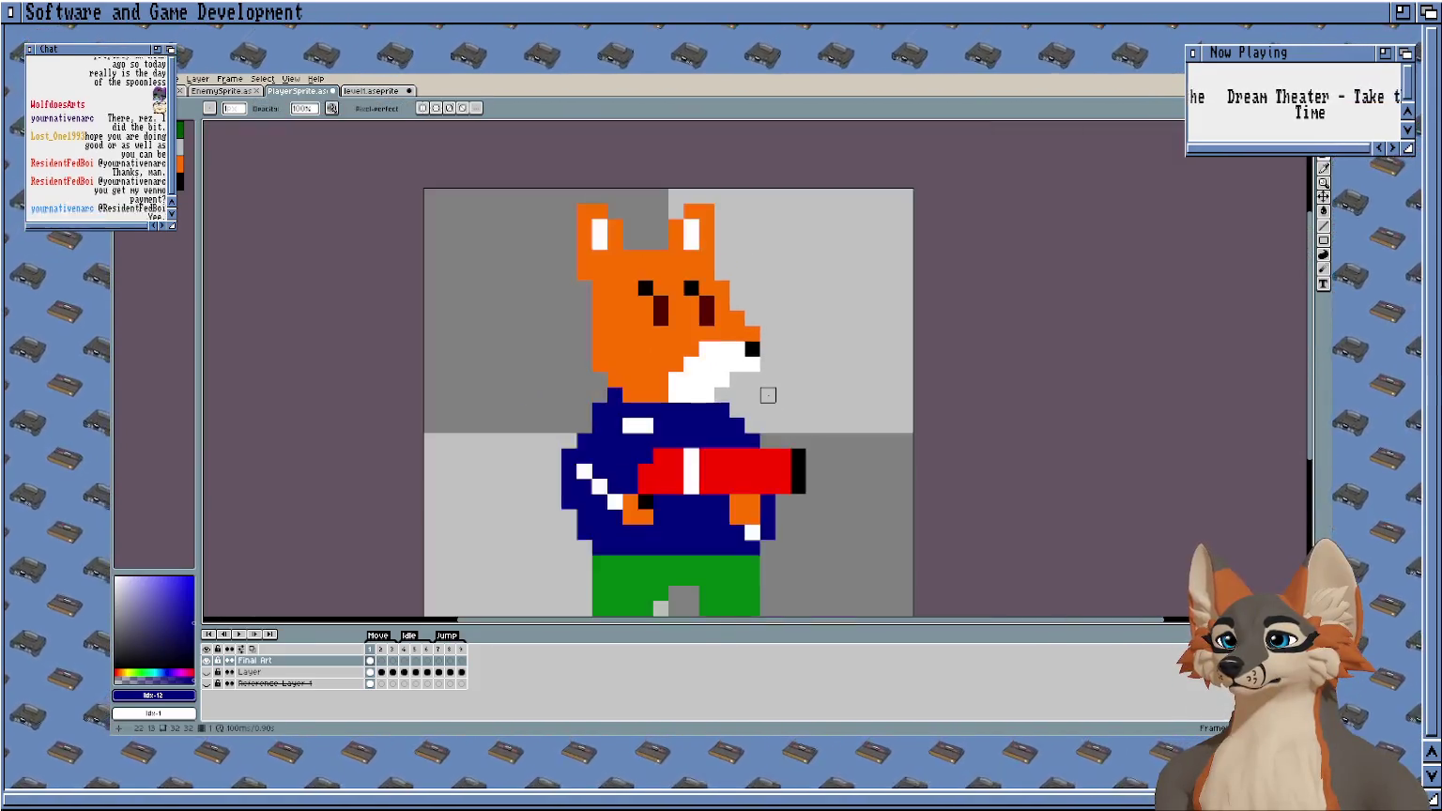
{"action": "key", "text": "ctrl+s"}
{"action": "scroll", "coordinate": [828, 357], "scroll_direction": "down", "scroll_amount": 1}
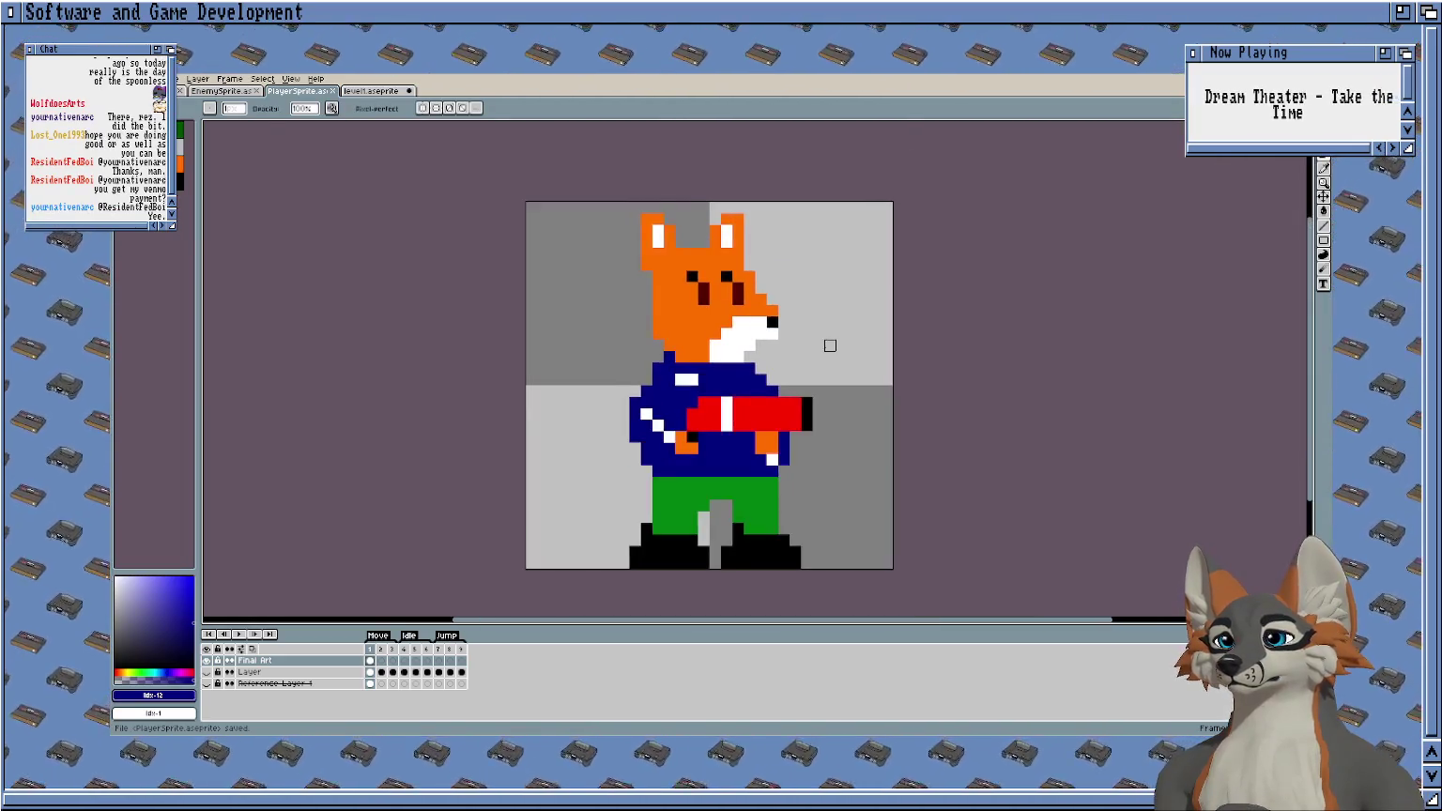
{"action": "scroll", "coordinate": [831, 345], "scroll_direction": "up", "scroll_amount": 1}
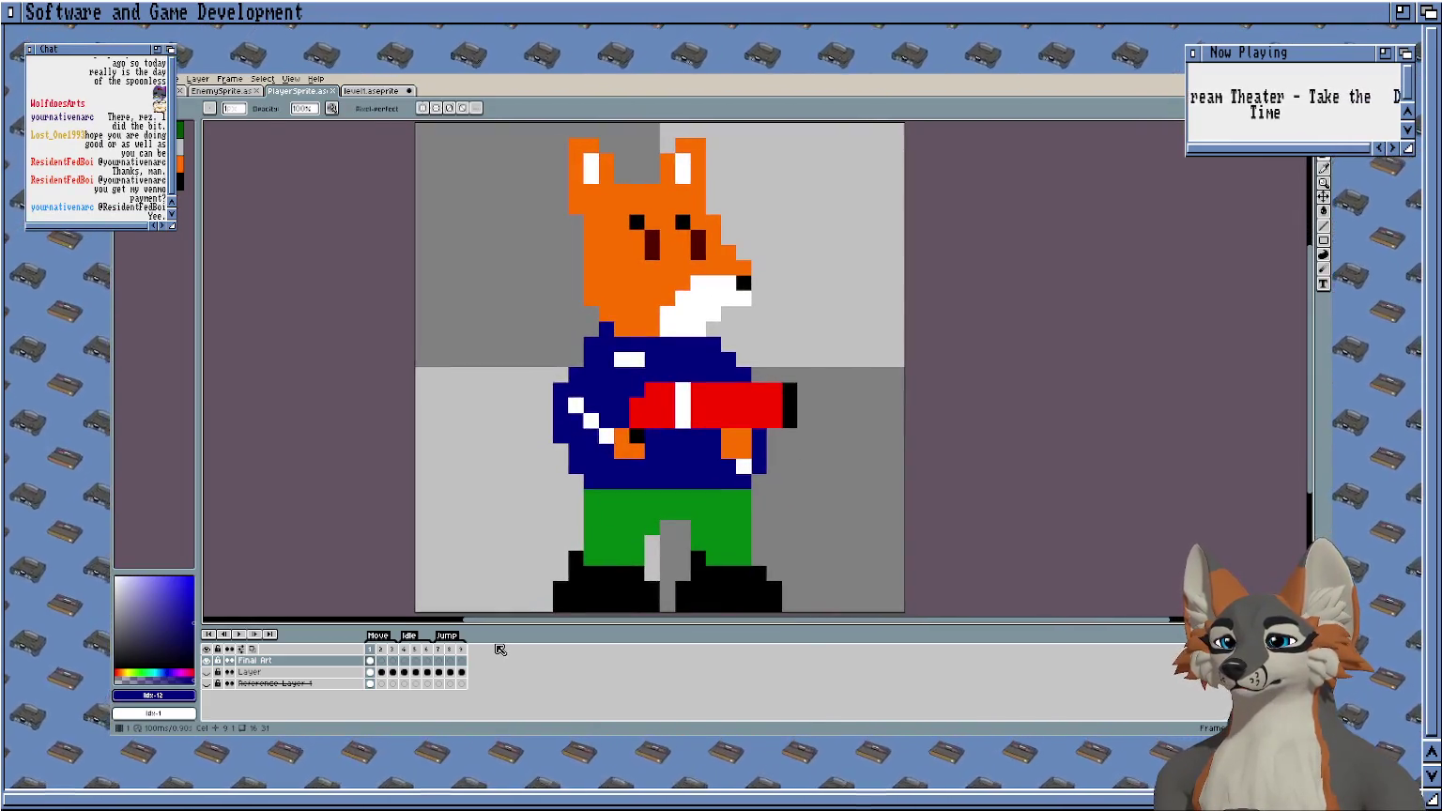
{"action": "left_click", "coordinate": [206, 672]}
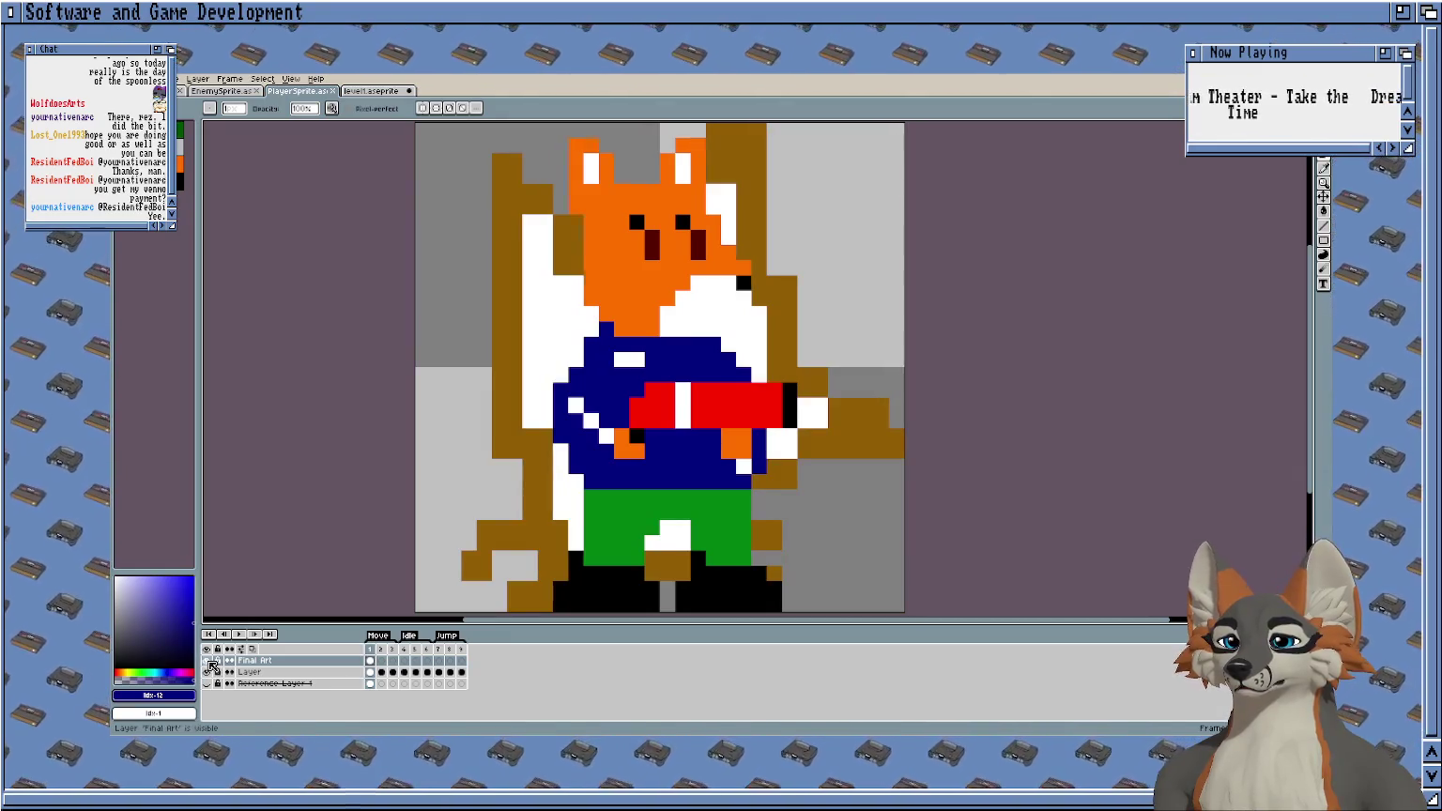
{"action": "left_click", "coordinate": [208, 661]}
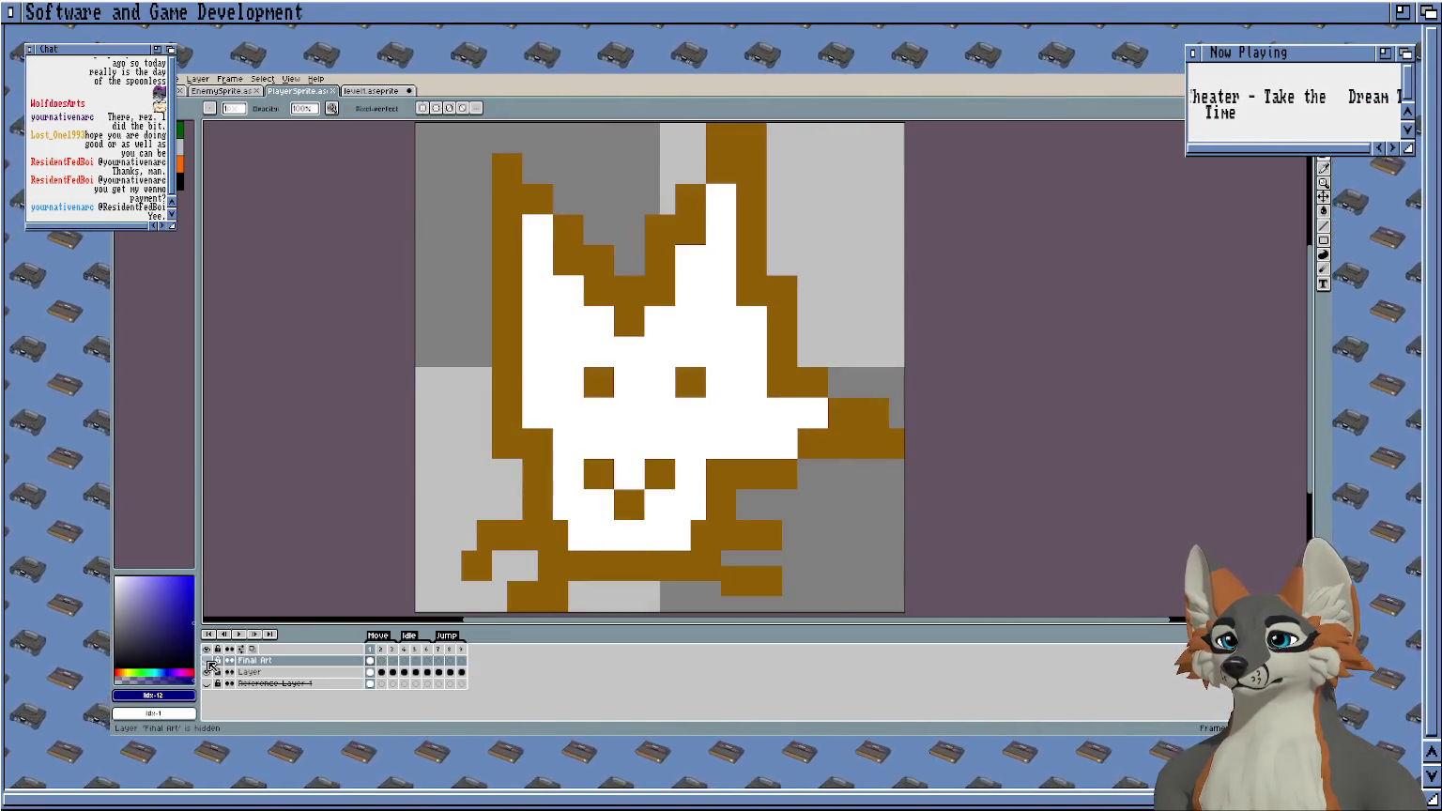
{"action": "left_click", "coordinate": [208, 660]}
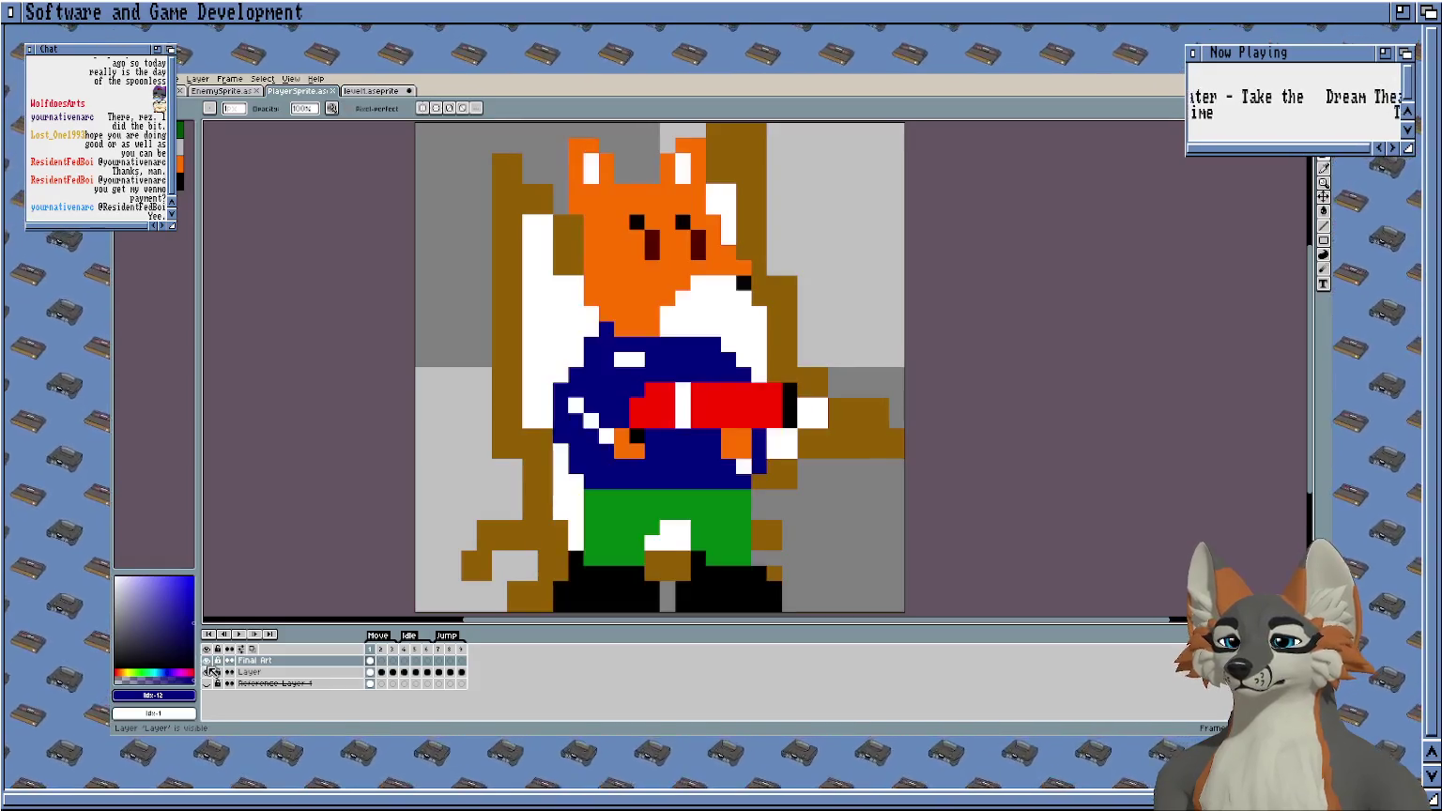
{"action": "left_click", "coordinate": [206, 672]}
{"action": "scroll", "coordinate": [469, 420], "scroll_direction": "down", "scroll_amount": 1}
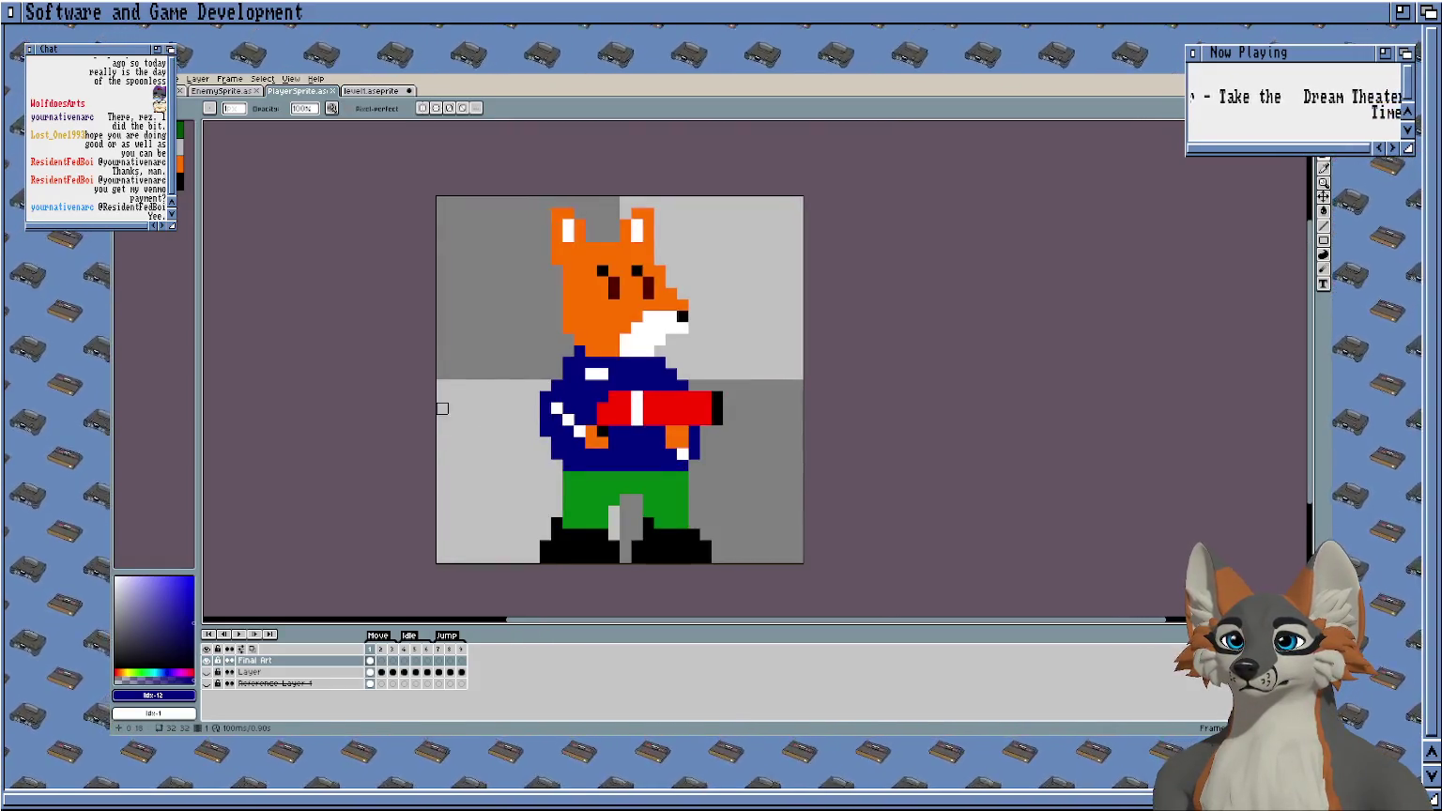
{"action": "left_click_drag", "start_coordinate": [442, 408], "coordinate": [477, 378]}
{"action": "scroll", "coordinate": [657, 228], "scroll_direction": "up", "scroll_amount": 1}
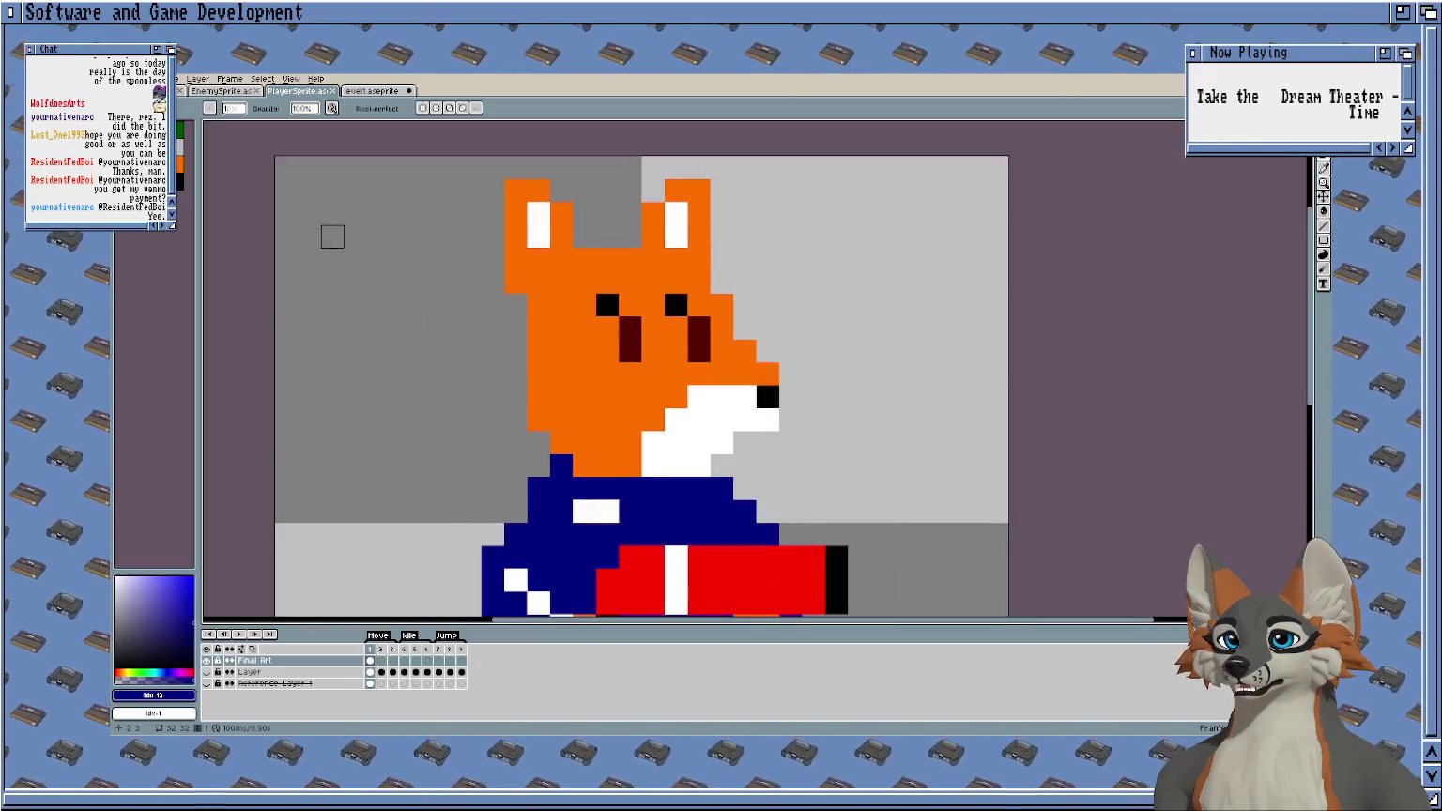
{"action": "scroll", "coordinate": [404, 226], "scroll_direction": "down", "scroll_amount": 1}
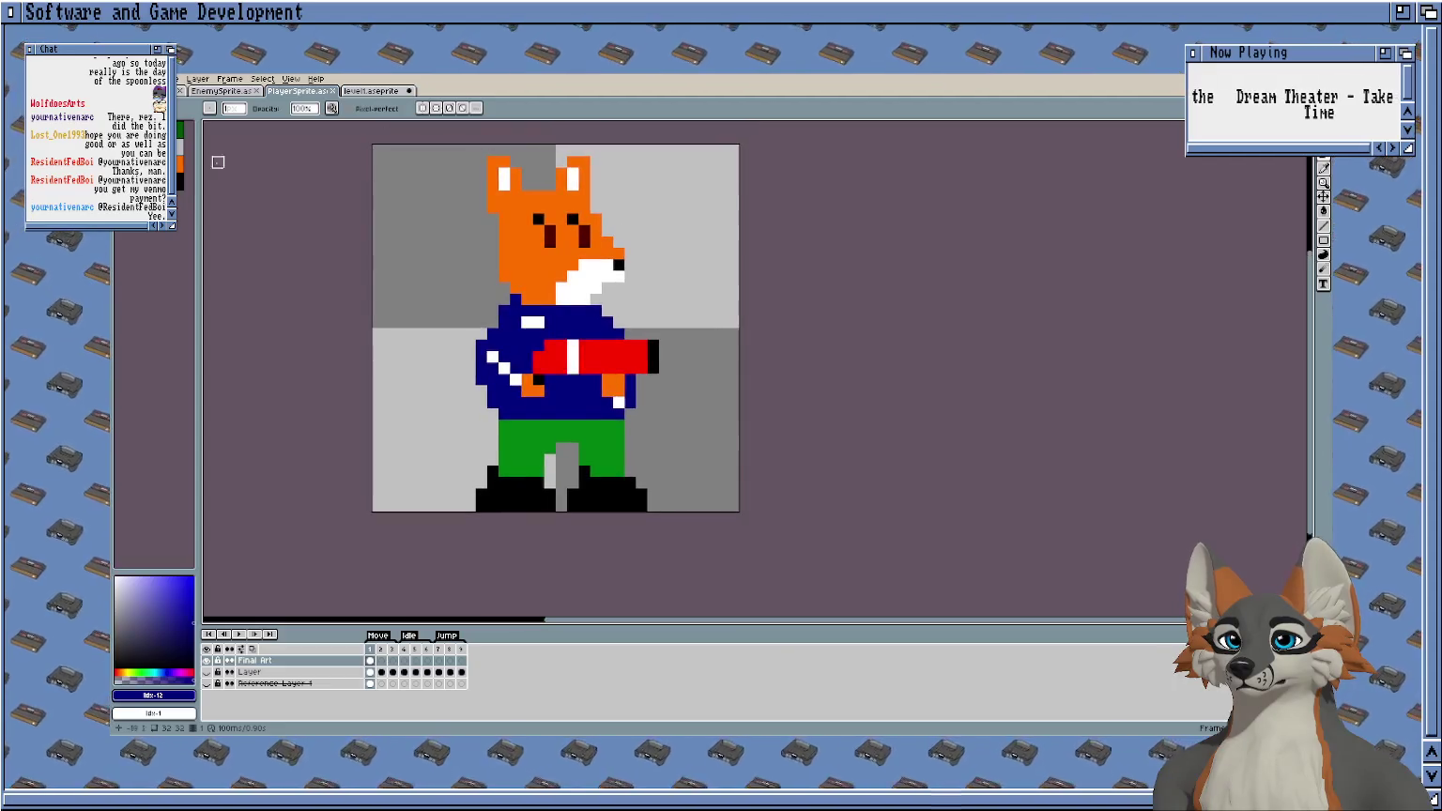
{"action": "left_click", "coordinate": [529, 265], "text": "alt"}
{"action": "key", "text": "g"}
{"action": "left_click", "coordinate": [528, 265]}
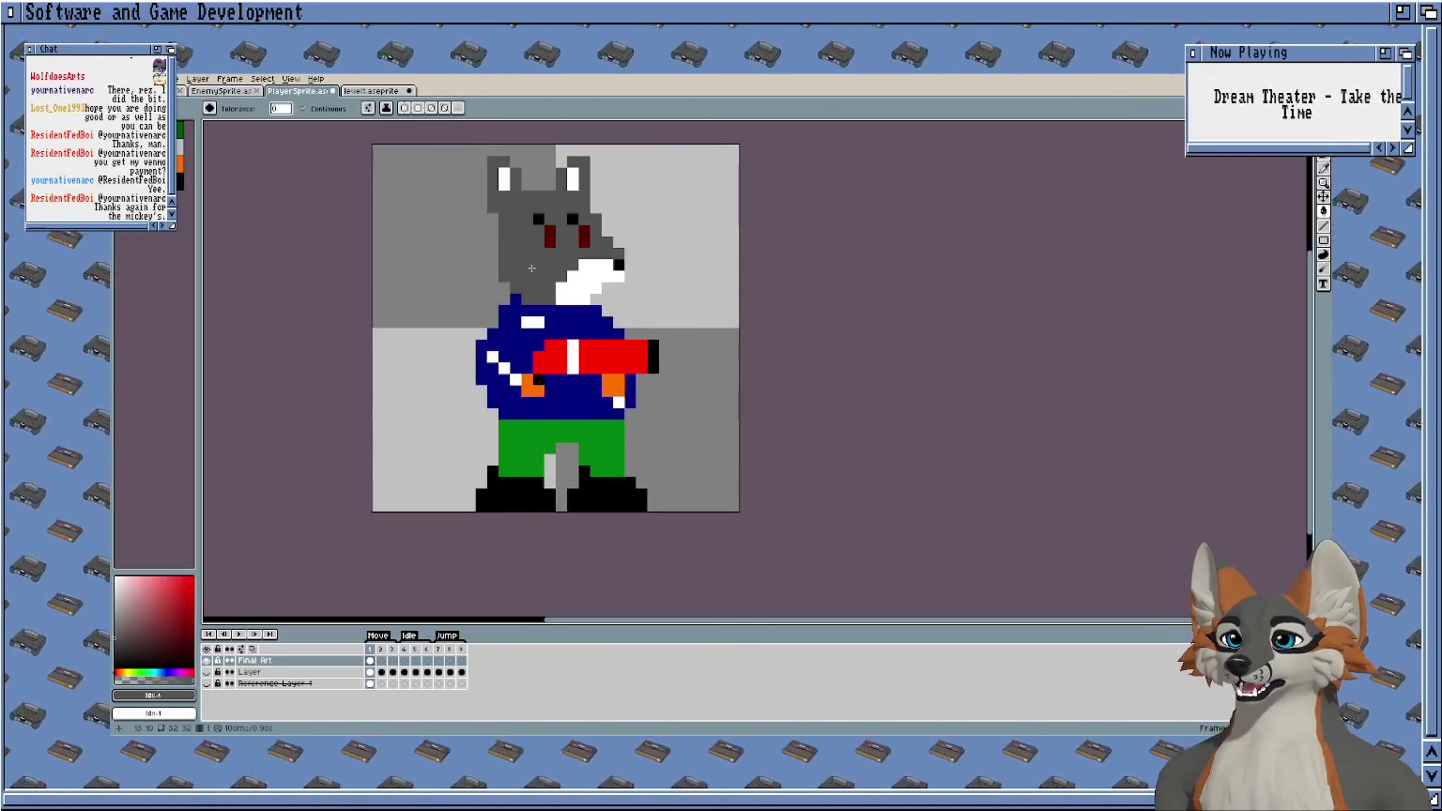
{"action": "left_click", "coordinate": [528, 387]}
{"action": "scroll", "coordinate": [811, 370], "scroll_direction": "left", "scroll_amount": 1}
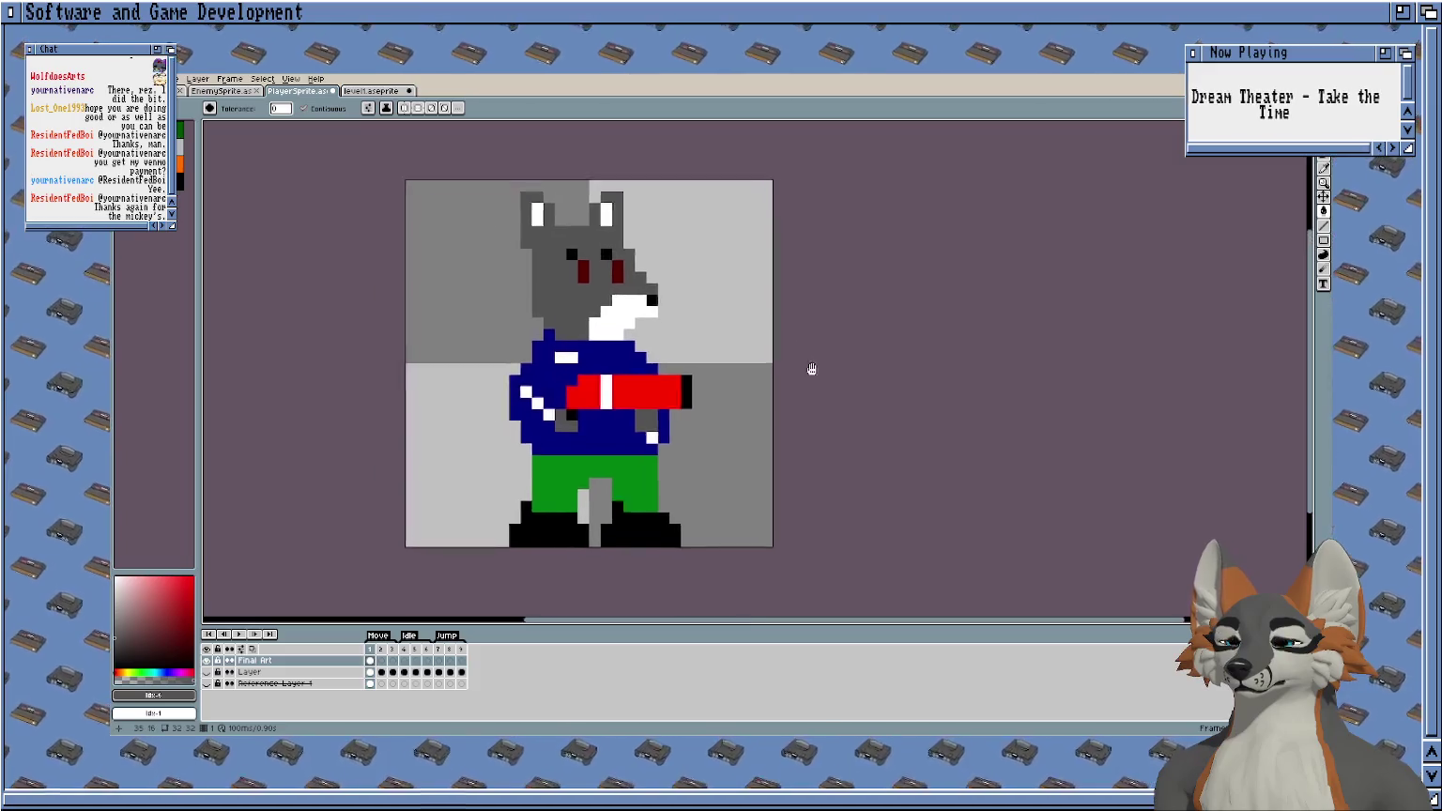
{"action": "scroll", "coordinate": [917, 273], "scroll_direction": "left", "scroll_amount": 3}
{"action": "scroll", "coordinate": [917, 273], "scroll_direction": "down", "scroll_amount": 1}
{"action": "scroll", "coordinate": [853, 200], "scroll_direction": "right", "scroll_amount": 2}
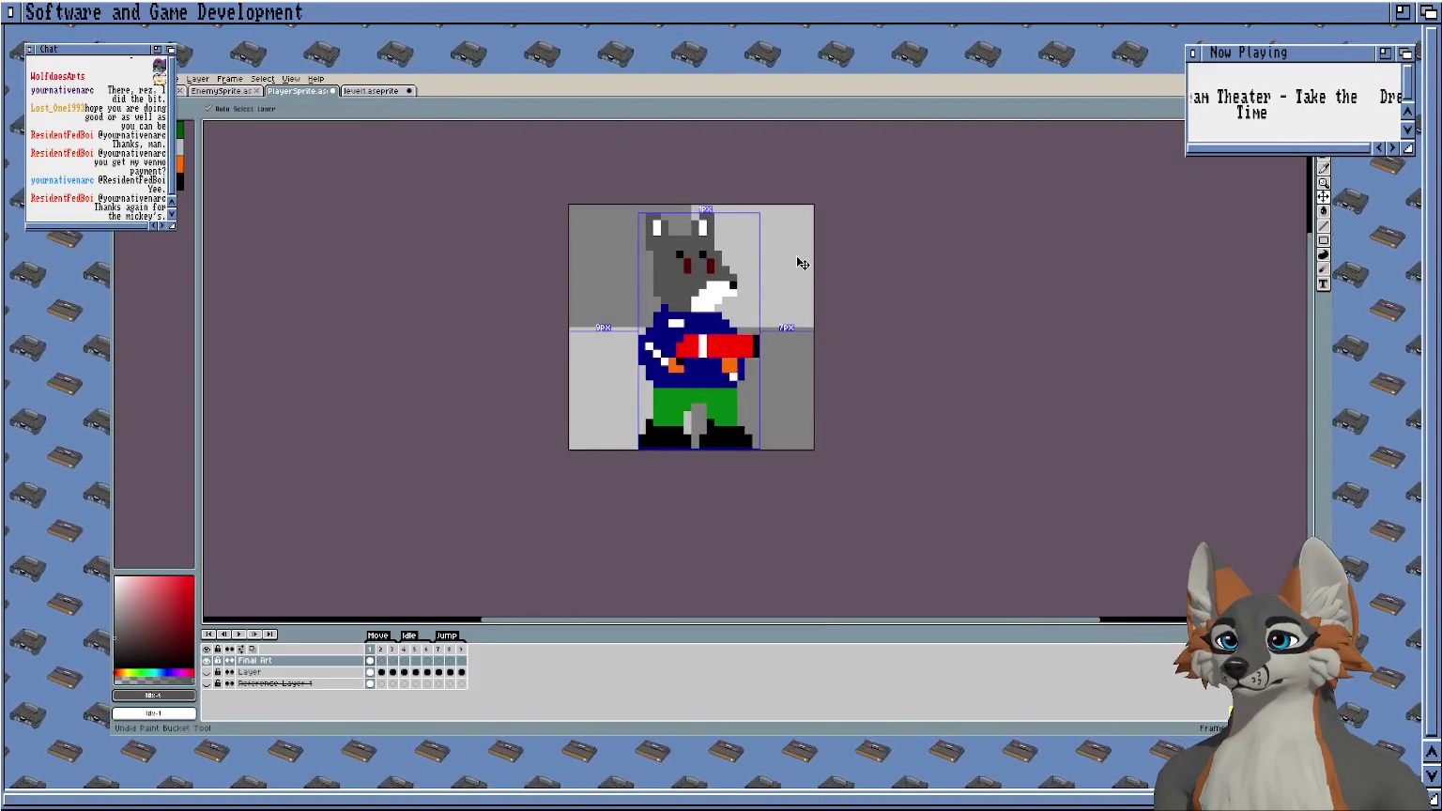
{"action": "key", "text": "ctrl+z"}
{"action": "key", "text": "ctrl+z"}
{"action": "scroll", "coordinate": [789, 252], "scroll_direction": "up", "scroll_amount": 1}
{"action": "scroll", "coordinate": [771, 248], "scroll_direction": "up", "scroll_amount": 1}
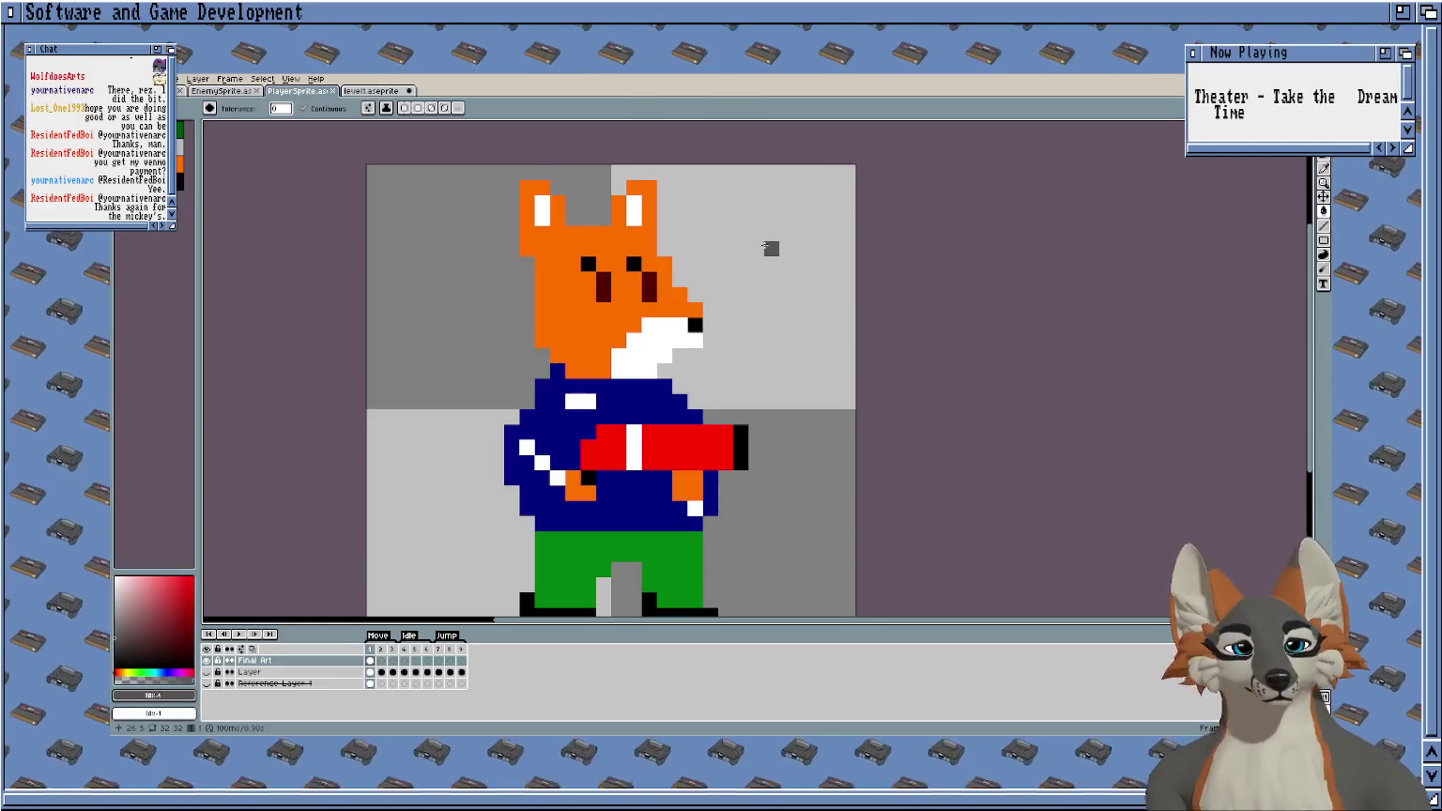
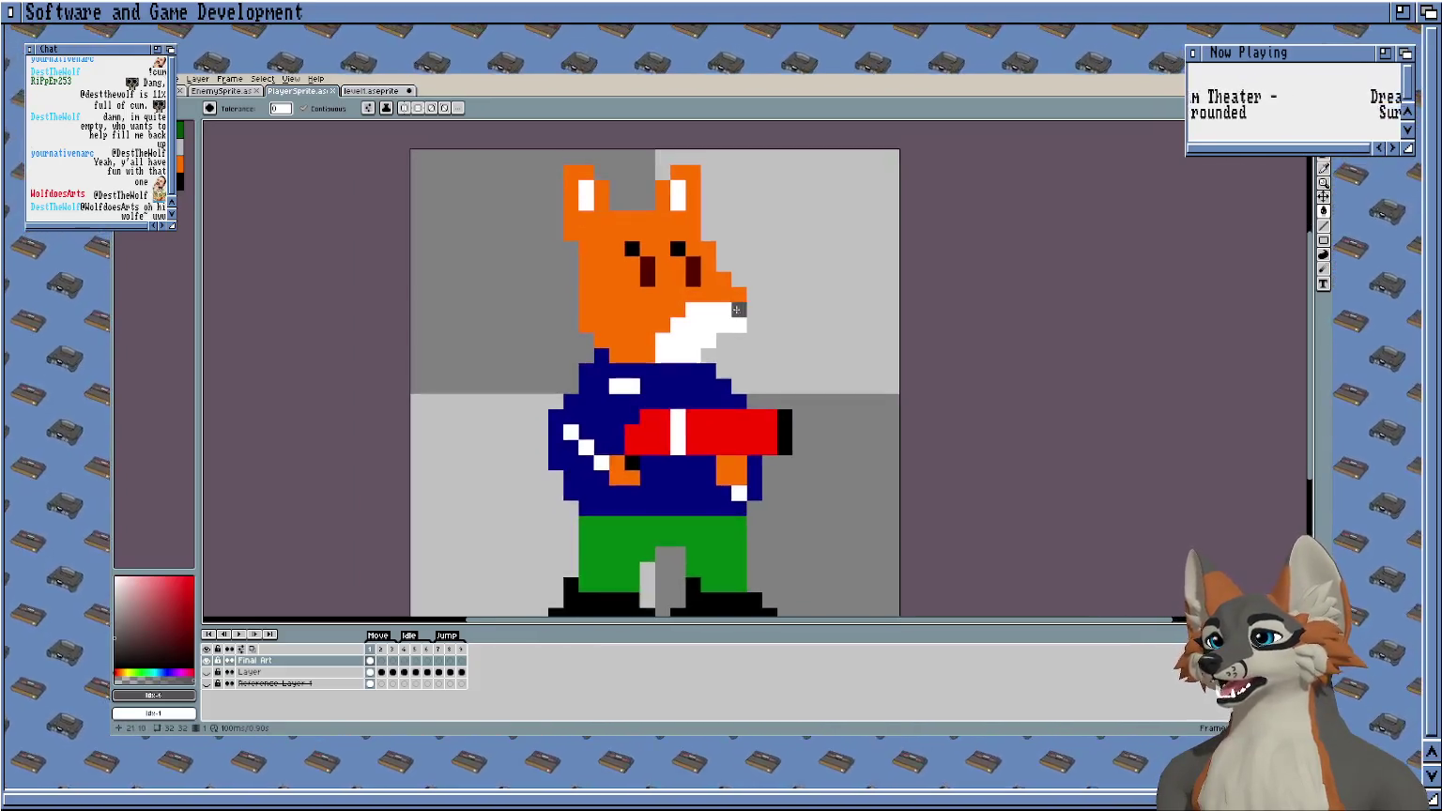
Zoom and pan around the fox on the canvas and switch to the rectangular Marquee.
{"action": "scroll", "coordinate": [586, 329], "scroll_direction": "up", "scroll_amount": 1}
{"action": "scroll", "coordinate": [732, 282], "scroll_direction": "down", "scroll_amount": 1}
{"action": "scroll", "coordinate": [762, 266], "scroll_direction": "down", "scroll_amount": 1}
{"action": "scroll", "coordinate": [751, 251], "scroll_direction": "up", "scroll_amount": 1}
{"action": "scroll", "coordinate": [741, 239], "scroll_direction": "down", "scroll_amount": 1}
{"action": "scroll", "coordinate": [732, 222], "scroll_direction": "up", "scroll_amount": 1}
{"action": "mouse_move", "coordinate": [732, 222]}
{"action": "left_mouse_down"}
{"action": "mouse_move", "coordinate": [794, 202]}
{"action": "mouse_move", "coordinate": [750, 250]}
{"action": "mouse_move", "coordinate": [759, 235]}
{"action": "left_mouse_up"}
{"action": "scroll", "coordinate": [765, 248], "scroll_direction": "down", "scroll_amount": 1}
{"action": "scroll", "coordinate": [776, 273], "scroll_direction": "up", "scroll_amount": 1}
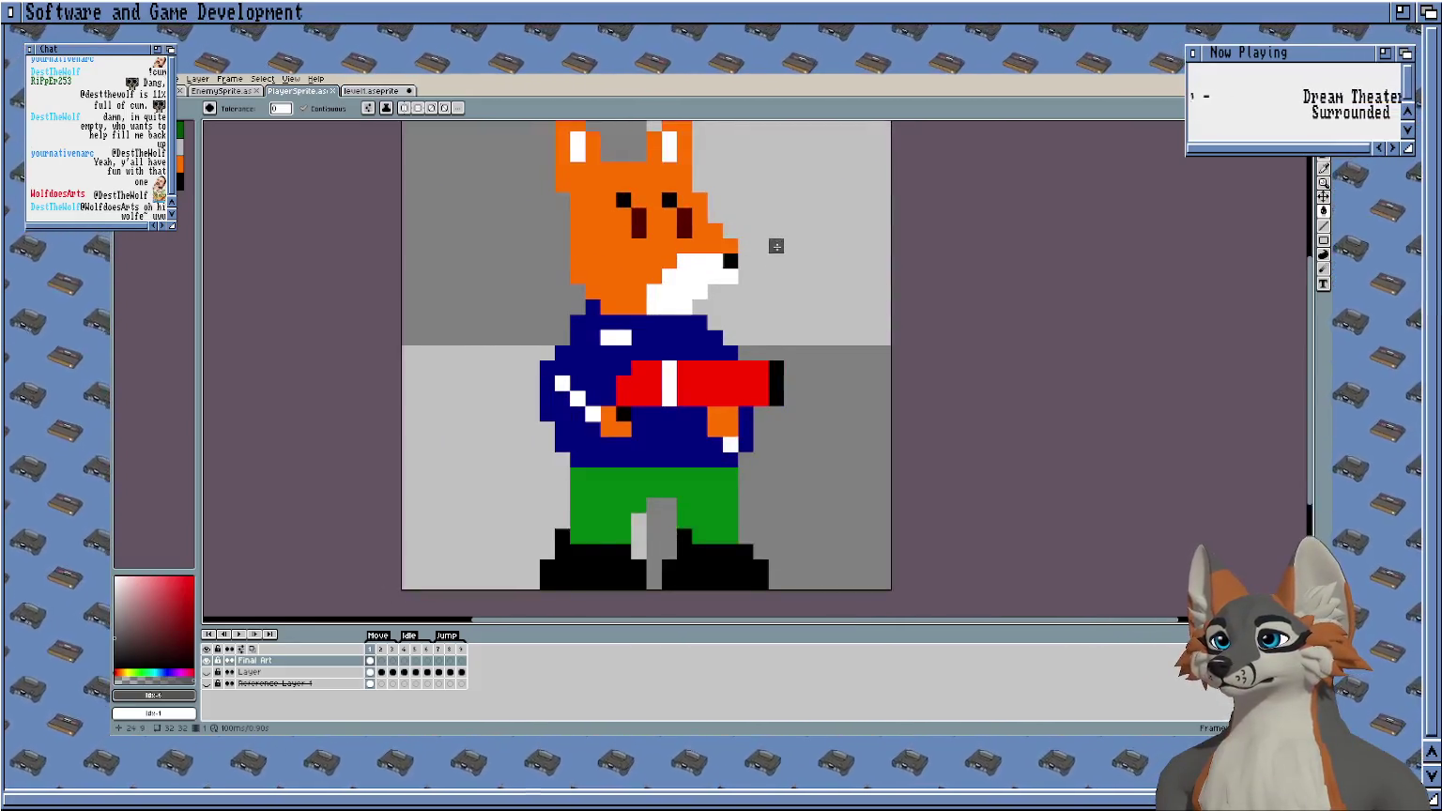
{"action": "scroll", "coordinate": [789, 271], "scroll_direction": "up", "scroll_amount": 1}
{"action": "key", "text": "m"}
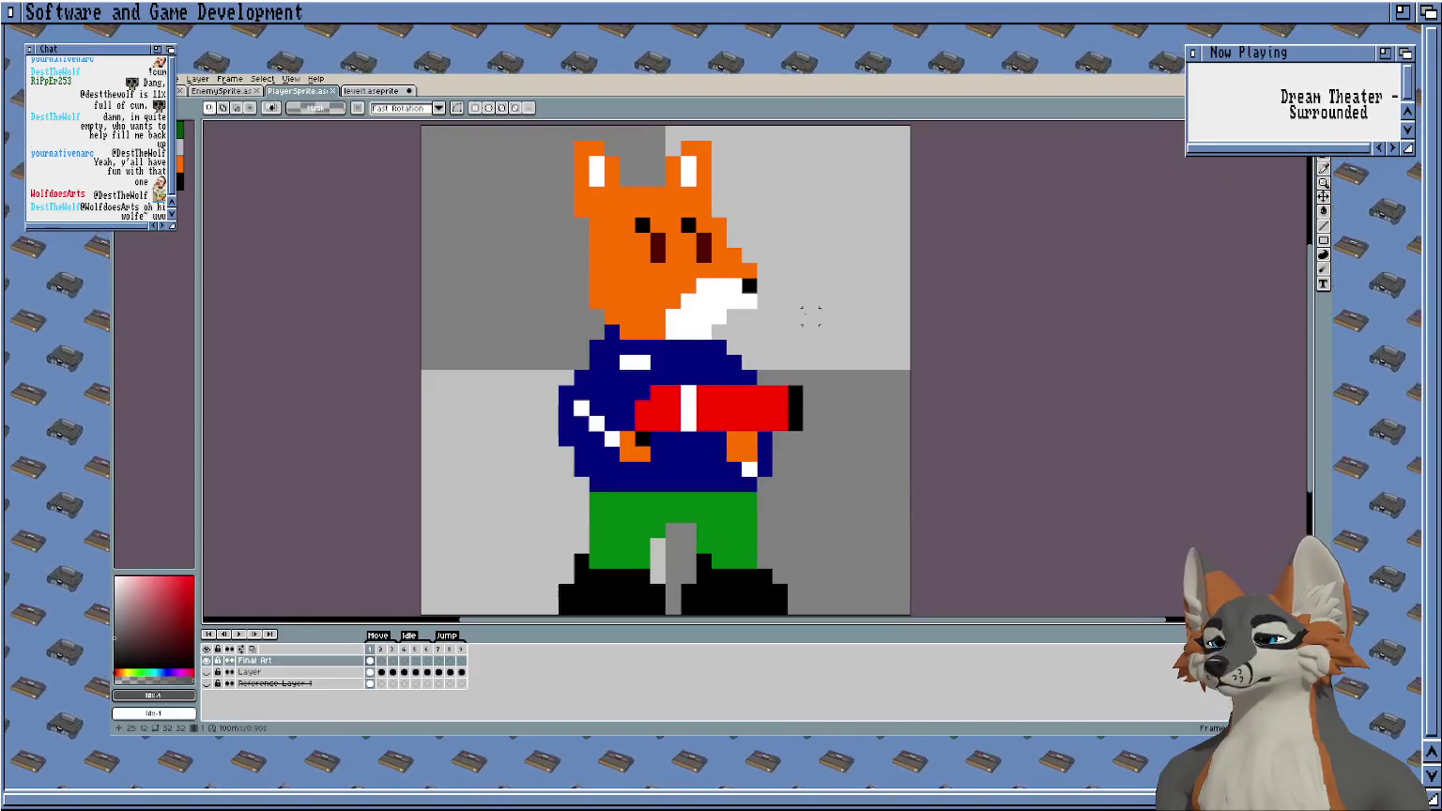
{"action": "left_click_drag", "start_coordinate": [789, 301], "coordinate": [760, 312]}
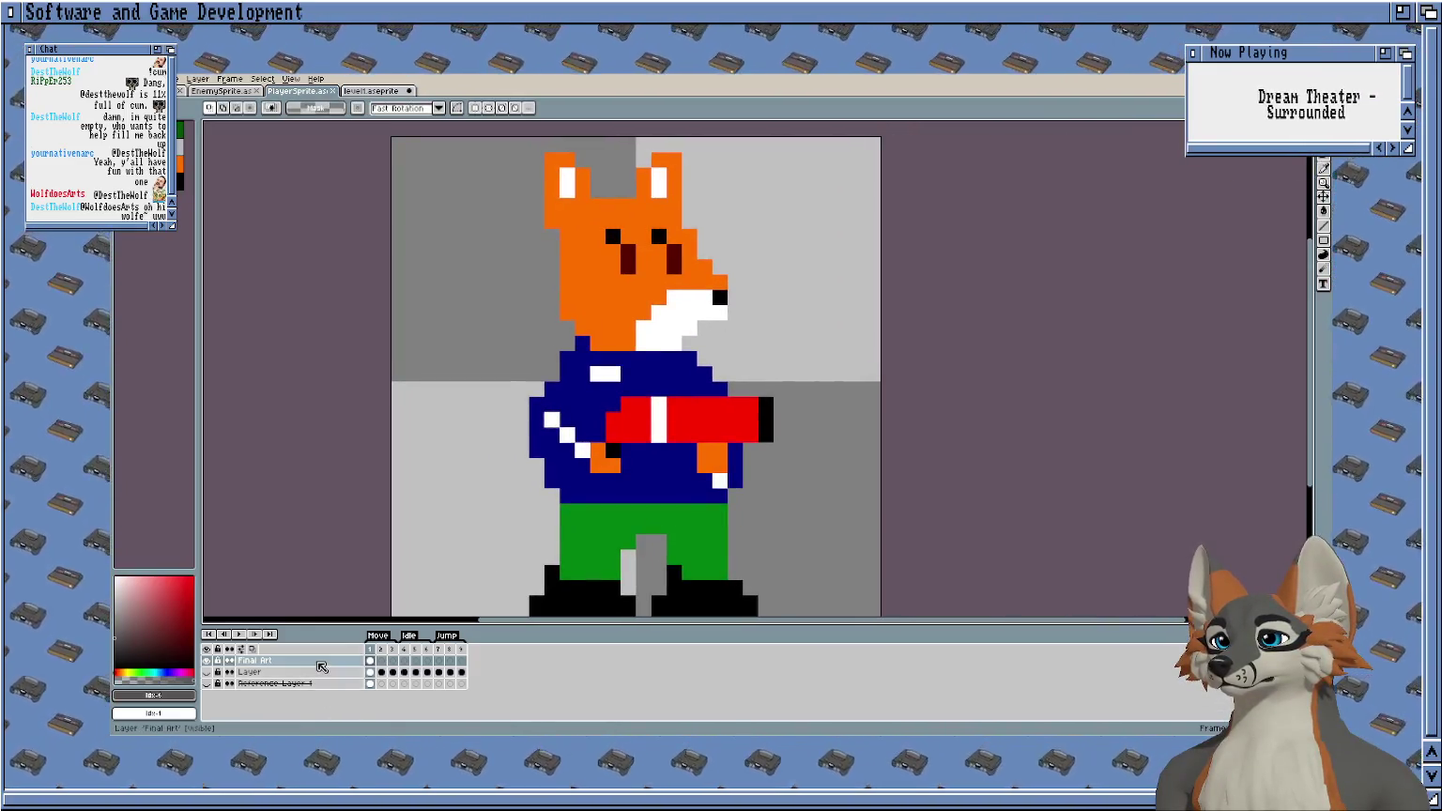
Add ' P1' to the Final Art layer name, making it 'Final Art P1'.
{"action": "double_click", "coordinate": [318, 661]}
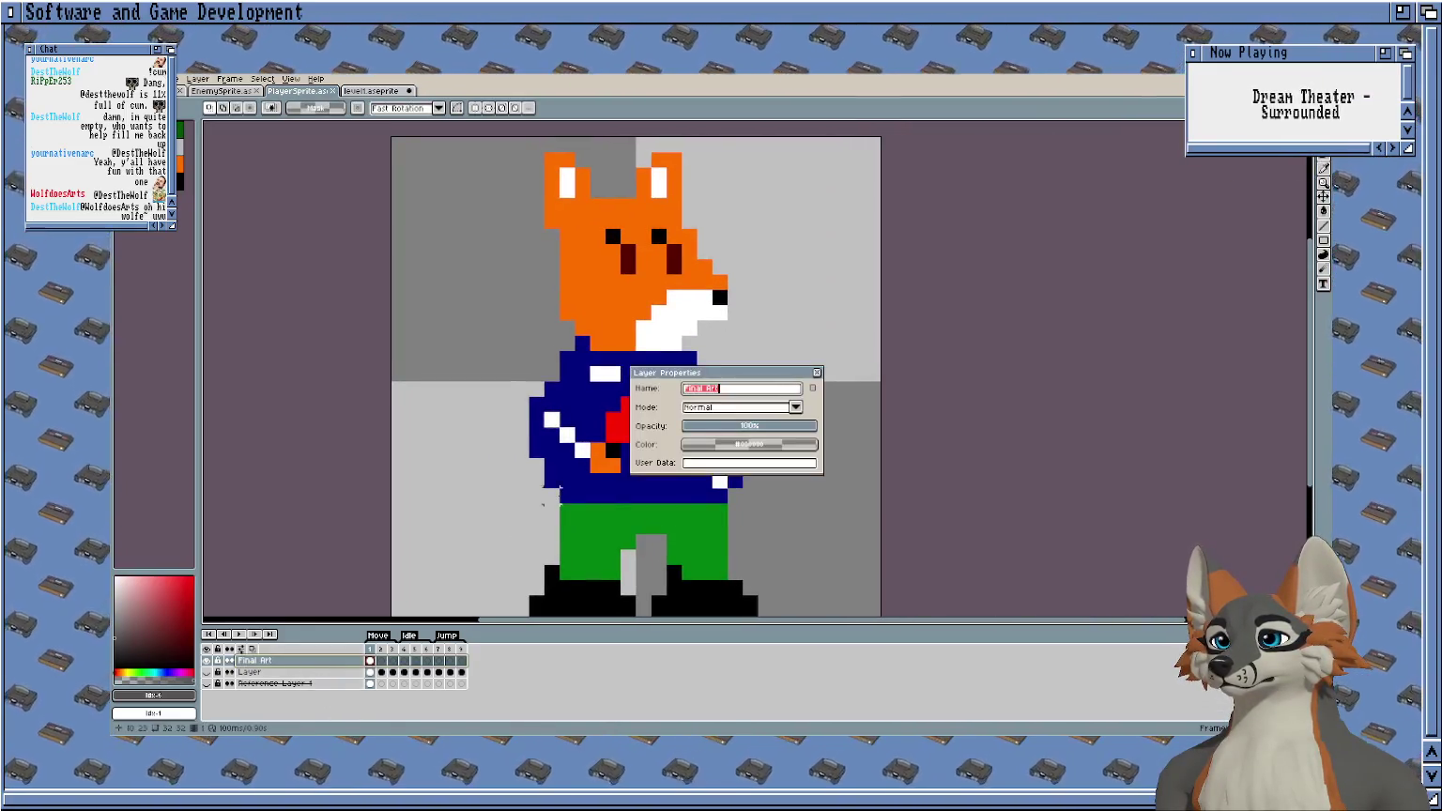
{"action": "left_click", "coordinate": [727, 393]}
{"action": "type", "text": "P1"}
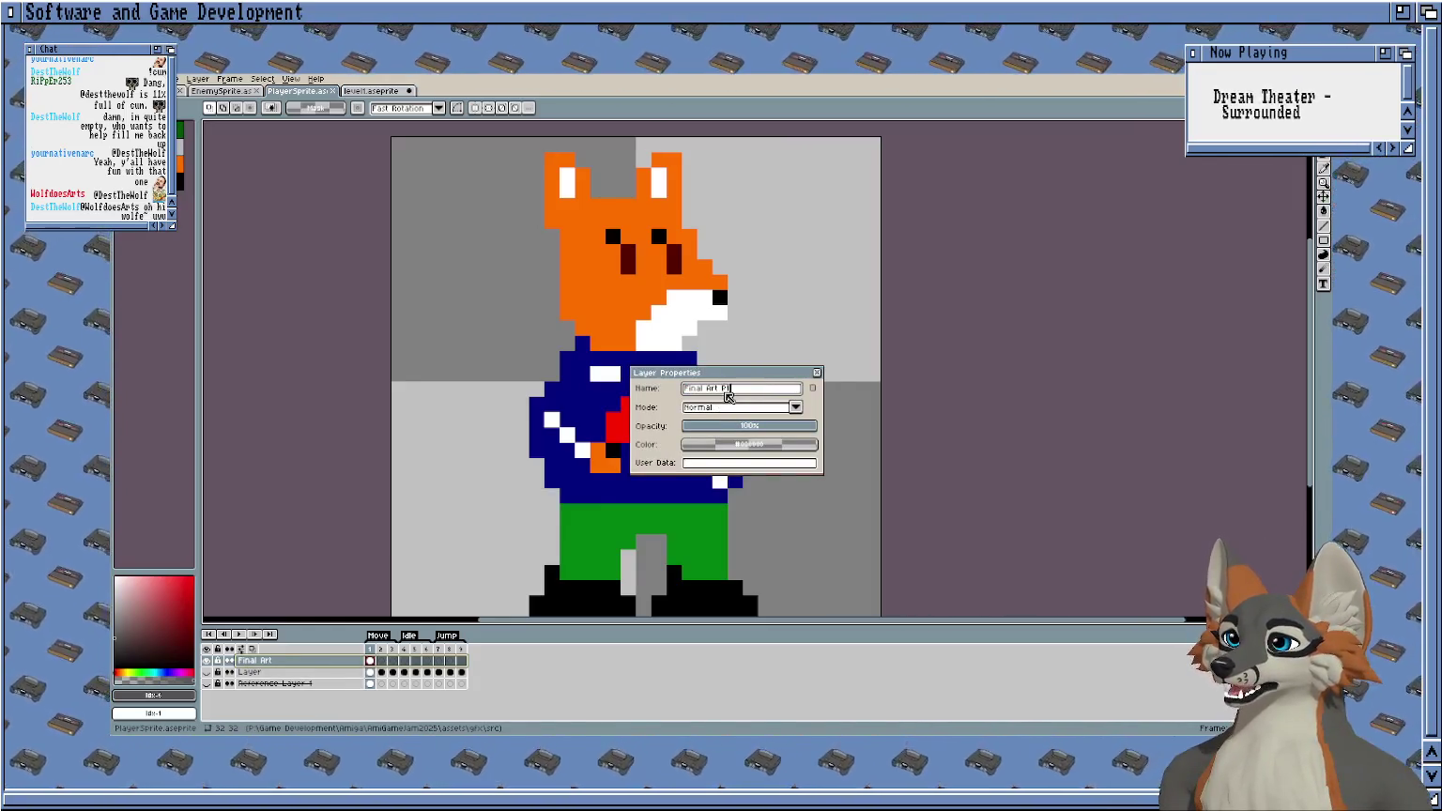
{"action": "key", "text": "Return"}
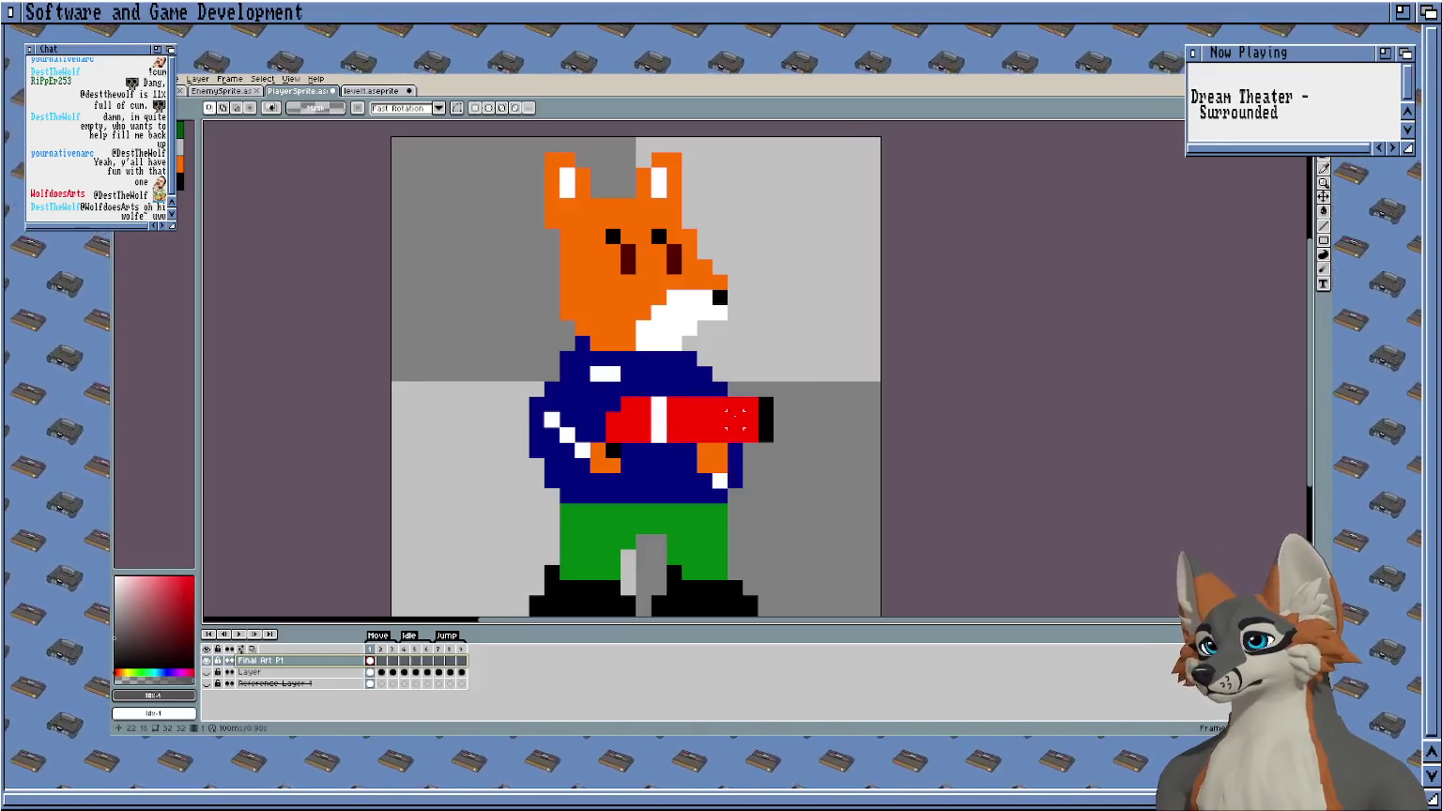
{"action": "scroll", "coordinate": [549, 575], "scroll_direction": "down", "scroll_amount": 2}
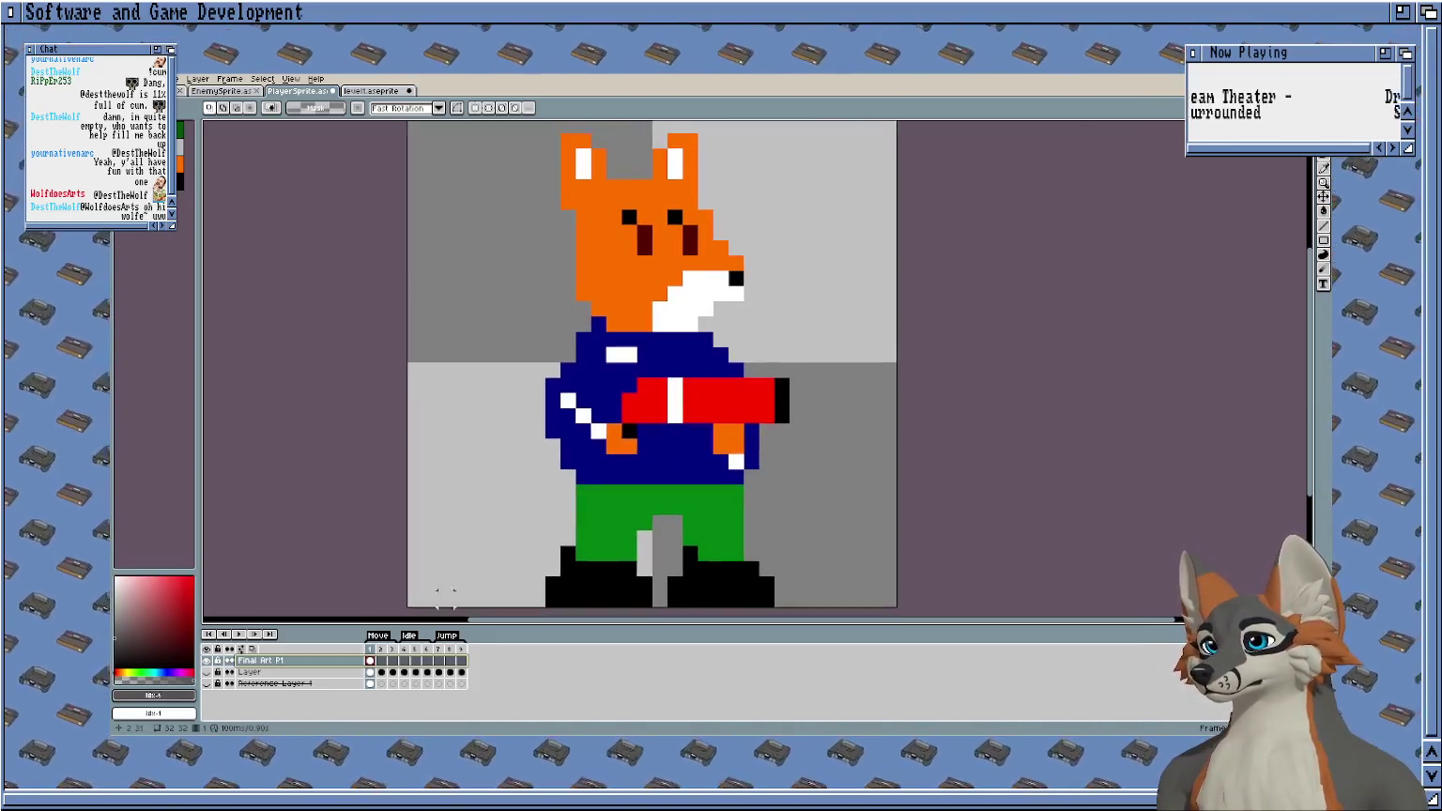
Select frames 4–9 and trial-move the fox's head down a pixel, then restore it.
{"action": "left_click", "coordinate": [405, 661]}
{"action": "mouse_move", "coordinate": [414, 667]}
{"action": "left_mouse_down"}
{"action": "mouse_move", "coordinate": [462, 663]}
{"action": "mouse_move", "coordinate": [408, 667]}
{"action": "left_mouse_up"}
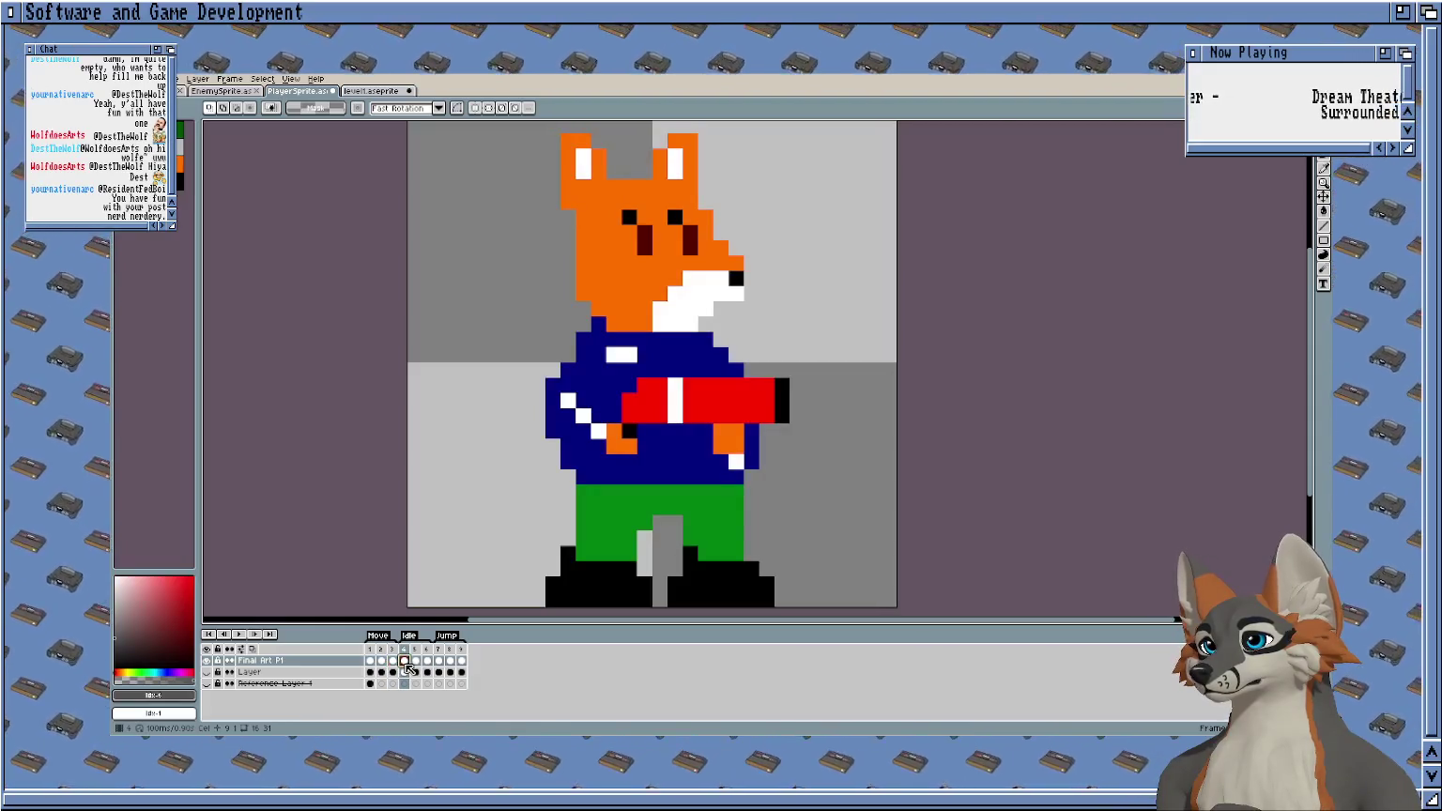
{"action": "scroll", "coordinate": [660, 350], "scroll_direction": "up", "scroll_amount": 1}
{"action": "scroll", "coordinate": [776, 360], "scroll_direction": "down", "scroll_amount": 1}
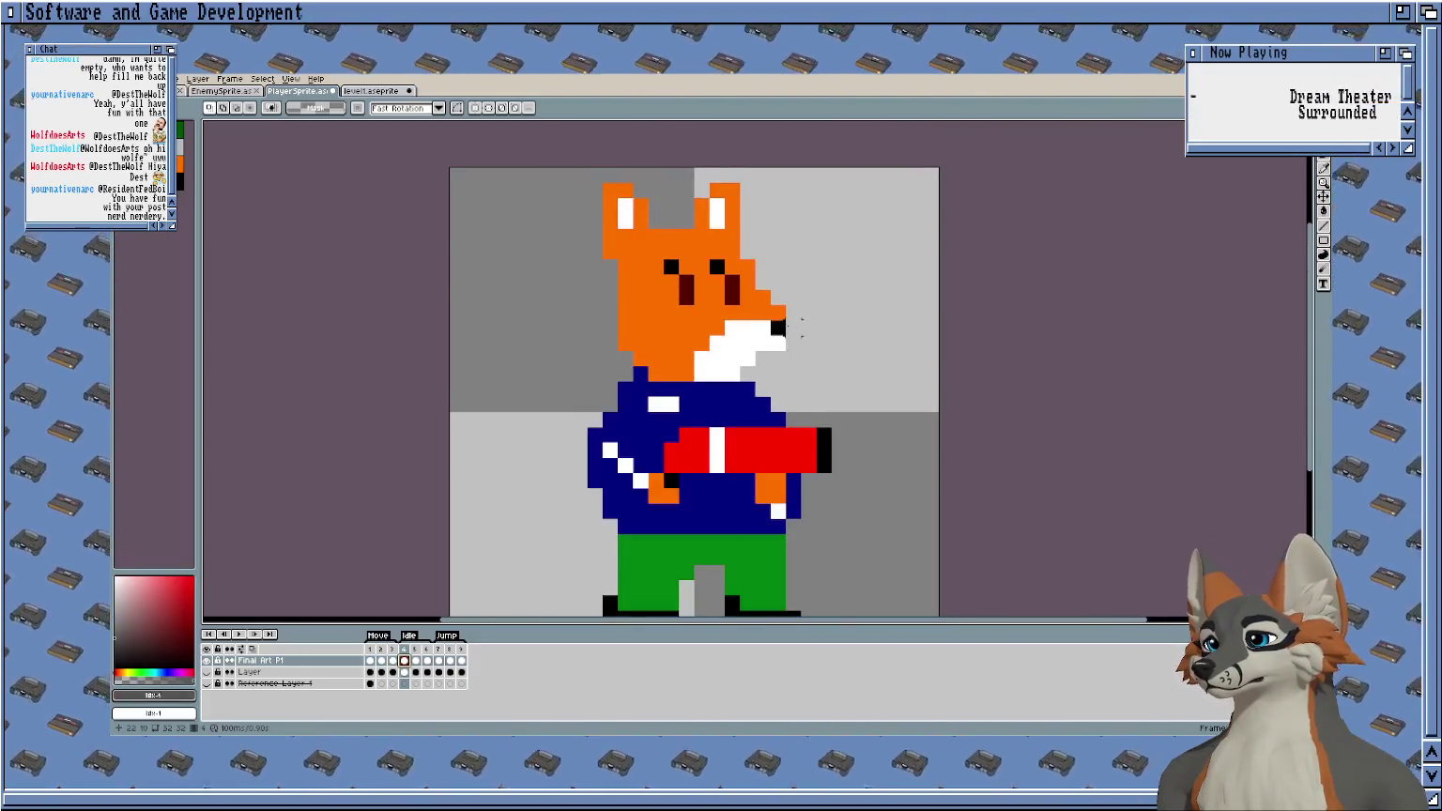
{"action": "left_click_drag", "start_coordinate": [832, 181], "coordinate": [569, 413]}
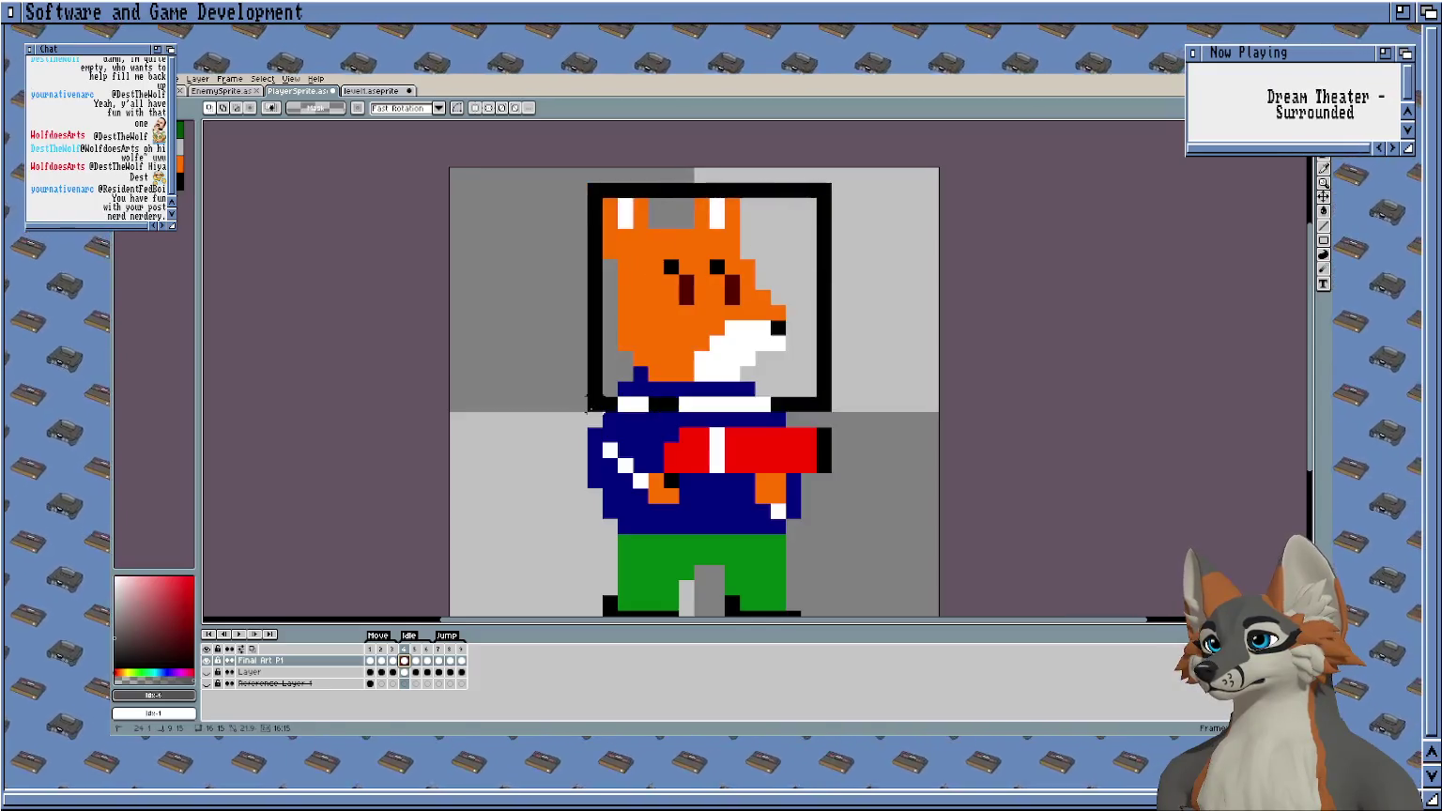
{"action": "left_click_drag", "start_coordinate": [724, 247], "coordinate": [725, 259]}
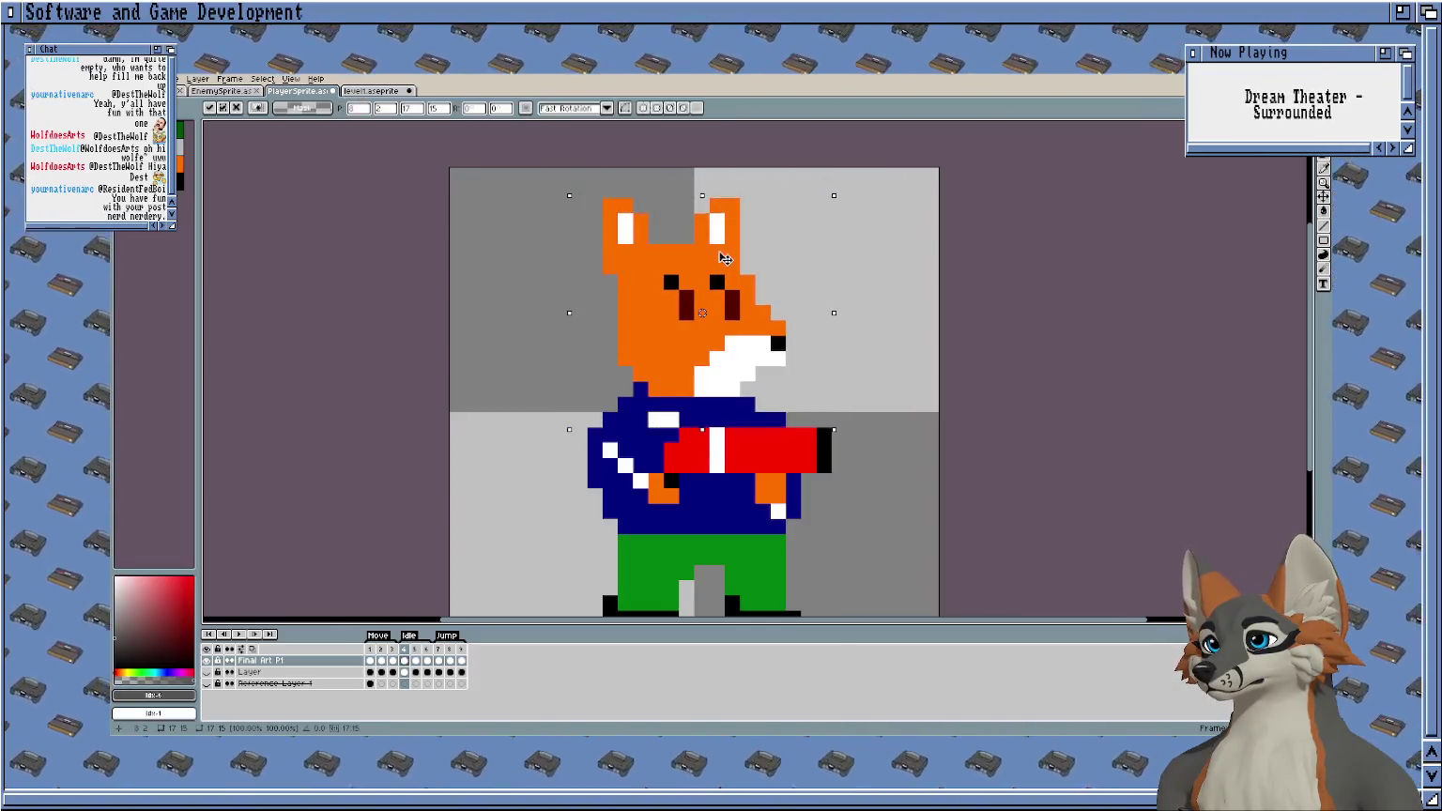
{"action": "key", "text": "Up"}
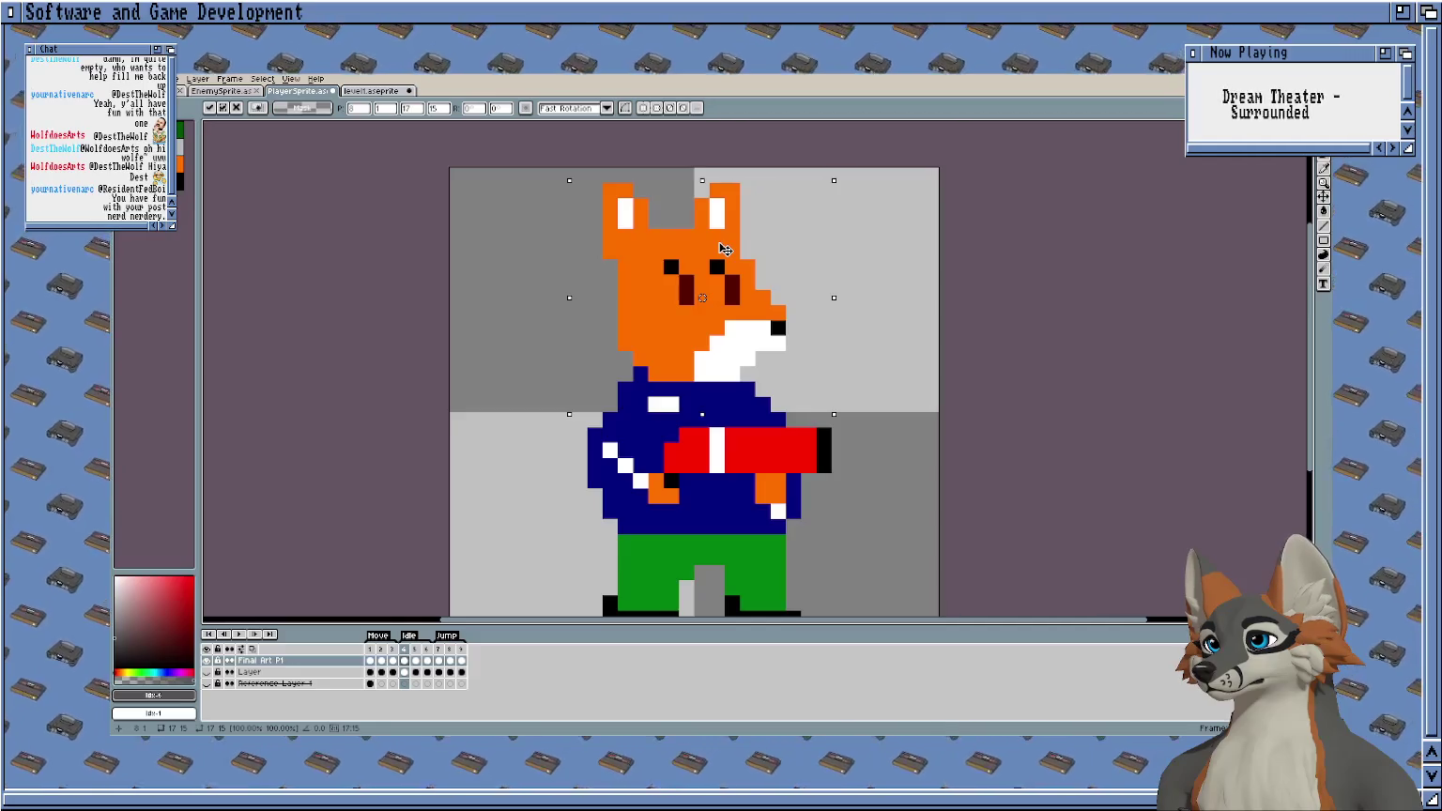
{"action": "key", "text": "ctrl+d"}
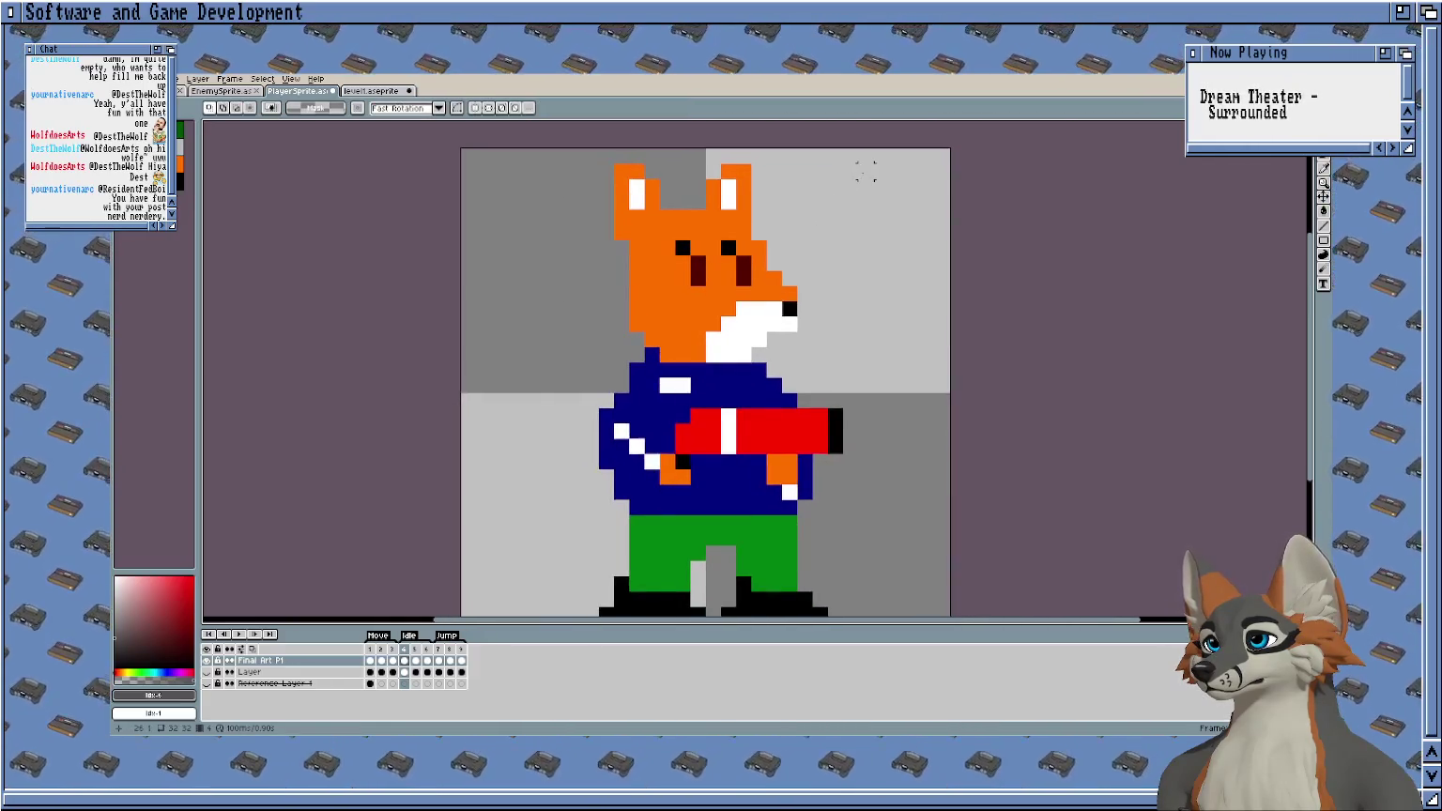
Lower the fox's head and torso one pixel together and play the animation to preview the bob.
{"action": "scroll", "coordinate": [865, 171], "scroll_direction": "down", "scroll_amount": 1}
{"action": "left_click_drag", "start_coordinate": [872, 165], "coordinate": [638, 431]}
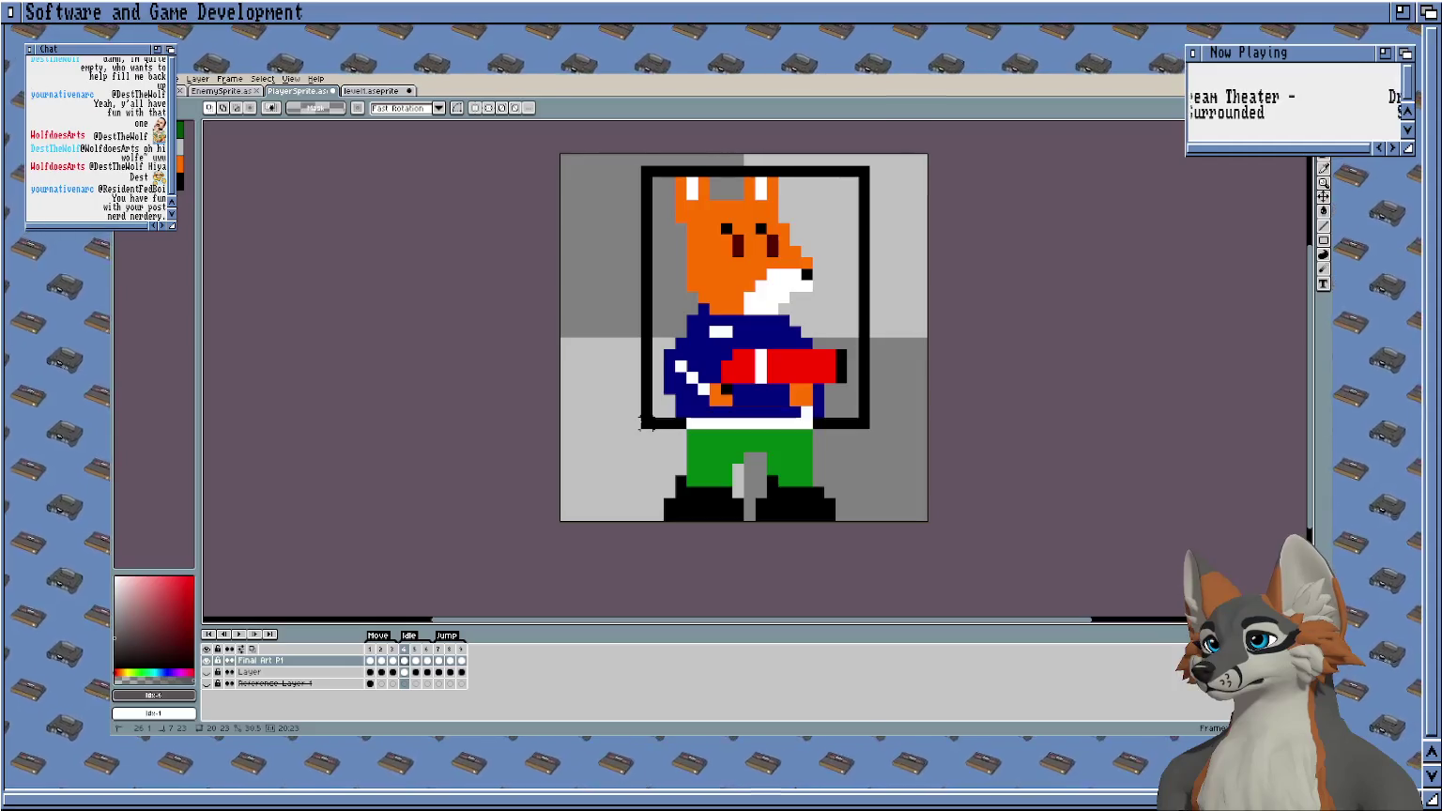
{"action": "key", "text": "Down"}
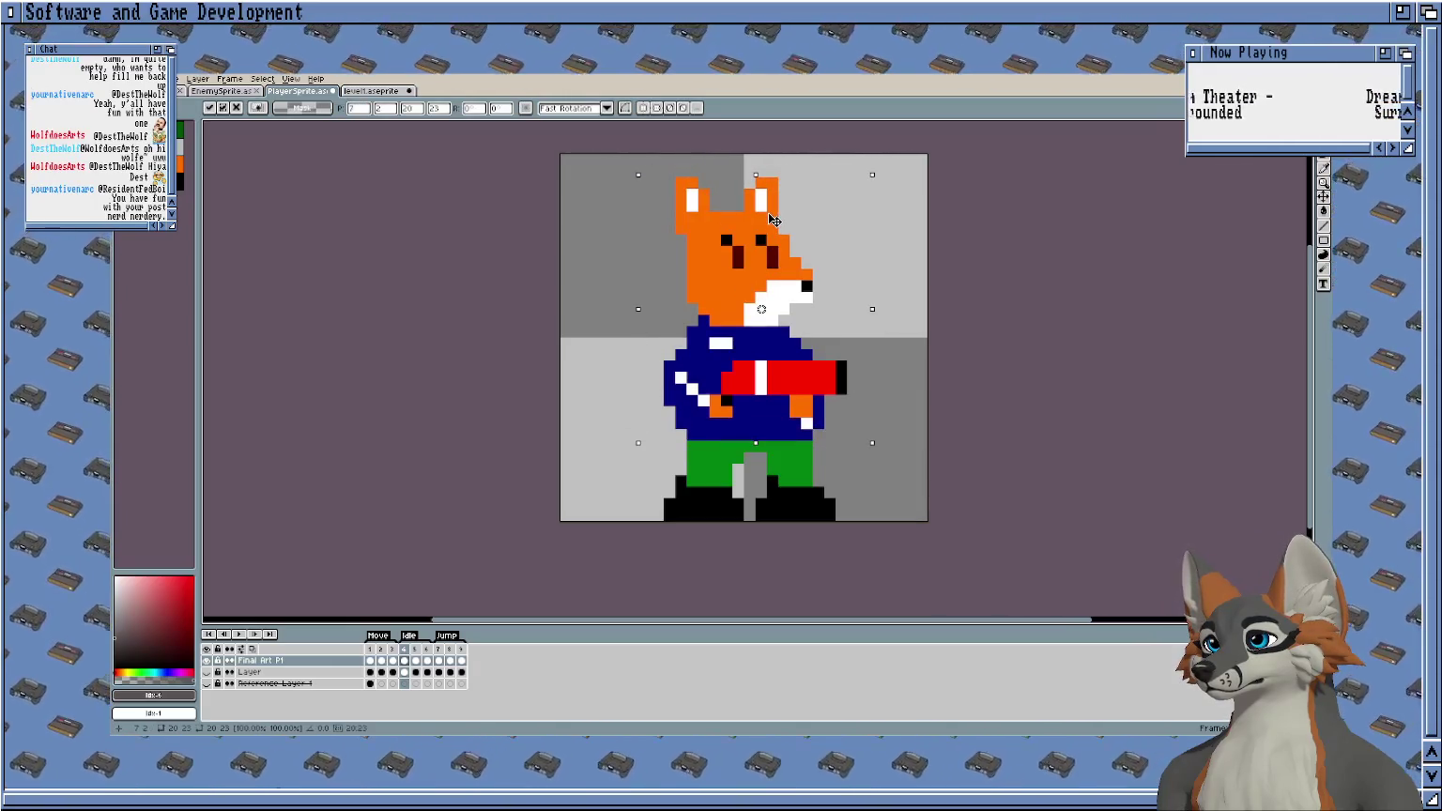
{"action": "key", "text": "Return"}
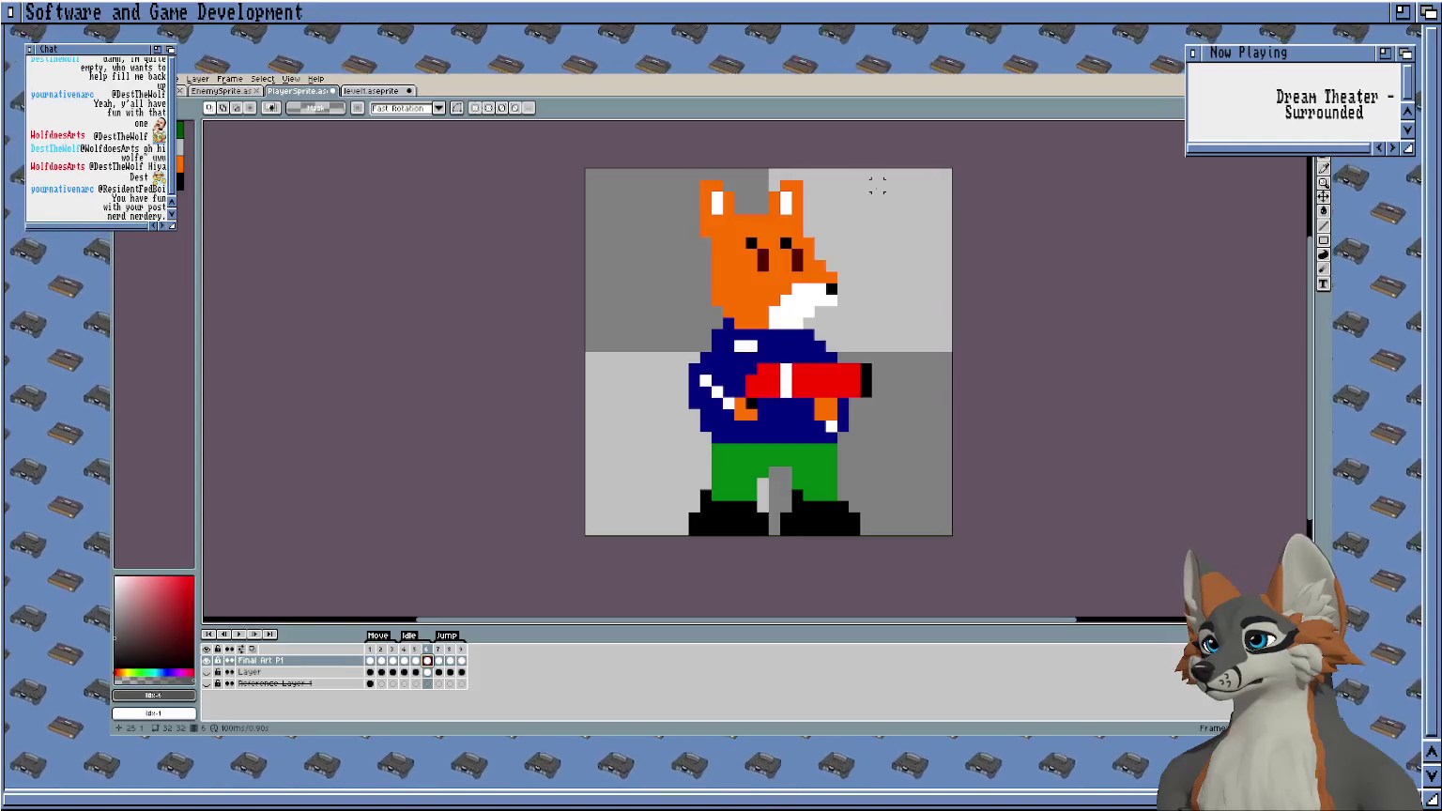
{"action": "key", "text": "Return"}
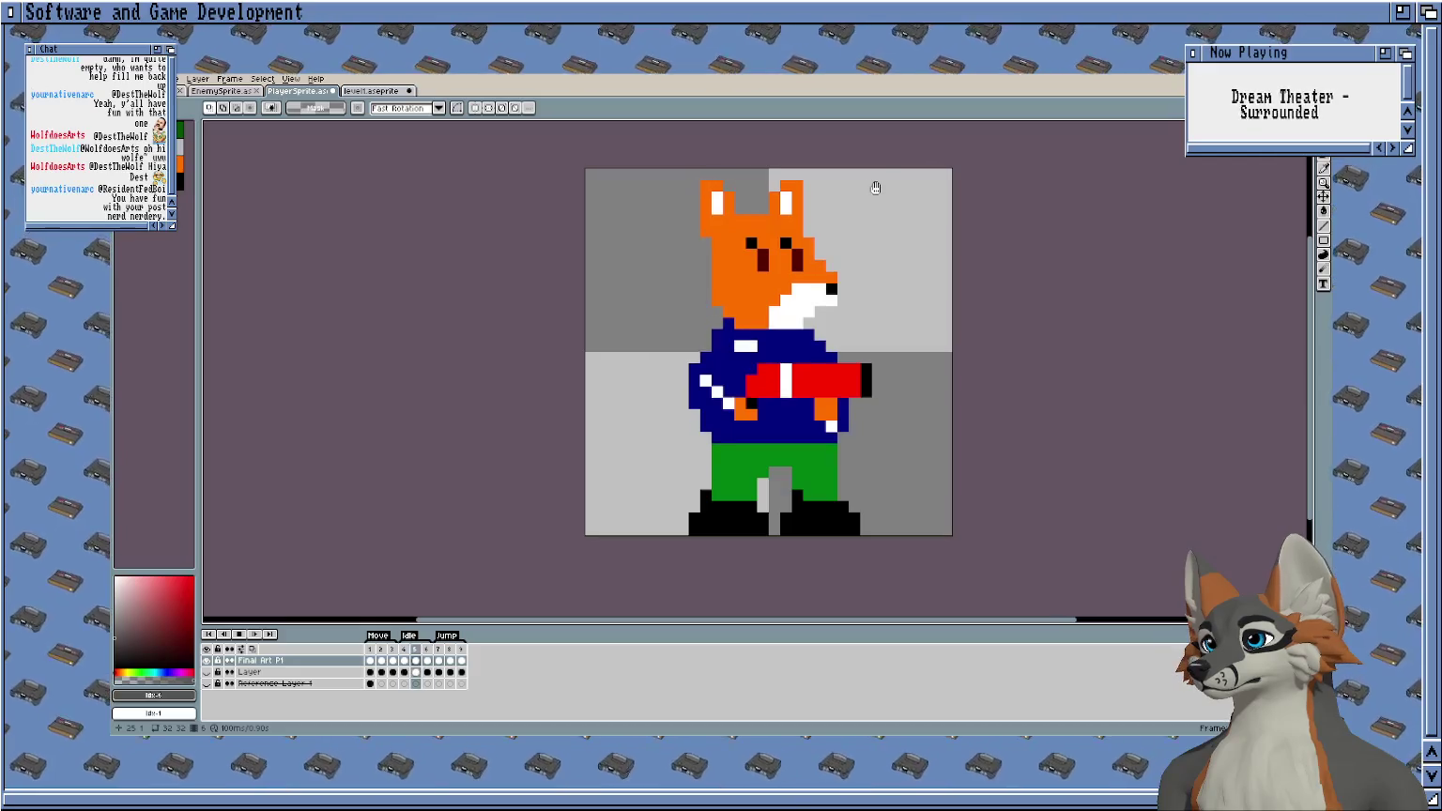
{"action": "scroll", "coordinate": [876, 185], "scroll_direction": "up", "scroll_amount": 1}
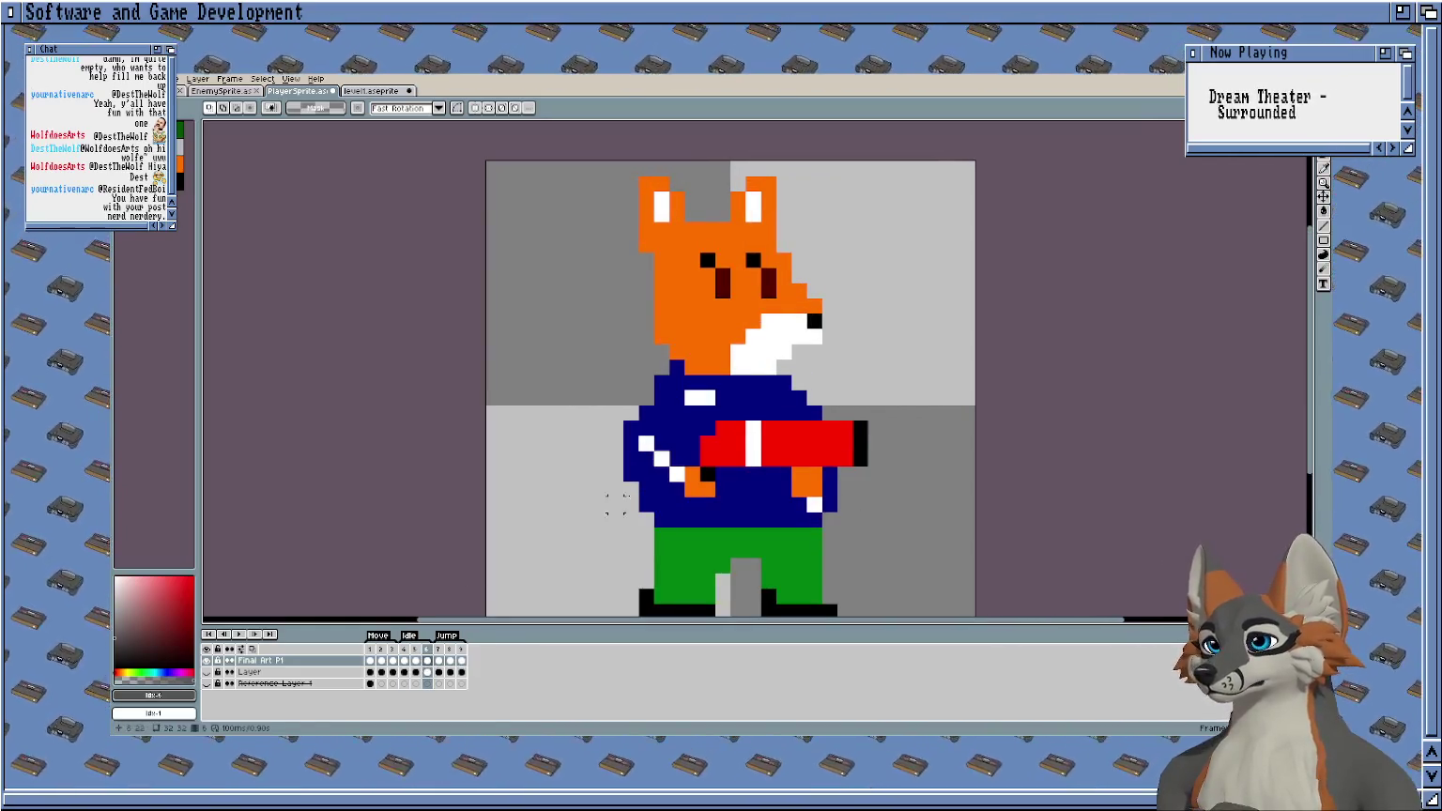
{"action": "scroll", "coordinate": [616, 504], "scroll_direction": "down", "scroll_amount": 1}
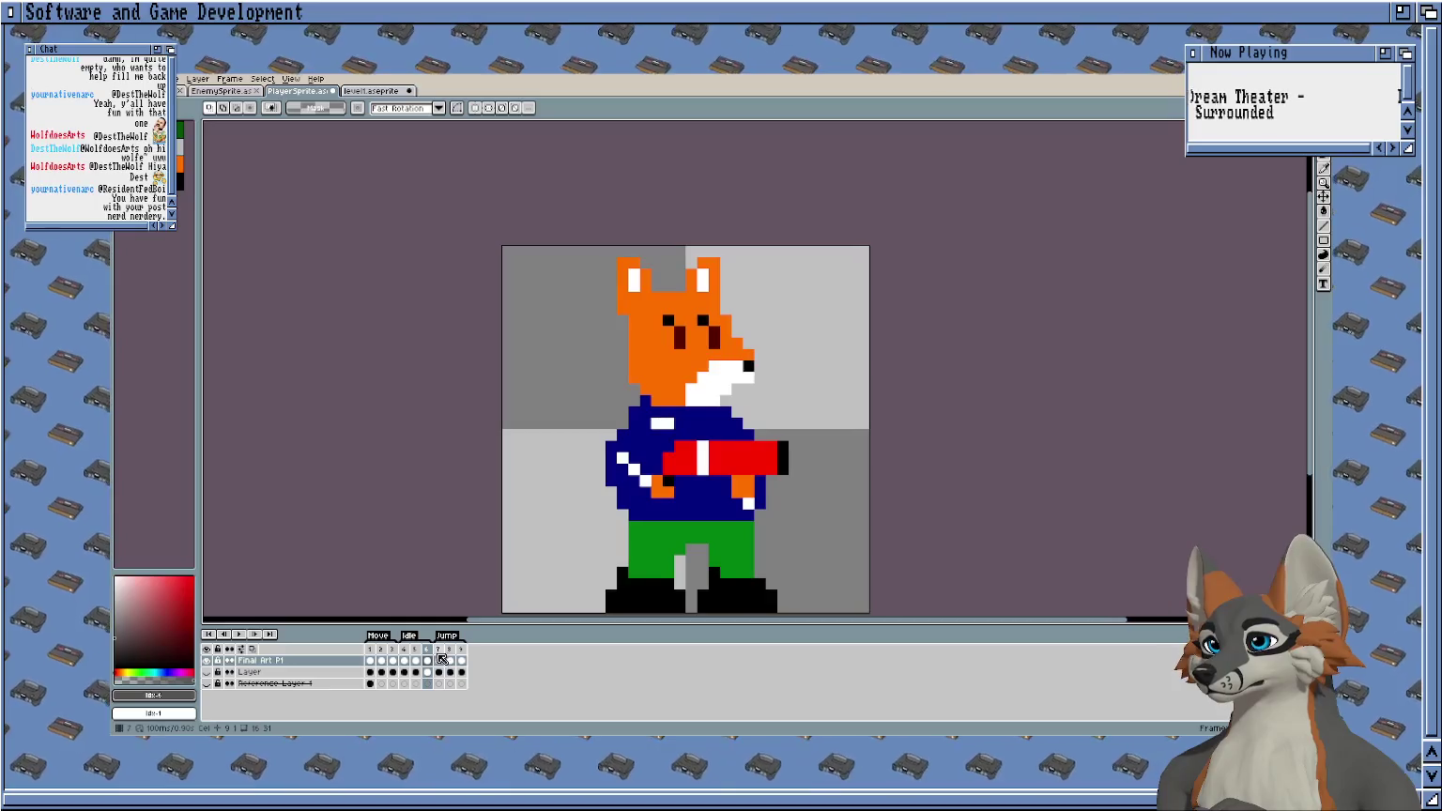
{"action": "mouse_move", "coordinate": [779, 288]}
{"action": "left_mouse_down"}
{"action": "mouse_move", "coordinate": [834, 225]}
{"action": "mouse_move", "coordinate": [642, 480]}
{"action": "mouse_move", "coordinate": [655, 491]}
{"action": "mouse_move", "coordinate": [657, 477]}
{"action": "left_mouse_up"}
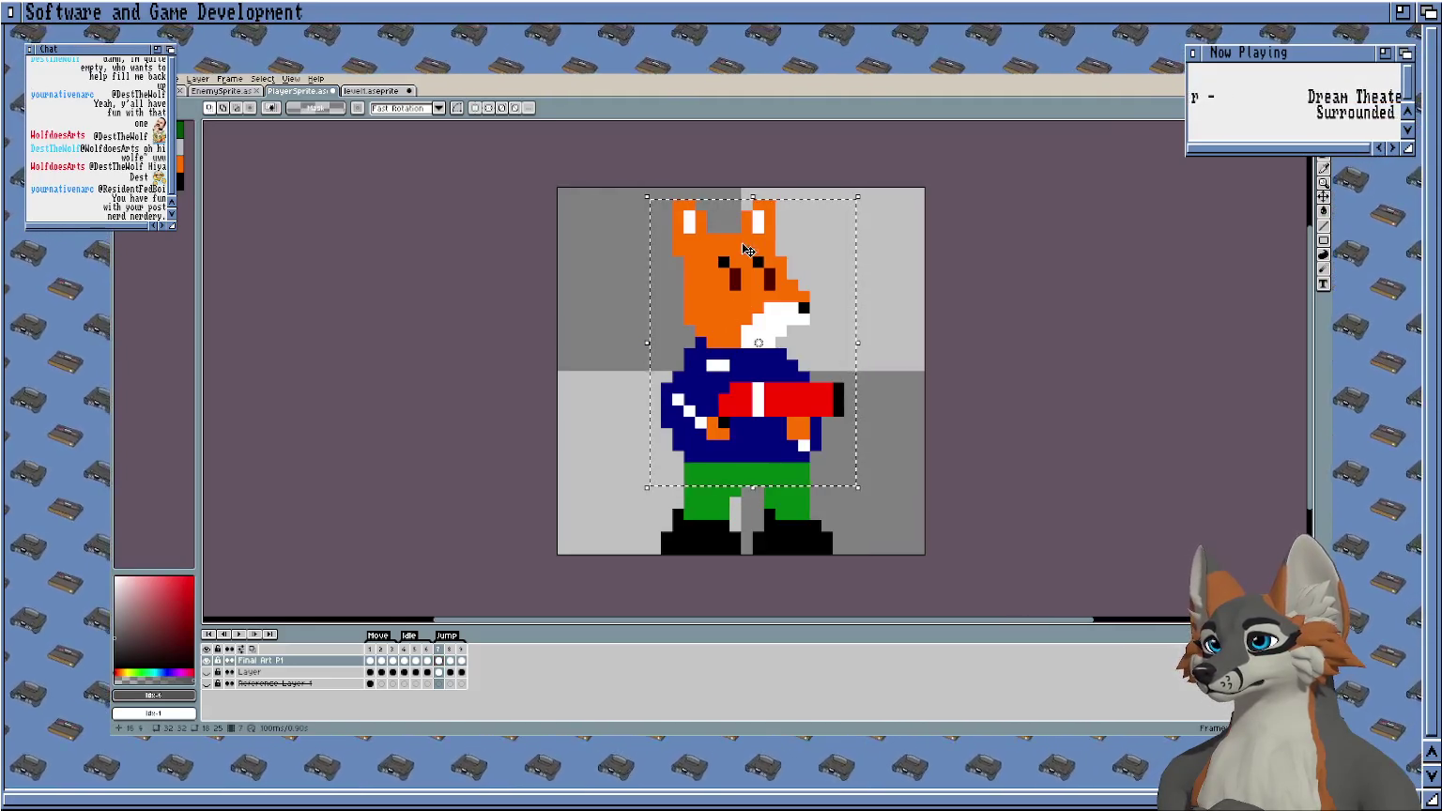
Raise the fox's upper body one pixel, then lift its left leg and boot upward.
{"action": "left_click_drag", "start_coordinate": [762, 248], "coordinate": [762, 238]}
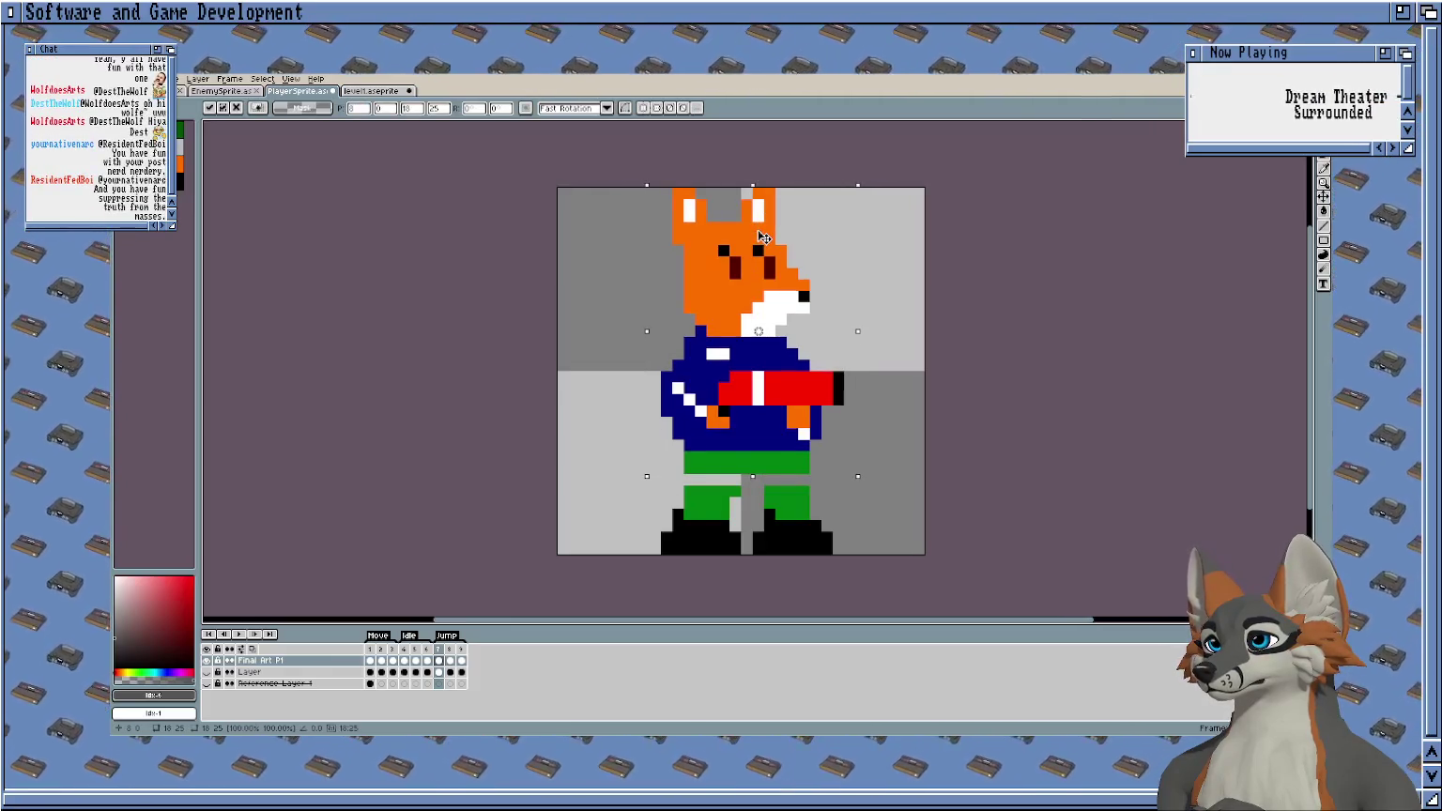
{"action": "key", "text": "Return"}
{"action": "scroll", "coordinate": [849, 221], "scroll_direction": "up", "scroll_amount": 1}
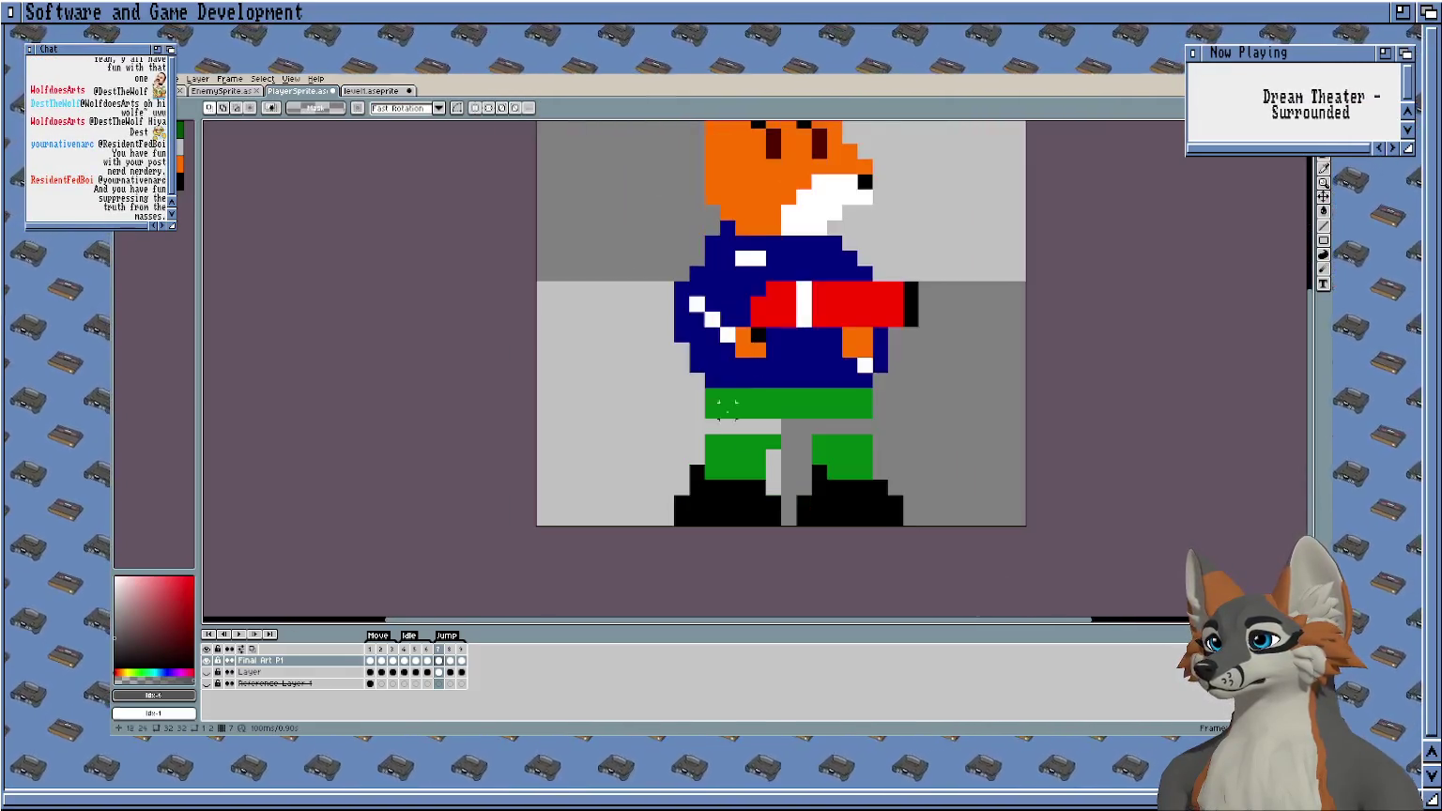
{"action": "scroll", "coordinate": [729, 406], "scroll_direction": "up", "scroll_amount": 1}
{"action": "left_click_drag", "start_coordinate": [660, 412], "coordinate": [801, 575]}
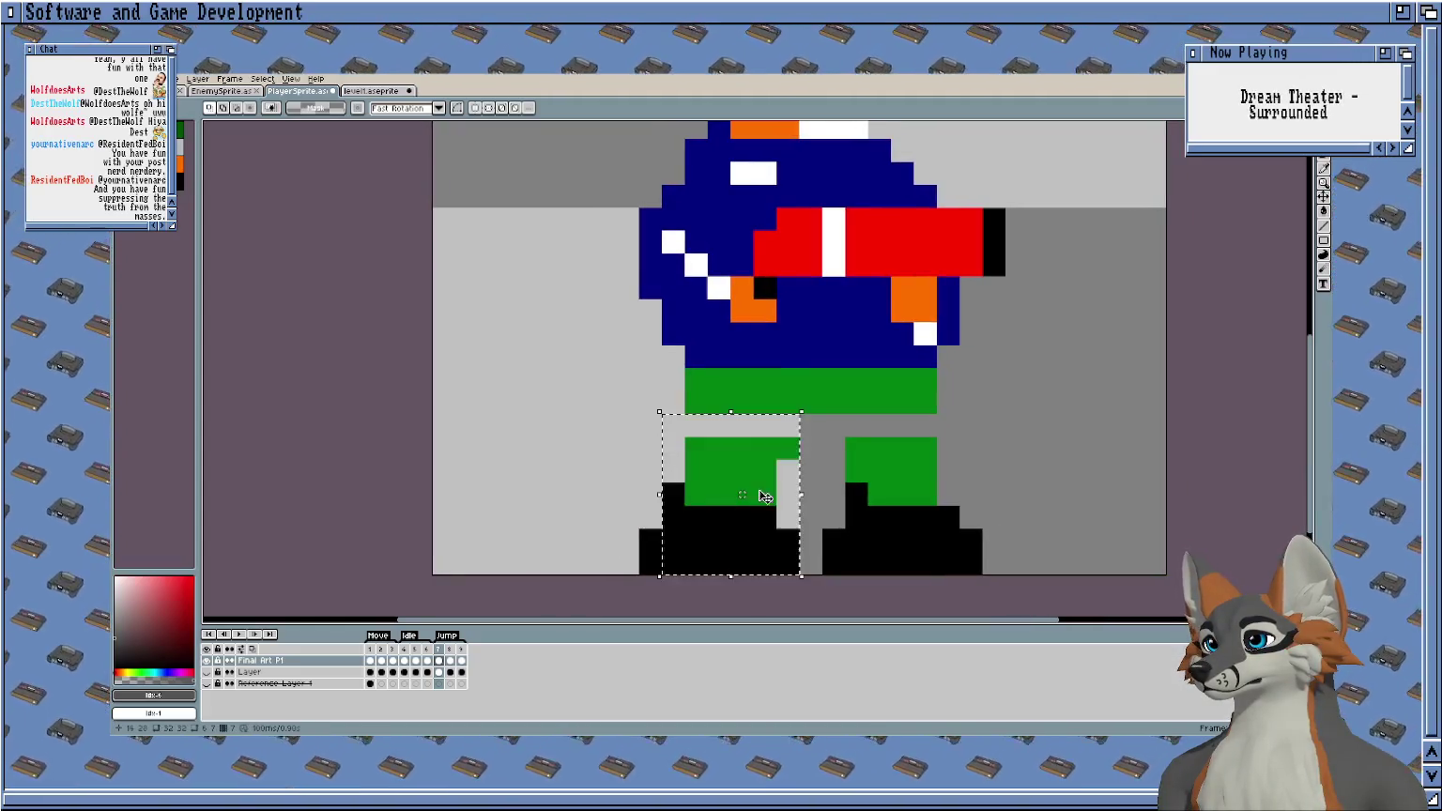
{"action": "left_click_drag", "start_coordinate": [612, 412], "coordinate": [801, 575]}
{"action": "mouse_move", "coordinate": [762, 486]}
{"action": "left_mouse_down"}
{"action": "mouse_move", "coordinate": [760, 439]}
{"action": "mouse_move", "coordinate": [767, 470]}
{"action": "left_mouse_up"}
{"action": "key", "text": "Return"}
{"action": "scroll", "coordinate": [812, 402], "scroll_direction": "up", "scroll_amount": 1}
Pencil the grey row under the jacket with the trouser green sampled from the pants.
{"action": "key", "text": "b"}
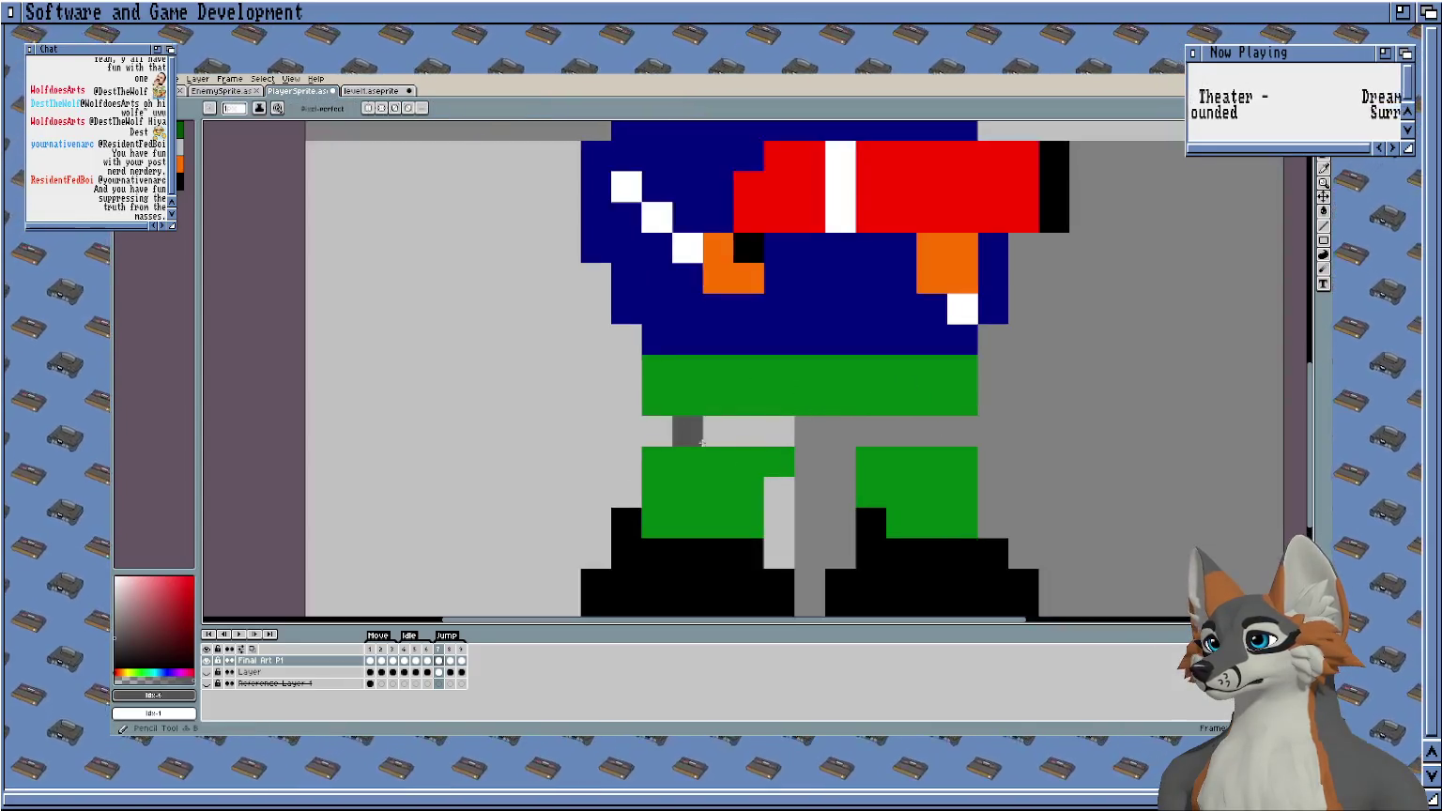
{"action": "left_click", "coordinate": [691, 398], "text": "alt"}
{"action": "left_click_drag", "start_coordinate": [688, 432], "coordinate": [779, 431]}
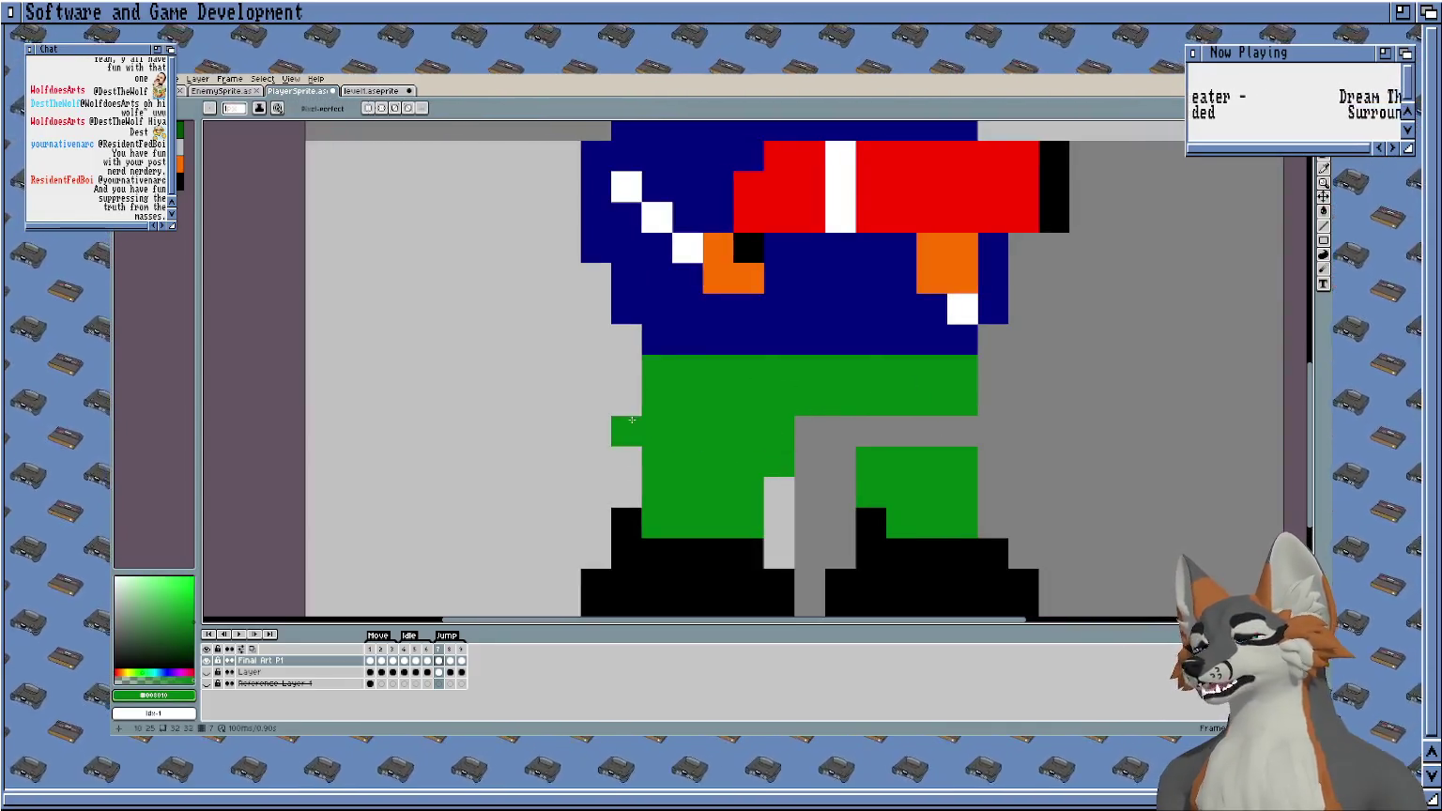
{"action": "left_click", "coordinate": [583, 420]}
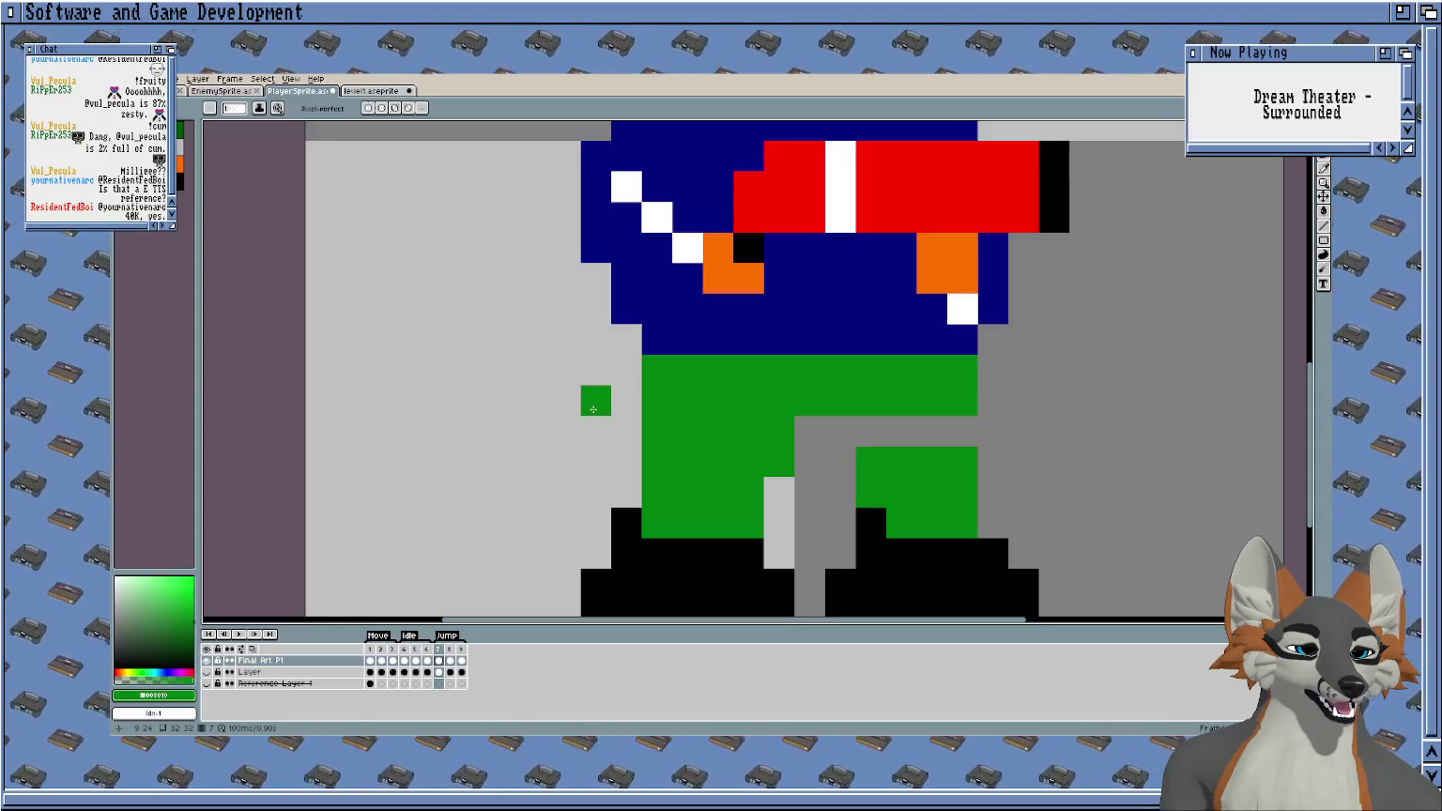
Drag the loose green pixel block onto the waist under the jacket, one cell left.
{"action": "mouse_move", "coordinate": [592, 409]}
{"action": "left_mouse_down"}
{"action": "mouse_move", "coordinate": [594, 432]}
{"action": "mouse_move", "coordinate": [545, 411]}
{"action": "mouse_move", "coordinate": [541, 427]}
{"action": "left_mouse_up"}
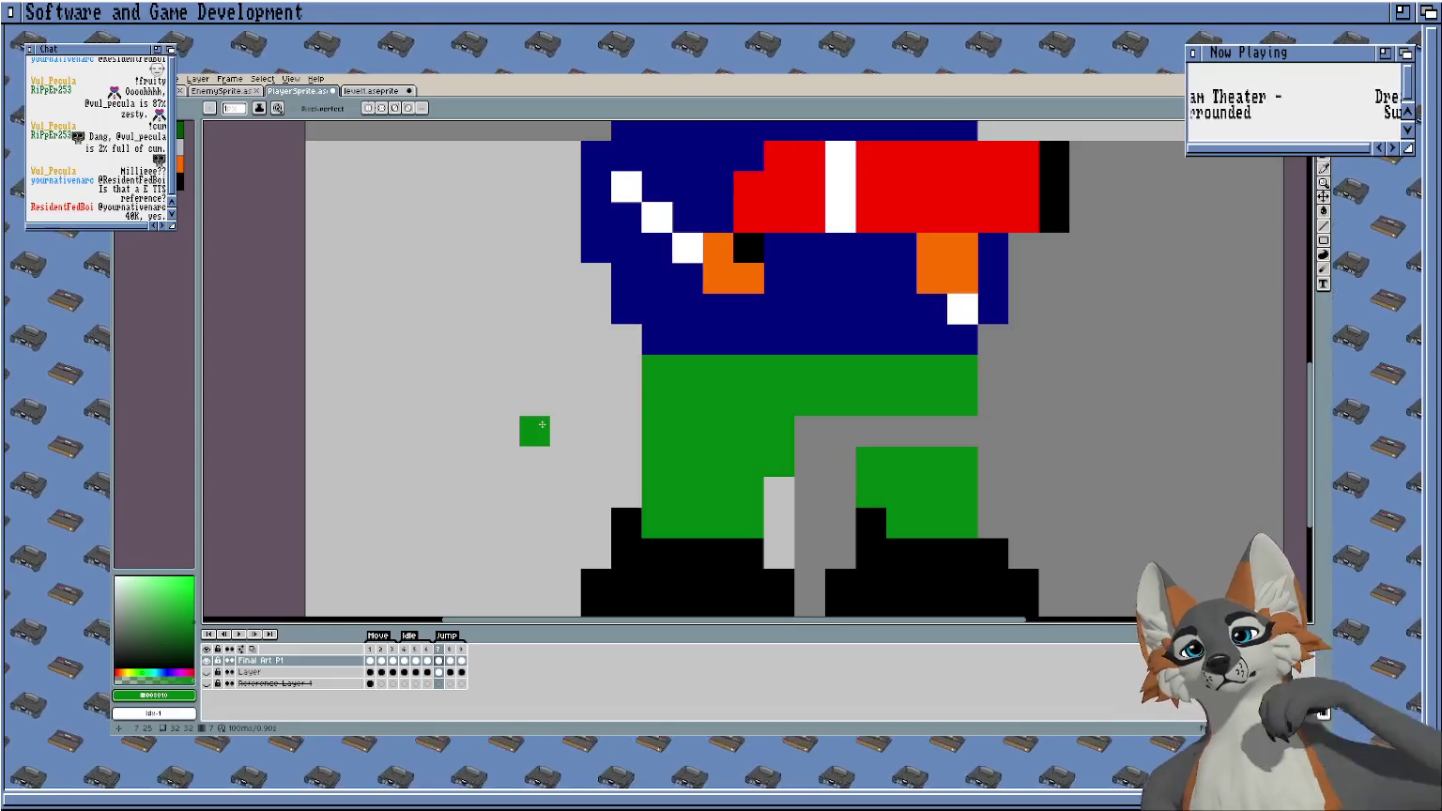
{"action": "mouse_move", "coordinate": [543, 440]}
{"action": "left_mouse_down"}
{"action": "mouse_move", "coordinate": [573, 440]}
{"action": "mouse_move", "coordinate": [582, 378]}
{"action": "left_mouse_up"}
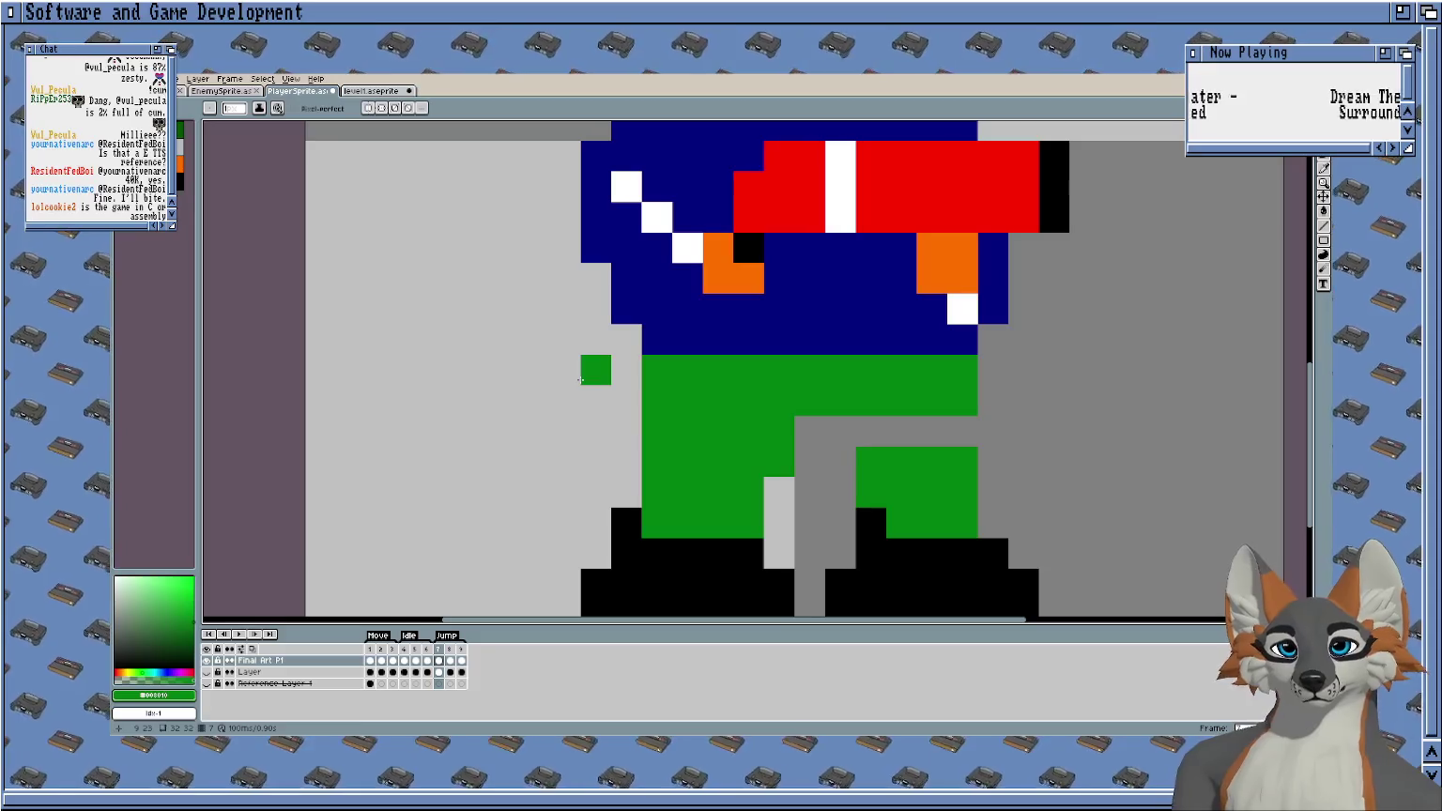
{"action": "left_click_drag", "start_coordinate": [579, 379], "coordinate": [572, 414]}
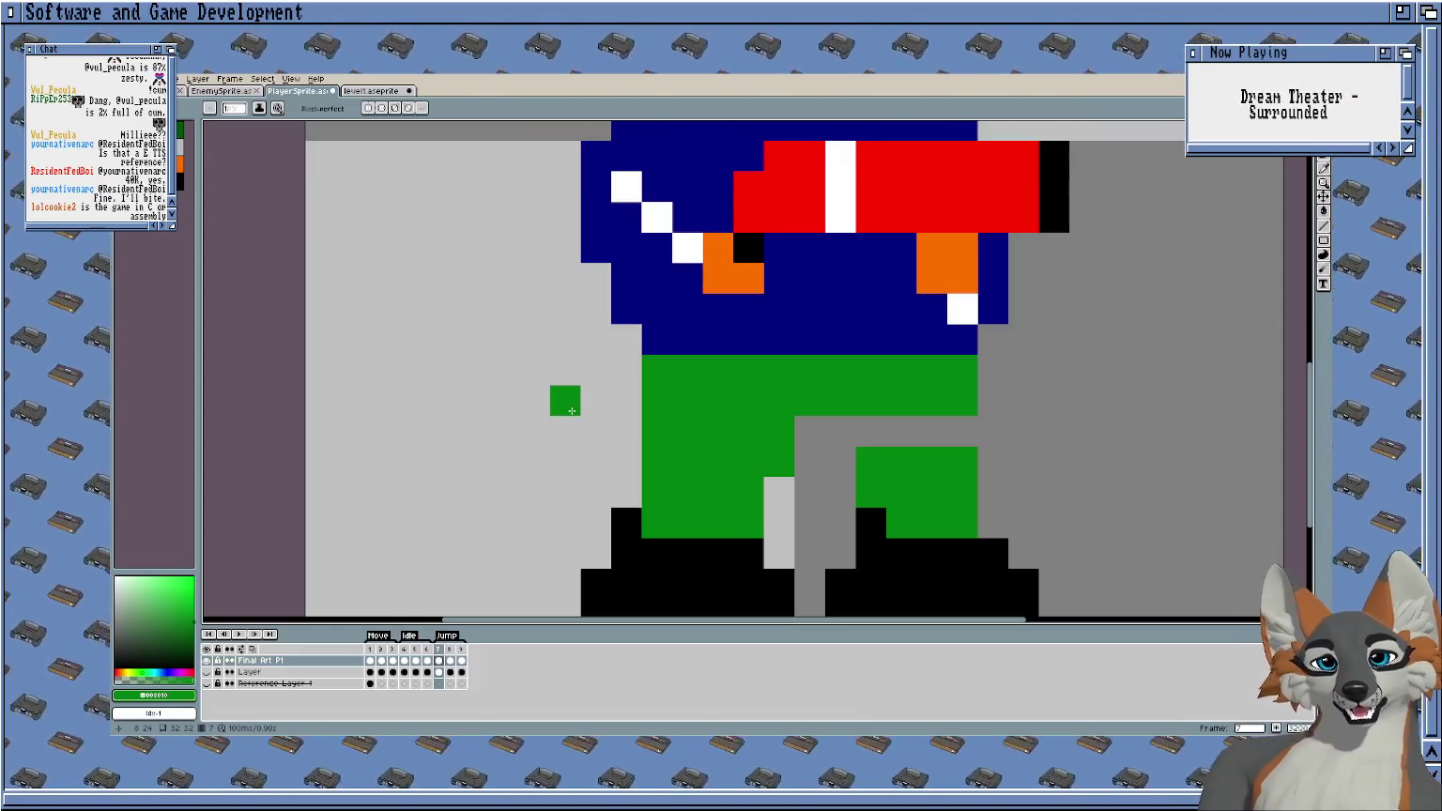
{"action": "left_click_drag", "start_coordinate": [570, 403], "coordinate": [528, 385]}
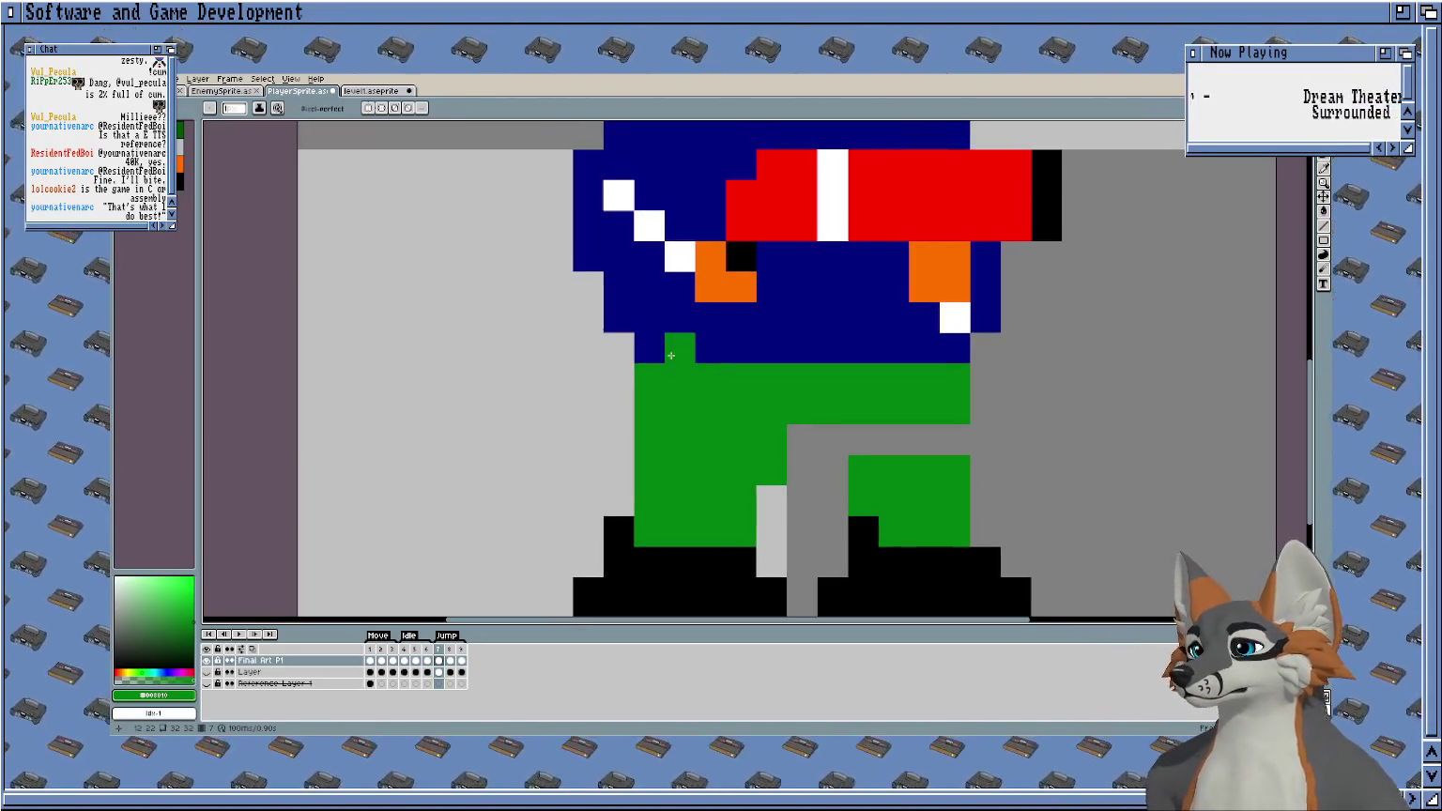
Move the fox's rear leg and boot up two pixels and right one into a stride.
{"action": "scroll", "coordinate": [694, 357], "scroll_direction": "right", "scroll_amount": 3}
{"action": "scroll", "coordinate": [695, 357], "scroll_direction": "down", "scroll_amount": 1}
{"action": "scroll", "coordinate": [726, 376], "scroll_direction": "down", "scroll_amount": 1}
{"action": "scroll", "coordinate": [725, 376], "scroll_direction": "right", "scroll_amount": 1}
{"action": "key", "text": "m"}
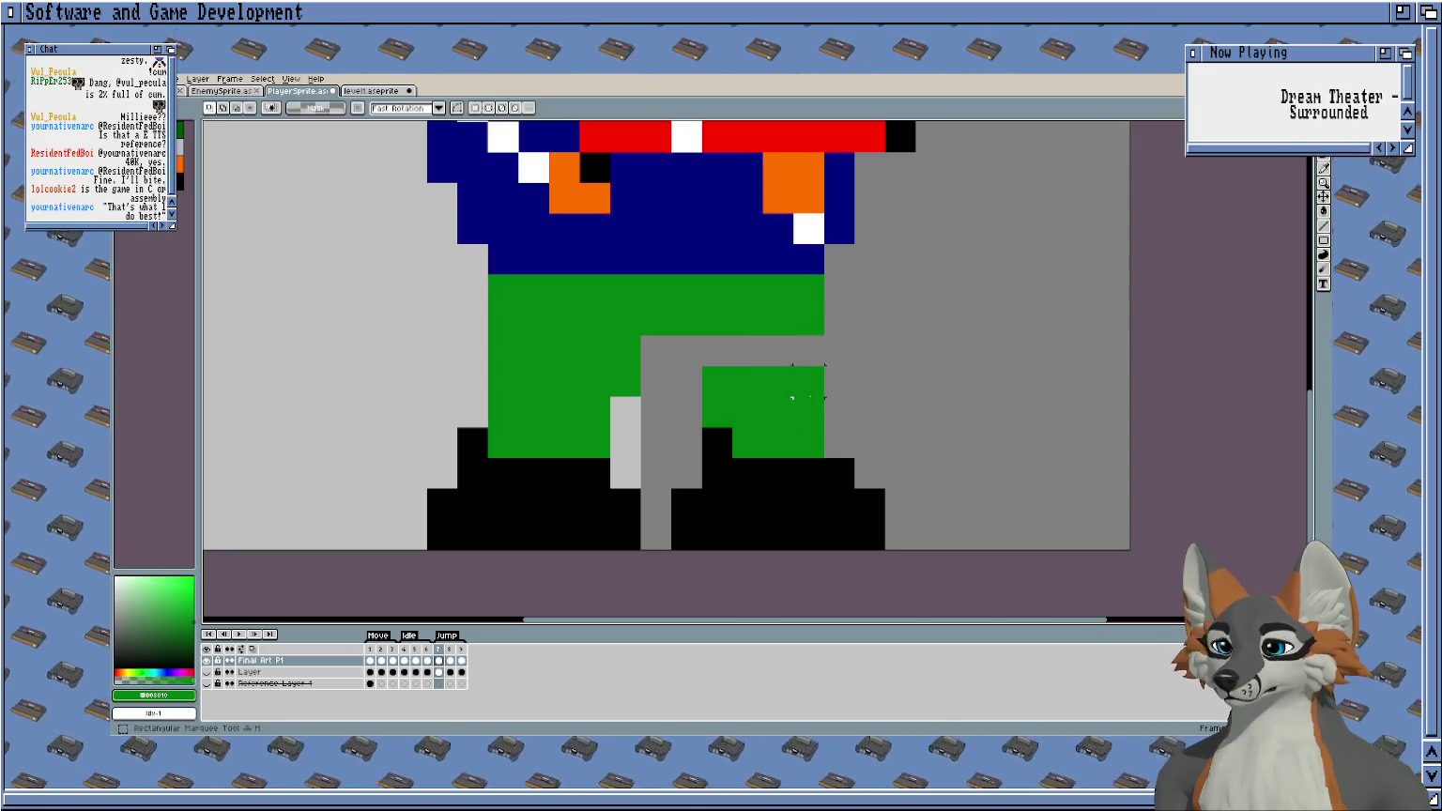
{"action": "left_click_drag", "start_coordinate": [900, 350], "coordinate": [657, 540]}
{"action": "key", "text": "Up"}
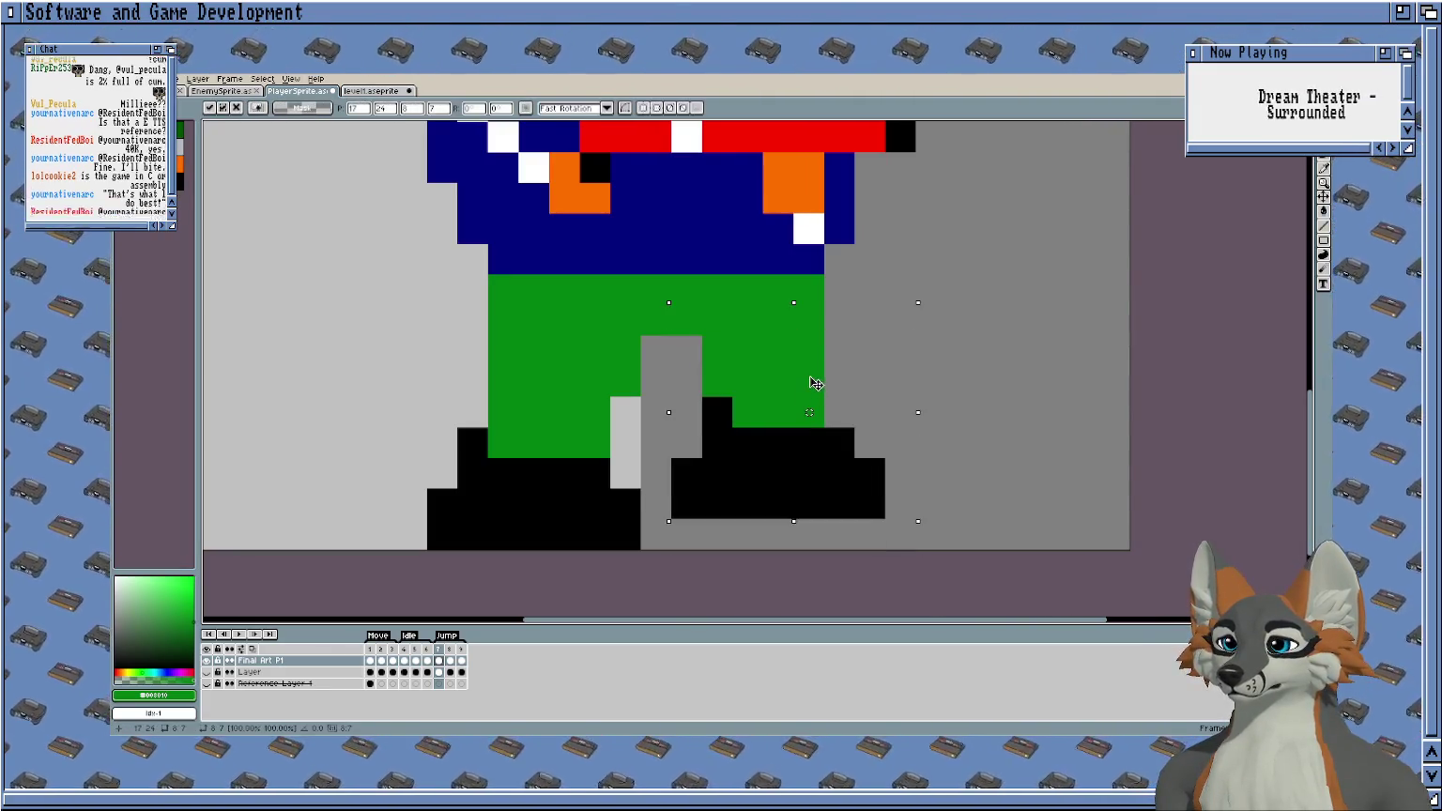
{"action": "left_click_drag", "start_coordinate": [814, 382], "coordinate": [821, 355]}
{"action": "key", "text": "Right"}
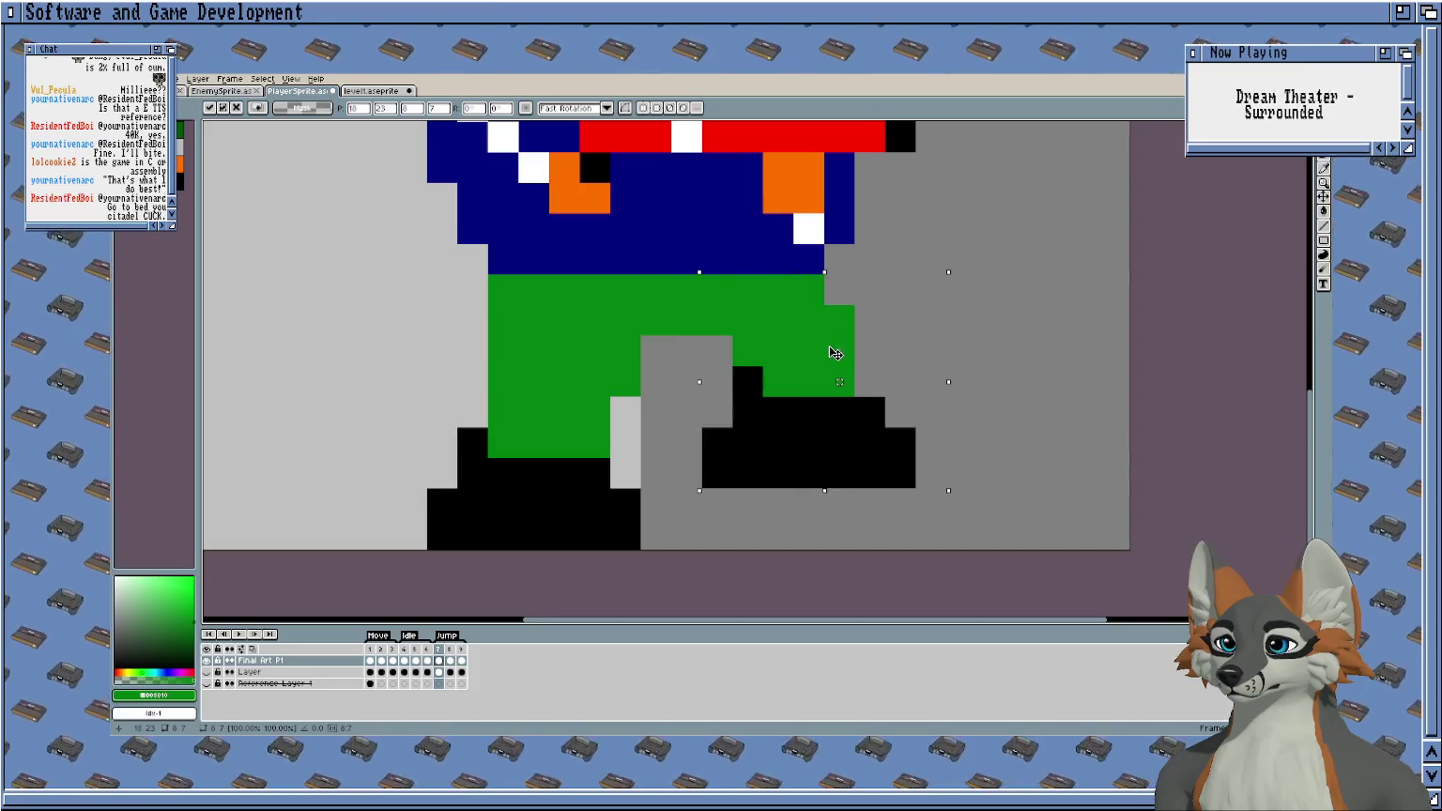
{"action": "key", "text": "Return"}
Paint the blaster tip's top pixel with orange sampled from the fox's fur.
{"action": "scroll", "coordinate": [873, 388], "scroll_direction": "down", "scroll_amount": 1}
{"action": "mouse_move", "coordinate": [872, 388]}
{"action": "left_mouse_down"}
{"action": "mouse_move", "coordinate": [878, 401]}
{"action": "mouse_move", "coordinate": [707, 460]}
{"action": "mouse_move", "coordinate": [705, 531]}
{"action": "mouse_move", "coordinate": [714, 437]}
{"action": "left_mouse_up"}
{"action": "scroll", "coordinate": [833, 320], "scroll_direction": "up", "scroll_amount": 2}
{"action": "key", "text": "b"}
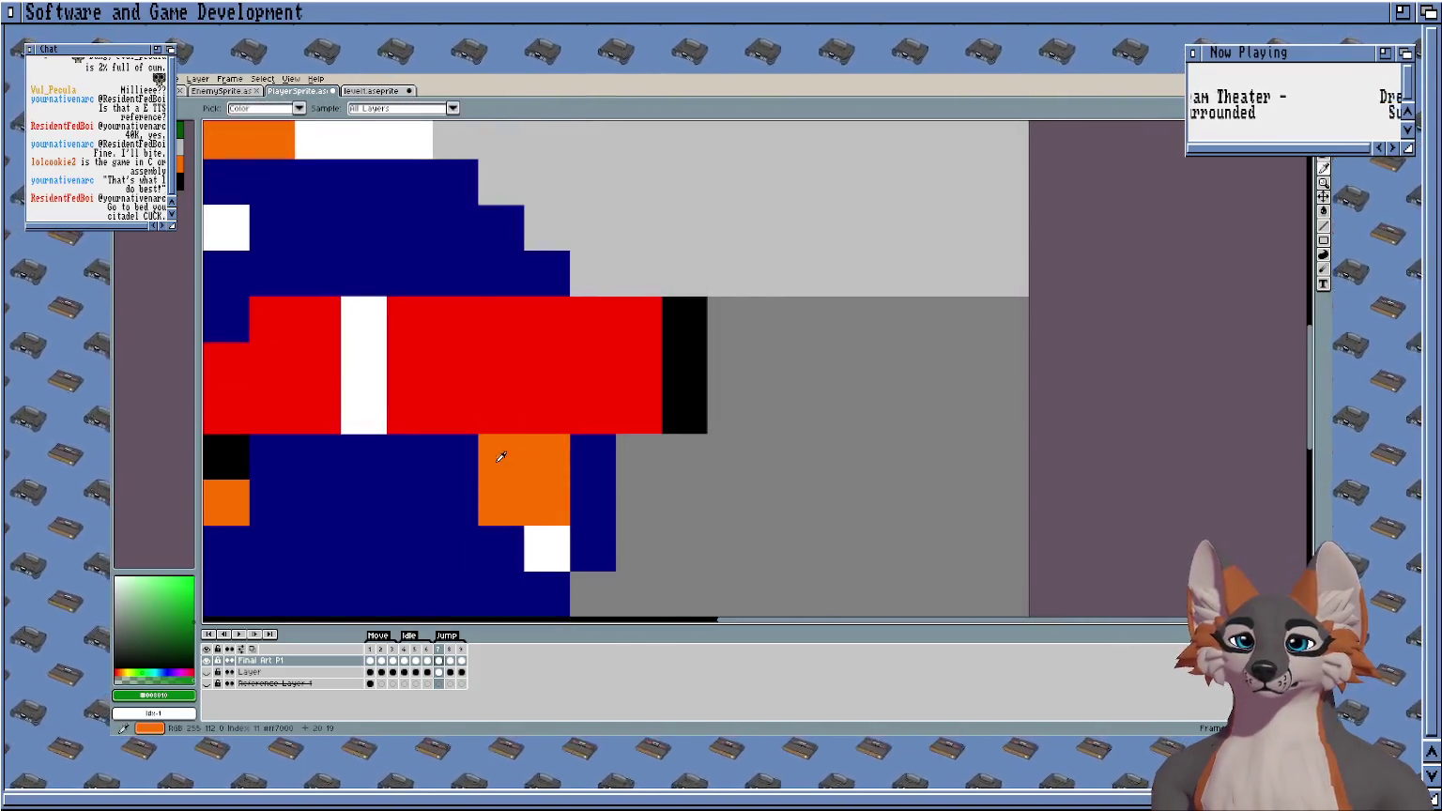
{"action": "left_click", "coordinate": [498, 457], "text": "alt"}
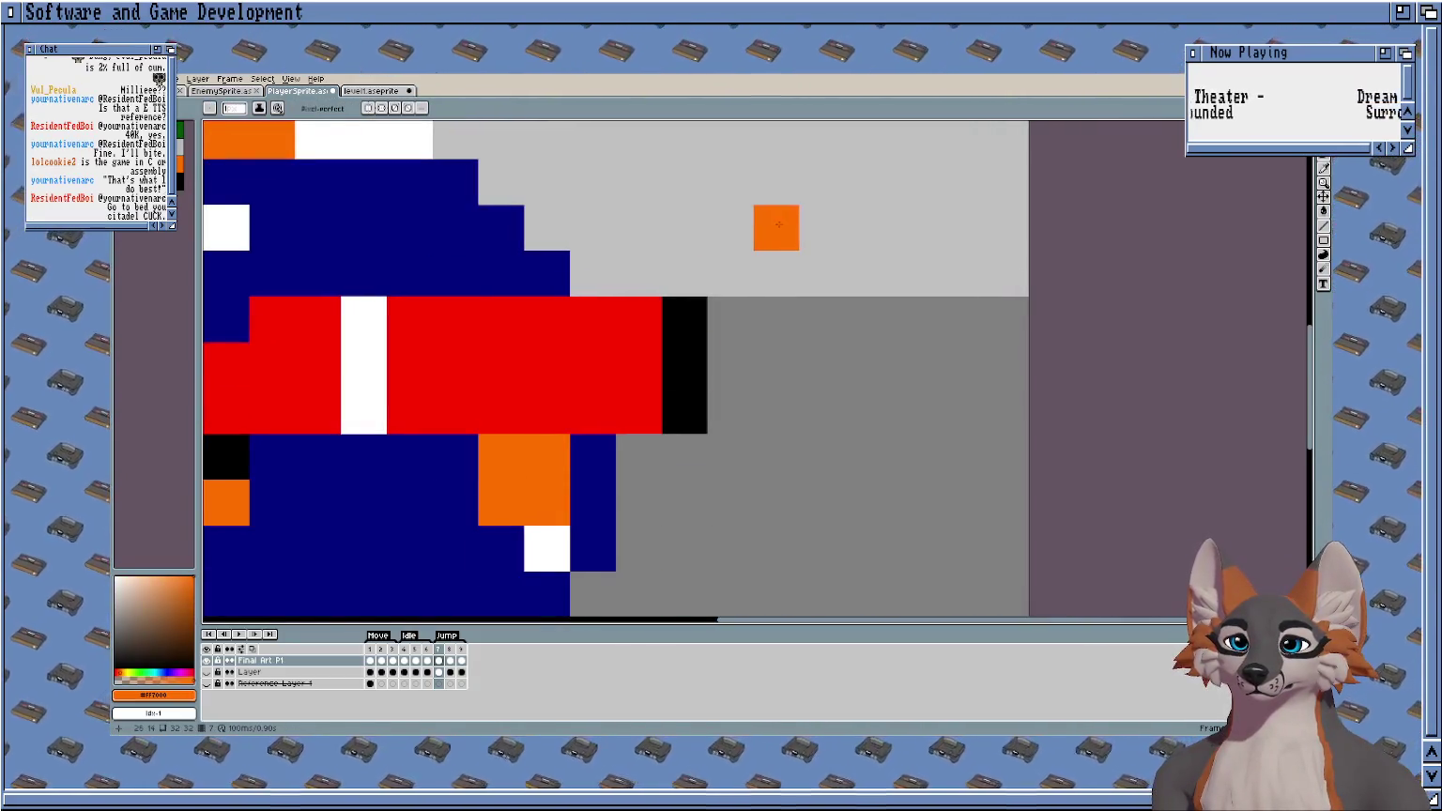
{"action": "scroll", "coordinate": [778, 225], "scroll_direction": "down", "scroll_amount": 1}
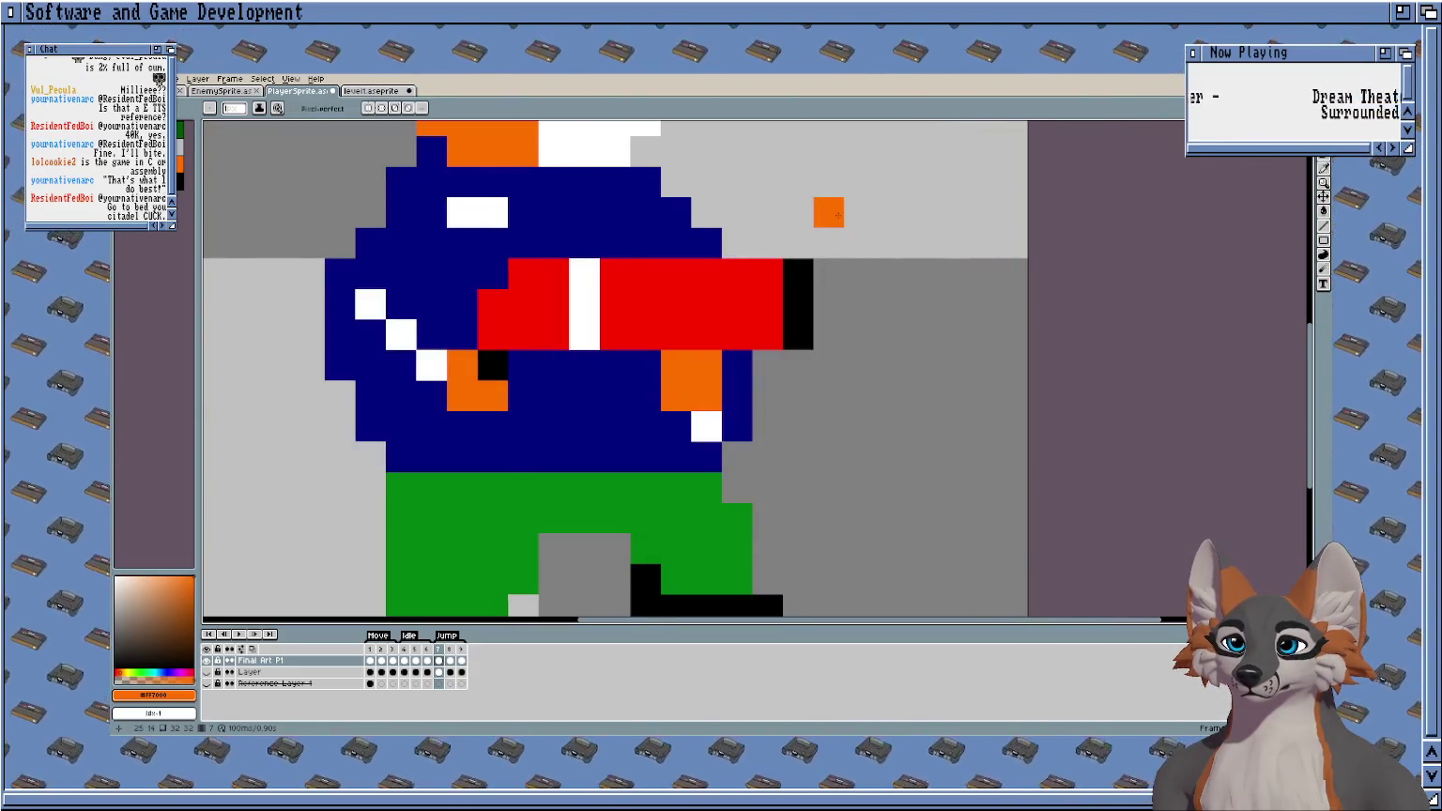
{"action": "scroll", "coordinate": [840, 214], "scroll_direction": "left", "scroll_amount": 2}
{"action": "left_click", "coordinate": [903, 281]}
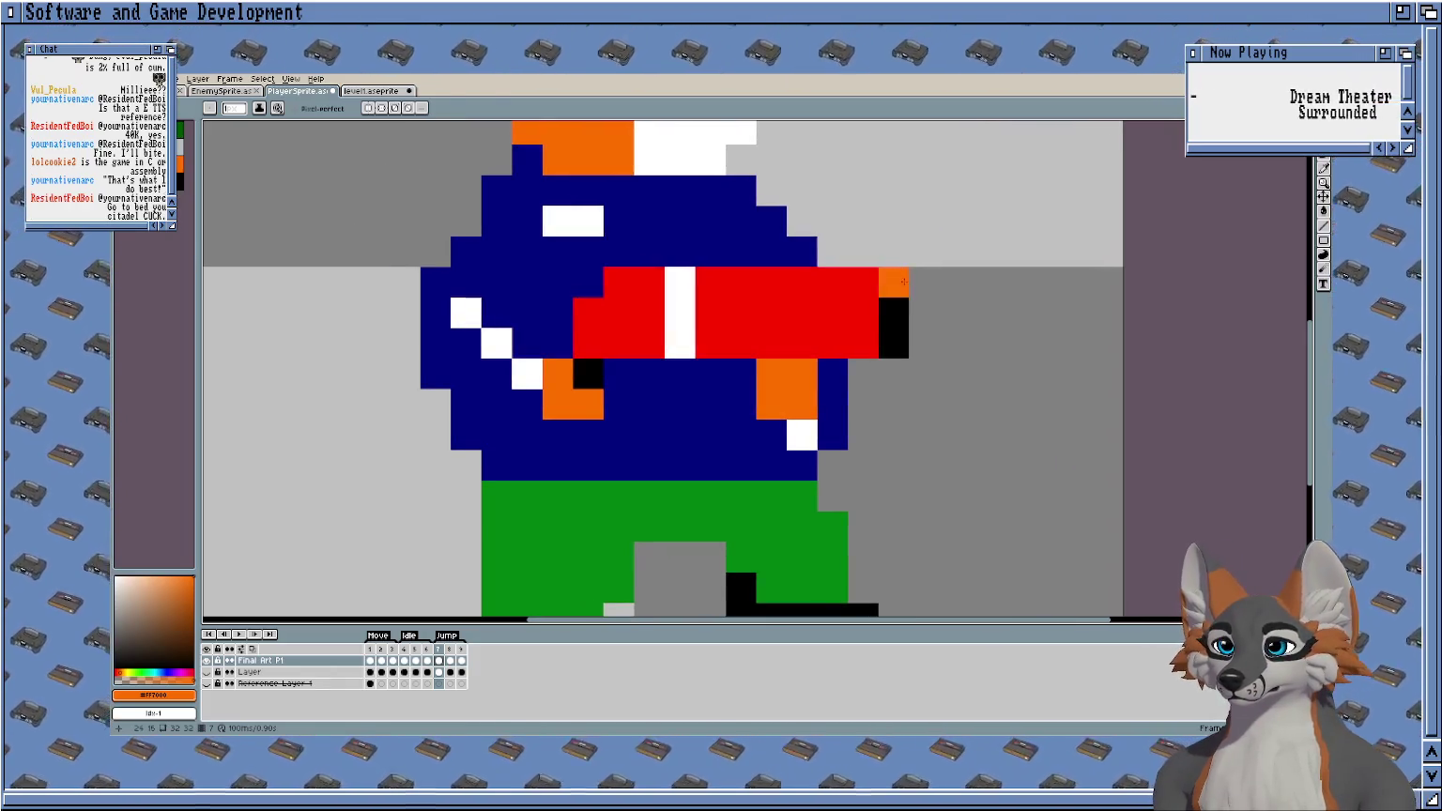
Marquee-select the red blaster.
{"action": "key", "text": "m"}
{"action": "left_click_drag", "start_coordinate": [903, 280], "coordinate": [588, 342]}
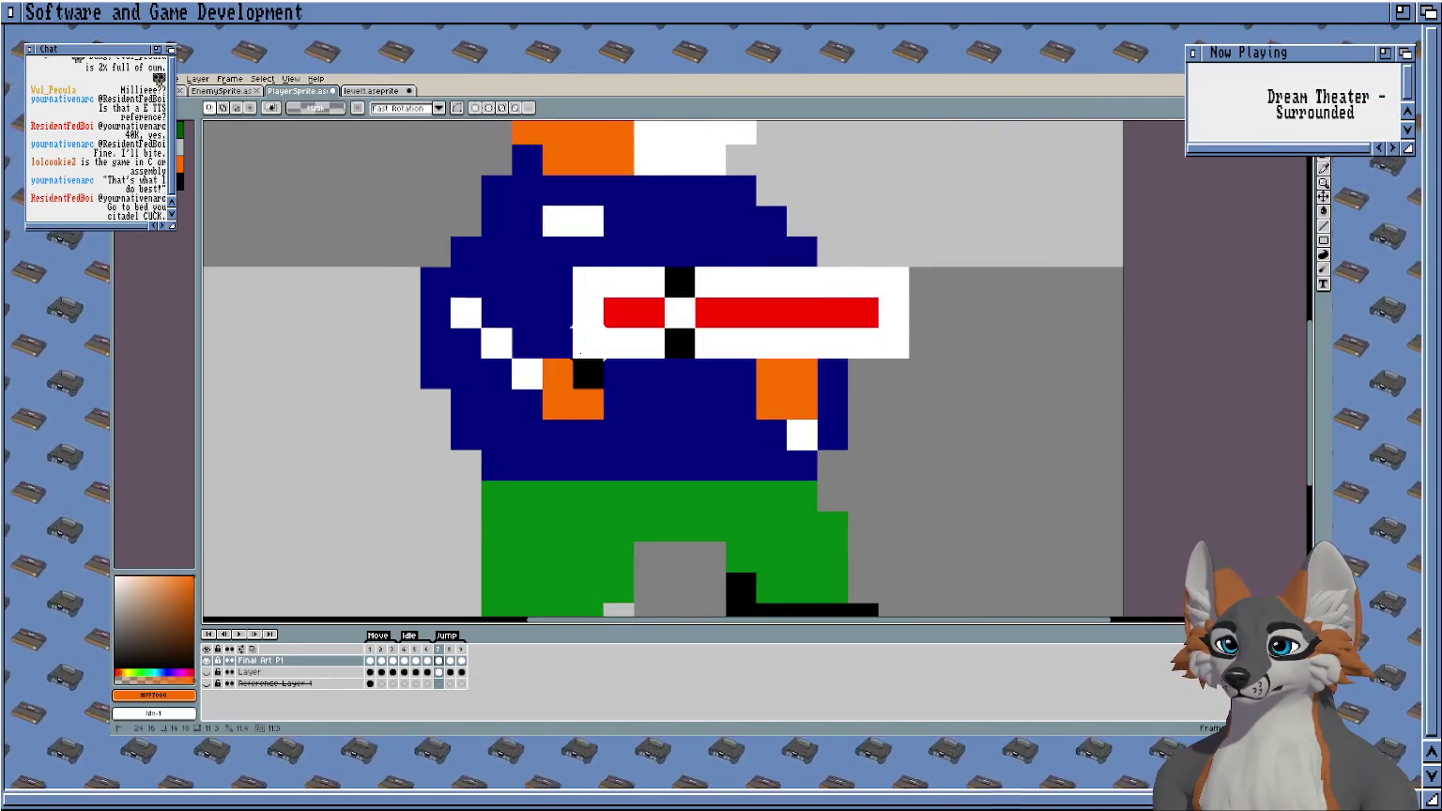
{"action": "left_click", "coordinate": [757, 295]}
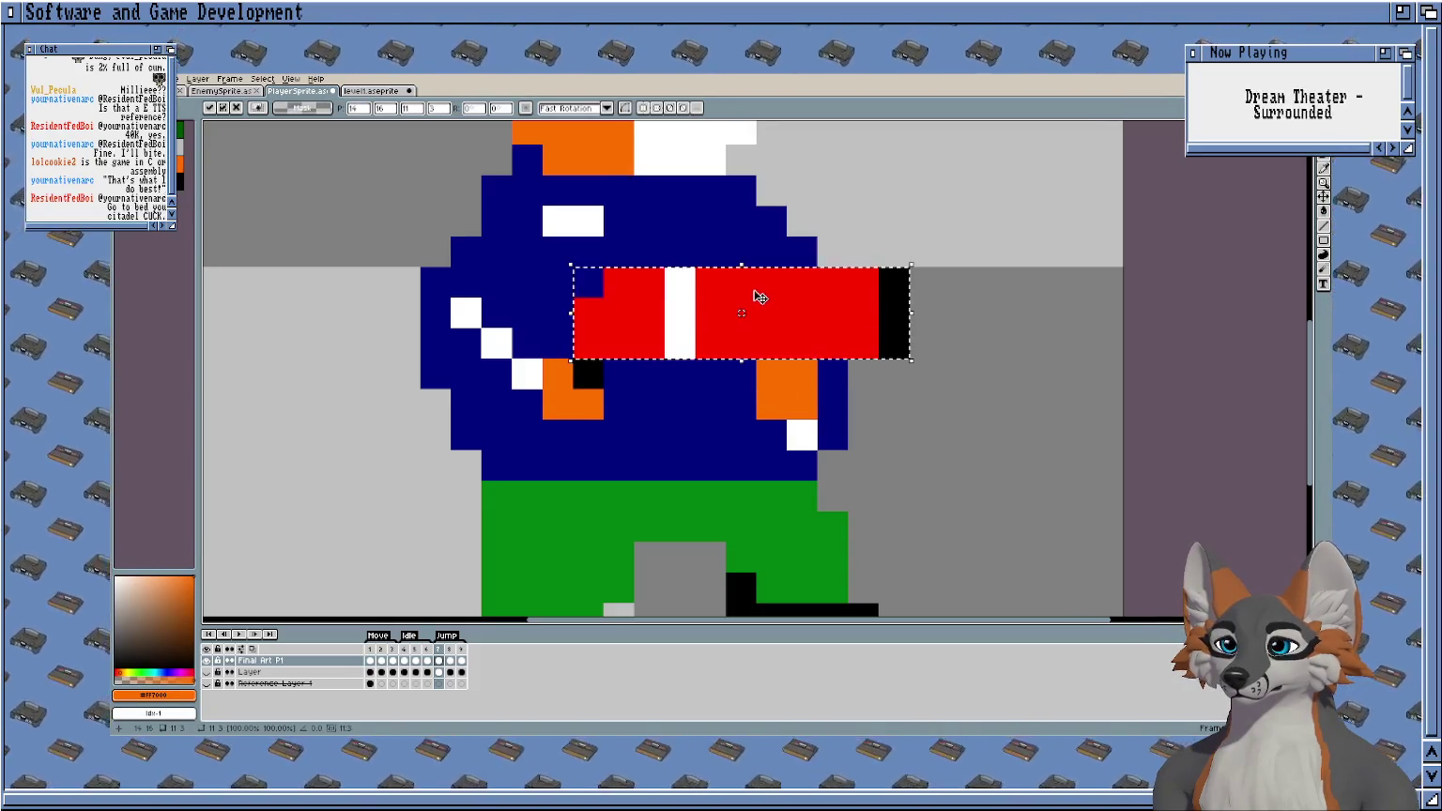
Shift the selected red blaster one pixel down and left.
{"action": "key", "text": "ctrl+z"}
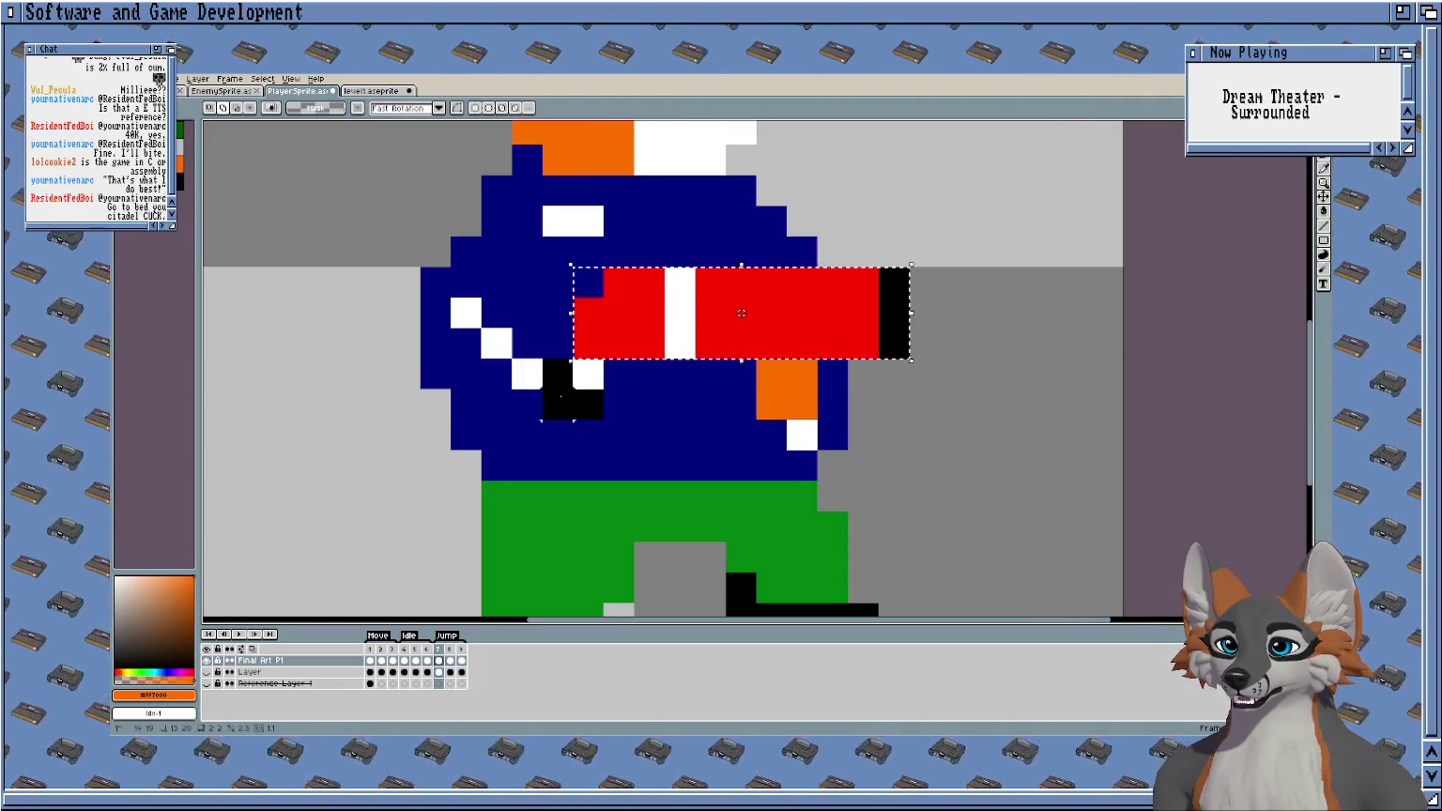
{"action": "left_click_drag", "start_coordinate": [628, 306], "coordinate": [603, 345]}
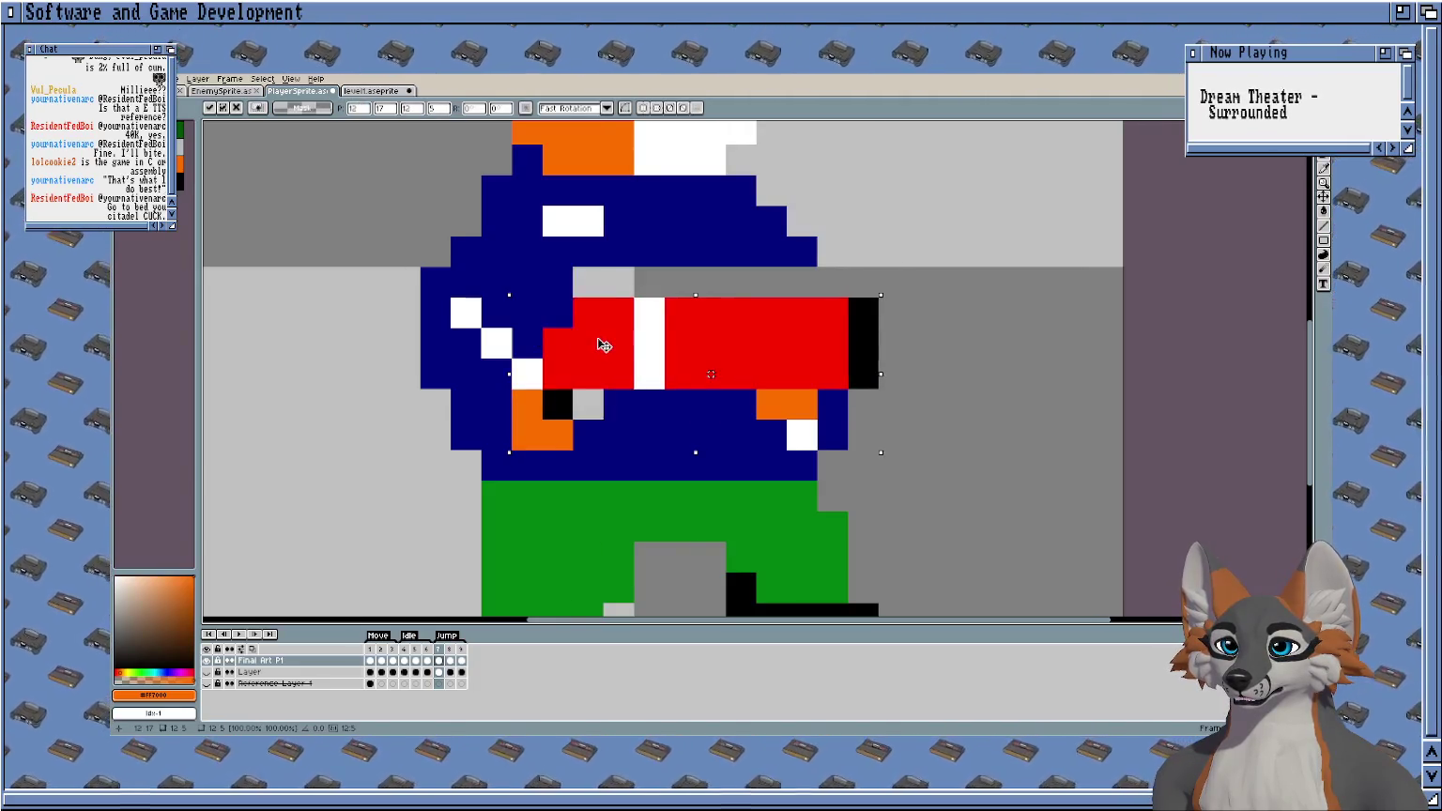
{"action": "key", "text": "b"}
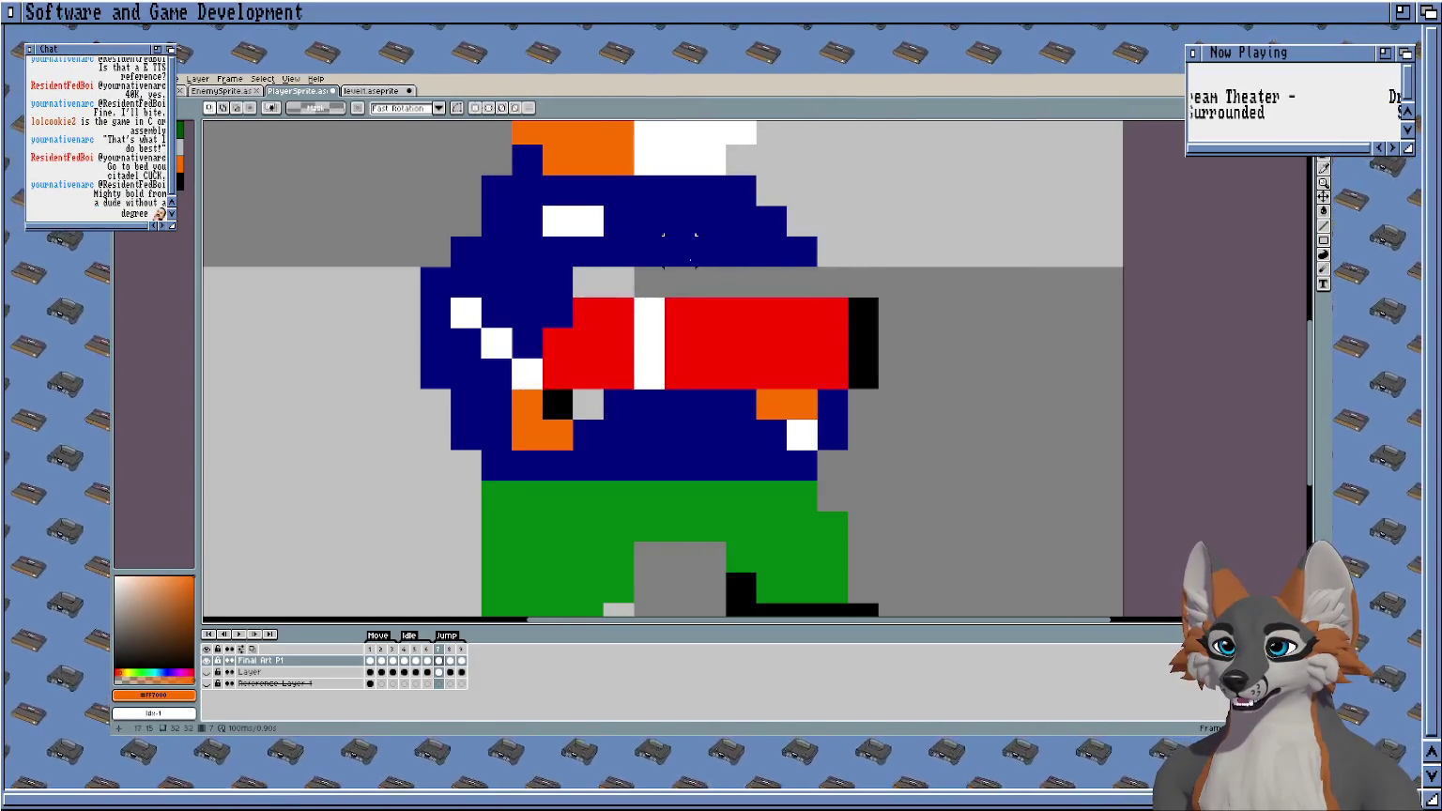
Extend the jacket sleeve right in dark blue, repainting orange pixels and erasing stray blue ones.
{"action": "left_click", "coordinate": [558, 282], "text": "alt"}
{"action": "left_click", "coordinate": [589, 286]}
{"action": "left_click_drag", "start_coordinate": [588, 286], "coordinate": [800, 283]}
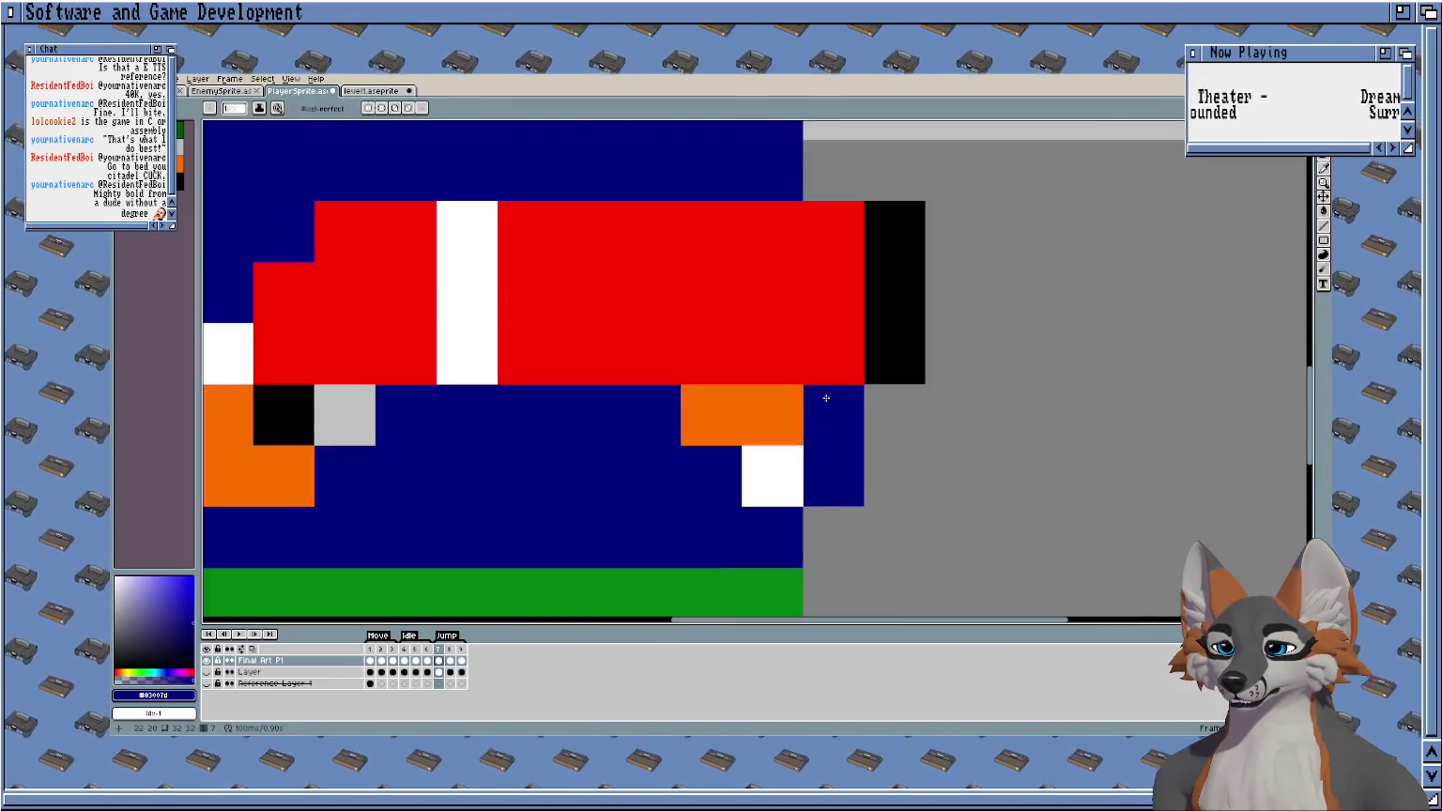
{"action": "scroll", "coordinate": [824, 396], "scroll_direction": "up", "scroll_amount": 1}
{"action": "left_click", "coordinate": [762, 410]}
{"action": "left_click_drag", "start_coordinate": [711, 414], "coordinate": [771, 474]}
{"action": "key", "text": "e"}
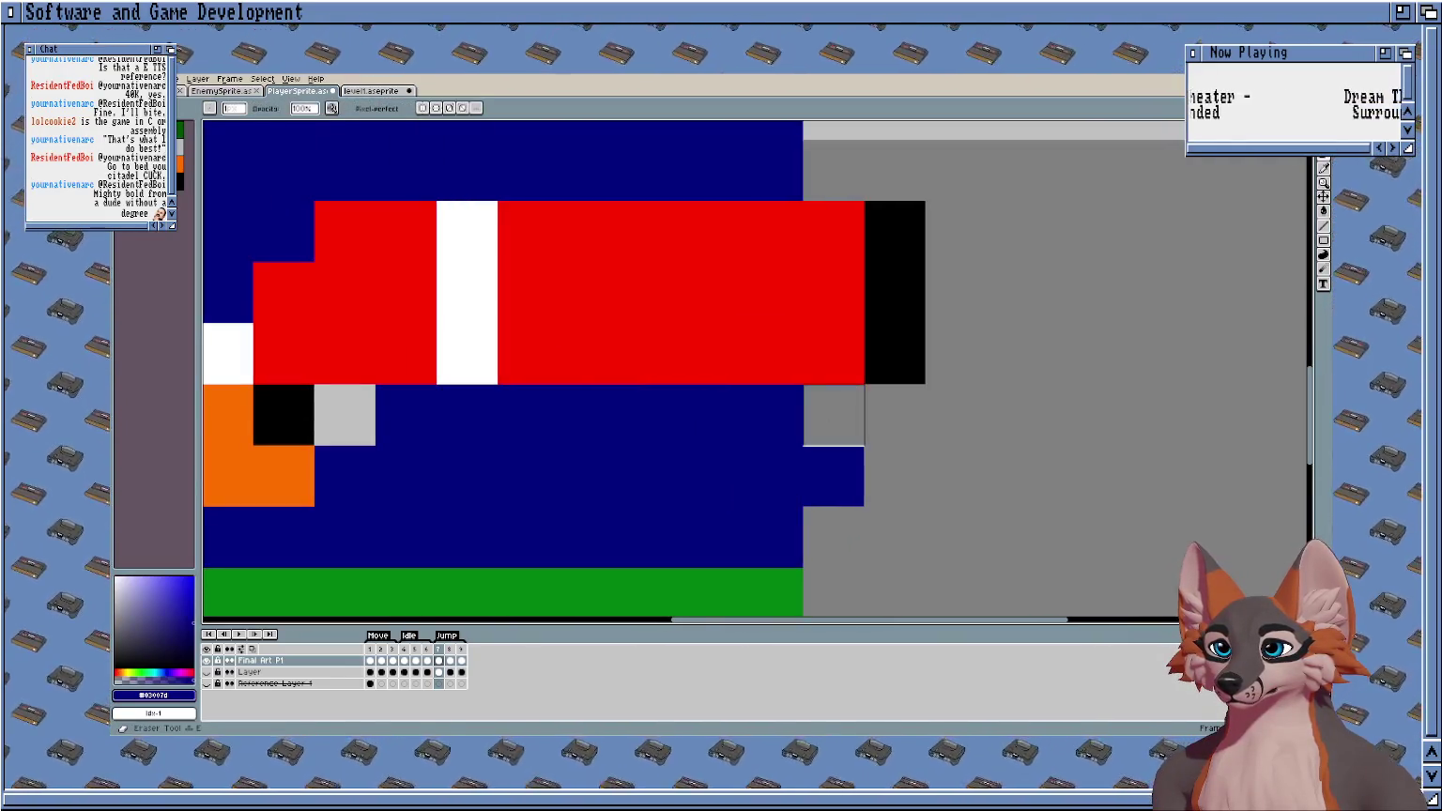
{"action": "left_click_drag", "start_coordinate": [832, 414], "coordinate": [833, 475]}
{"action": "scroll", "coordinate": [657, 441], "scroll_direction": "up", "scroll_amount": 5}
{"action": "scroll", "coordinate": [657, 441], "scroll_direction": "right", "scroll_amount": 3}
{"action": "key", "text": "b"}
{"action": "mouse_move", "coordinate": [598, 412]}
{"action": "left_mouse_down"}
{"action": "mouse_move", "coordinate": [733, 405]}
{"action": "mouse_move", "coordinate": [766, 428]}
{"action": "mouse_move", "coordinate": [817, 413]}
{"action": "left_mouse_up"}
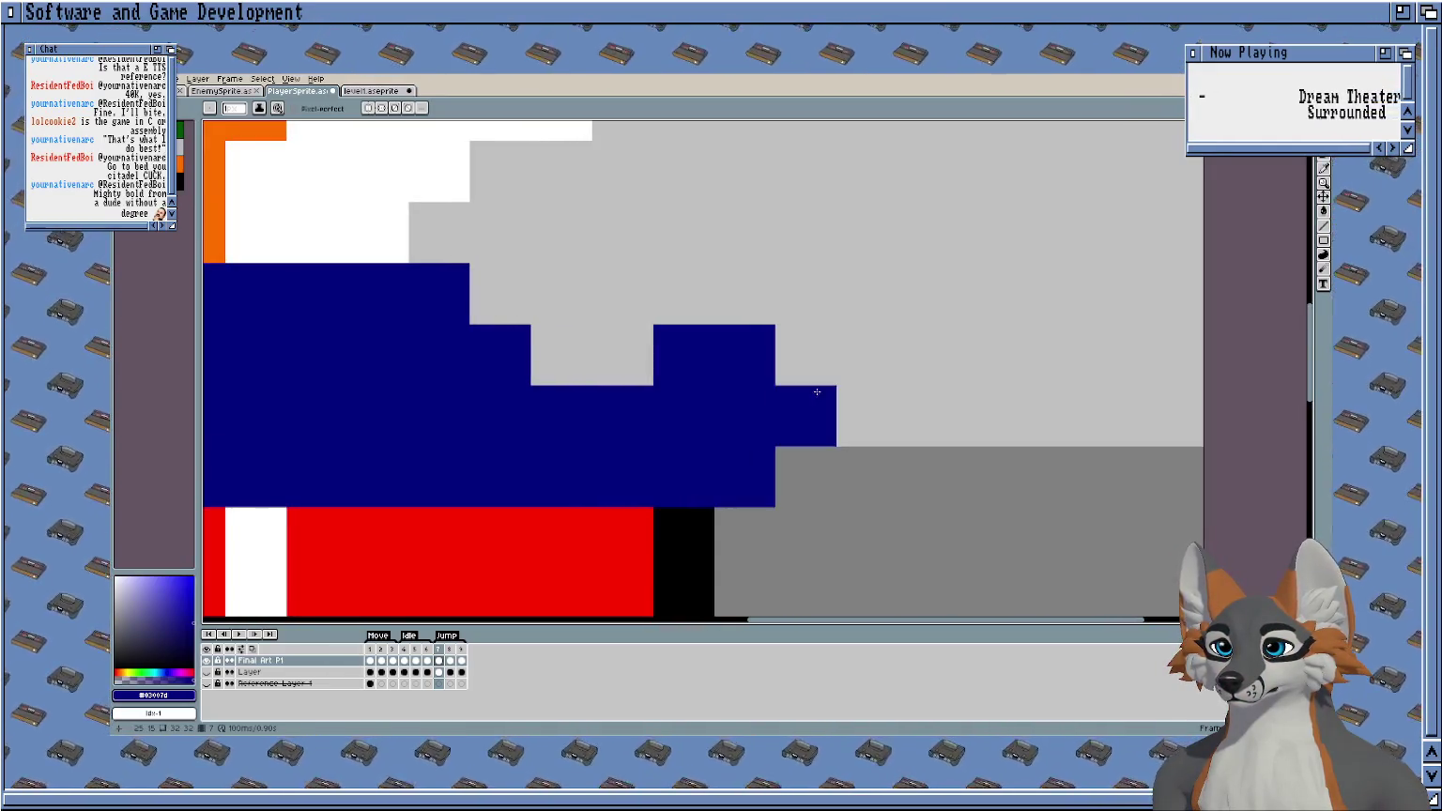
Paint an orange paw at the sleeve's end with one black detail pixel.
{"action": "scroll", "coordinate": [817, 413], "scroll_direction": "down", "scroll_amount": 2}
{"action": "scroll", "coordinate": [201, 272], "scroll_direction": "up", "scroll_amount": 1}
{"action": "left_click", "coordinate": [180, 162]}
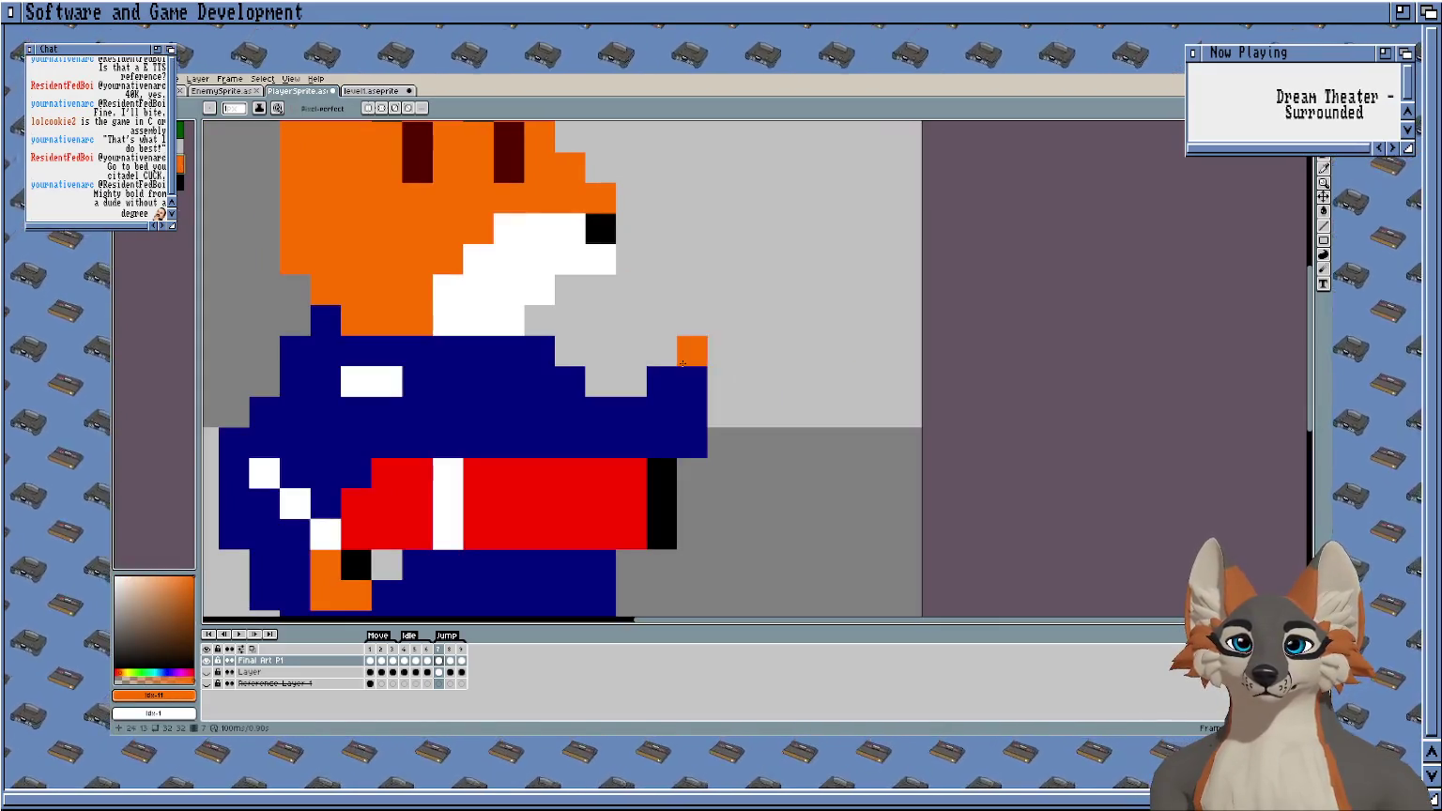
{"action": "left_click_drag", "start_coordinate": [692, 351], "coordinate": [662, 351]}
{"action": "left_click", "coordinate": [662, 321]}
{"action": "left_click", "coordinate": [180, 180]}
{"action": "left_click", "coordinate": [692, 320]}
Compare another frame's pose, then touch up the frame 7 paw's black and orange pixels.
{"action": "scroll", "coordinate": [848, 342], "scroll_direction": "down", "scroll_amount": 3}
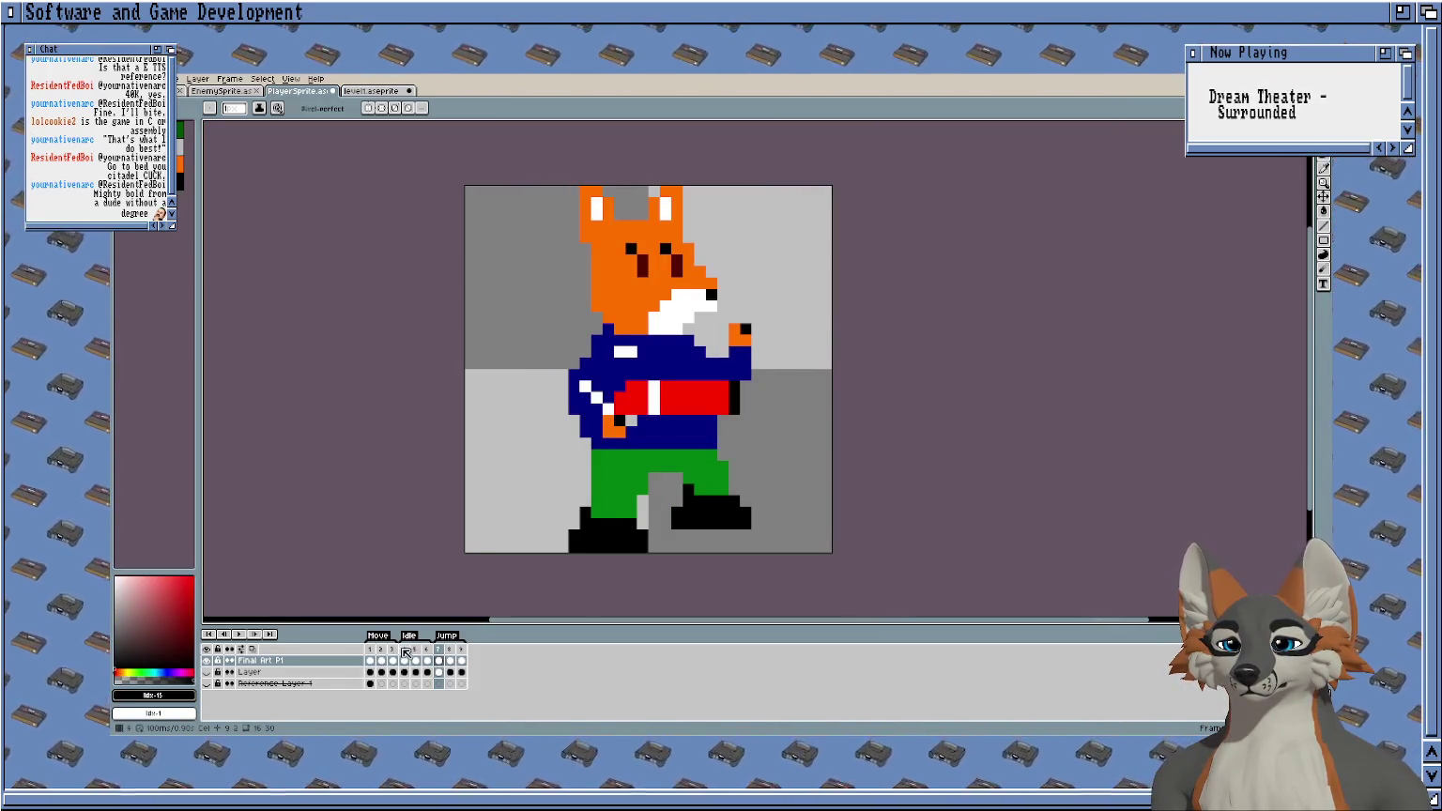
{"action": "left_click", "coordinate": [418, 649]}
{"action": "left_click", "coordinate": [441, 651]}
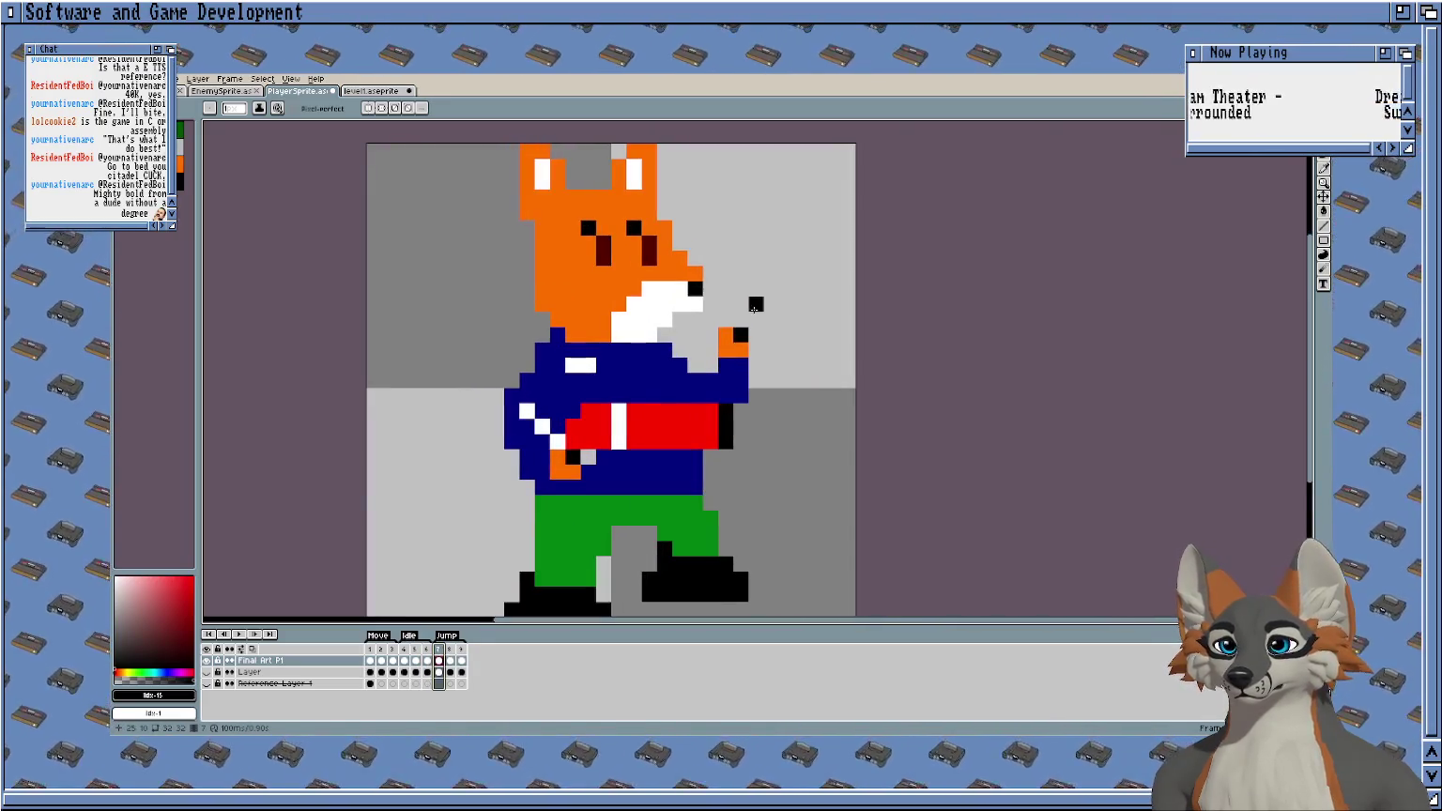
{"action": "scroll", "coordinate": [757, 306], "scroll_direction": "up", "scroll_amount": 3}
{"action": "left_click", "coordinate": [664, 380]}
{"action": "left_click", "coordinate": [665, 426], "text": "alt"}
{"action": "left_click_drag", "start_coordinate": [711, 426], "coordinate": [711, 380]}
{"action": "left_click", "coordinate": [803, 334]}
{"action": "scroll", "coordinate": [831, 310], "scroll_direction": "down", "scroll_amount": 2}
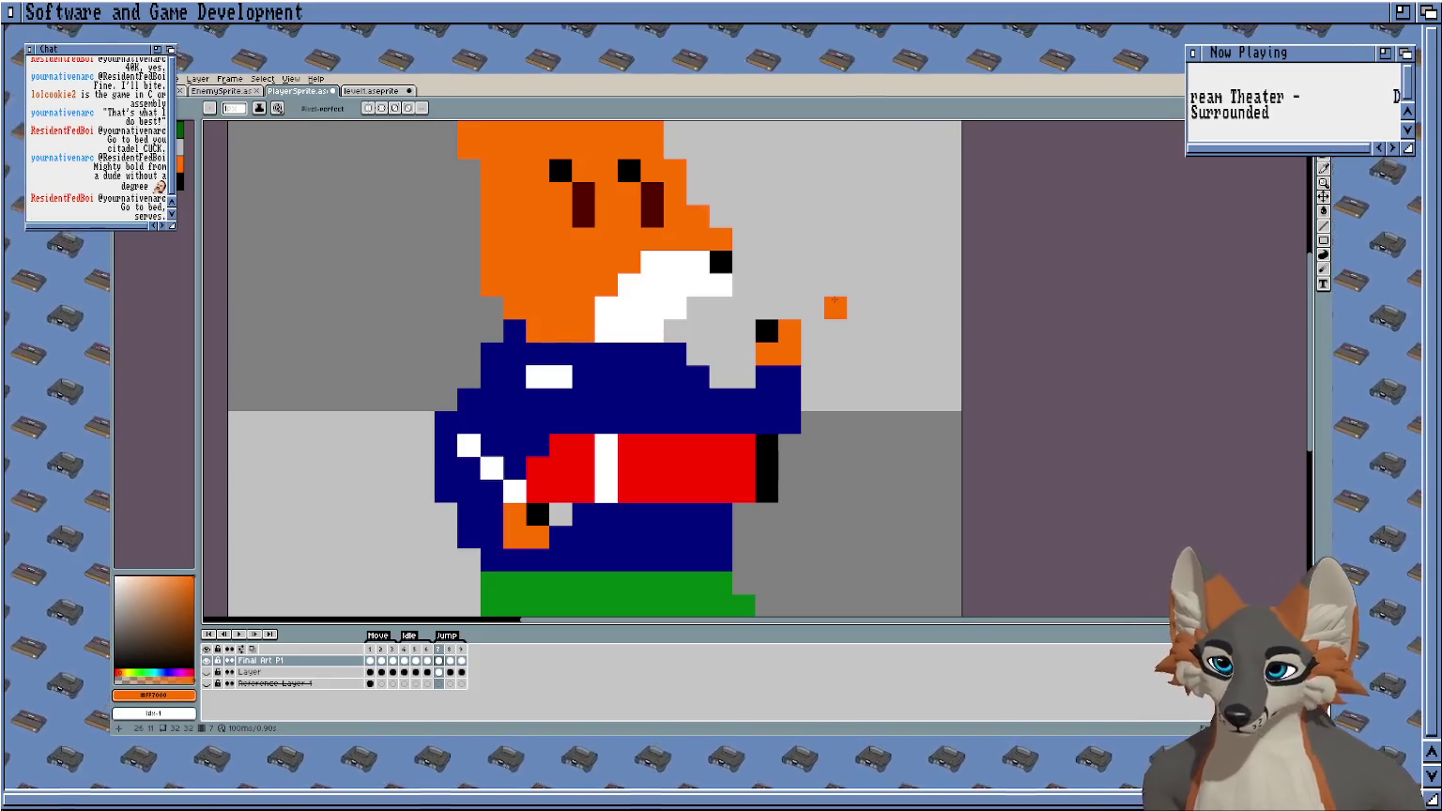
Pan the sprite and flip between frames 8 and 9, ending on the raised-paw frame.
{"action": "scroll", "coordinate": [830, 263], "scroll_direction": "down", "scroll_amount": 3}
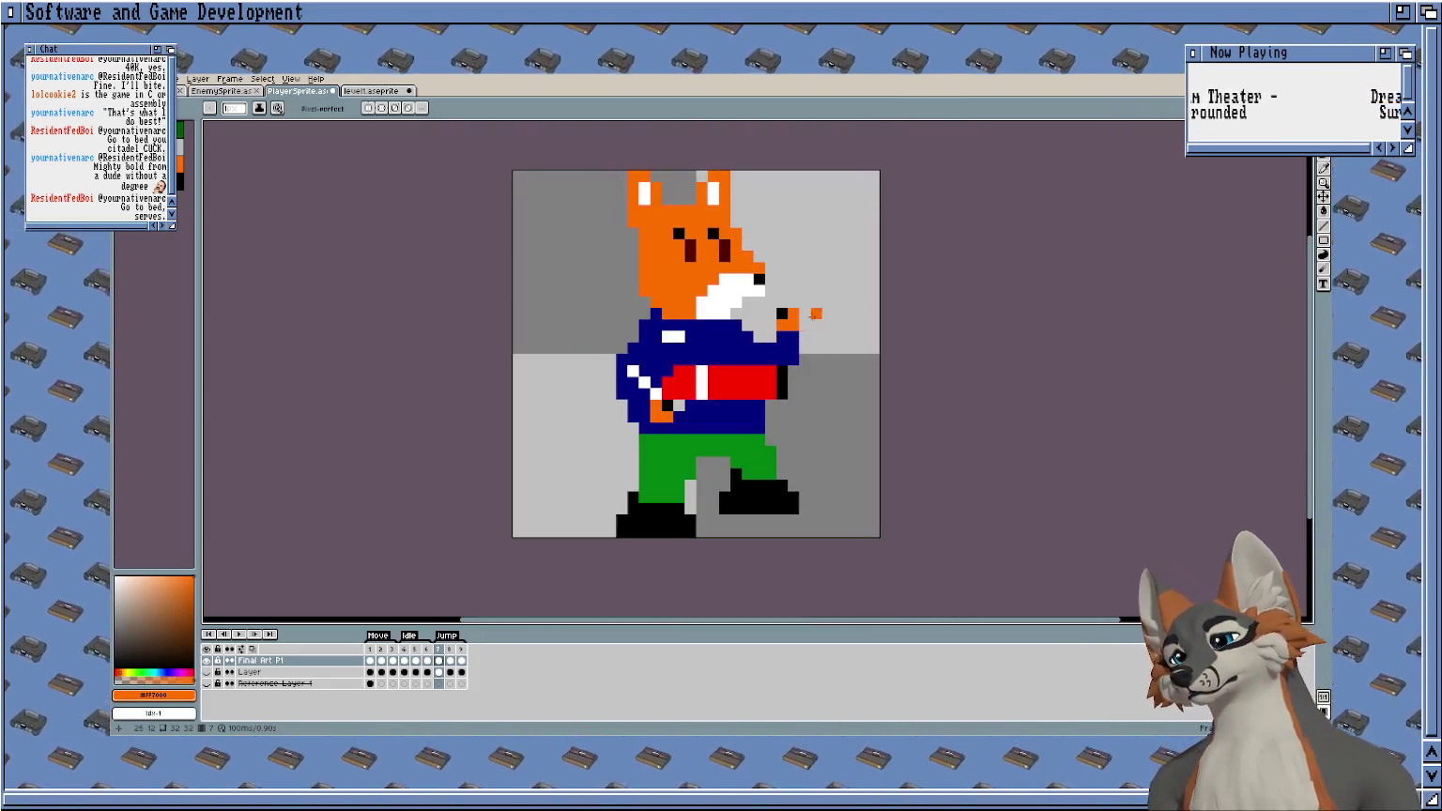
{"action": "left_click_drag", "start_coordinate": [804, 284], "coordinate": [728, 283]}
{"action": "scroll", "coordinate": [727, 282], "scroll_direction": "up", "scroll_amount": 1}
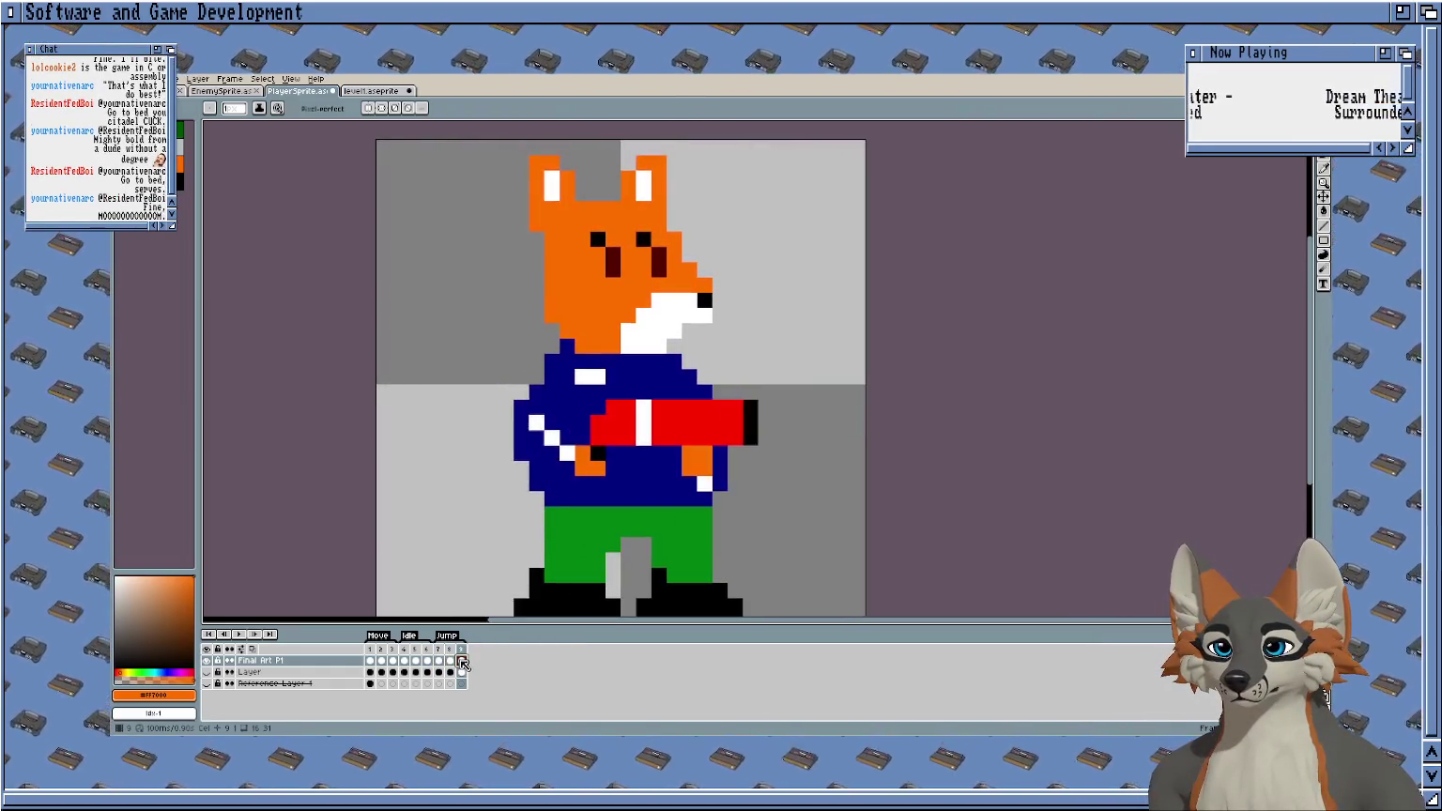
{"action": "left_click", "coordinate": [461, 663]}
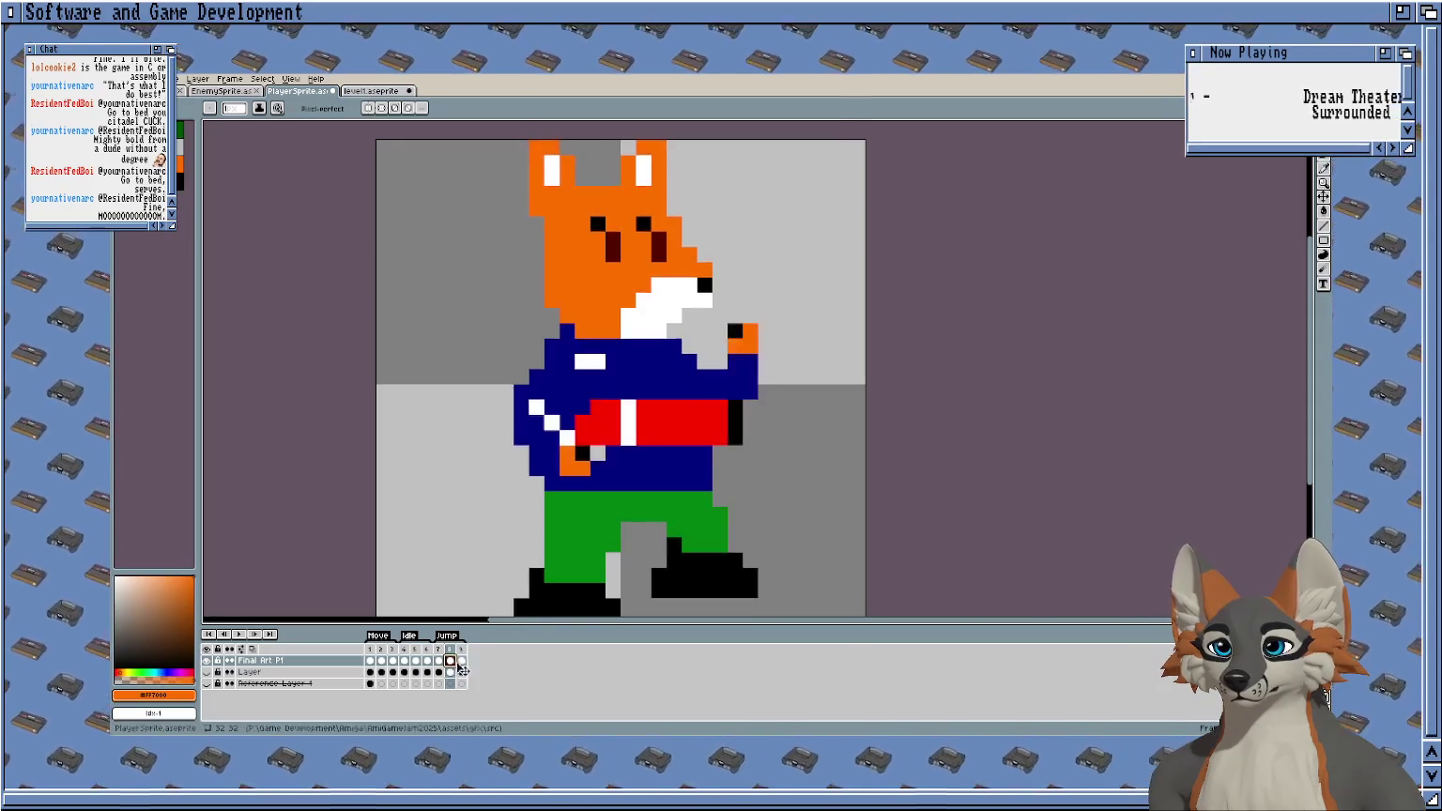
{"action": "left_click", "coordinate": [453, 662]}
{"action": "left_click", "coordinate": [461, 663]}
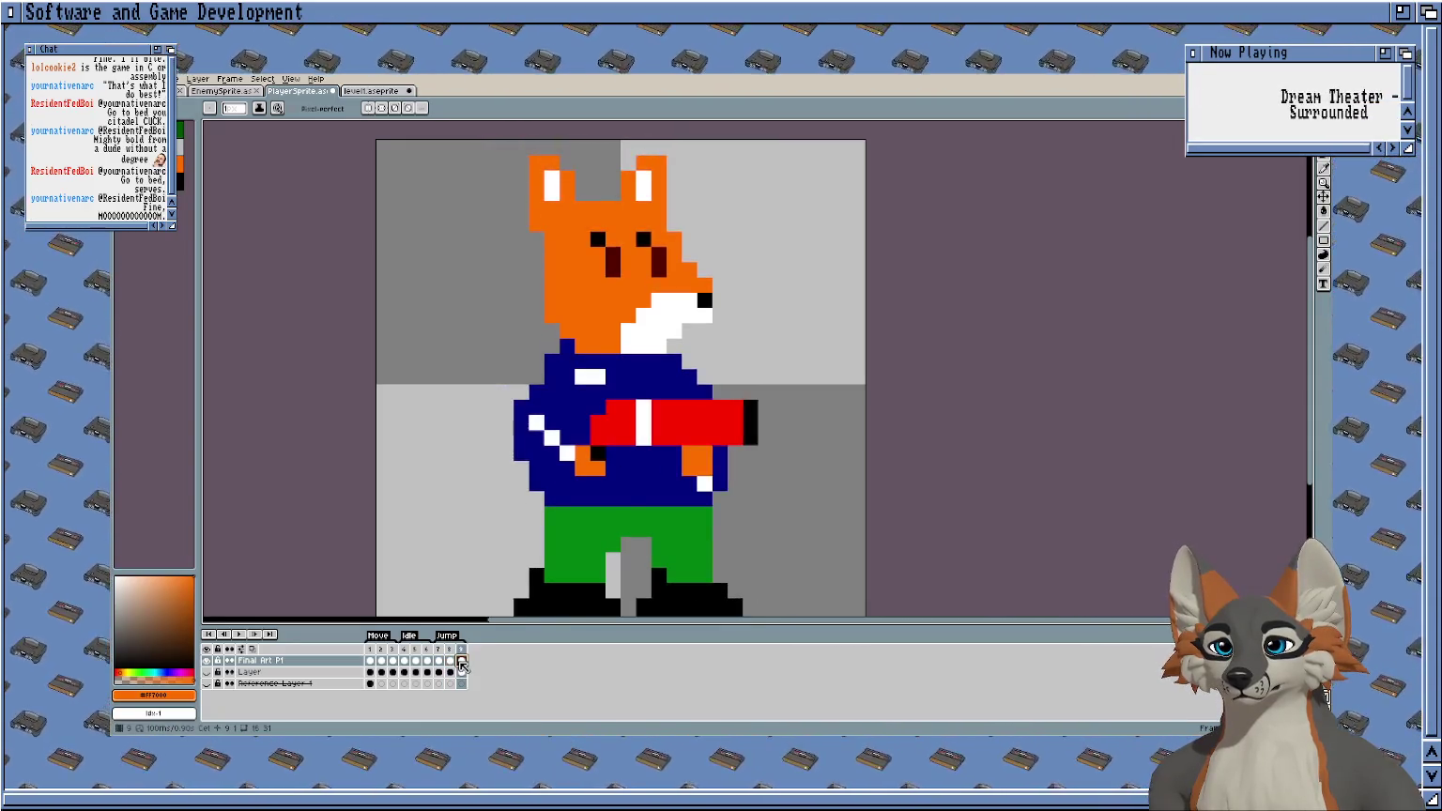
{"action": "left_click", "coordinate": [450, 662]}
Sample the jacket navy, pan toward the ears, and recheck frames 8 and 9, settling on 8.
{"action": "scroll", "coordinate": [610, 450], "scroll_direction": "up", "scroll_amount": 3}
{"action": "left_click", "coordinate": [605, 498], "text": "alt"}
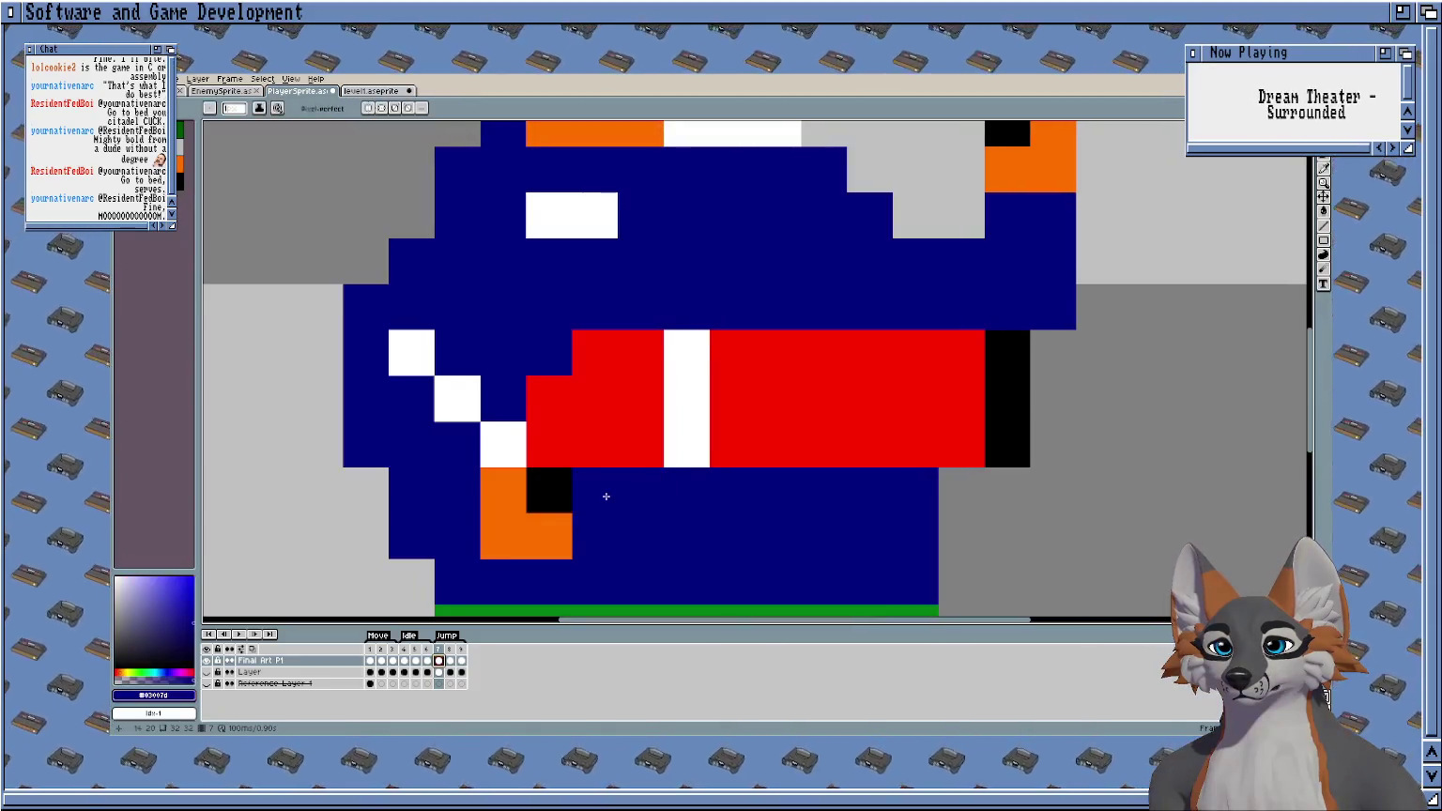
{"action": "scroll", "coordinate": [667, 481], "scroll_direction": "down", "scroll_amount": 1}
{"action": "left_click_drag", "start_coordinate": [668, 481], "coordinate": [589, 559]}
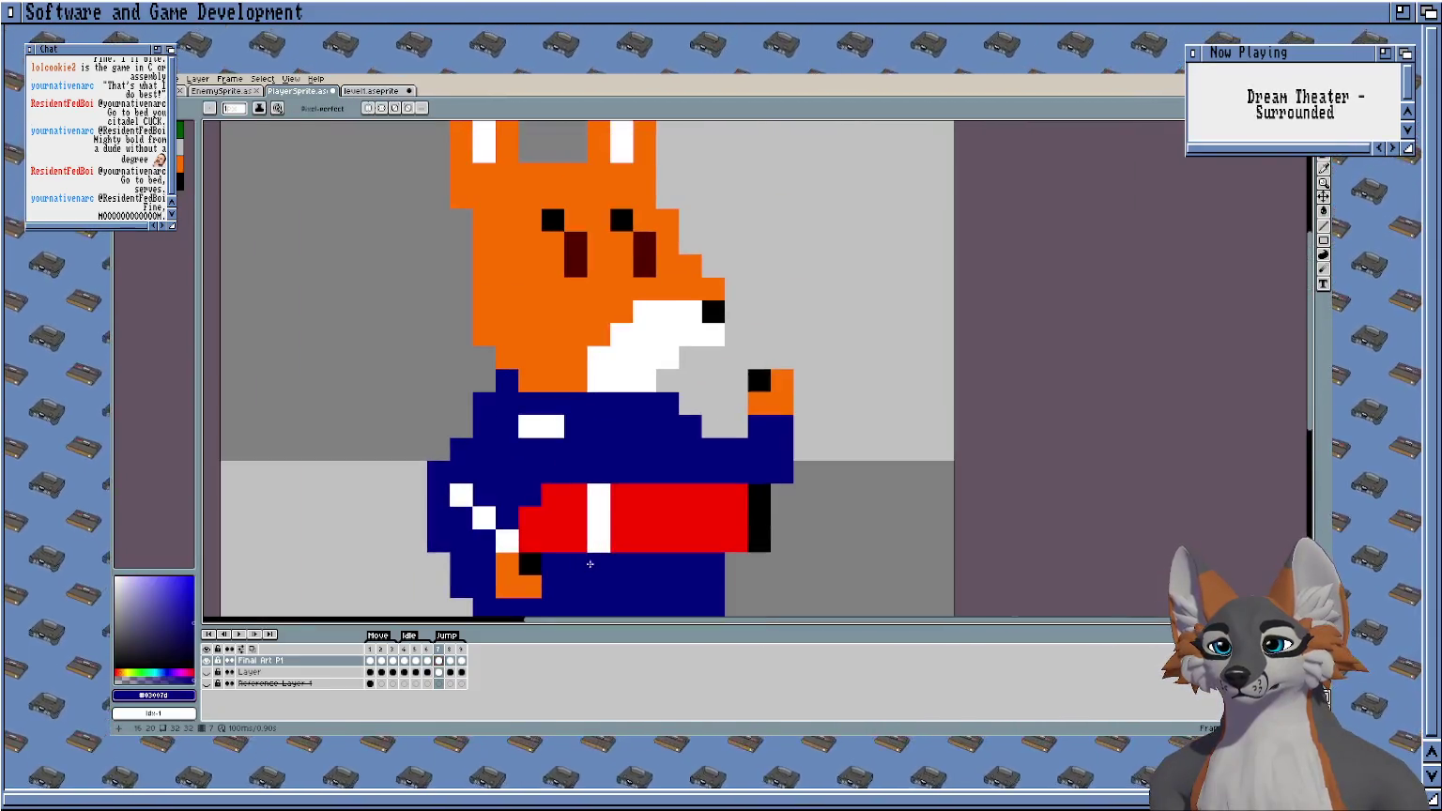
{"action": "left_click", "coordinate": [450, 663]}
{"action": "left_click", "coordinate": [461, 663]}
{"action": "left_click", "coordinate": [450, 663]}
{"action": "left_click_drag", "start_coordinate": [507, 297], "coordinate": [570, 473]}
Lower the fox's left and right ears one pixel on frame 8.
{"action": "mouse_move", "coordinate": [499, 354]}
{"action": "left_mouse_down"}
{"action": "mouse_move", "coordinate": [532, 199]}
{"action": "mouse_move", "coordinate": [547, 403]}
{"action": "left_mouse_up"}
{"action": "scroll", "coordinate": [553, 296], "scroll_direction": "up", "scroll_amount": 2}
{"action": "scroll", "coordinate": [726, 263], "scroll_direction": "up", "scroll_amount": 1}
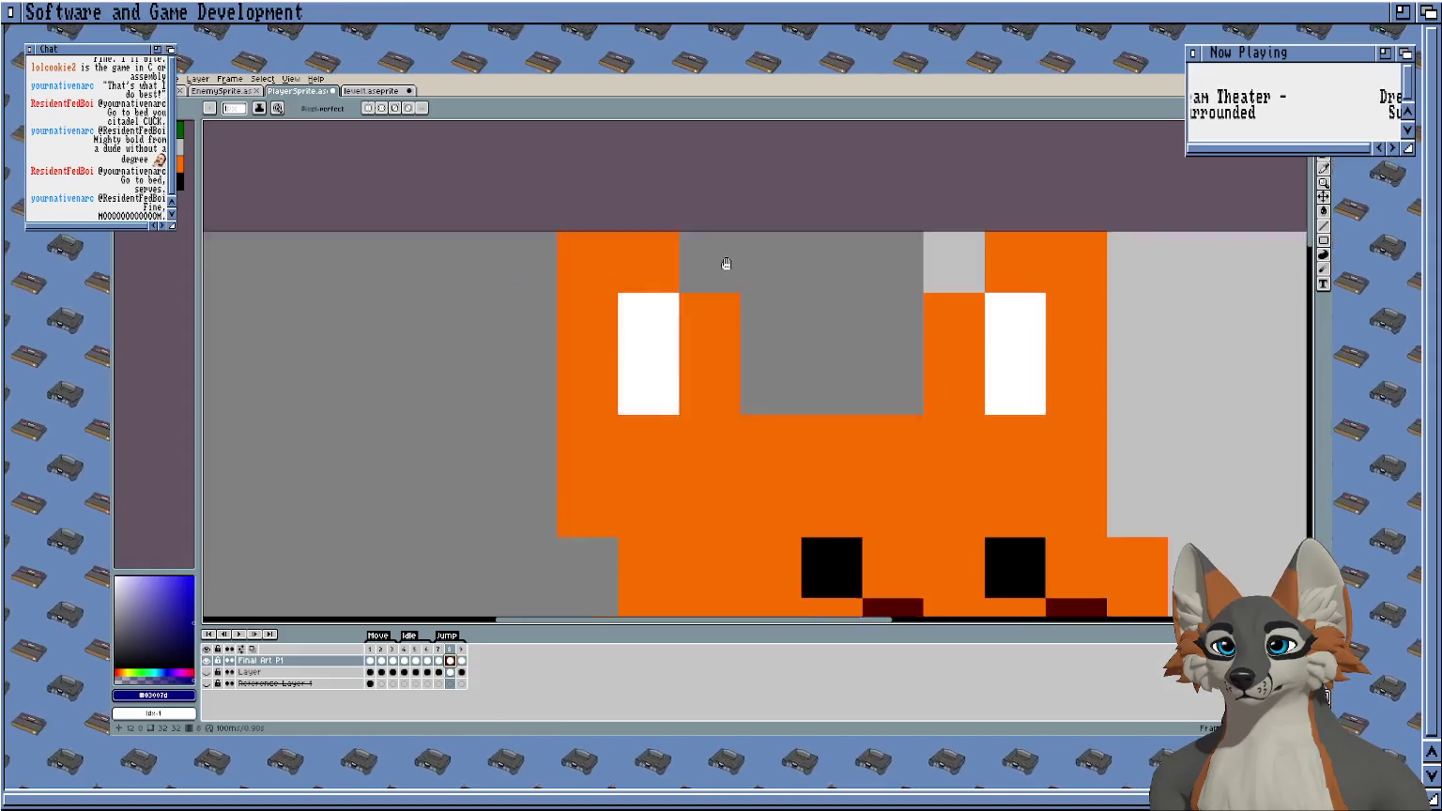
{"action": "scroll", "coordinate": [725, 264], "scroll_direction": "down", "scroll_amount": 1}
{"action": "mouse_move", "coordinate": [726, 257]}
{"action": "left_mouse_down"}
{"action": "mouse_move", "coordinate": [608, 406]}
{"action": "mouse_move", "coordinate": [610, 456]}
{"action": "left_mouse_up"}
{"action": "left_click_drag", "start_coordinate": [676, 298], "coordinate": [715, 345]}
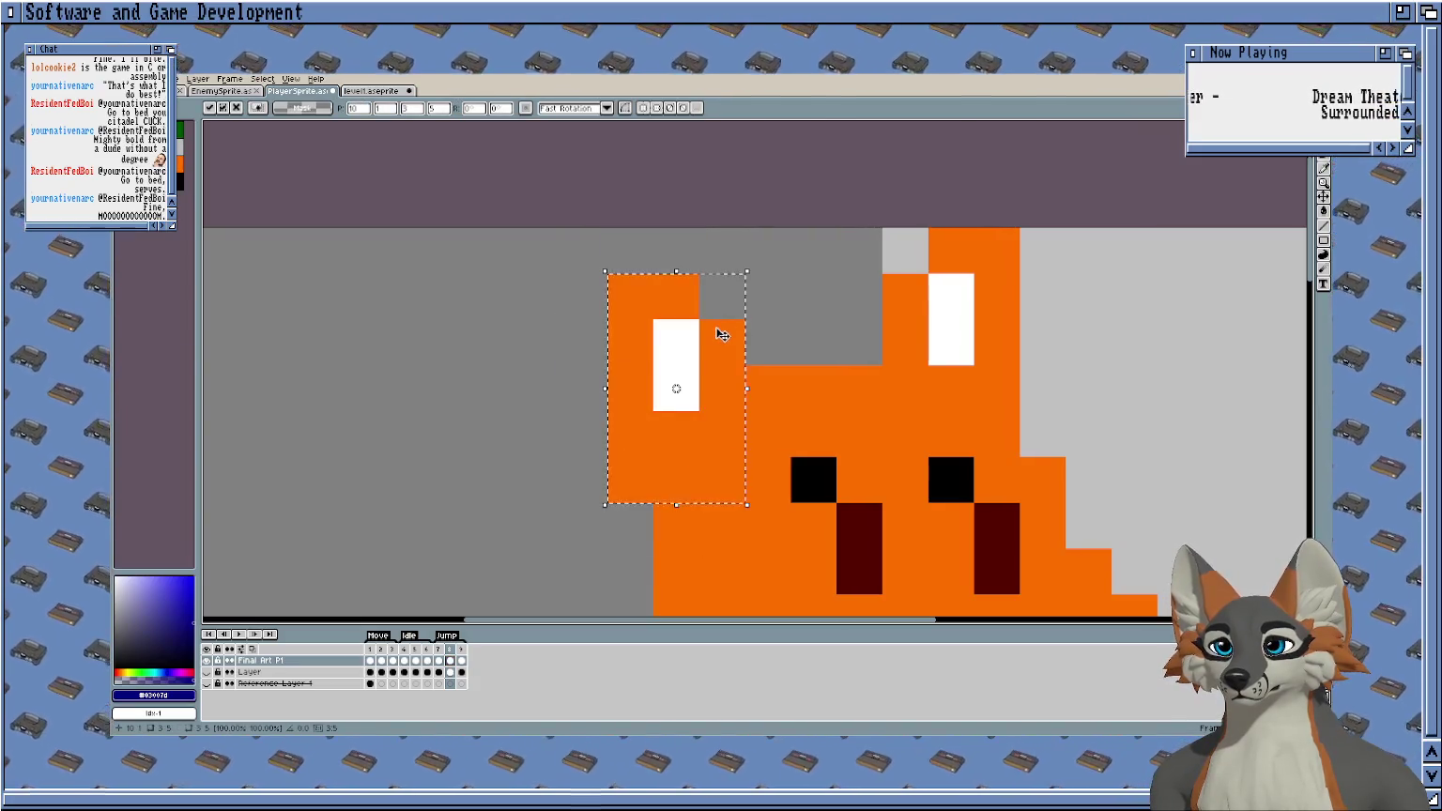
{"action": "key", "text": "Return"}
{"action": "scroll", "coordinate": [600, 301], "scroll_direction": "right", "scroll_amount": 5}
{"action": "mouse_move", "coordinate": [538, 248]}
{"action": "left_mouse_down"}
{"action": "mouse_move", "coordinate": [676, 297]}
{"action": "mouse_move", "coordinate": [674, 343]}
{"action": "left_mouse_up"}
{"action": "key", "text": "Return"}
{"action": "scroll", "coordinate": [659, 306], "scroll_direction": "down", "scroll_amount": 2}
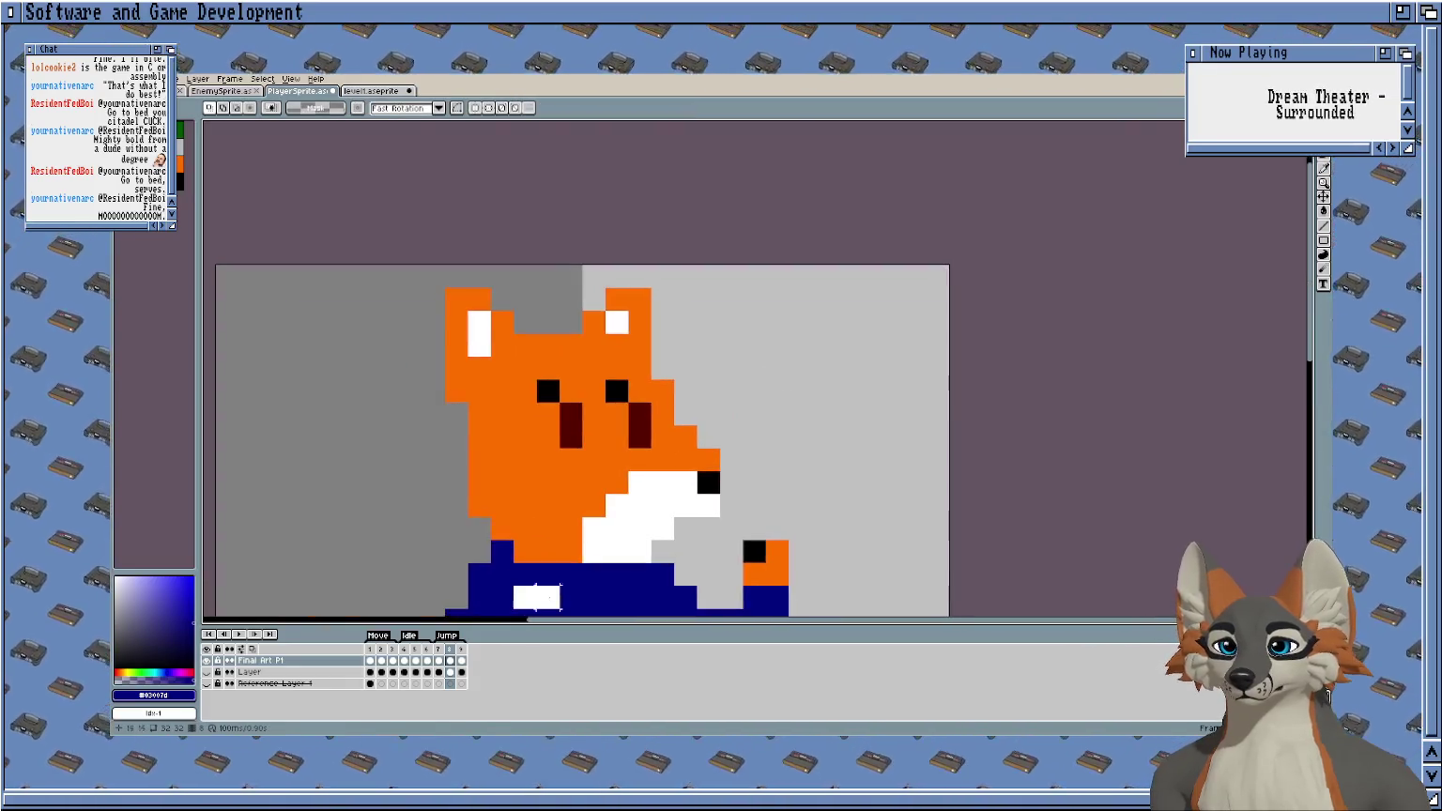
On frame 9, nudge both ears one pixel down and one pixel left.
{"action": "left_click", "coordinate": [463, 653]}
{"action": "scroll", "coordinate": [579, 276], "scroll_direction": "up", "scroll_amount": 1}
{"action": "scroll", "coordinate": [580, 277], "scroll_direction": "up", "scroll_amount": 2}
{"action": "left_click_drag", "start_coordinate": [544, 310], "coordinate": [635, 472]}
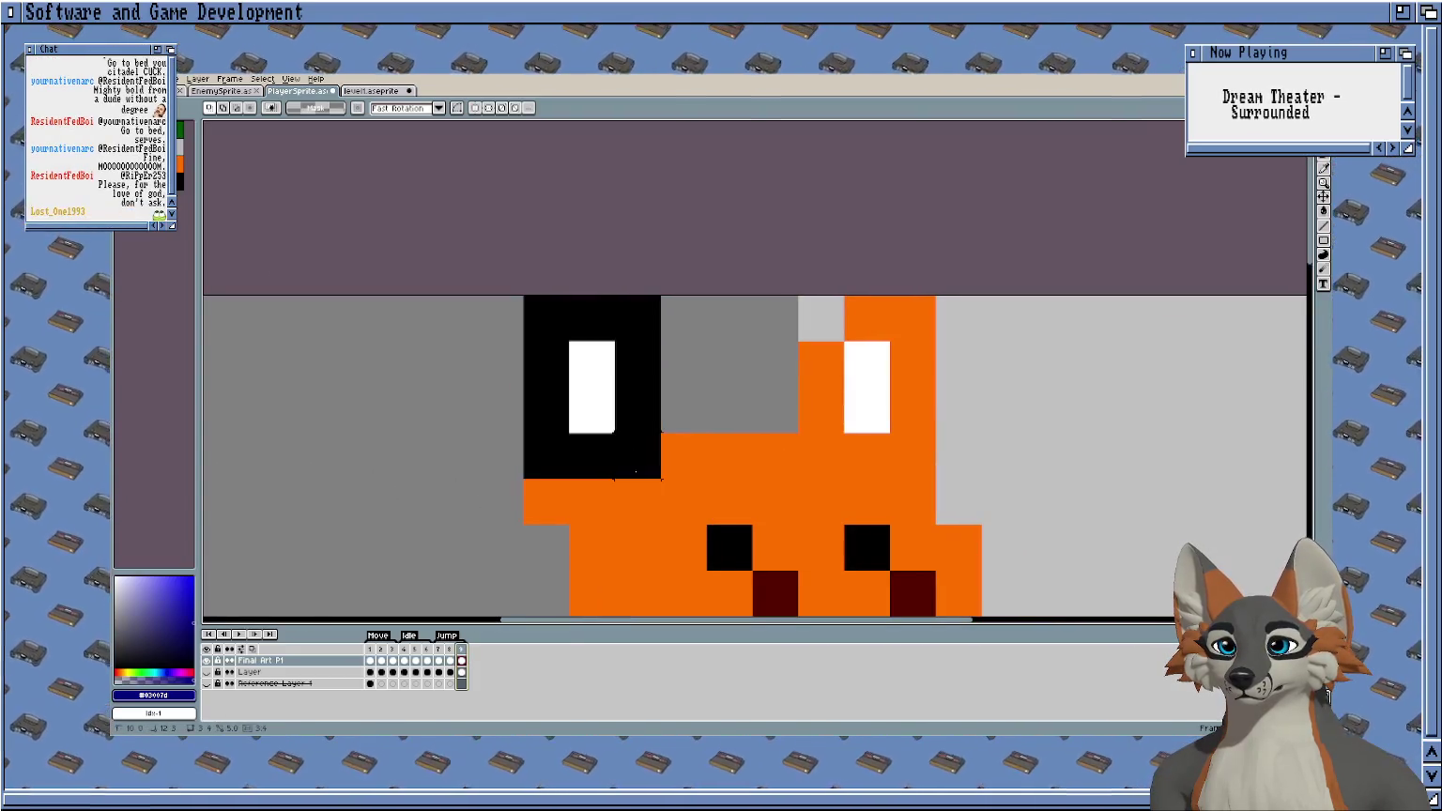
{"action": "key", "text": "Left"}
{"action": "key", "text": "Down"}
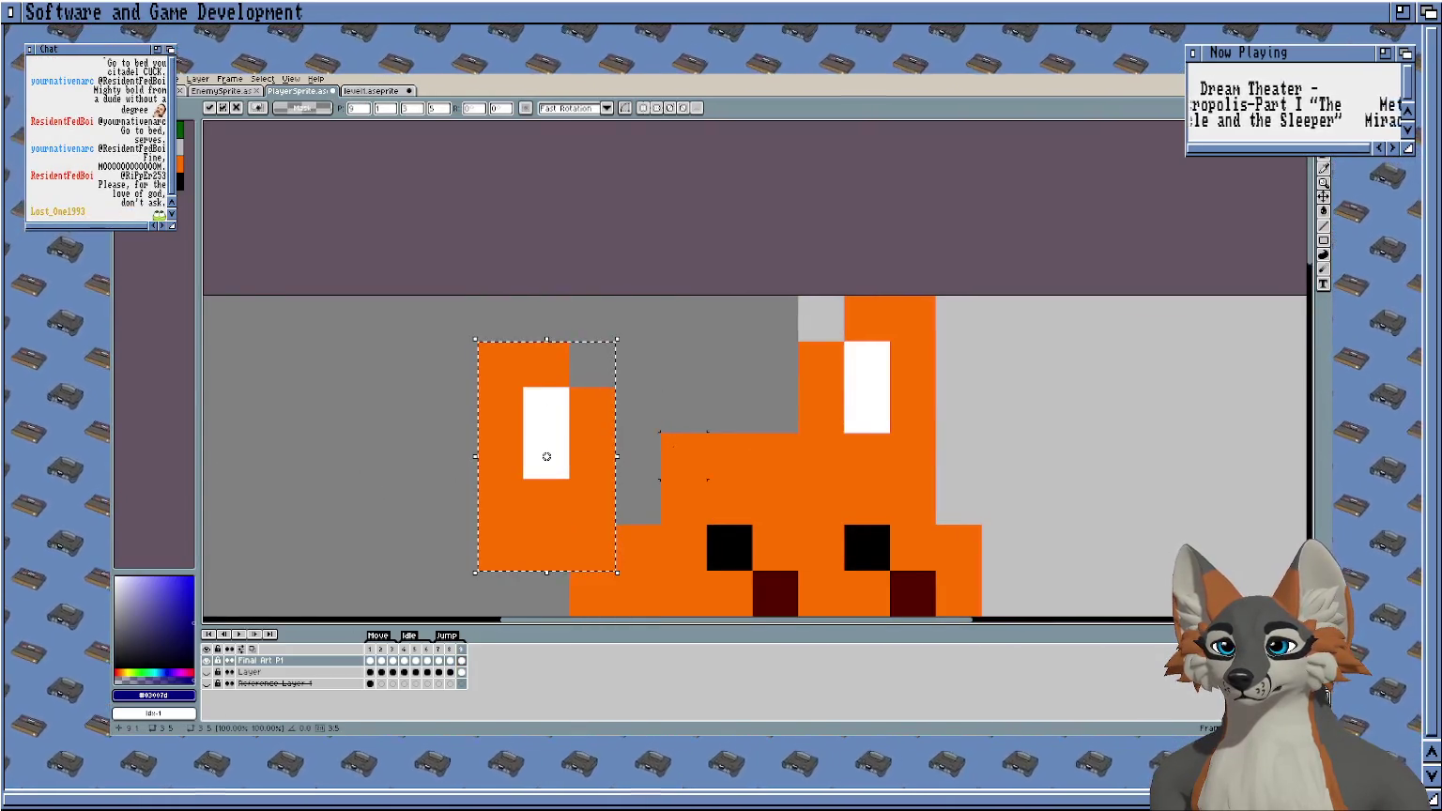
{"action": "key", "text": "ctrl+d"}
{"action": "left_click_drag", "start_coordinate": [797, 296], "coordinate": [937, 386]}
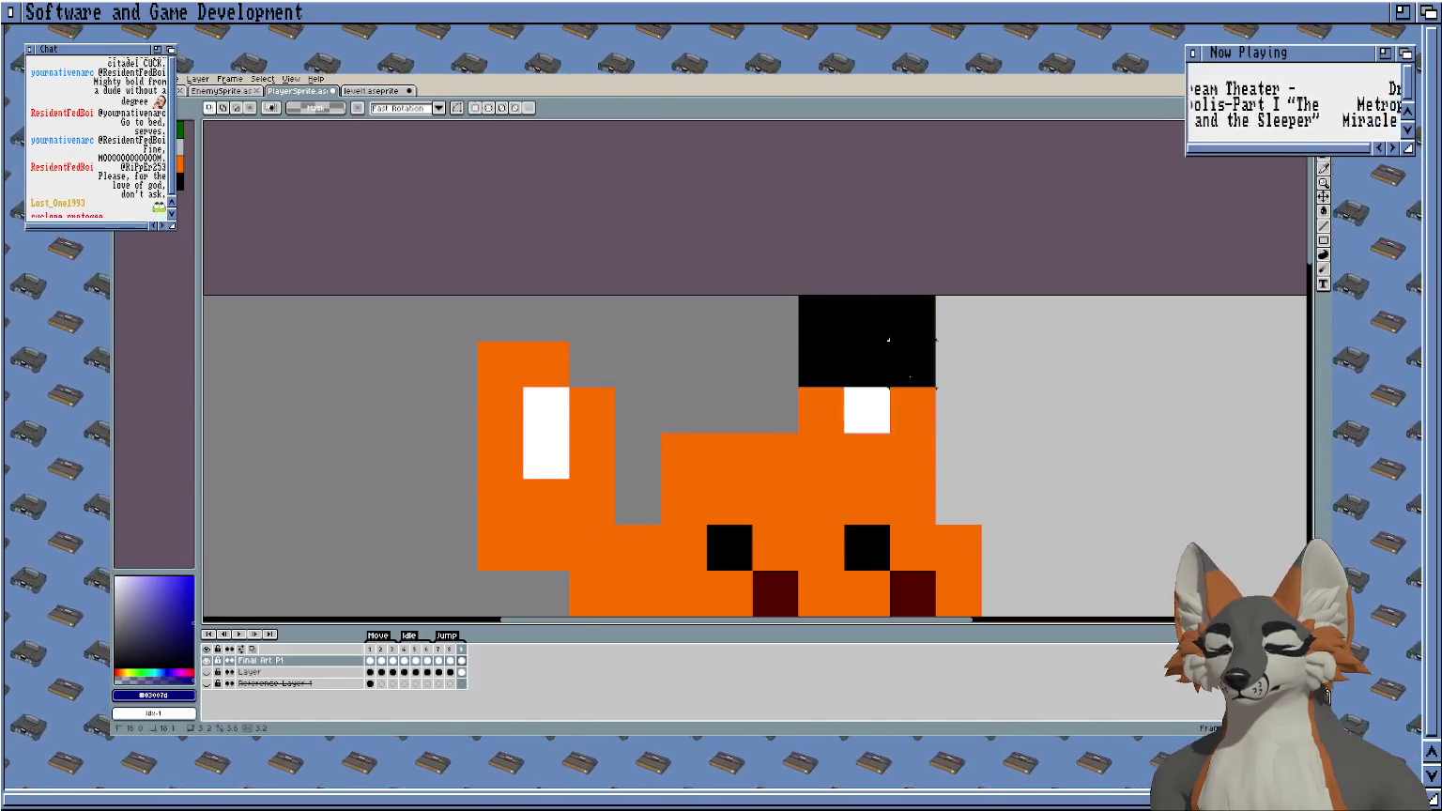
{"action": "key", "text": "Down"}
{"action": "key", "text": "Left"}
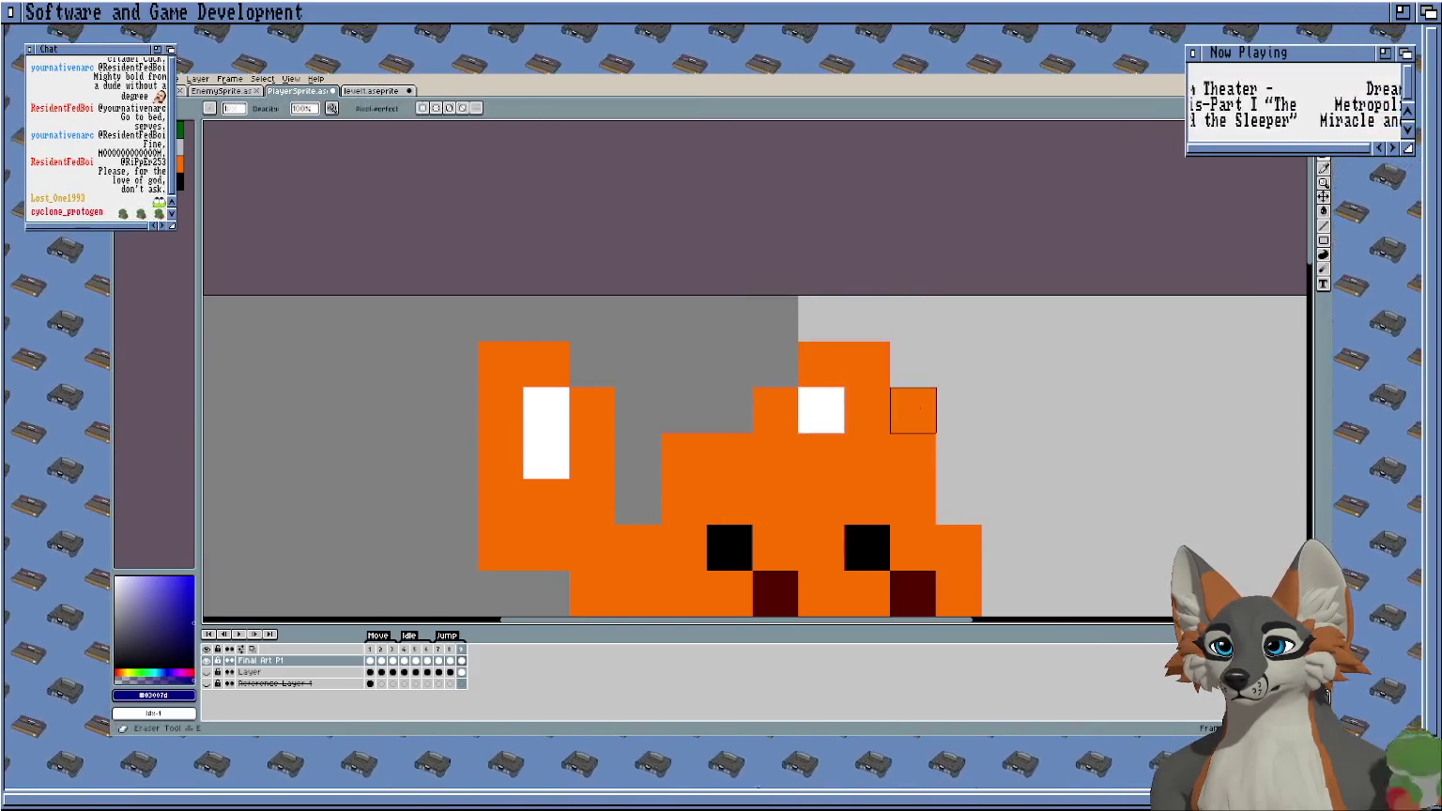
Undo a stray blue pixel, pick the fox's orange, and start the animation preview.
{"action": "key", "text": "b"}
{"action": "left_click", "coordinate": [702, 433]}
{"action": "key", "text": "ctrl+z"}
{"action": "left_click", "coordinate": [718, 428], "text": "alt"}
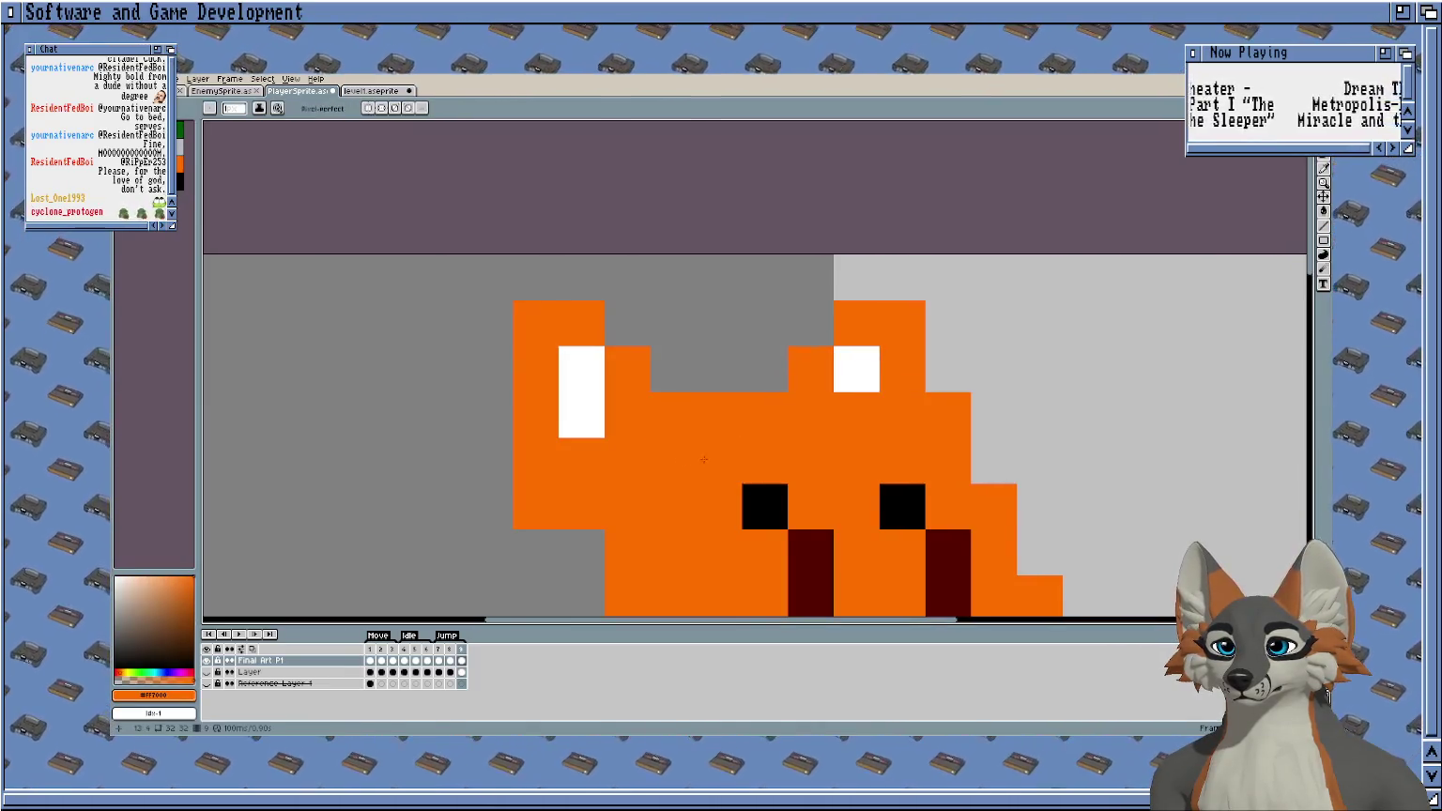
{"action": "scroll", "coordinate": [651, 331], "scroll_direction": "down", "scroll_amount": 3}
{"action": "scroll", "coordinate": [650, 330], "scroll_direction": "down", "scroll_amount": 2}
{"action": "key", "text": "Return"}
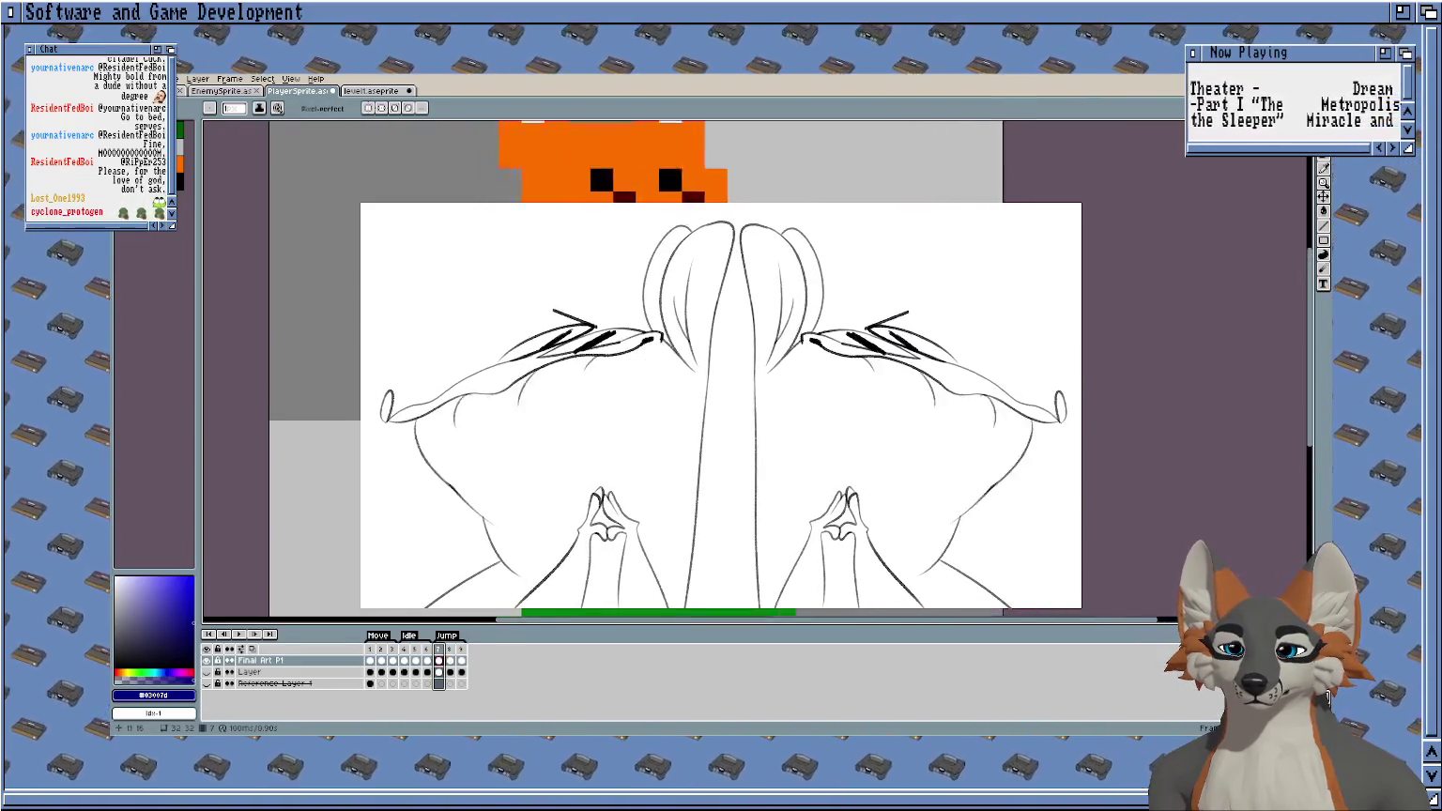
Watch the walk cycle play with the bobbing ears, then toggle playback.
{"action": "key", "text": "Return"}
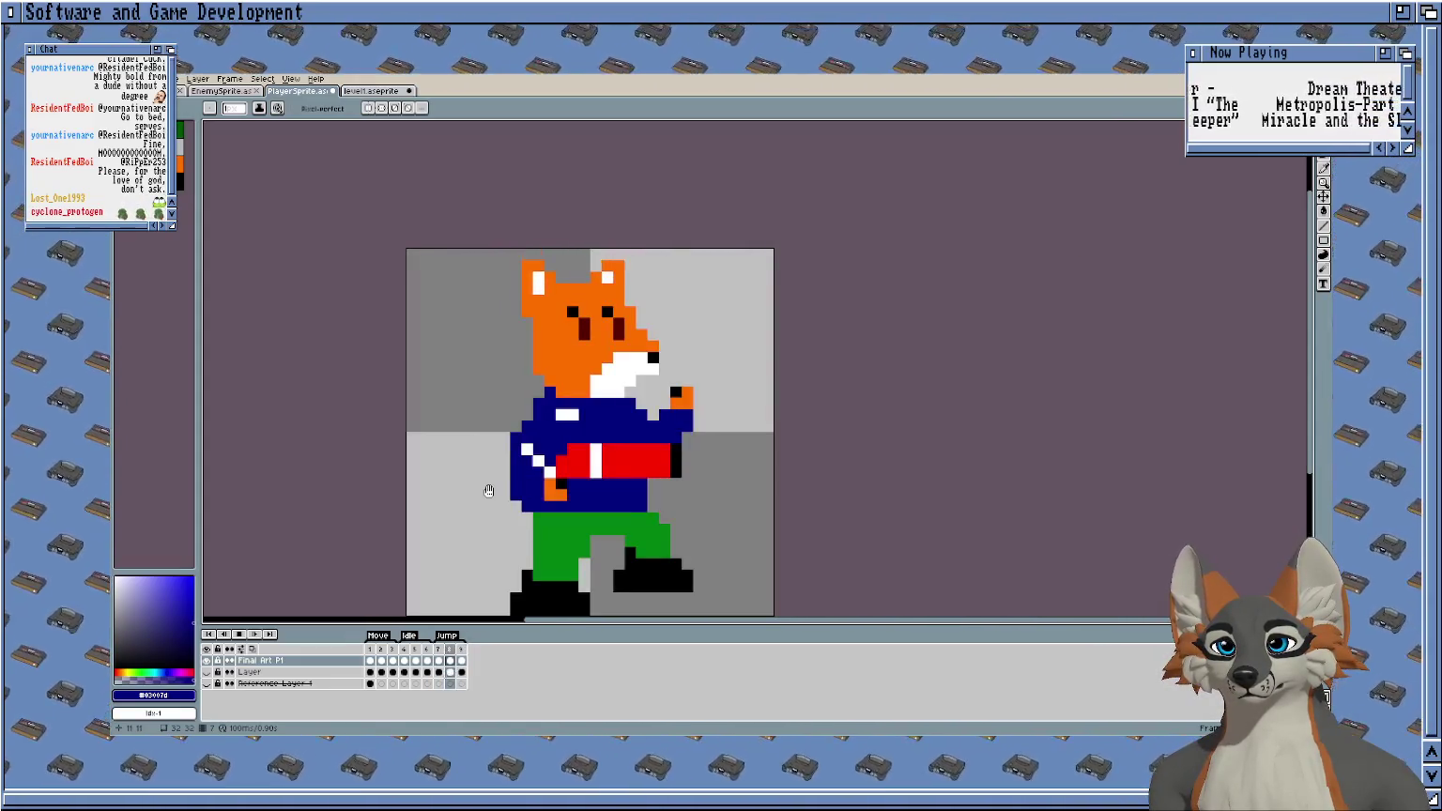
Stop playback, compare frames 8 and 9 via undo/redo, and replay the walk cycle.
{"action": "left_click_drag", "start_coordinate": [488, 490], "coordinate": [556, 486]}
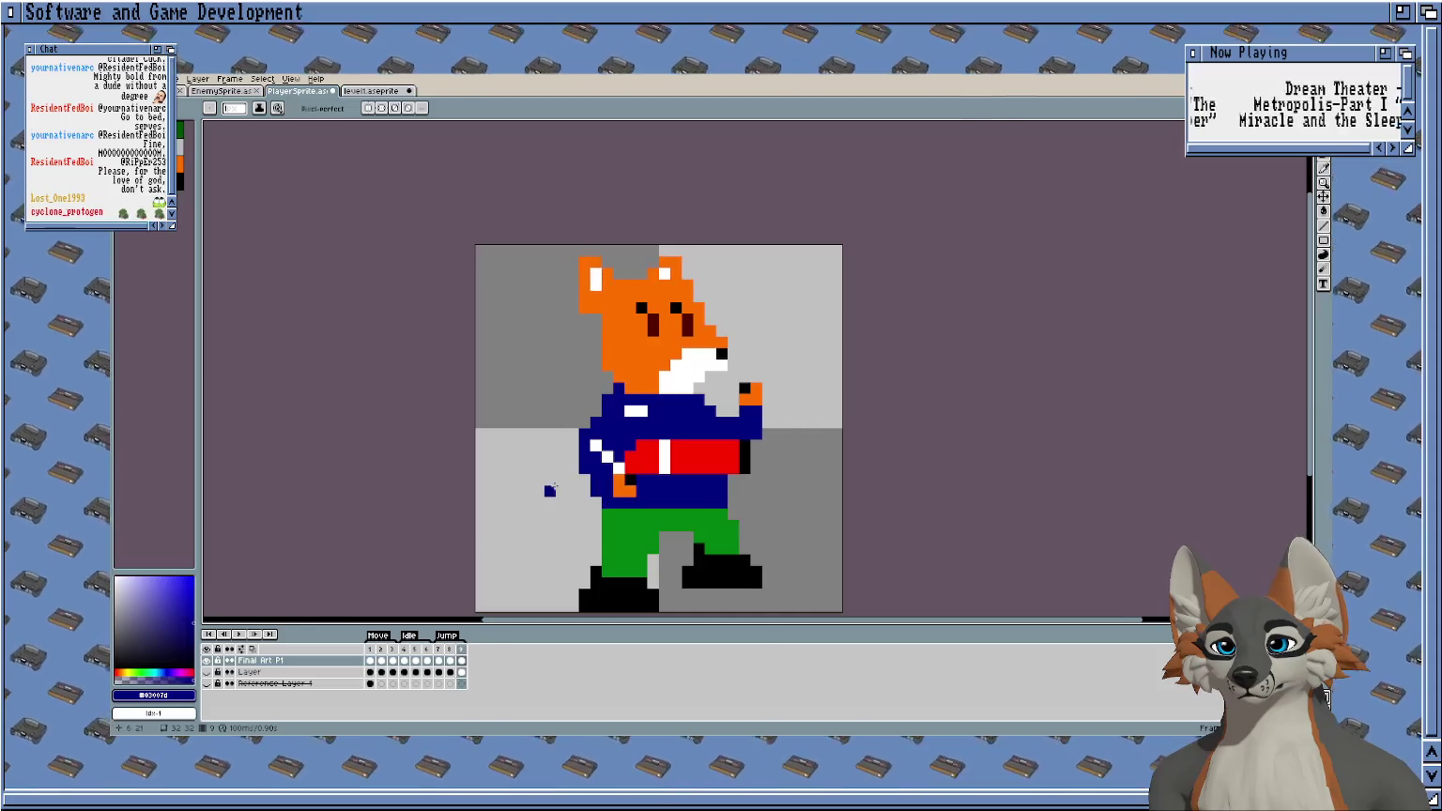
{"action": "left_click", "coordinate": [450, 659]}
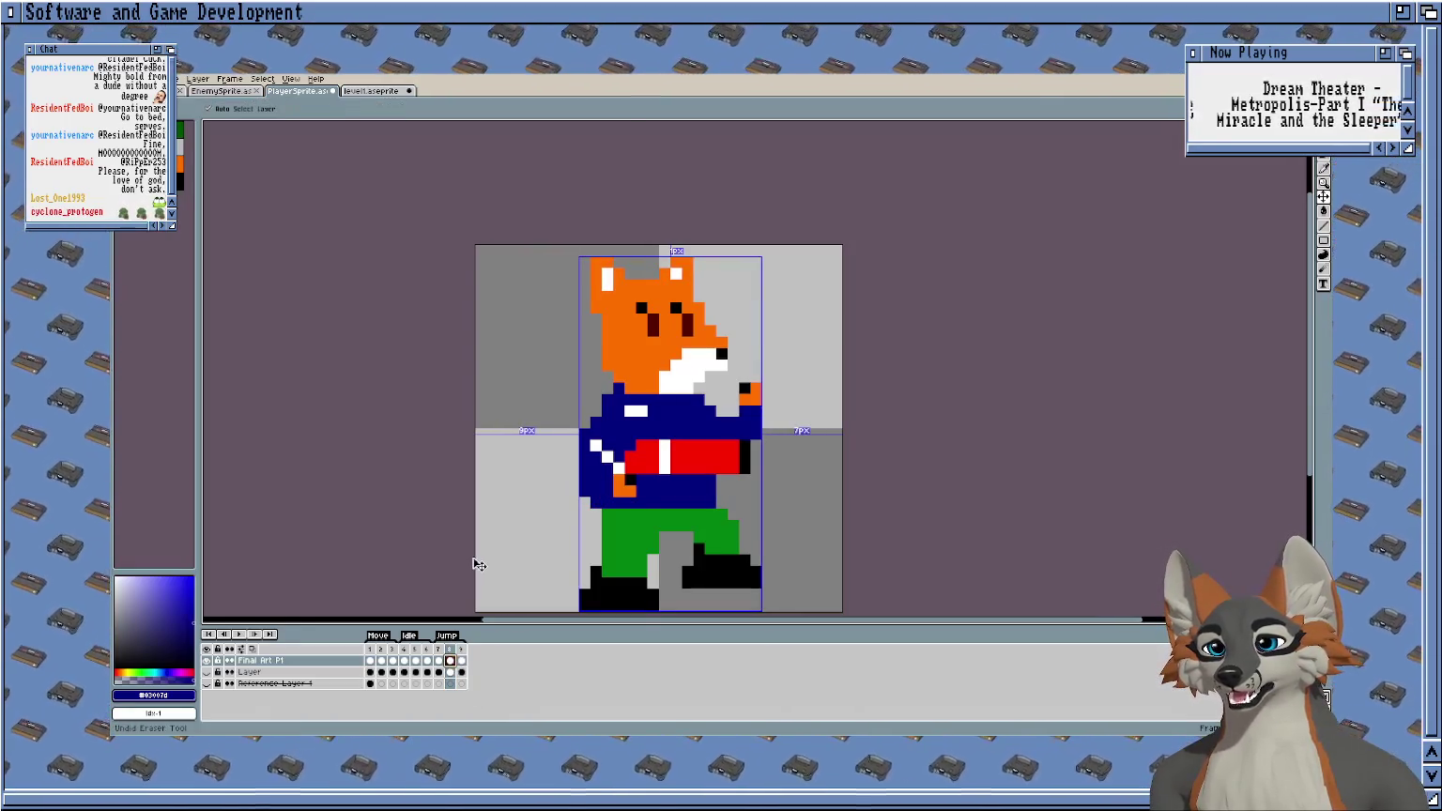
{"action": "key", "text": "ctrl+z"}
{"action": "key", "text": "ctrl+z"}
{"action": "key", "text": "Right"}
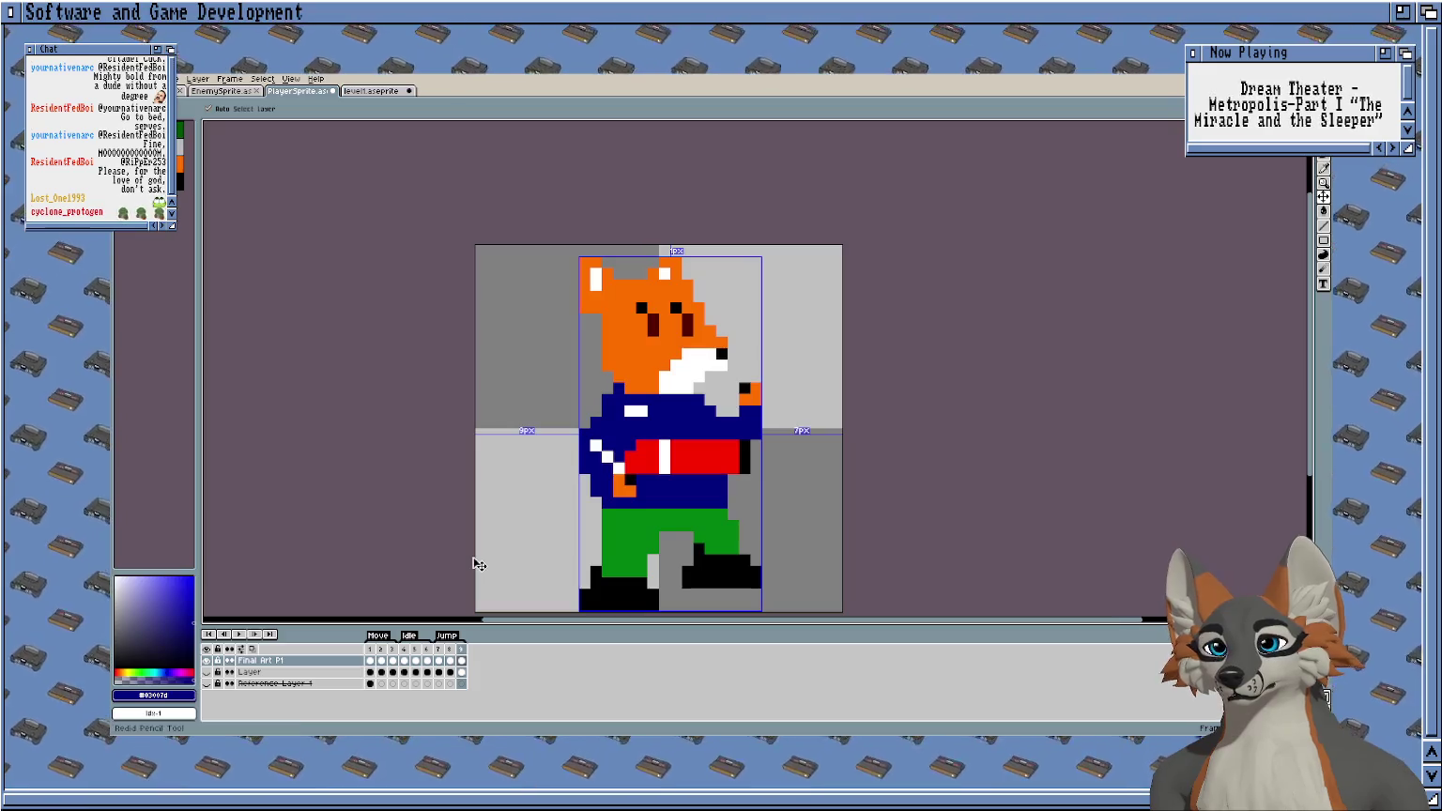
{"action": "key", "text": "ctrl+y"}
{"action": "key", "text": "ctrl+y"}
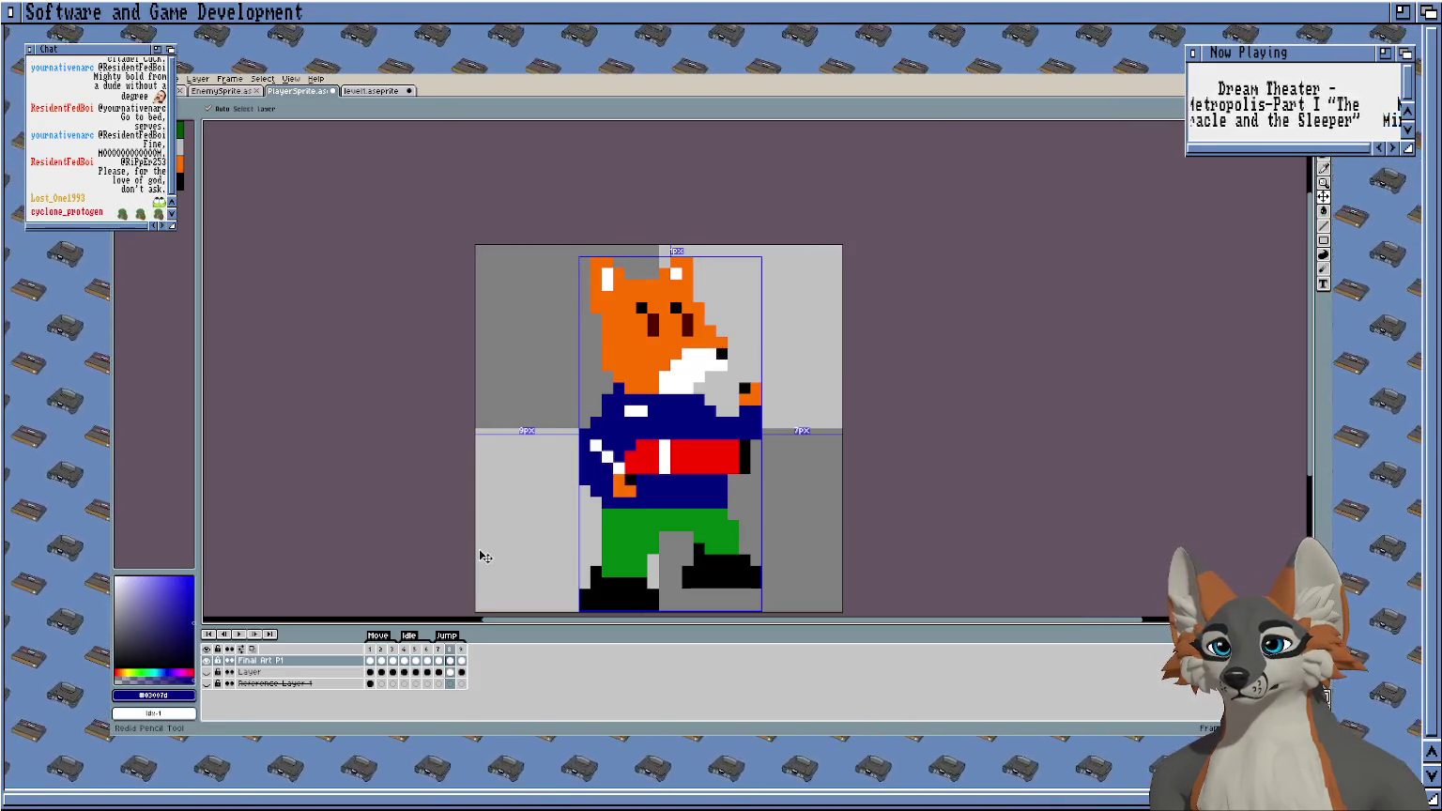
{"action": "key", "text": "Right"}
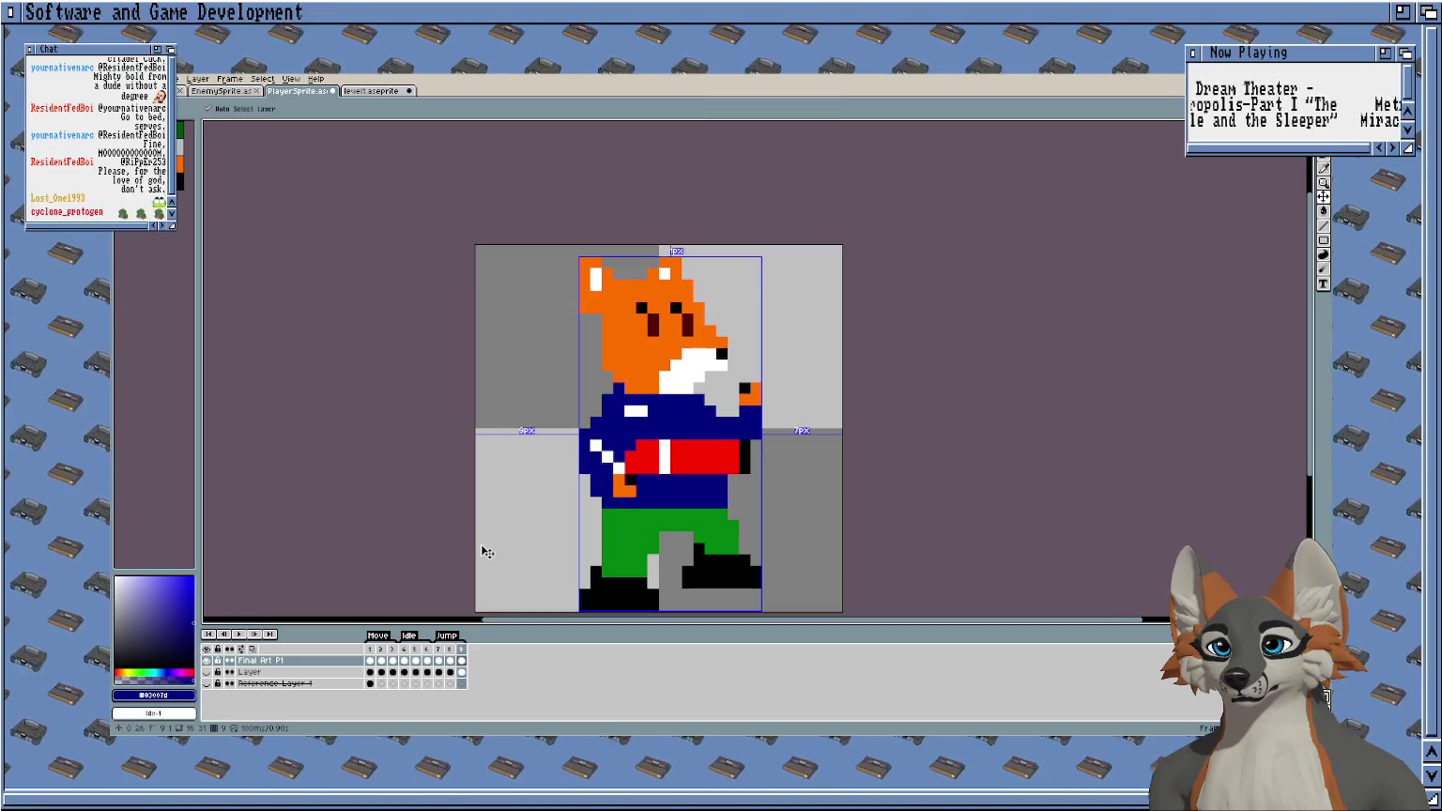
{"action": "key", "text": "b"}
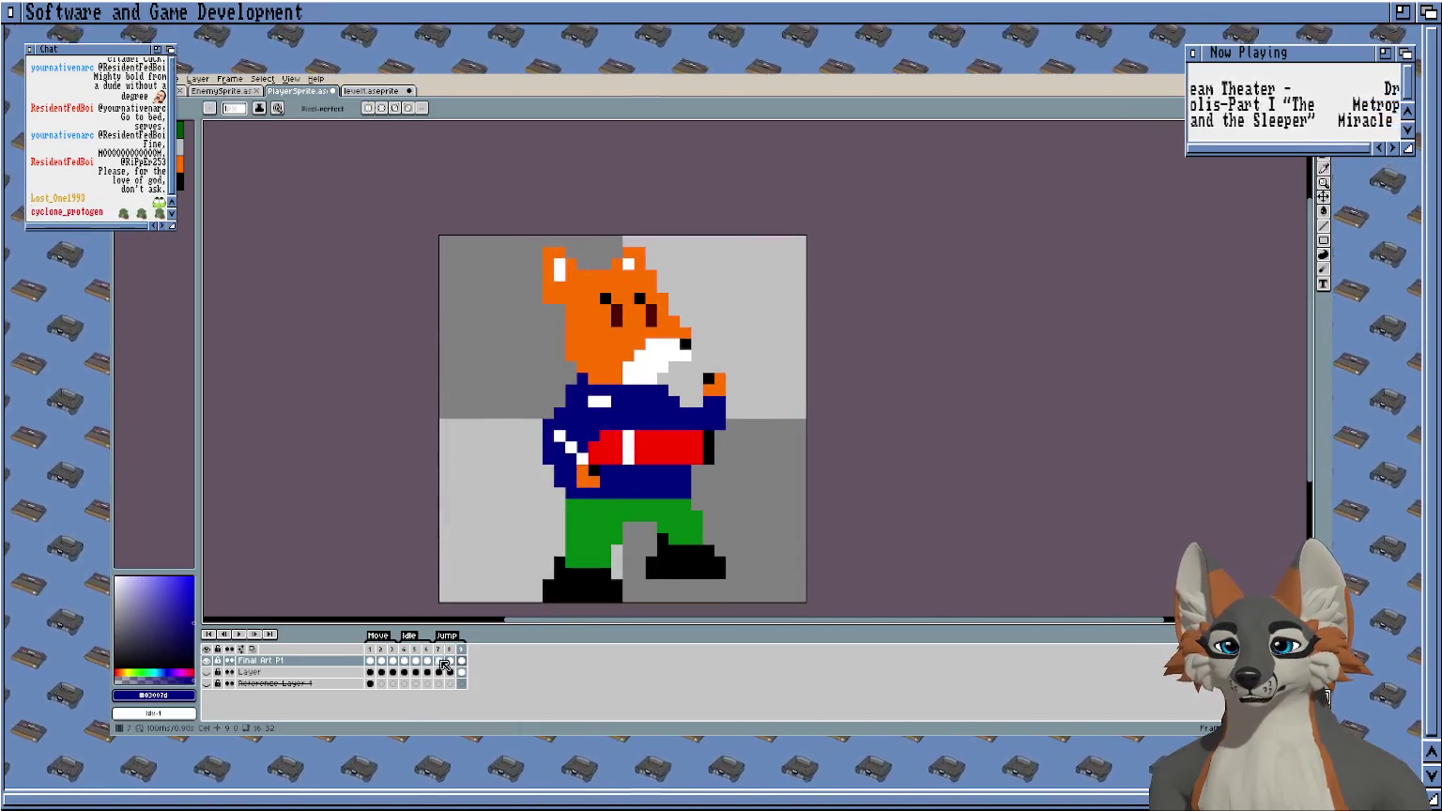
{"action": "key", "text": "Return"}
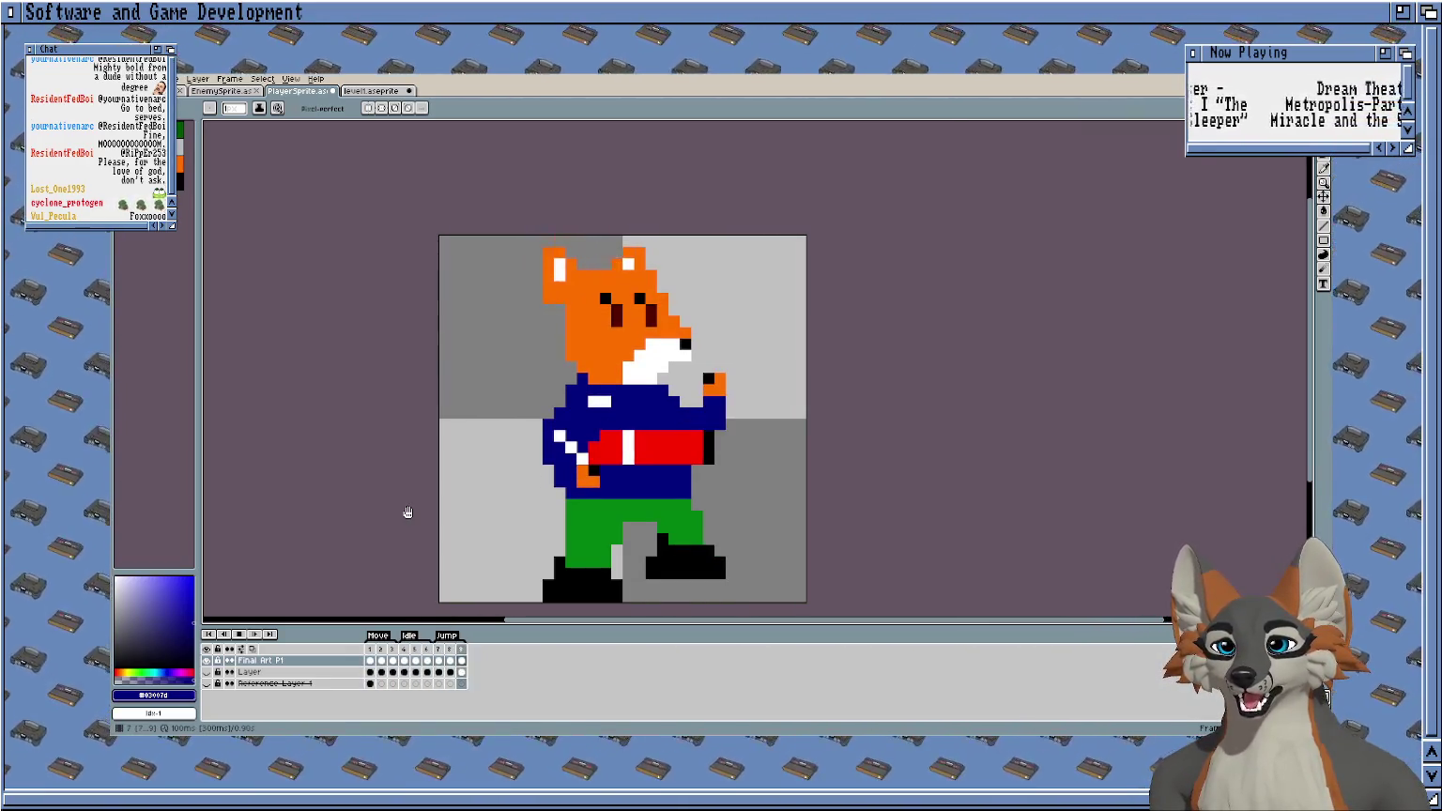
{"action": "left_click_drag", "start_coordinate": [412, 286], "coordinate": [482, 284]}
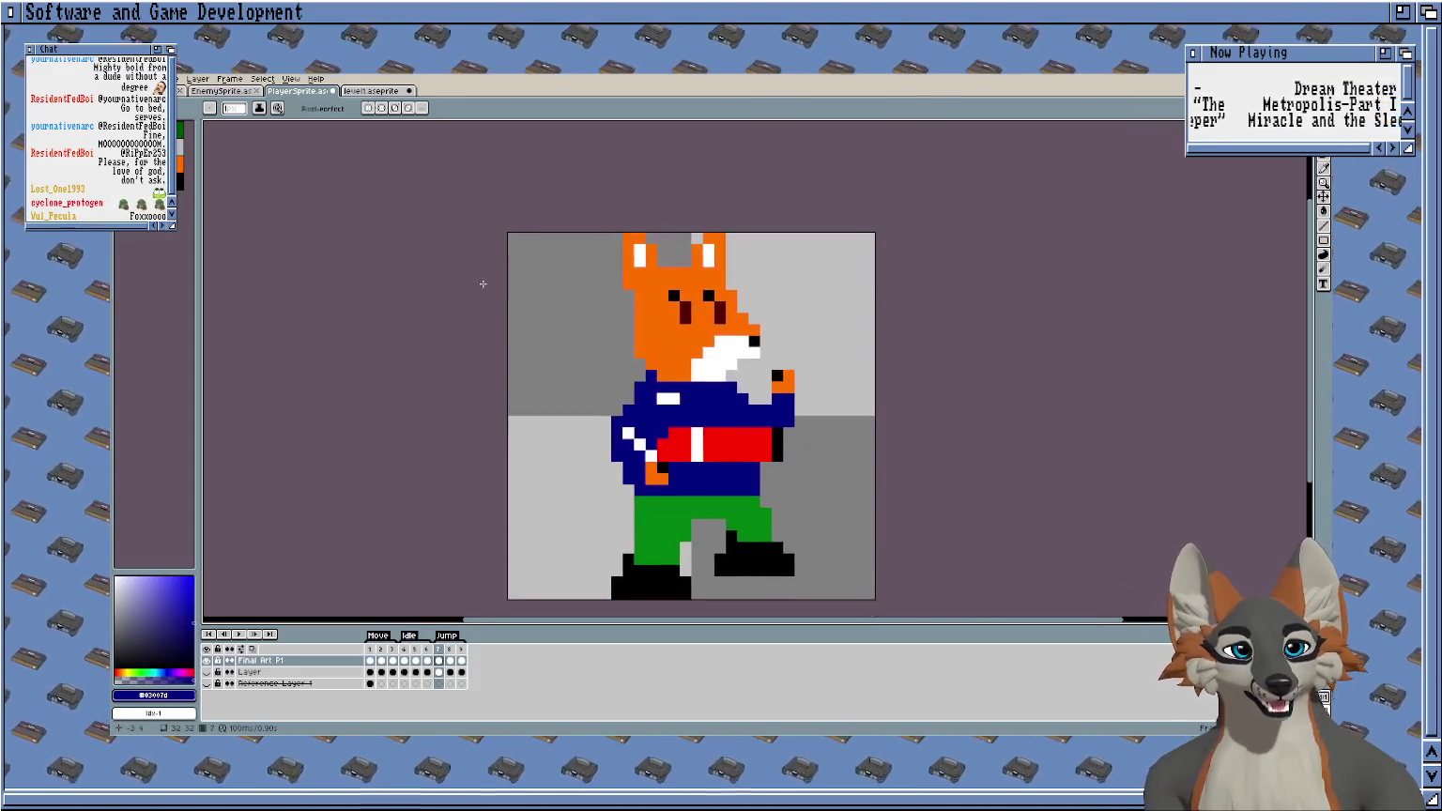
{"action": "scroll", "coordinate": [482, 284], "scroll_direction": "up", "scroll_amount": 1}
{"action": "scroll", "coordinate": [511, 272], "scroll_direction": "up", "scroll_amount": 1}
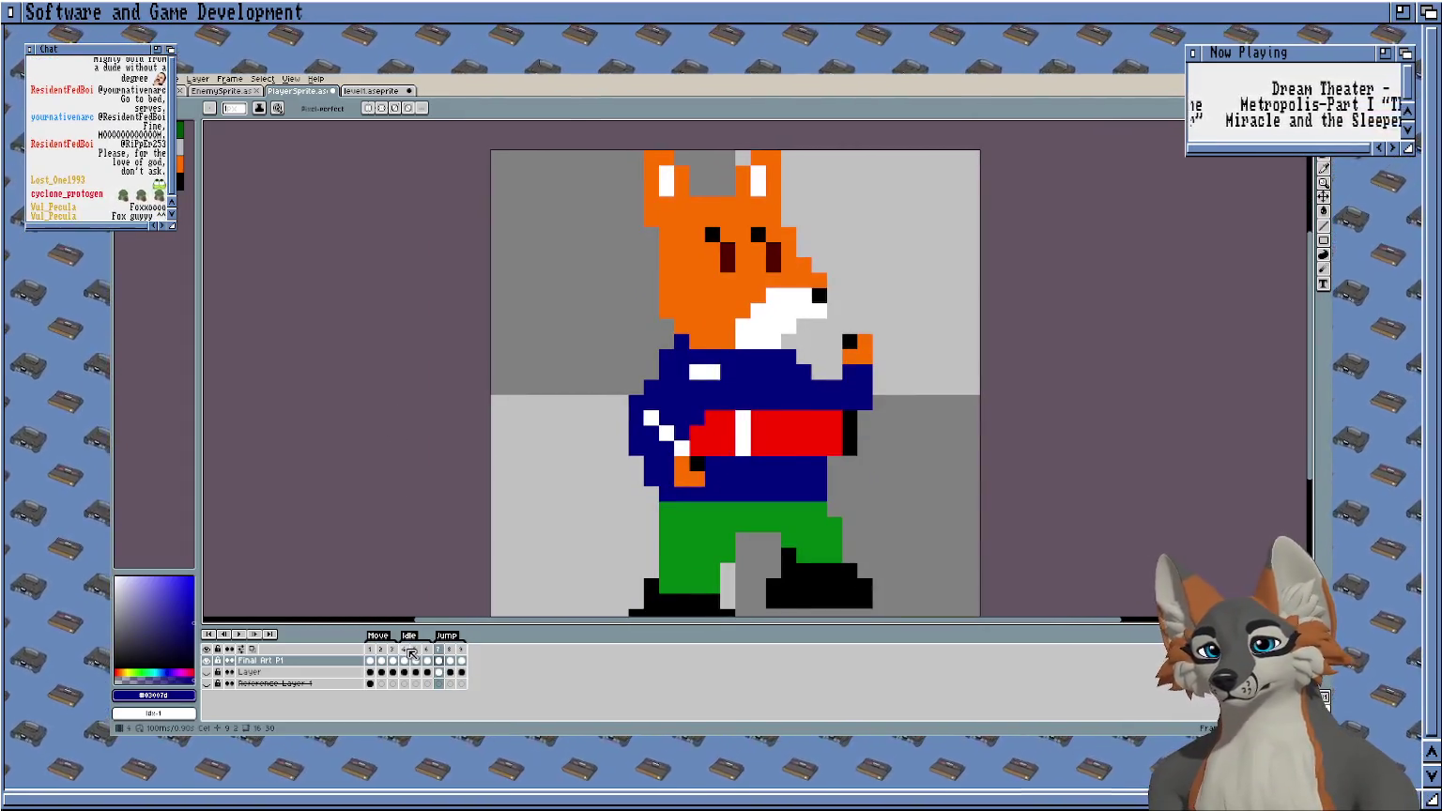
{"action": "left_click", "coordinate": [411, 650]}
{"action": "left_click", "coordinate": [368, 650]}
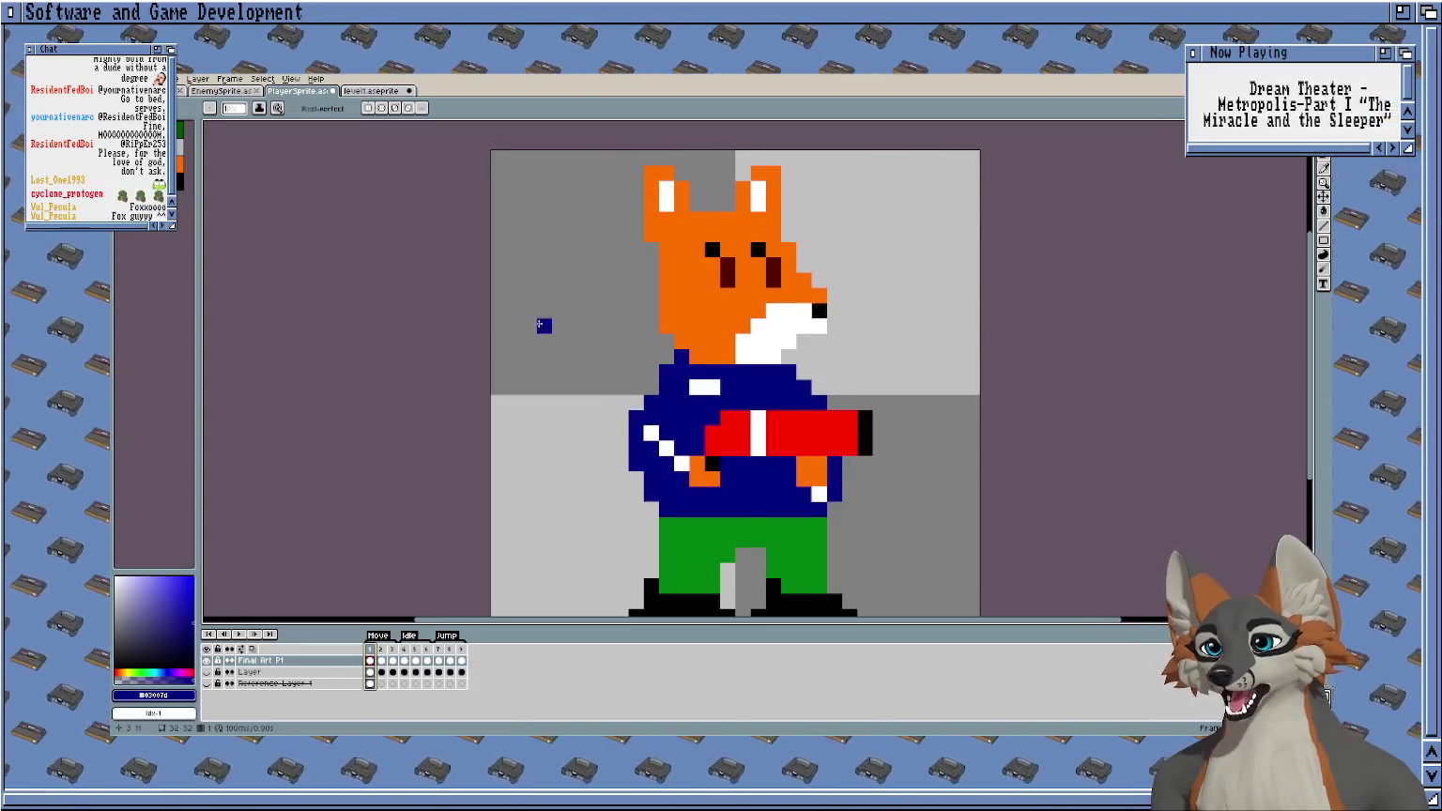
{"action": "mouse_move", "coordinate": [621, 281]}
{"action": "left_mouse_down"}
{"action": "mouse_move", "coordinate": [543, 311]}
{"action": "mouse_move", "coordinate": [576, 298]}
{"action": "left_mouse_up"}
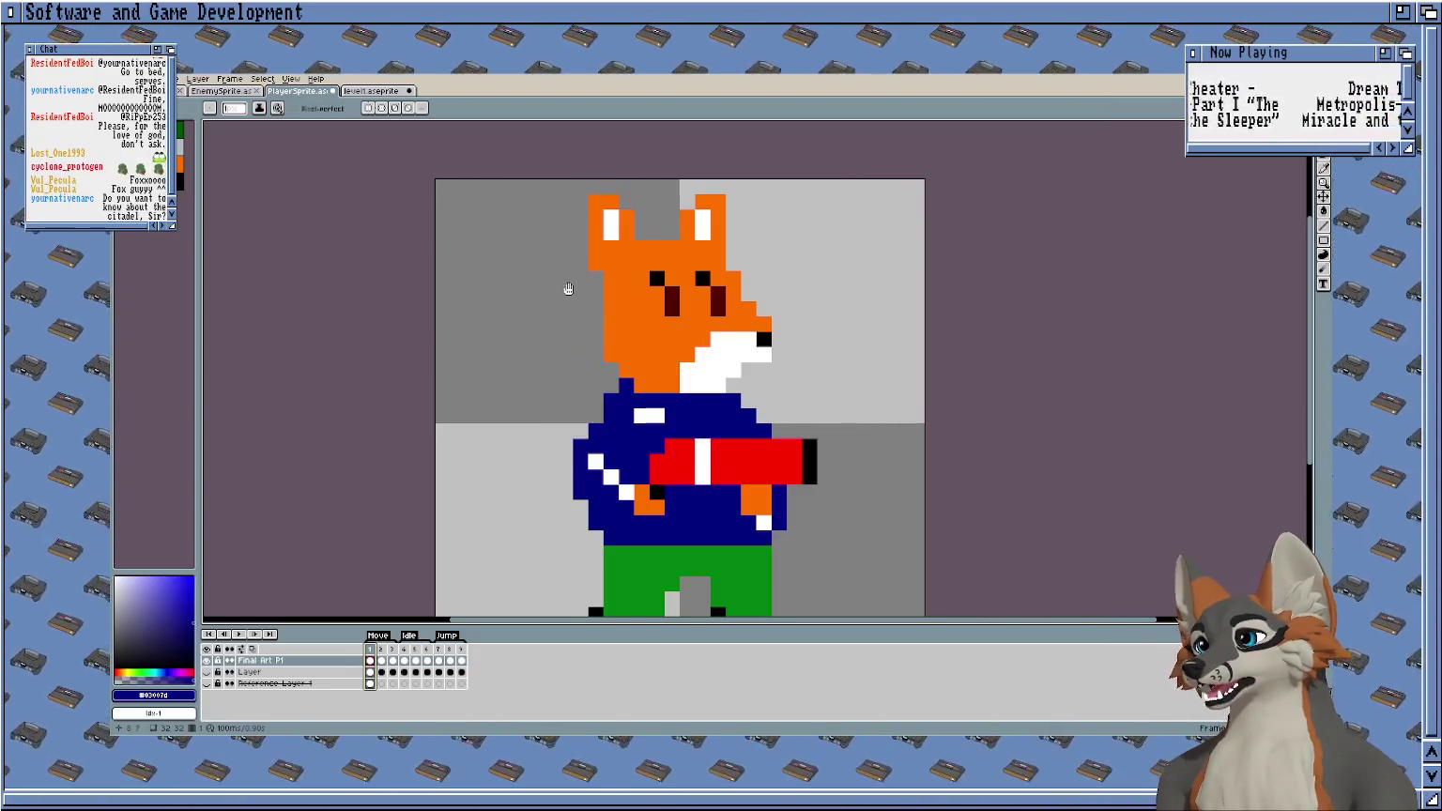
{"action": "left_click_drag", "start_coordinate": [566, 290], "coordinate": [583, 301]}
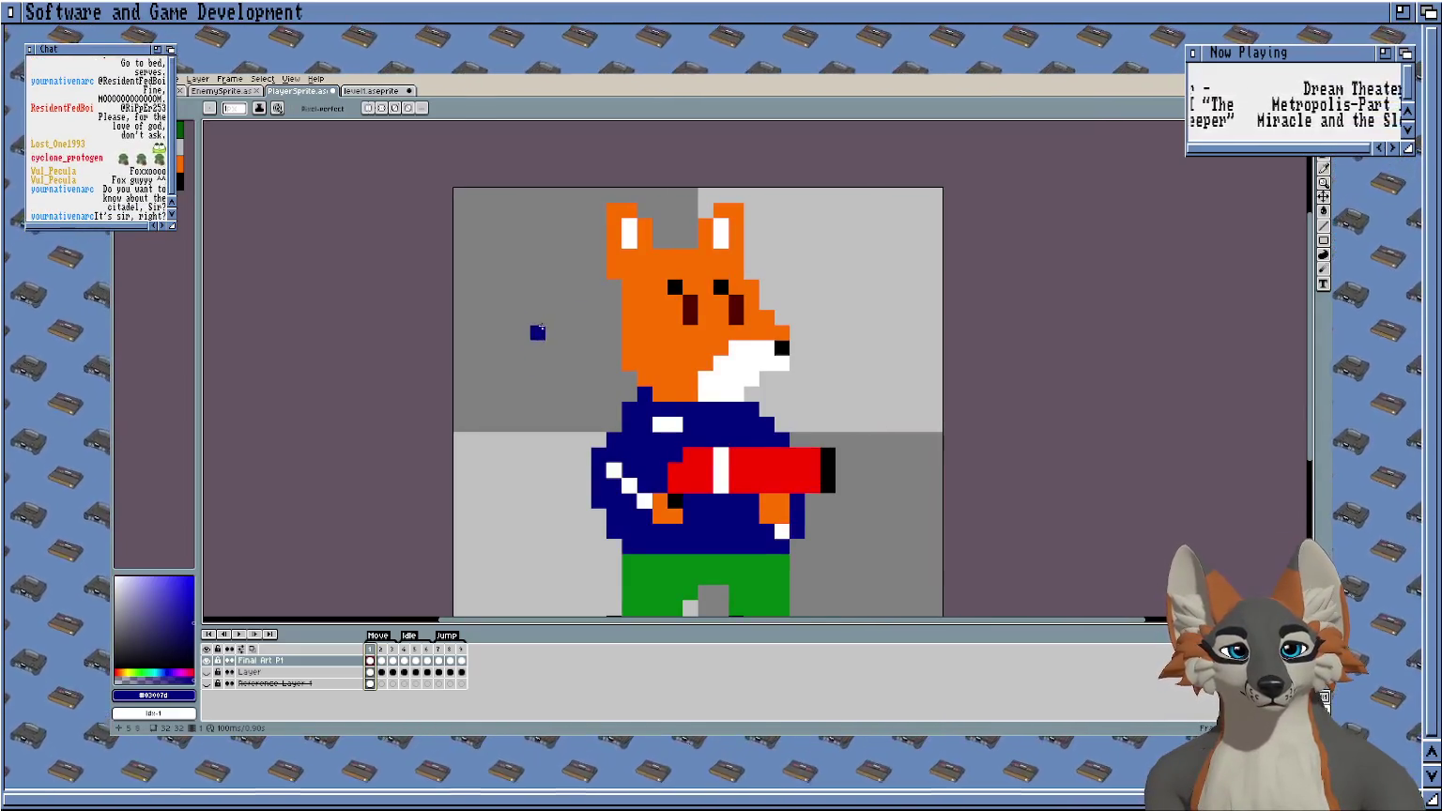
{"action": "left_click_drag", "start_coordinate": [538, 330], "coordinate": [509, 325]}
{"action": "scroll", "coordinate": [510, 325], "scroll_direction": "down", "scroll_amount": 1}
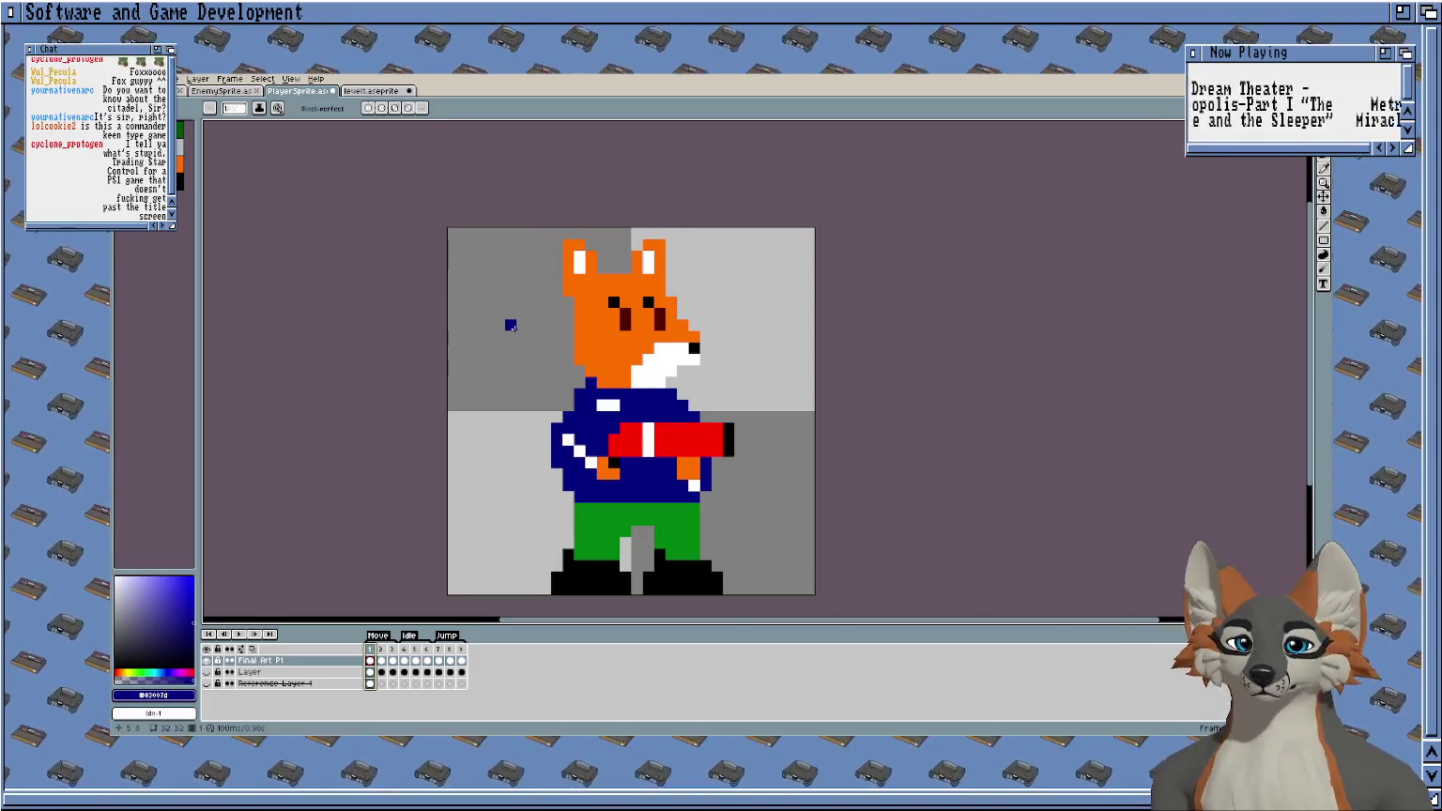
{"action": "scroll", "coordinate": [705, 393], "scroll_direction": "up", "scroll_amount": 1}
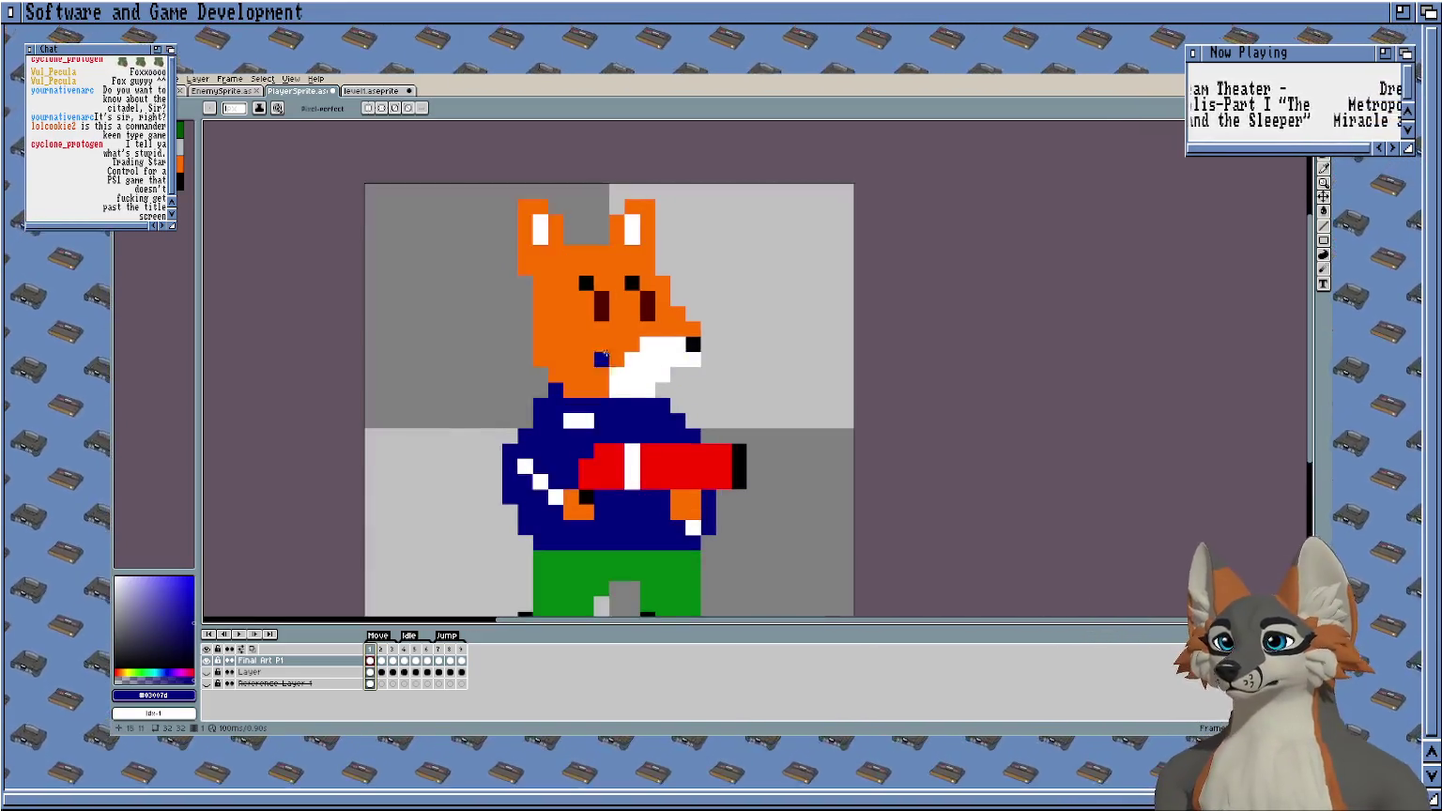
{"action": "scroll", "coordinate": [561, 301], "scroll_direction": "up", "scroll_amount": 1}
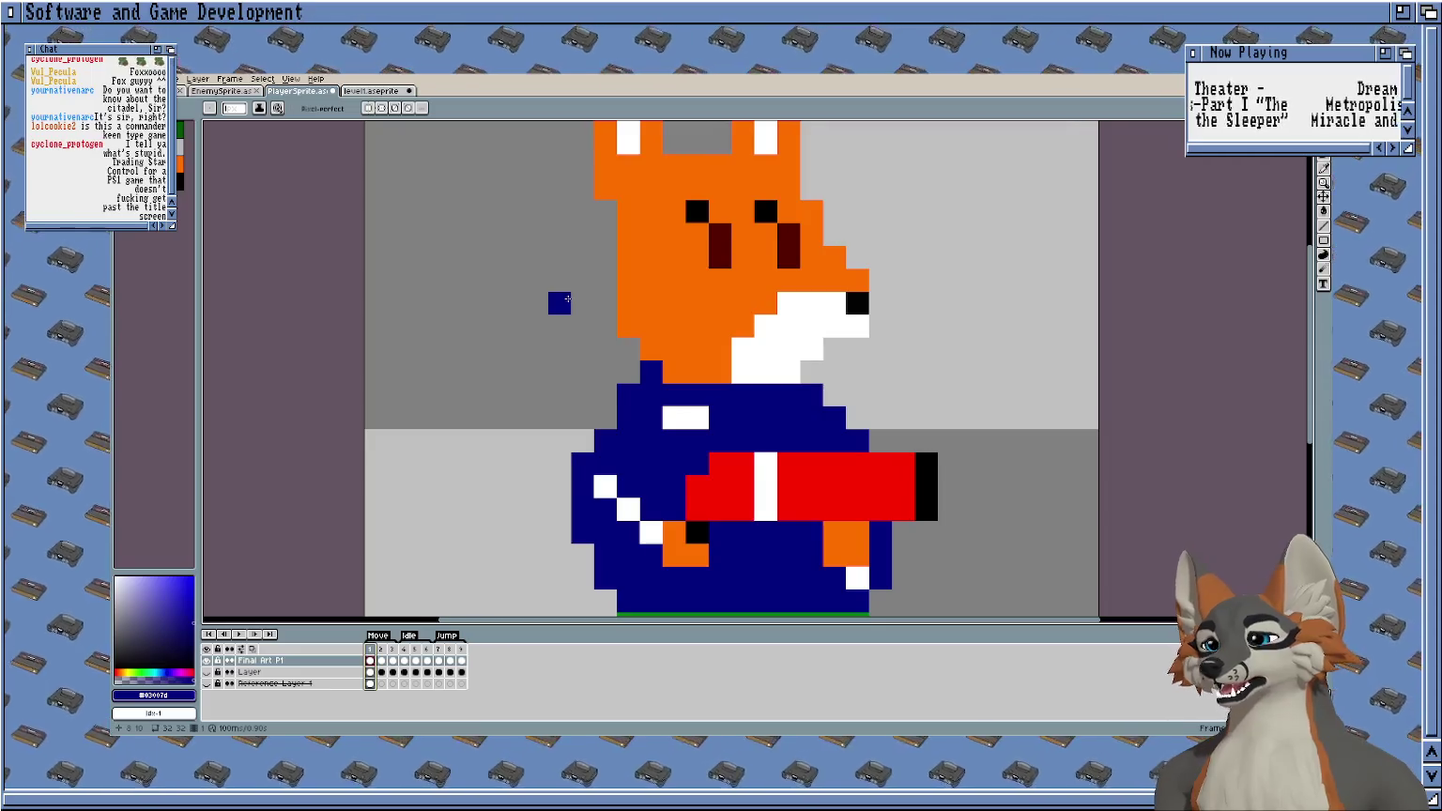
{"action": "scroll", "coordinate": [557, 299], "scroll_direction": "up", "scroll_amount": 1}
{"action": "scroll", "coordinate": [488, 296], "scroll_direction": "down", "scroll_amount": 1}
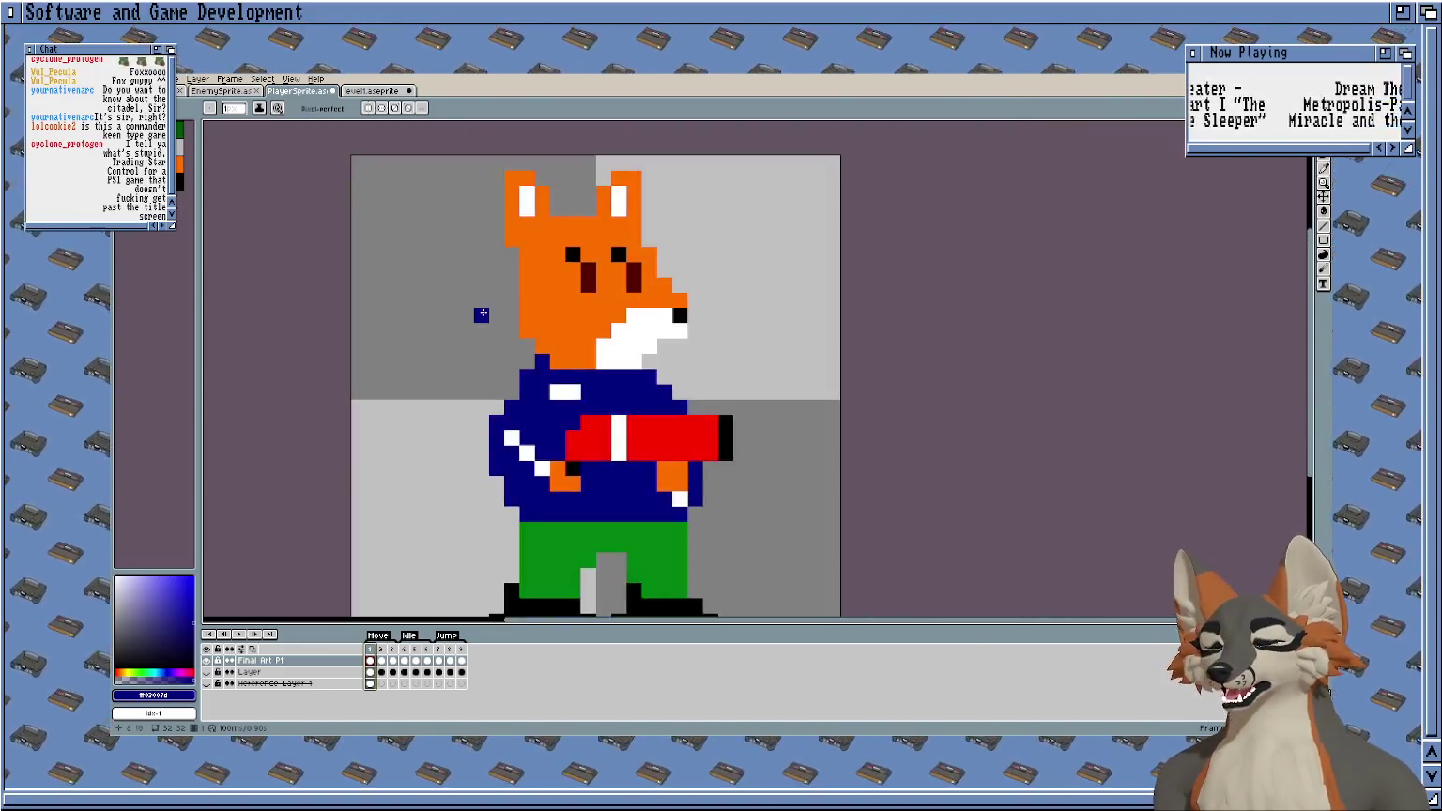
{"action": "mouse_move", "coordinate": [476, 312]}
{"action": "left_mouse_down"}
{"action": "mouse_move", "coordinate": [527, 317]}
{"action": "mouse_move", "coordinate": [549, 300]}
{"action": "left_mouse_up"}
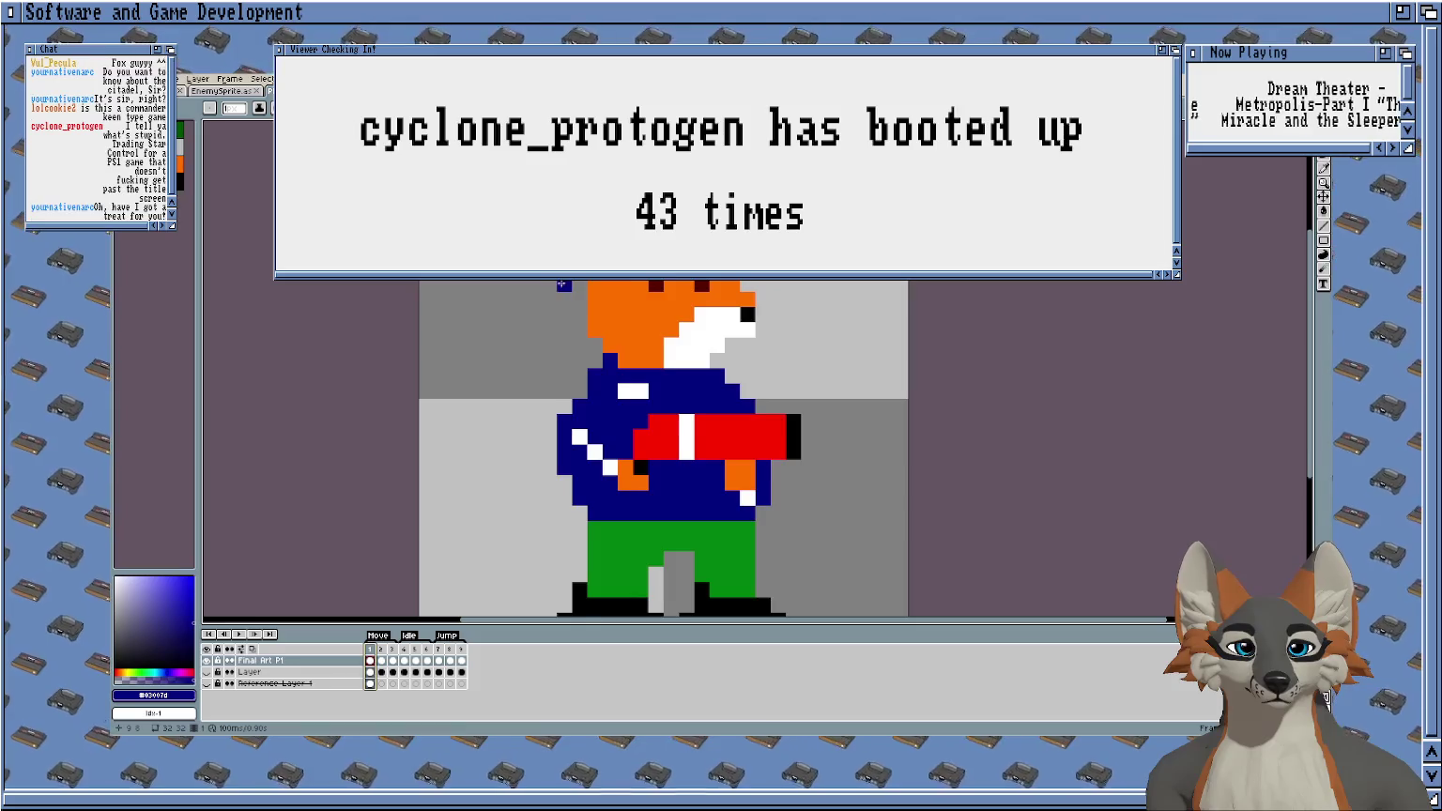
{"action": "left_click_drag", "start_coordinate": [563, 283], "coordinate": [534, 325]}
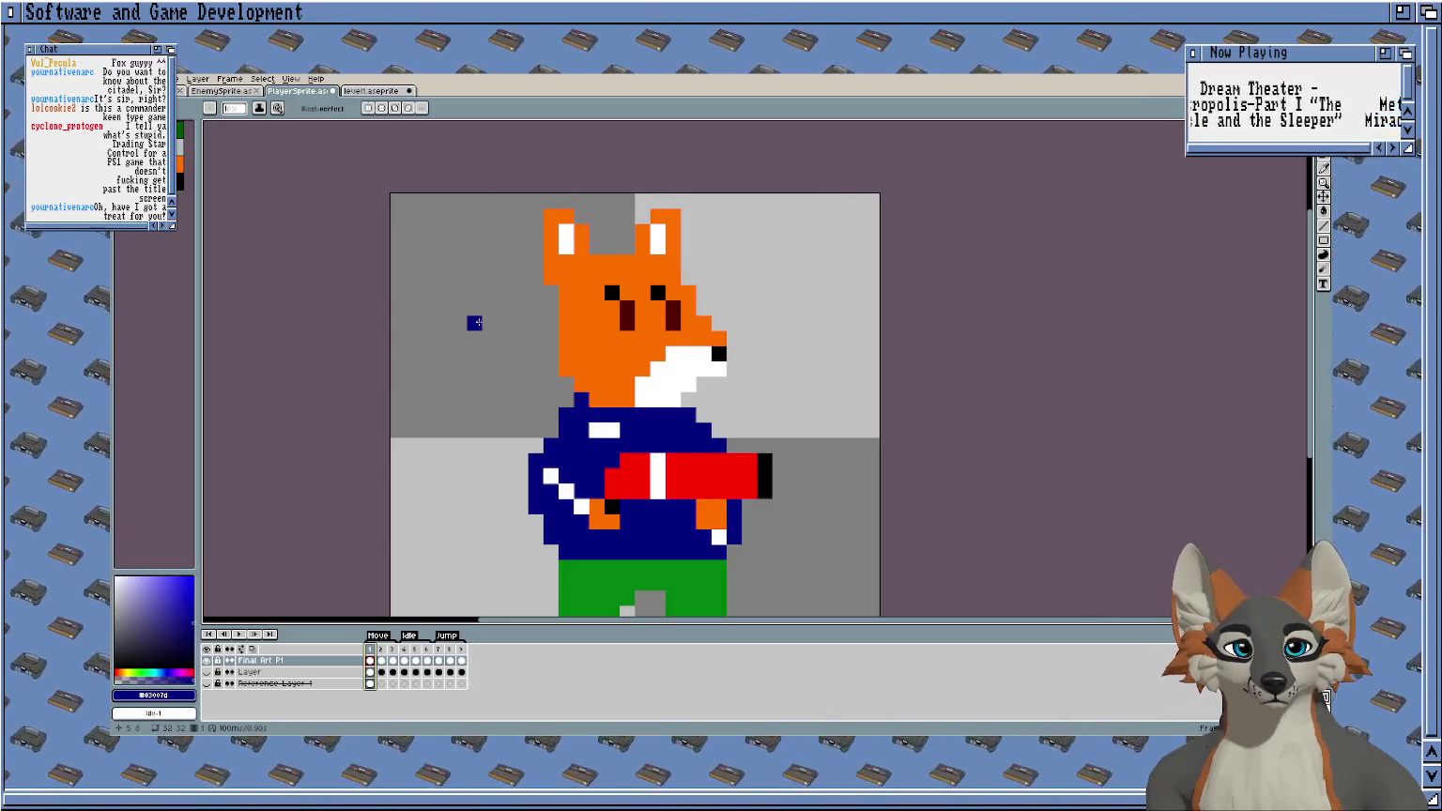
{"action": "left_click_drag", "start_coordinate": [475, 322], "coordinate": [534, 292]}
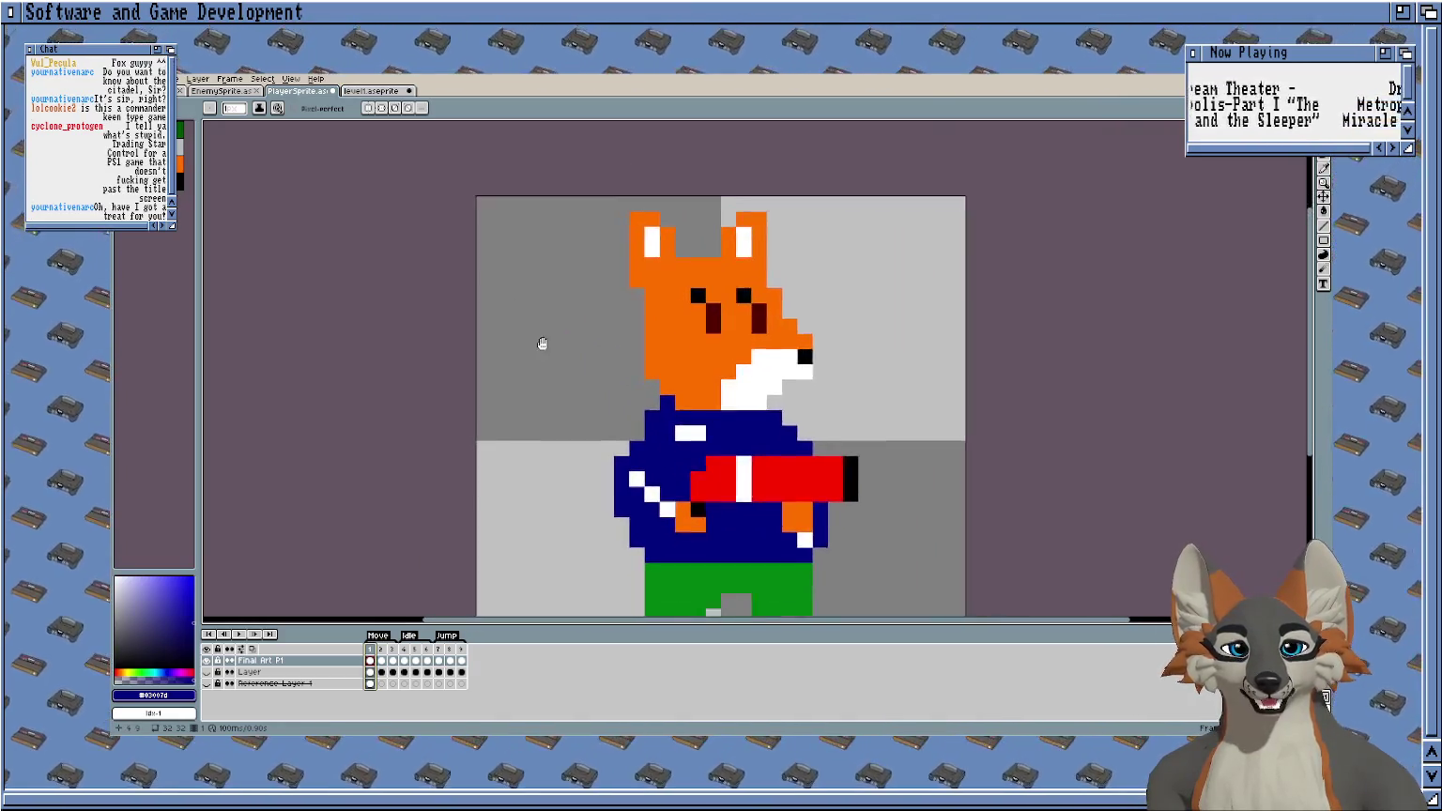
{"action": "scroll", "coordinate": [536, 331], "scroll_direction": "down", "scroll_amount": 1}
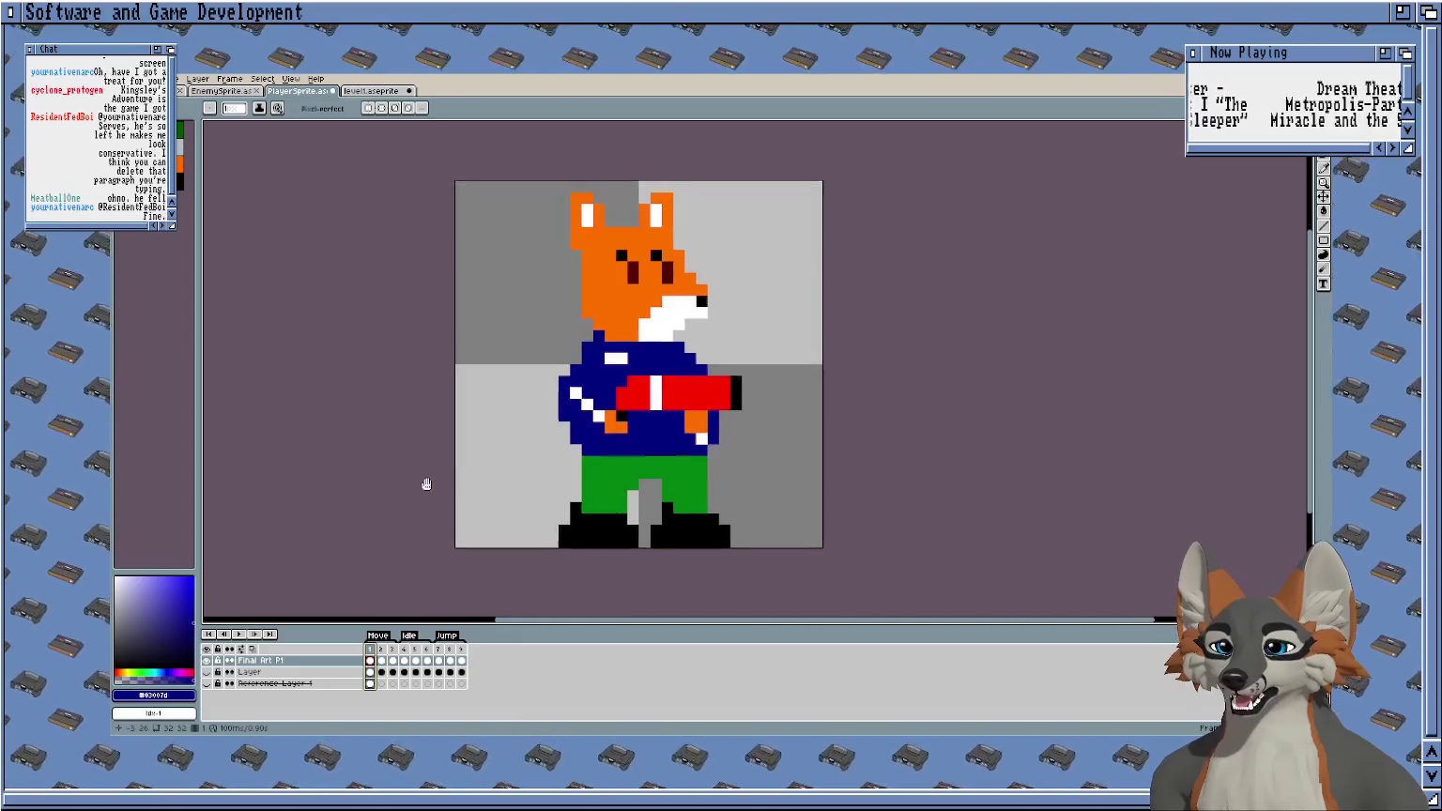
Move the fox's left leg one pixel left.
{"action": "scroll", "coordinate": [599, 441], "scroll_direction": "up", "scroll_amount": 1}
{"action": "left_click_drag", "start_coordinate": [765, 447], "coordinate": [750, 447]}
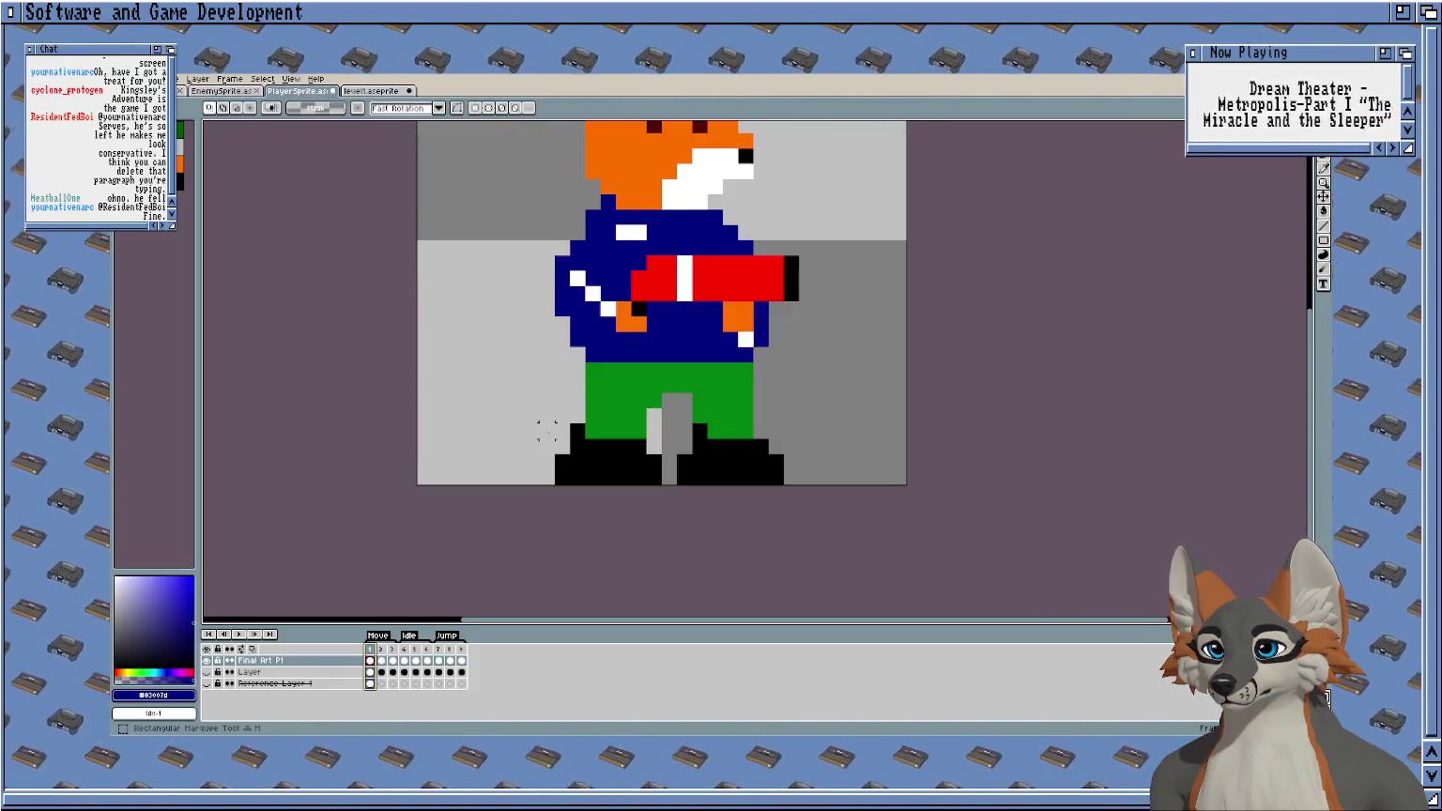
{"action": "scroll", "coordinate": [581, 411], "scroll_direction": "up", "scroll_amount": 3}
{"action": "left_click_drag", "start_coordinate": [537, 367], "coordinate": [755, 554]}
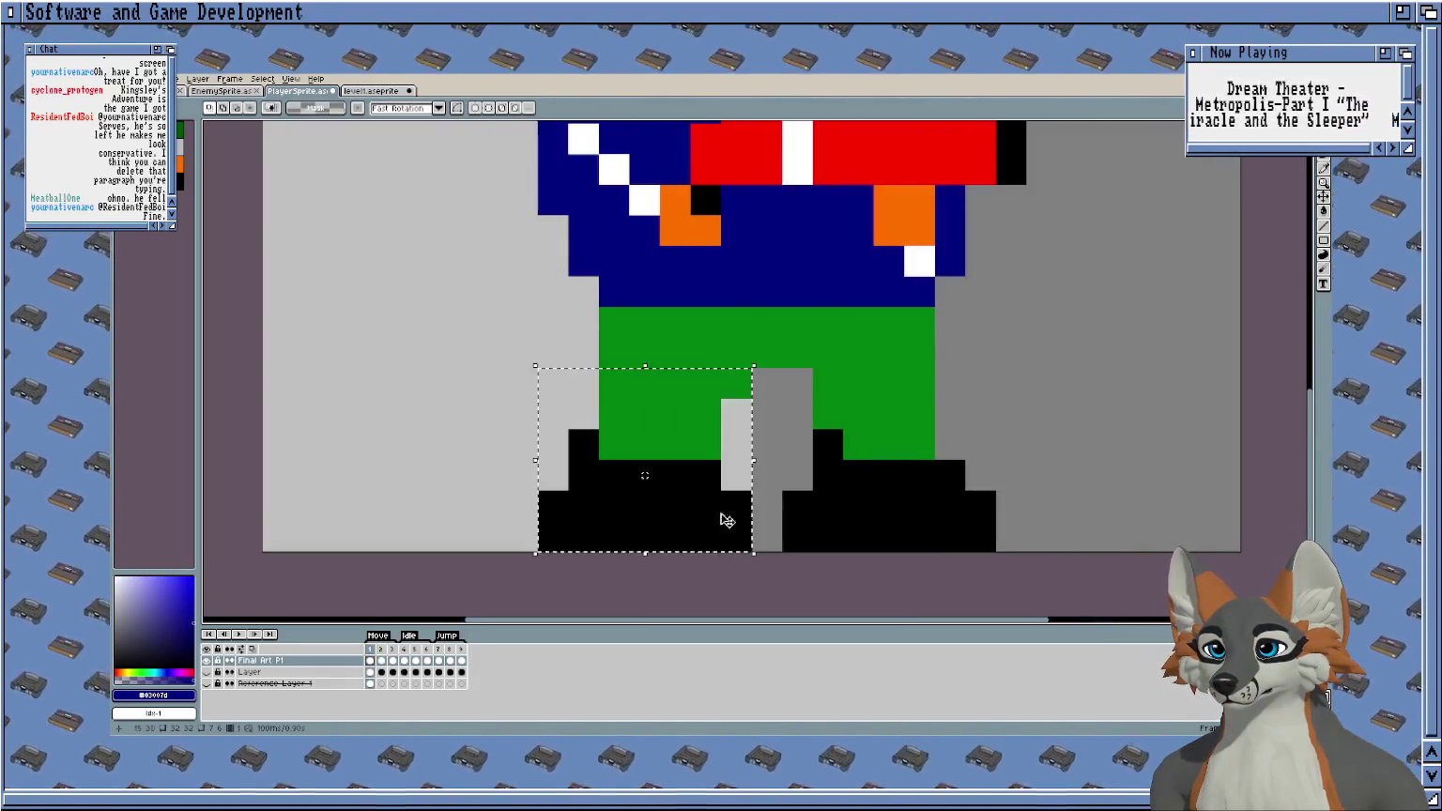
{"action": "left_click_drag", "start_coordinate": [678, 437], "coordinate": [647, 438]}
{"action": "key", "text": "Return"}
{"action": "scroll", "coordinate": [647, 438], "scroll_direction": "down", "scroll_amount": 2}
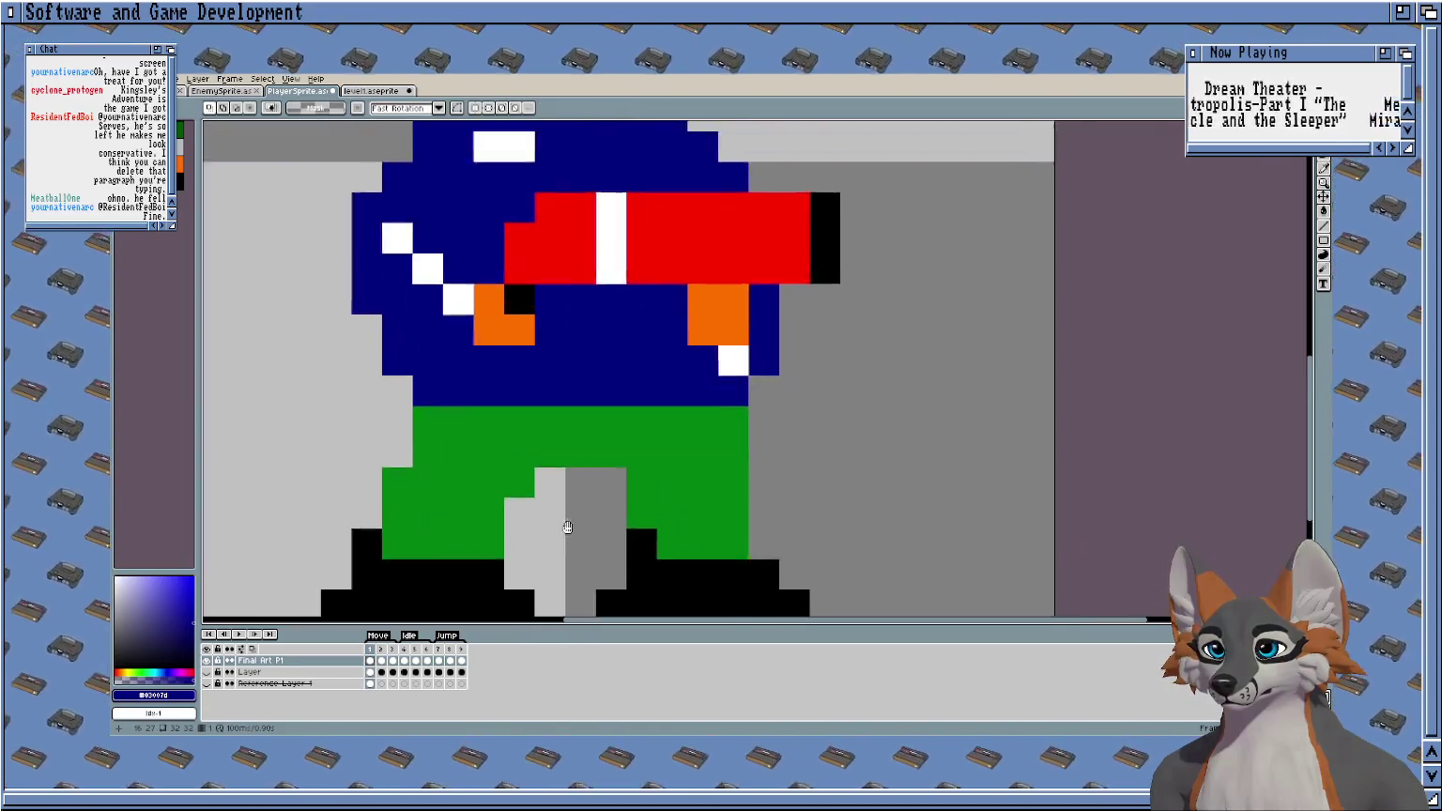
{"action": "scroll", "coordinate": [647, 438], "scroll_direction": "down", "scroll_amount": 1}
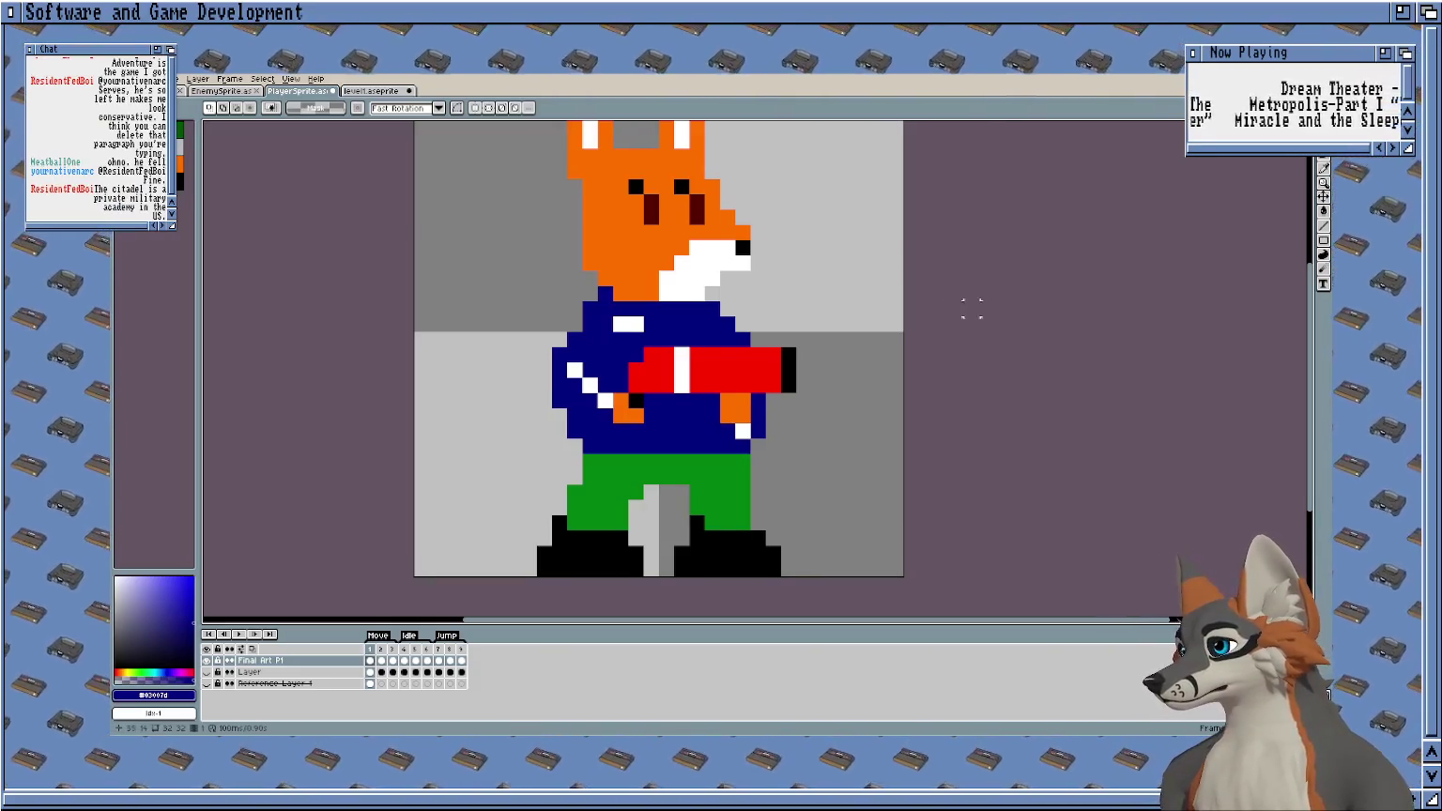
Move the right leg and boot one pixel right, then go to frame 2.
{"action": "scroll", "coordinate": [697, 454], "scroll_direction": "up", "scroll_amount": 1}
{"action": "left_click_drag", "start_coordinate": [697, 454], "coordinate": [637, 439]}
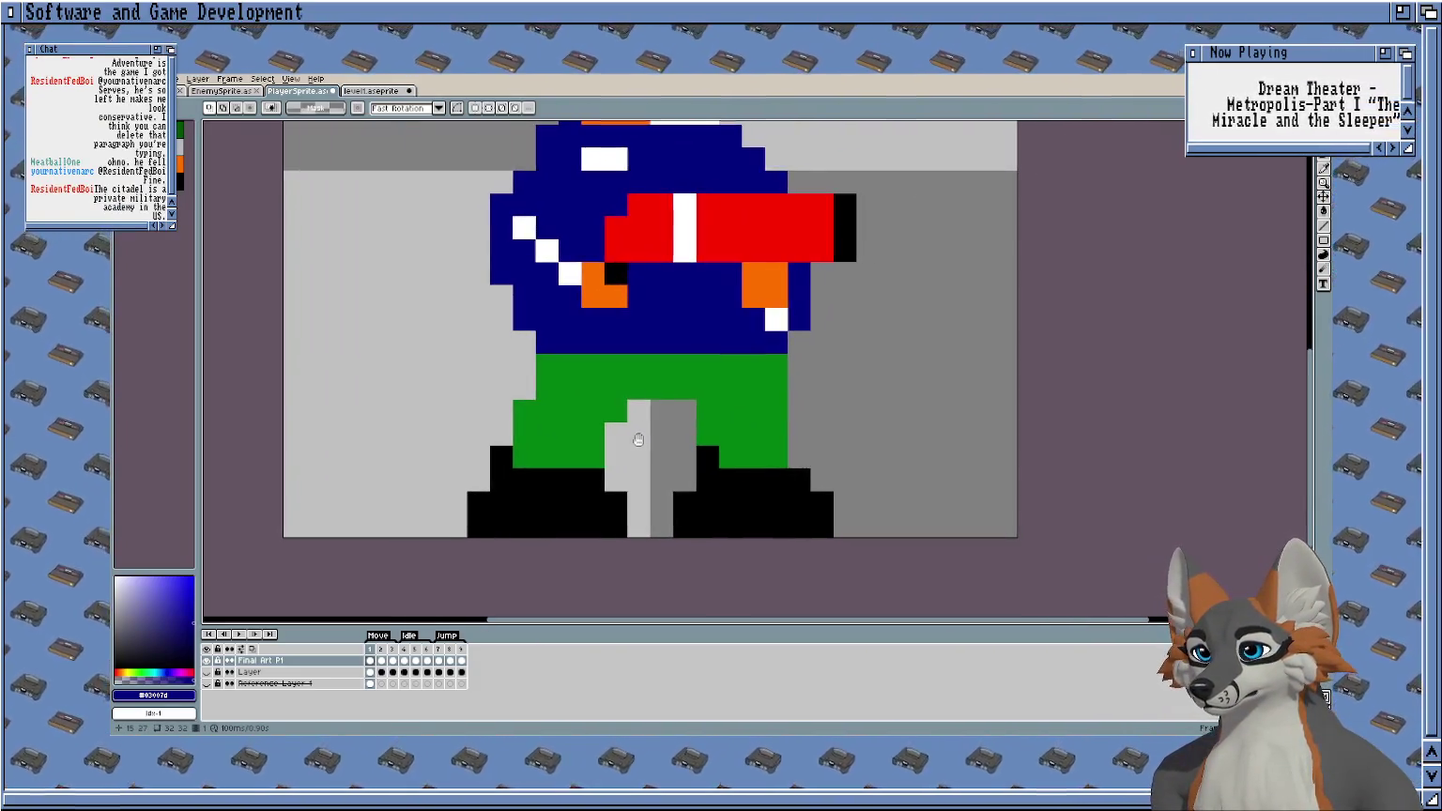
{"action": "left_click_drag", "start_coordinate": [820, 410], "coordinate": [672, 537]}
{"action": "left_click_drag", "start_coordinate": [775, 438], "coordinate": [801, 436]}
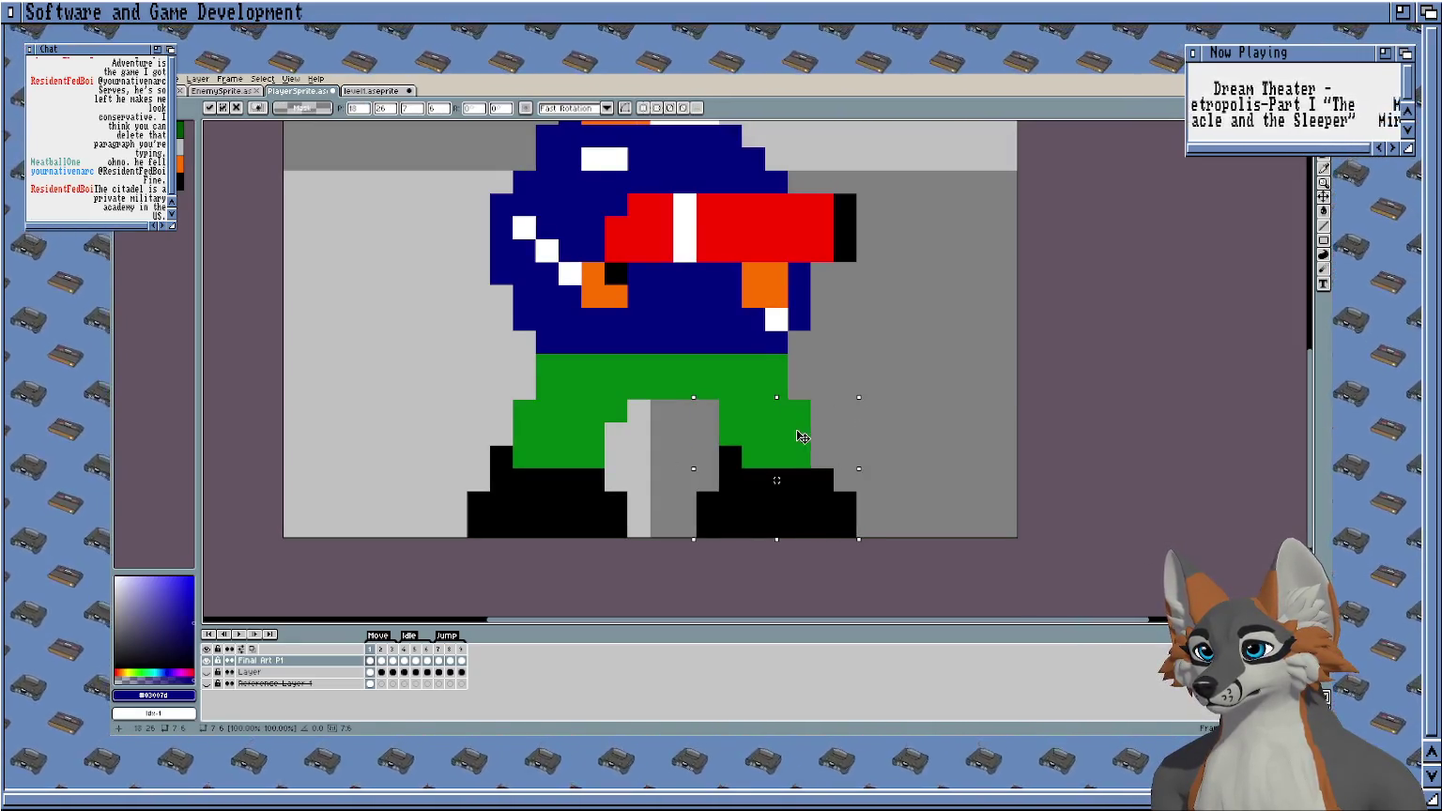
{"action": "key", "text": "Return"}
{"action": "scroll", "coordinate": [801, 436], "scroll_direction": "down", "scroll_amount": 1}
{"action": "left_click", "coordinate": [381, 660]}
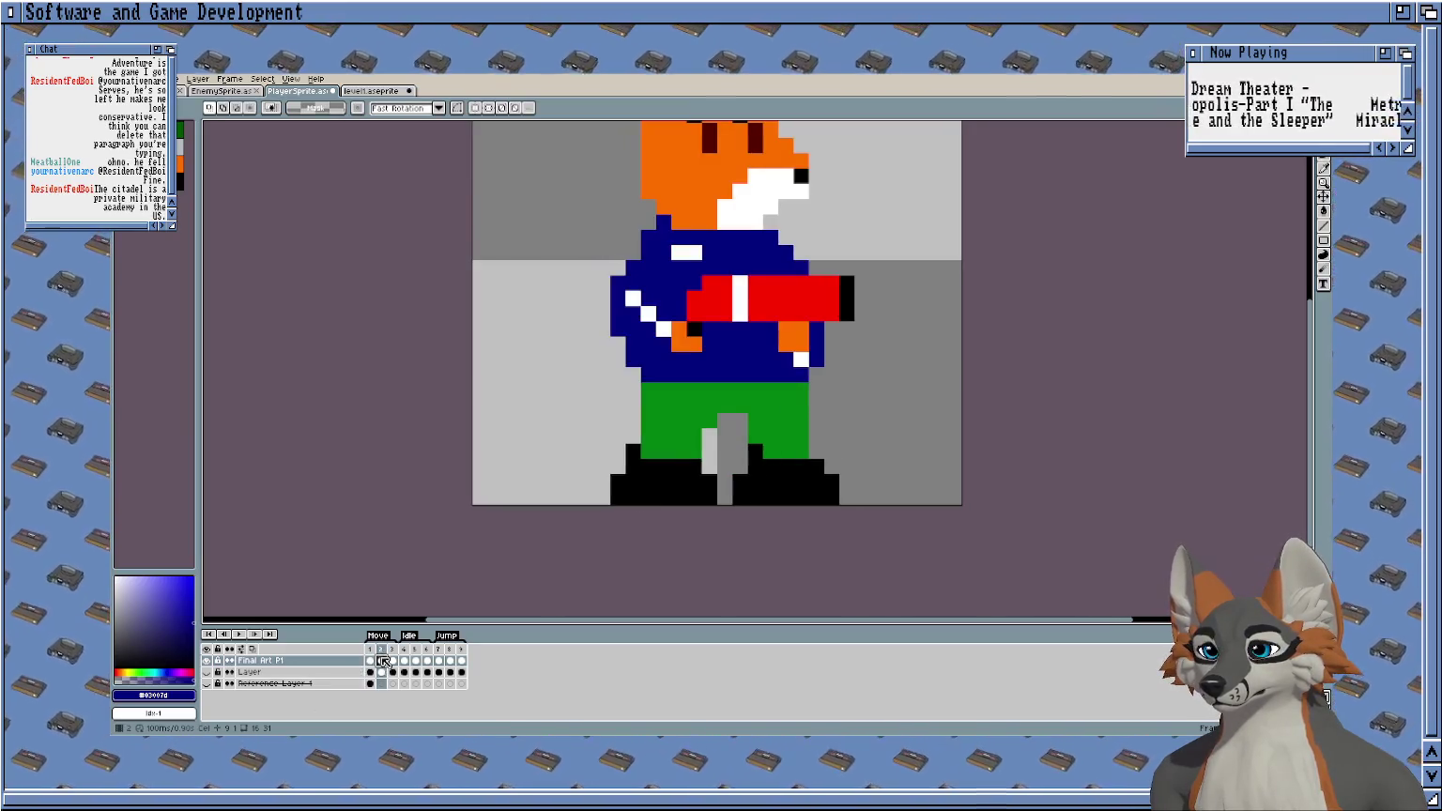
Cut the left leg, then rotate the right leg about -48° and shift it left.
{"action": "scroll", "coordinate": [724, 490], "scroll_direction": "up", "scroll_amount": 2}
{"action": "left_click_drag", "start_coordinate": [743, 388], "coordinate": [530, 571]}
{"action": "key", "text": "Delete"}
{"action": "scroll", "coordinate": [729, 452], "scroll_direction": "right", "scroll_amount": 1}
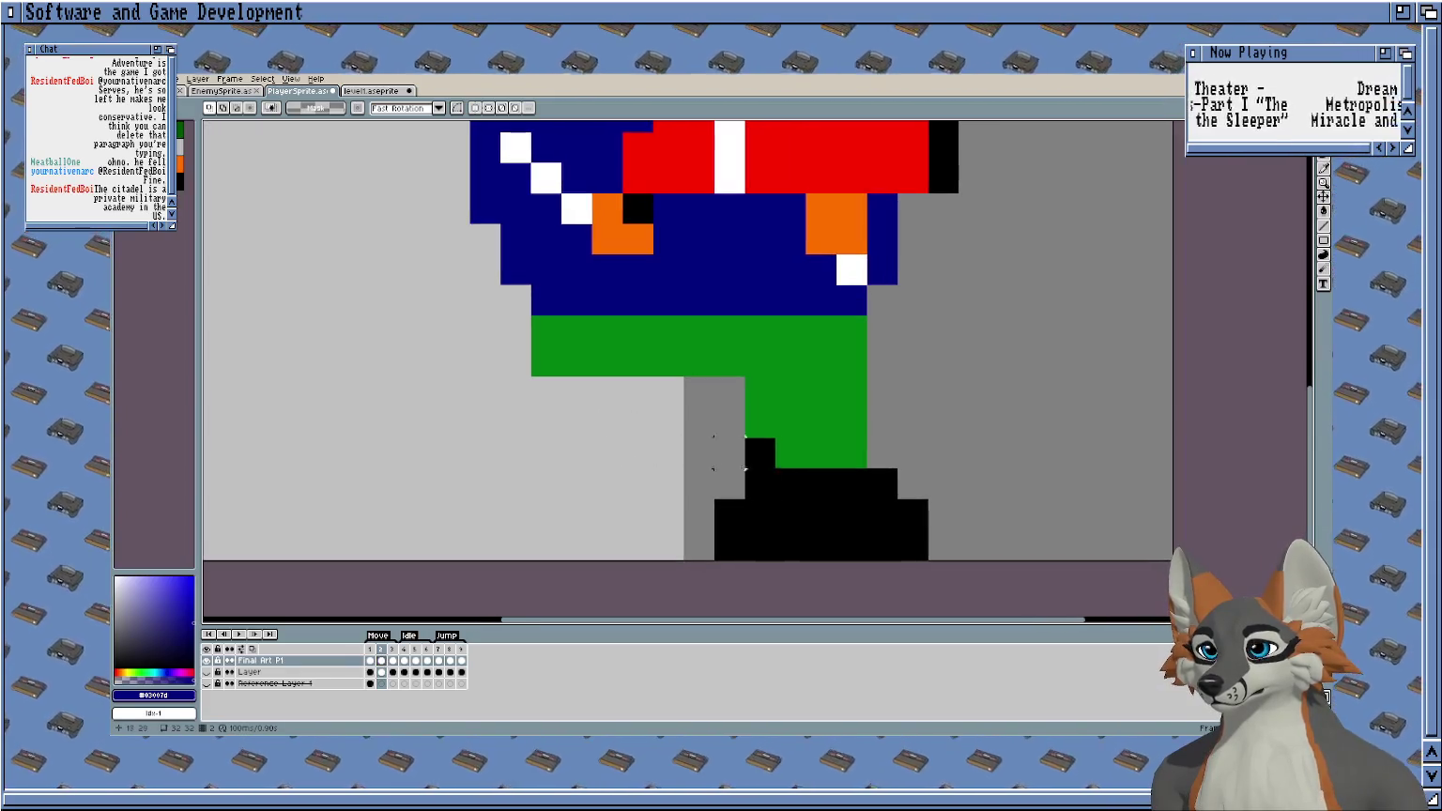
{"action": "left_click_drag", "start_coordinate": [912, 392], "coordinate": [712, 561]}
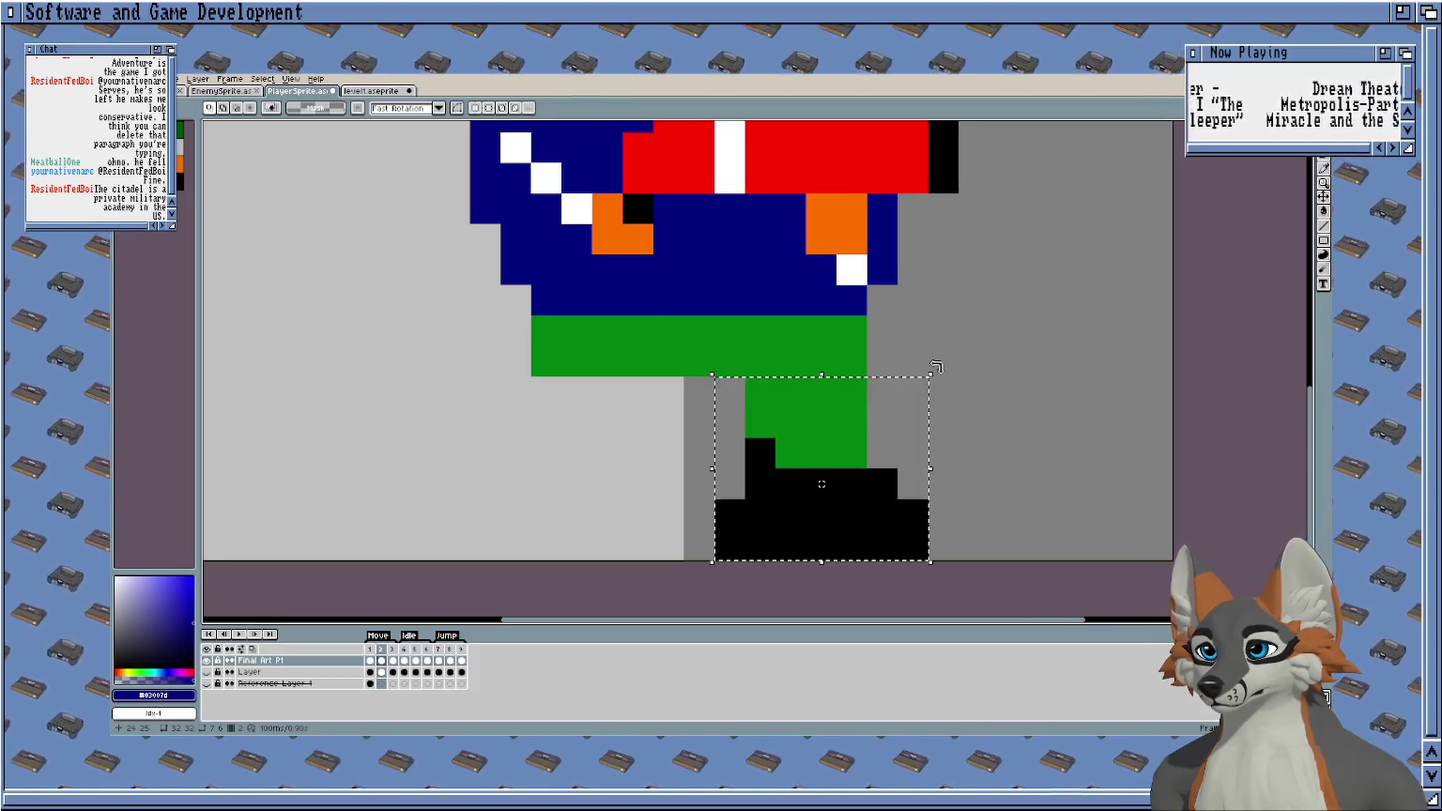
{"action": "left_click_drag", "start_coordinate": [933, 371], "coordinate": [974, 474]}
{"action": "left_click_drag", "start_coordinate": [851, 422], "coordinate": [793, 423]}
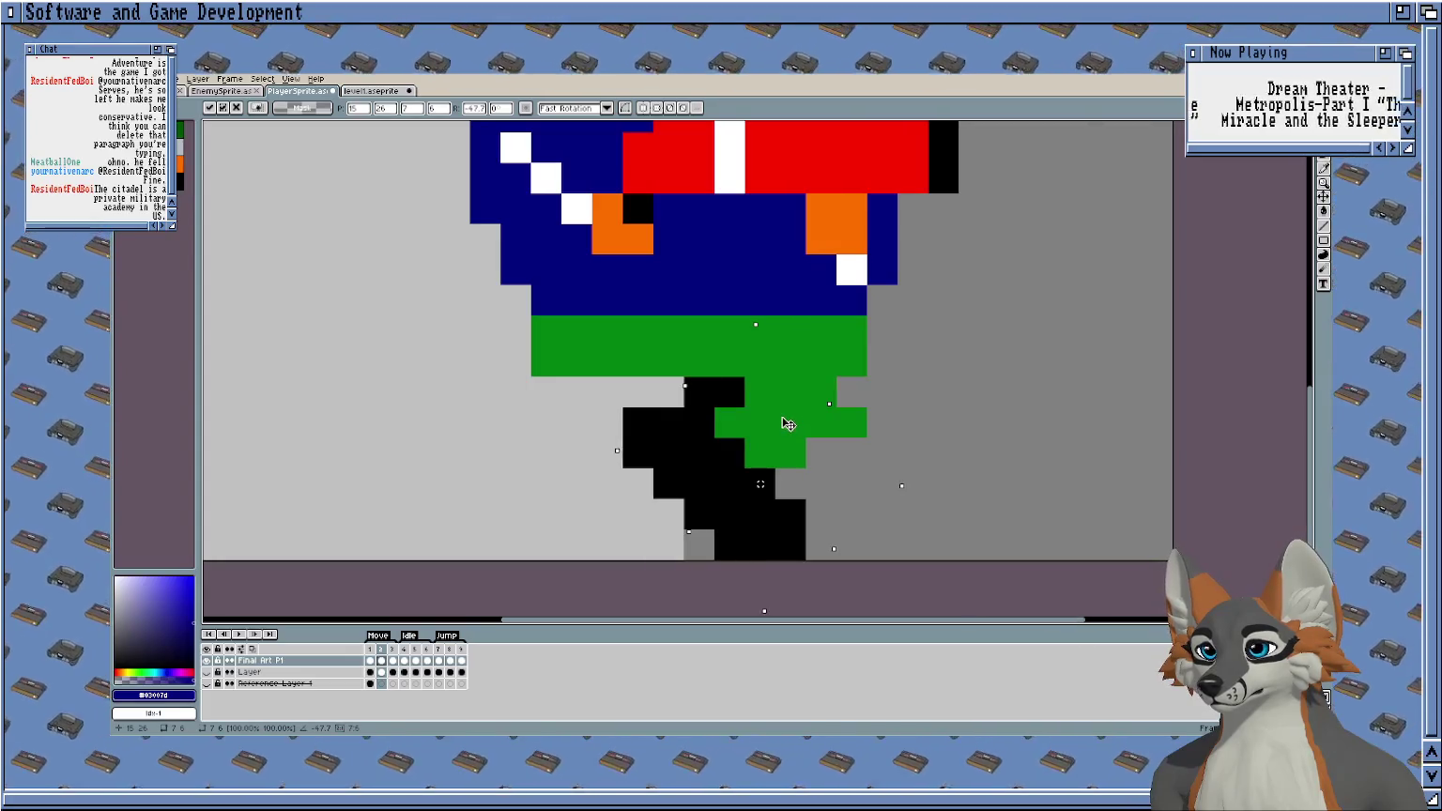
{"action": "key", "text": "Return"}
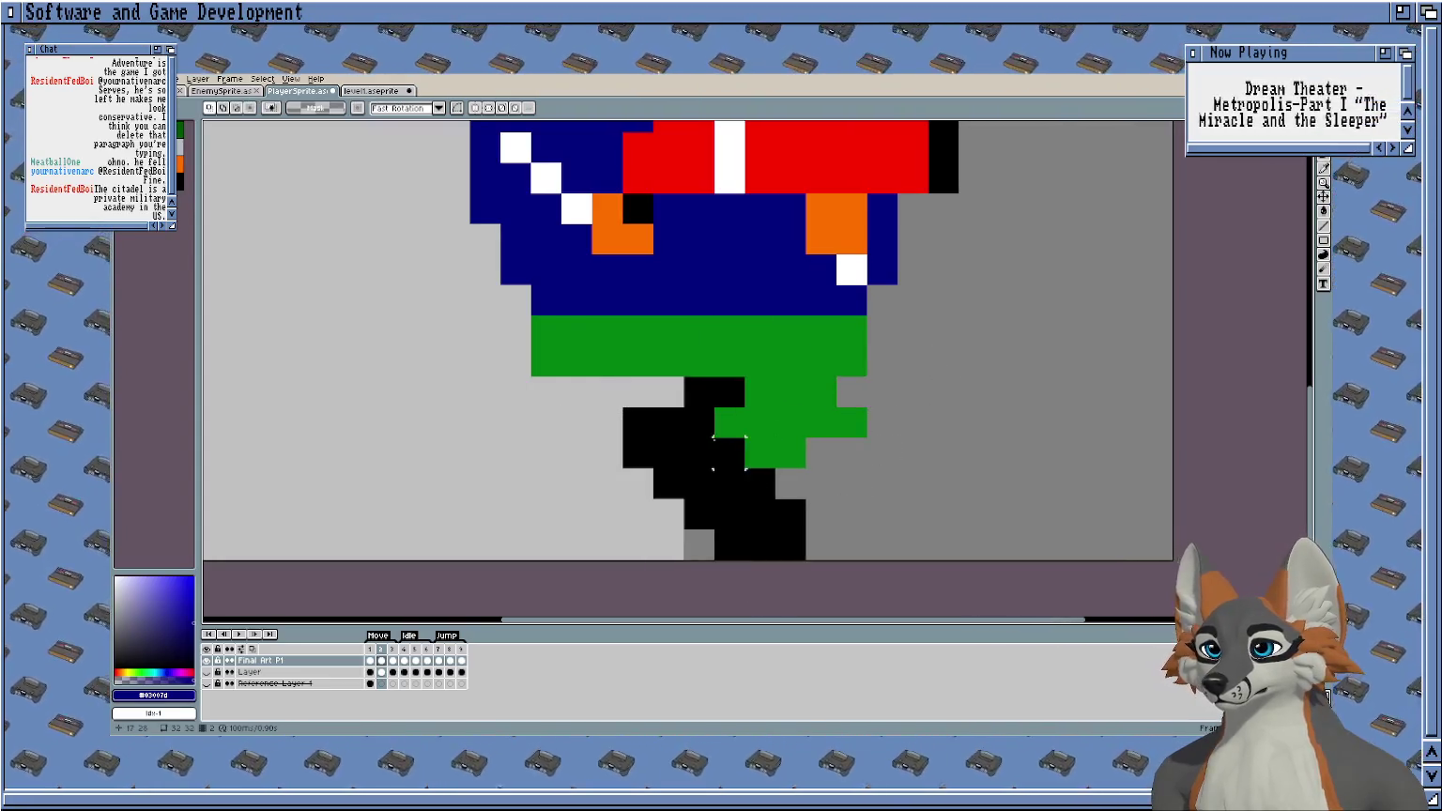
Paste the cut left leg back and place it behind the tilted leg.
{"action": "key", "text": "ctrl+v"}
{"action": "left_click_drag", "start_coordinate": [595, 412], "coordinate": [615, 417]}
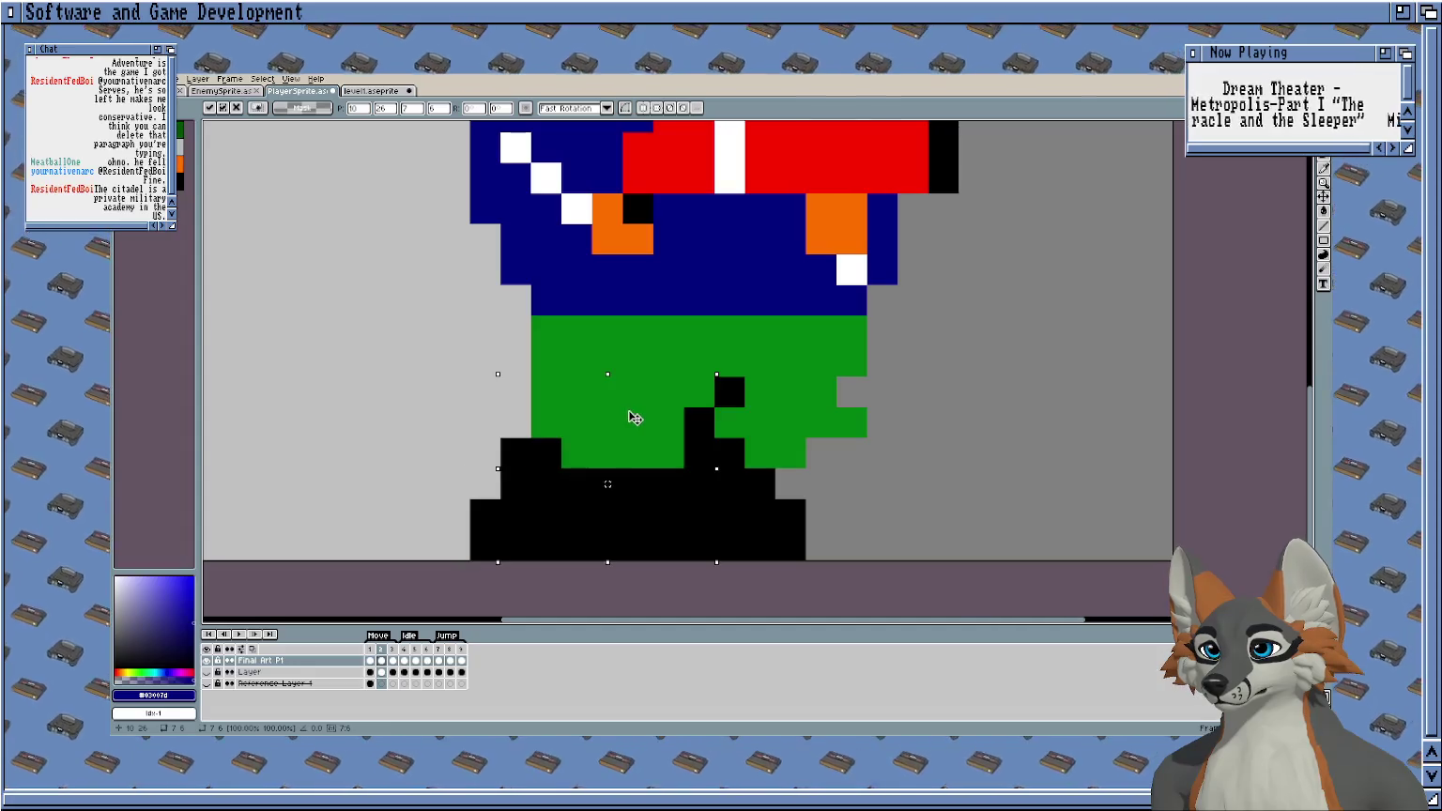
{"action": "key", "text": "ctrl+z"}
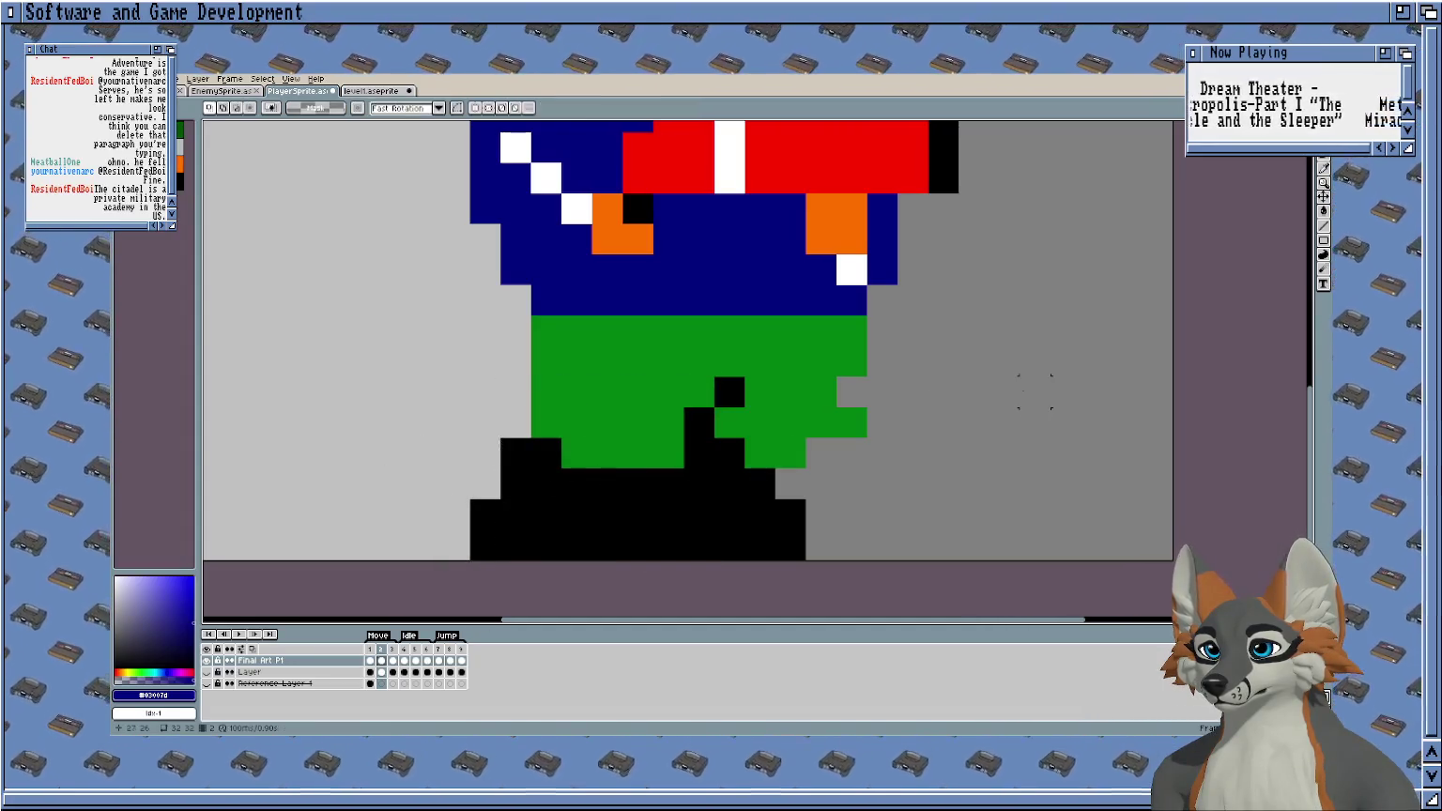
{"action": "key", "text": "ctrl+z"}
{"action": "scroll", "coordinate": [718, 479], "scroll_direction": "down", "scroll_amount": 2}
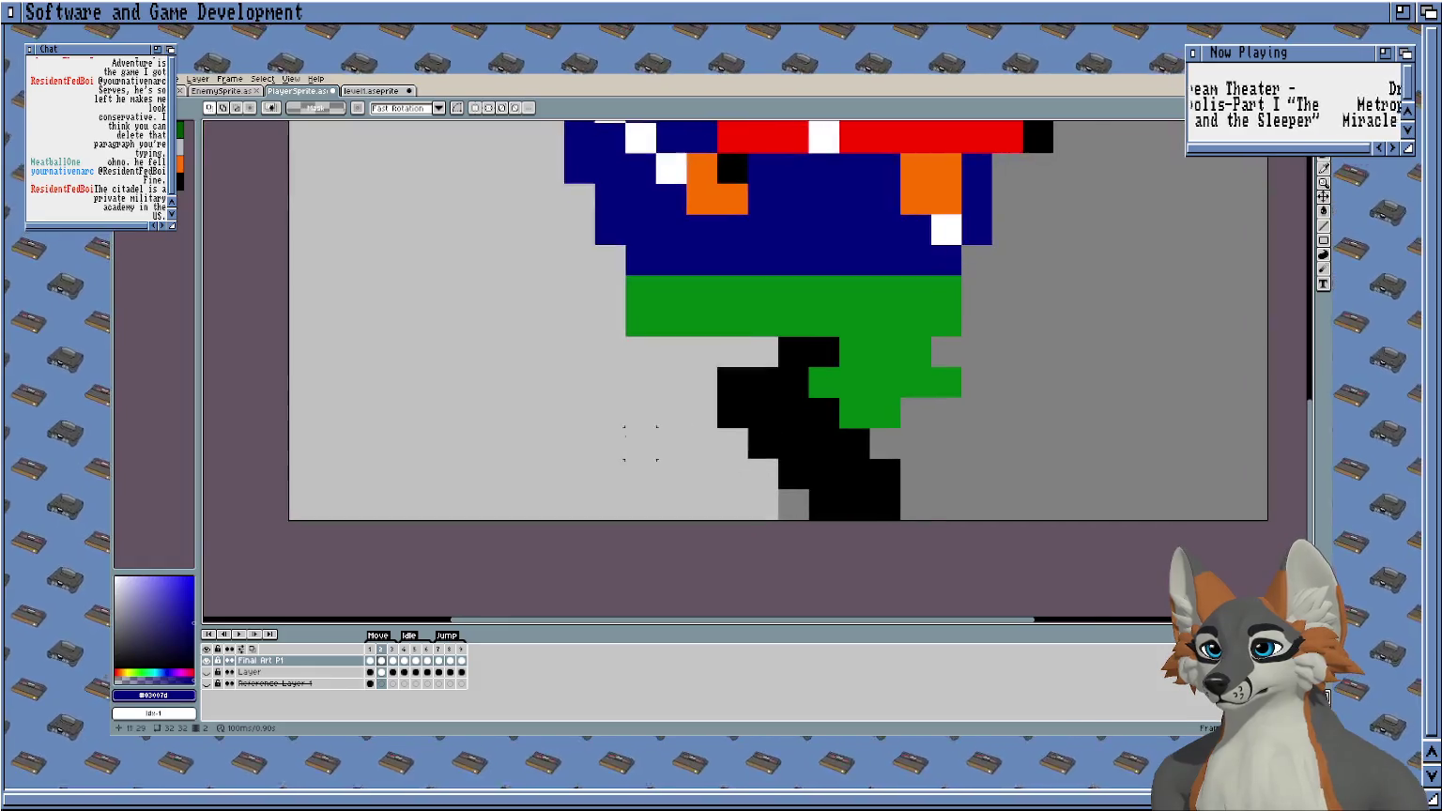
{"action": "key", "text": "ctrl+v"}
{"action": "mouse_move", "coordinate": [734, 386]}
{"action": "left_mouse_down"}
{"action": "mouse_move", "coordinate": [543, 398]}
{"action": "mouse_move", "coordinate": [793, 400]}
{"action": "mouse_move", "coordinate": [727, 397]}
{"action": "left_mouse_up"}
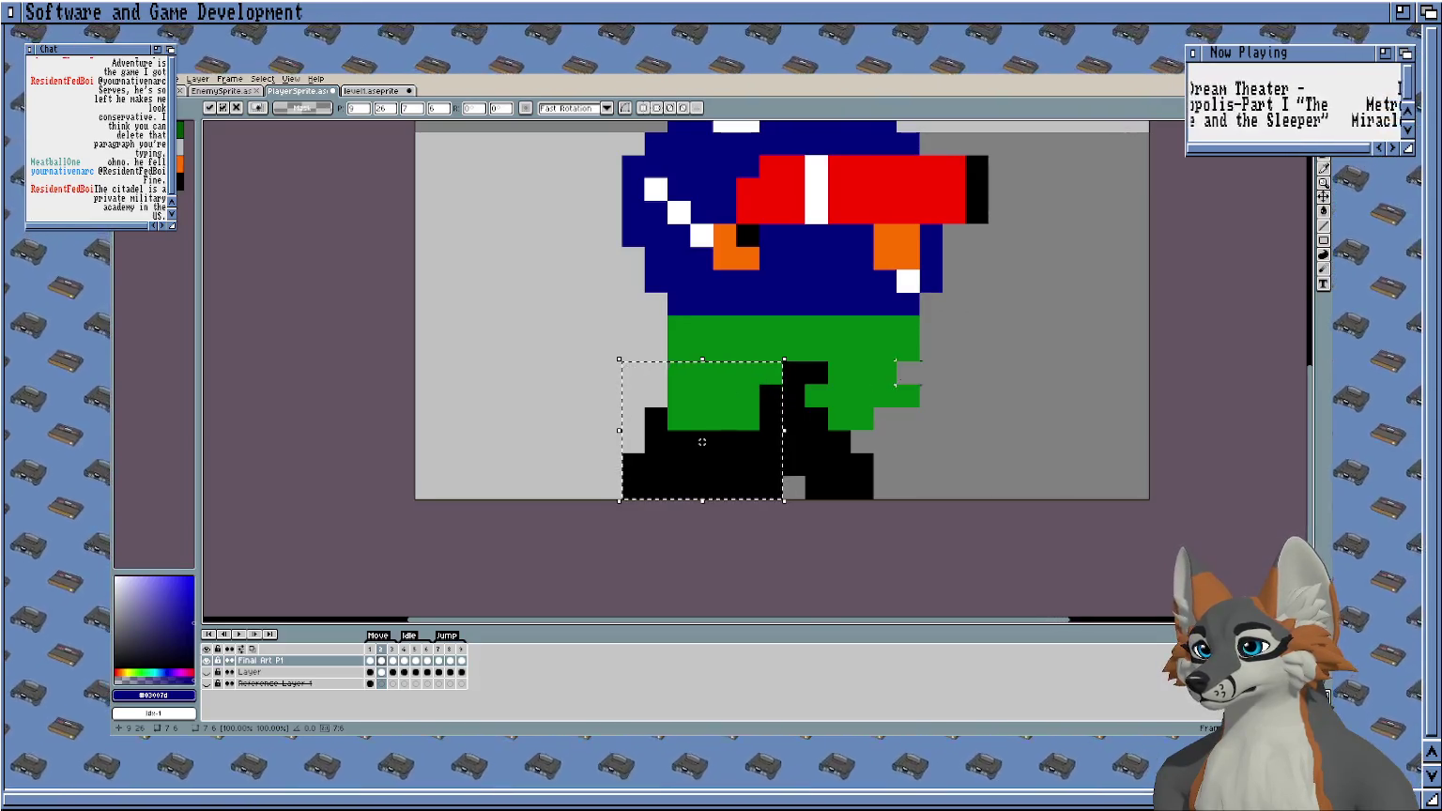
{"action": "key", "text": "ctrl+d"}
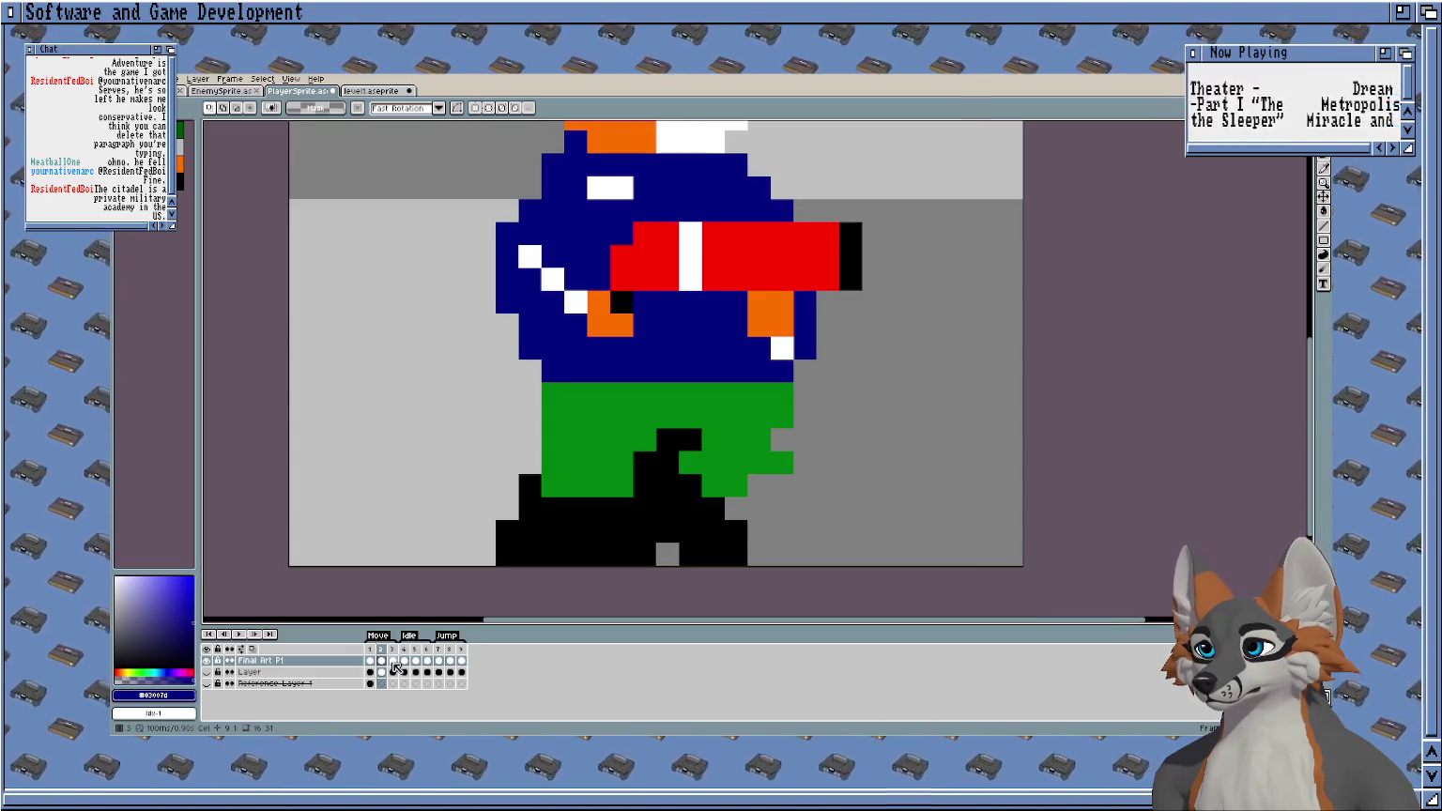
{"action": "scroll", "coordinate": [843, 383], "scroll_direction": "down", "scroll_amount": 1}
{"action": "scroll", "coordinate": [843, 383], "scroll_direction": "down", "scroll_amount": 1}
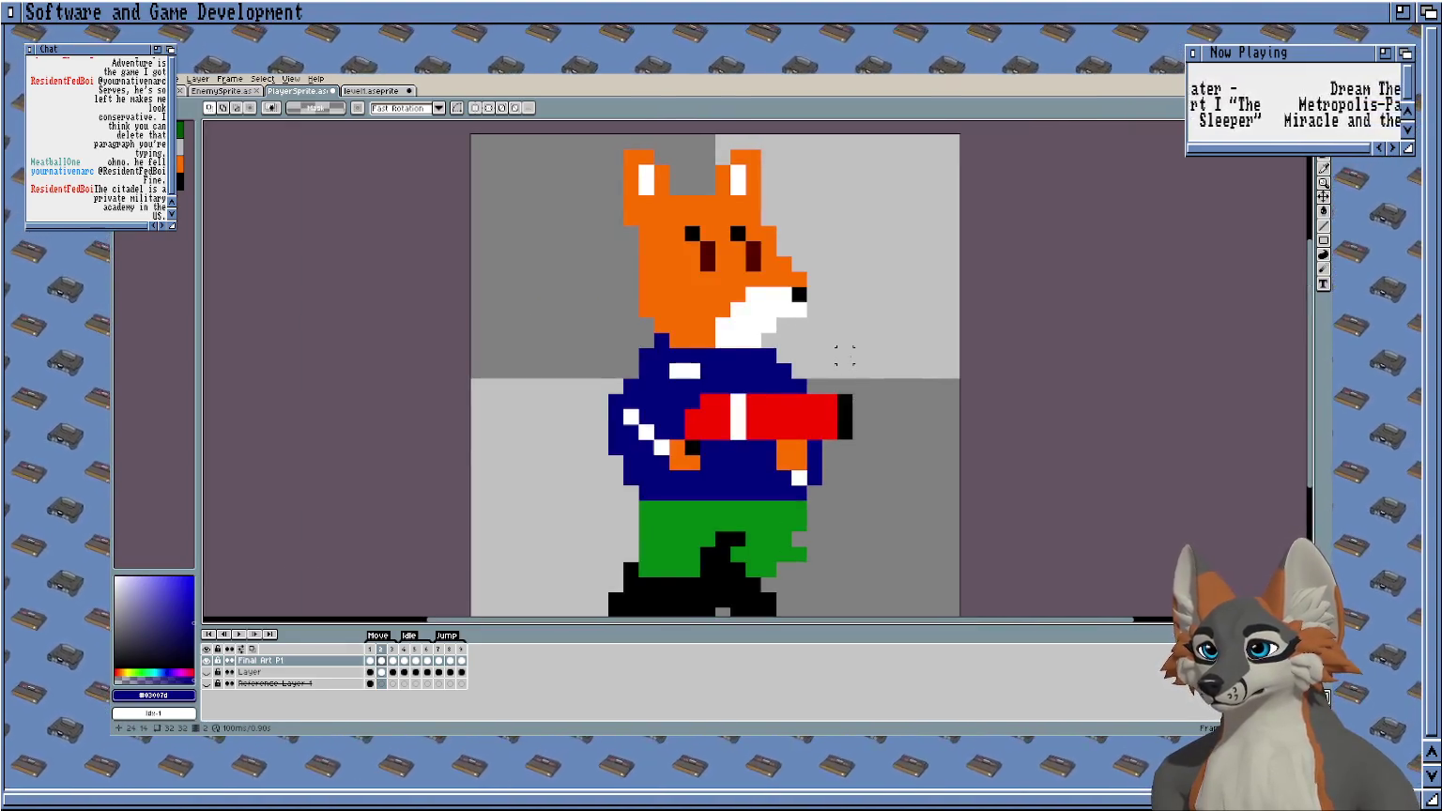
Move the selected red blaster one pixel left.
{"action": "mouse_move", "coordinate": [843, 355]}
{"action": "left_mouse_down"}
{"action": "mouse_move", "coordinate": [759, 531]}
{"action": "mouse_move", "coordinate": [731, 532]}
{"action": "left_mouse_up"}
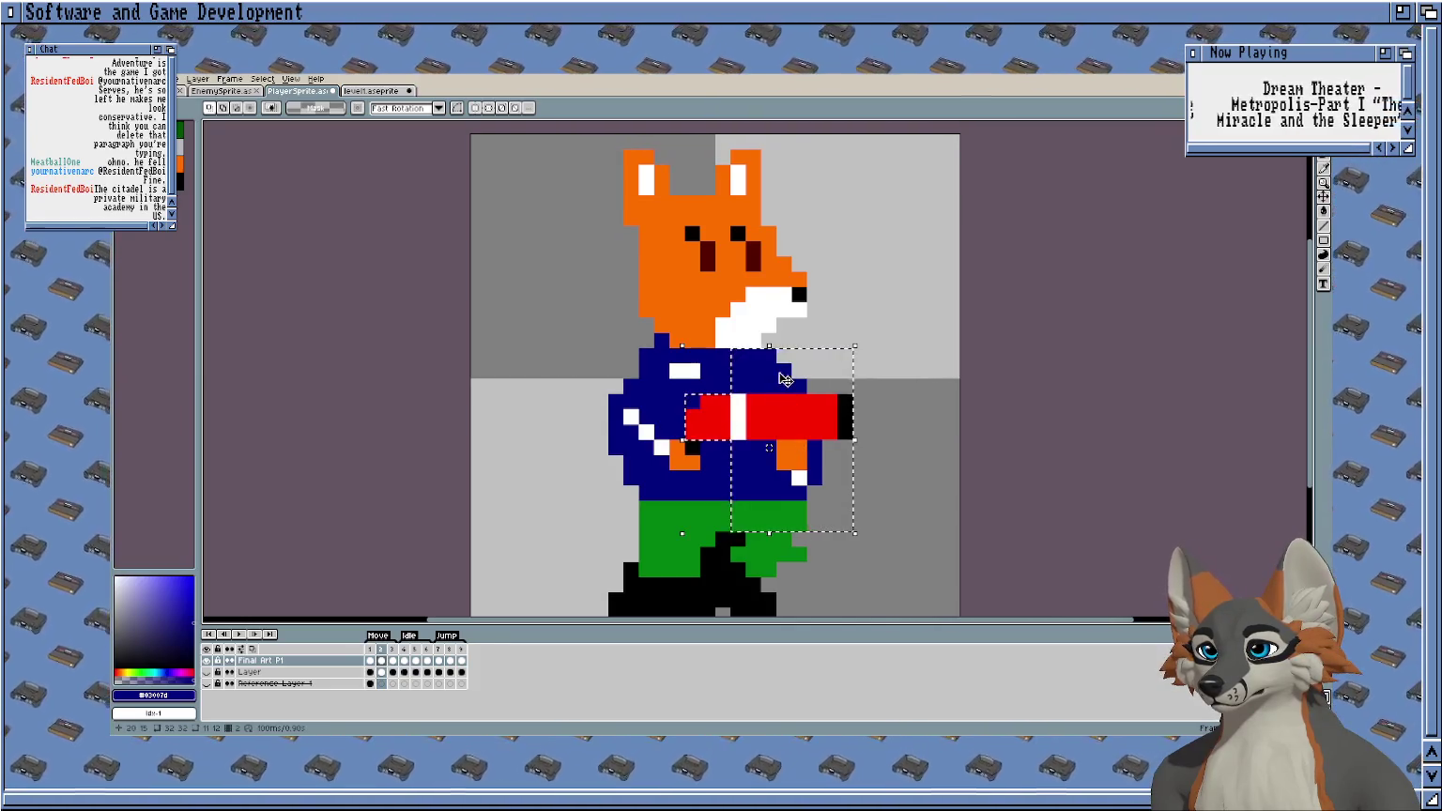
{"action": "key", "text": "Left"}
{"action": "key", "text": "Return"}
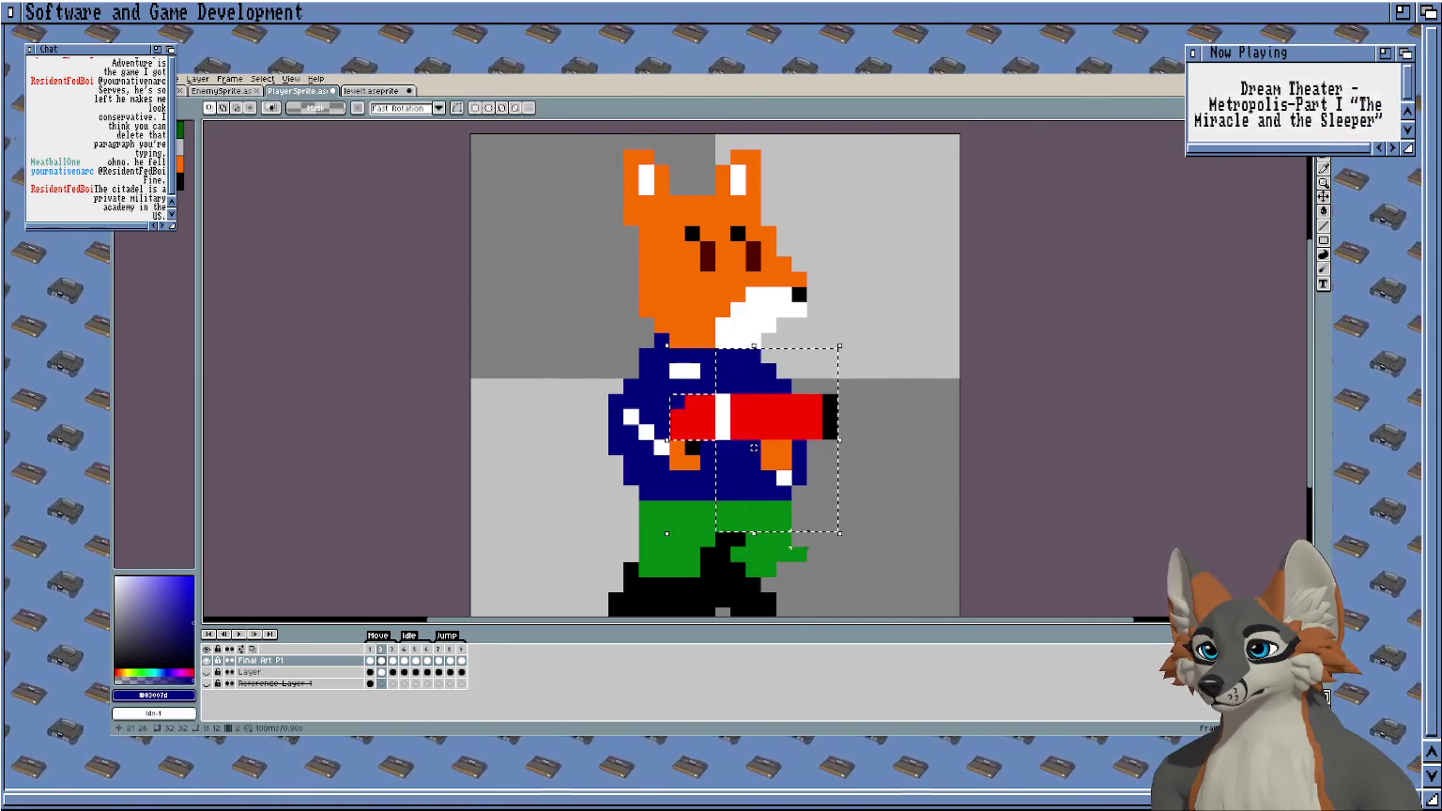
{"action": "scroll", "coordinate": [789, 459], "scroll_direction": "up", "scroll_amount": 2}
{"action": "scroll", "coordinate": [845, 459], "scroll_direction": "up", "scroll_amount": 1}
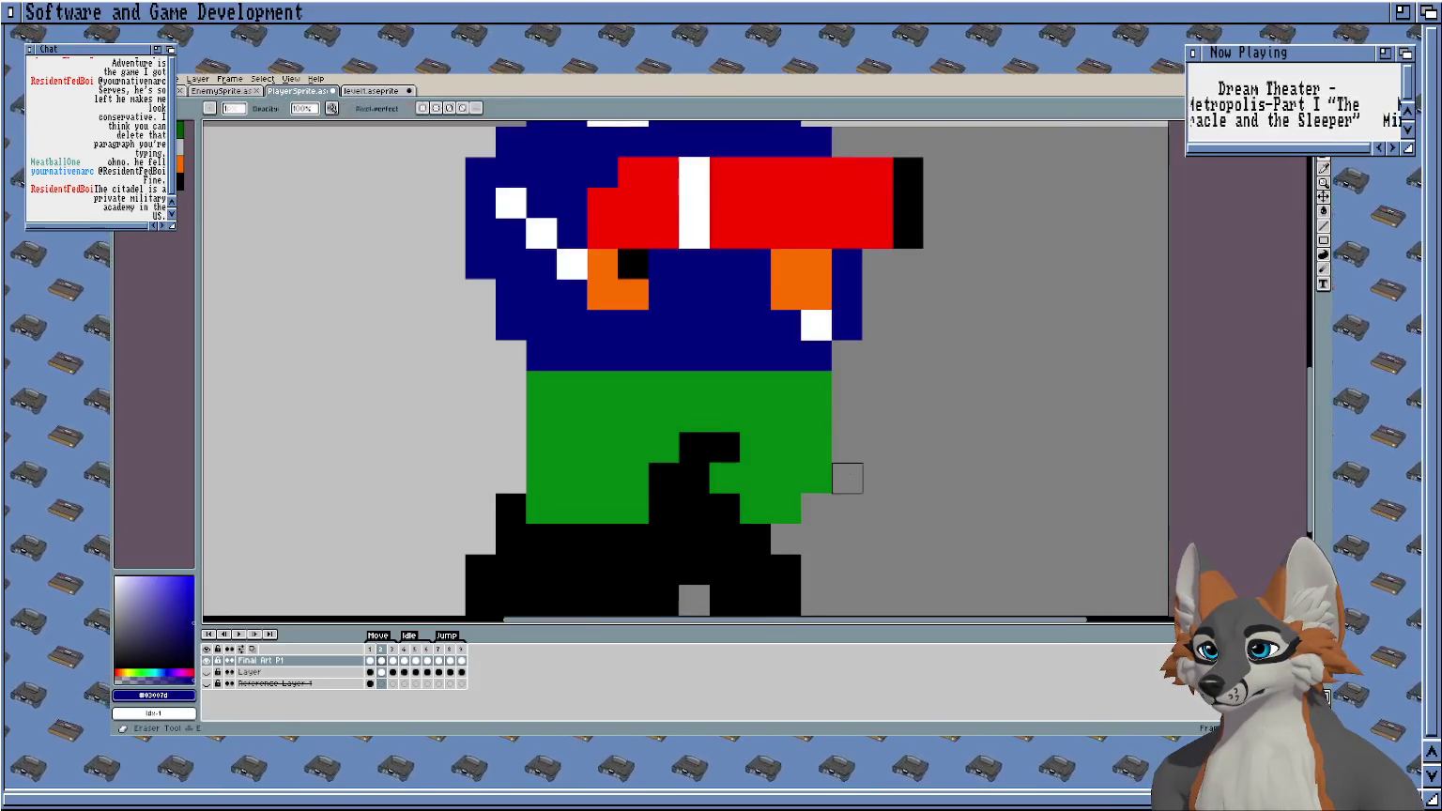
{"action": "scroll", "coordinate": [846, 475], "scroll_direction": "down", "scroll_amount": 1}
{"action": "scroll", "coordinate": [836, 521], "scroll_direction": "down", "scroll_amount": 2}
{"action": "mouse_move", "coordinate": [843, 321]}
{"action": "left_mouse_down"}
{"action": "mouse_move", "coordinate": [843, 380]}
{"action": "mouse_move", "coordinate": [894, 322]}
{"action": "left_mouse_up"}
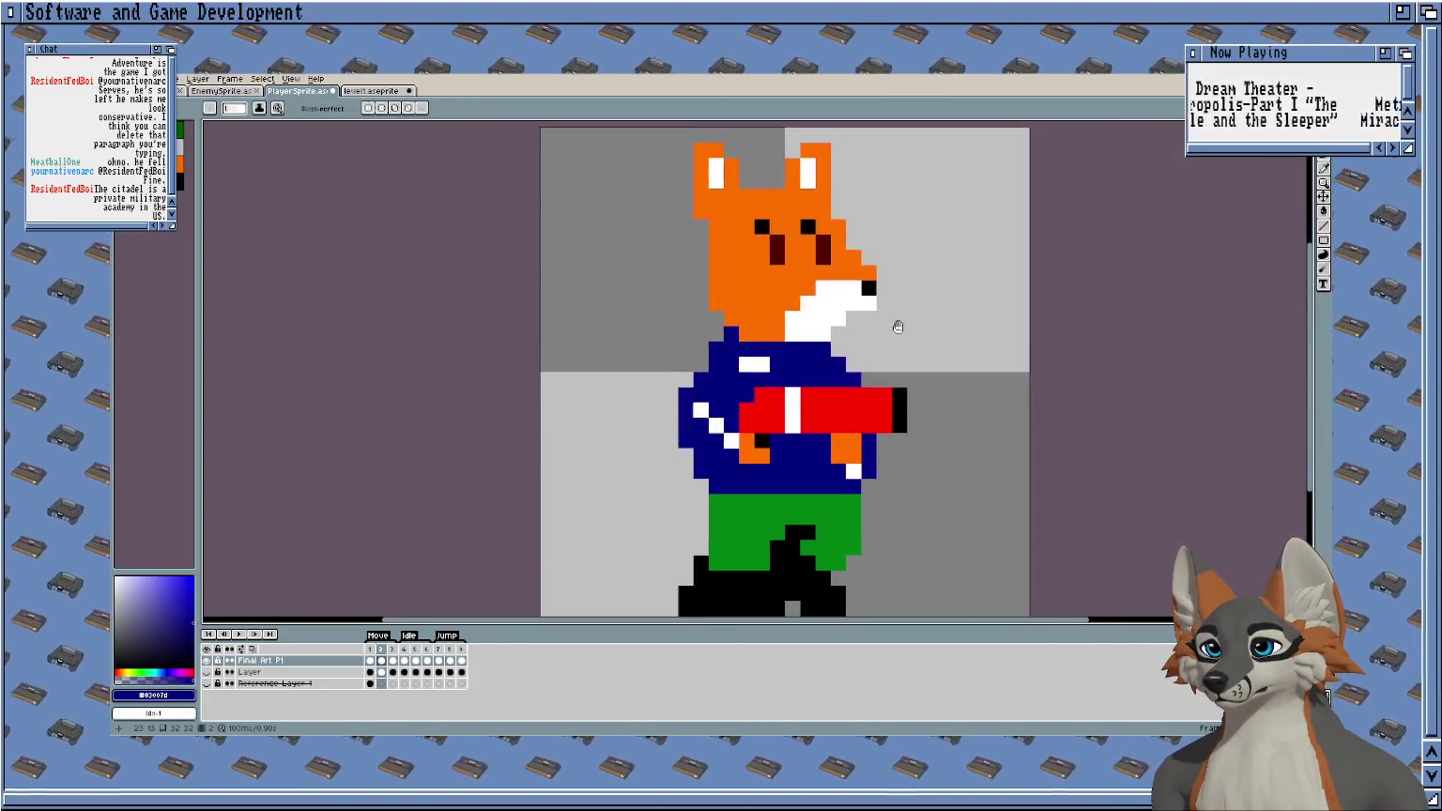
{"action": "left_click_drag", "start_coordinate": [699, 230], "coordinate": [636, 182]}
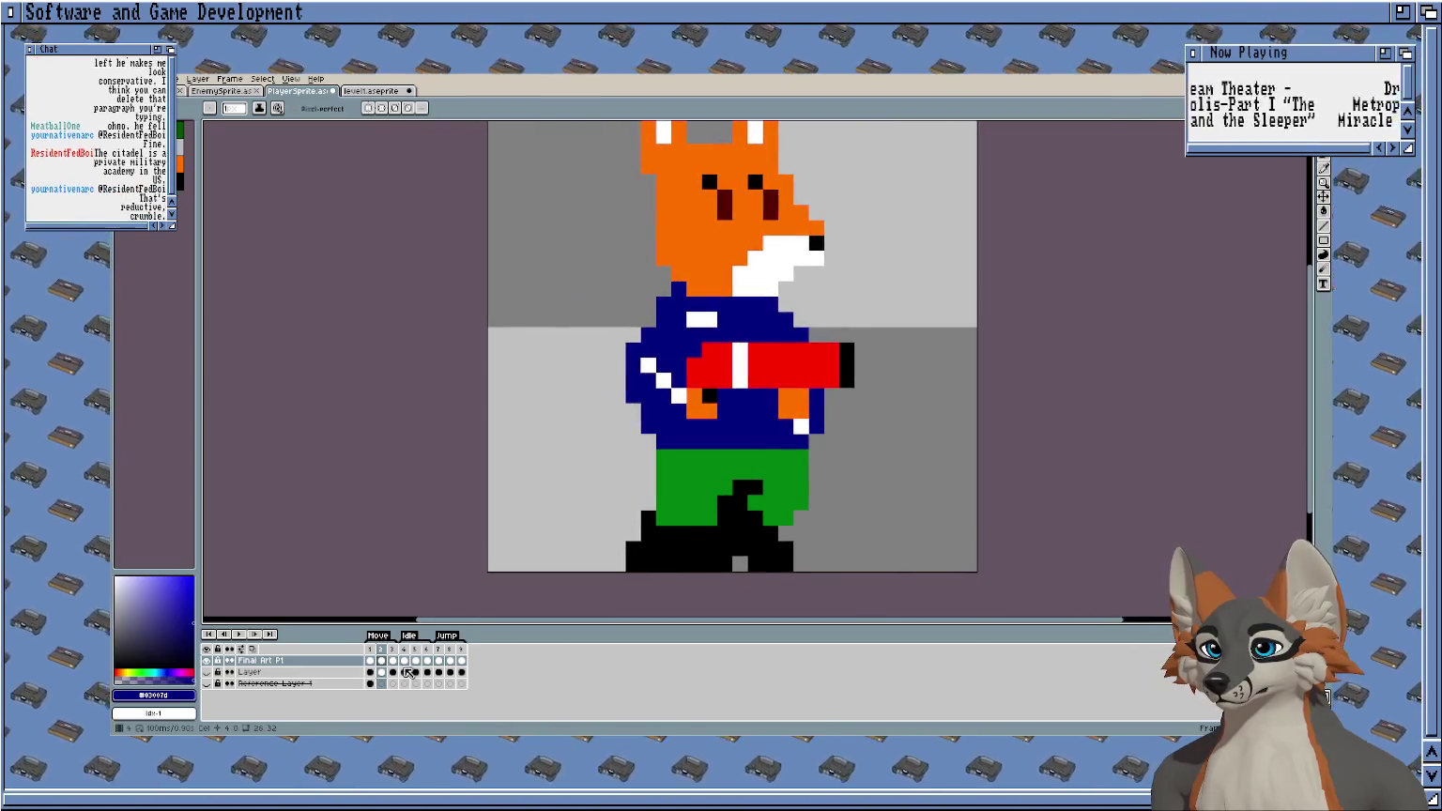
Shift the fox's head one pixel left.
{"action": "left_click", "coordinate": [393, 661]}
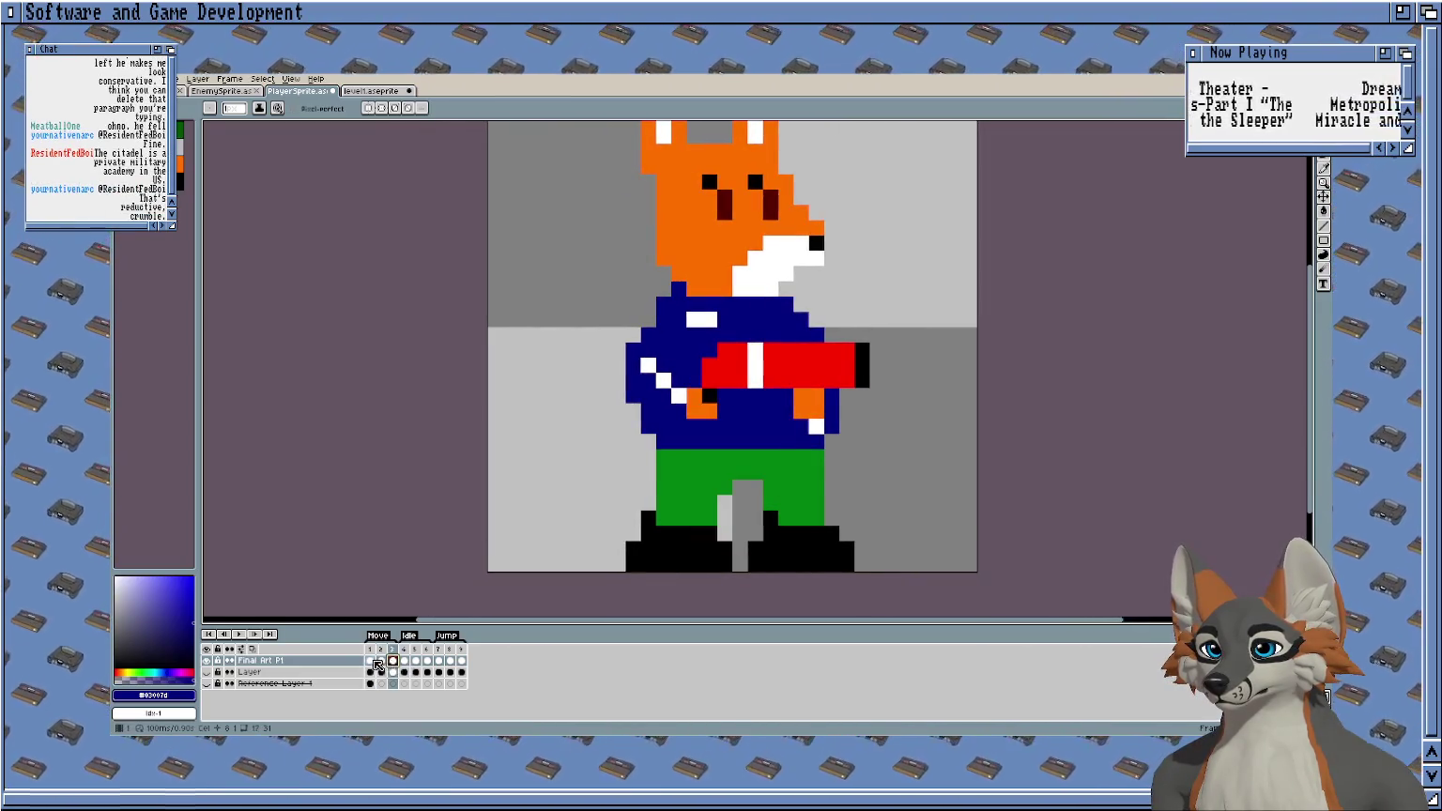
{"action": "key", "text": "Return"}
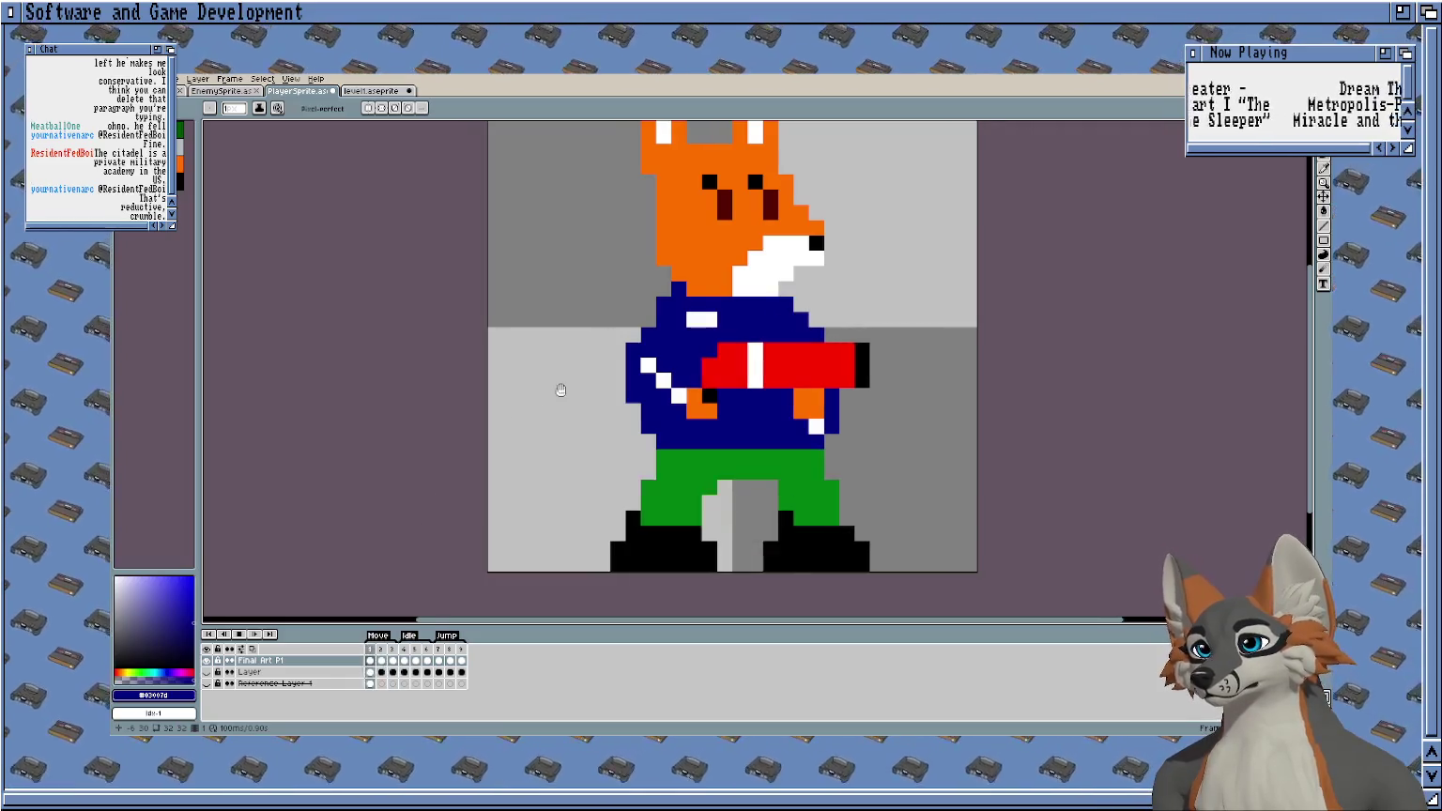
{"action": "left_click_drag", "start_coordinate": [602, 335], "coordinate": [585, 435]}
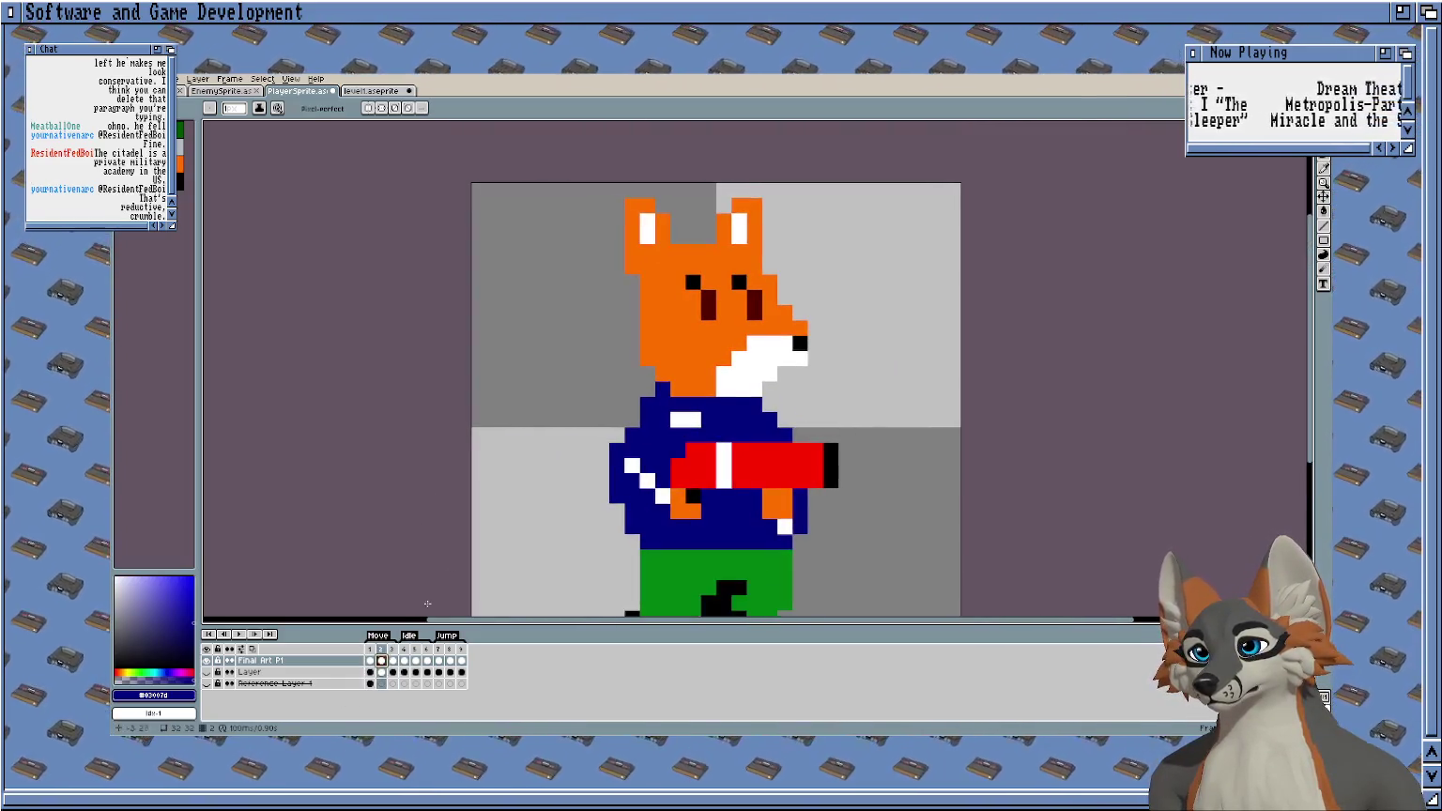
{"action": "key", "text": "m"}
{"action": "mouse_move", "coordinate": [818, 198]}
{"action": "left_mouse_down"}
{"action": "mouse_move", "coordinate": [735, 392]}
{"action": "mouse_move", "coordinate": [699, 397]}
{"action": "left_mouse_up"}
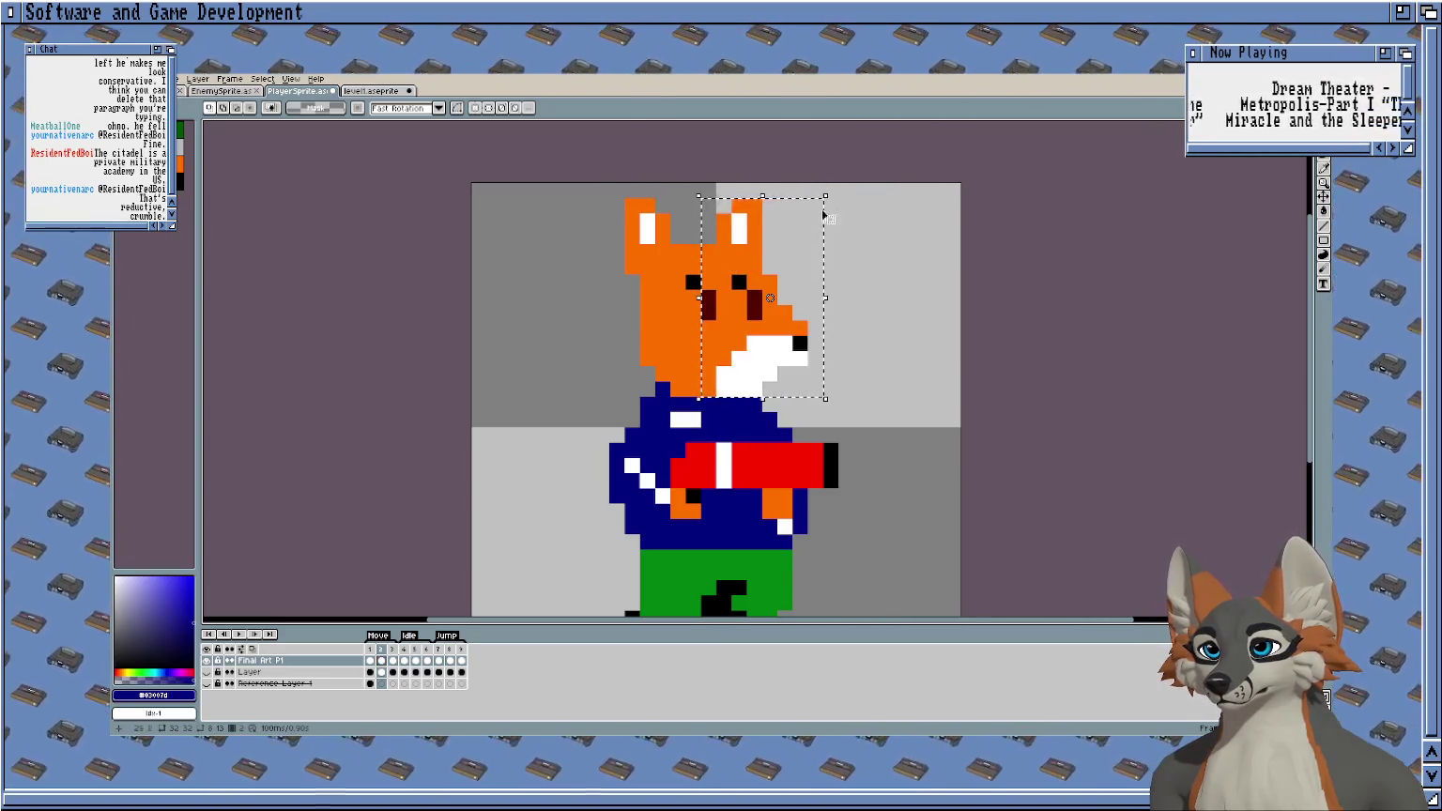
{"action": "left_click_drag", "start_coordinate": [739, 256], "coordinate": [724, 257]}
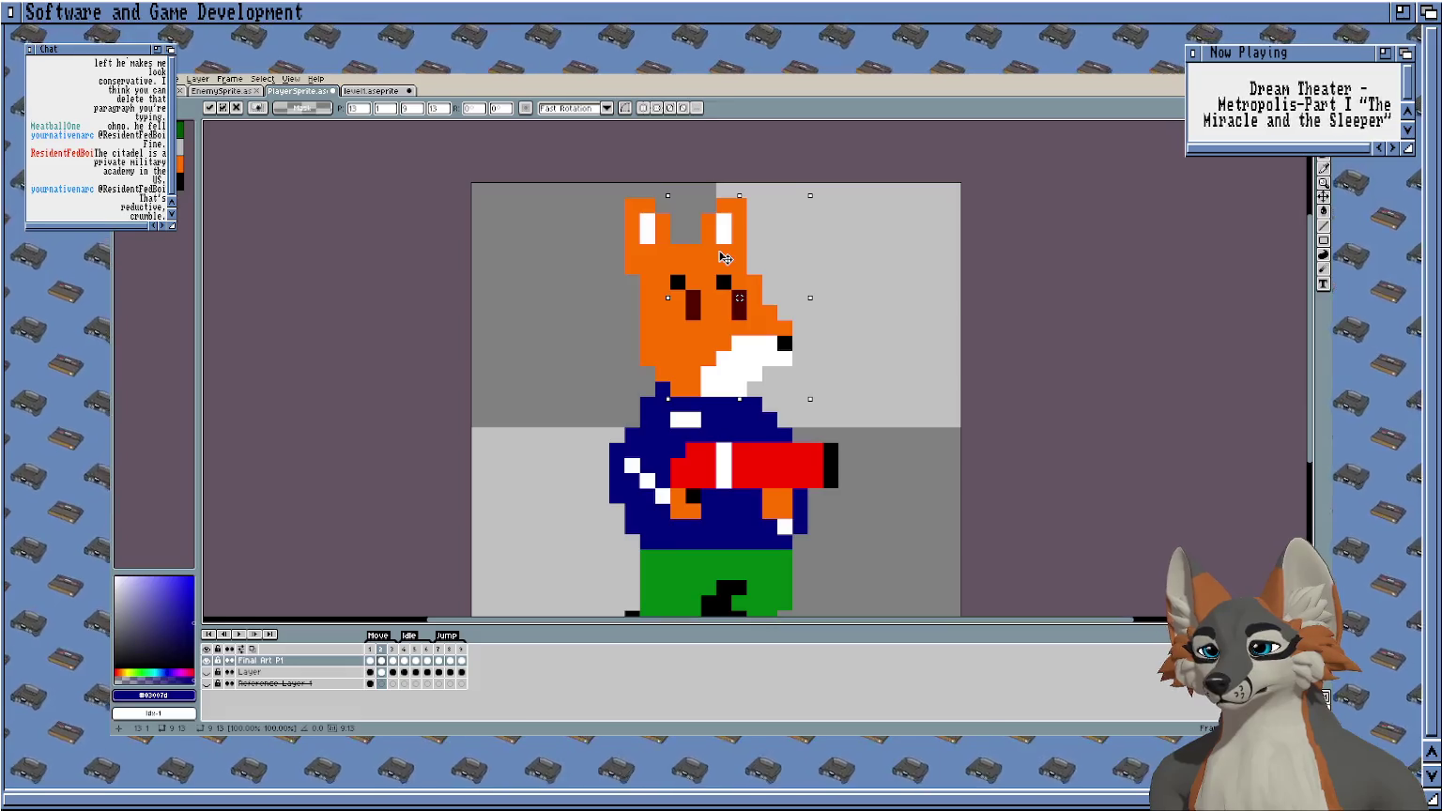
{"action": "left_click", "coordinate": [834, 292]}
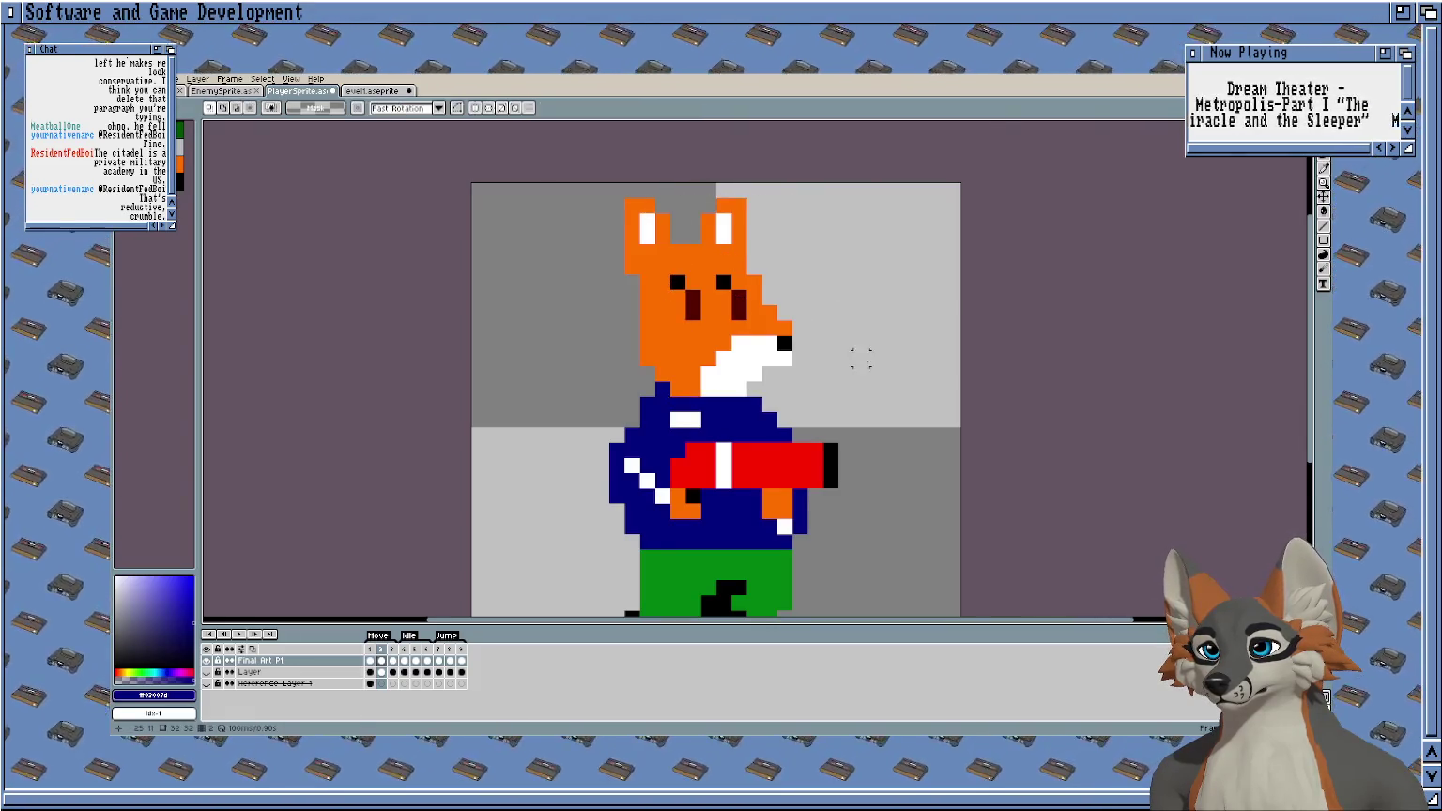
On frame 3, drag the left leg and boot outward left and the right ones outward right.
{"action": "scroll", "coordinate": [892, 263], "scroll_direction": "down", "scroll_amount": 2}
{"action": "left_click", "coordinate": [392, 661]}
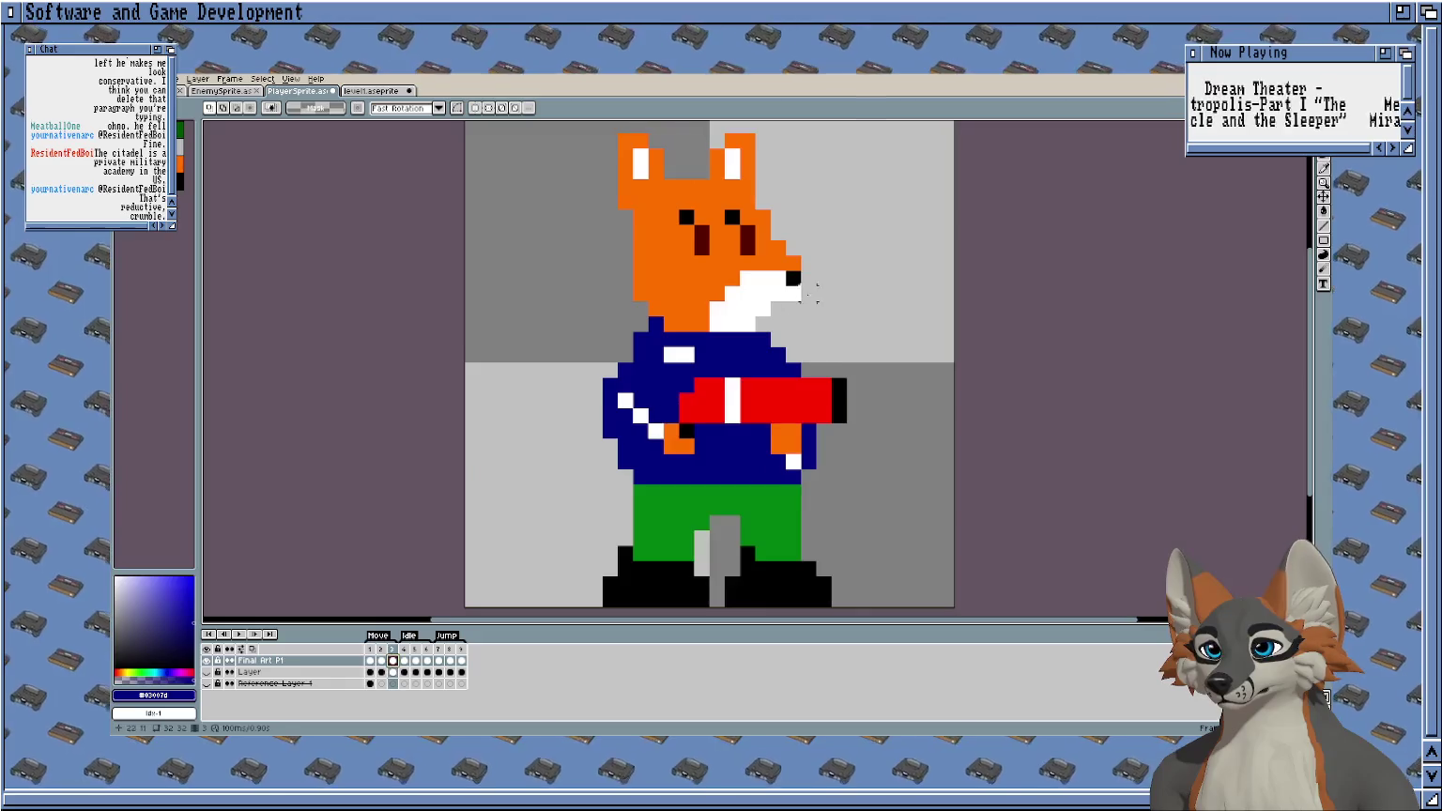
{"action": "scroll", "coordinate": [944, 218], "scroll_direction": "down", "scroll_amount": 3}
{"action": "scroll", "coordinate": [735, 490], "scroll_direction": "up", "scroll_amount": 1}
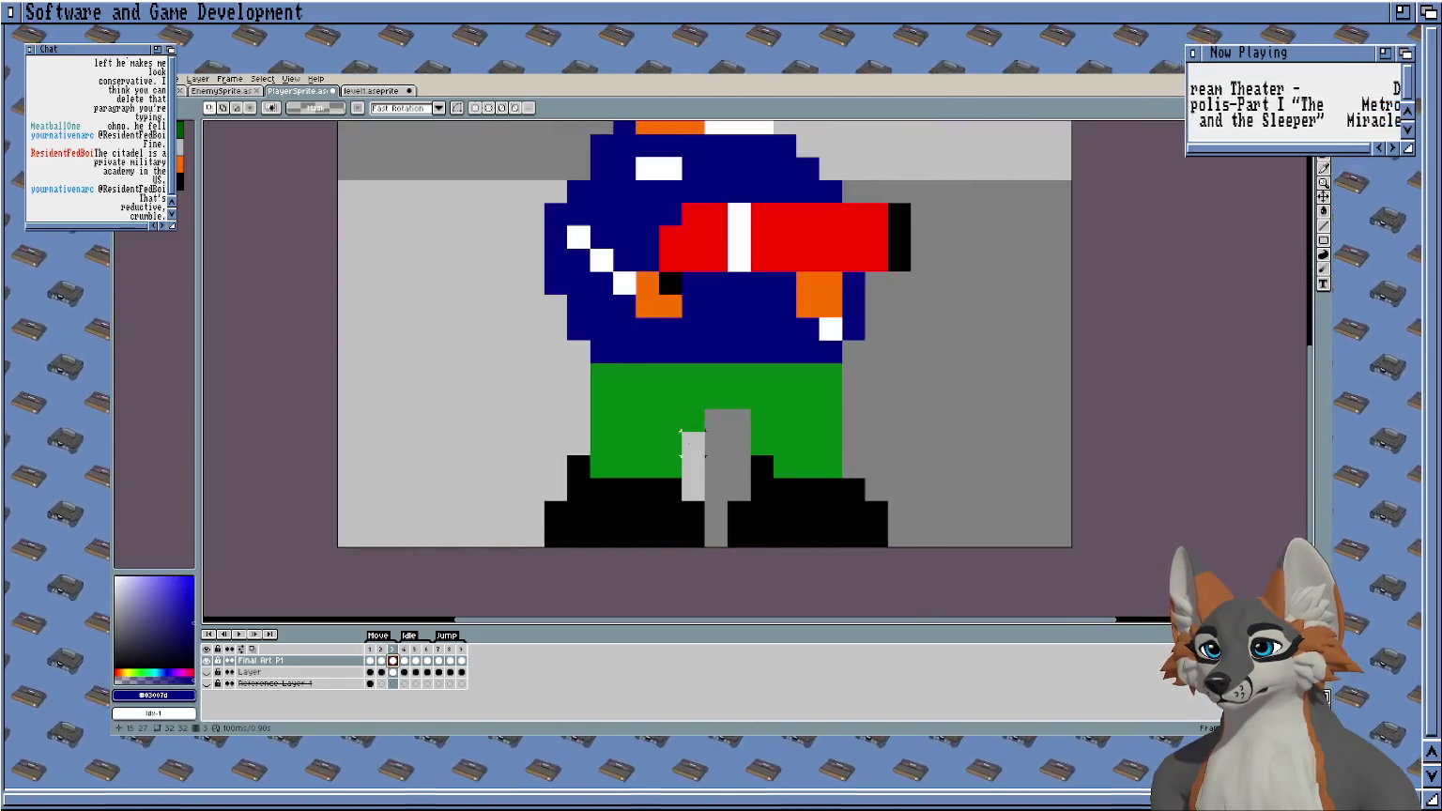
{"action": "left_click_drag", "start_coordinate": [693, 421], "coordinate": [549, 543]}
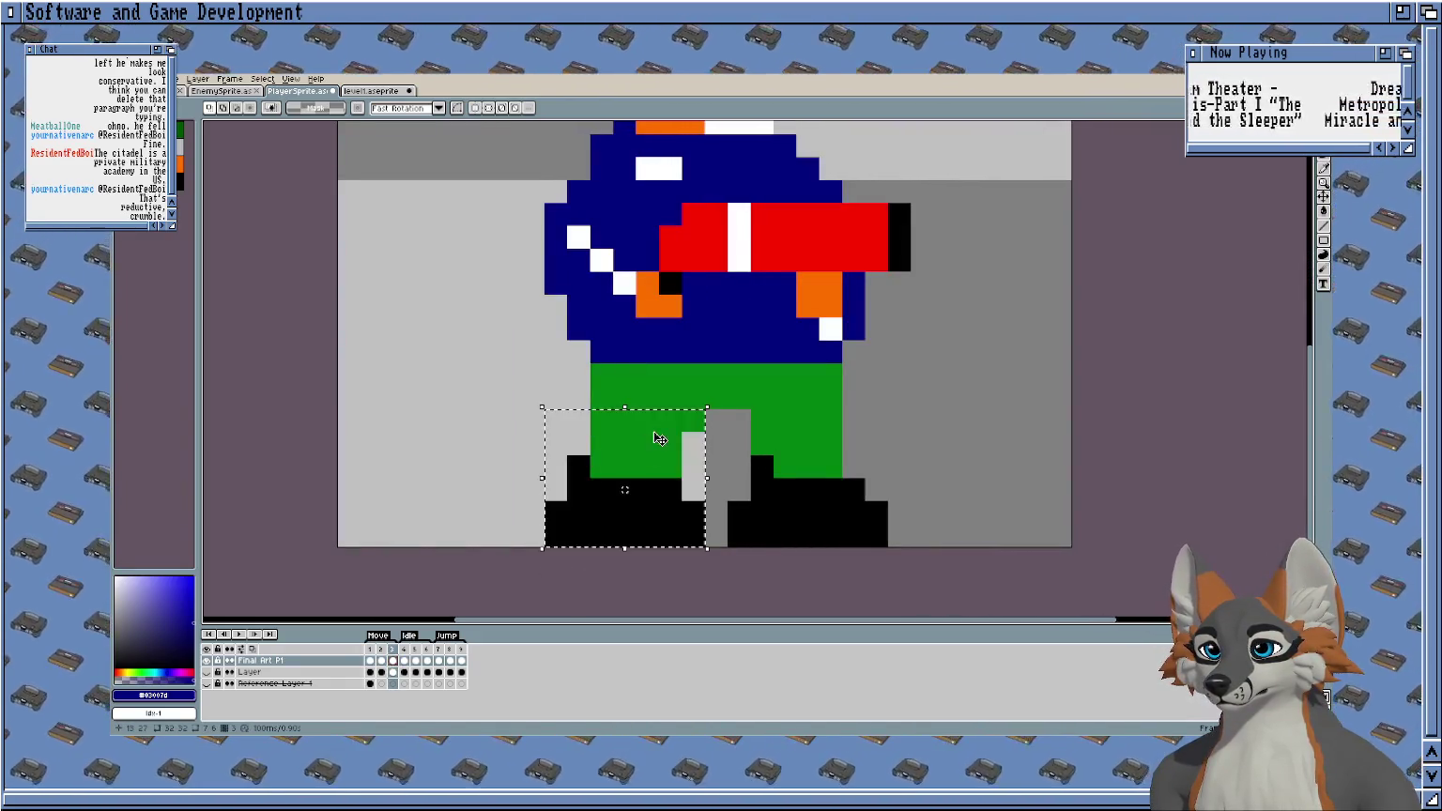
{"action": "left_click_drag", "start_coordinate": [628, 489], "coordinate": [418, 489]}
{"action": "left_click_drag", "start_coordinate": [914, 406], "coordinate": [700, 550]}
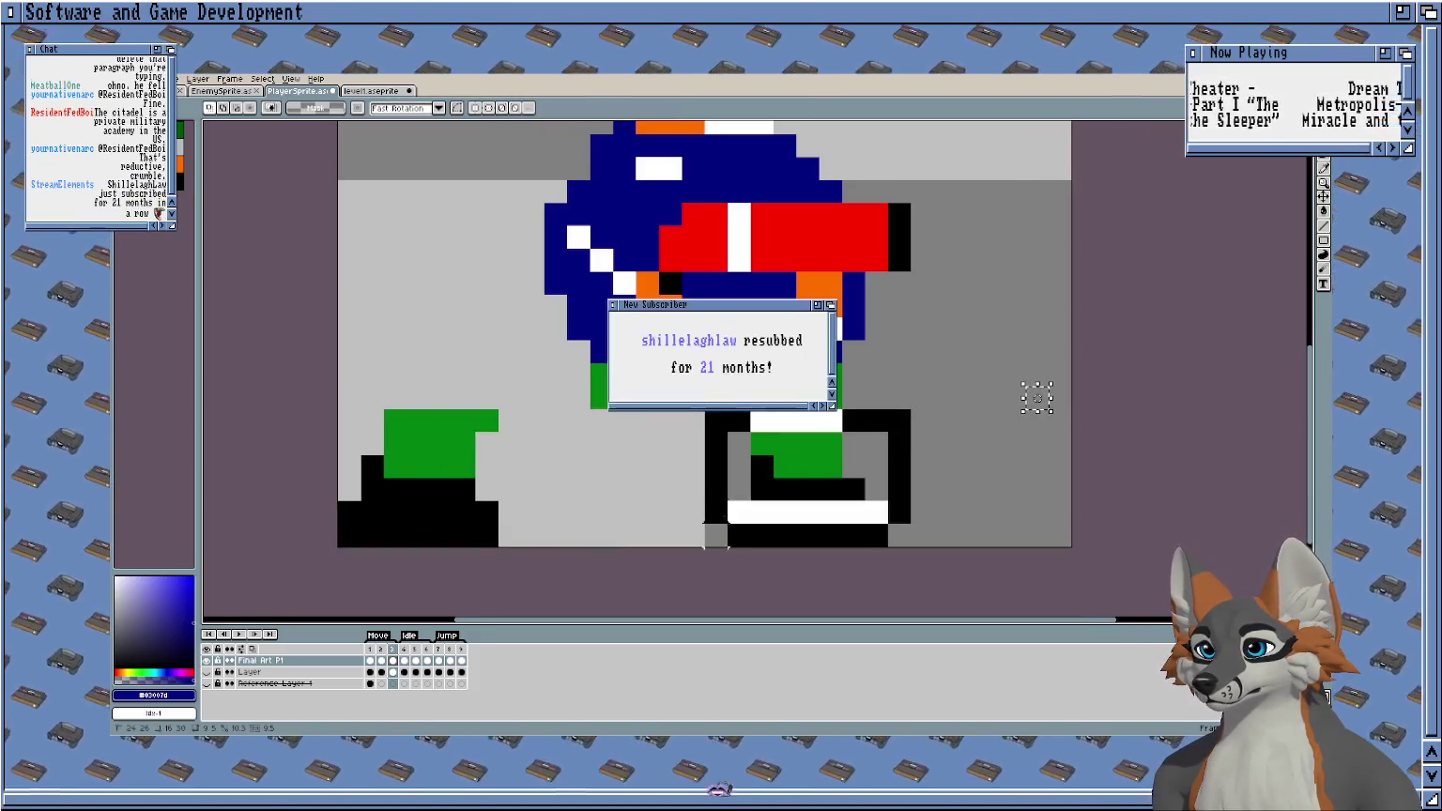
{"action": "left_click_drag", "start_coordinate": [833, 430], "coordinate": [993, 430]}
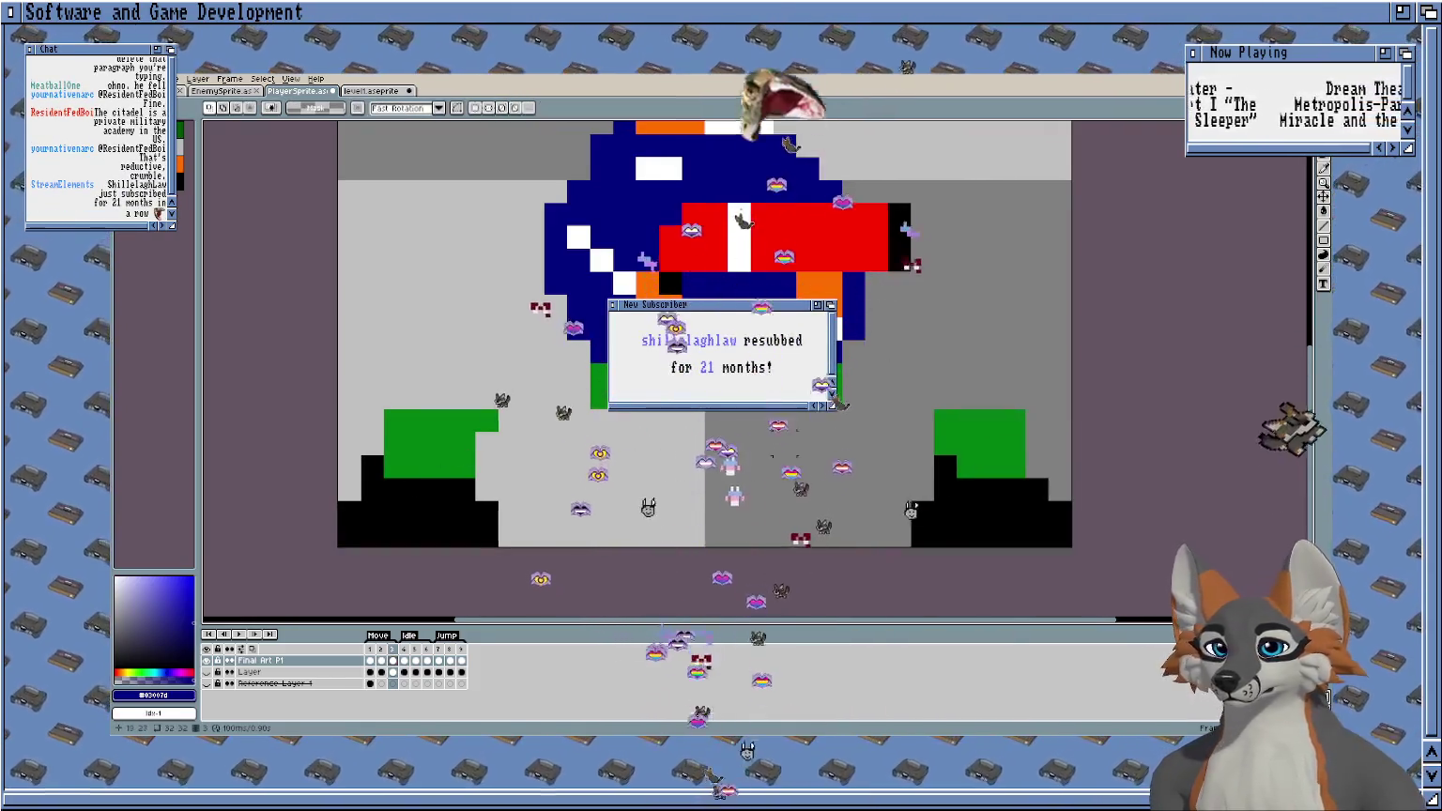
{"action": "key", "text": "ctrl+d"}
Pan and zoom around the sprite to inspect the widened stance.
{"action": "left_click_drag", "start_coordinate": [742, 531], "coordinate": [727, 541]}
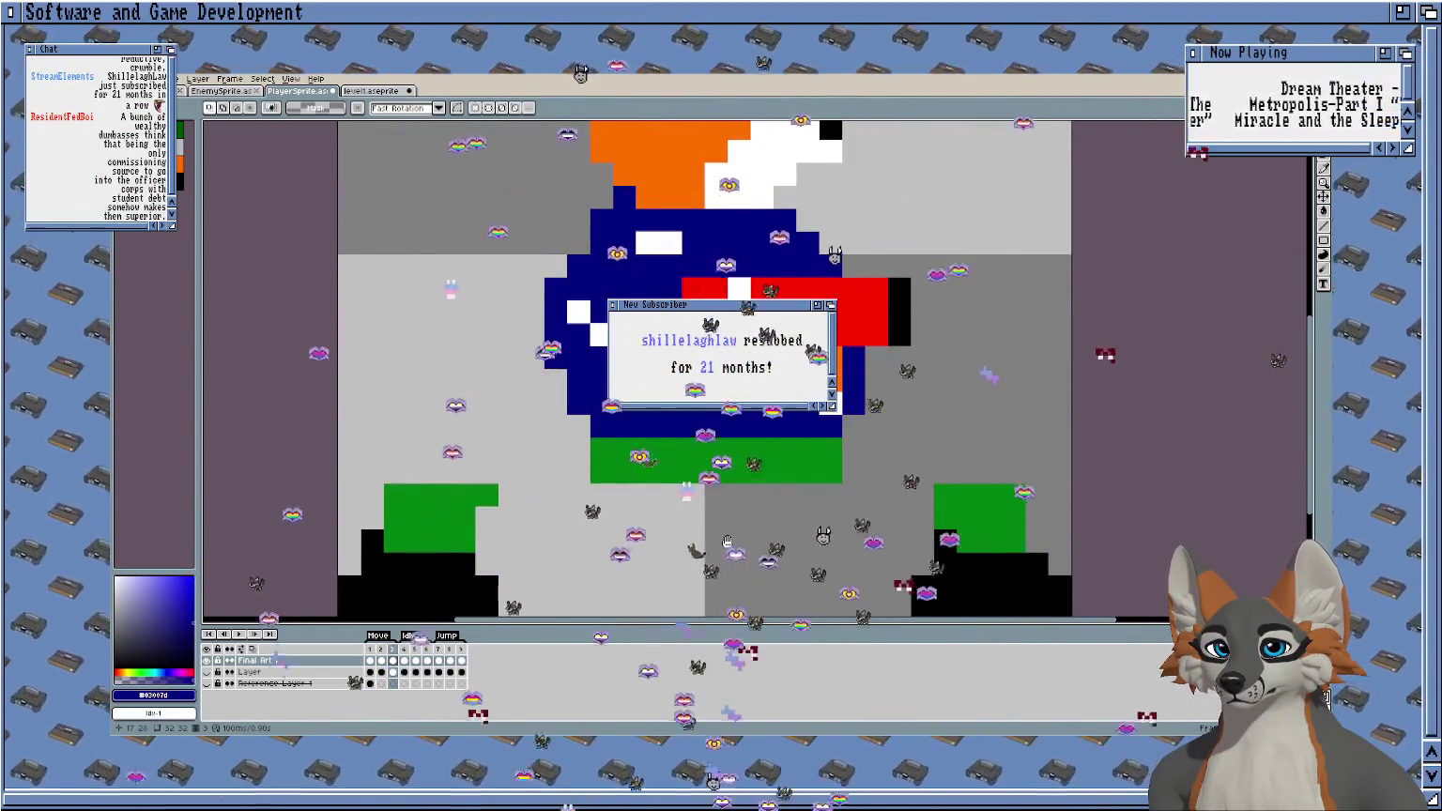
{"action": "left_click_drag", "start_coordinate": [727, 541], "coordinate": [756, 539]}
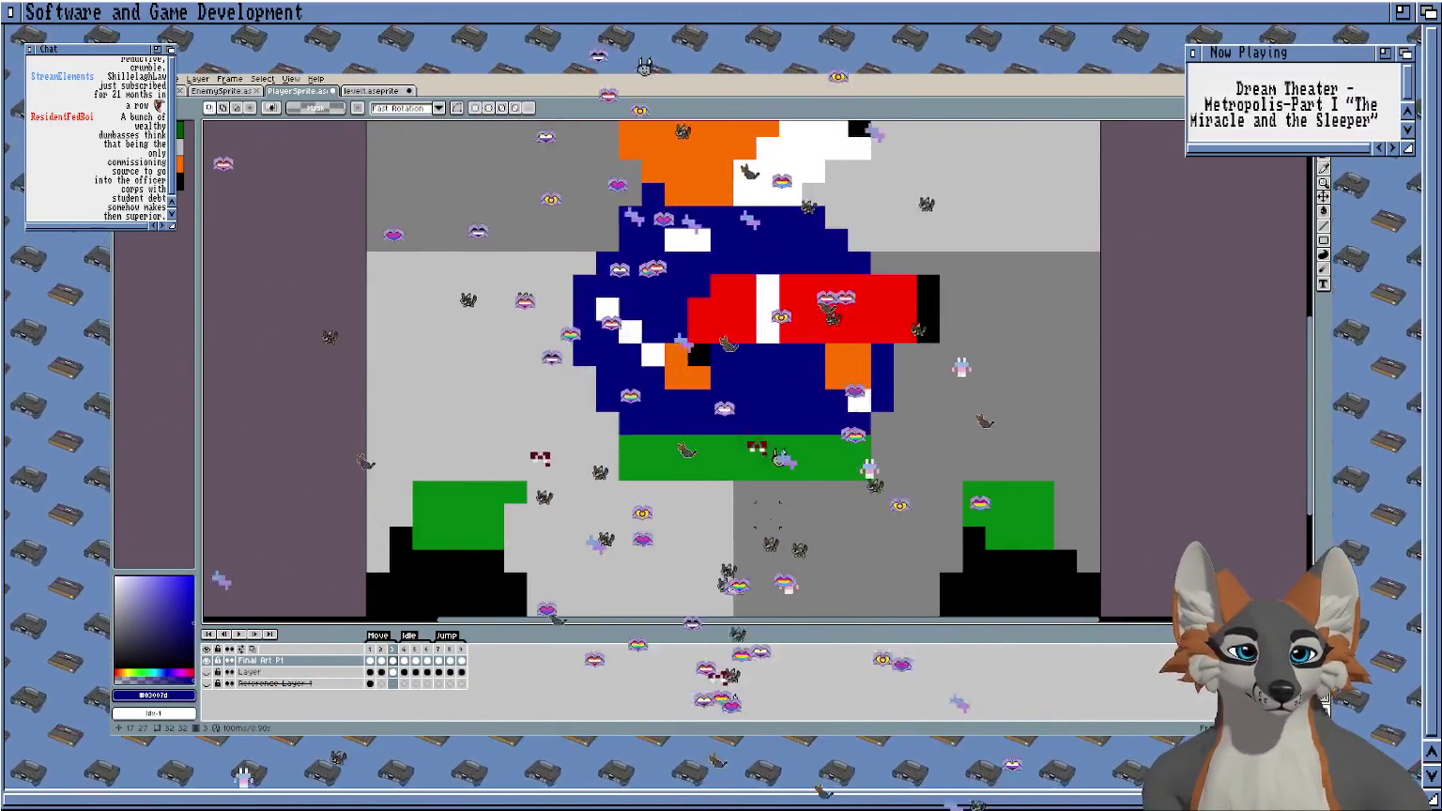
{"action": "scroll", "coordinate": [764, 517], "scroll_direction": "down", "scroll_amount": 1}
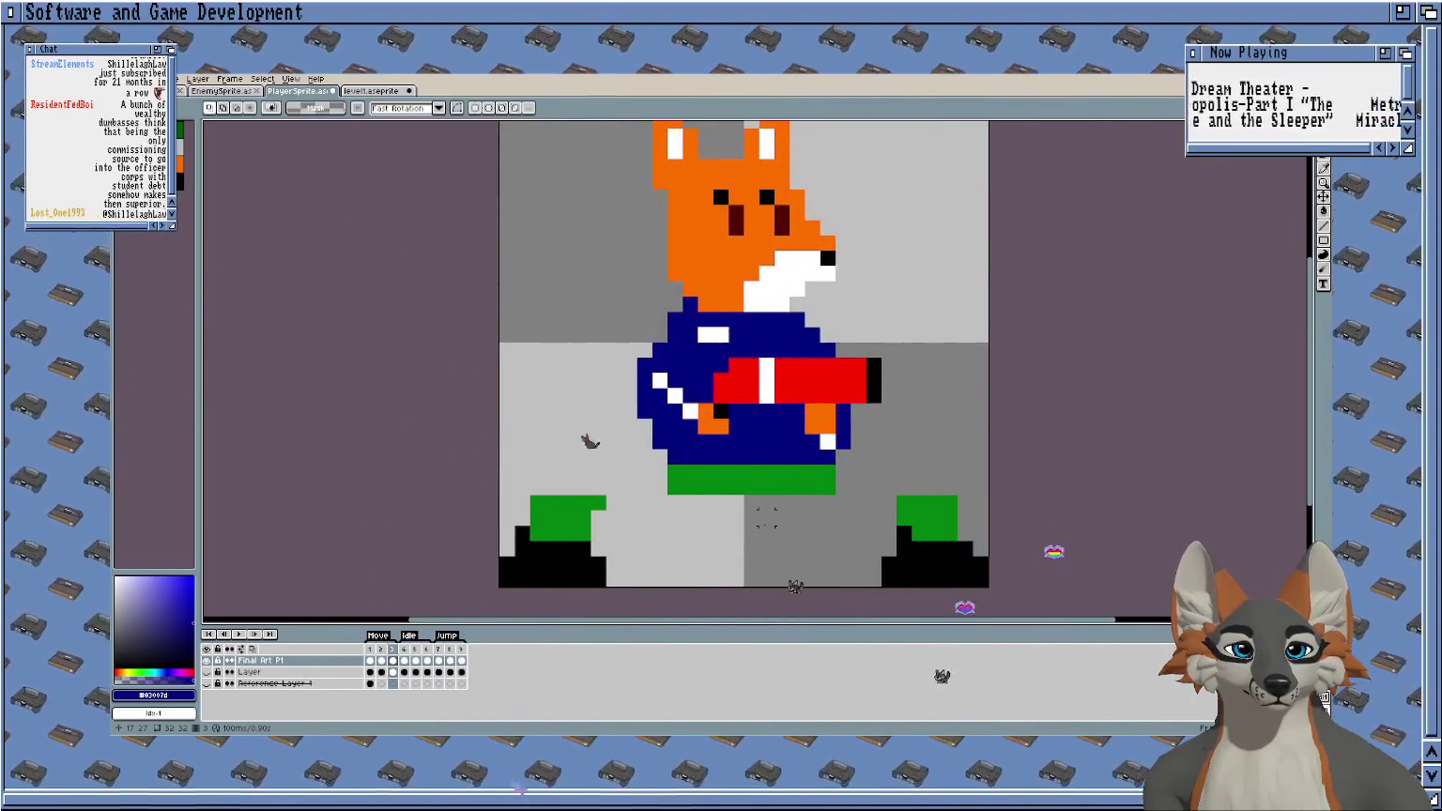
{"action": "scroll", "coordinate": [766, 517], "scroll_direction": "up", "scroll_amount": 1}
{"action": "mouse_move", "coordinate": [717, 501]}
{"action": "left_mouse_down"}
{"action": "mouse_move", "coordinate": [723, 522]}
{"action": "mouse_move", "coordinate": [672, 500]}
{"action": "left_mouse_up"}
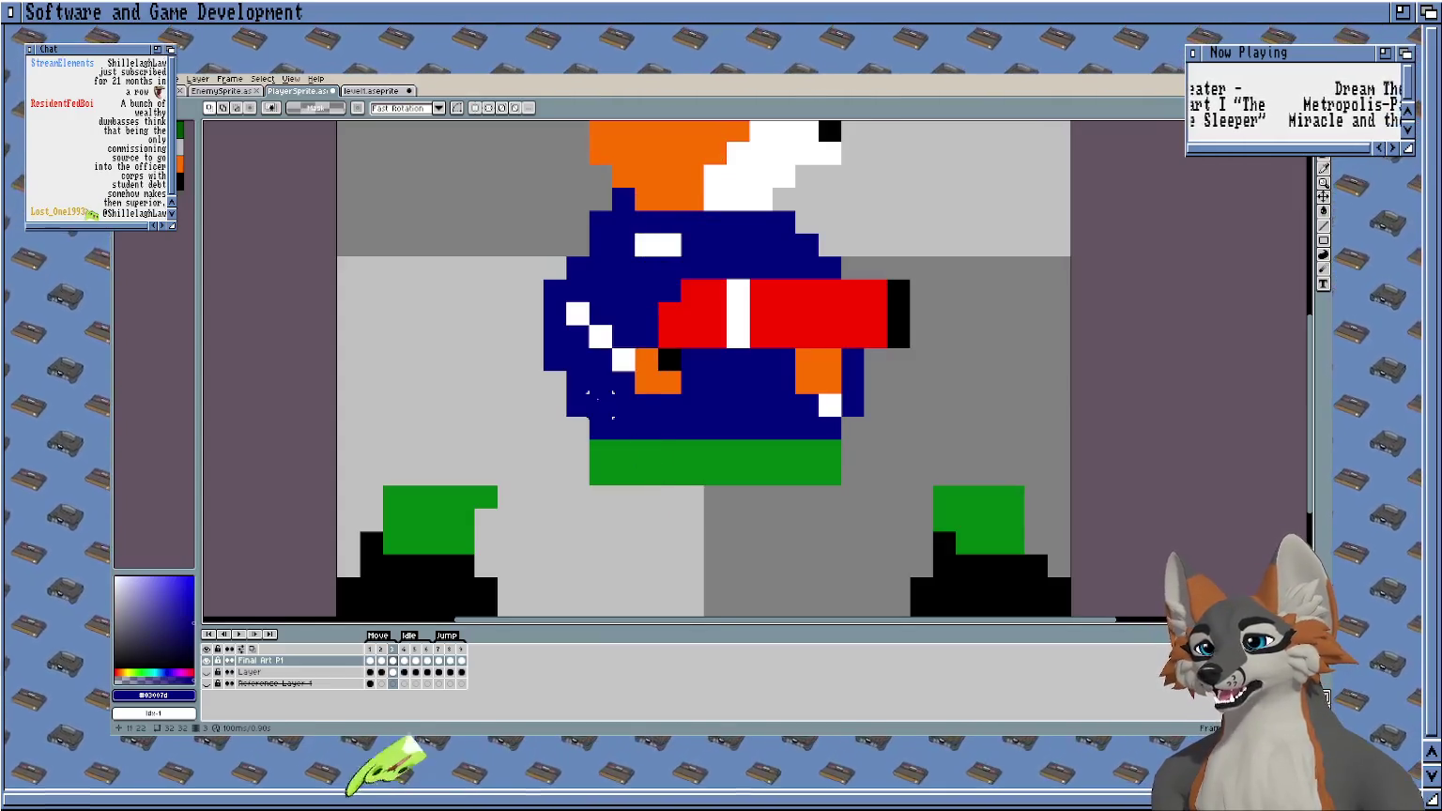
{"action": "scroll", "coordinate": [601, 403], "scroll_direction": "up", "scroll_amount": 2}
{"action": "scroll", "coordinate": [713, 251], "scroll_direction": "down", "scroll_amount": 1}
{"action": "left_click_drag", "start_coordinate": [764, 242], "coordinate": [762, 319]}
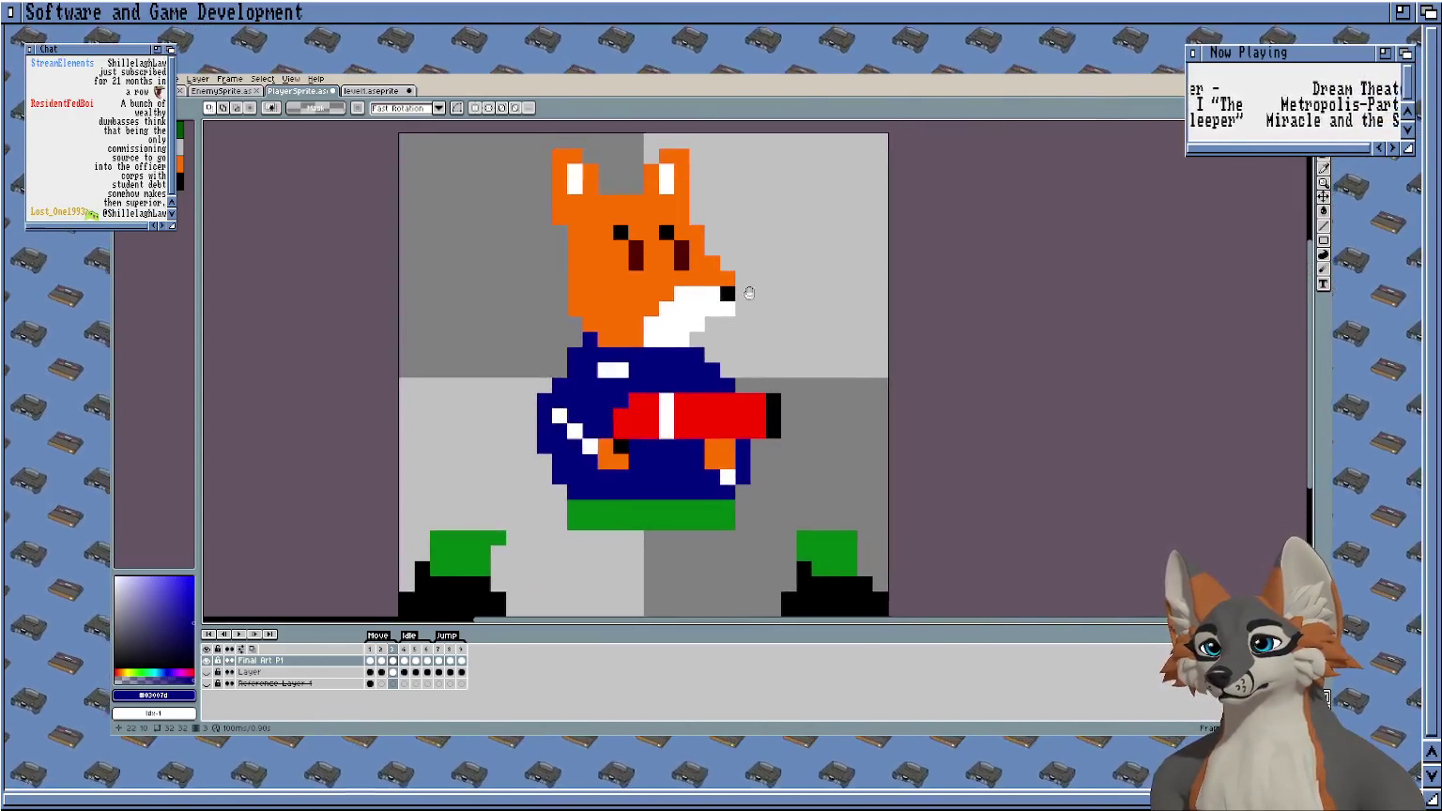
{"action": "left_click_drag", "start_coordinate": [505, 212], "coordinate": [509, 212]}
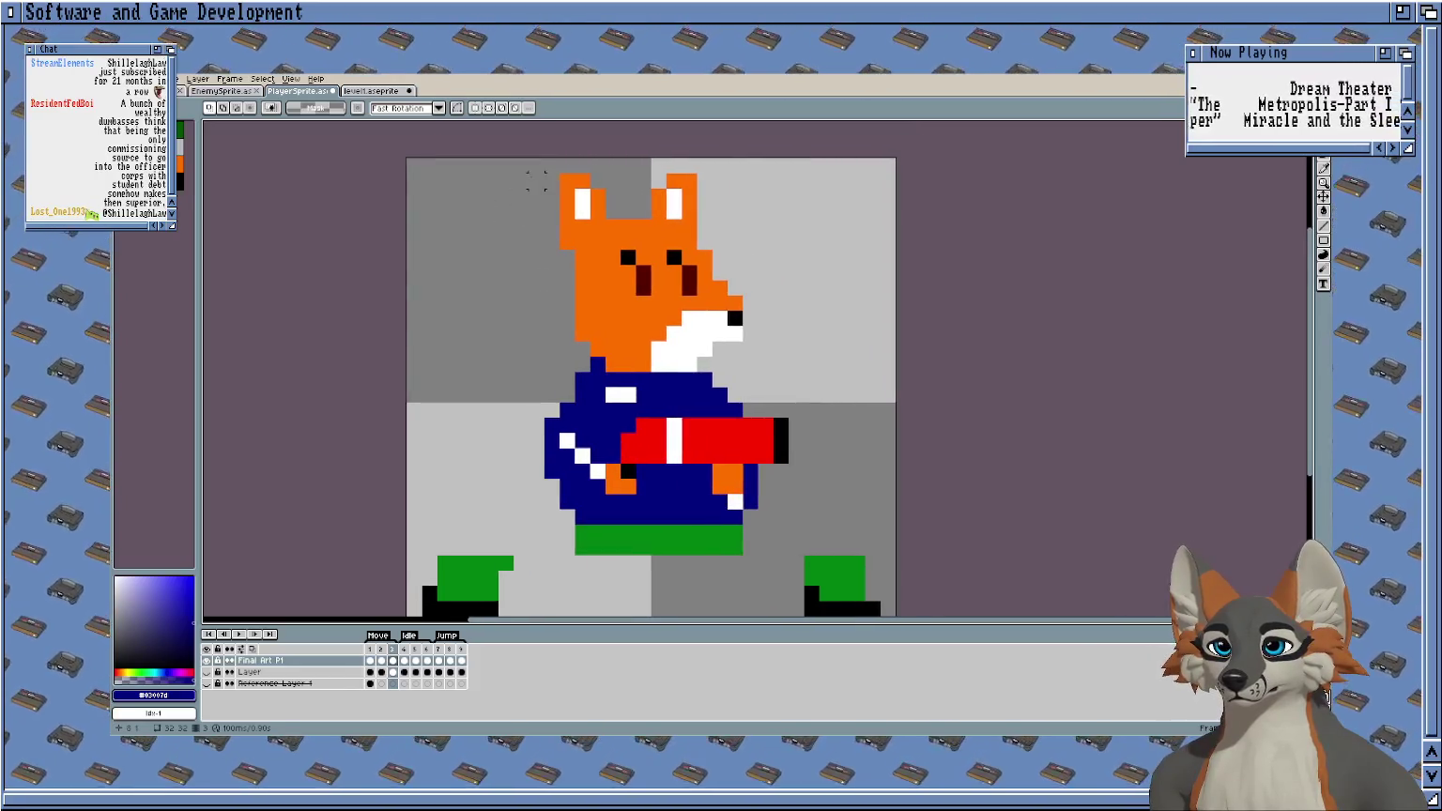
Move the fox's left half one pixel left, opening a one-column gap.
{"action": "left_click_drag", "start_coordinate": [533, 164], "coordinate": [611, 545]}
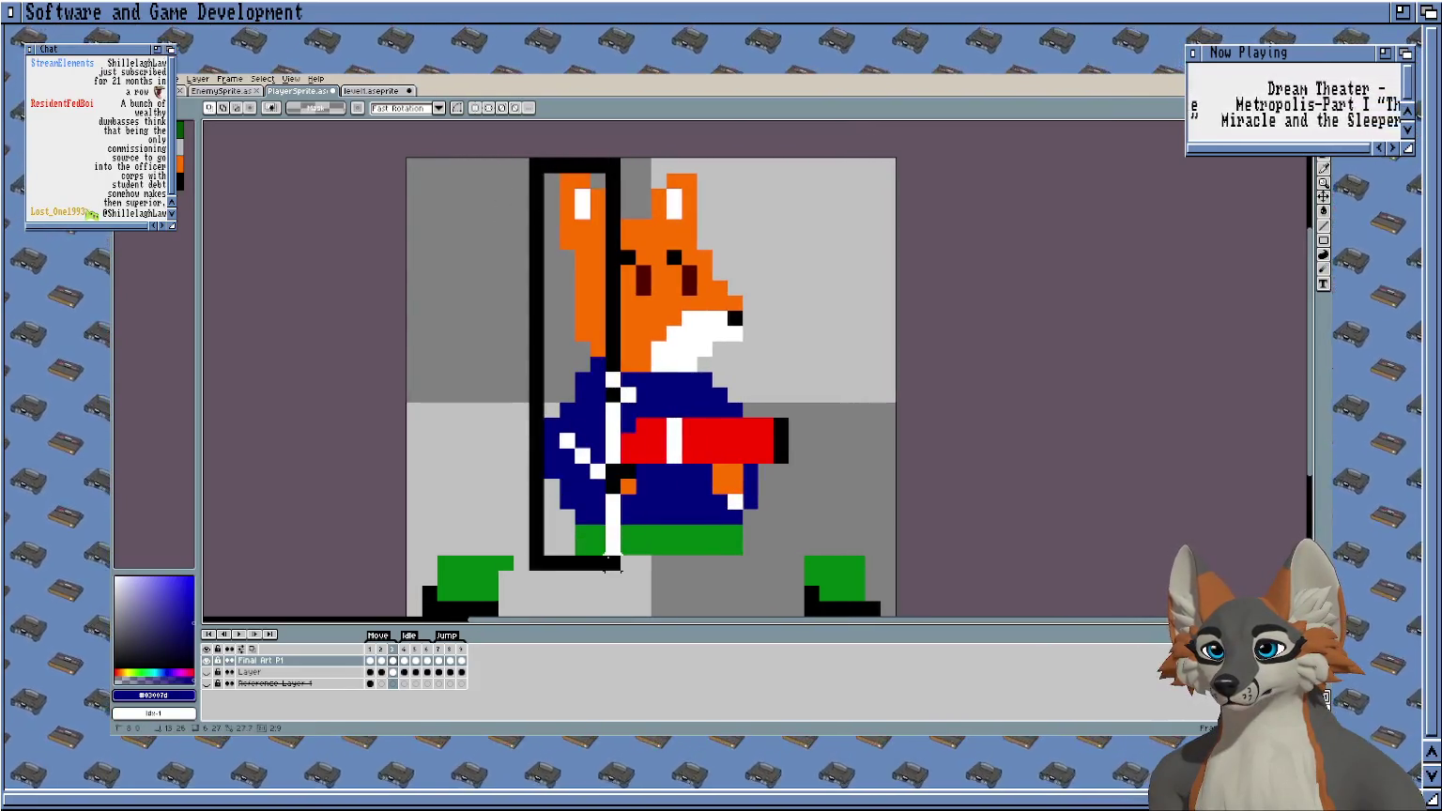
{"action": "left_click_drag", "start_coordinate": [588, 499], "coordinate": [574, 499]}
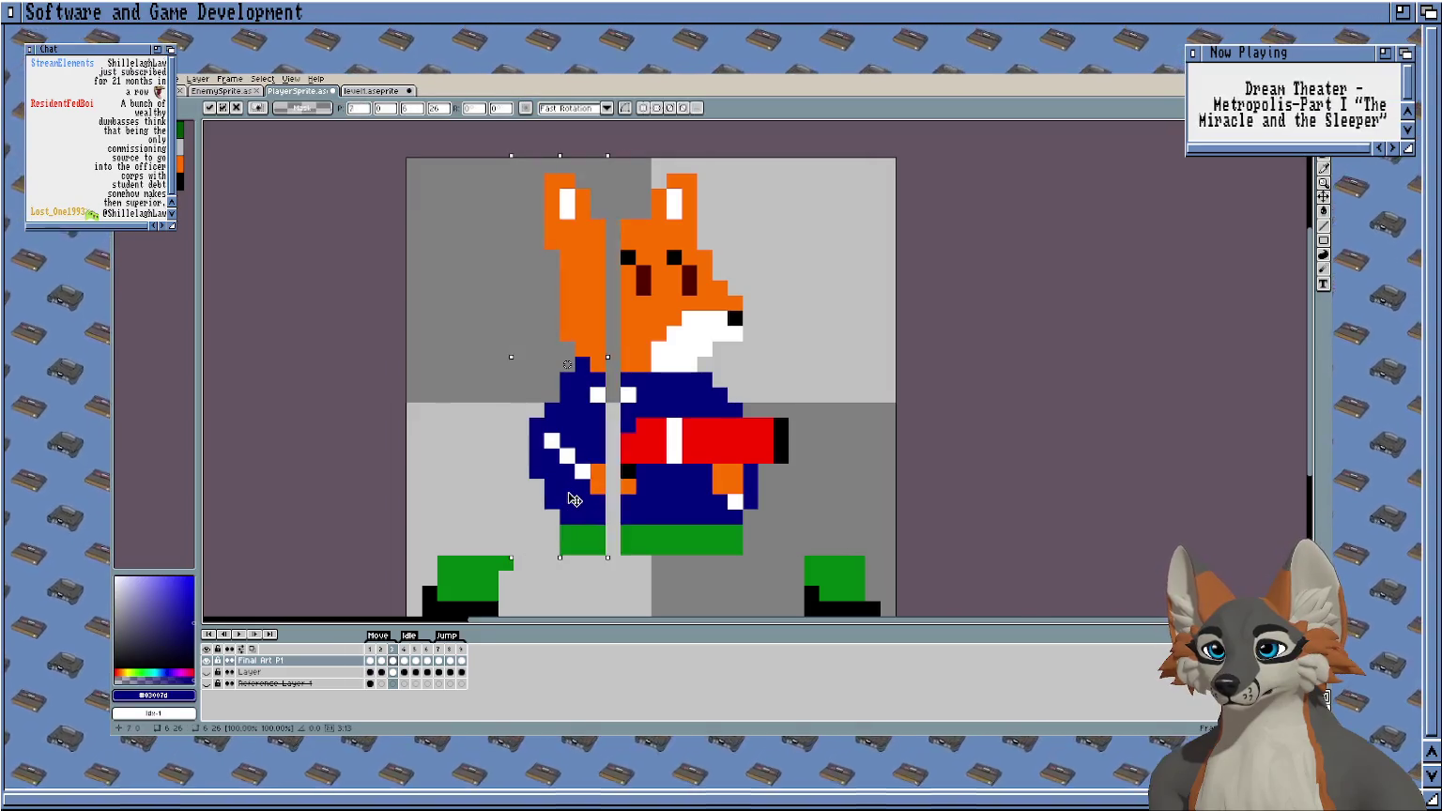
{"action": "key", "text": "ctrl+d"}
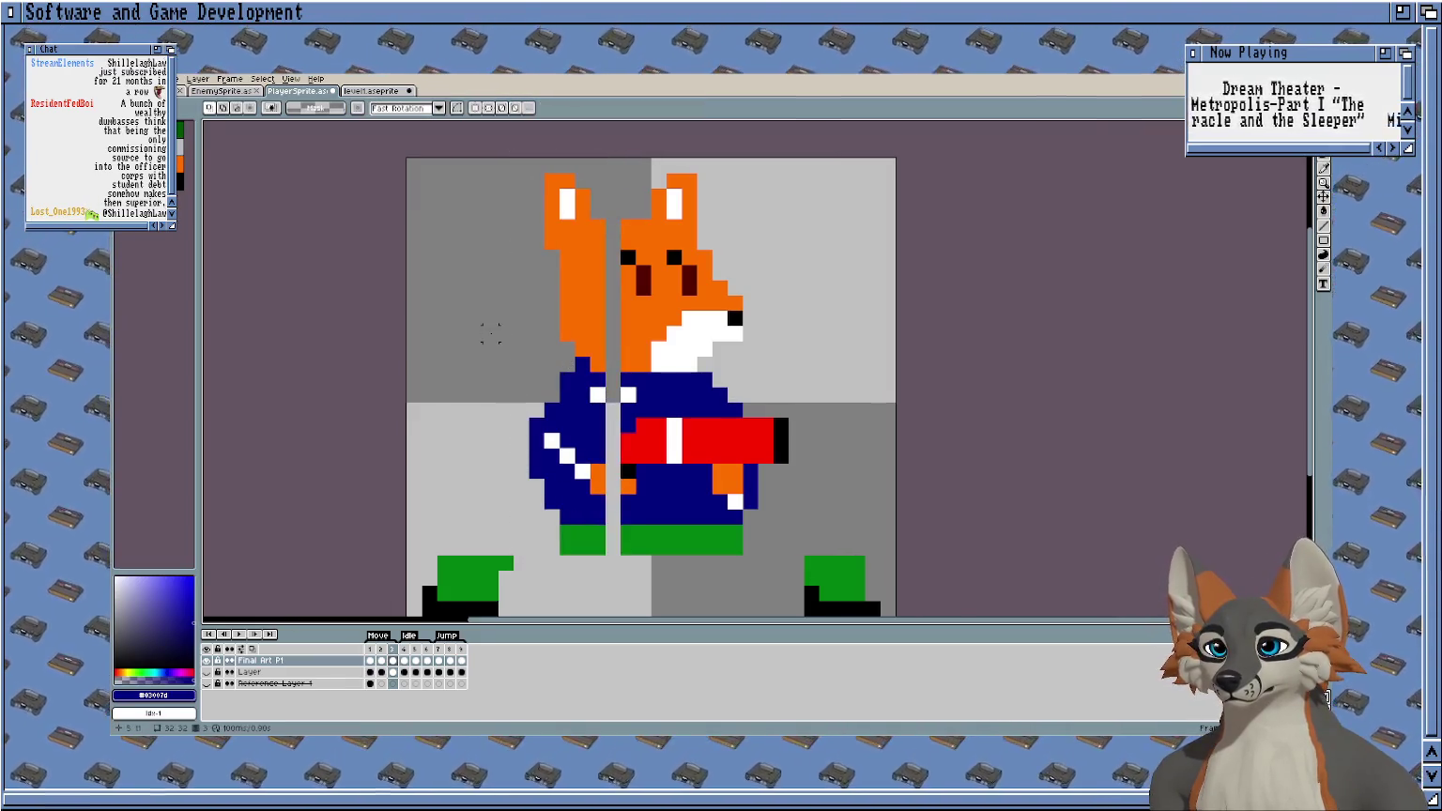
{"action": "scroll", "coordinate": [554, 357], "scroll_direction": "up", "scroll_amount": 2}
{"action": "key", "text": "i"}
{"action": "left_click", "coordinate": [705, 477]}
{"action": "mouse_move", "coordinate": [731, 475]}
{"action": "left_mouse_down"}
{"action": "mouse_move", "coordinate": [685, 429]}
{"action": "mouse_move", "coordinate": [733, 380]}
{"action": "left_mouse_up"}
{"action": "key", "text": "ctrl+z"}
Fill the jacket part of the gap with the jacket's dark blue.
{"action": "left_click", "coordinate": [685, 428], "text": "alt"}
{"action": "left_click", "coordinate": [731, 429]}
{"action": "scroll", "coordinate": [733, 380], "scroll_direction": "down", "scroll_amount": 1}
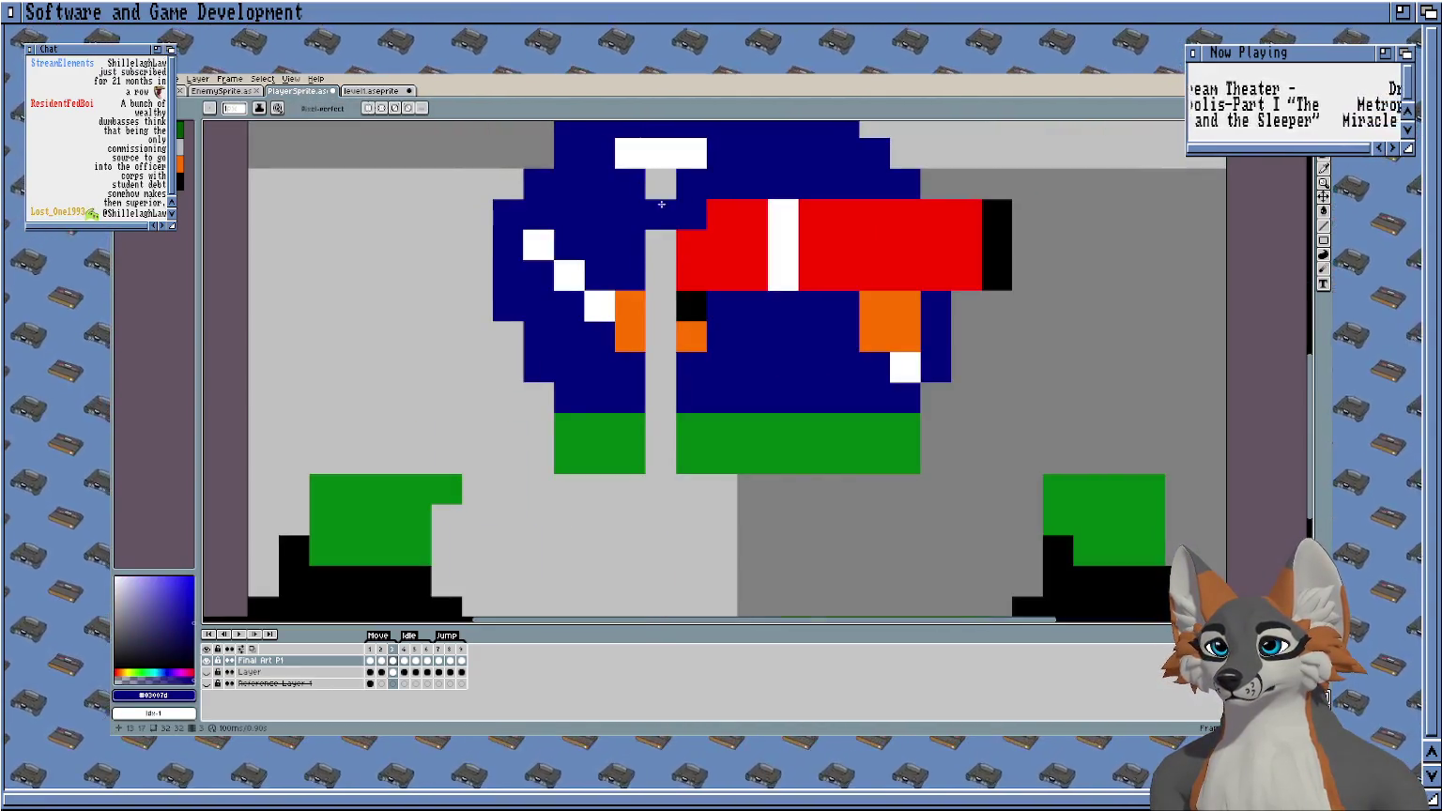
{"action": "left_click_drag", "start_coordinate": [661, 183], "coordinate": [665, 259]}
{"action": "left_click_drag", "start_coordinate": [674, 419], "coordinate": [661, 361]}
Fill the remaining gap pixels with the trousers' green and the fox's orange fur.
{"action": "left_click", "coordinate": [661, 458]}
{"action": "left_click", "coordinate": [627, 437], "text": "alt"}
{"action": "left_click", "coordinate": [657, 450]}
{"action": "left_click_drag", "start_coordinate": [664, 435], "coordinate": [648, 525]}
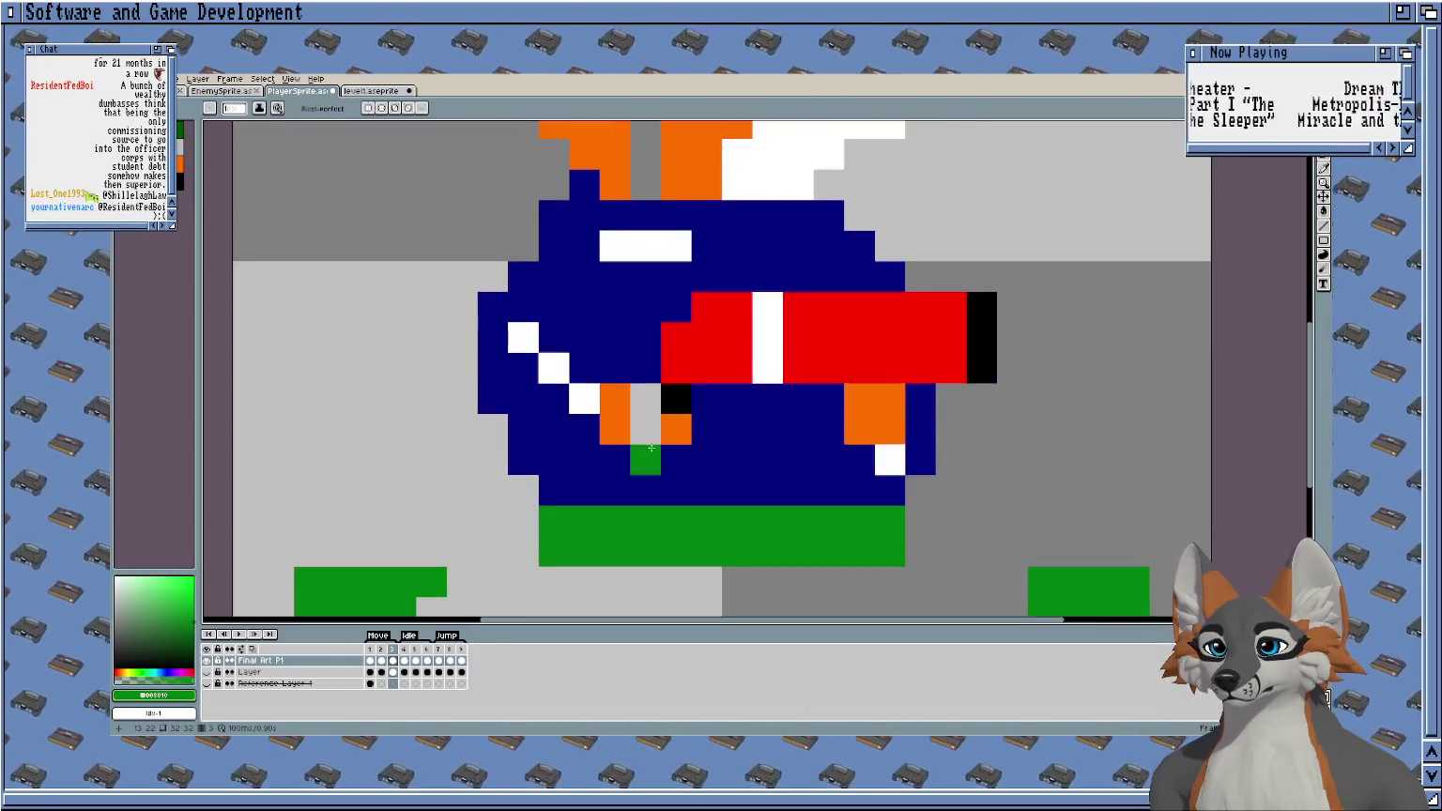
{"action": "left_click", "coordinate": [615, 413], "text": "alt"}
{"action": "left_click", "coordinate": [646, 413]}
{"action": "mouse_move", "coordinate": [641, 122]}
{"action": "left_mouse_down"}
{"action": "mouse_move", "coordinate": [604, 323]}
{"action": "mouse_move", "coordinate": [606, 506]}
{"action": "left_mouse_up"}
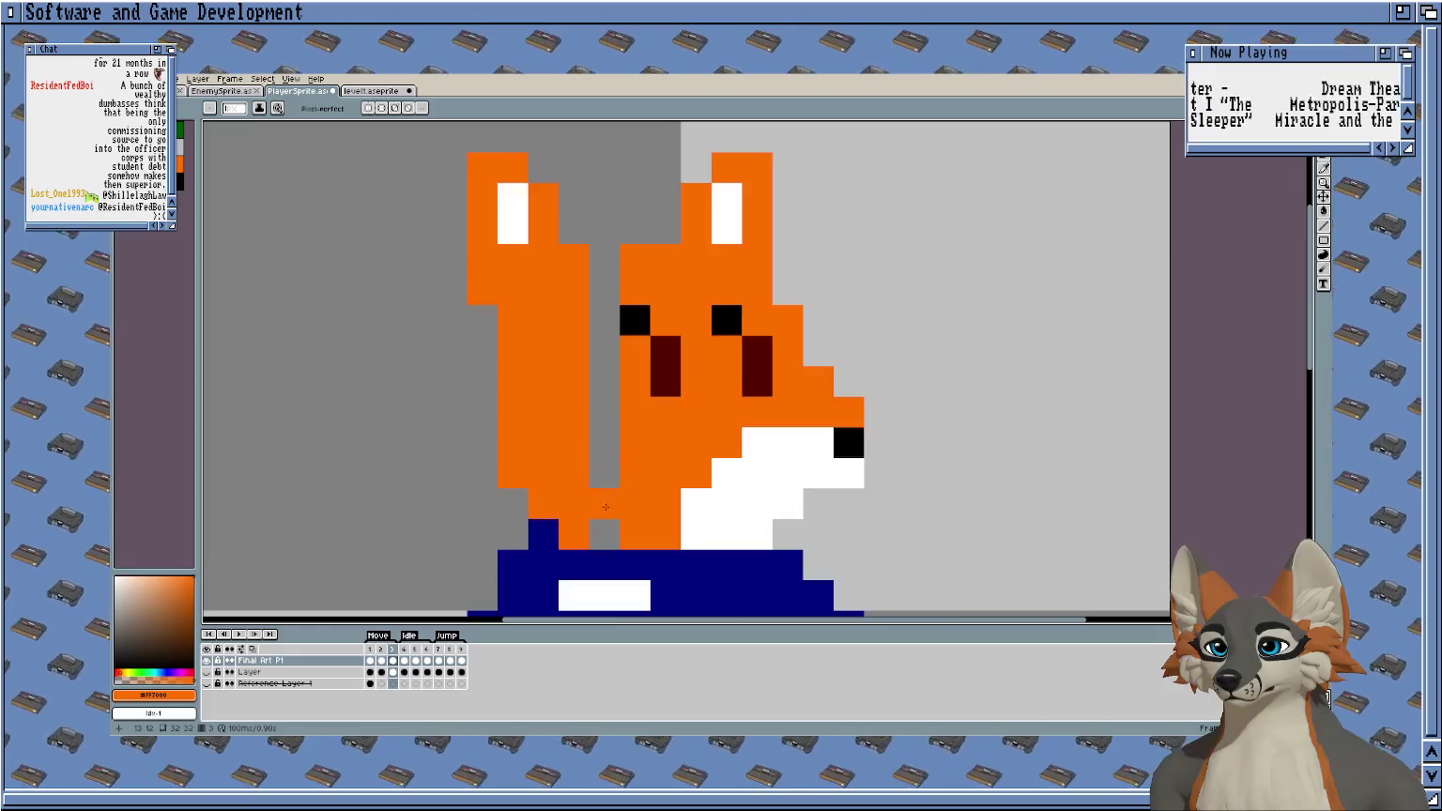
Play the animation to check the poses, then stop on frame 3.
{"action": "scroll", "coordinate": [609, 252], "scroll_direction": "down", "scroll_amount": 2}
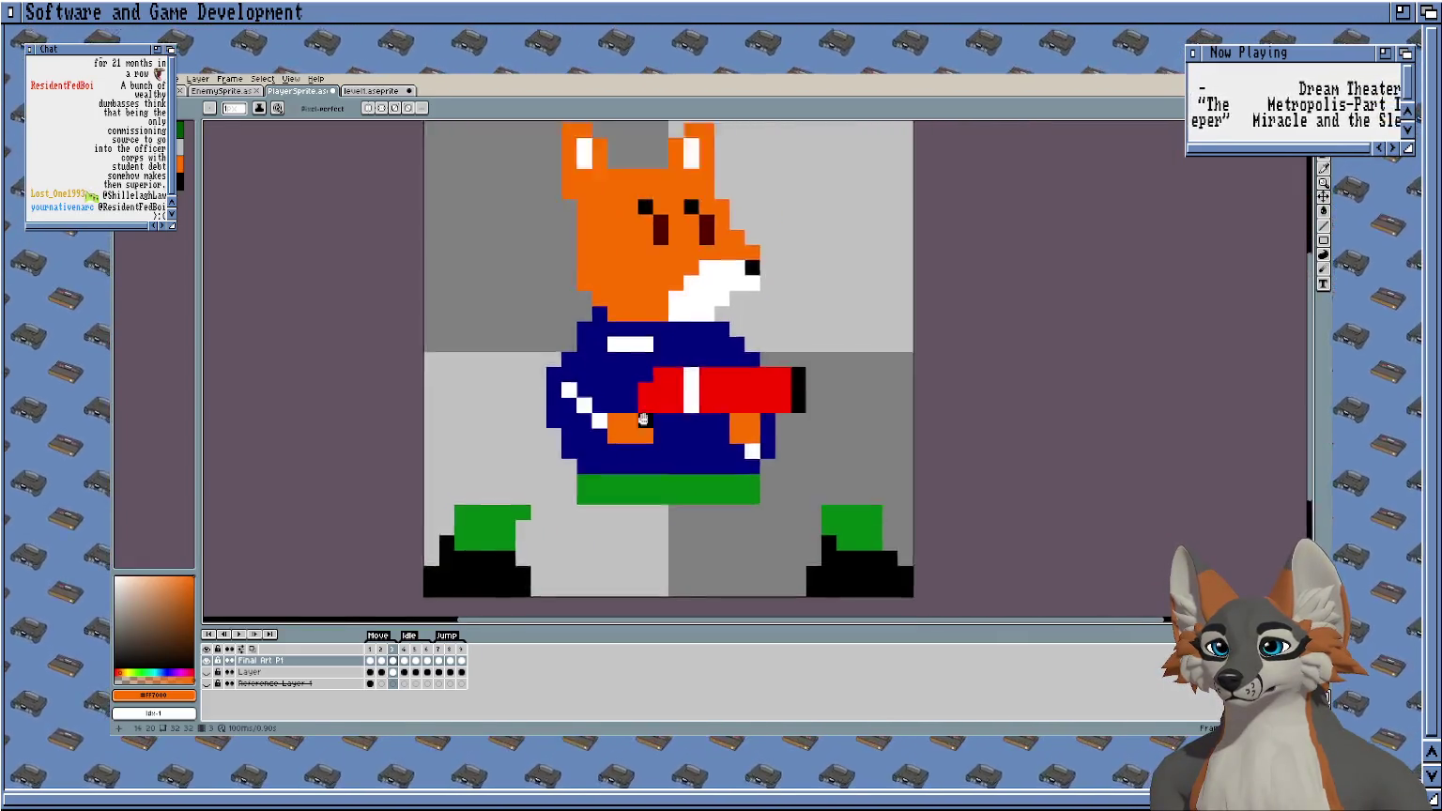
{"action": "scroll", "coordinate": [554, 542], "scroll_direction": "up", "scroll_amount": 2}
{"action": "key", "text": "Return"}
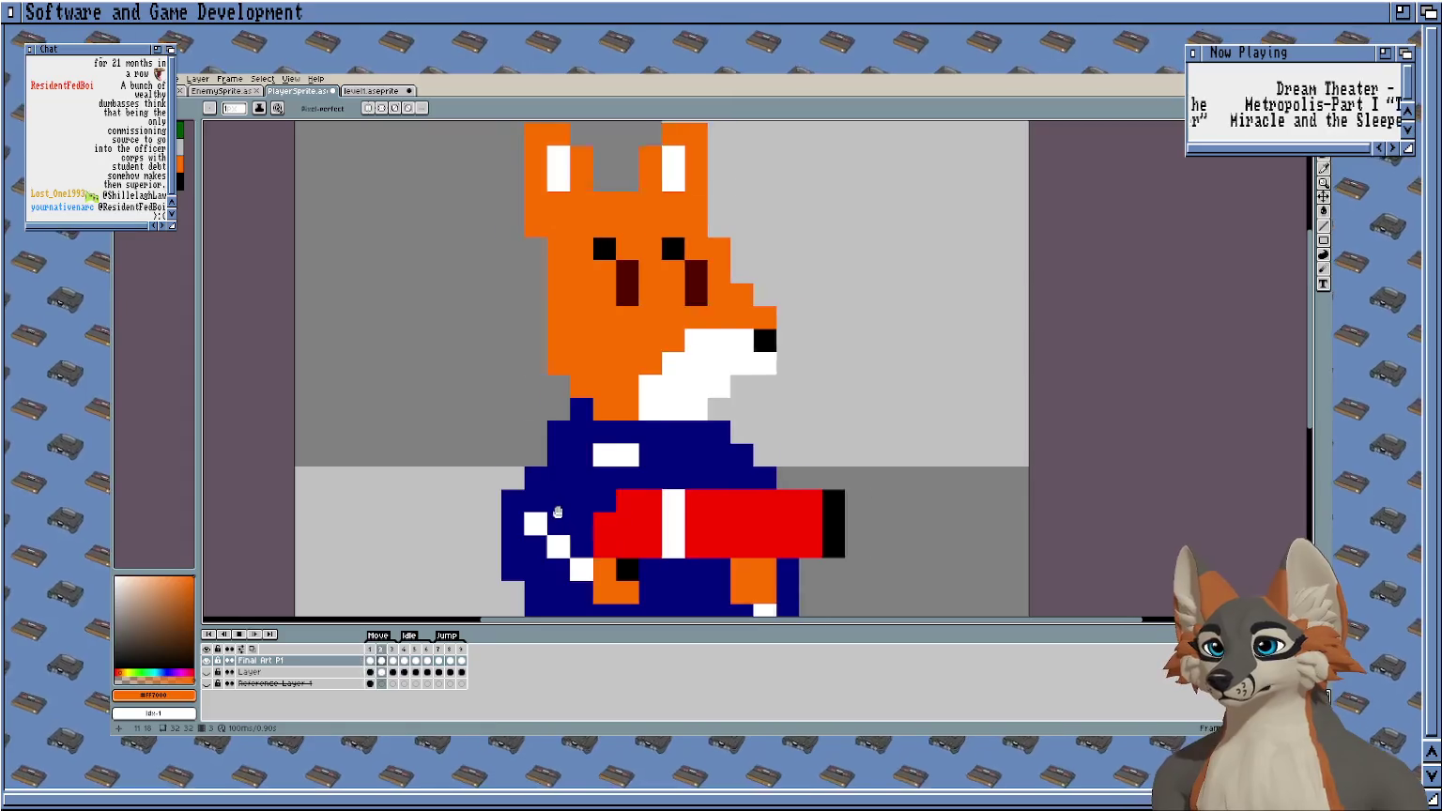
{"action": "left_click_drag", "start_coordinate": [500, 393], "coordinate": [583, 397]}
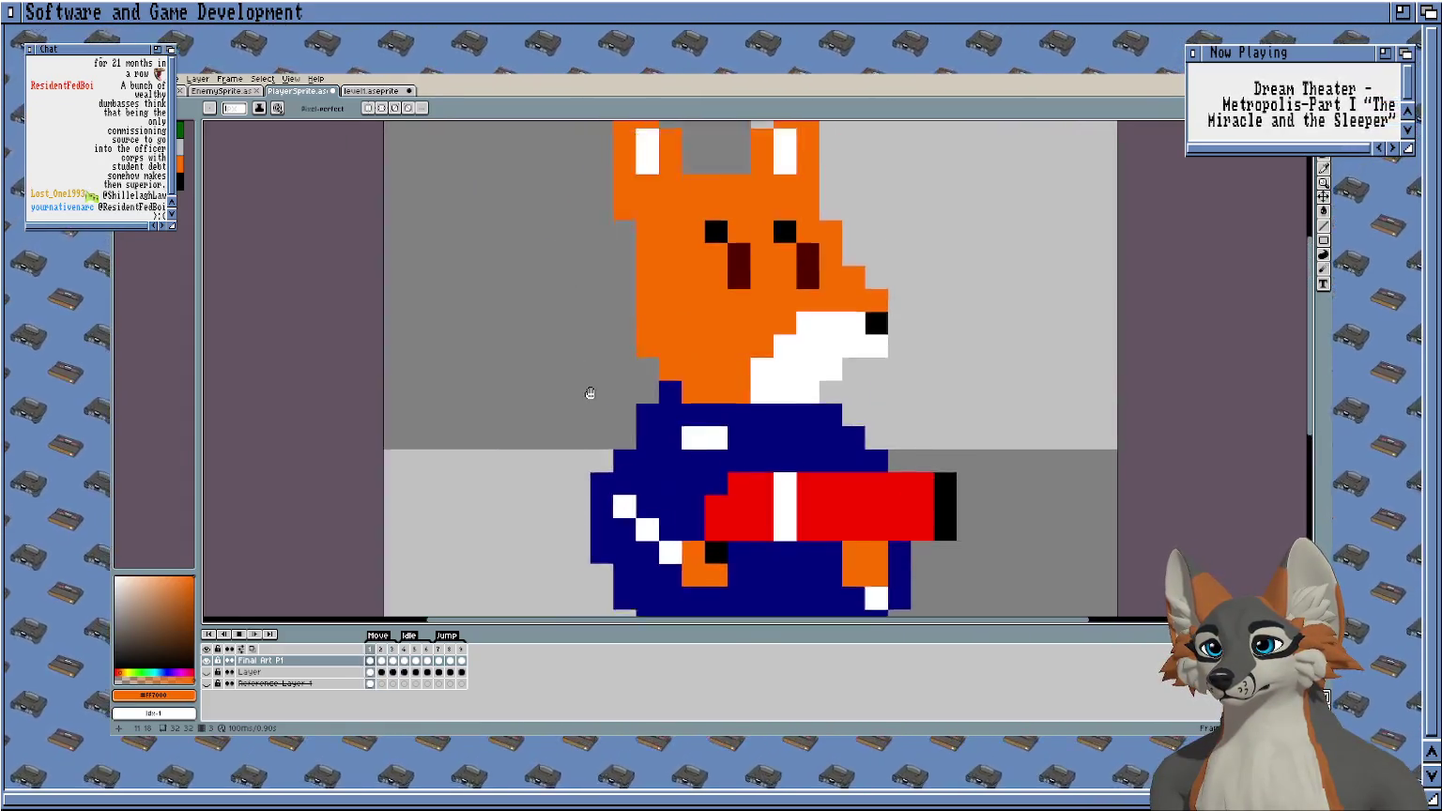
{"action": "scroll", "coordinate": [581, 404], "scroll_direction": "down", "scroll_amount": 1}
{"action": "scroll", "coordinate": [581, 404], "scroll_direction": "down", "scroll_amount": 1}
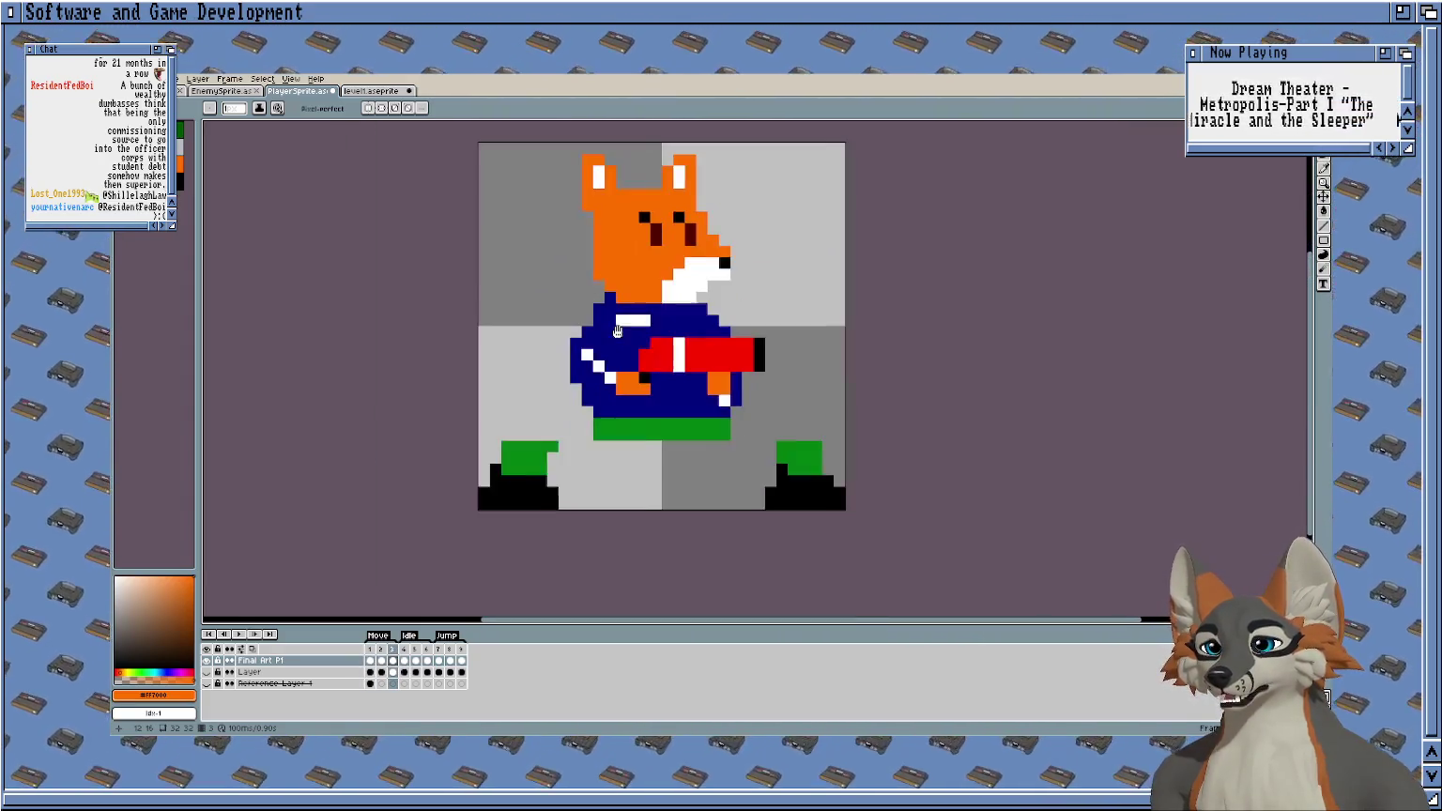
{"action": "left_click", "coordinate": [381, 661]}
{"action": "left_click", "coordinate": [392, 661]}
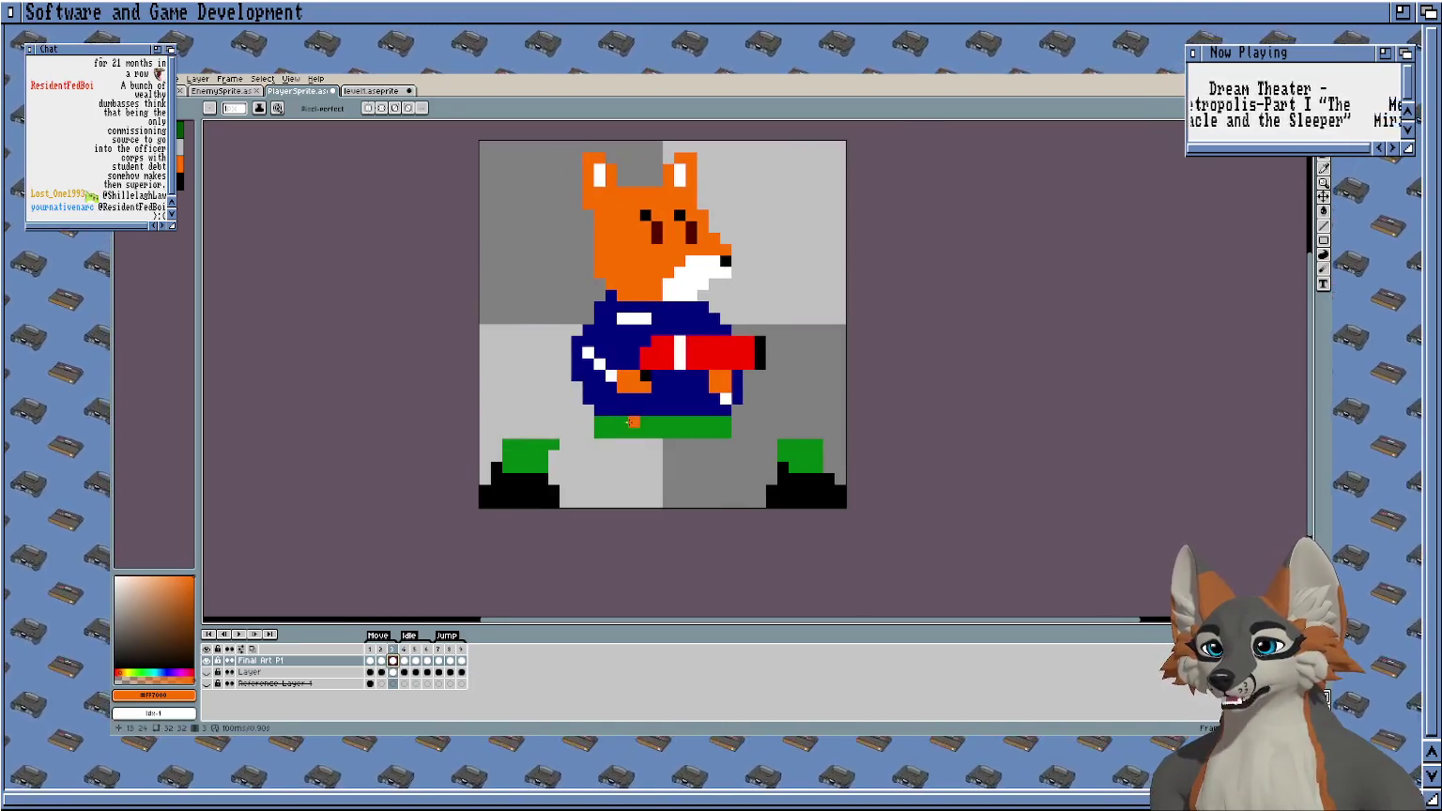
{"action": "scroll", "coordinate": [610, 442], "scroll_direction": "up", "scroll_amount": 2}
Move the fox's left and right feet inward beneath its legs.
{"action": "key", "text": "m"}
{"action": "left_click_drag", "start_coordinate": [643, 418], "coordinate": [411, 561]}
{"action": "left_click_drag", "start_coordinate": [494, 457], "coordinate": [706, 457]}
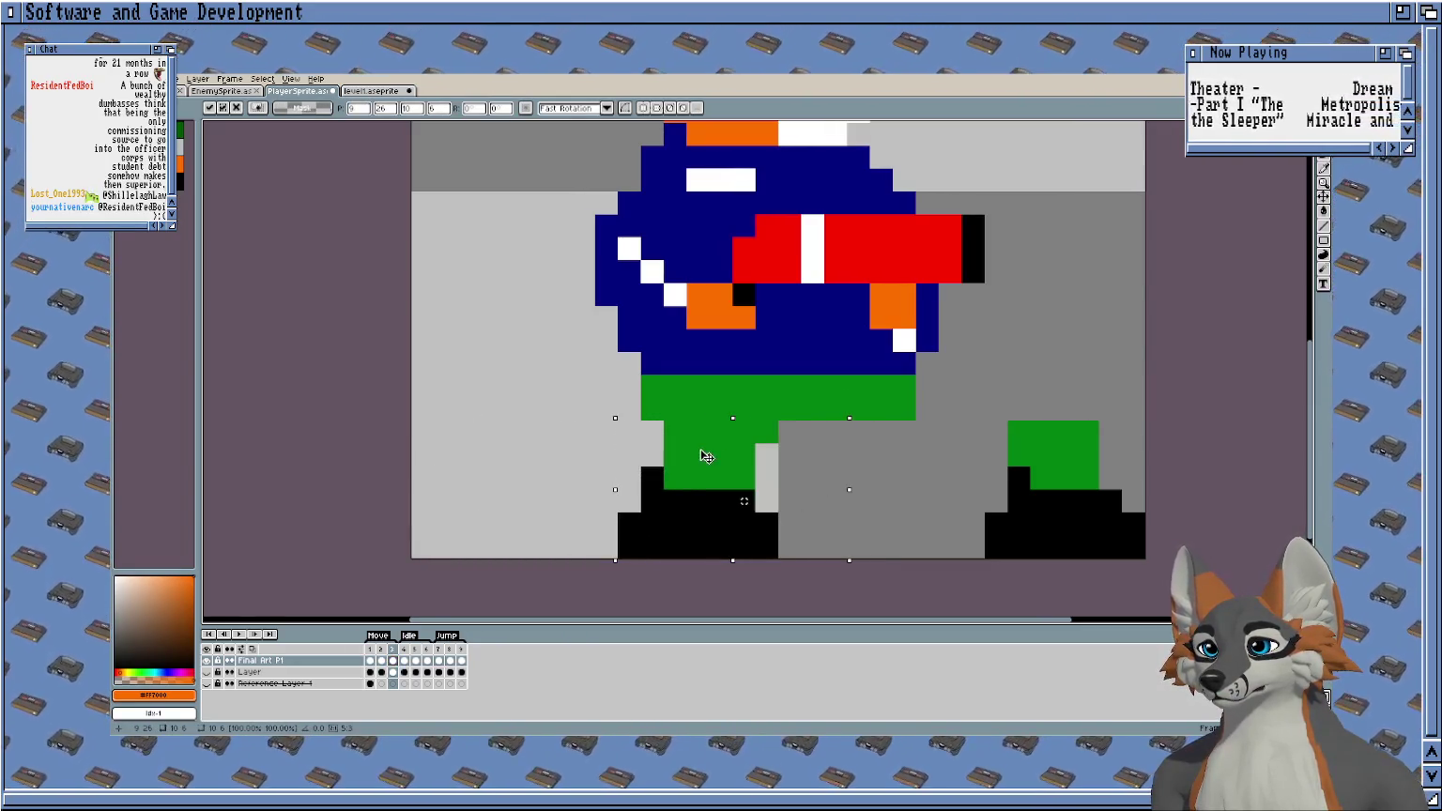
{"action": "left_click_drag", "start_coordinate": [1005, 419], "coordinate": [1147, 560]}
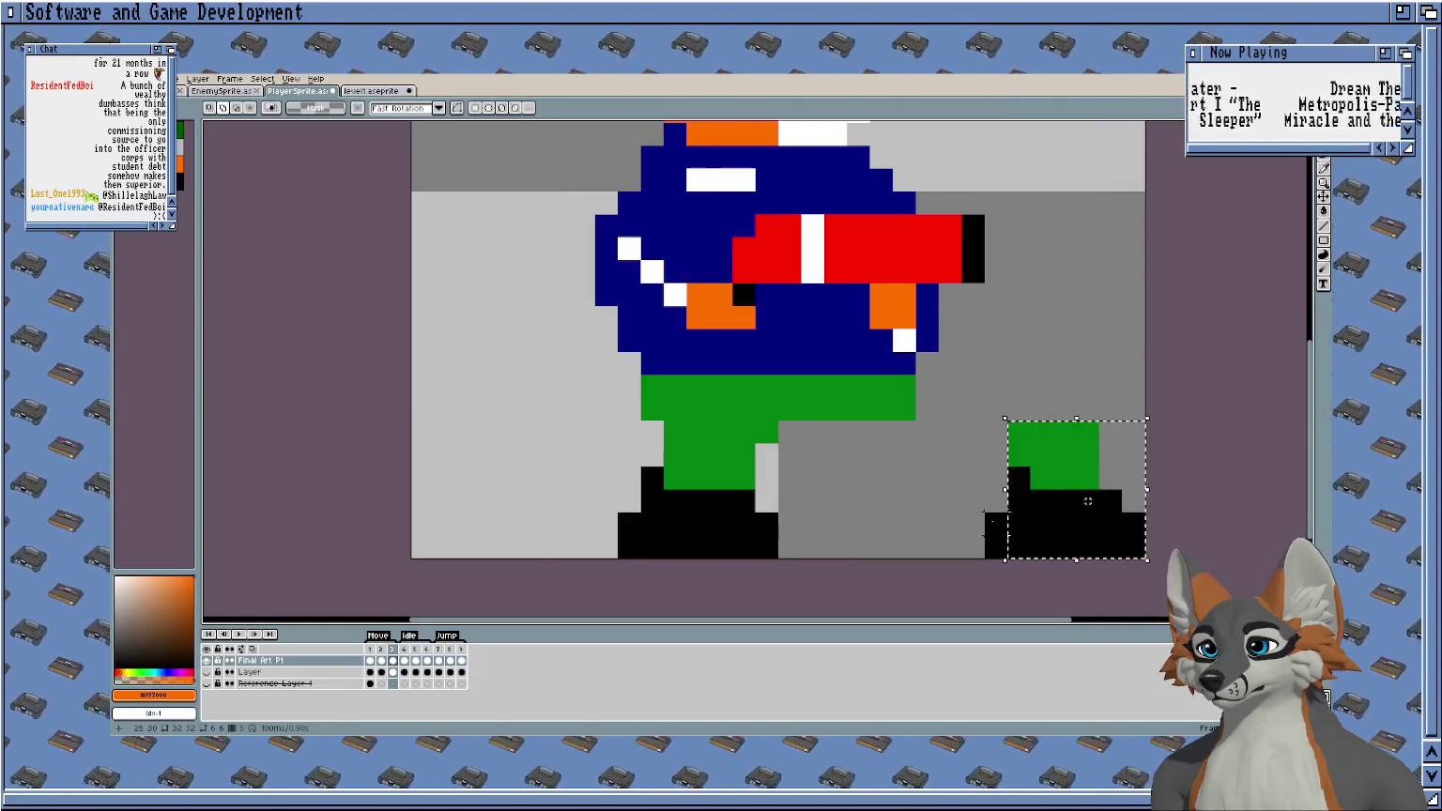
{"action": "left_click_drag", "start_coordinate": [1059, 454], "coordinate": [827, 458]}
{"action": "key", "text": "Return"}
Switch to the Eraser and zoom and scroll the view around the fox's feet.
{"action": "key", "text": "e"}
{"action": "scroll", "coordinate": [873, 458], "scroll_direction": "up", "scroll_amount": 1}
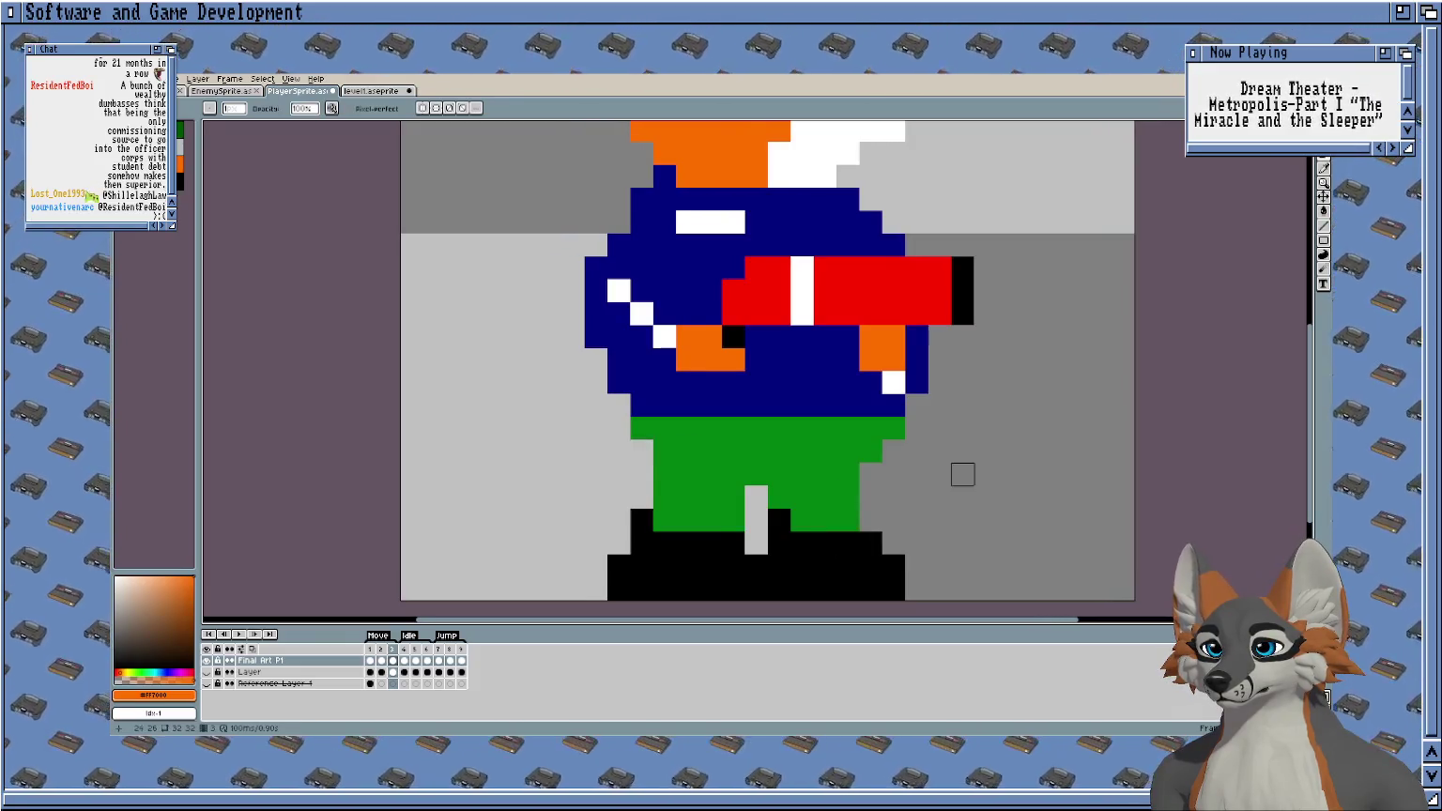
{"action": "scroll", "coordinate": [962, 474], "scroll_direction": "down", "scroll_amount": 2}
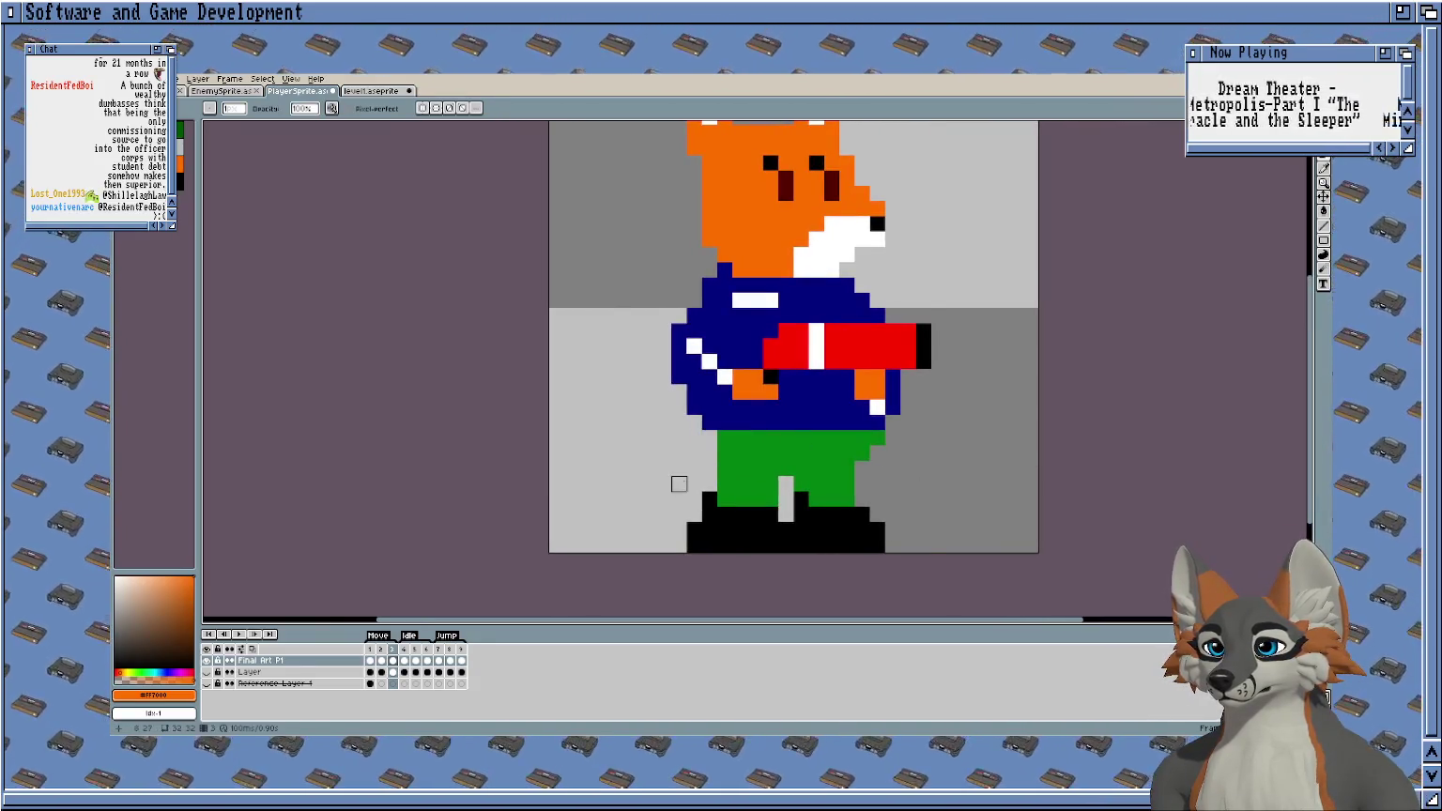
{"action": "scroll", "coordinate": [676, 479], "scroll_direction": "up", "scroll_amount": 2}
{"action": "scroll", "coordinate": [657, 483], "scroll_direction": "right", "scroll_amount": 2}
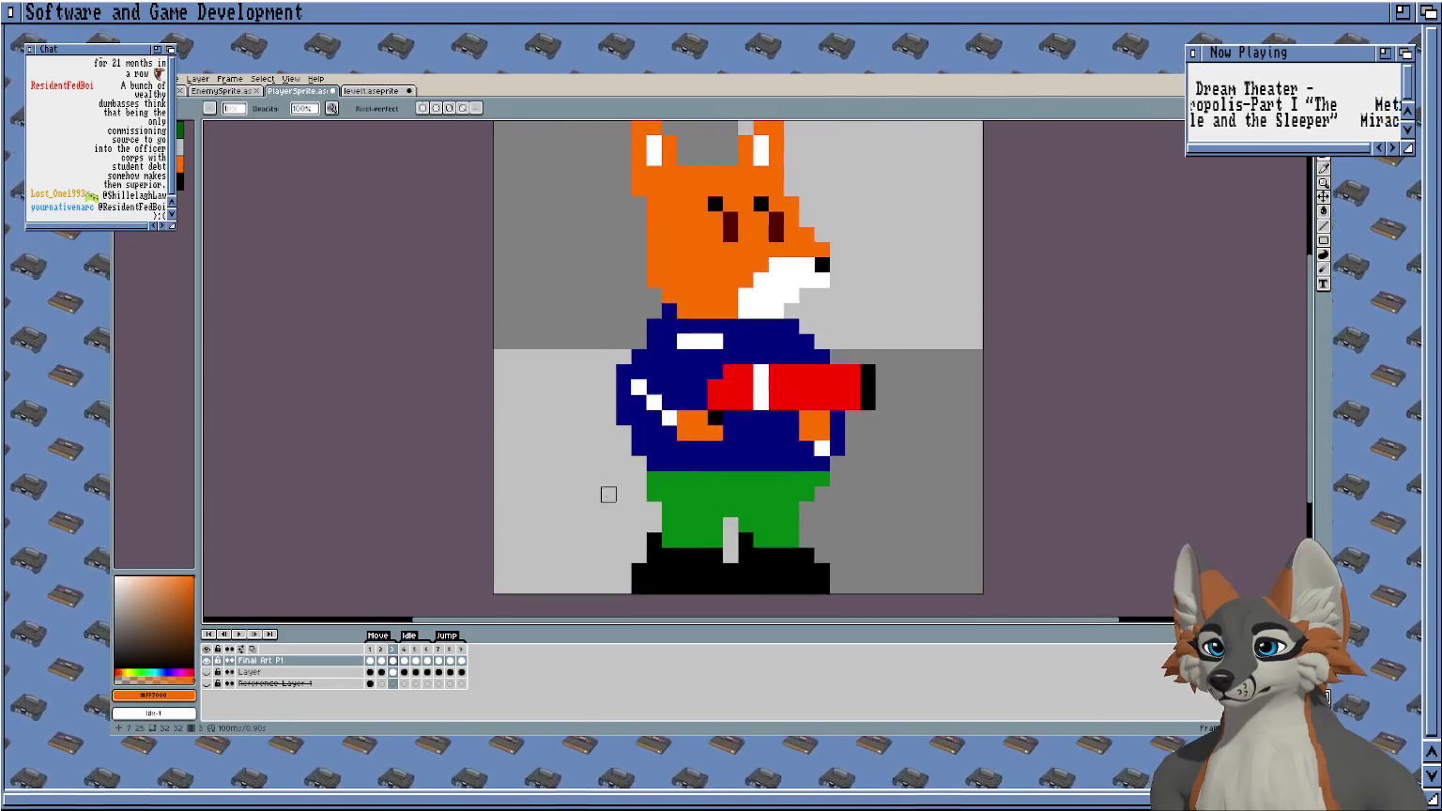
{"action": "scroll", "coordinate": [608, 494], "scroll_direction": "down", "scroll_amount": 1}
Play and stop the walk animation preview, then step through frames to frame 3.
{"action": "key", "text": "Return"}
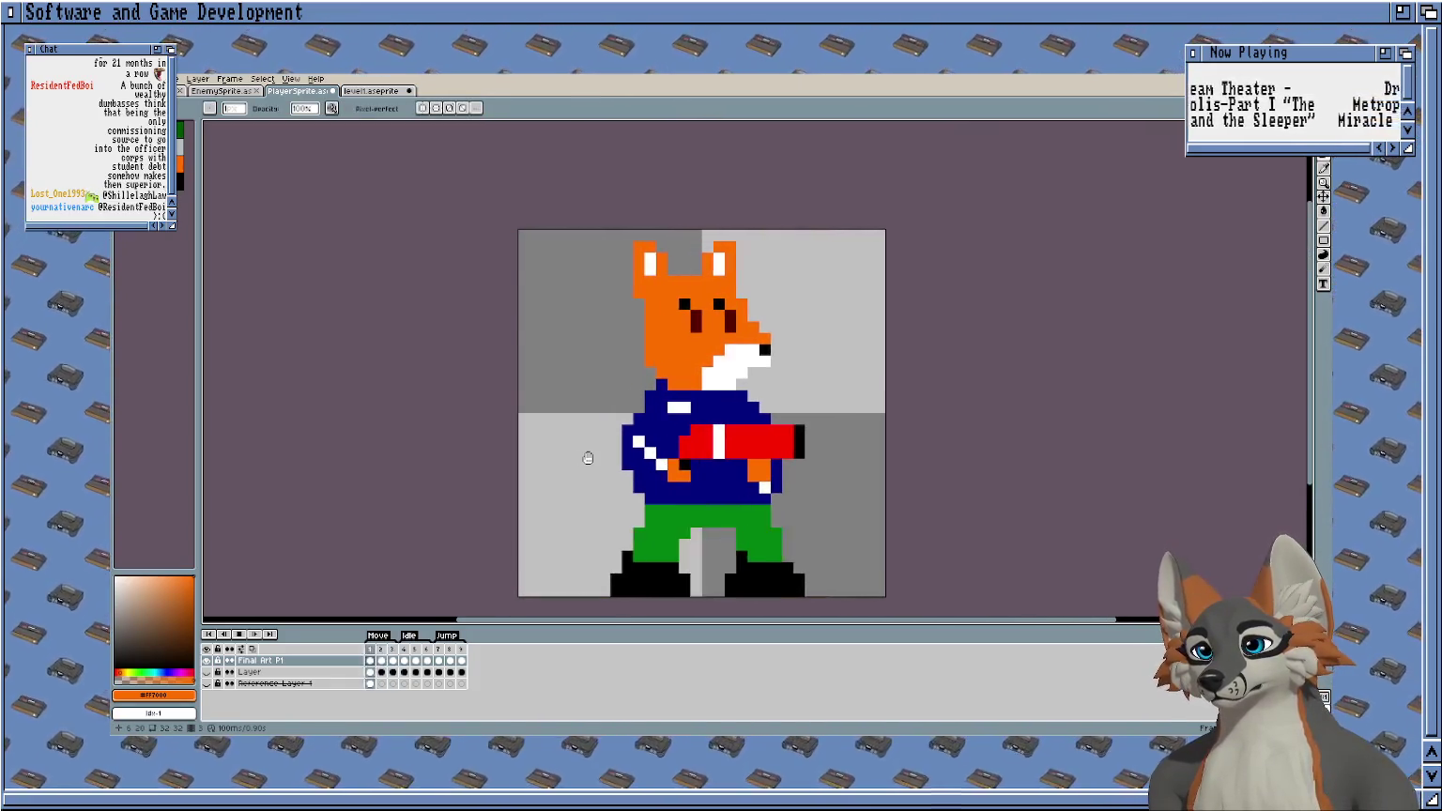
{"action": "key", "text": "Return"}
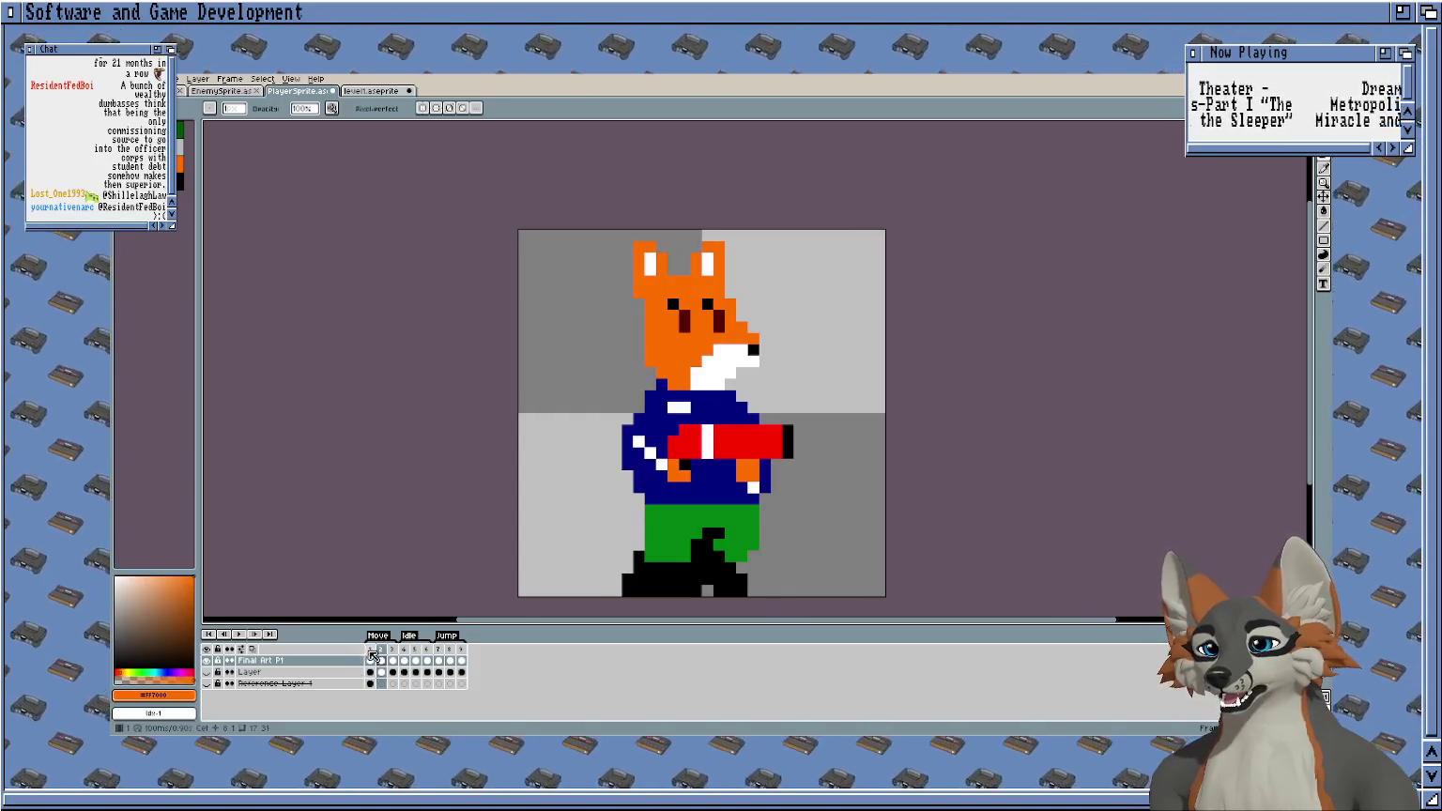
{"action": "key", "text": "Right"}
{"action": "key", "text": "Right"}
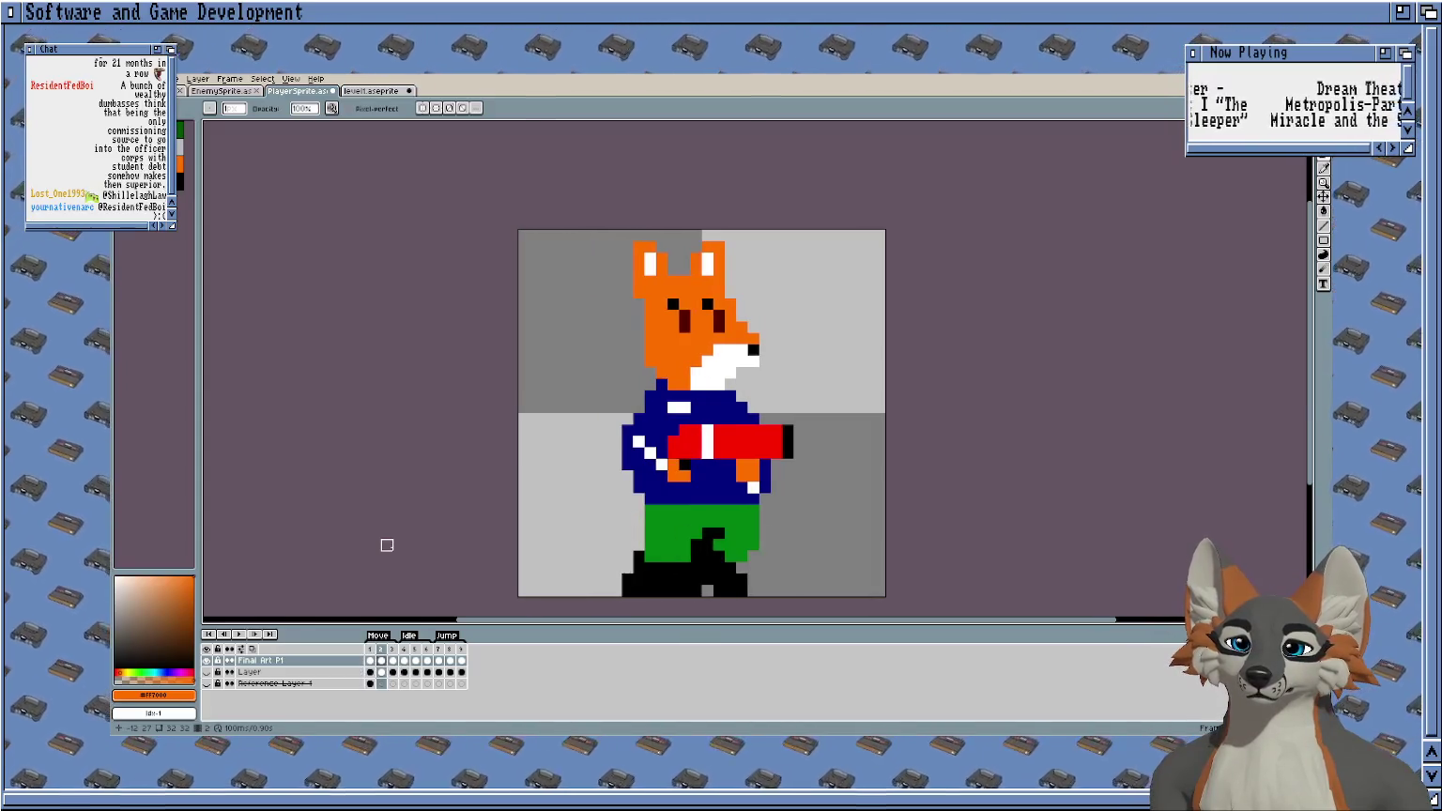
{"action": "key", "text": "Right"}
{"action": "key", "text": "Right"}
{"action": "key", "text": "Left"}
{"action": "key", "text": "Left"}
{"action": "key", "text": "Right"}
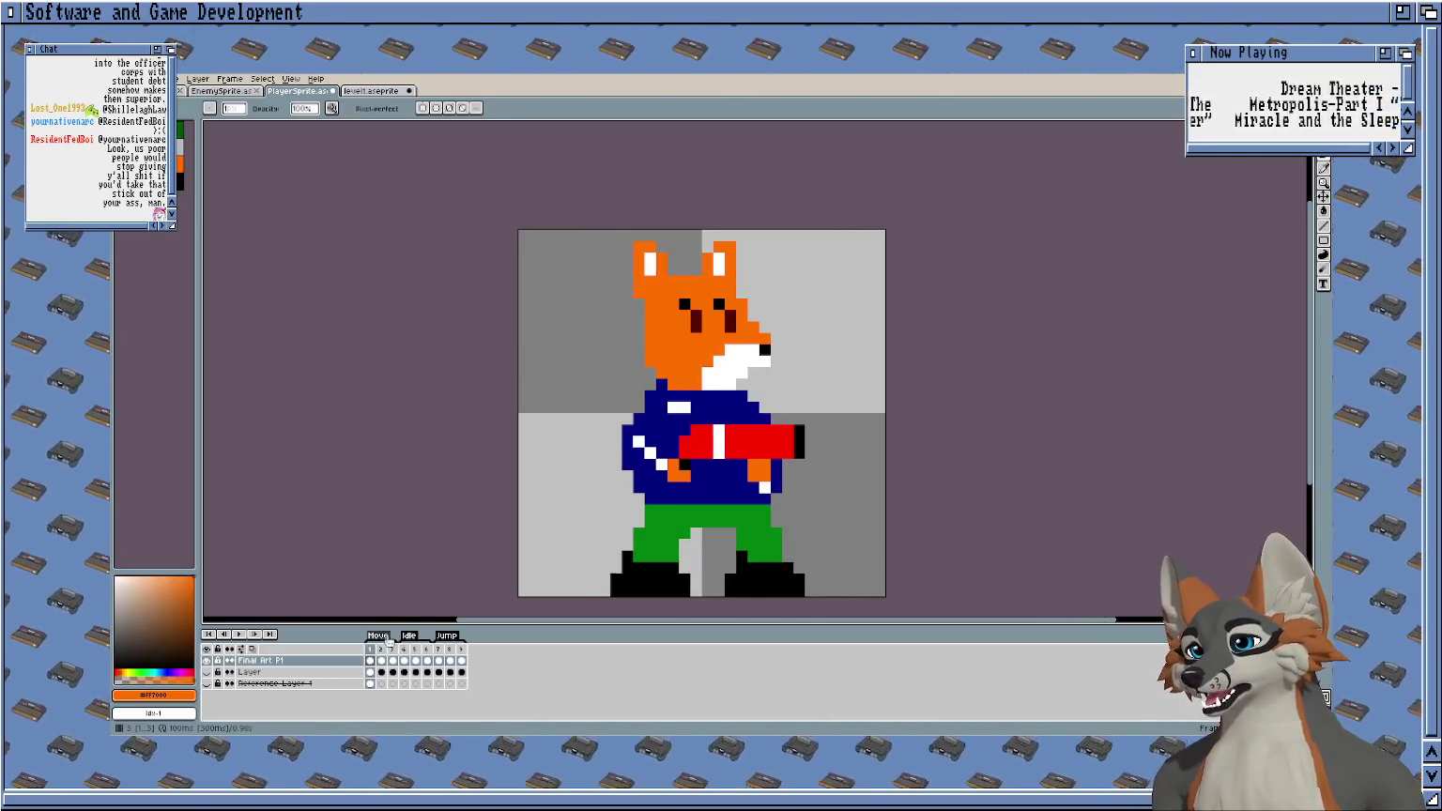
Select the Layer cel in frame 3 and draw a rectangular selection on the fox.
{"action": "left_click", "coordinate": [392, 672]}
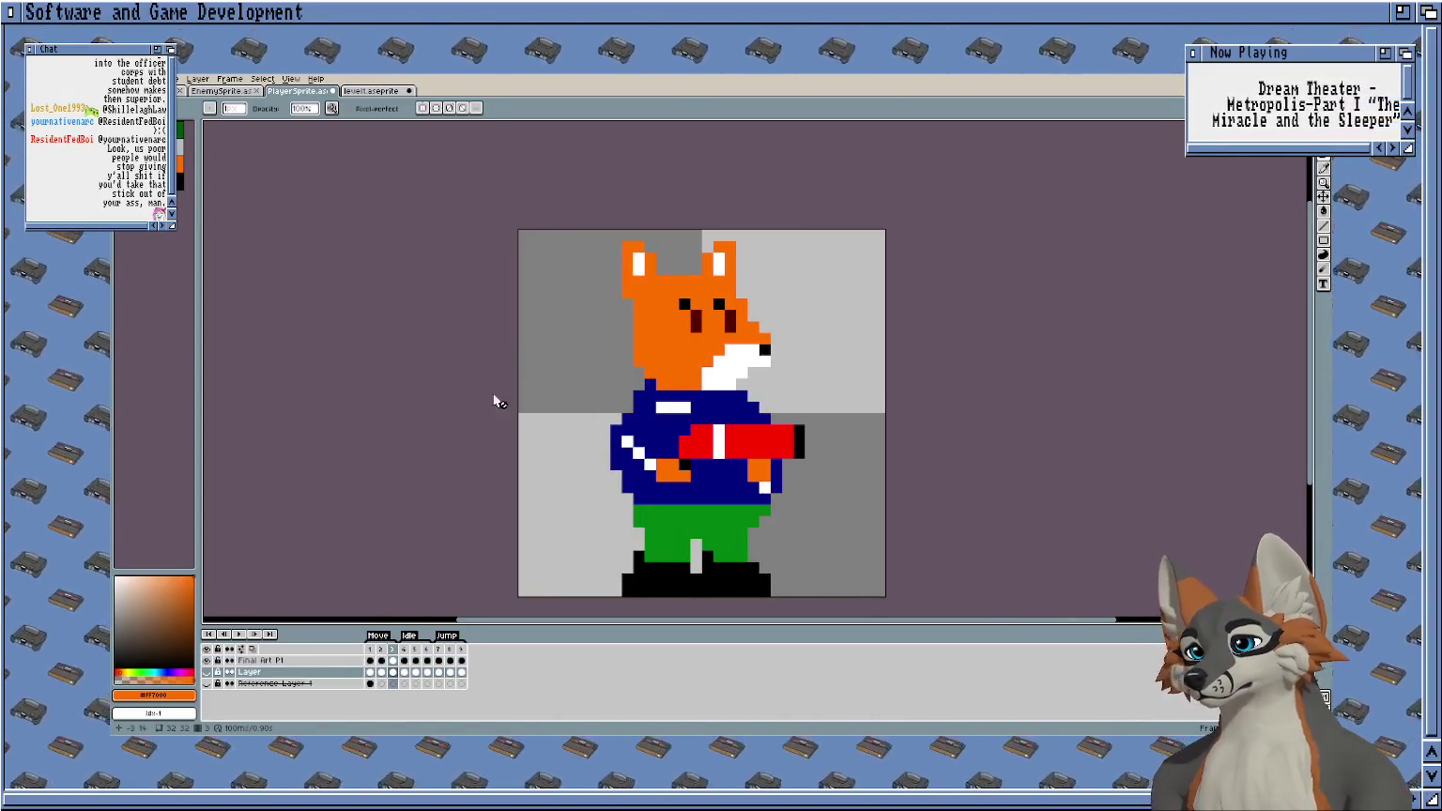
{"action": "scroll", "coordinate": [701, 300], "scroll_direction": "up", "scroll_amount": 1}
{"action": "key", "text": "m"}
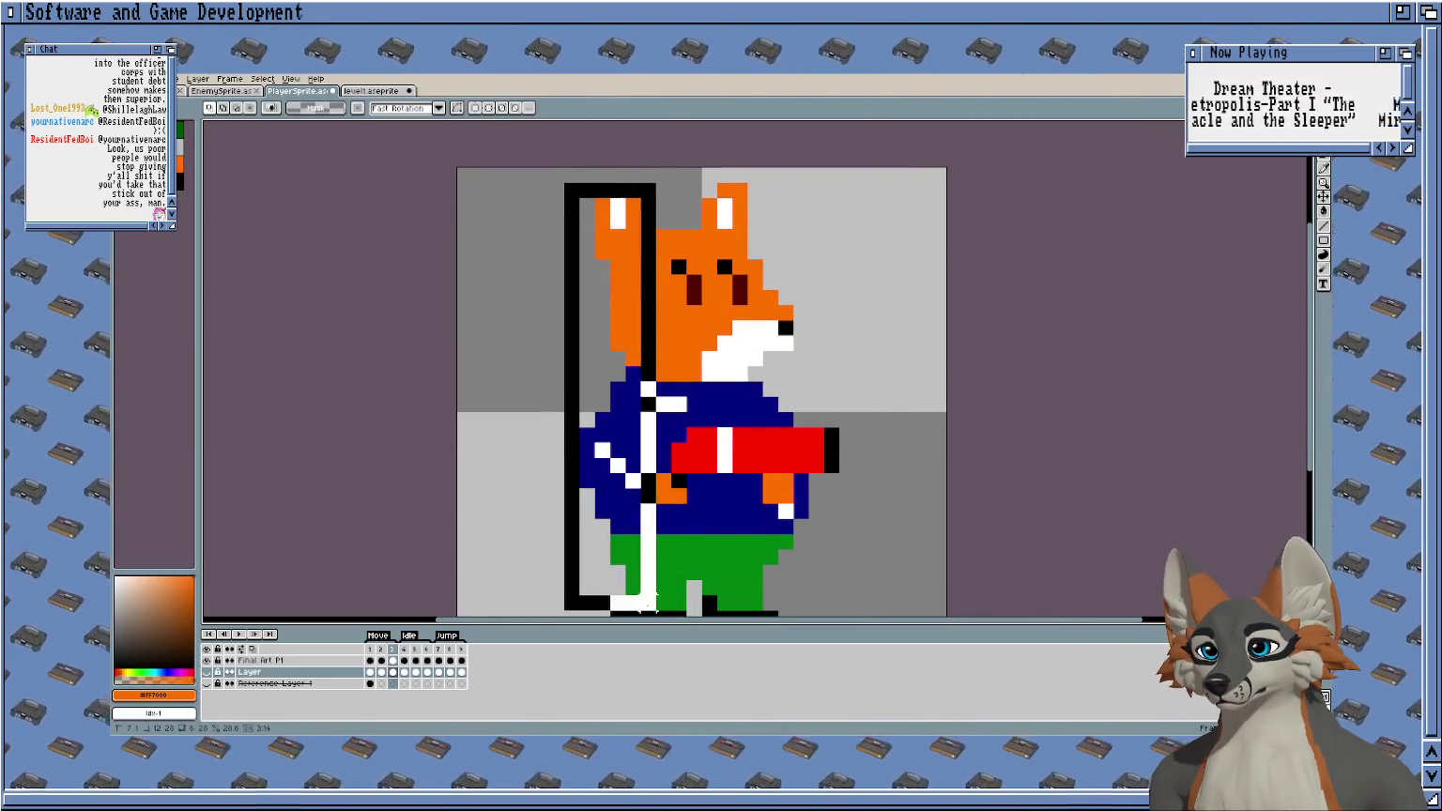
{"action": "left_click_drag", "start_coordinate": [594, 282], "coordinate": [657, 612]}
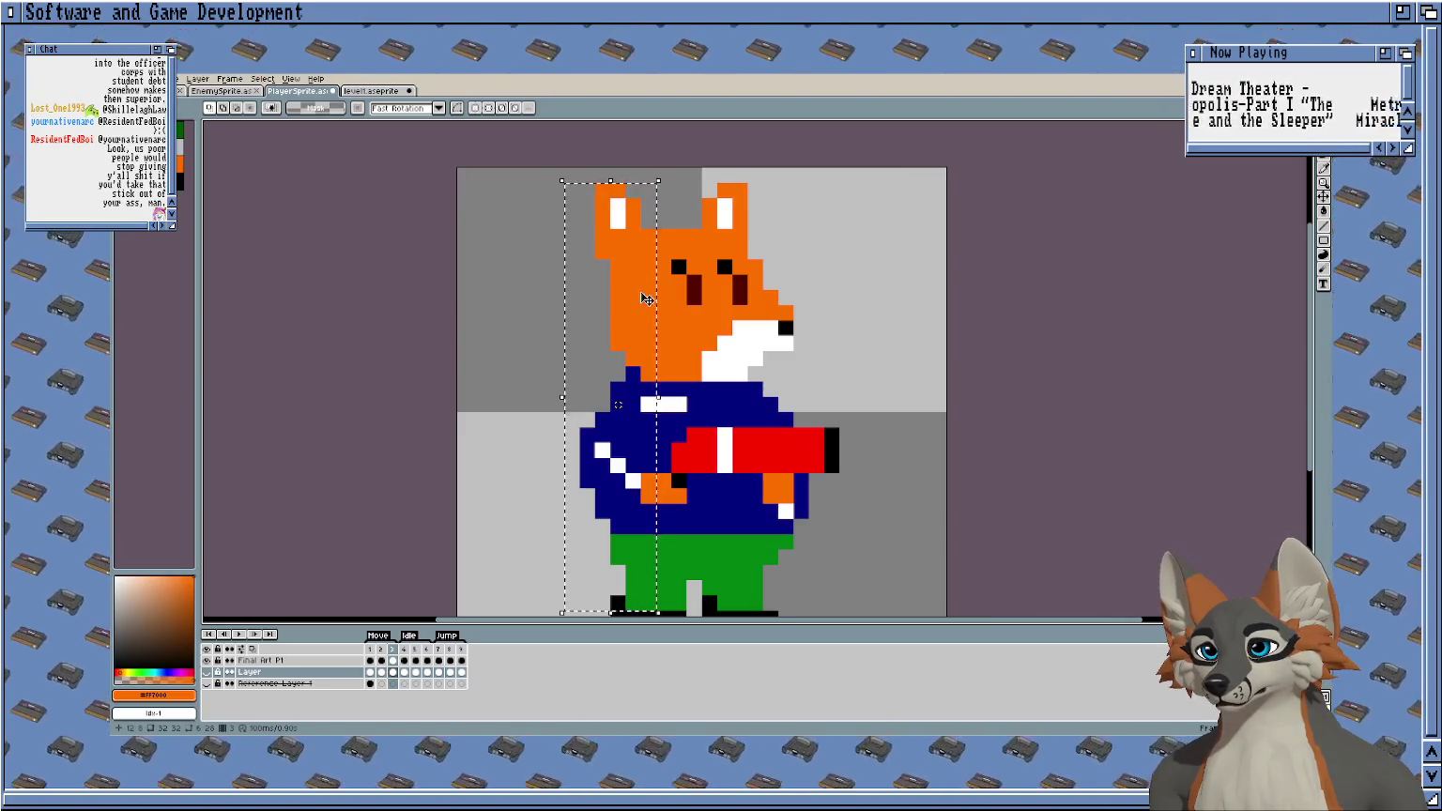
{"action": "scroll", "coordinate": [544, 360], "scroll_direction": "down", "scroll_amount": 1}
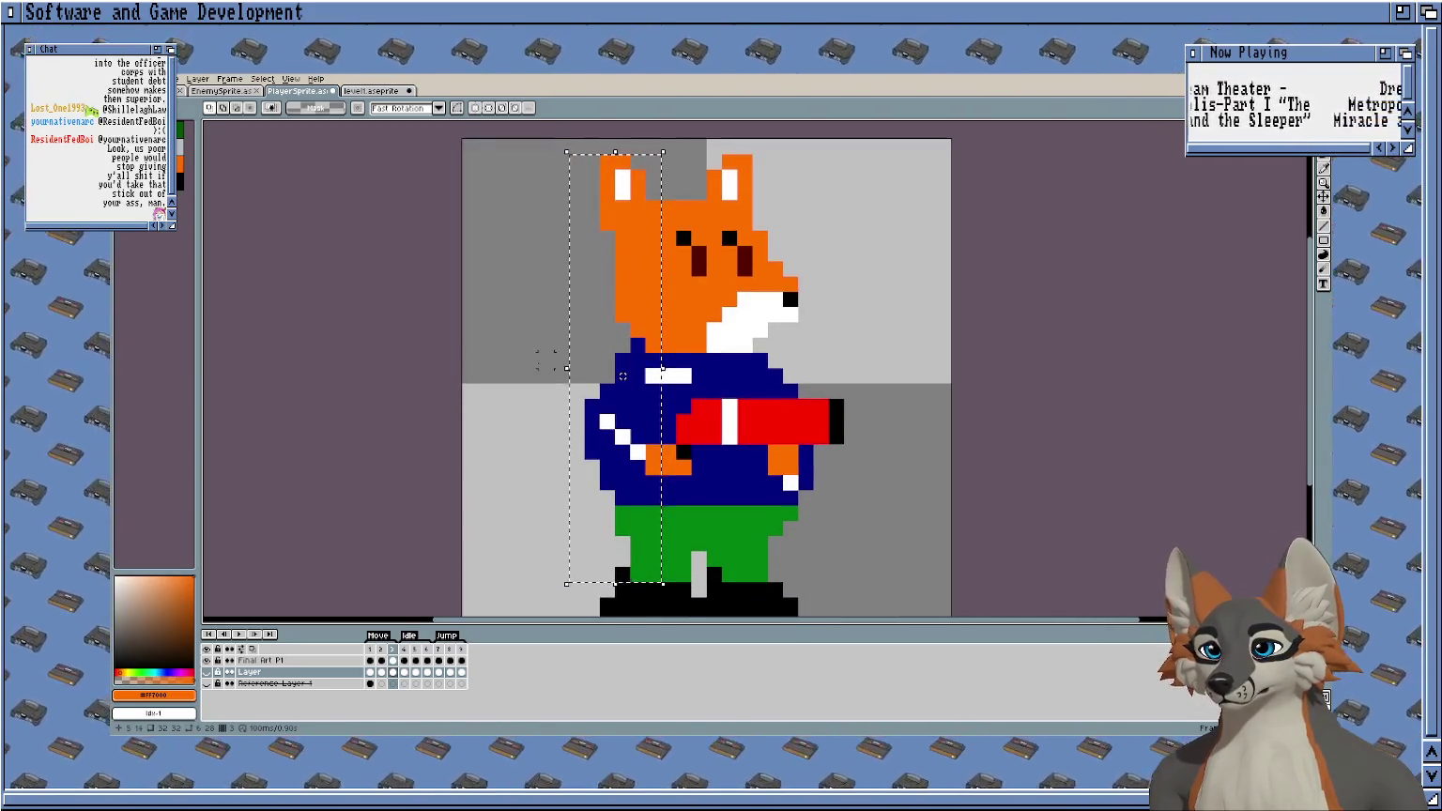
{"action": "scroll", "coordinate": [512, 327], "scroll_direction": "up", "scroll_amount": 1}
Select the Final Art P1 cel in frame 3 and compare it against the reference Layer.
{"action": "left_click", "coordinate": [393, 661]}
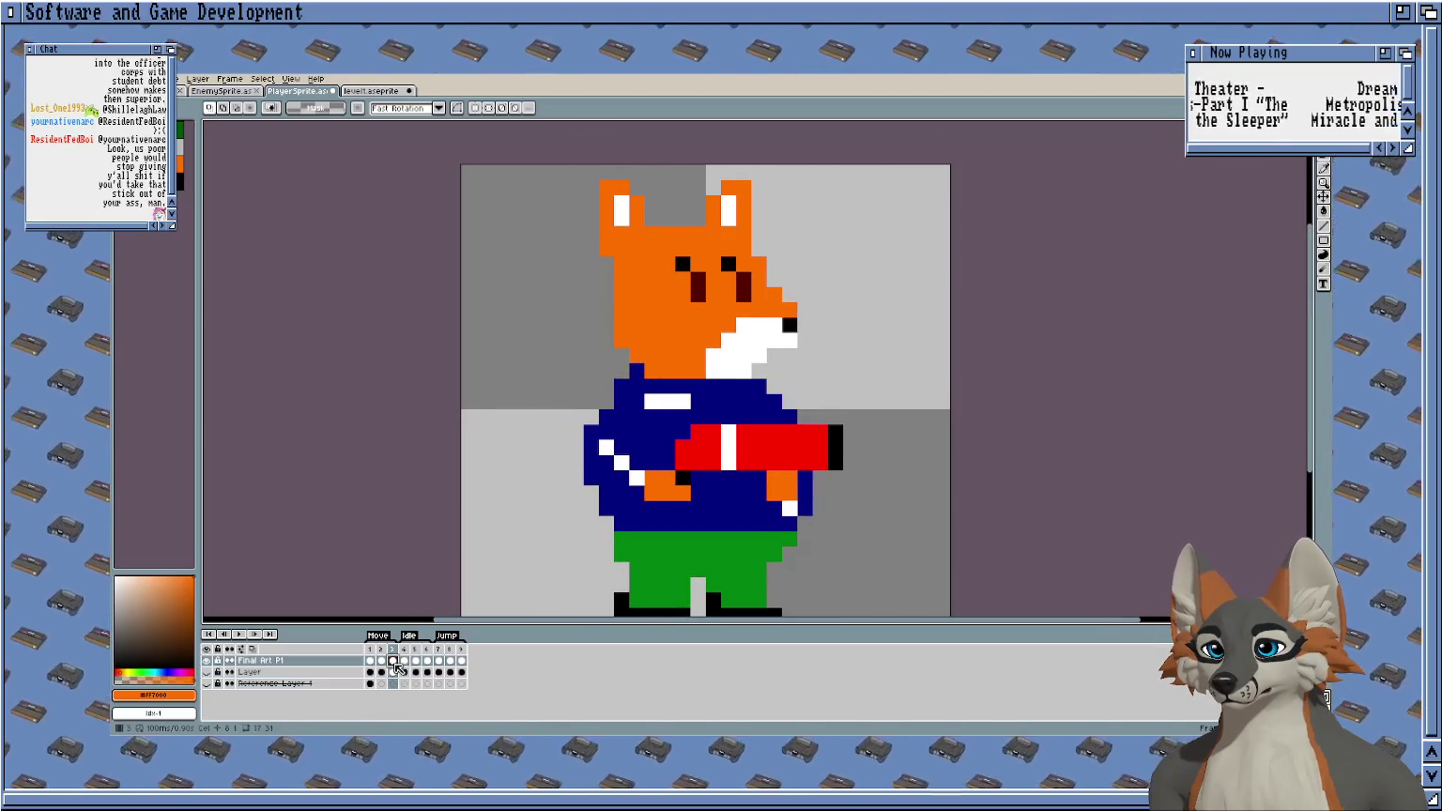
{"action": "left_click", "coordinate": [207, 672]}
{"action": "left_click", "coordinate": [208, 660]}
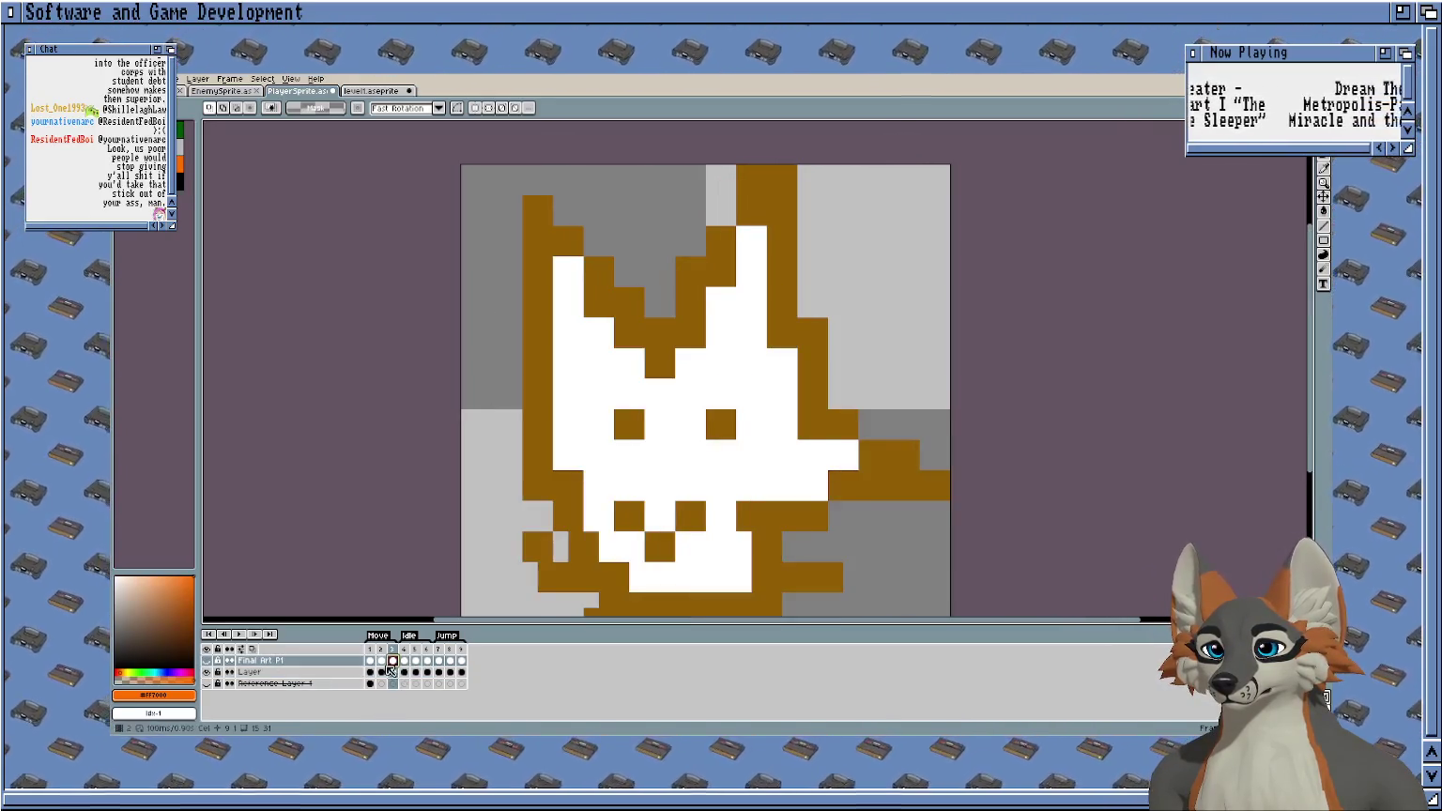
{"action": "left_click", "coordinate": [207, 672]}
{"action": "left_click", "coordinate": [207, 661]}
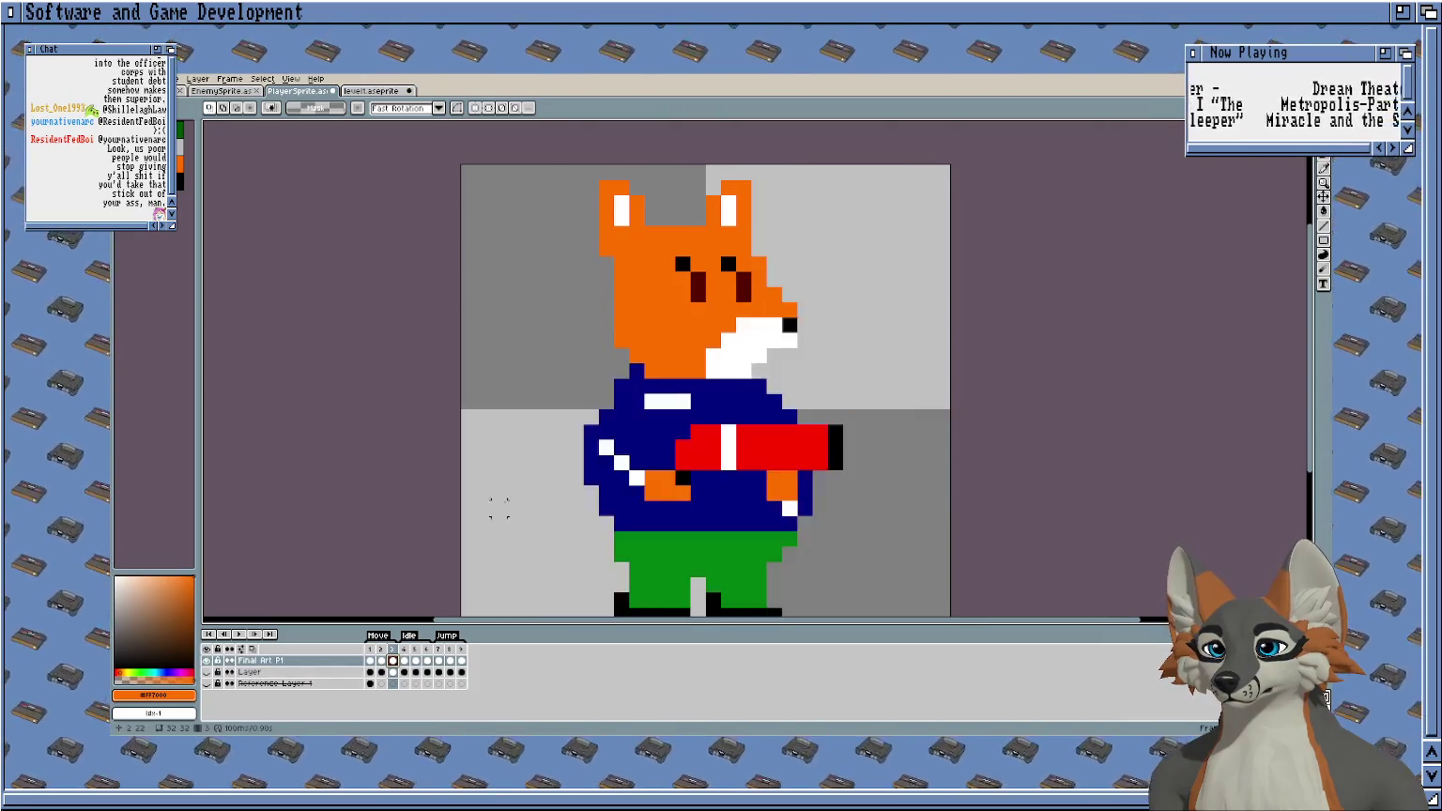
{"action": "scroll", "coordinate": [561, 175], "scroll_direction": "down", "scroll_amount": 1}
Select the left part of the fox and nudge it one pixel right and back.
{"action": "left_click_drag", "start_coordinate": [567, 179], "coordinate": [650, 490]}
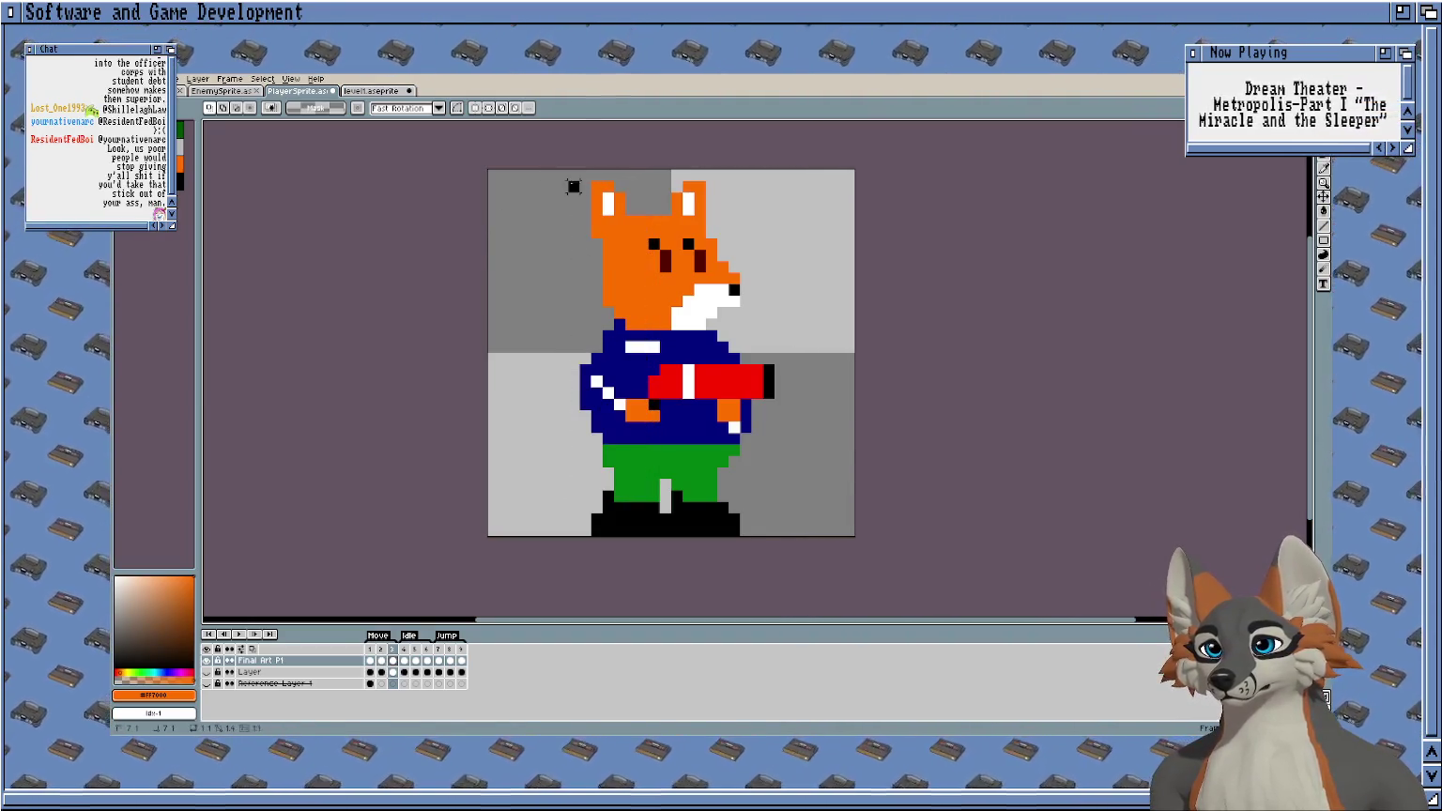
{"action": "left_click_drag", "start_coordinate": [574, 186], "coordinate": [642, 495]}
{"action": "key", "text": "ctrl+z"}
{"action": "key", "text": "Right"}
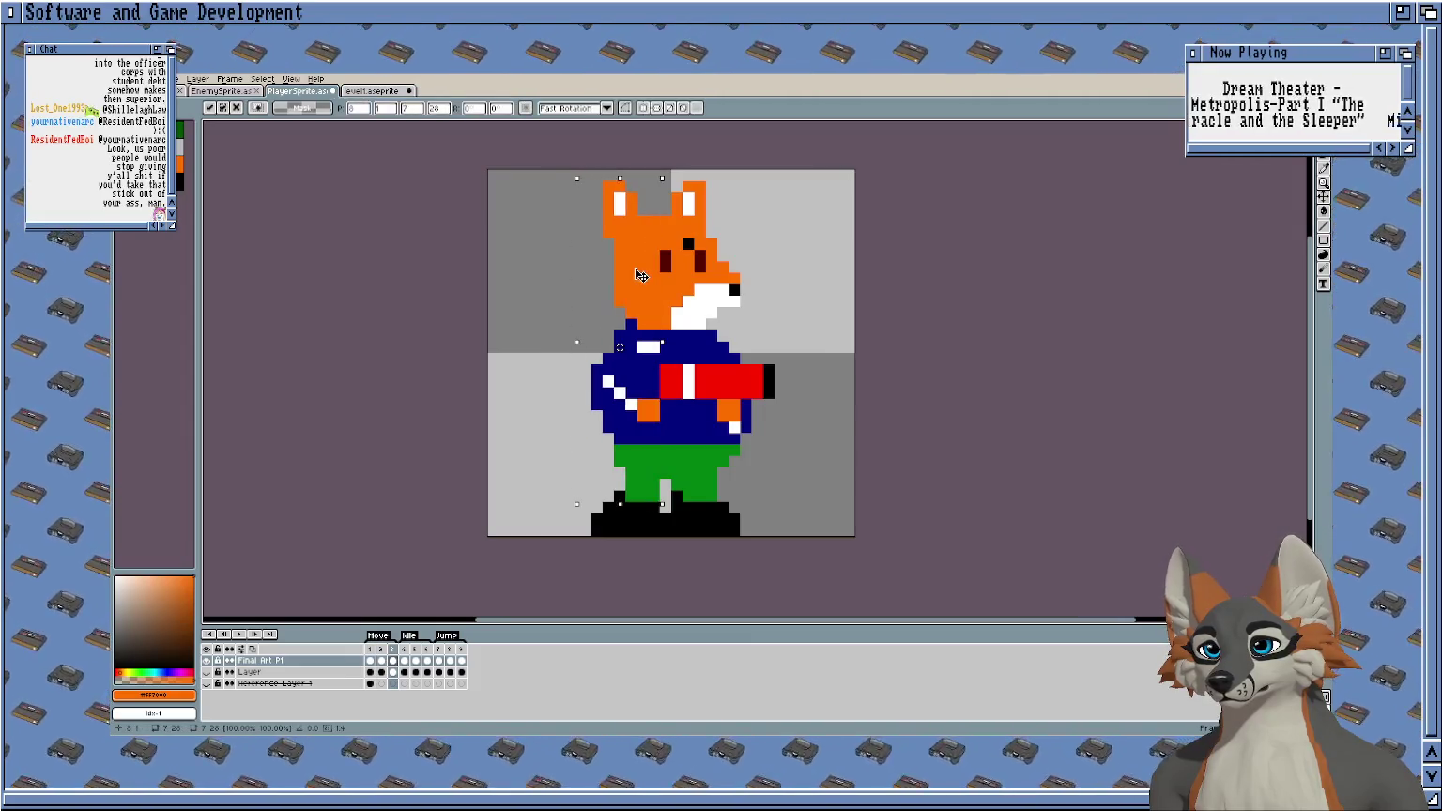
{"action": "key", "text": "Left"}
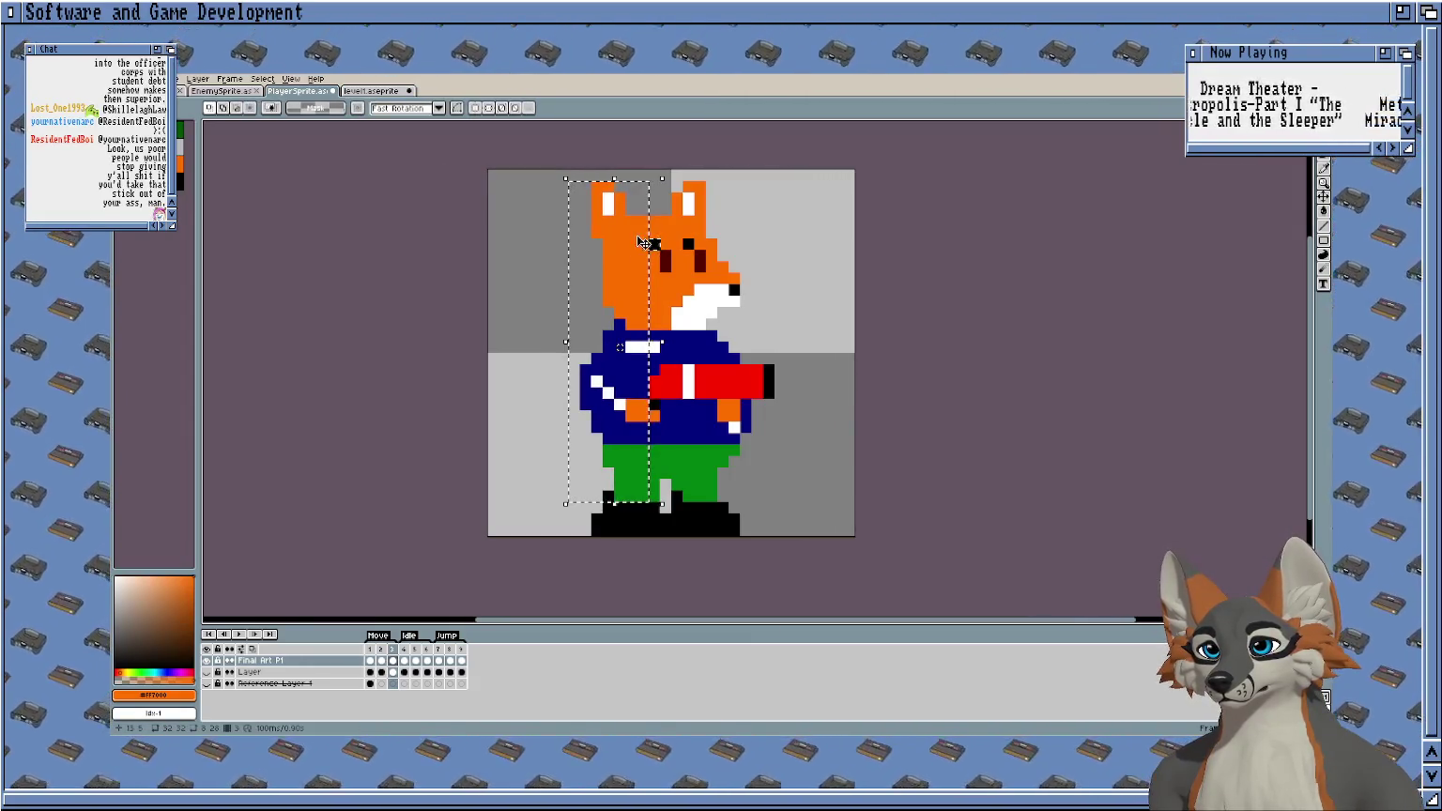
Move the fox's black eye pixel one pixel left.
{"action": "scroll", "coordinate": [636, 235], "scroll_direction": "up", "scroll_amount": 2}
{"action": "scroll", "coordinate": [636, 236], "scroll_direction": "up", "scroll_amount": 3}
{"action": "left_click", "coordinate": [604, 319]}
{"action": "left_click_drag", "start_coordinate": [605, 319], "coordinate": [564, 319]}
{"action": "key", "text": "ctrl+d"}
{"action": "key", "text": "b"}
Play the animation to check the pose, then stop it and pan the view.
{"action": "scroll", "coordinate": [627, 250], "scroll_direction": "down", "scroll_amount": 3}
{"action": "scroll", "coordinate": [677, 335], "scroll_direction": "down", "scroll_amount": 1}
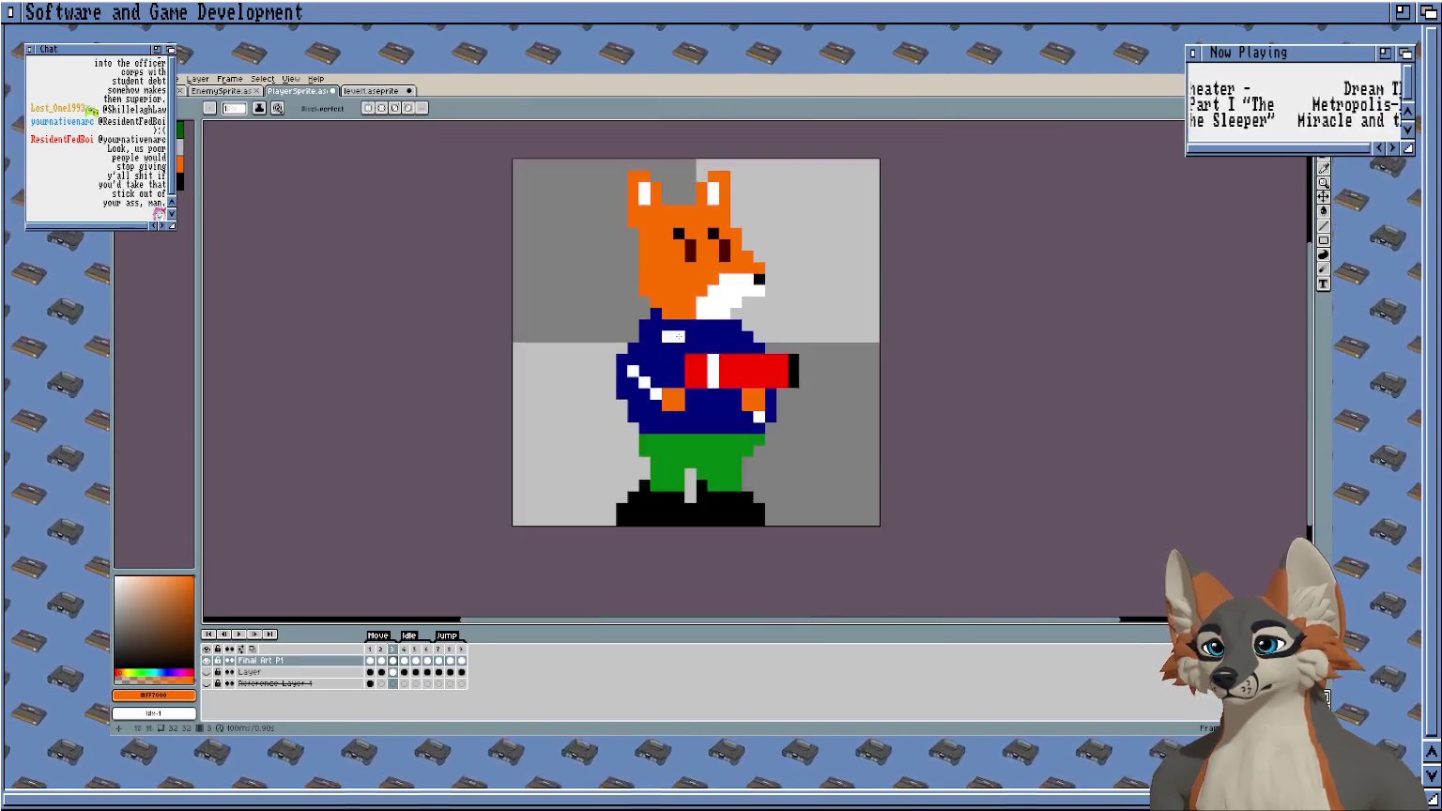
{"action": "key", "text": "Return"}
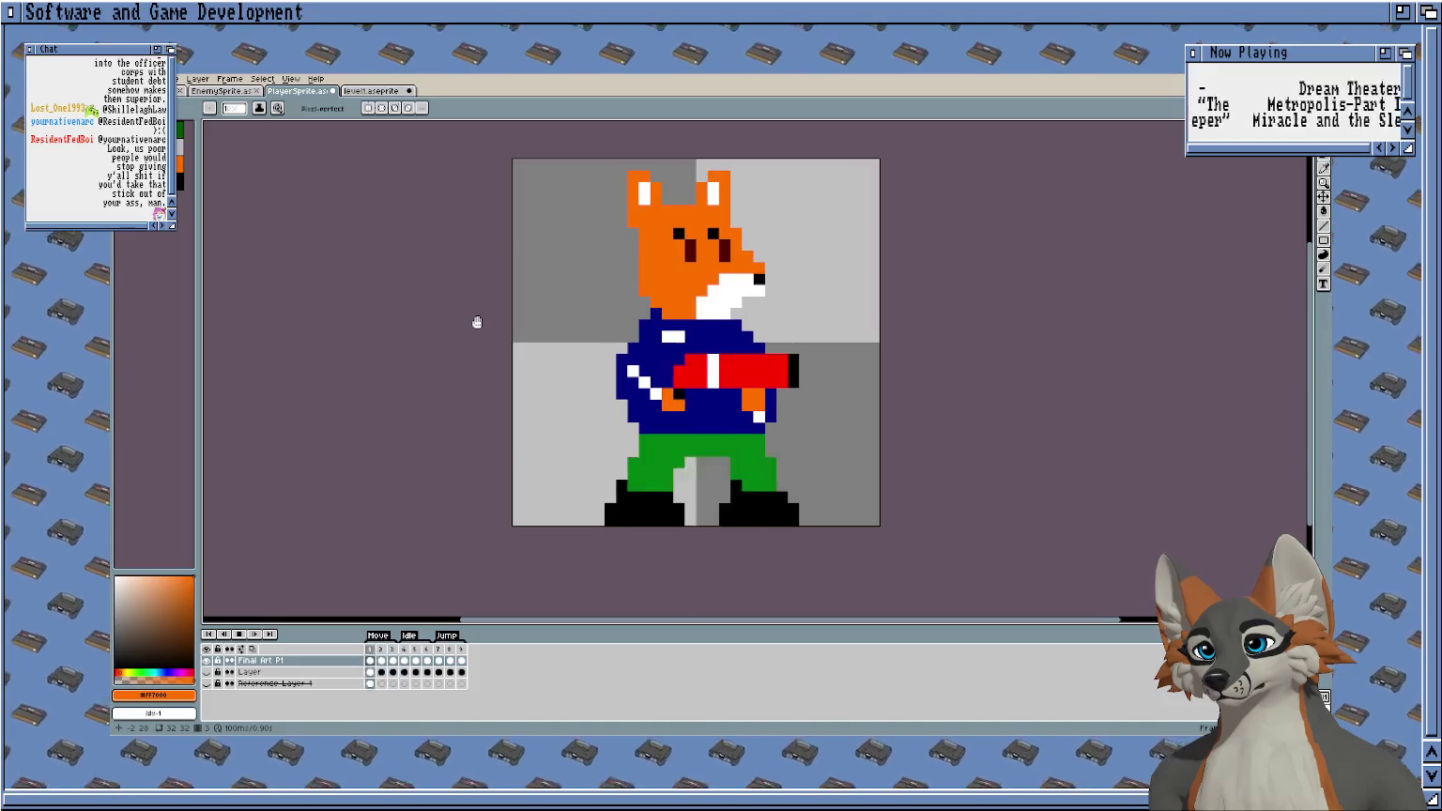
{"action": "key", "text": "Return"}
{"action": "left_click_drag", "start_coordinate": [593, 337], "coordinate": [560, 394]}
{"action": "scroll", "coordinate": [560, 394], "scroll_direction": "up", "scroll_amount": 1}
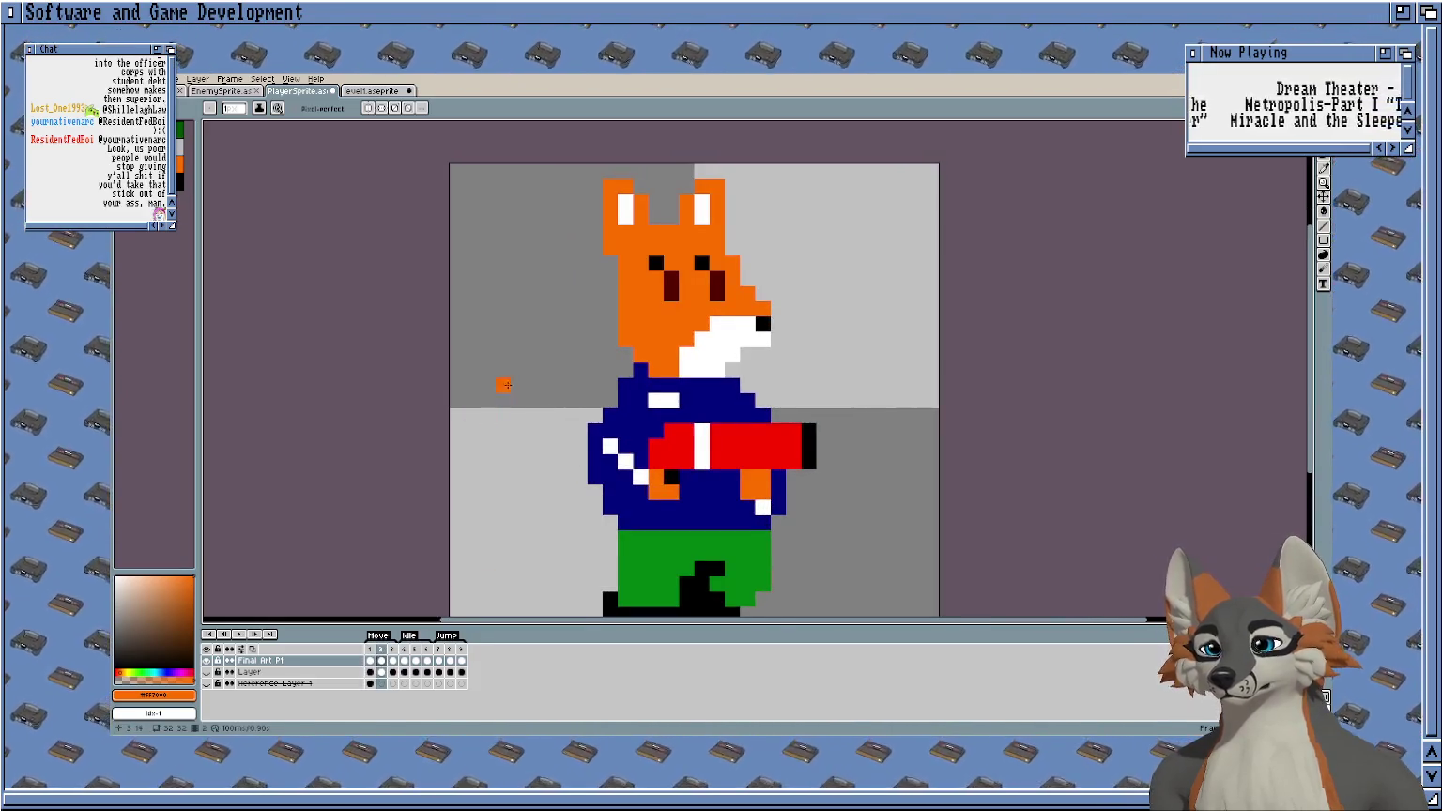
{"action": "scroll", "coordinate": [504, 384], "scroll_direction": "down", "scroll_amount": 1}
Undo the recent transformations until the right boot's selection is restored.
{"action": "key", "text": "ctrl+z"}
{"action": "key", "text": "ctrl+z"}
{"action": "key", "text": "ctrl+z"}
{"action": "key", "text": "ctrl+z"}
{"action": "key", "text": "ctrl+z"}
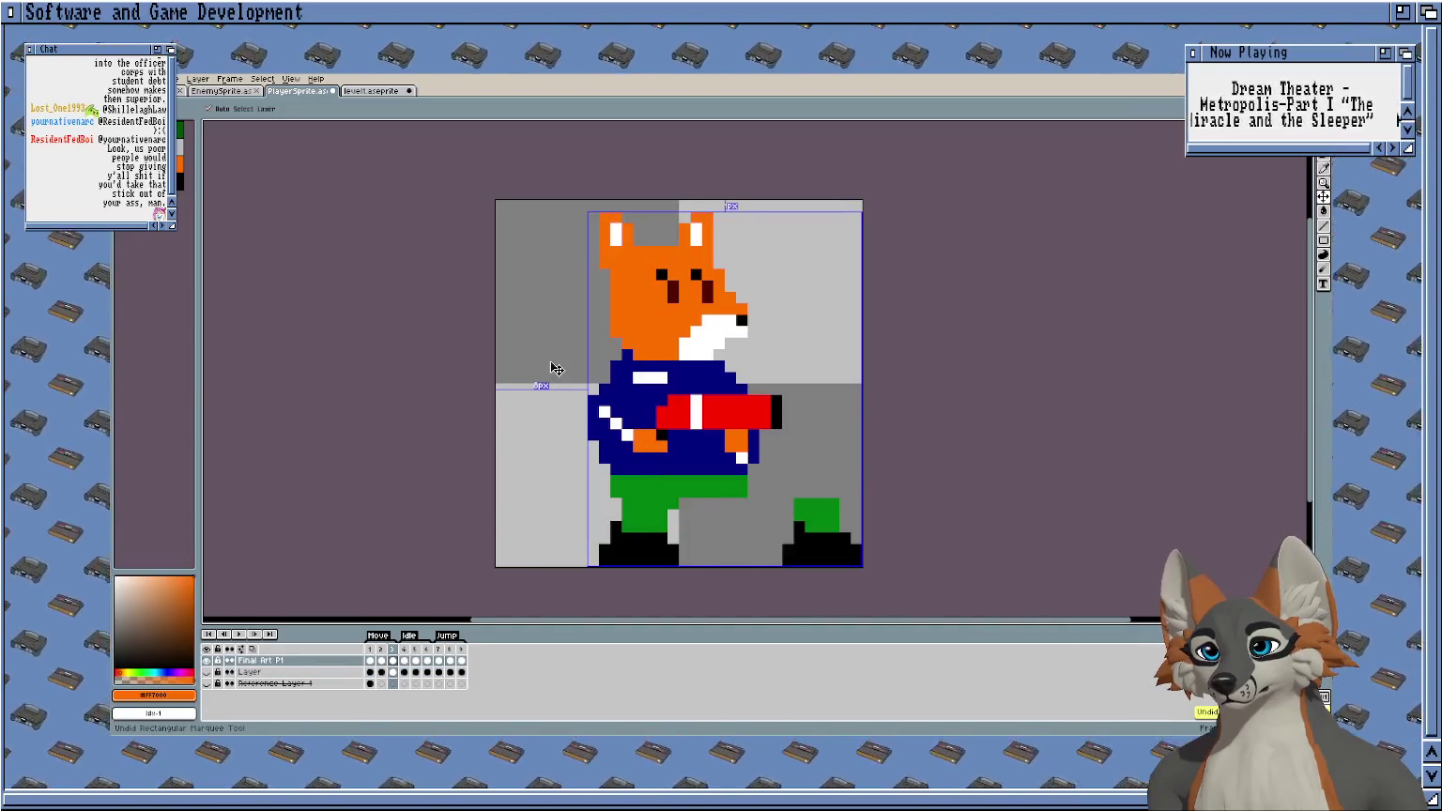
{"action": "key", "text": "ctrl+z"}
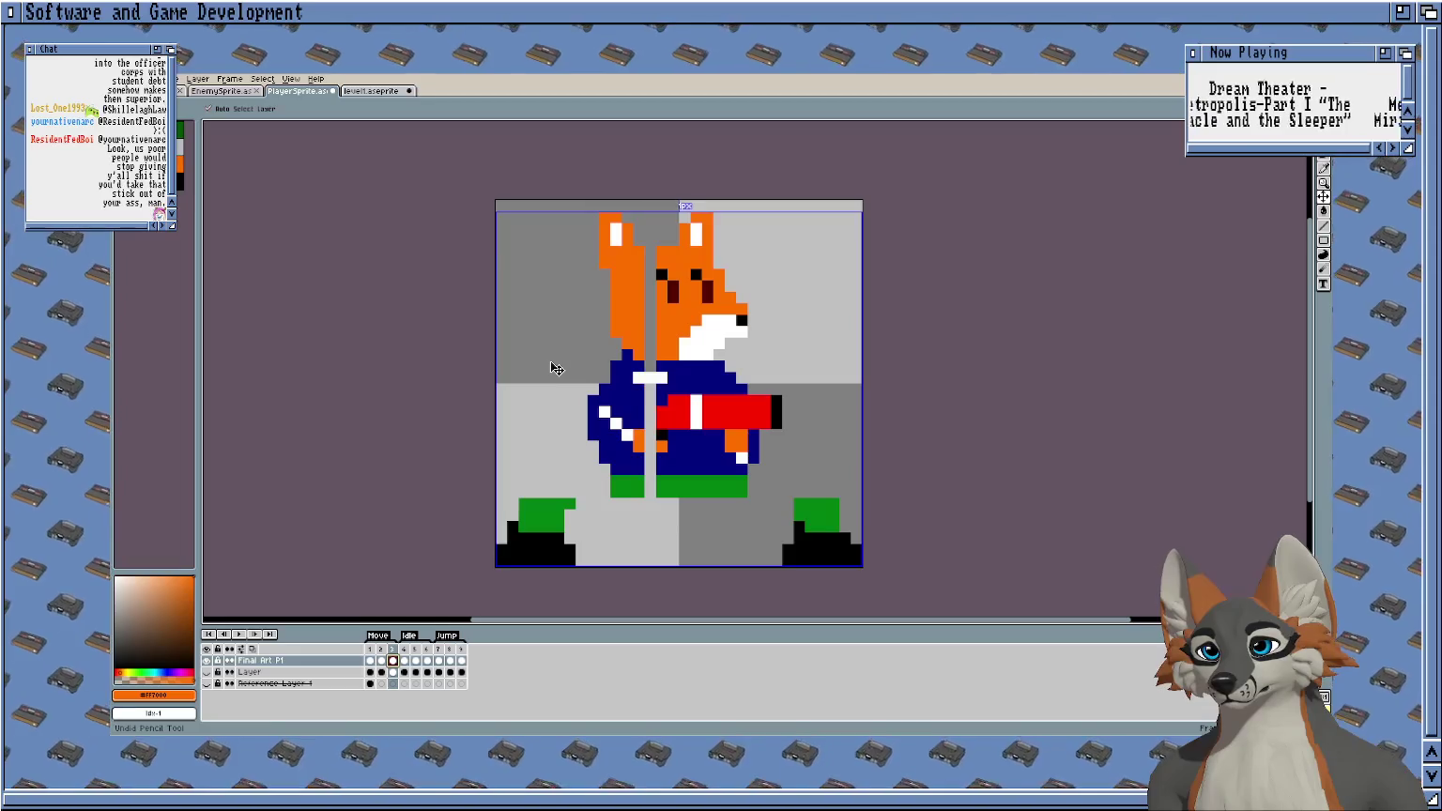
{"action": "key", "text": "ctrl+z"}
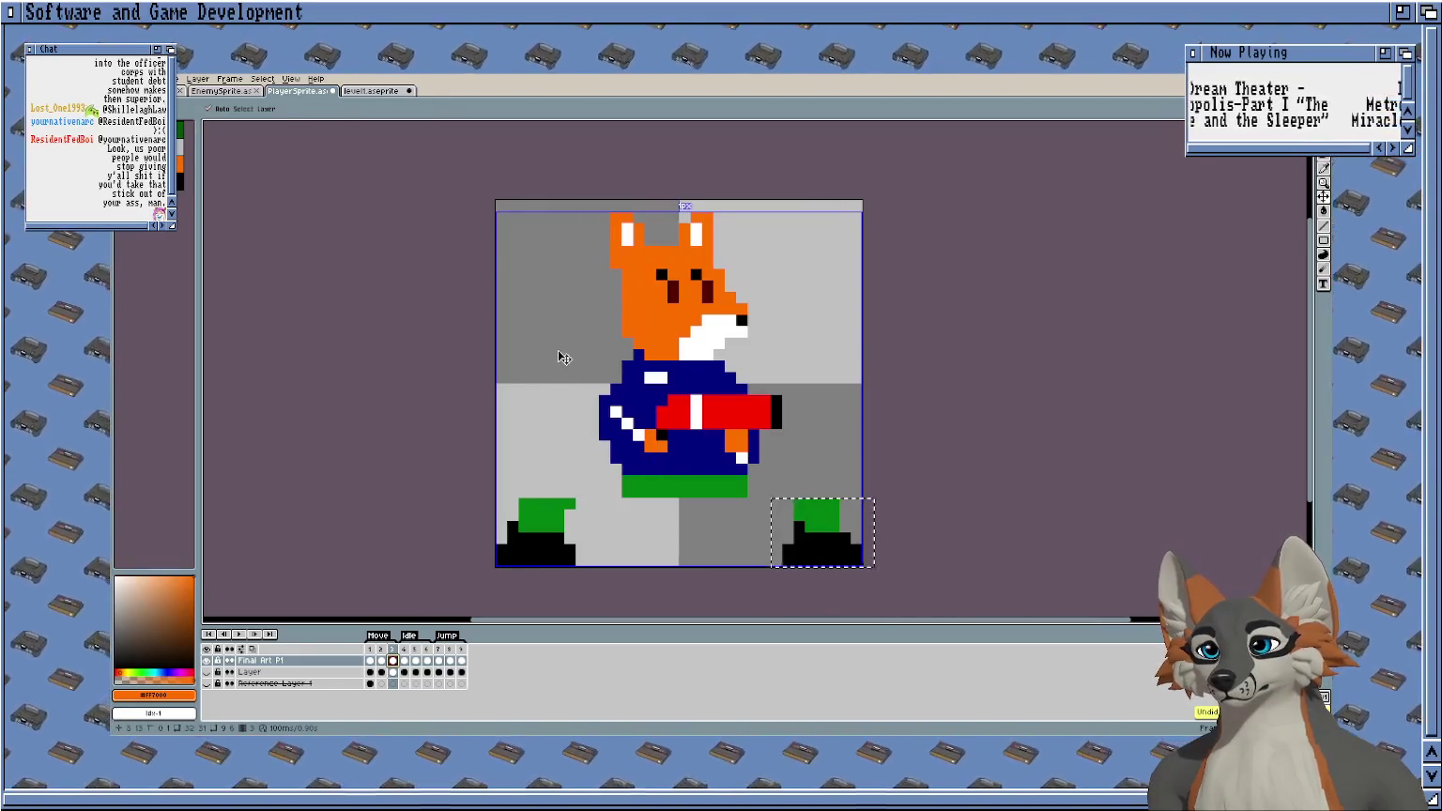
{"action": "key", "text": "b"}
{"action": "key", "text": "ctrl+alt+c"}
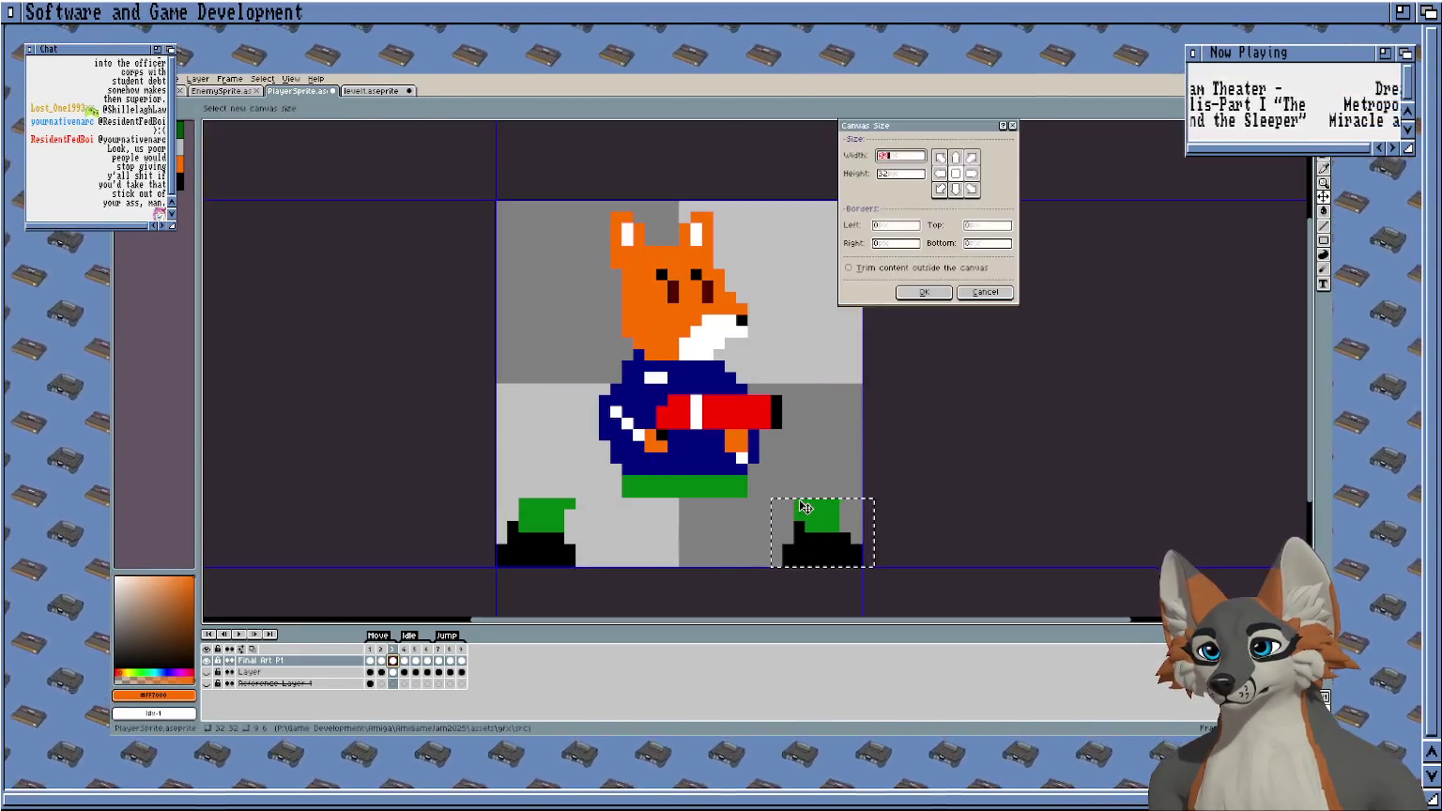
{"action": "key", "text": "Escape"}
{"action": "key", "text": "ctrl+z"}
{"action": "key", "text": "ctrl+y"}
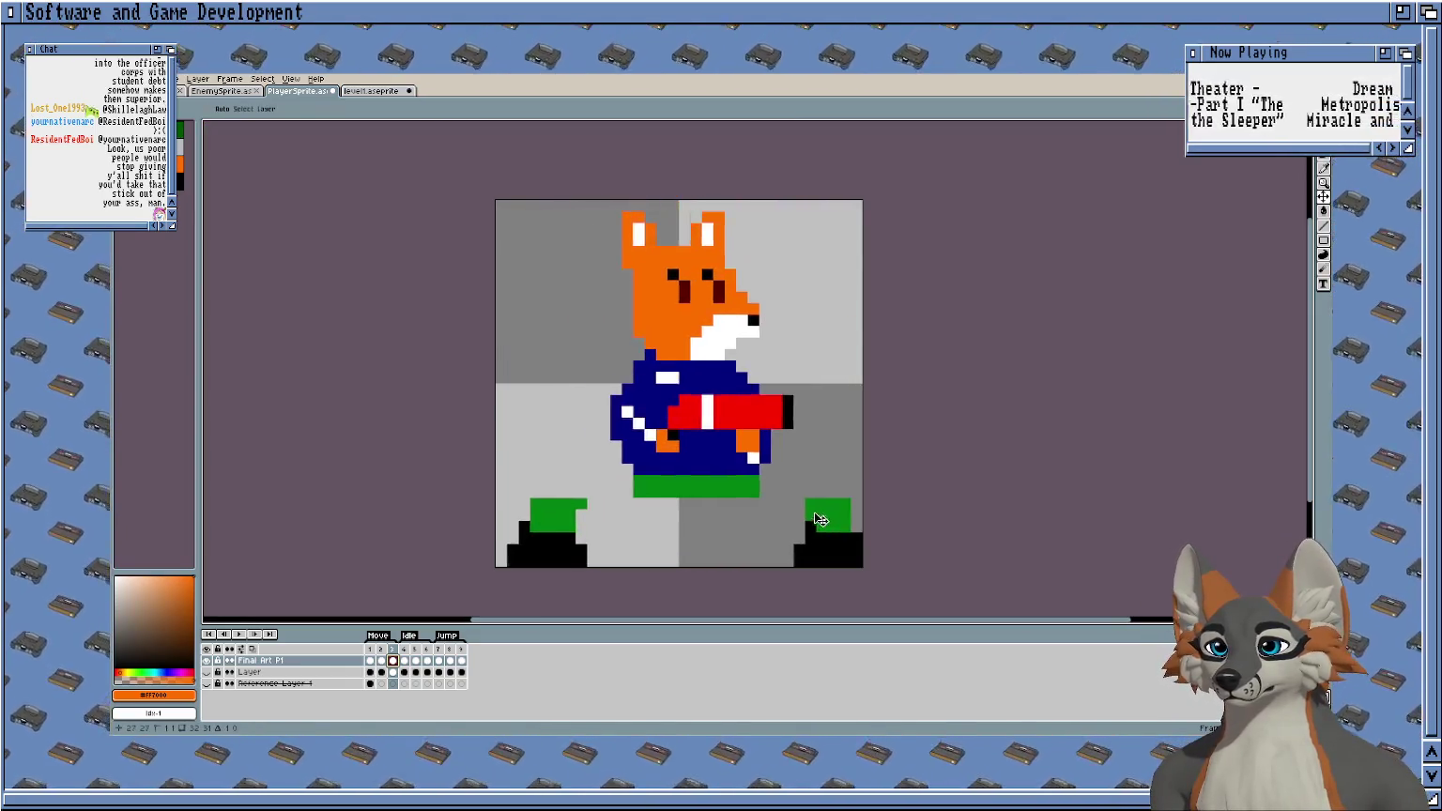
{"action": "key", "text": "ctrl+z"}
Move the right boot about 8 pixels left, then move the left boot beside it.
{"action": "key", "text": "m"}
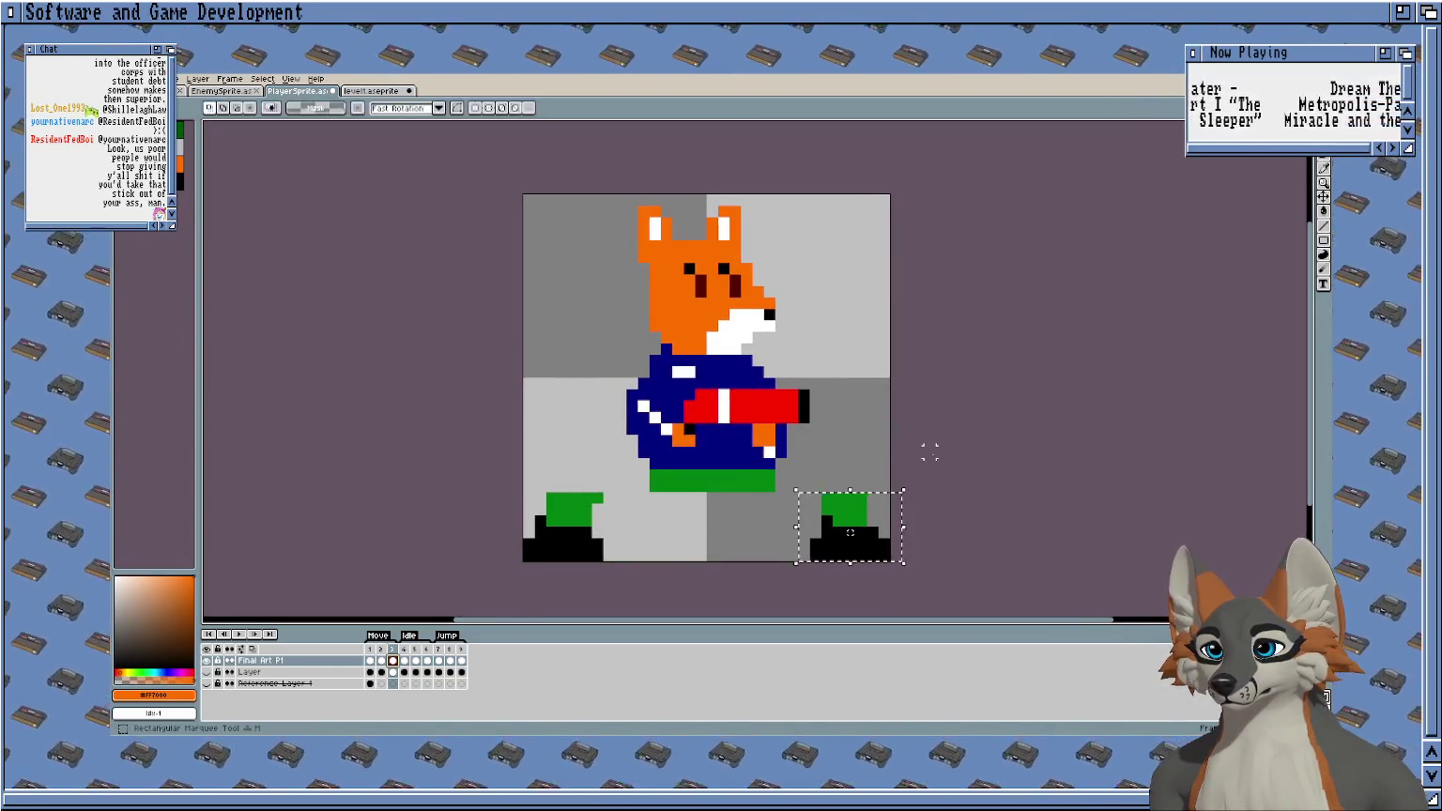
{"action": "mouse_move", "coordinate": [871, 498]}
{"action": "left_mouse_down"}
{"action": "mouse_move", "coordinate": [796, 510]}
{"action": "mouse_move", "coordinate": [716, 474]}
{"action": "left_mouse_up"}
{"action": "scroll", "coordinate": [821, 475], "scroll_direction": "up", "scroll_amount": 2}
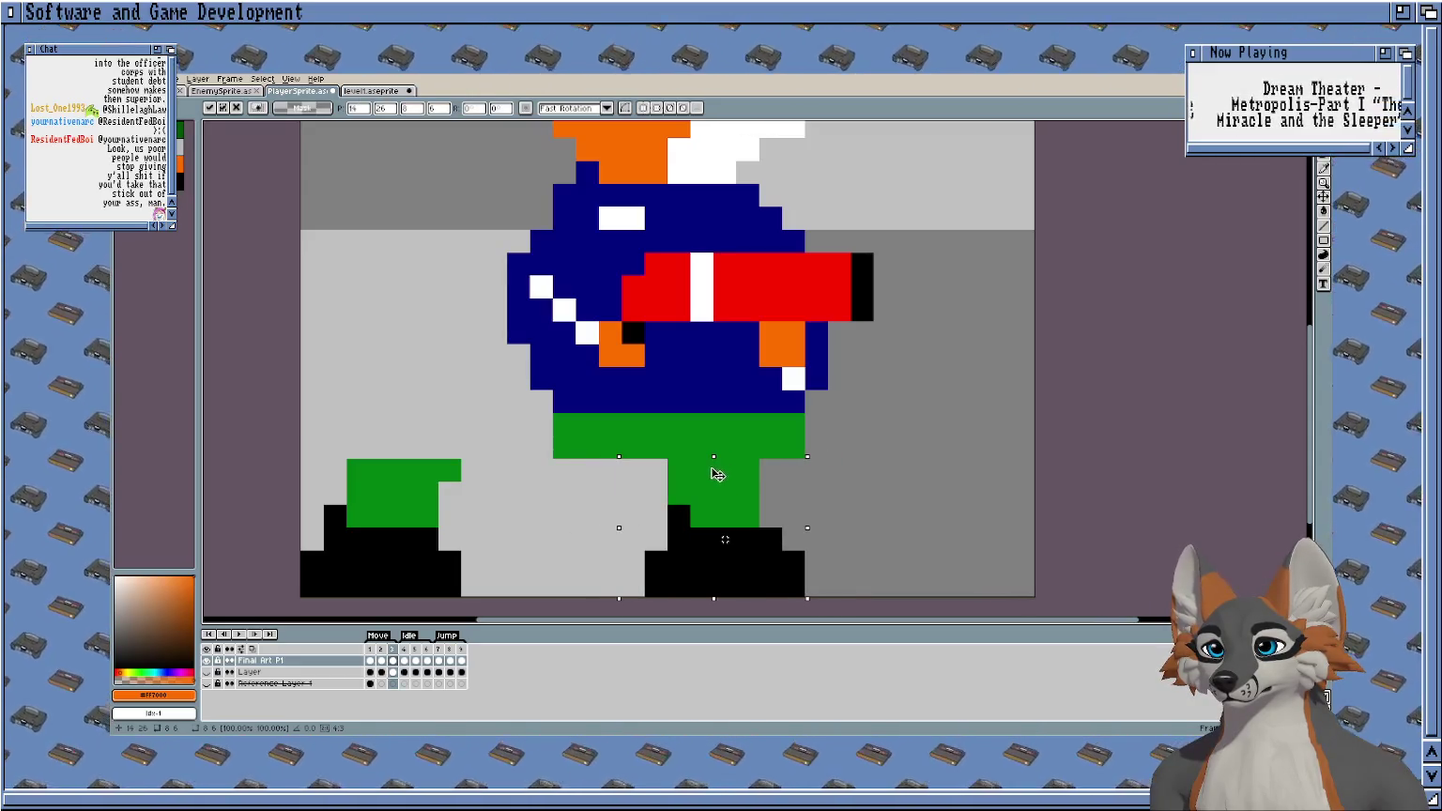
{"action": "key", "text": "Return"}
{"action": "left_click_drag", "start_coordinate": [486, 457], "coordinate": [298, 596]}
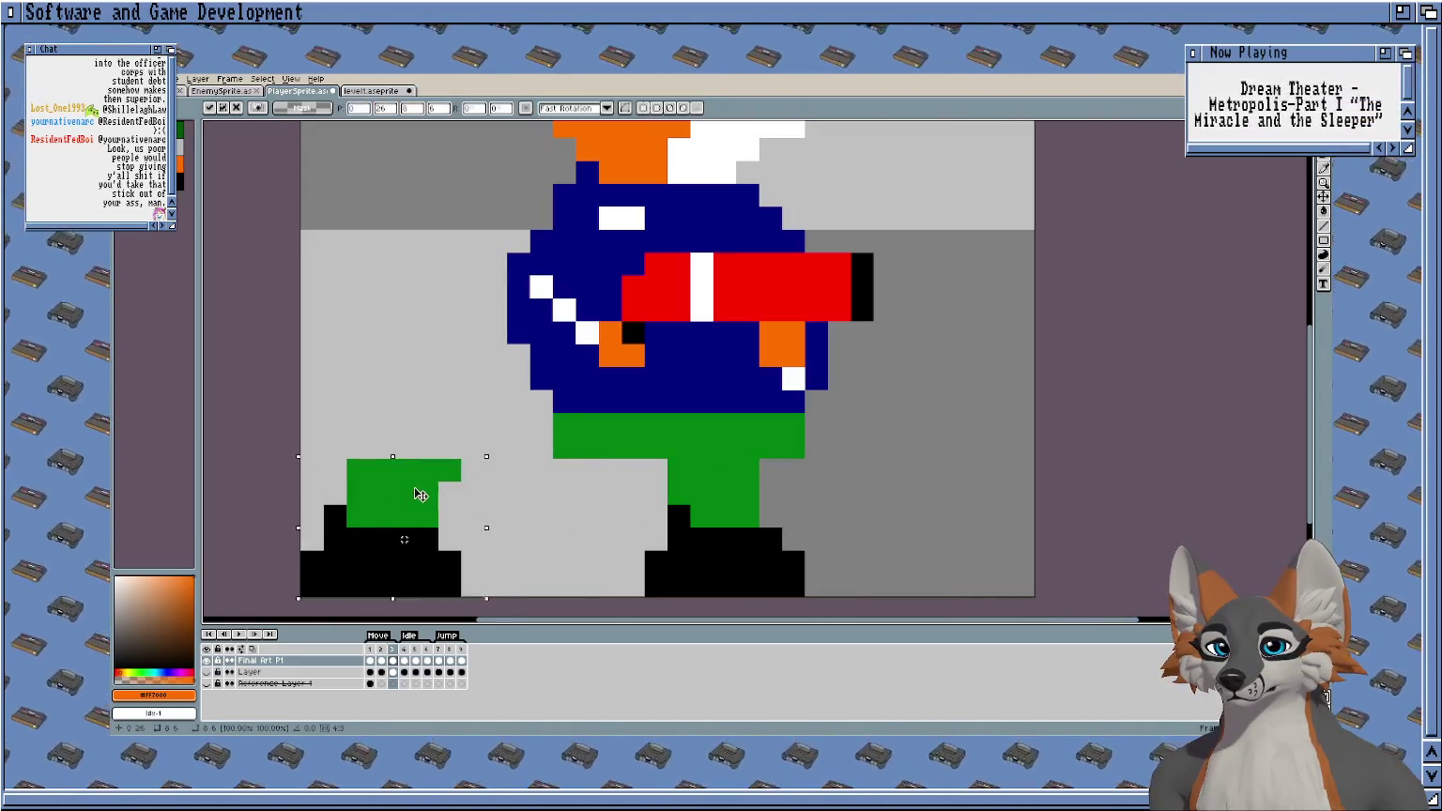
{"action": "left_click_drag", "start_coordinate": [420, 495], "coordinate": [614, 488]}
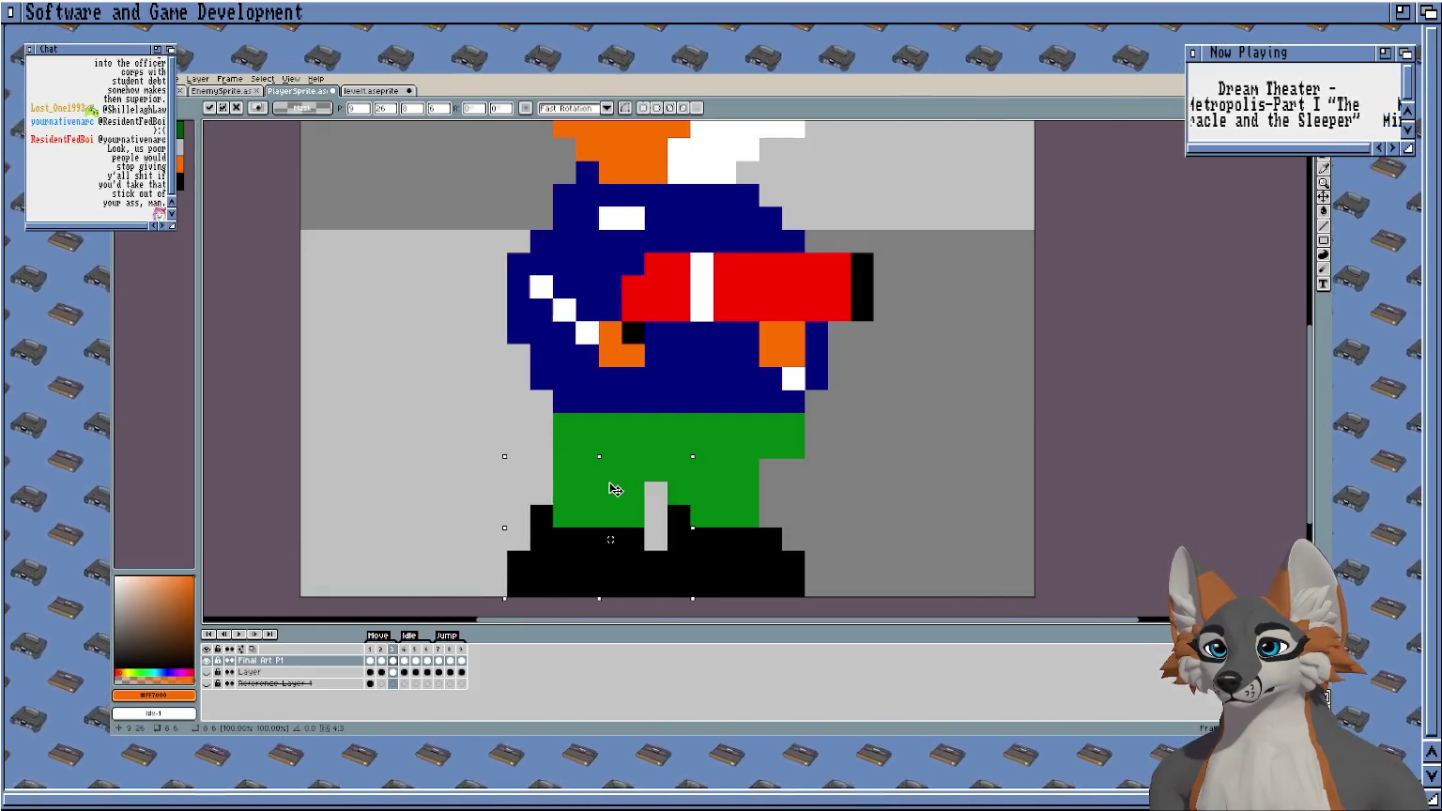
{"action": "key", "text": "Return"}
{"action": "scroll", "coordinate": [768, 537], "scroll_direction": "down", "scroll_amount": 2}
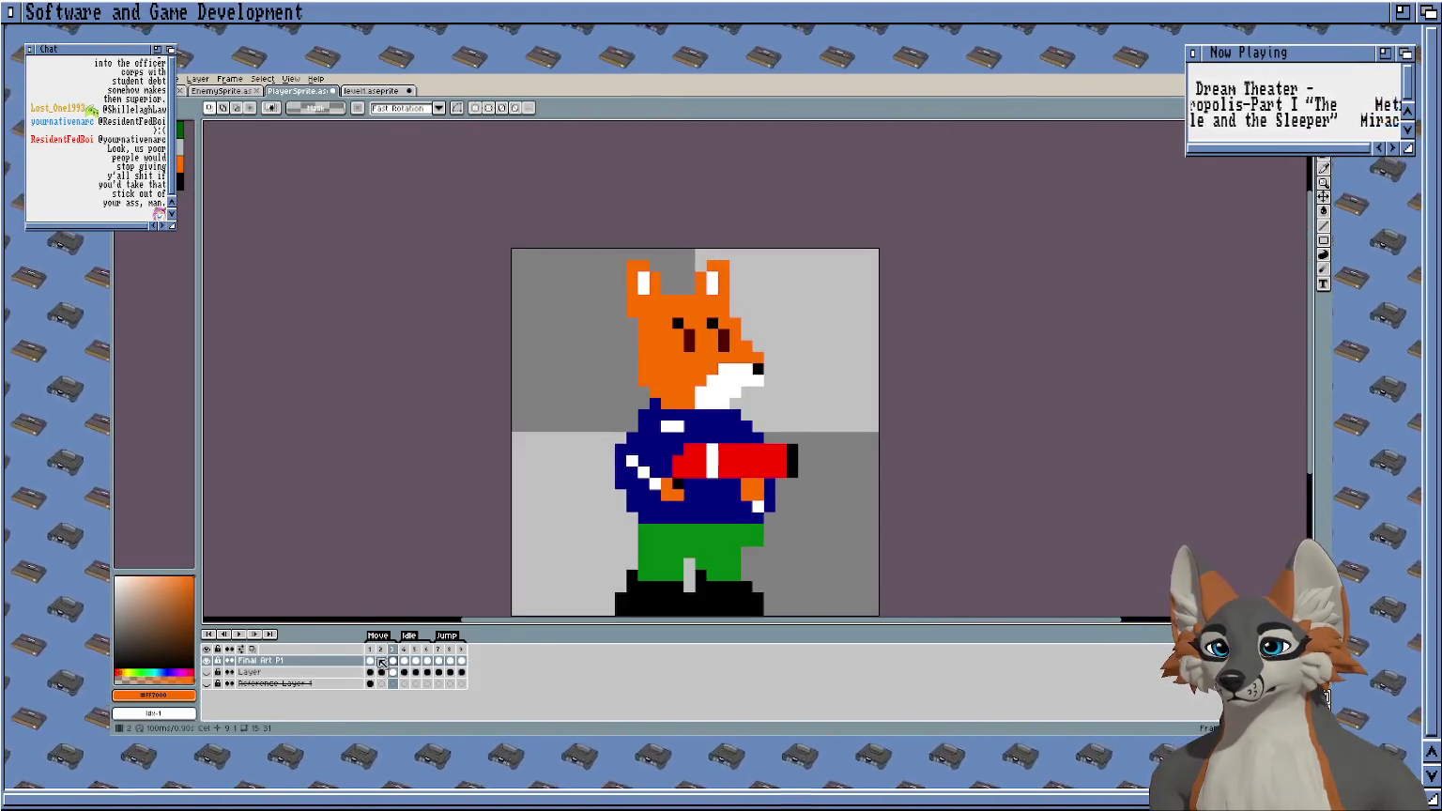
Check frame 2 and the next frame, then play and stop the walk preview.
{"action": "left_click", "coordinate": [381, 662]}
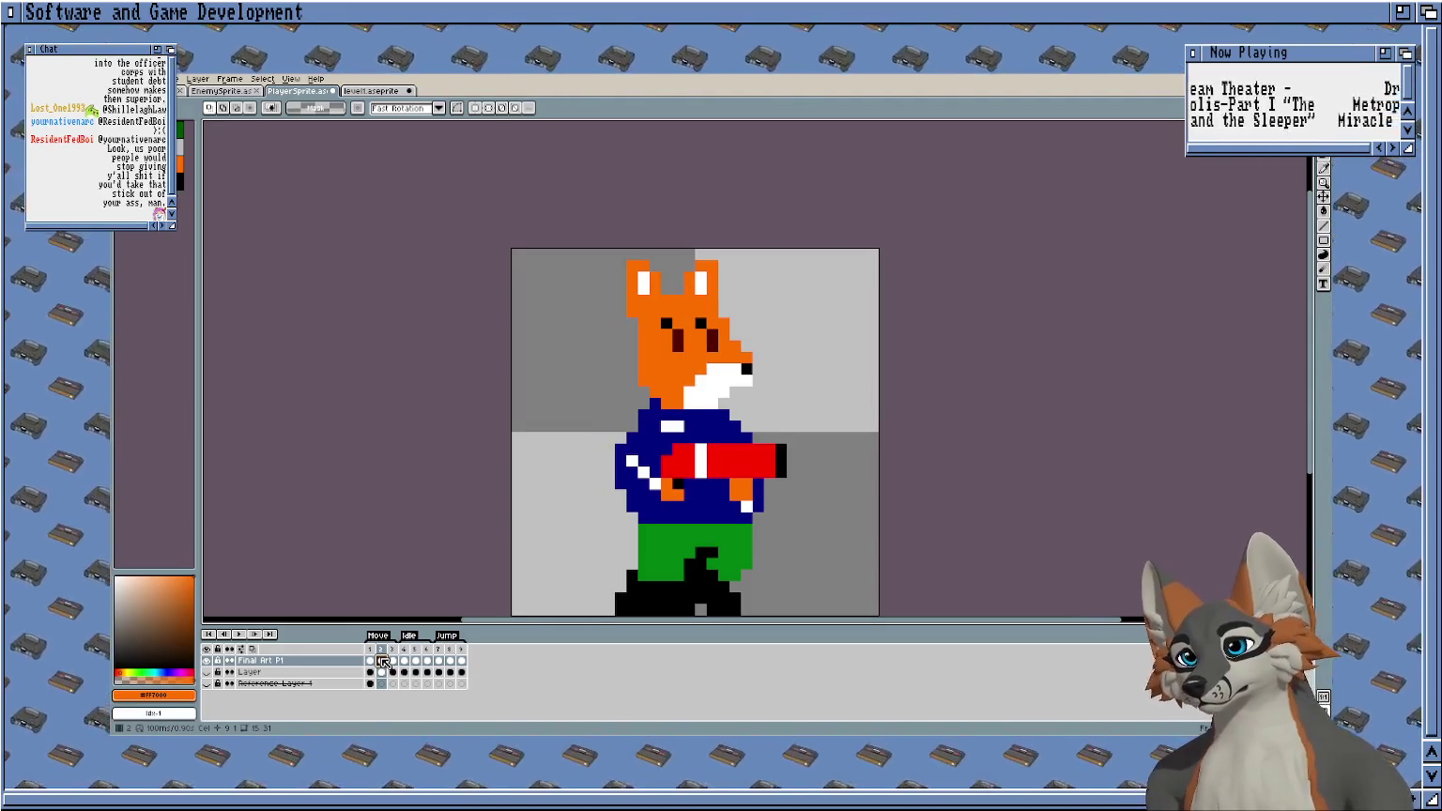
{"action": "key", "text": "Right"}
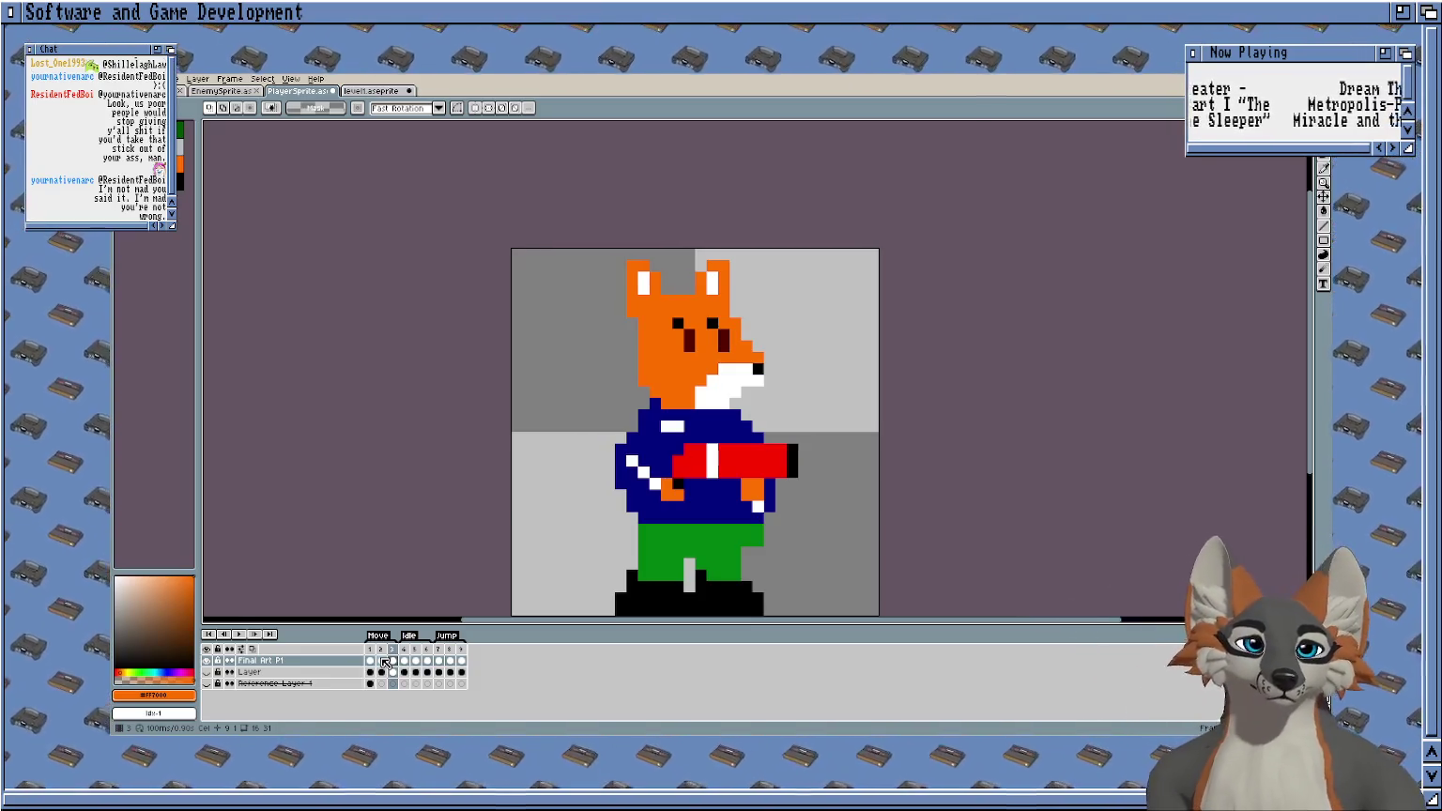
{"action": "key", "text": "Return"}
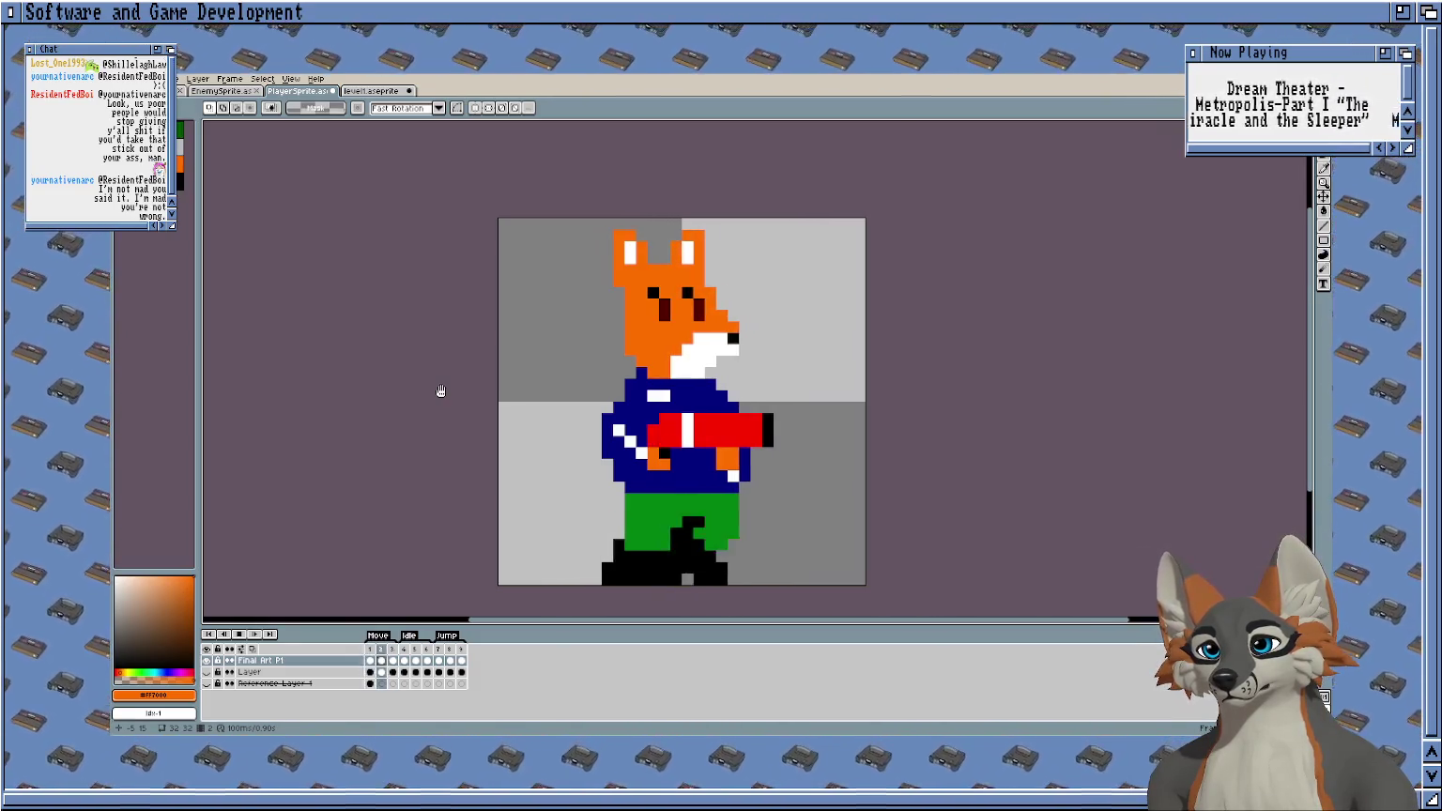
{"action": "key", "text": "Return"}
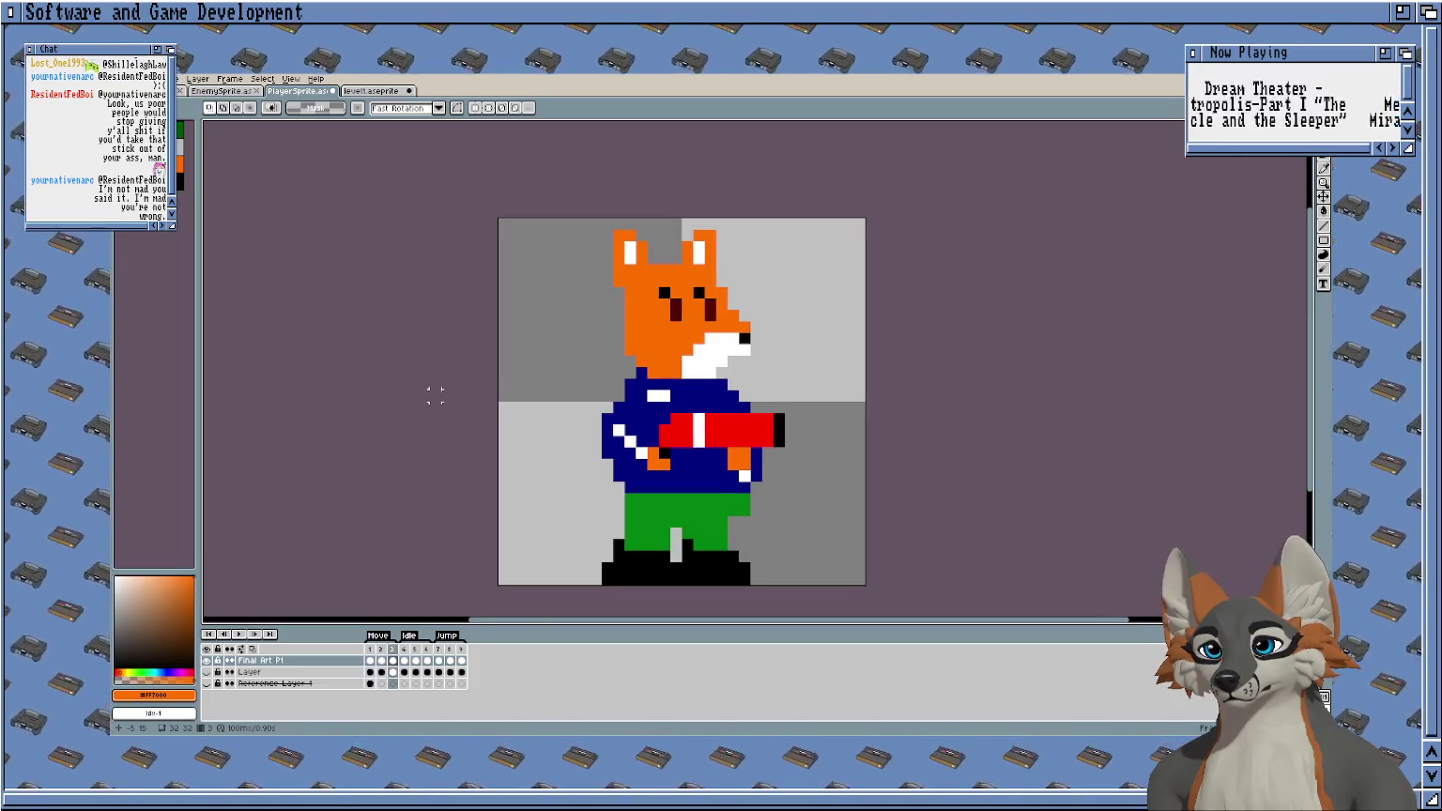
Nudge the fox's head and upper body one pixel left and preview the result.
{"action": "left_click_drag", "start_coordinate": [594, 235], "coordinate": [786, 518]}
{"action": "left_click", "coordinate": [715, 332]}
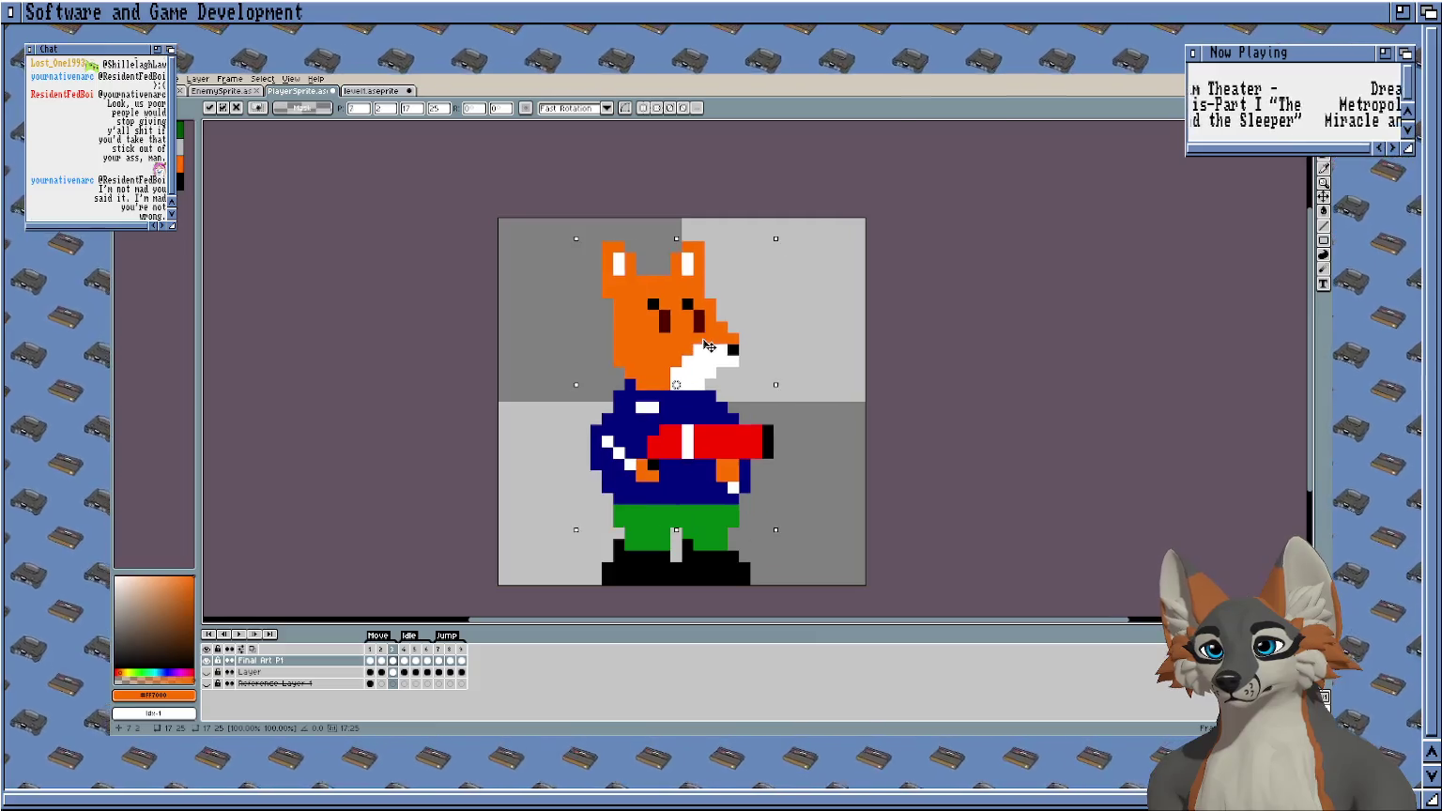
{"action": "left_click_drag", "start_coordinate": [711, 329], "coordinate": [703, 335]}
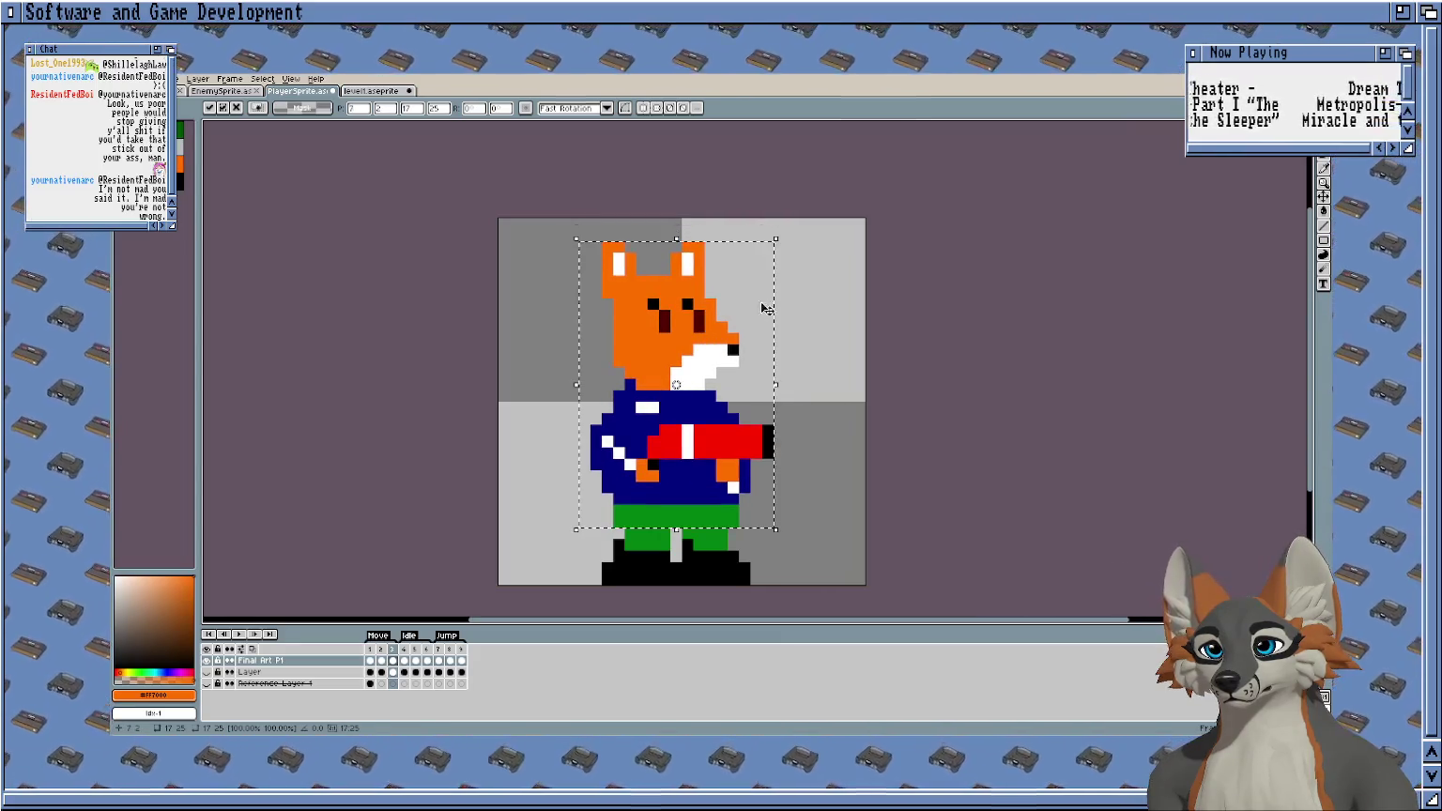
{"action": "left_click", "coordinate": [813, 279]}
{"action": "key", "text": "Return"}
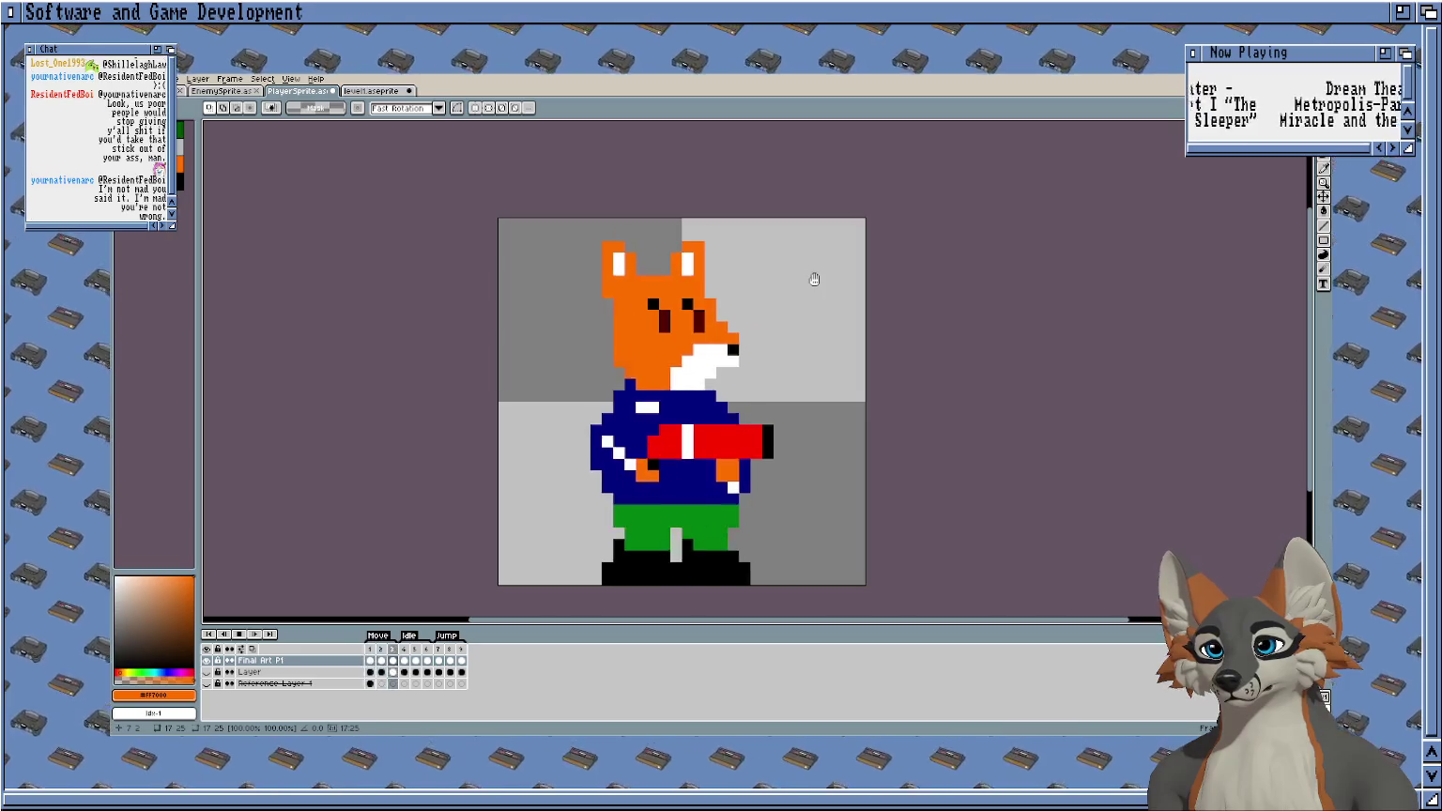
{"action": "key", "text": "Return"}
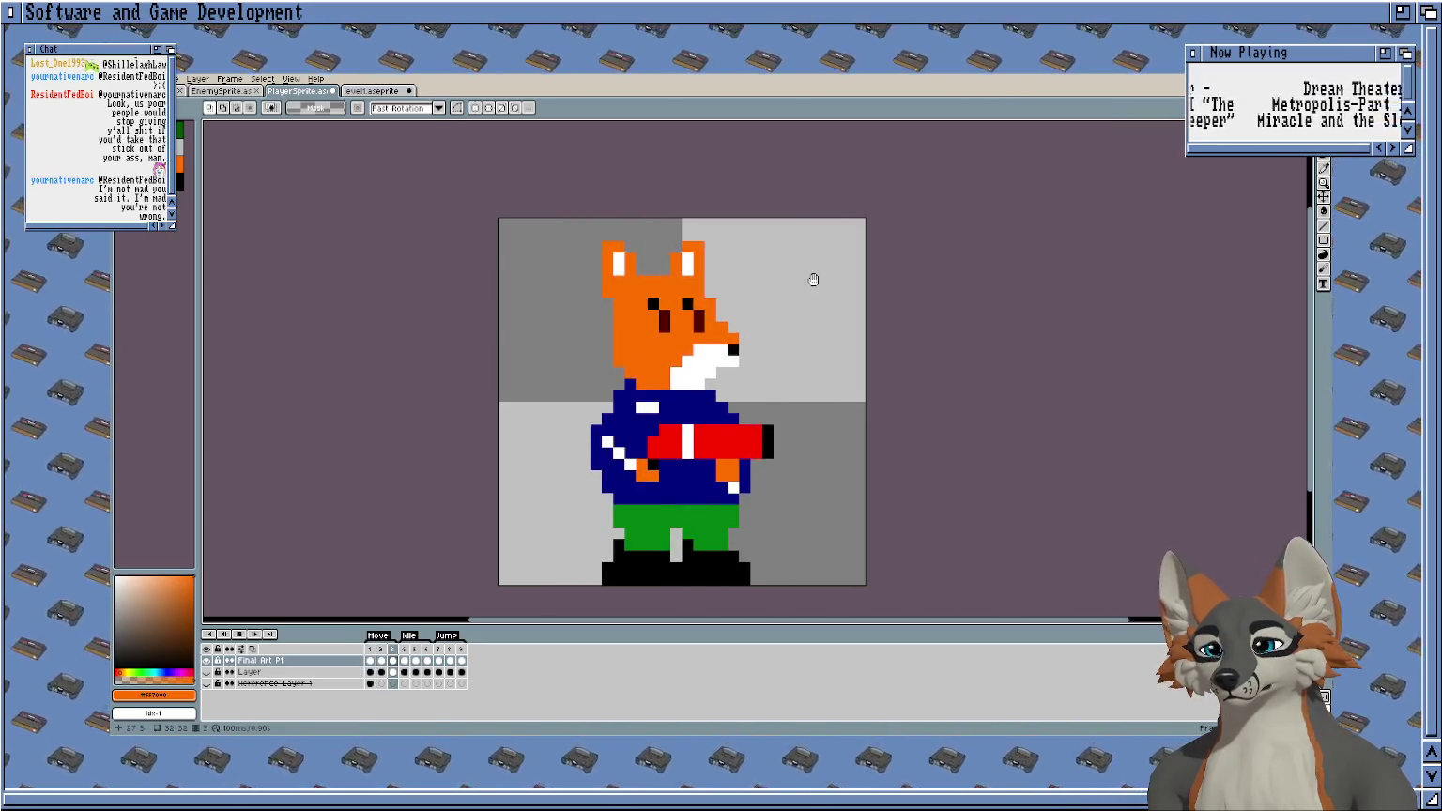
Step back and forth between the first walk frames to compare poses.
{"action": "key", "text": "Left"}
{"action": "key", "text": "Left"}
{"action": "key", "text": "Right"}
{"action": "key", "text": "Right"}
{"action": "key", "text": "Left"}
{"action": "key", "text": "Left"}
{"action": "key", "text": "Right"}
{"action": "key", "text": "Left"}
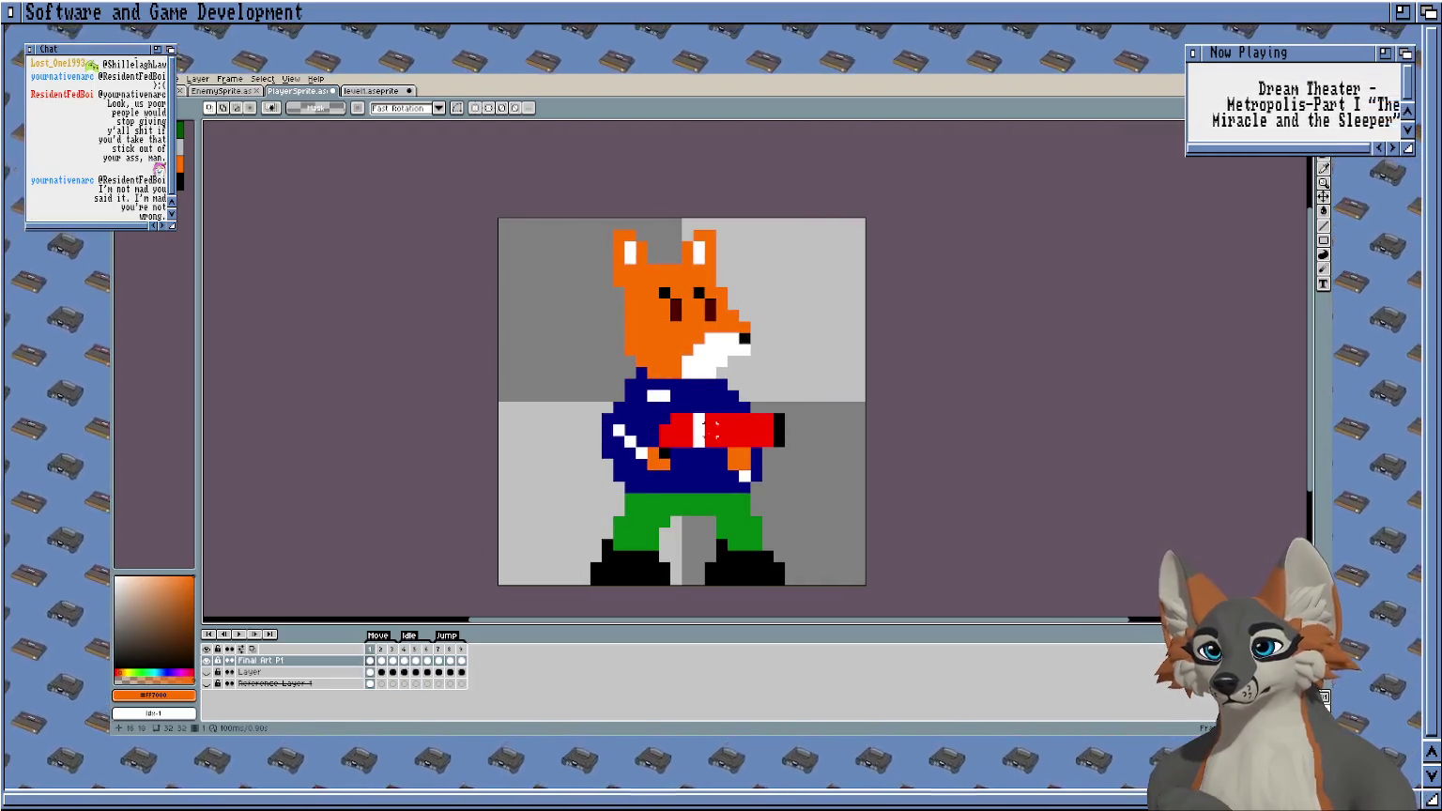
Draw a black pencil pixel on the fox's front hand below the blaster.
{"action": "scroll", "coordinate": [662, 540], "scroll_direction": "up", "scroll_amount": 3}
{"action": "key", "text": "b"}
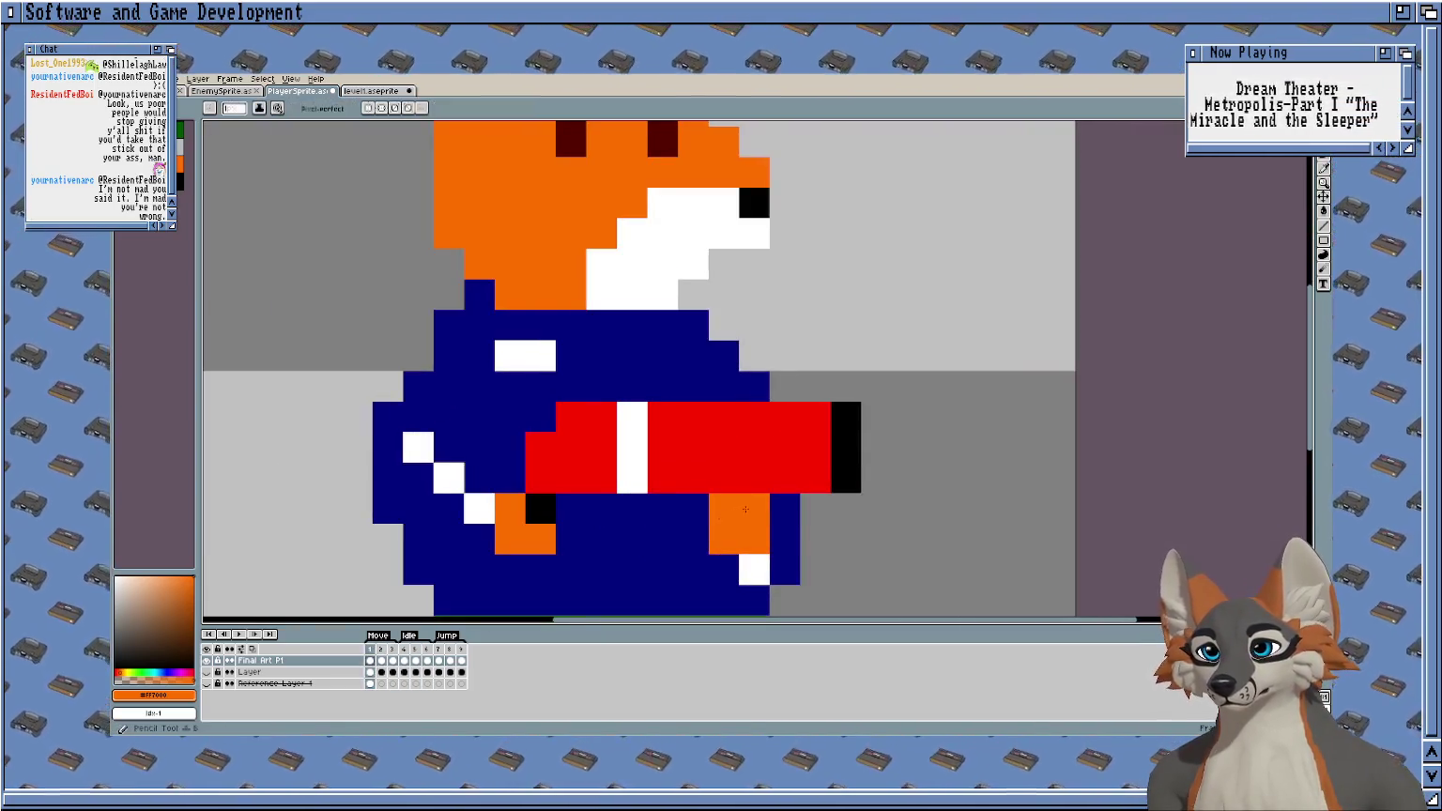
{"action": "scroll", "coordinate": [639, 375], "scroll_direction": "down", "scroll_amount": 2}
{"action": "left_click", "coordinate": [179, 180]}
{"action": "left_click", "coordinate": [697, 373]}
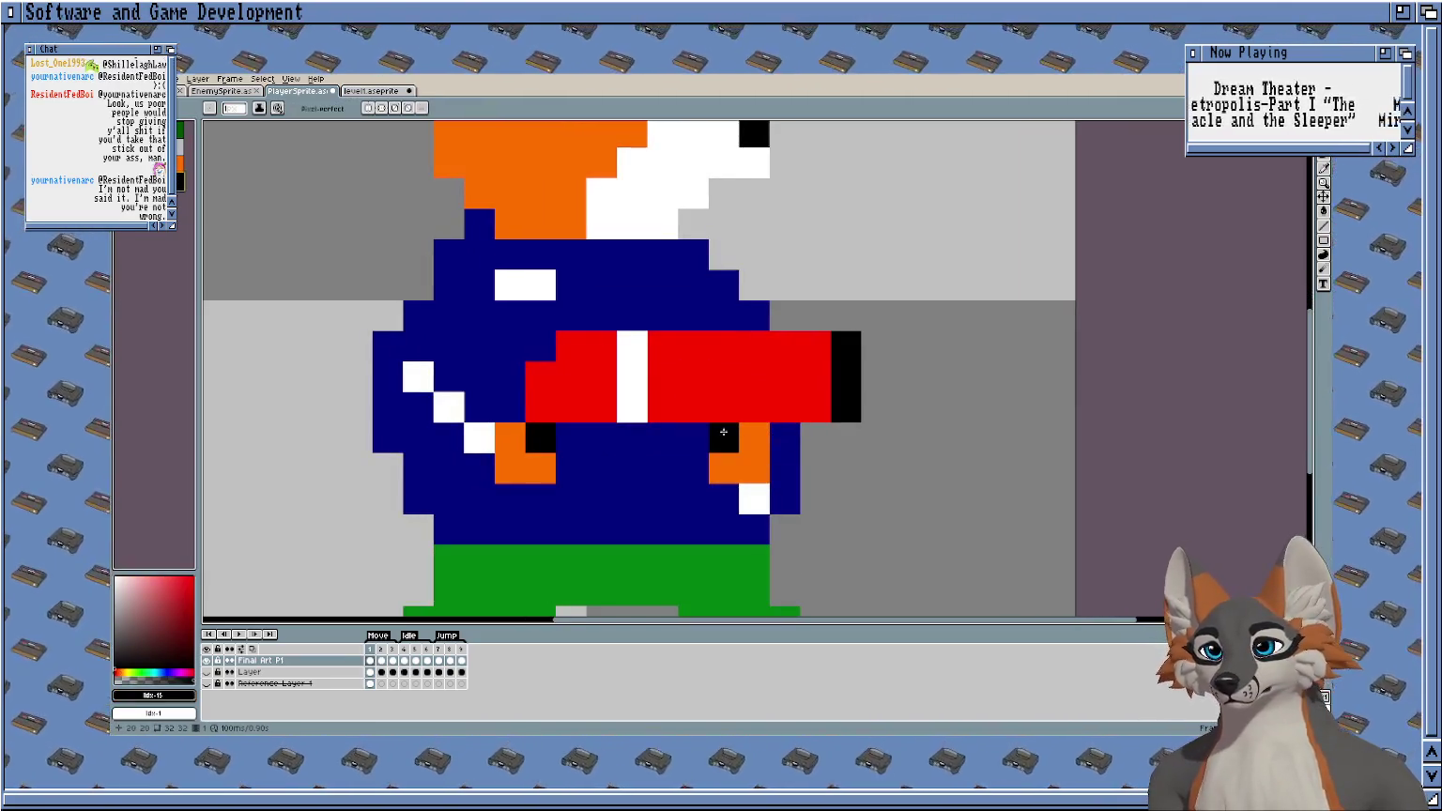
Step forward to frame 6 and play the fox animation.
{"action": "key", "text": "Right"}
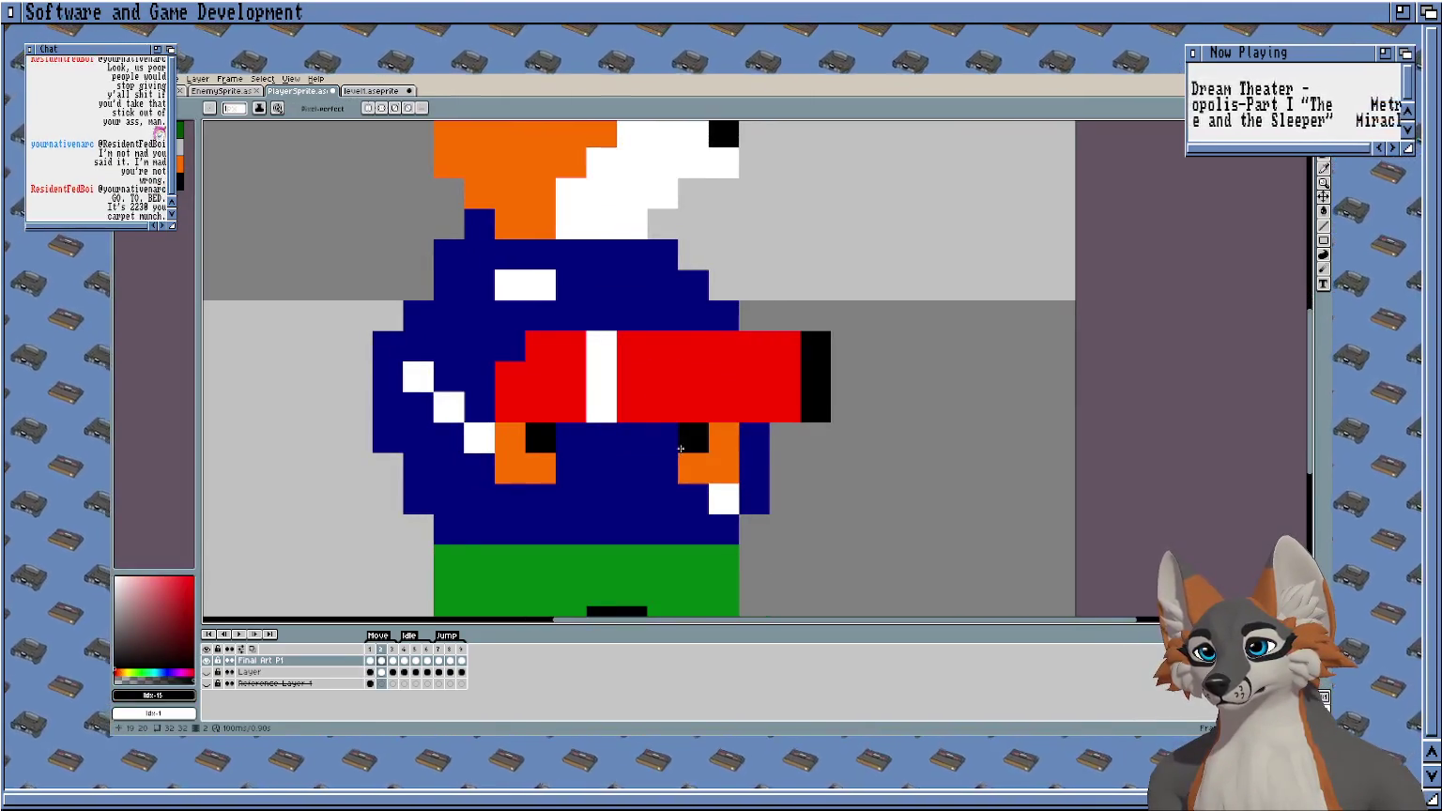
{"action": "key", "text": "Right"}
{"action": "key", "text": "Right"}
{"action": "key", "text": "Right"}
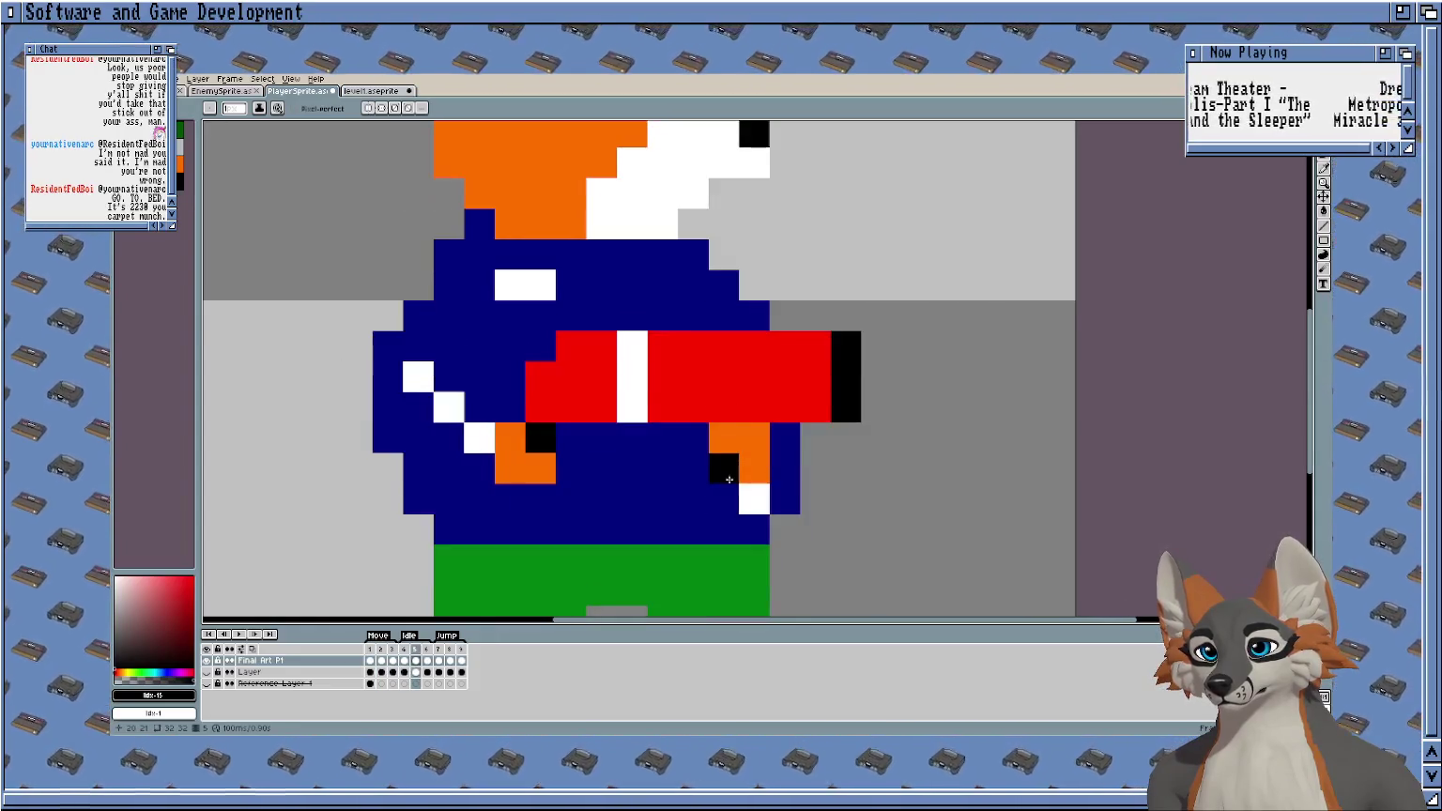
{"action": "key", "text": "Right"}
{"action": "key", "text": "Return"}
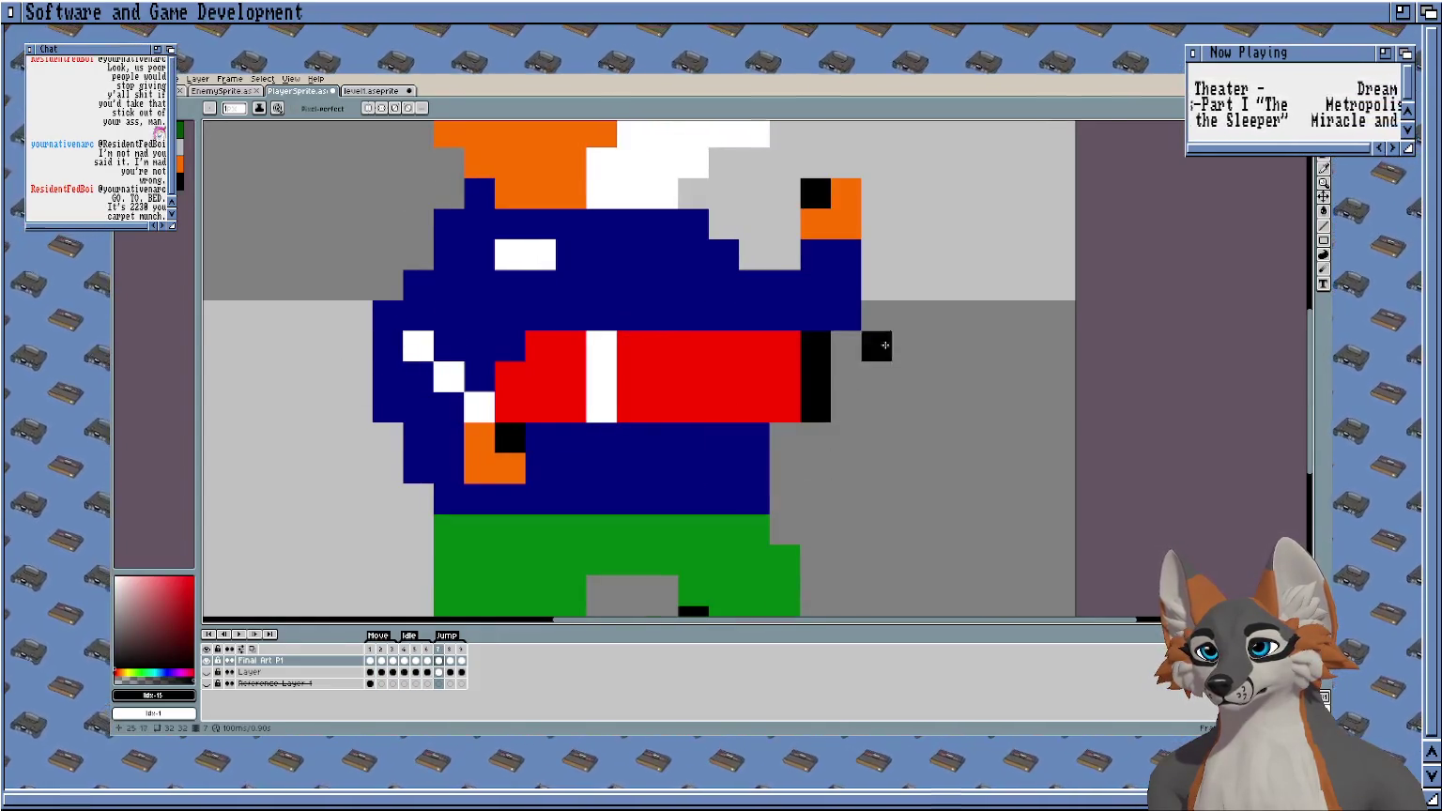
{"action": "scroll", "coordinate": [845, 441], "scroll_direction": "down", "scroll_amount": 1}
{"action": "scroll", "coordinate": [896, 418], "scroll_direction": "down", "scroll_amount": 2}
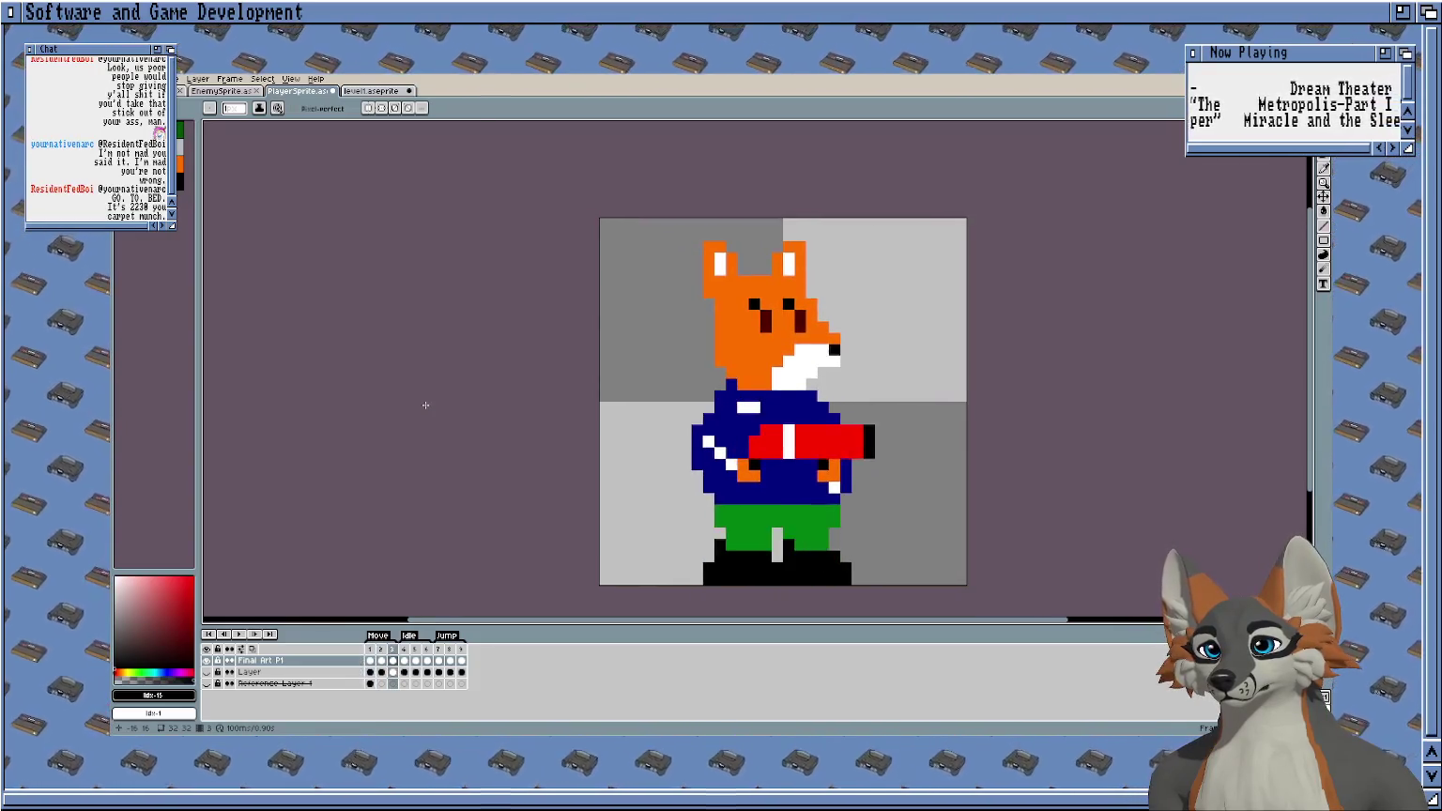
Save level1.aseprite with Ctrl+S, then switch to the EnemySprite file.
{"action": "left_click_drag", "start_coordinate": [424, 405], "coordinate": [457, 347]}
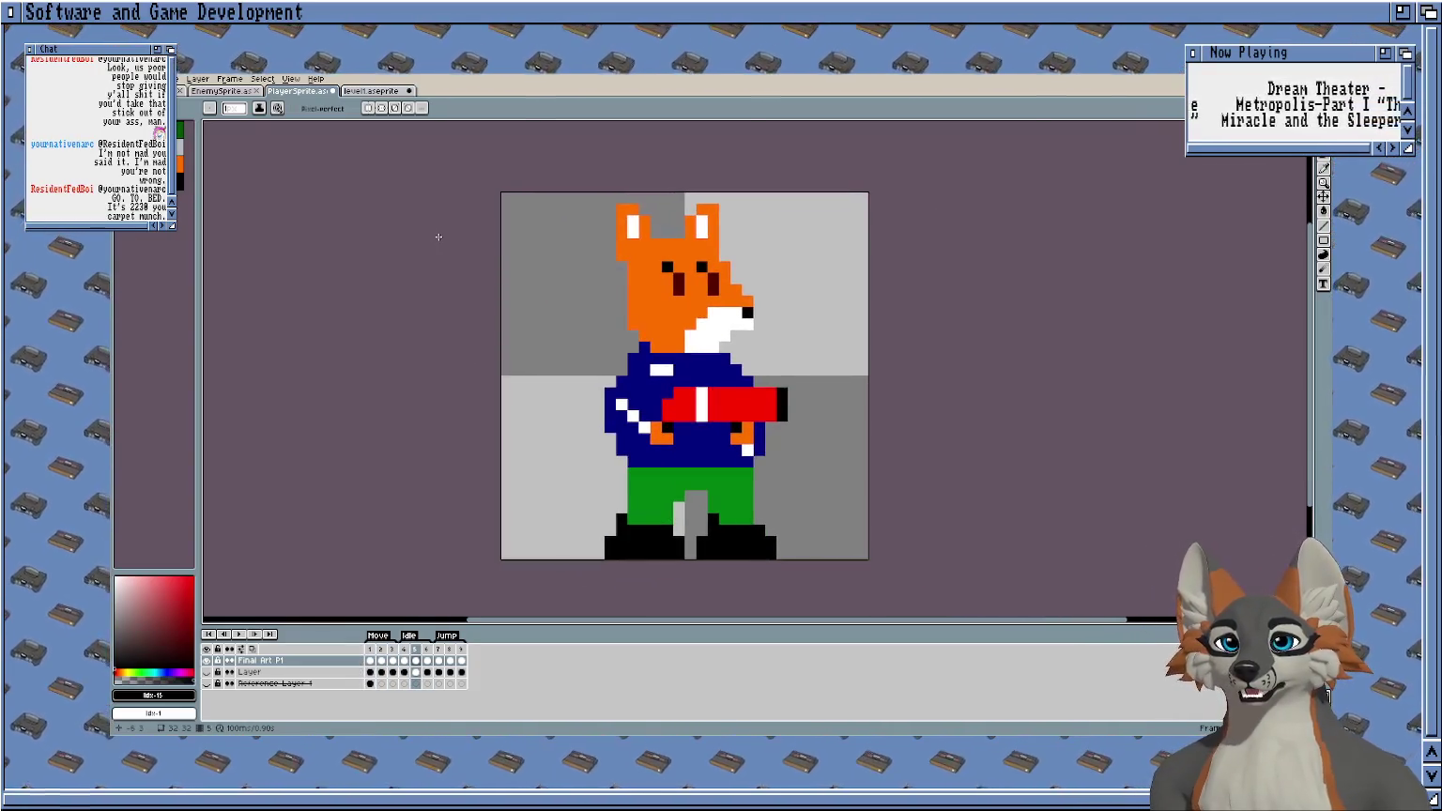
{"action": "left_click", "coordinate": [371, 90]}
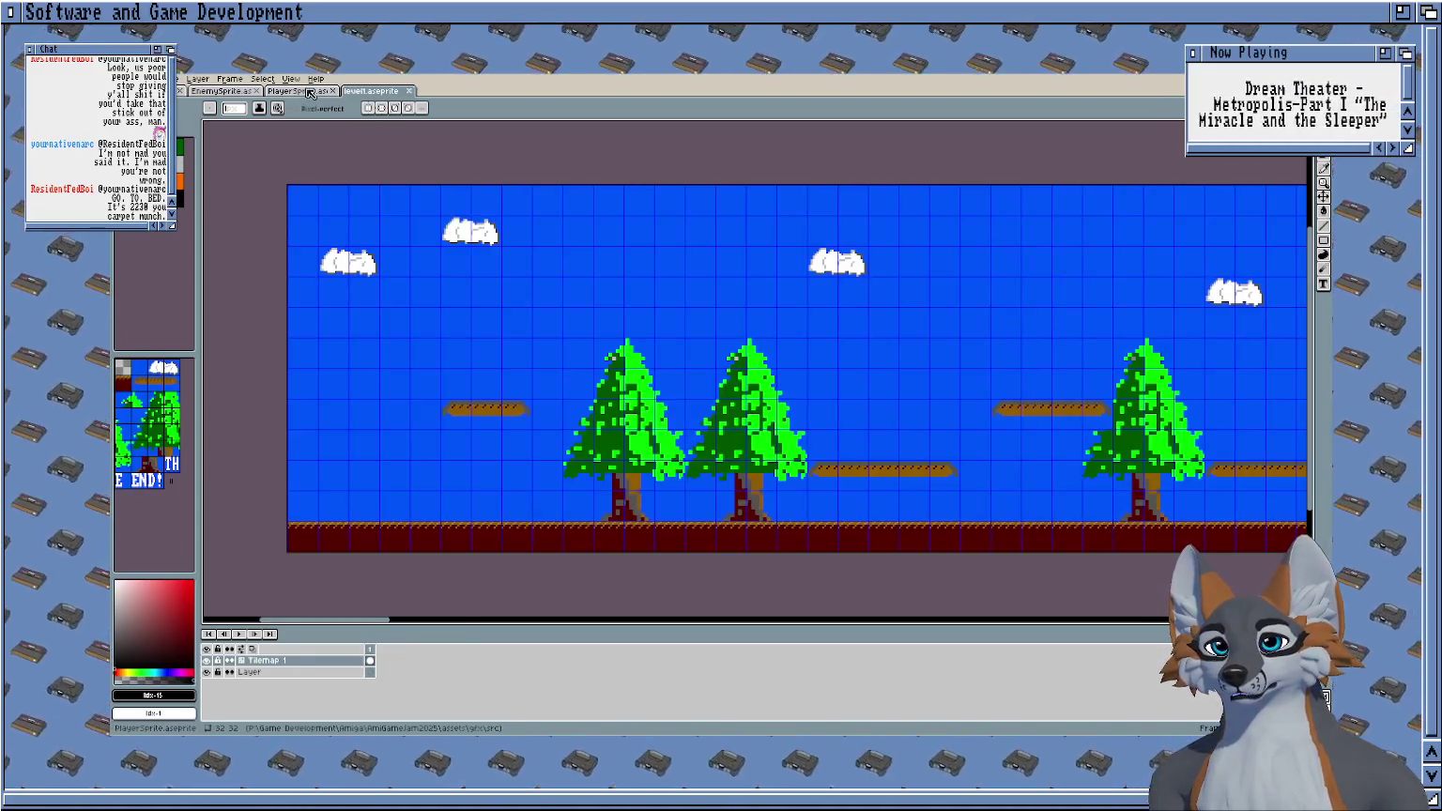
{"action": "key", "text": "ctrl+shift+Tab"}
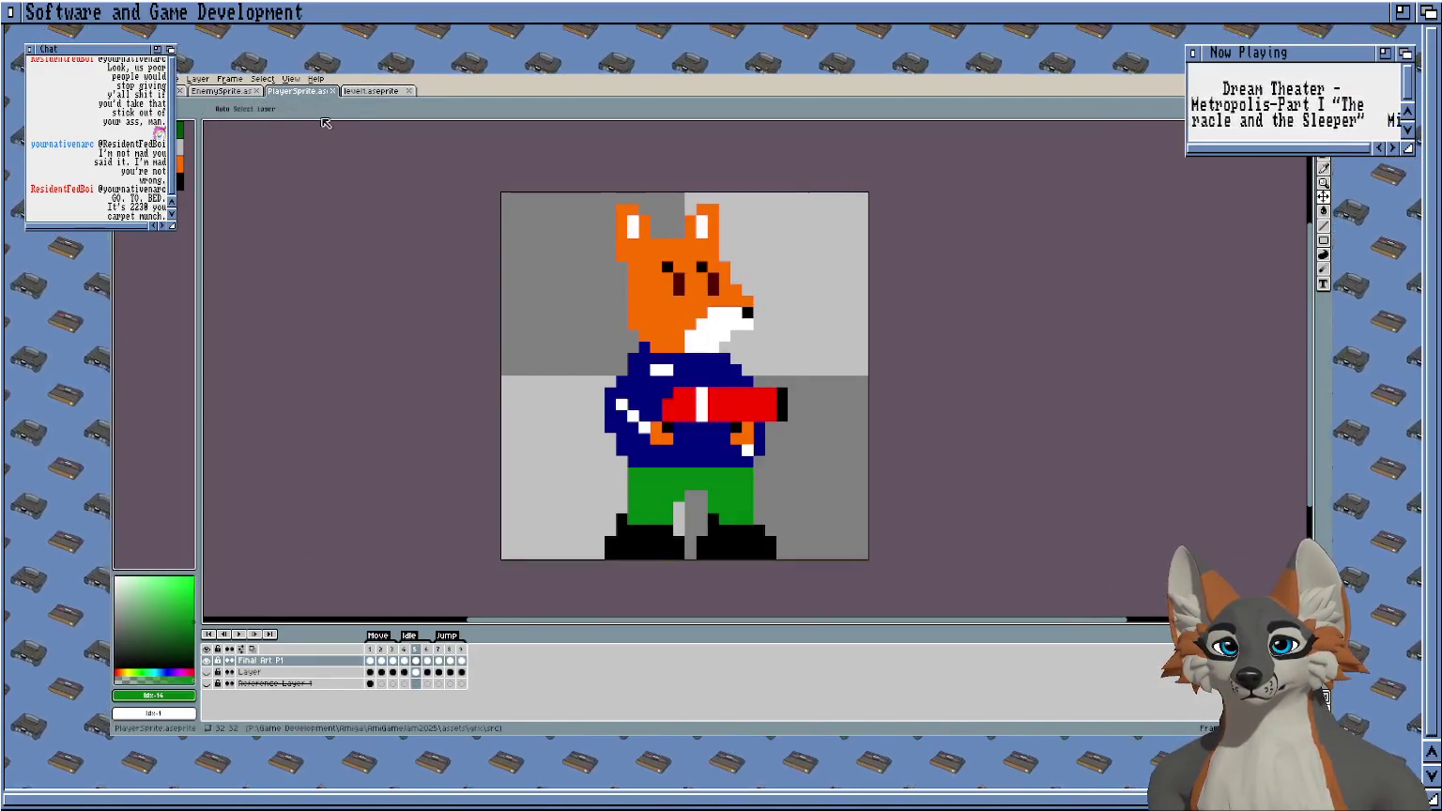
{"action": "key", "text": "ctrl+Tab"}
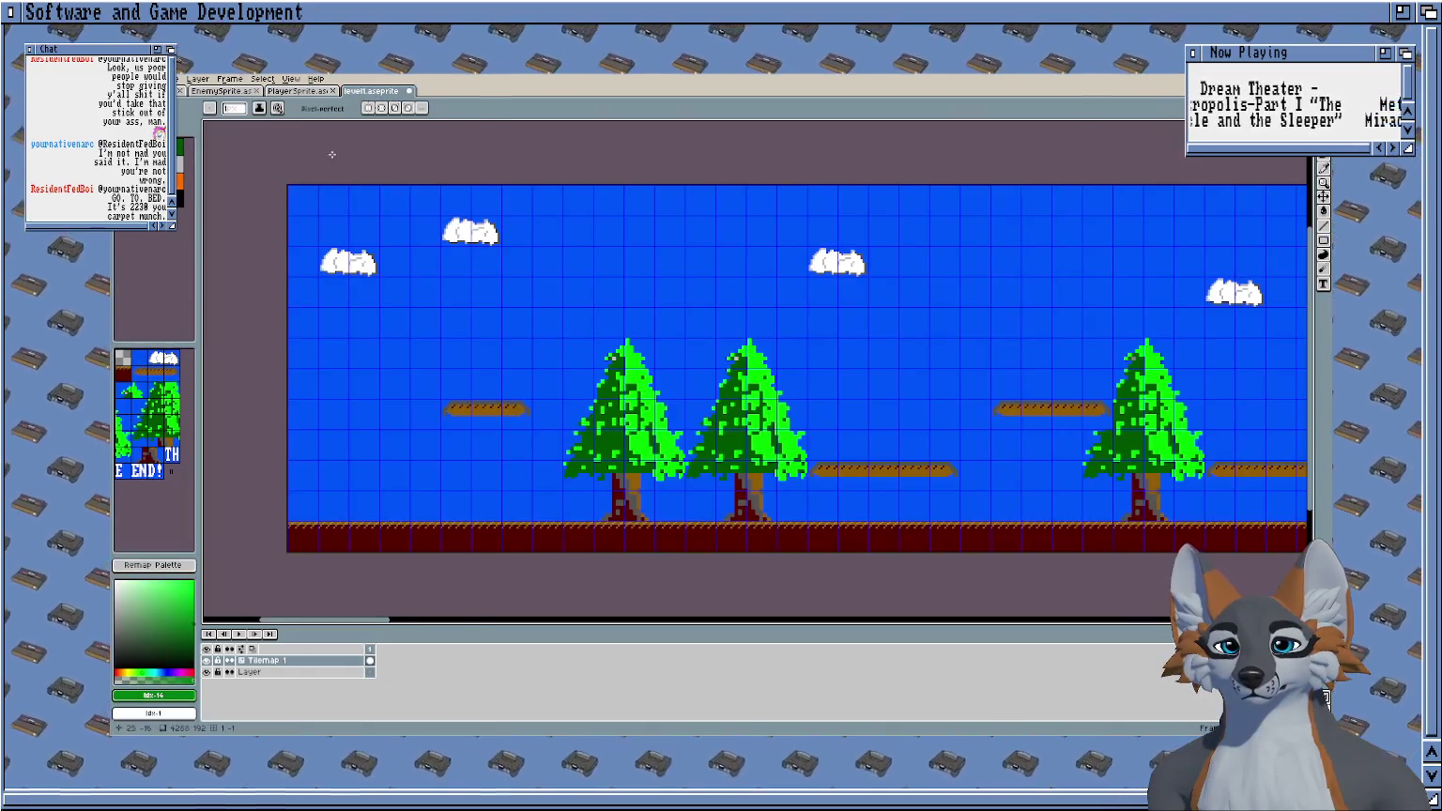
{"action": "scroll", "coordinate": [301, 160], "scroll_direction": "down", "scroll_amount": 1}
{"action": "scroll", "coordinate": [282, 150], "scroll_direction": "up", "scroll_amount": 2}
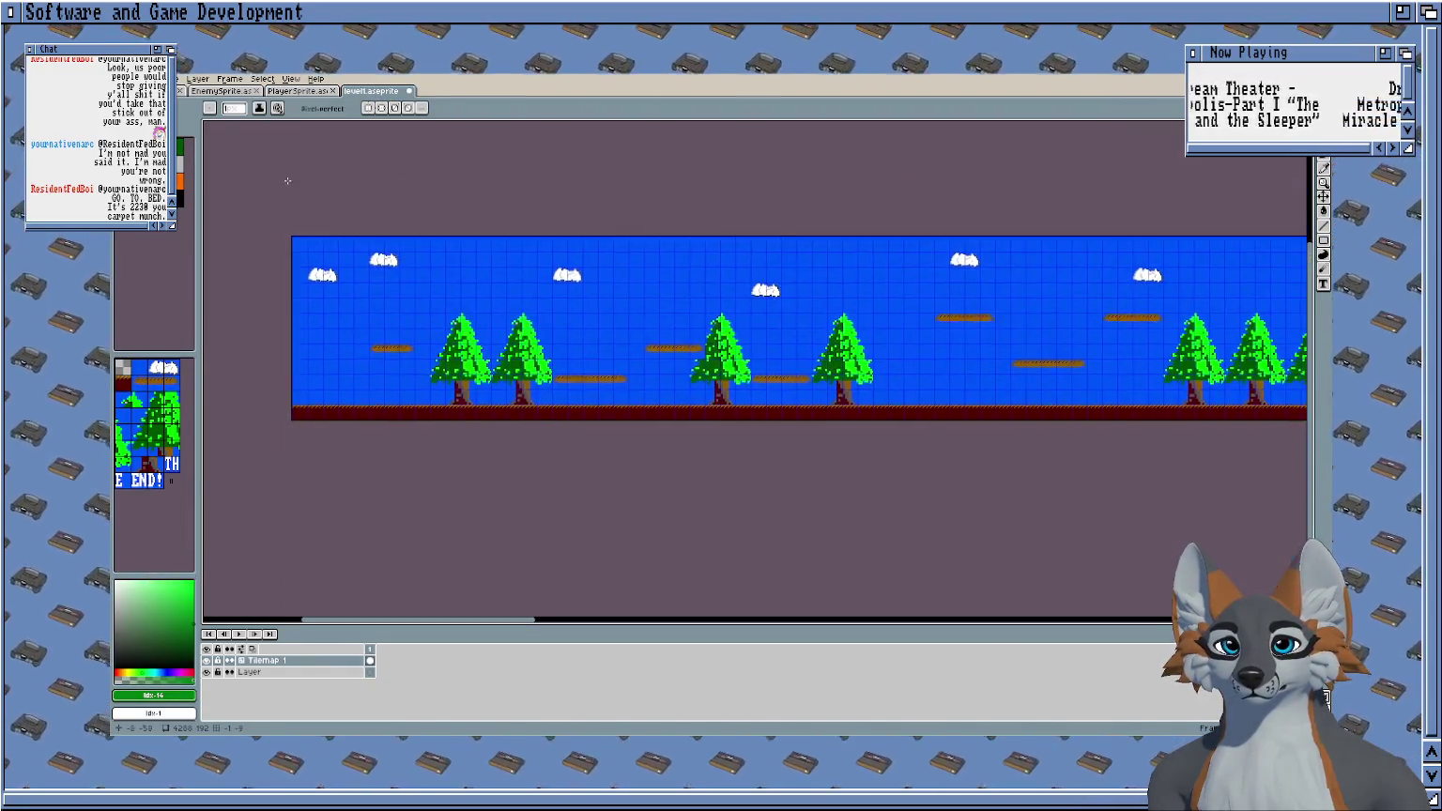
{"action": "key", "text": "ctrl+s"}
{"action": "left_click", "coordinate": [198, 91]}
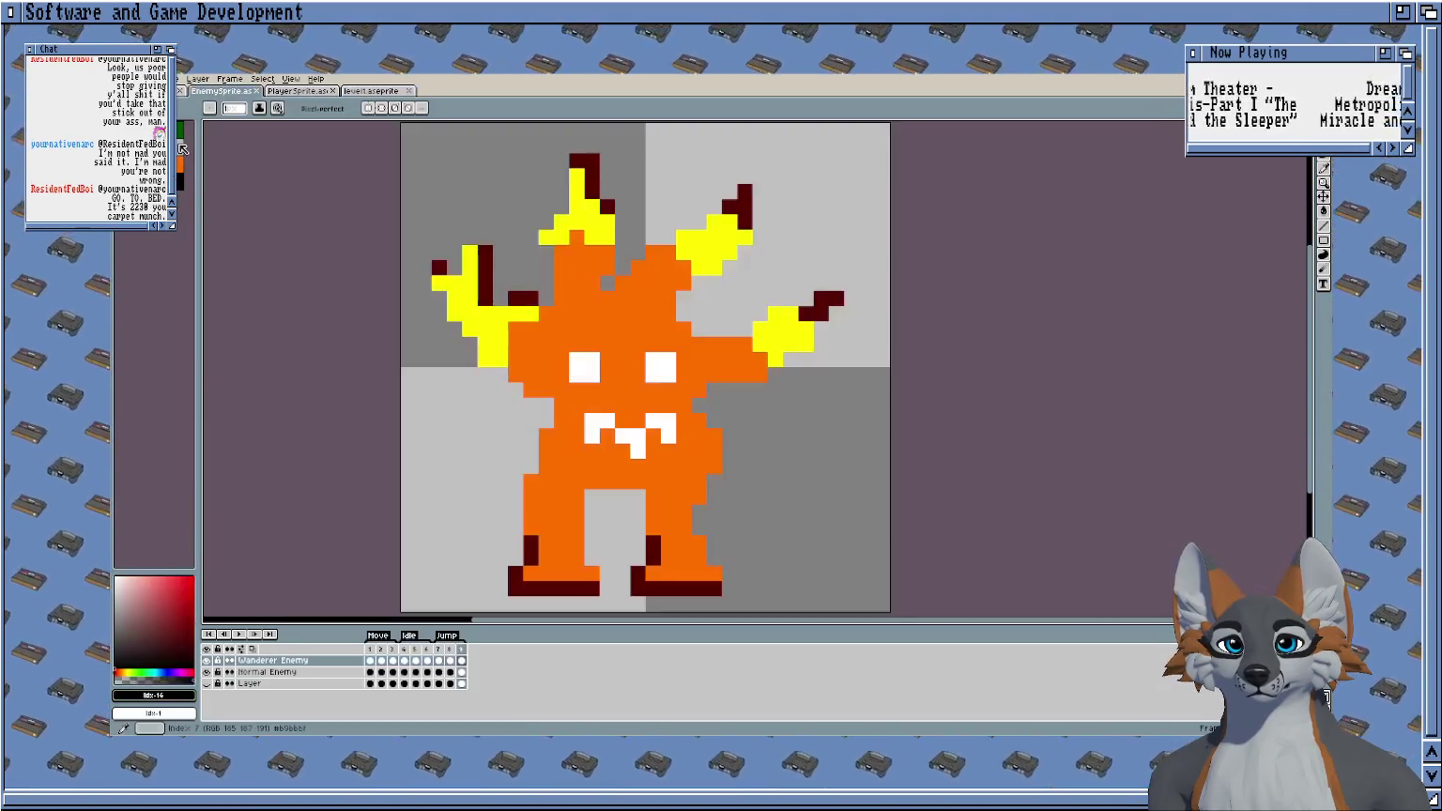
Load a saved palette and show the Wanderer Enemy layer to turn the body yellow.
{"action": "left_click", "coordinate": [183, 149]}
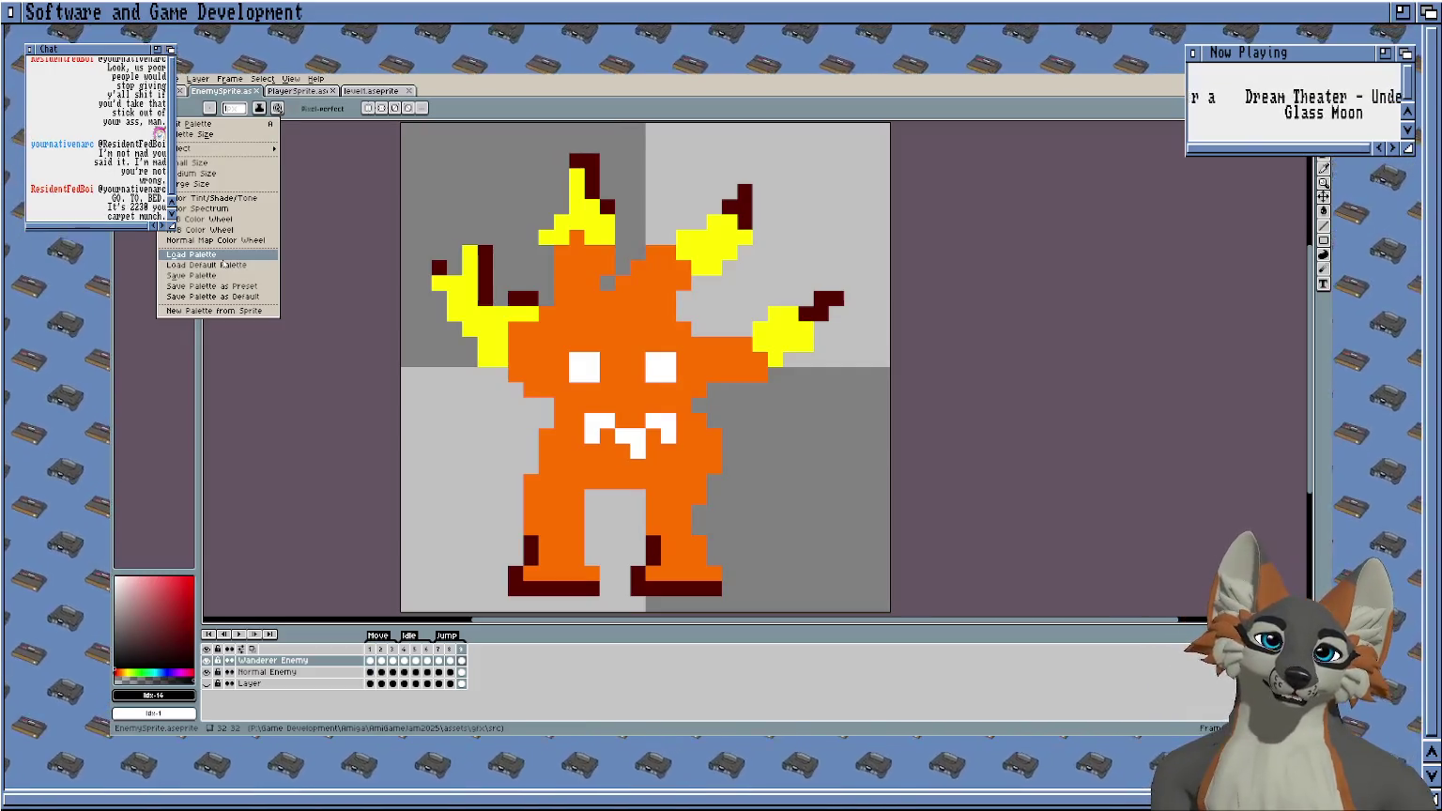
{"action": "left_click", "coordinate": [707, 262]}
{"action": "scroll", "coordinate": [610, 340], "scroll_direction": "down", "scroll_amount": 1}
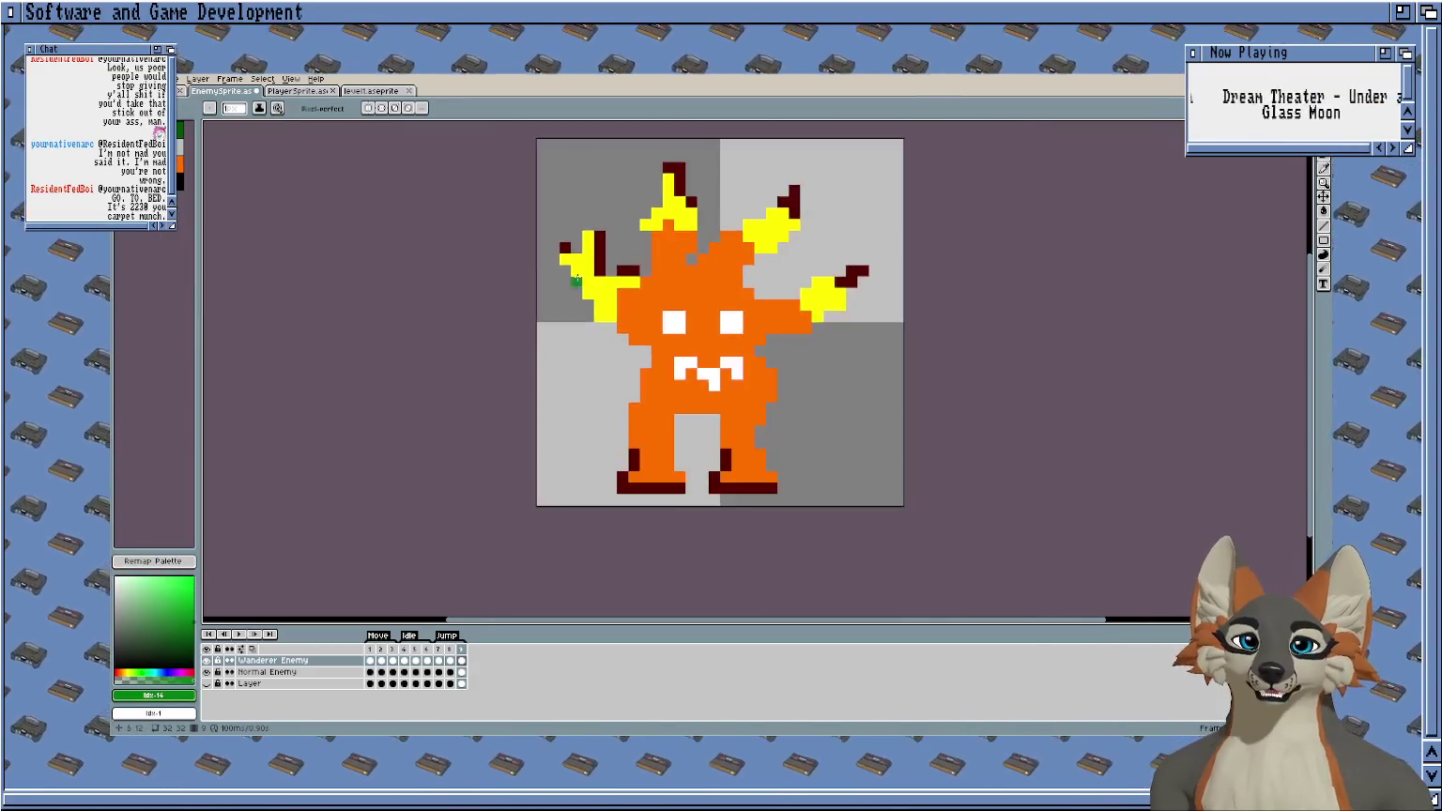
{"action": "left_click", "coordinate": [208, 663]}
{"action": "scroll", "coordinate": [325, 196], "scroll_direction": "up", "scroll_amount": 1}
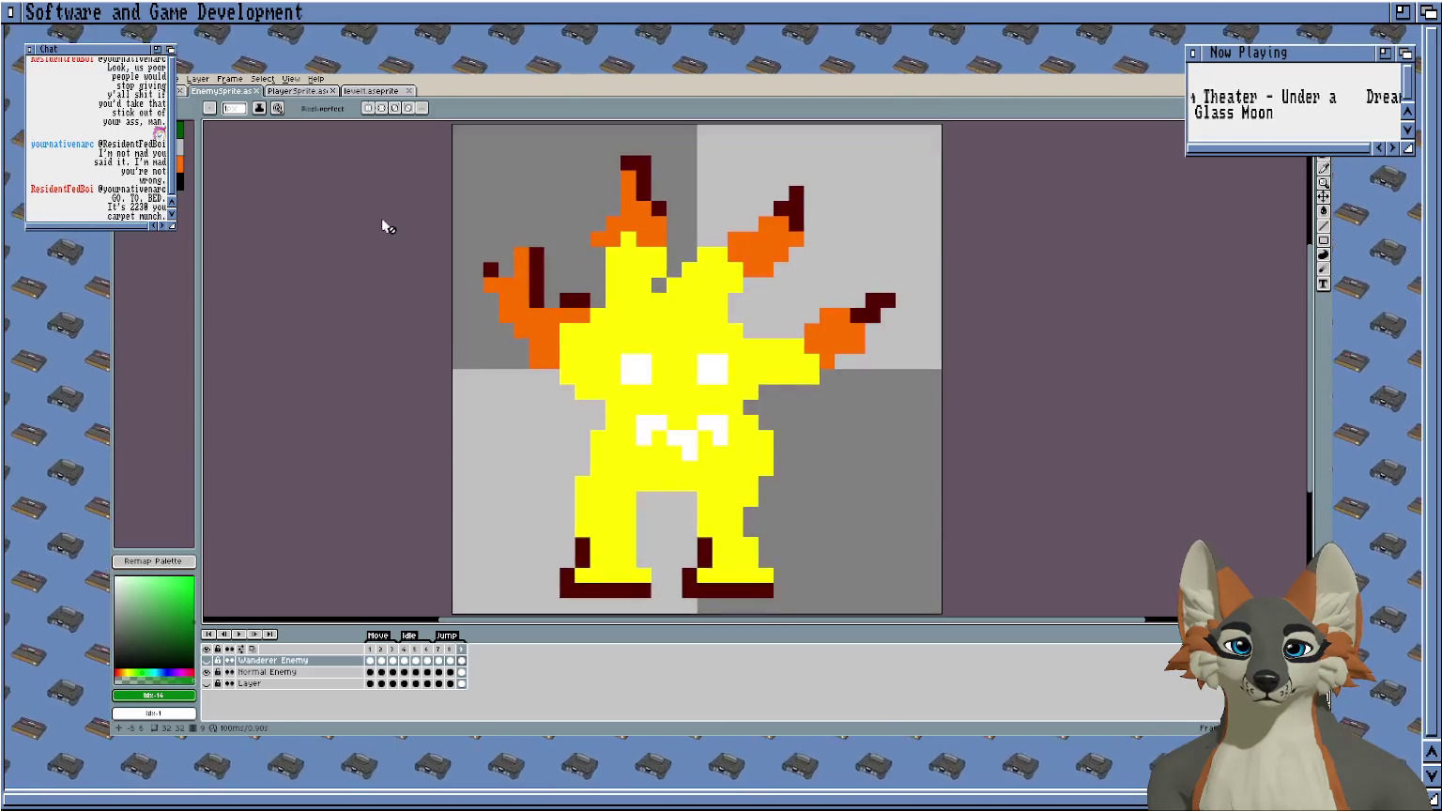
{"action": "scroll", "coordinate": [382, 225], "scroll_direction": "down", "scroll_amount": 1}
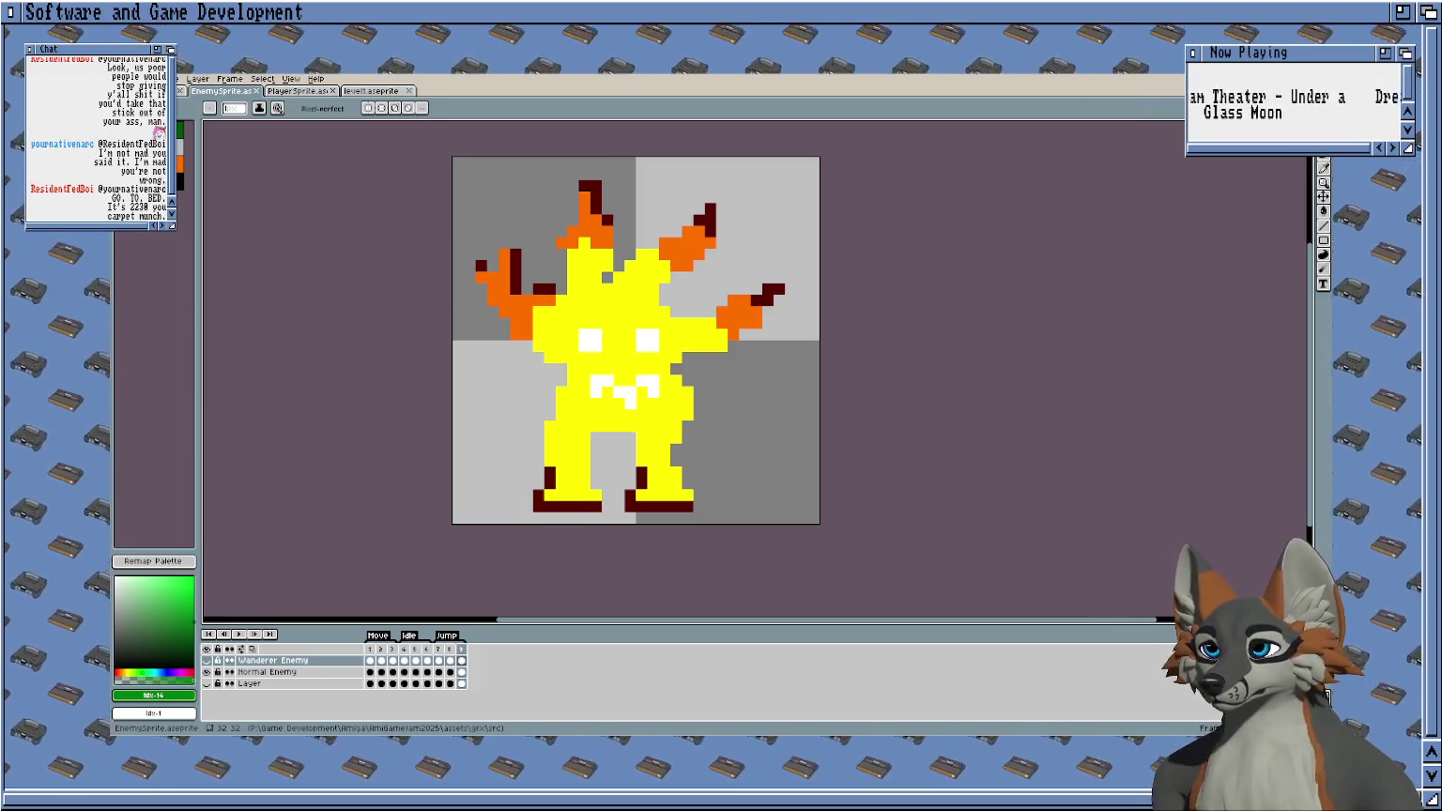
Flip the whole enemy sprite horizontally.
{"action": "scroll", "coordinate": [353, 122], "scroll_direction": "up", "scroll_amount": 1}
{"action": "left_click", "coordinate": [198, 79]}
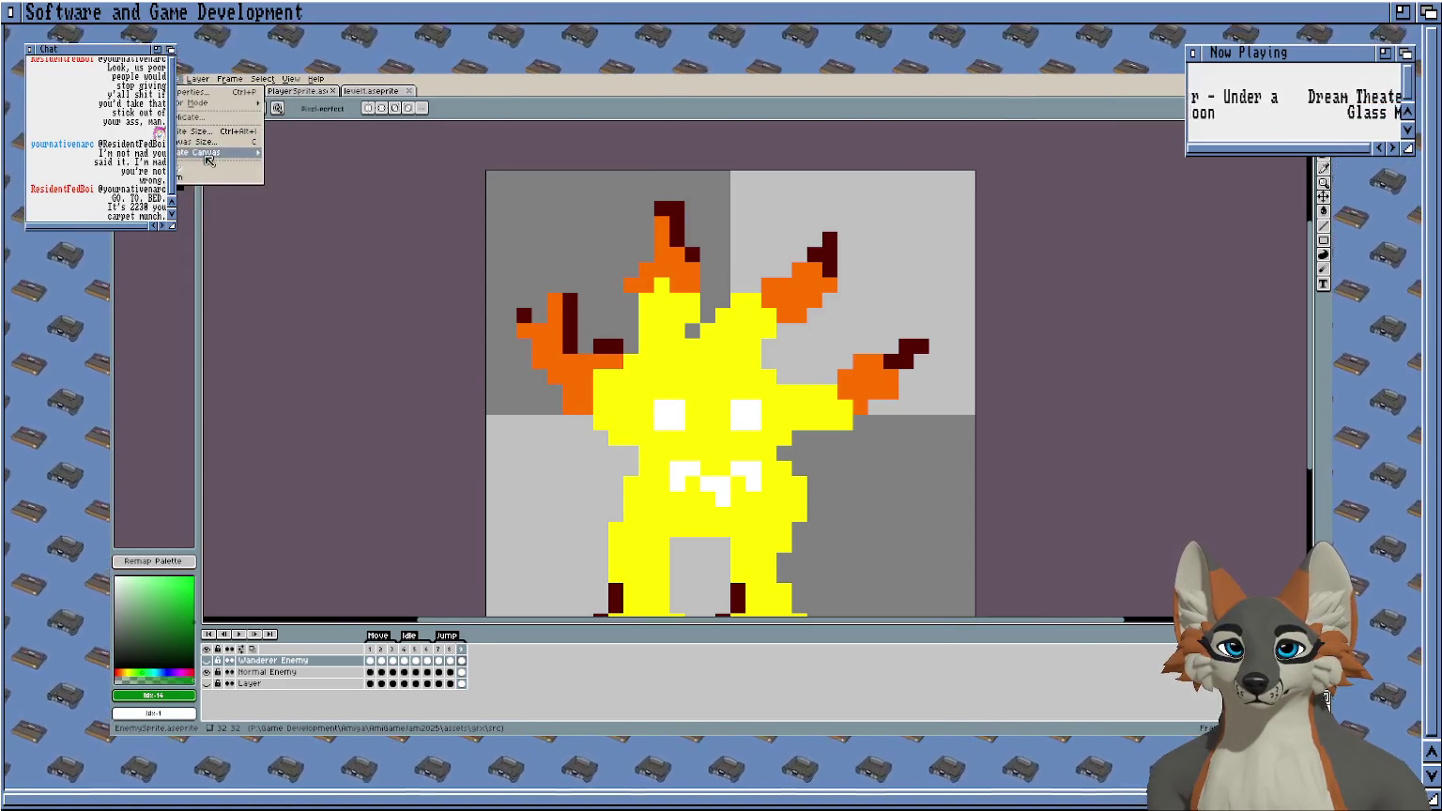
{"action": "mouse_move", "coordinate": [208, 153]}
{"action": "left_click", "coordinate": [319, 191]}
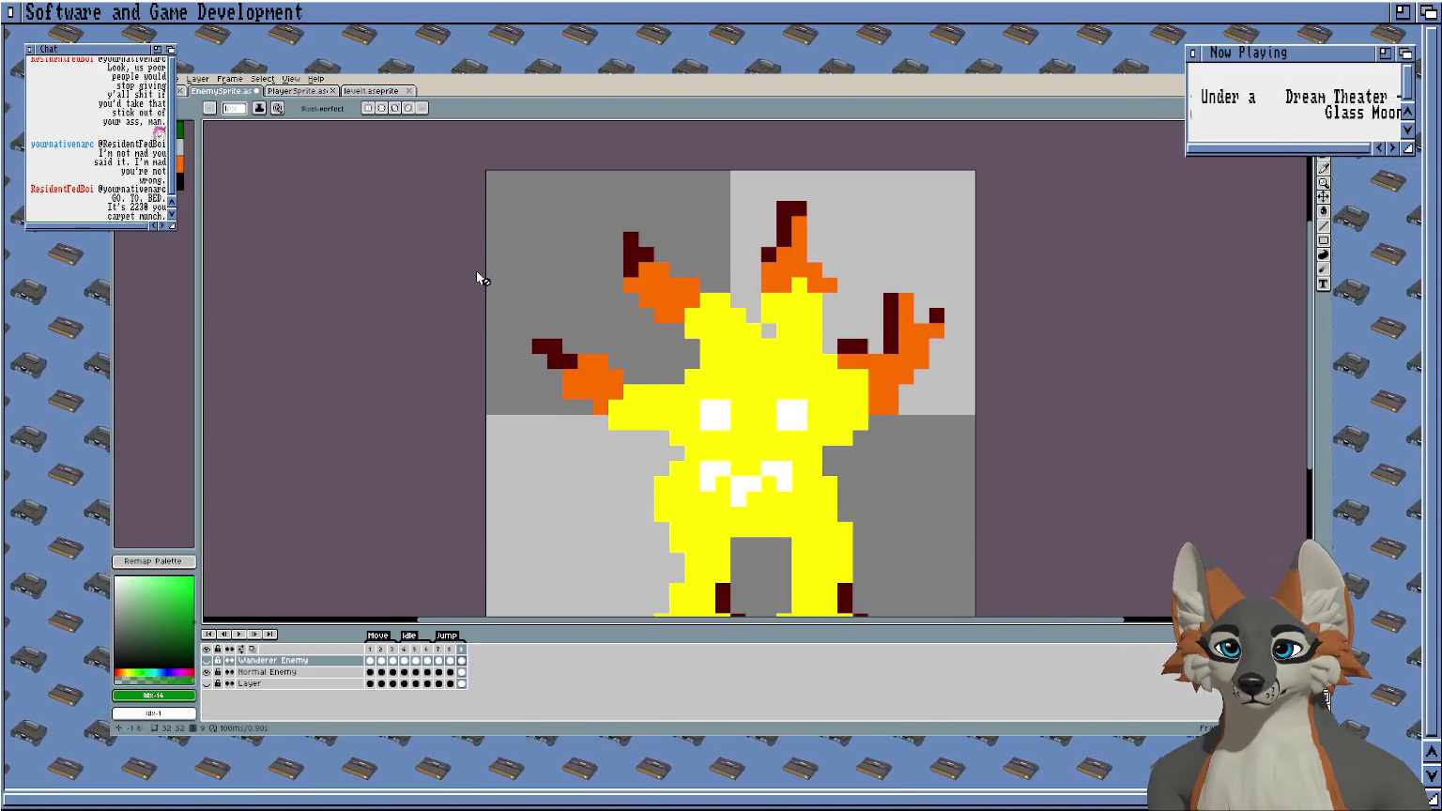